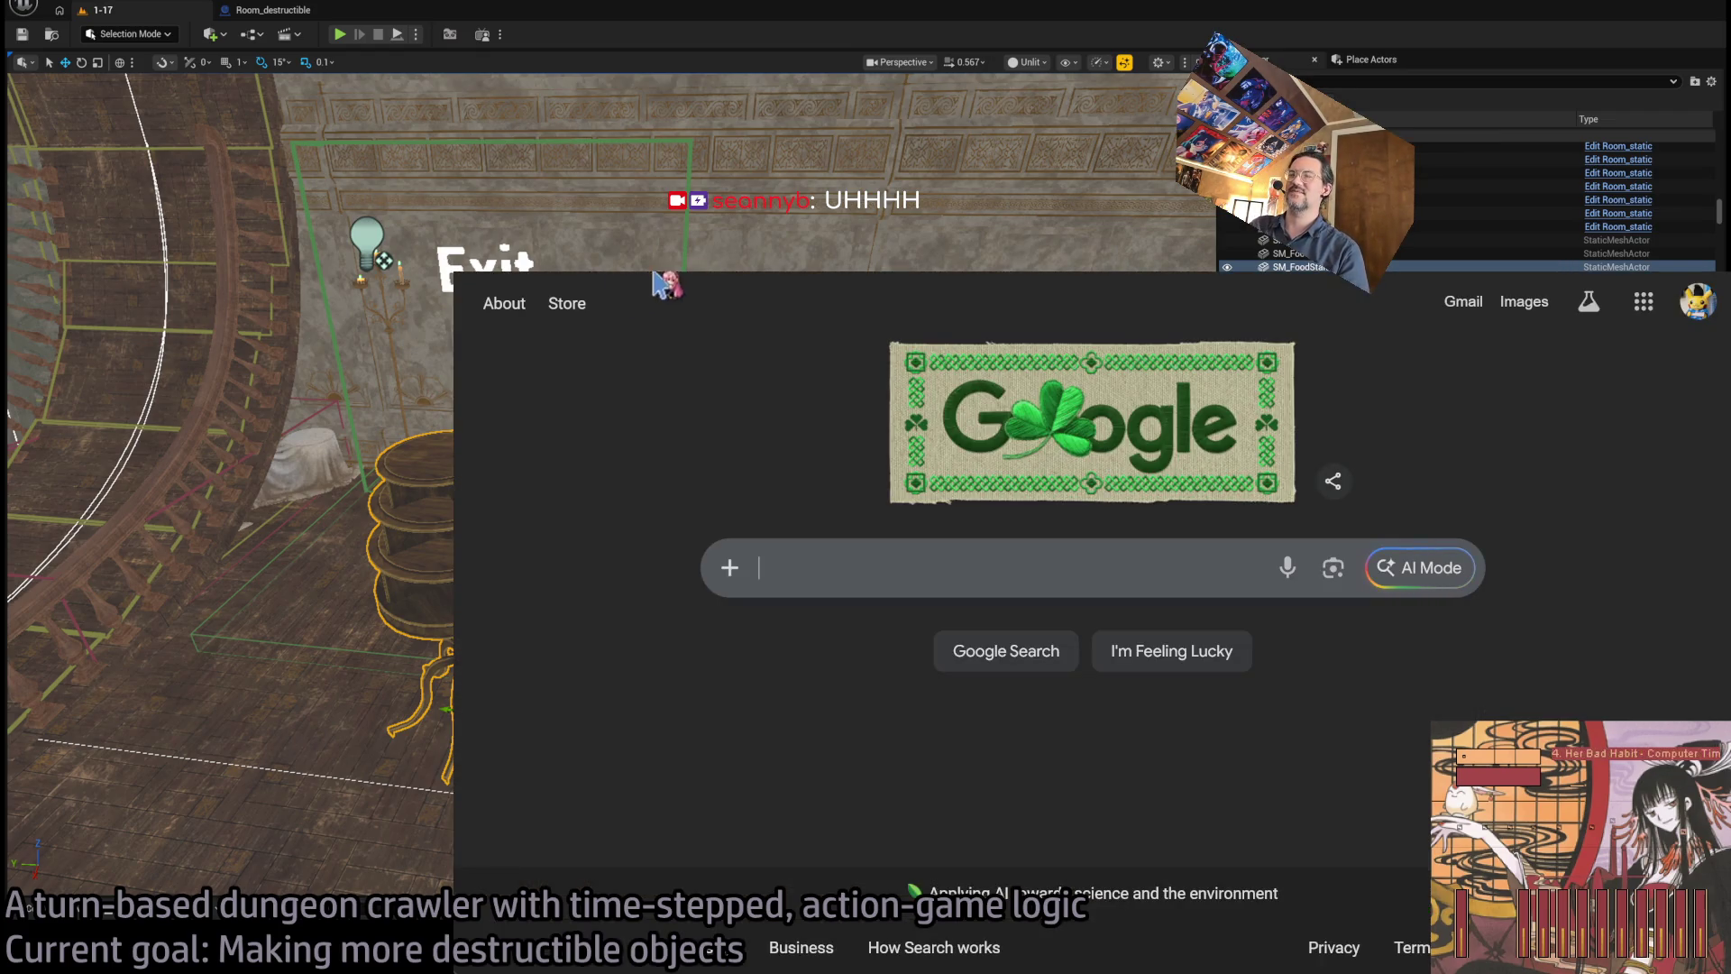
- From Twitch Following, search for the Alpine Lake developer's channel and open it
{"action": "key", "text": "Return"}
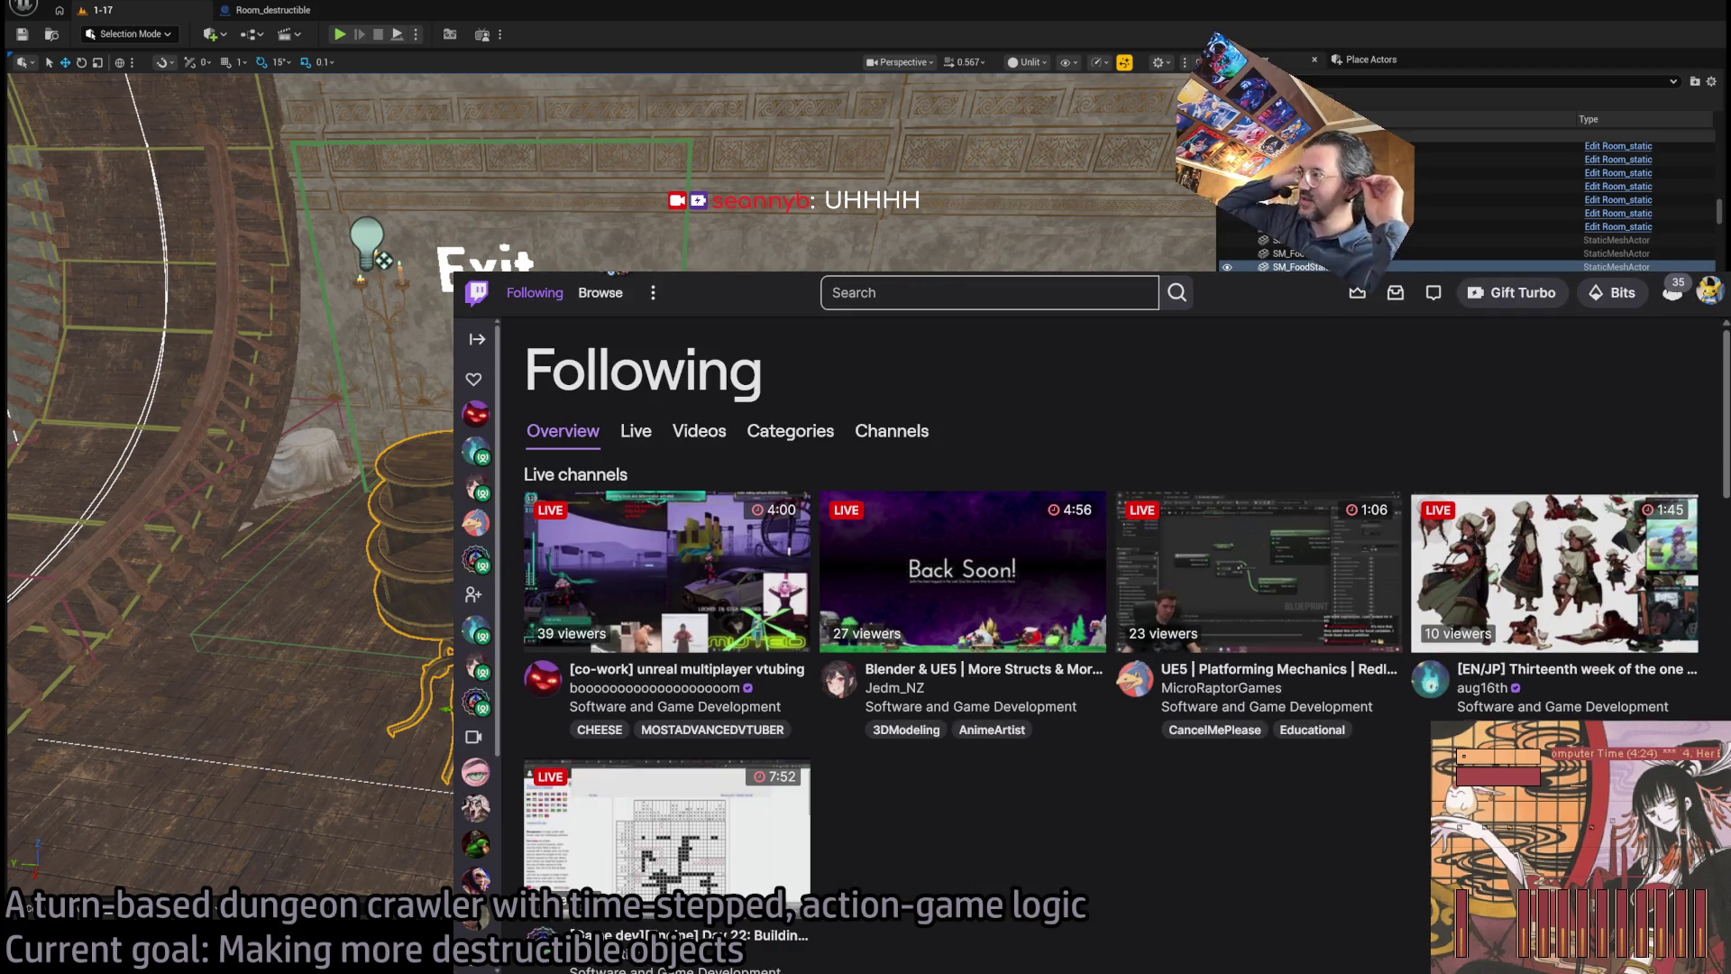
{"action": "left_click", "coordinate": [922, 293]}
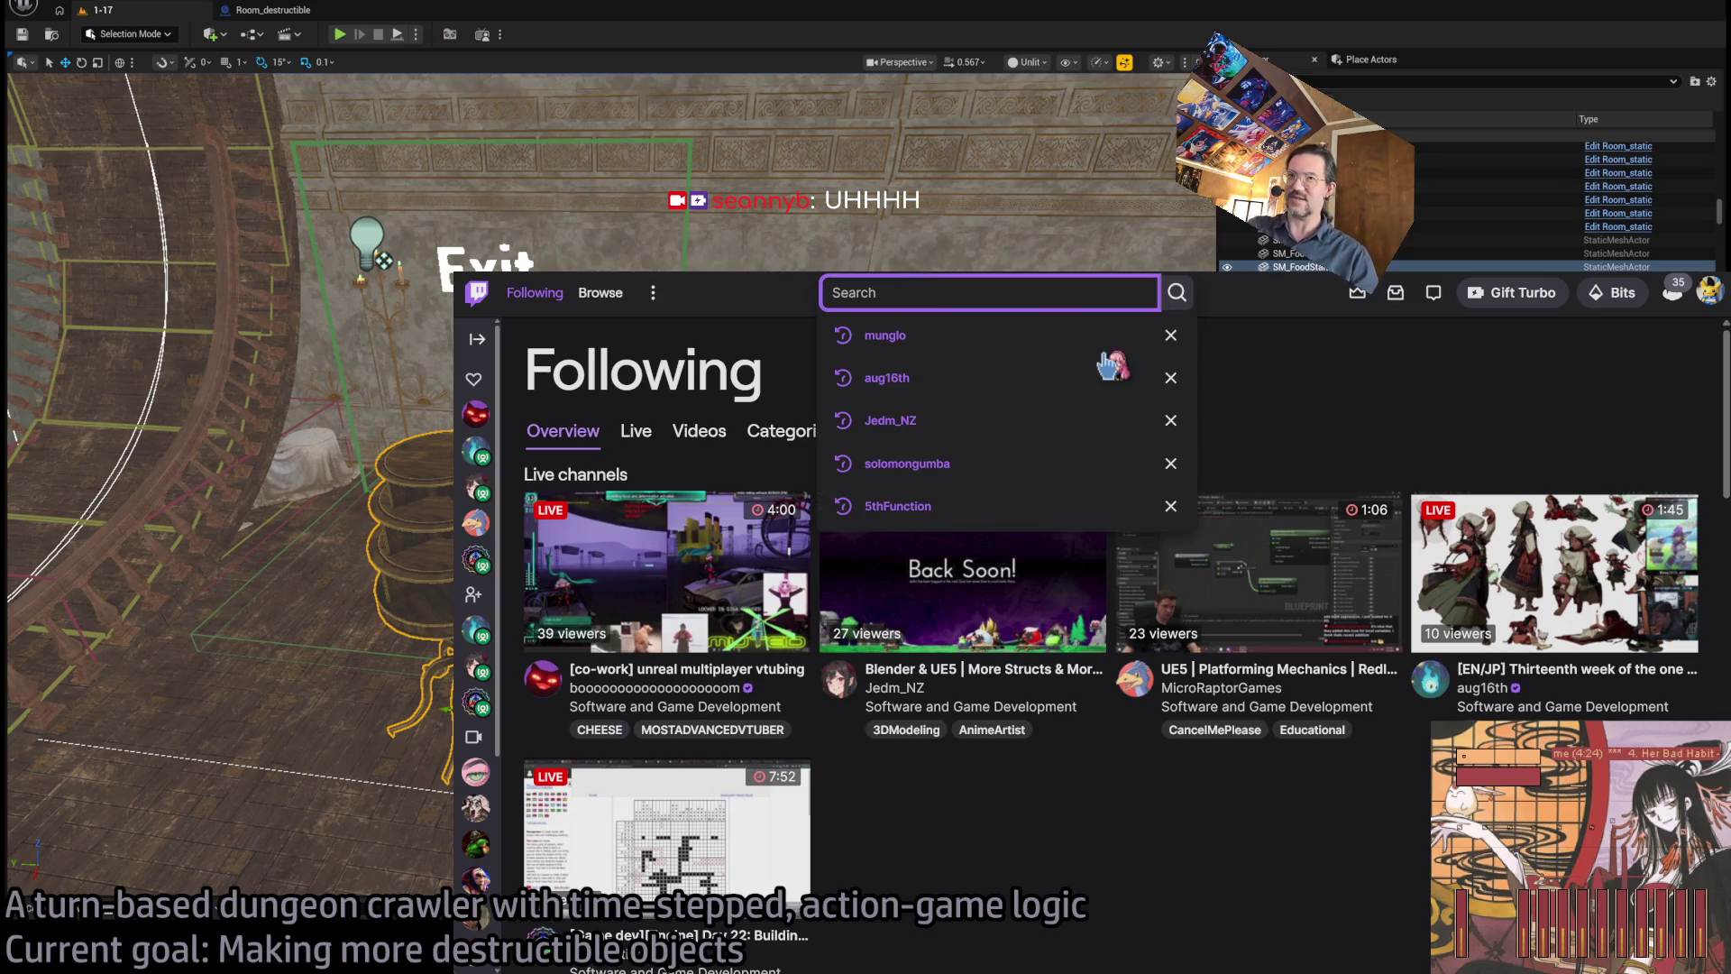
{"action": "type", "text": "boo"}
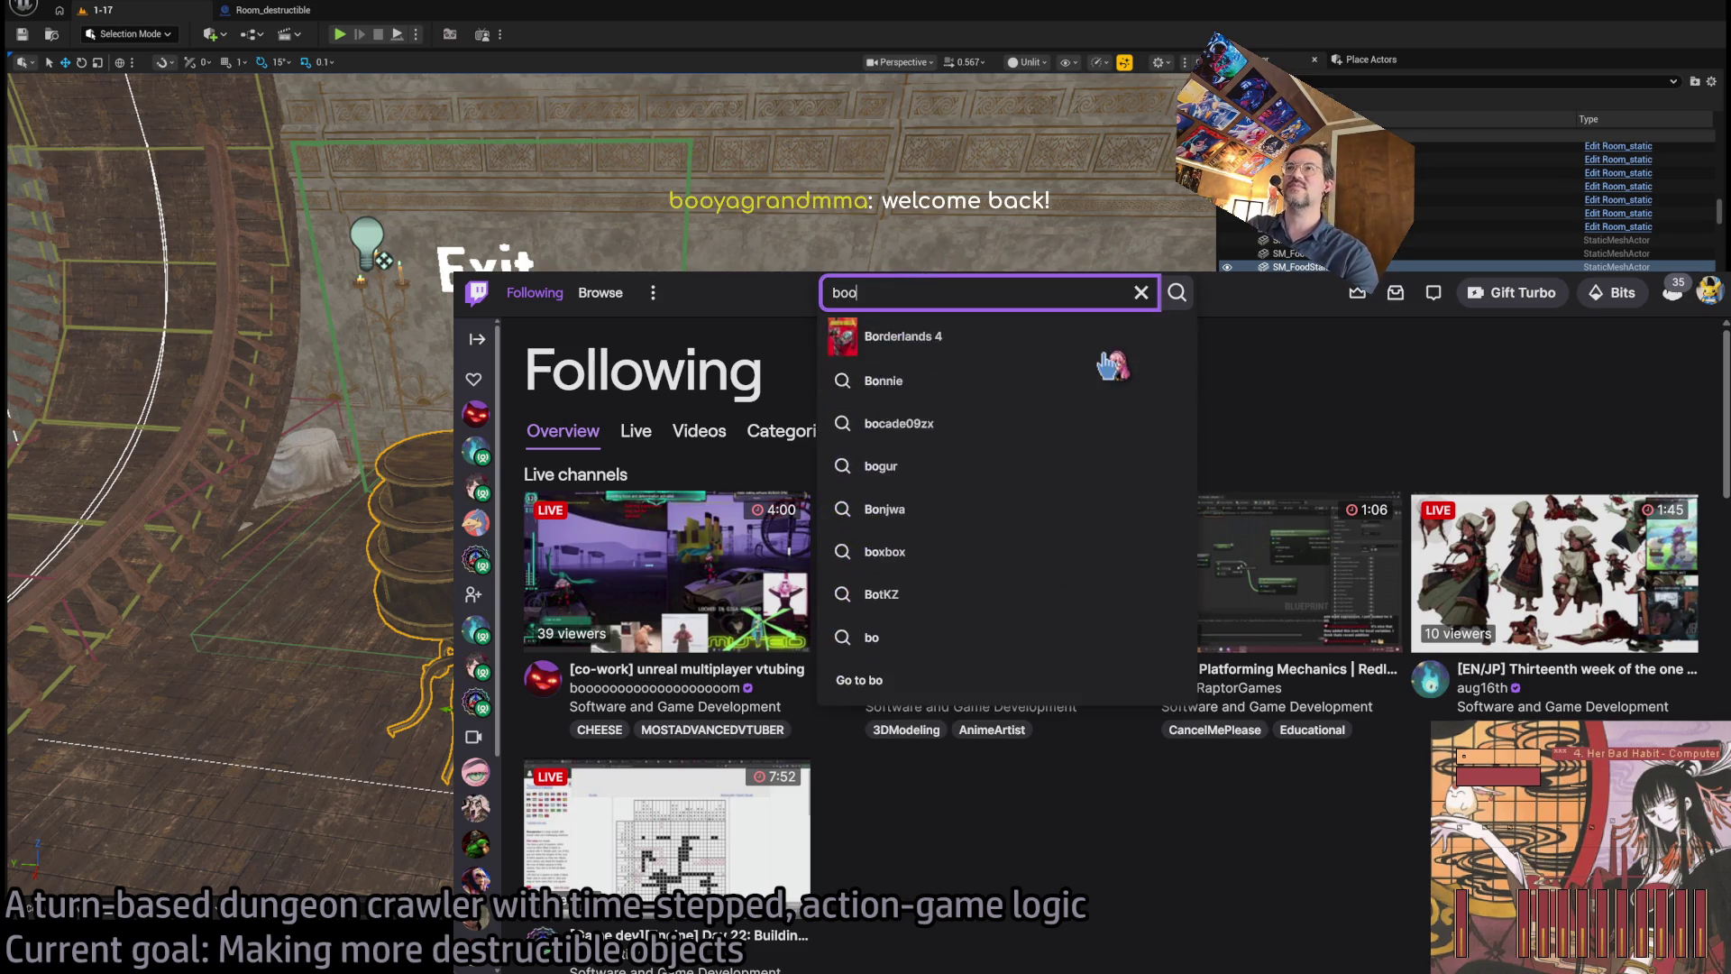
{"action": "type", "text": "yagrandmm"}
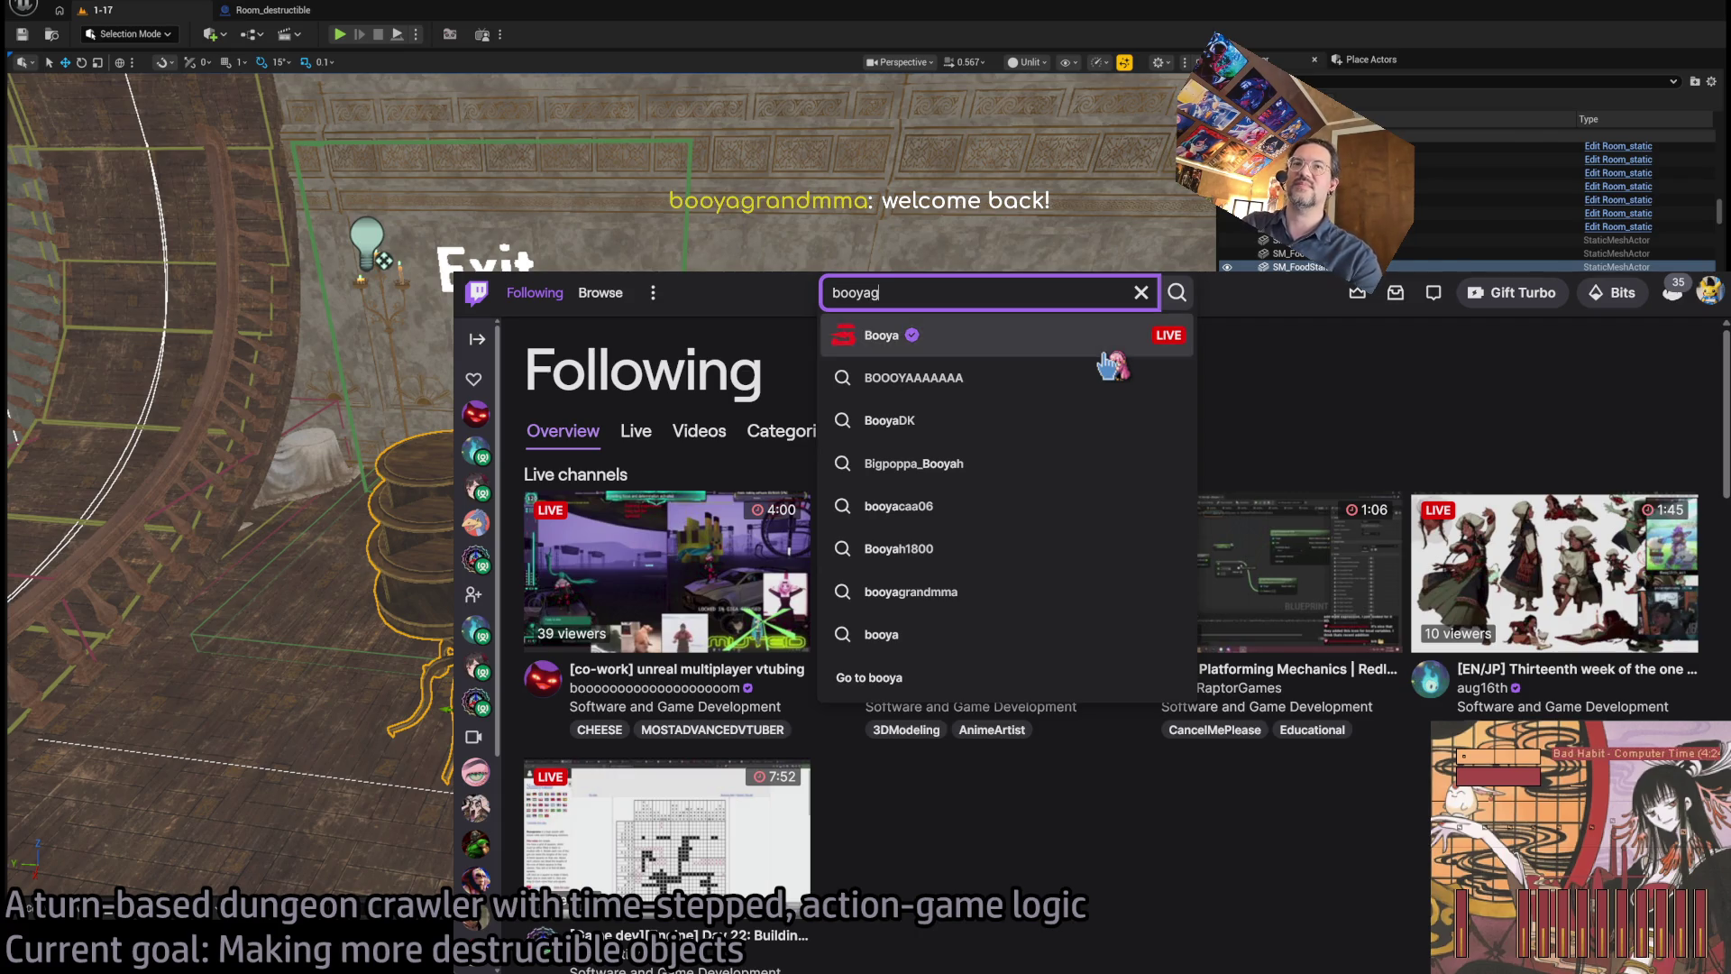
{"action": "left_click", "coordinate": [1101, 349]}
{"action": "left_click", "coordinate": [839, 413]}
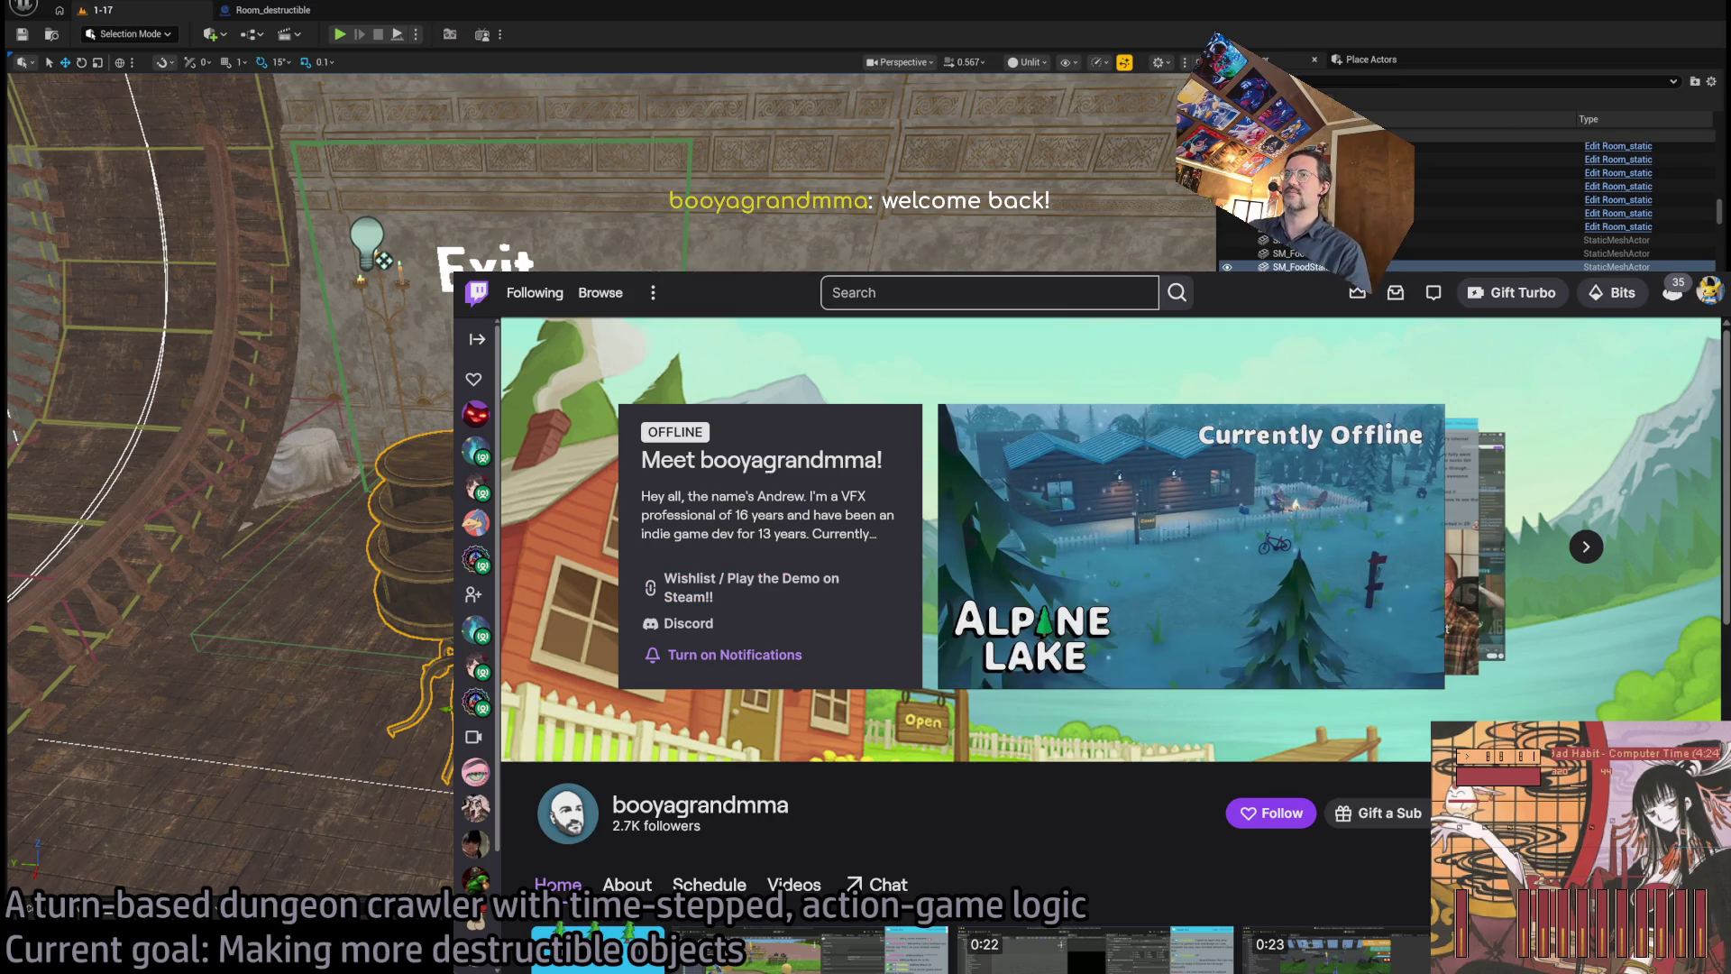
- Filter the channel's videos to Past Broadcasts and play the newest one
{"action": "scroll", "coordinate": [1109, 604], "scroll_direction": "down", "scroll_amount": 3}
{"action": "left_click", "coordinate": [794, 631]}
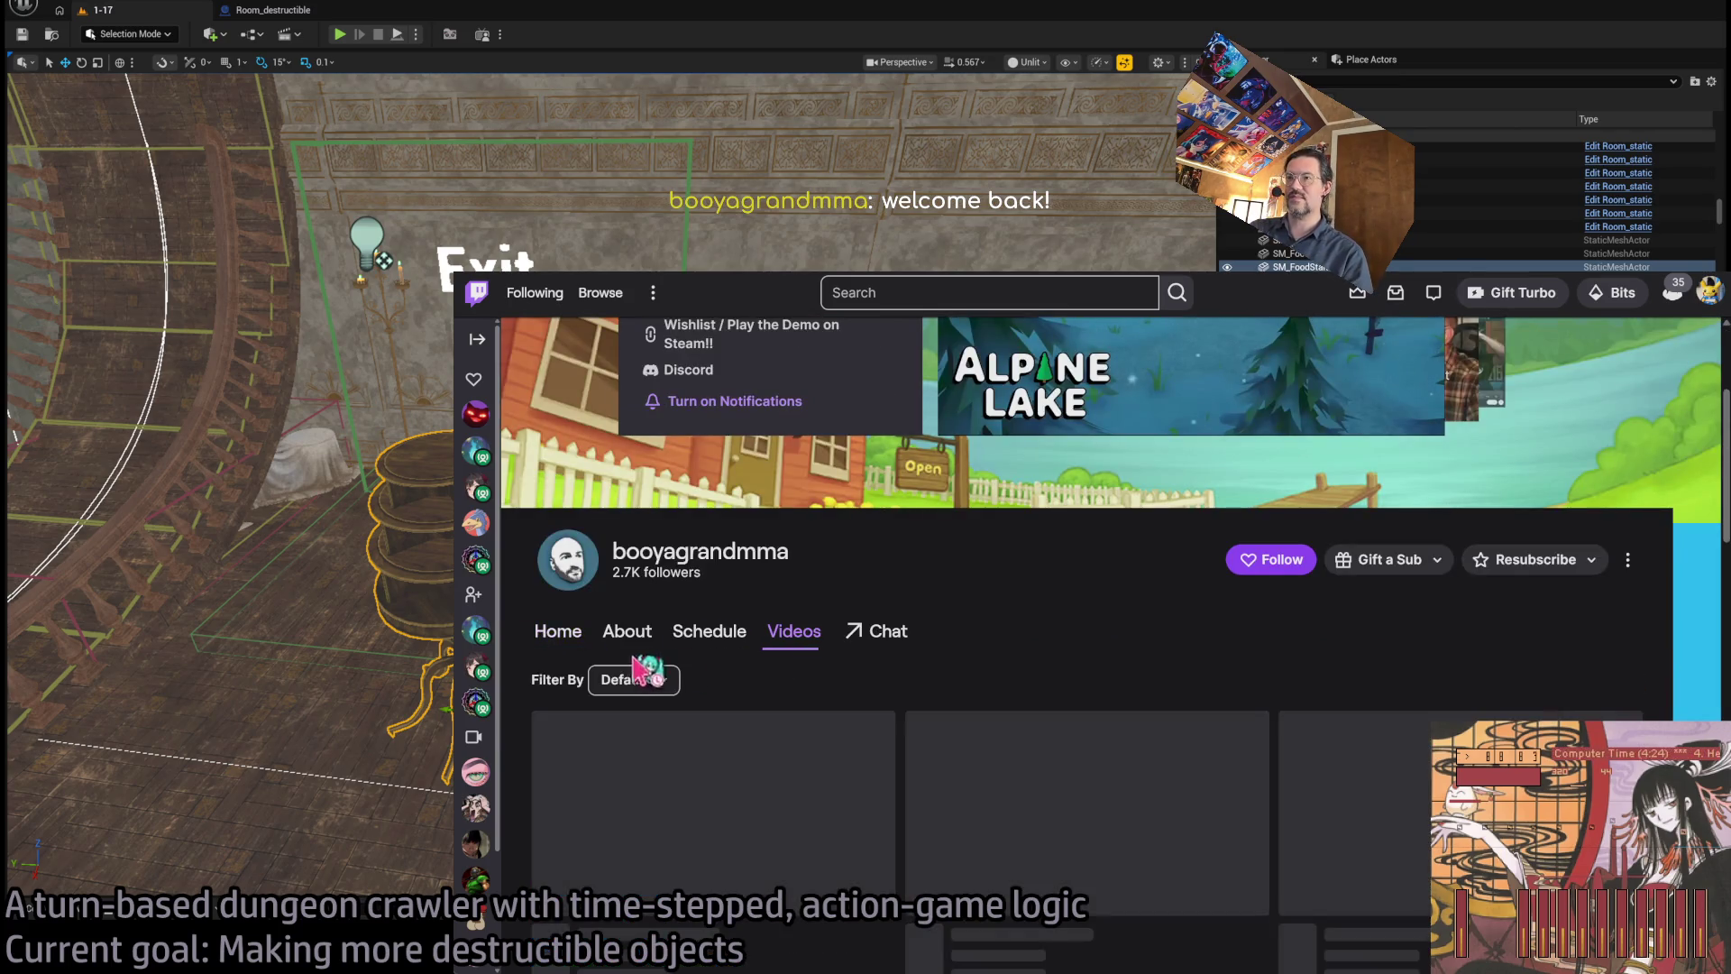
{"action": "left_click", "coordinate": [631, 680]}
{"action": "left_click", "coordinate": [672, 750]}
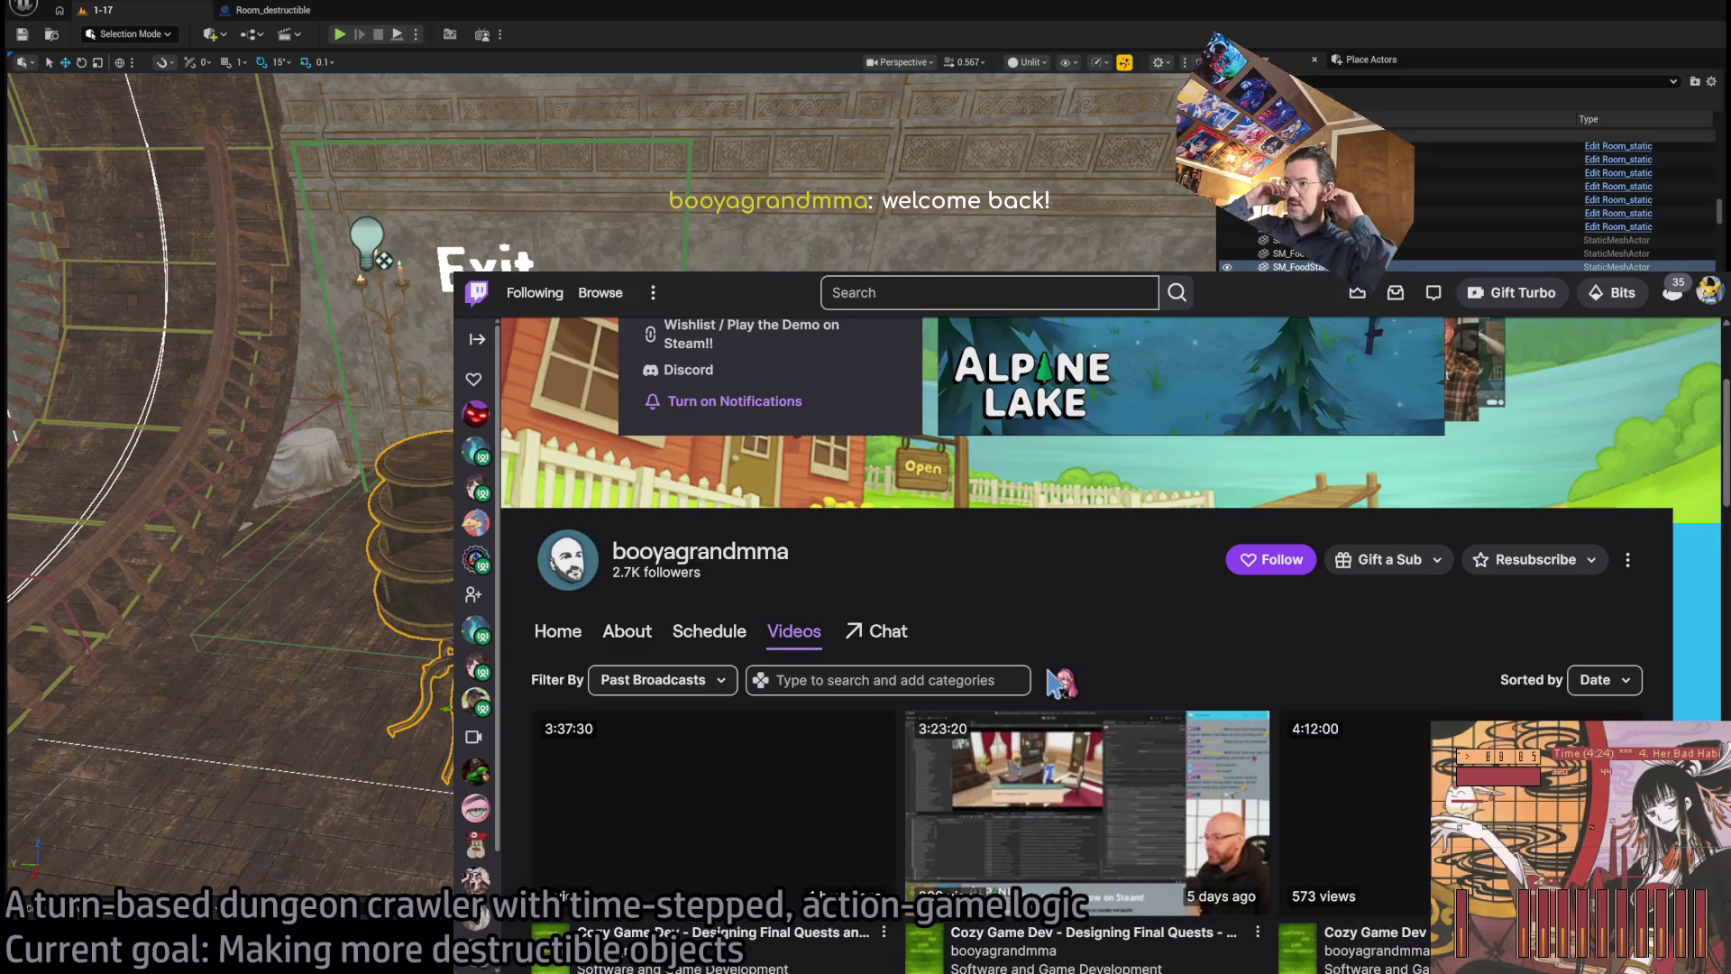
{"action": "left_click", "coordinate": [716, 798]}
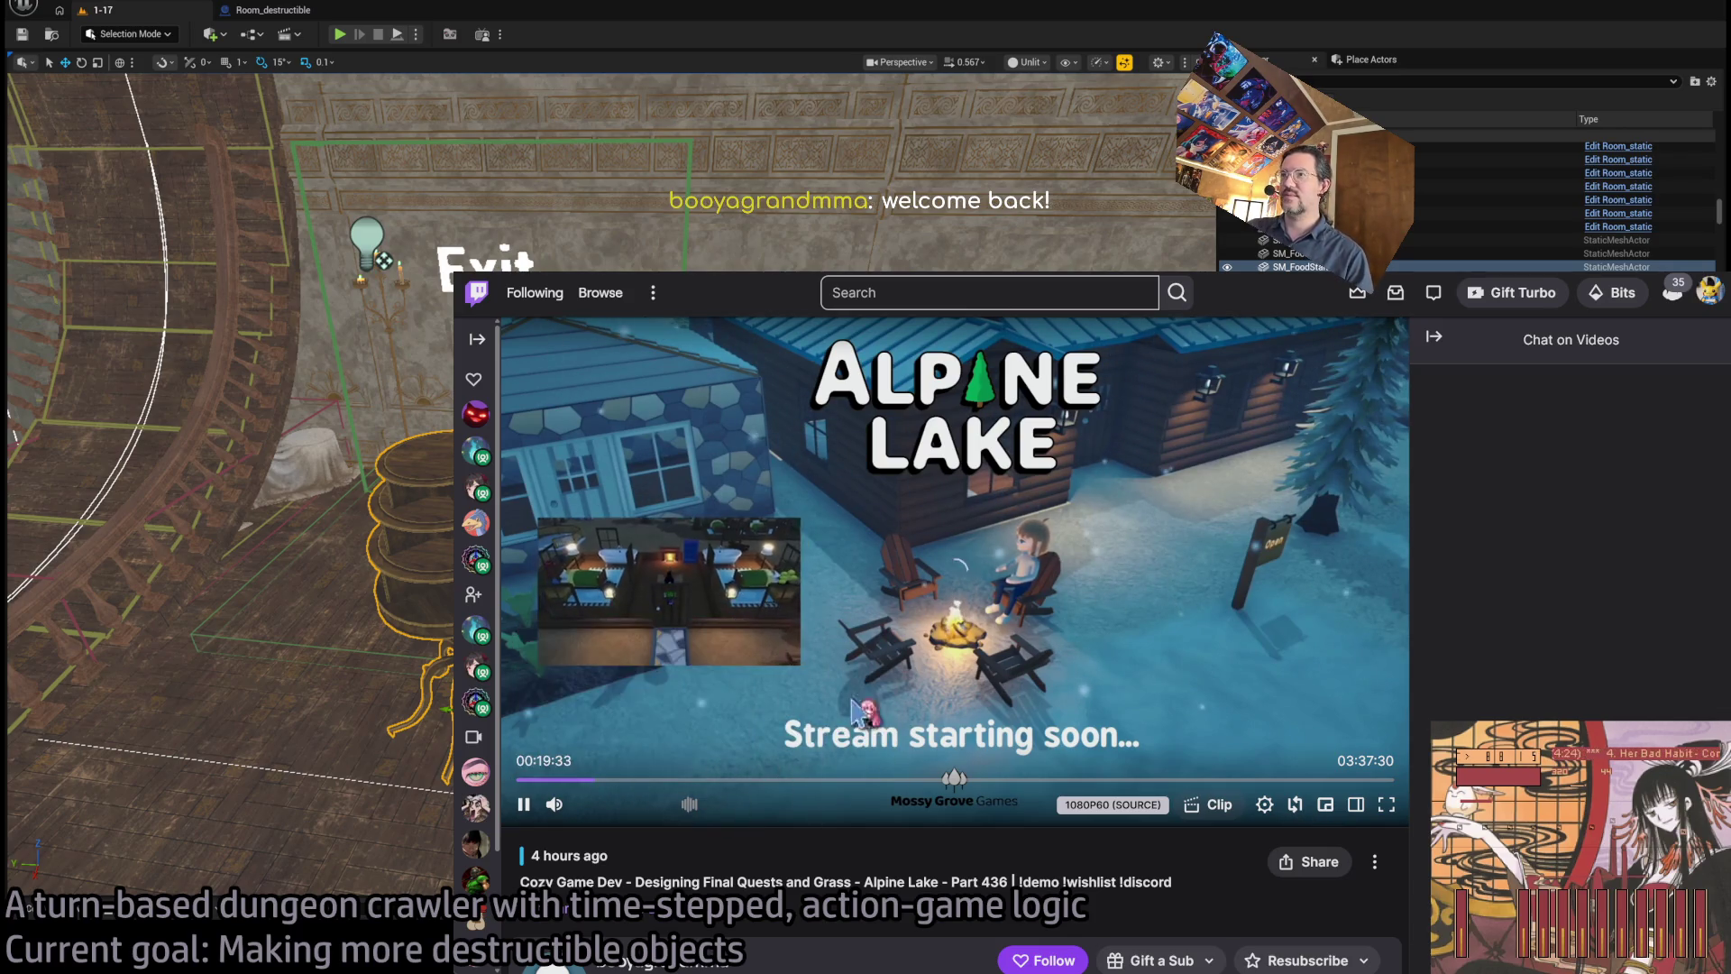
- Skip ahead to around the 2:13 mark, pause and resume, then collapse the chat replay
{"action": "left_click", "coordinate": [596, 781]}
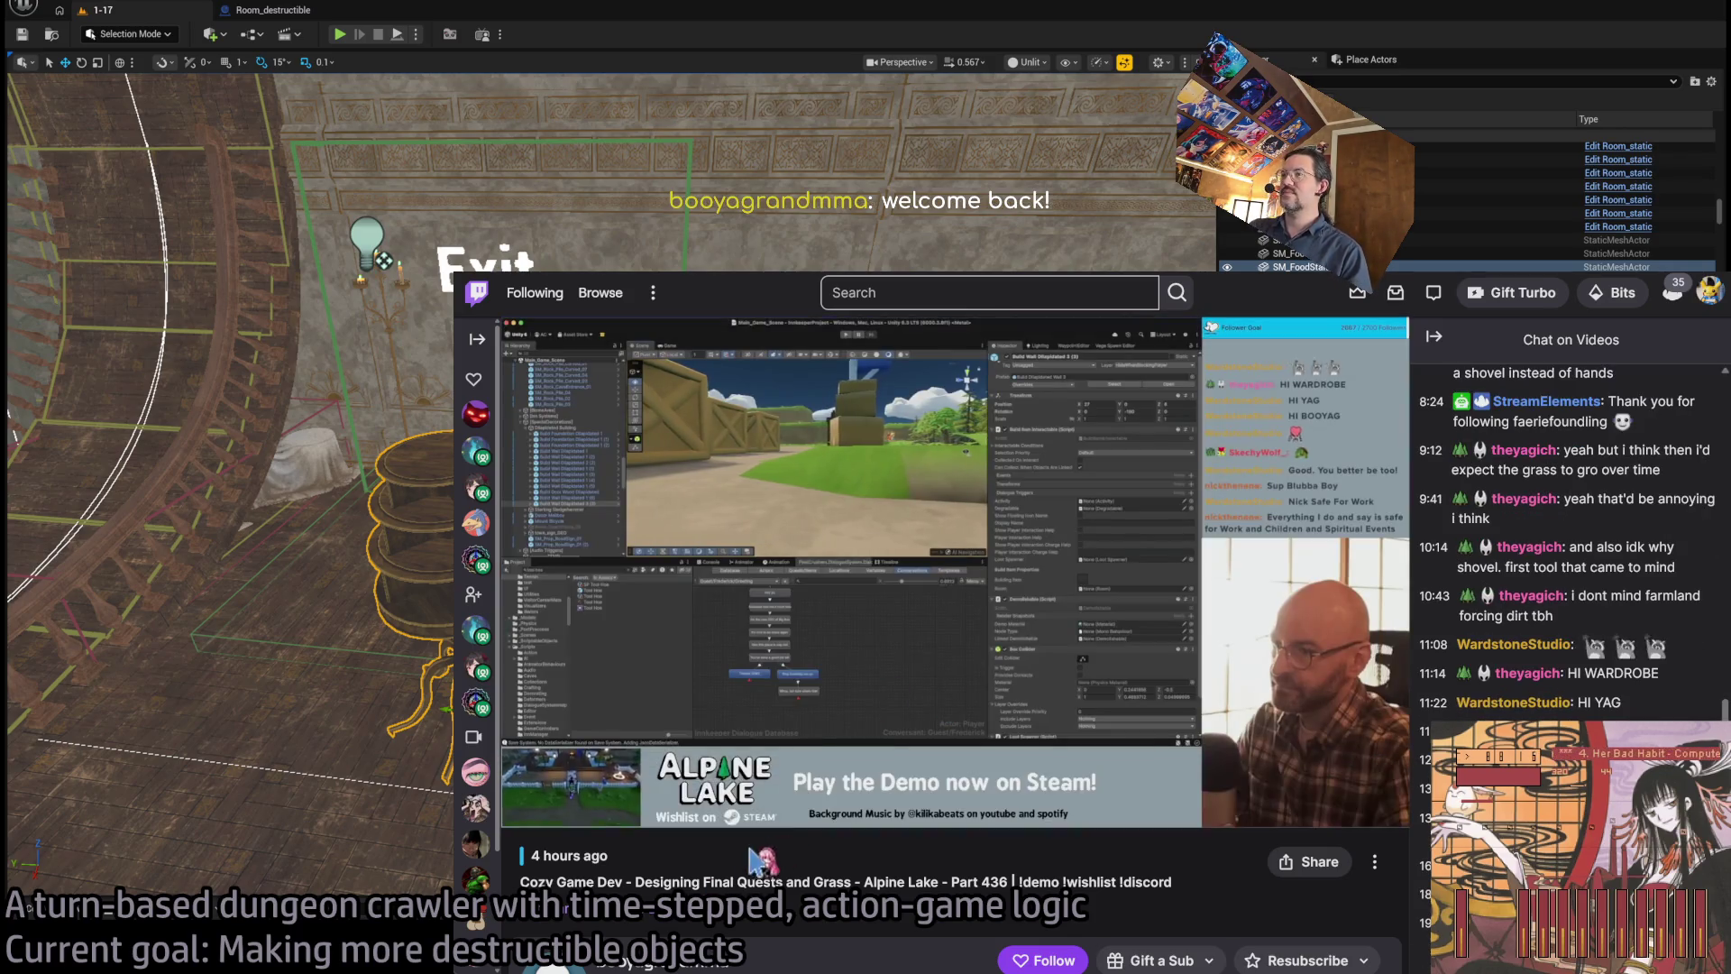
{"action": "scroll", "coordinate": [805, 816], "scroll_direction": "down", "scroll_amount": 5}
{"action": "scroll", "coordinate": [848, 631], "scroll_direction": "up", "scroll_amount": 5}
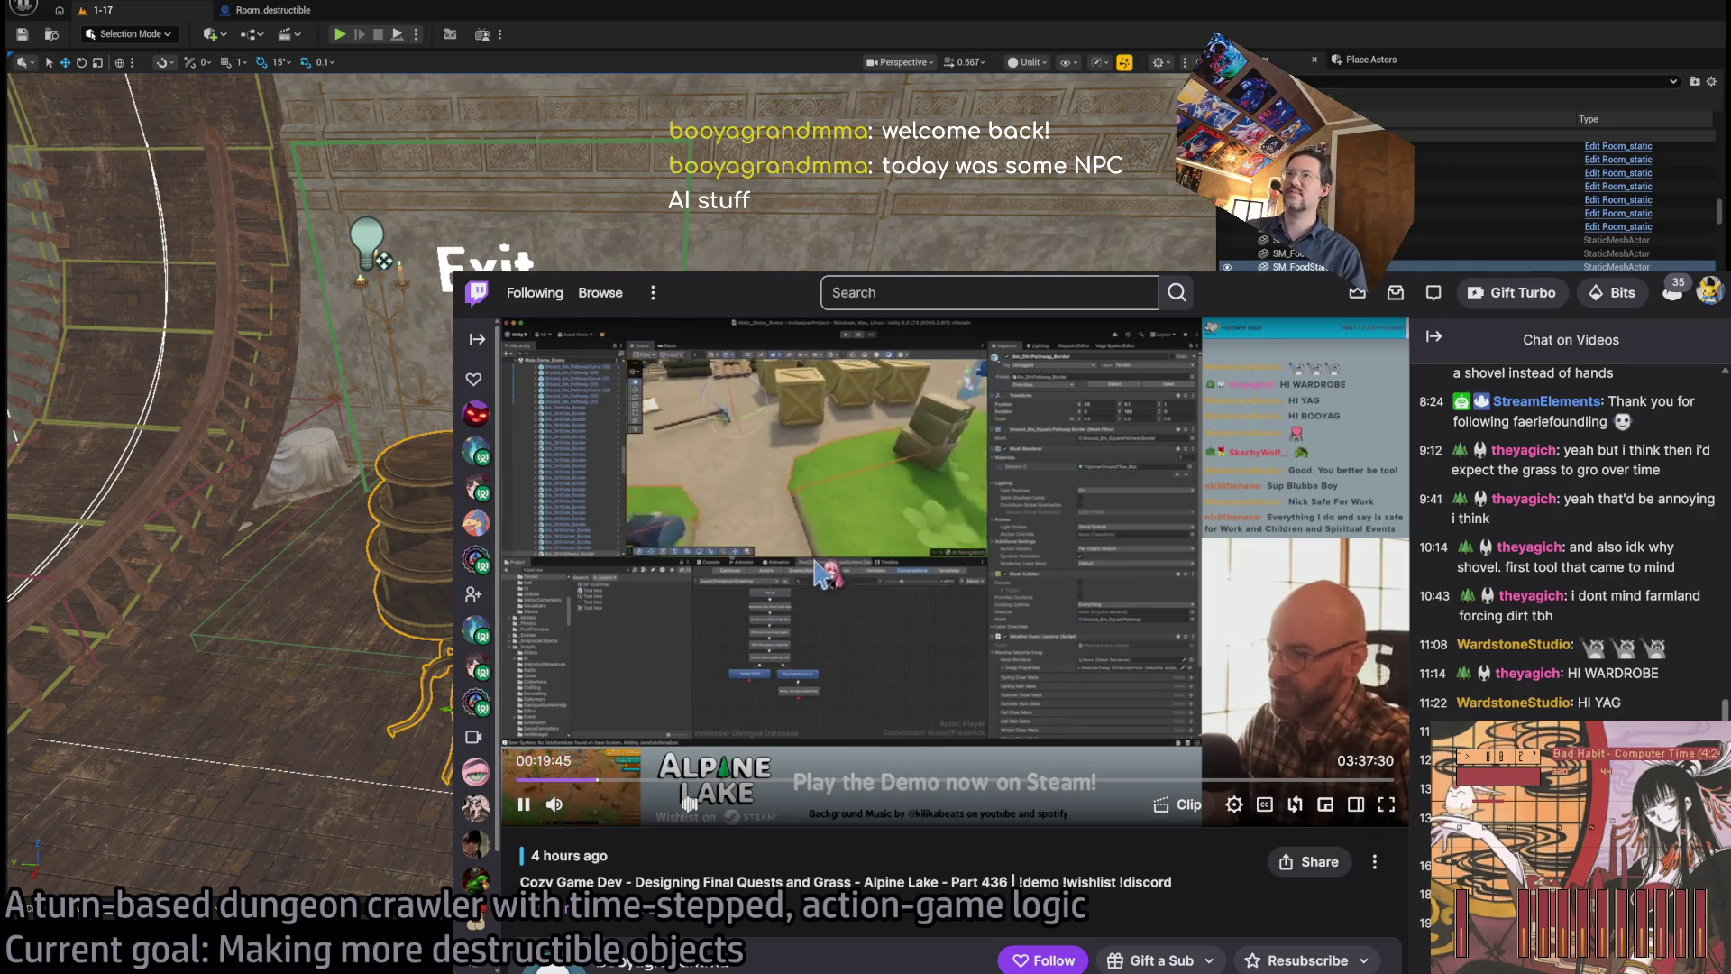
{"action": "left_click", "coordinate": [1059, 780]}
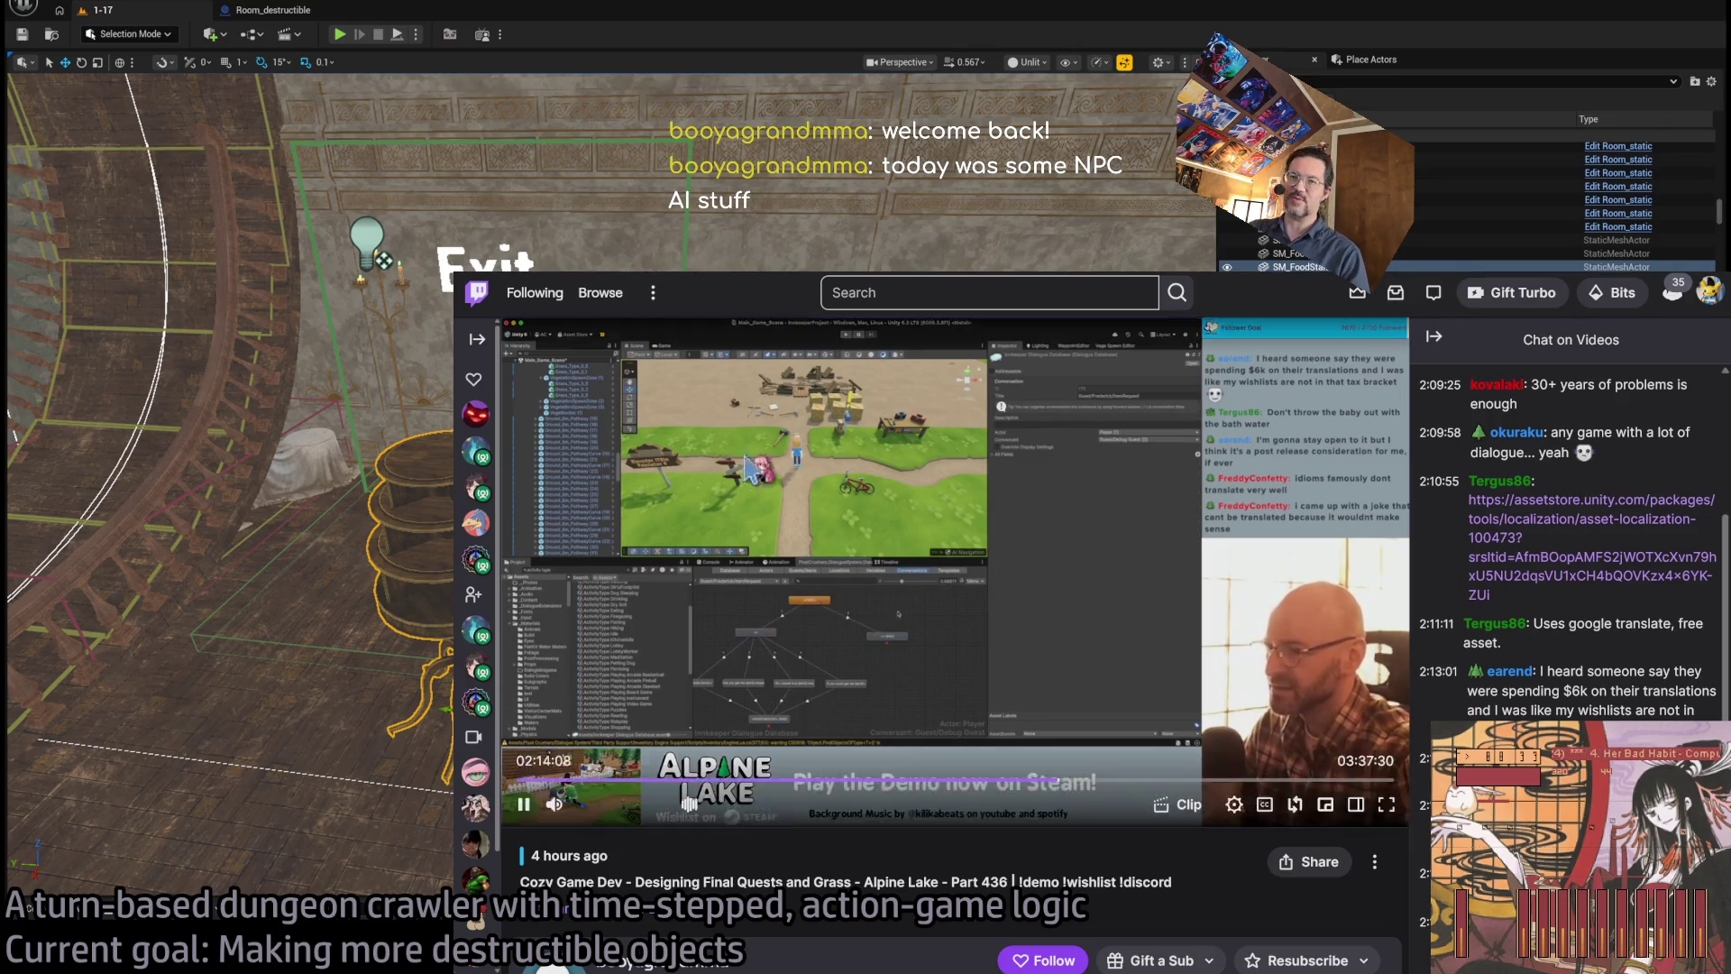
{"action": "left_click", "coordinate": [522, 805]}
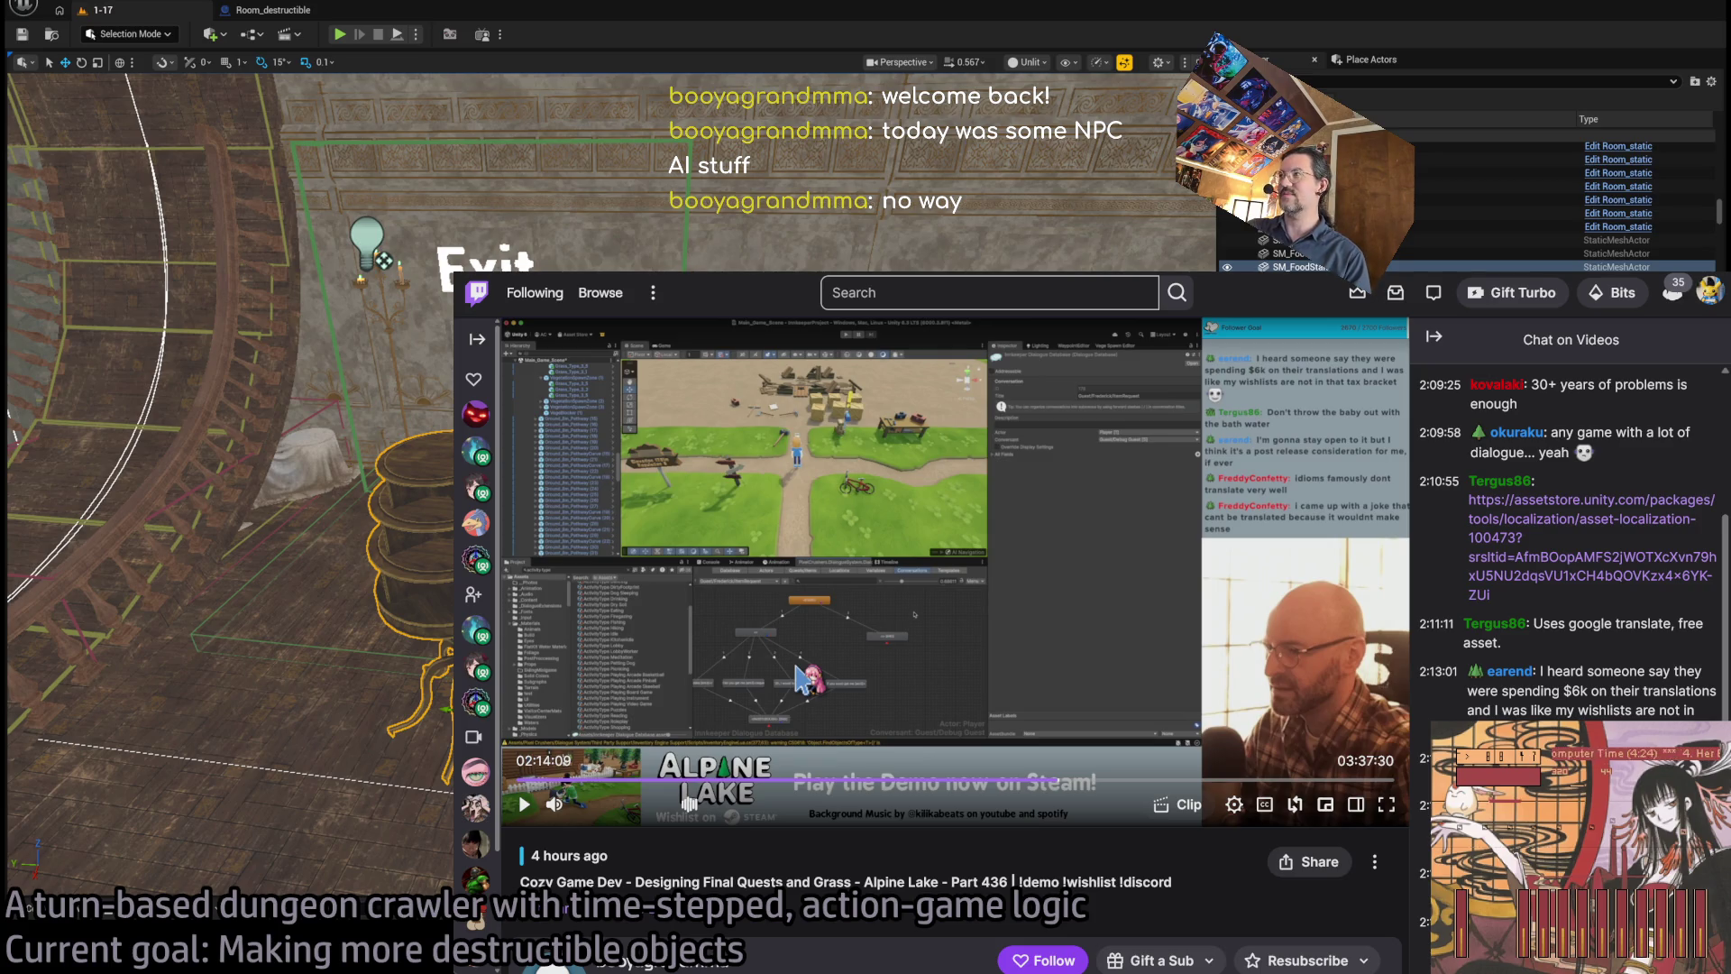
{"action": "key", "text": "space"}
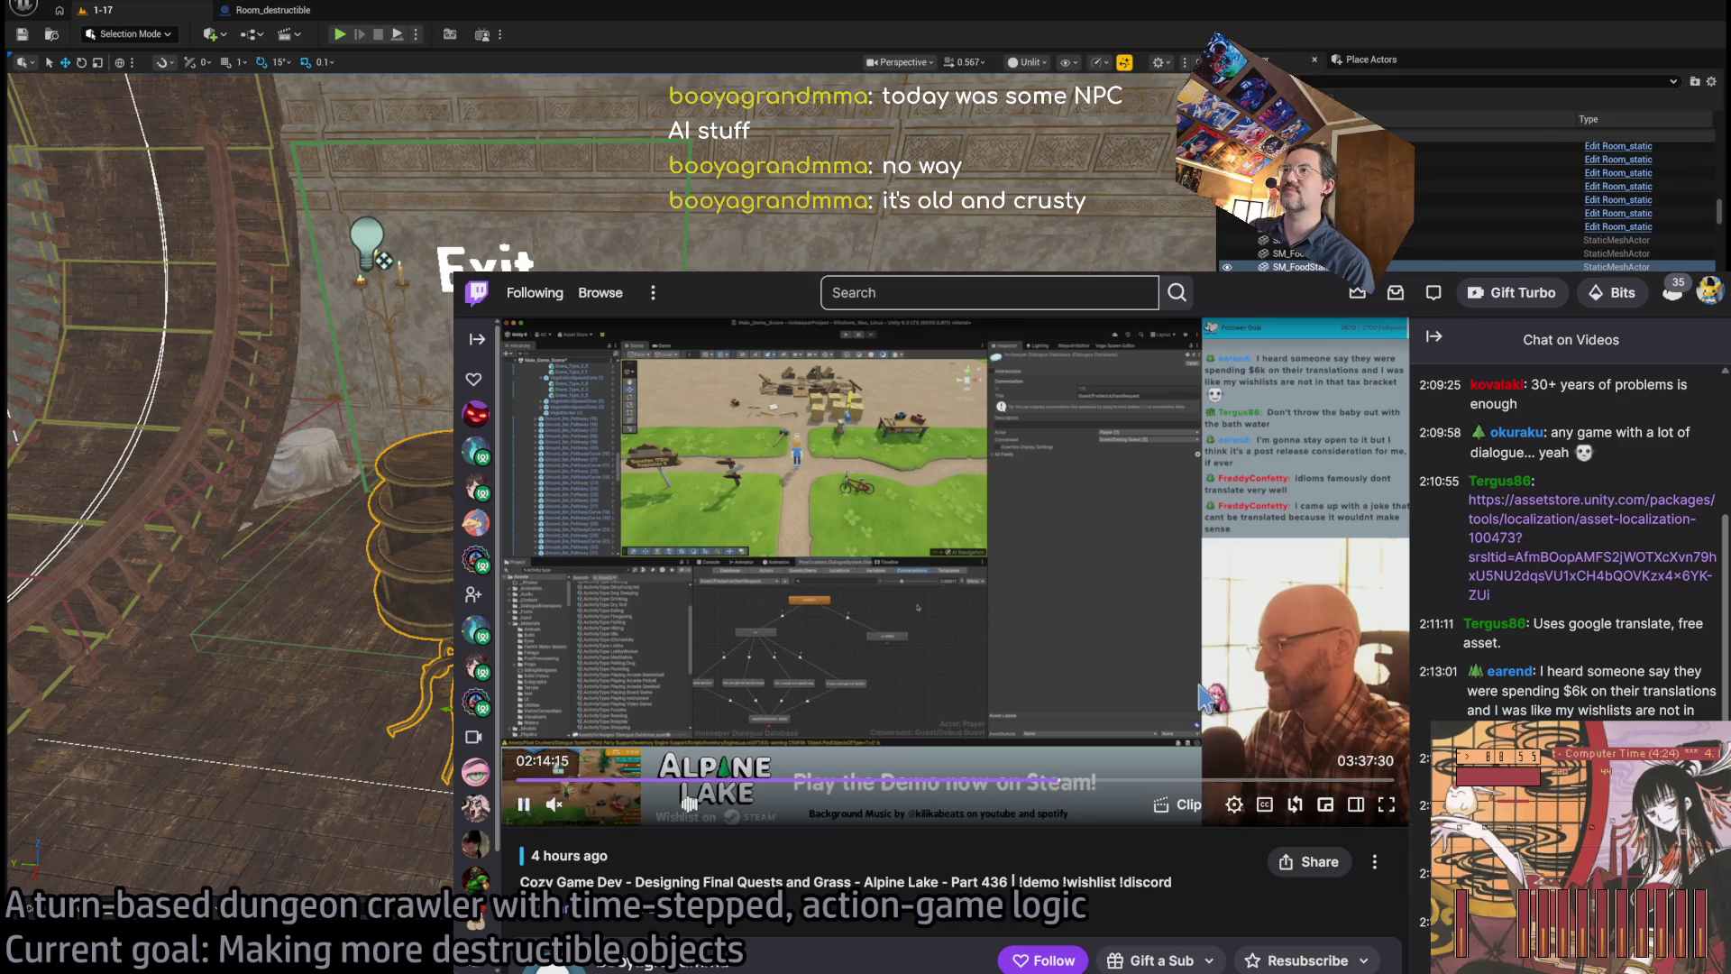
{"action": "left_click", "coordinate": [1438, 347]}
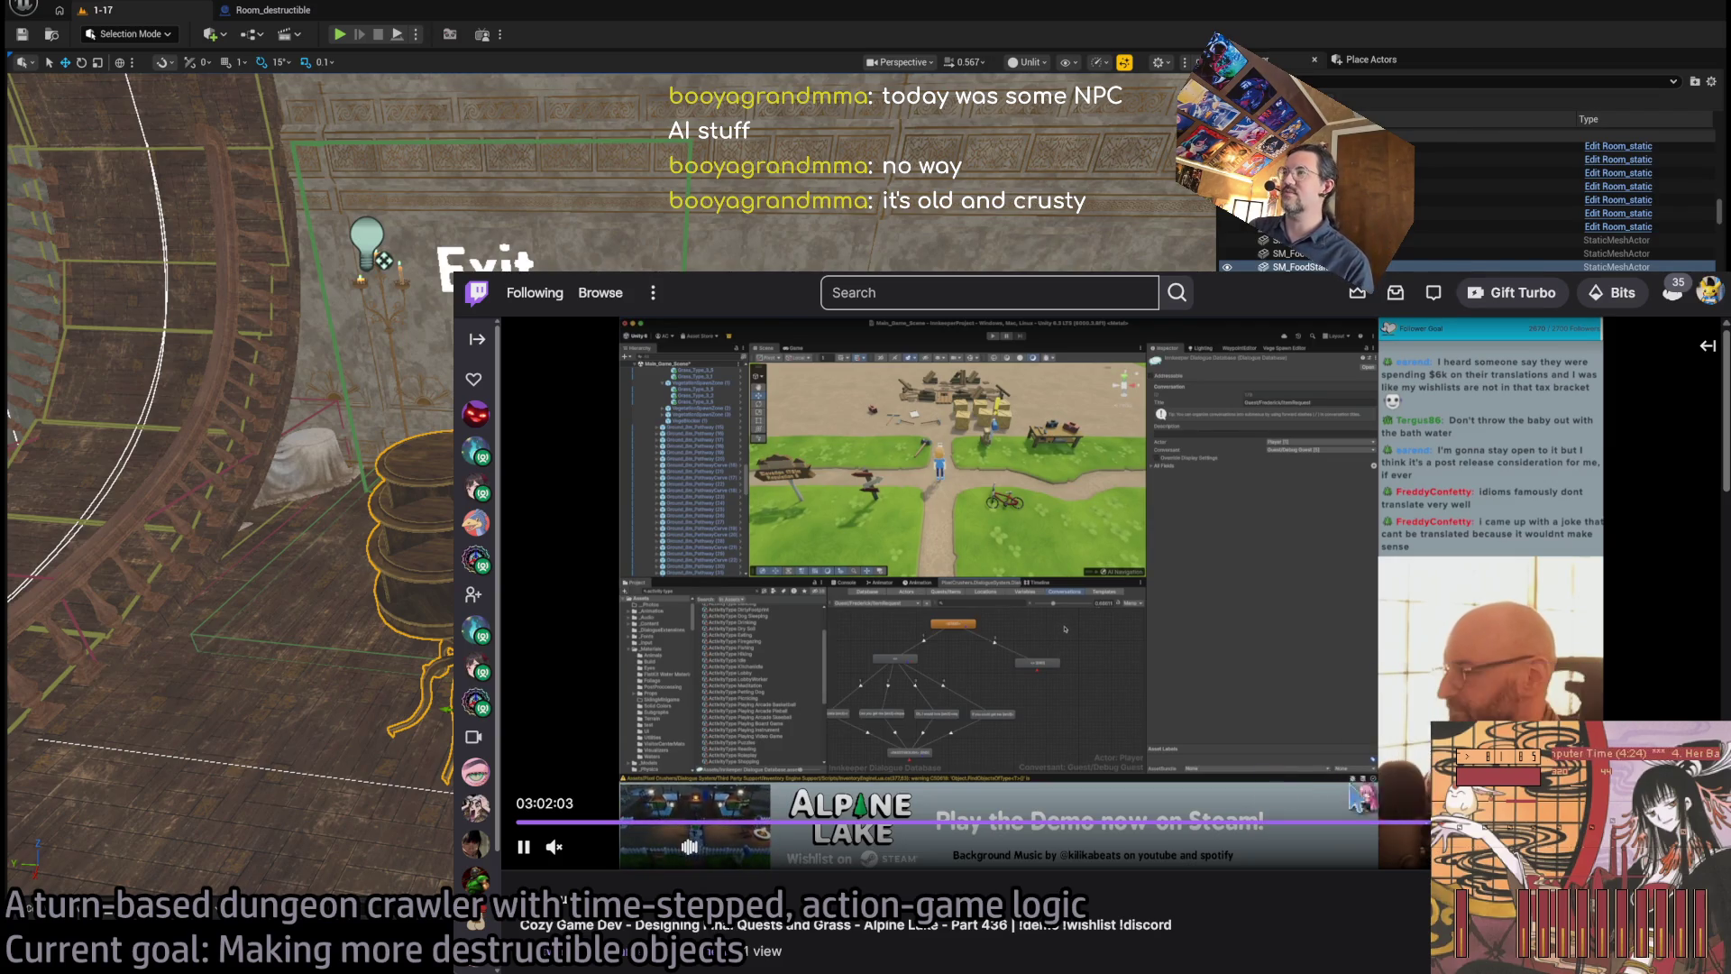
- Open the channel's About section and follow its link to the Alpine Lake Steam page
{"action": "scroll", "coordinate": [749, 672], "scroll_direction": "down", "scroll_amount": 5}
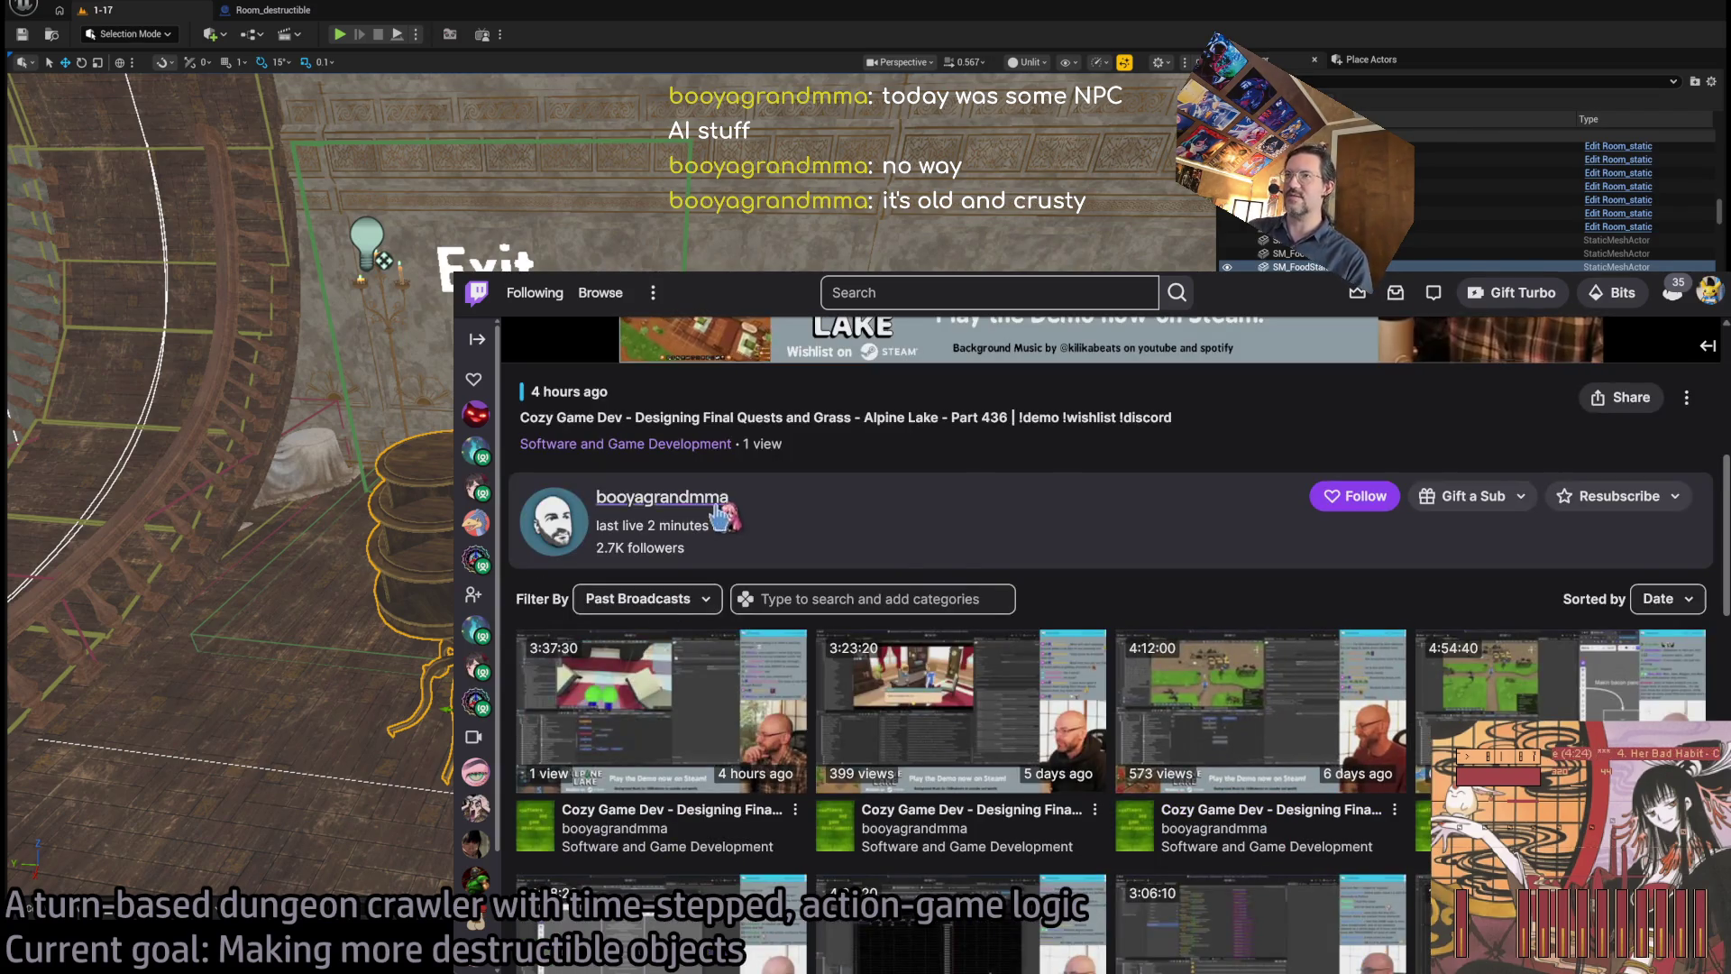
{"action": "scroll", "coordinate": [749, 672], "scroll_direction": "up", "scroll_amount": 5}
{"action": "scroll", "coordinate": [772, 726], "scroll_direction": "down", "scroll_amount": 5}
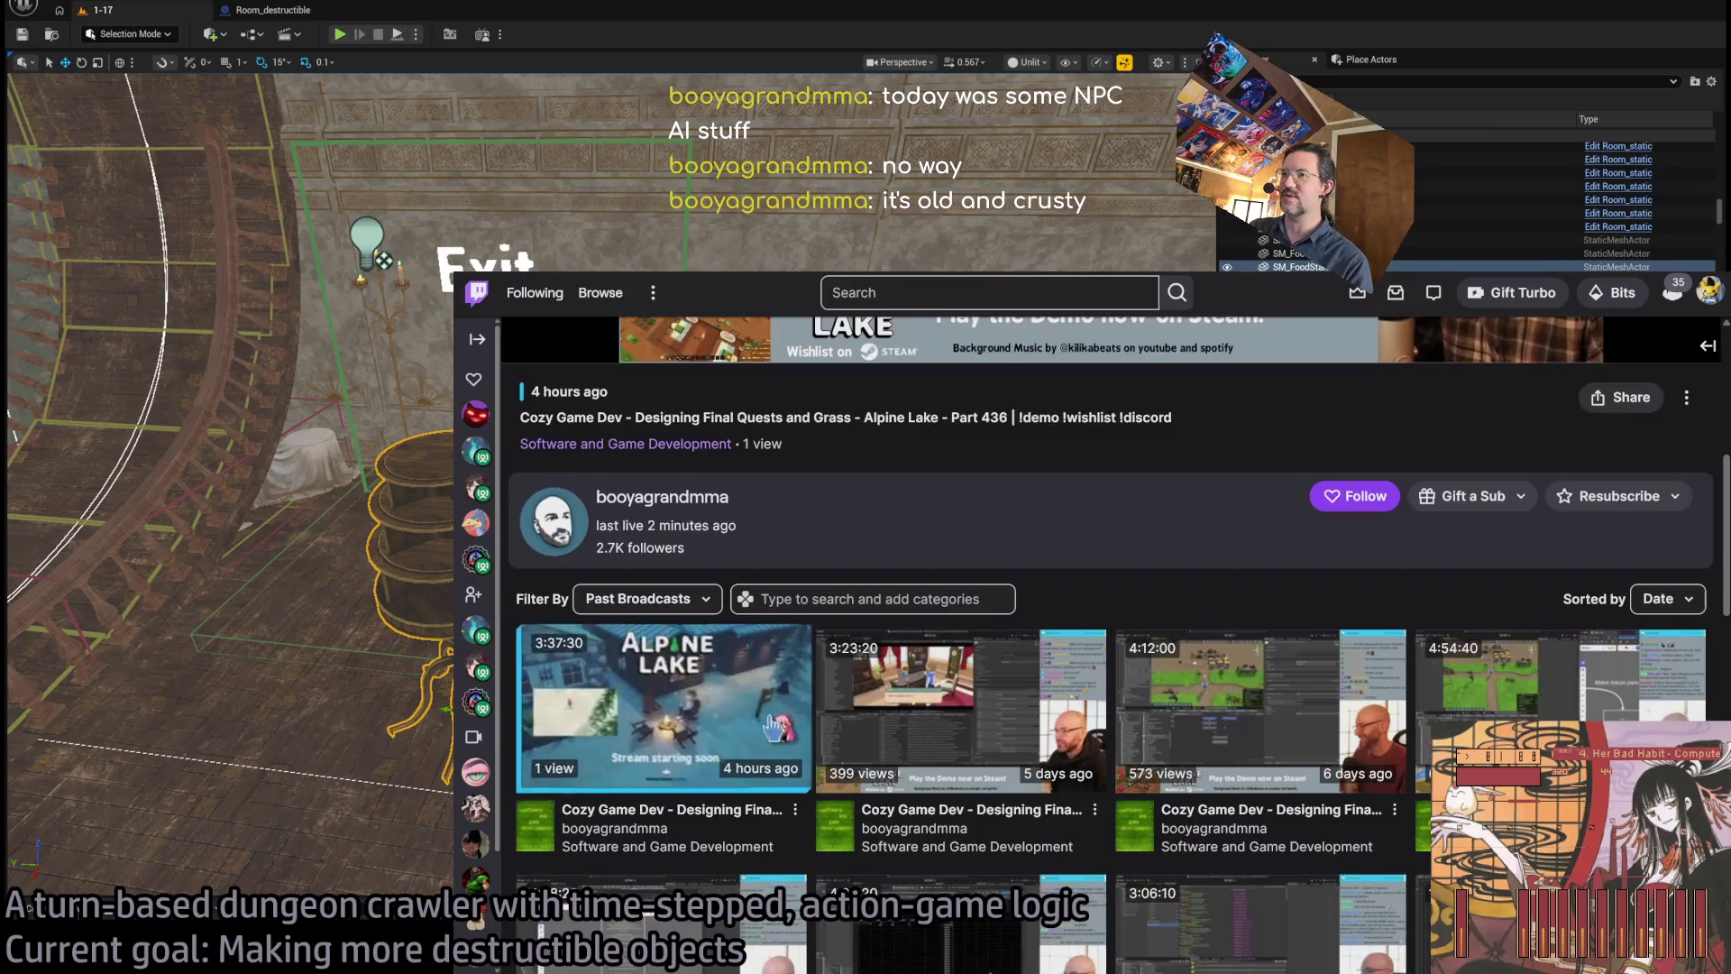
{"action": "left_click", "coordinate": [659, 497]}
{"action": "scroll", "coordinate": [792, 717], "scroll_direction": "down", "scroll_amount": 3}
{"action": "left_click", "coordinate": [626, 626]}
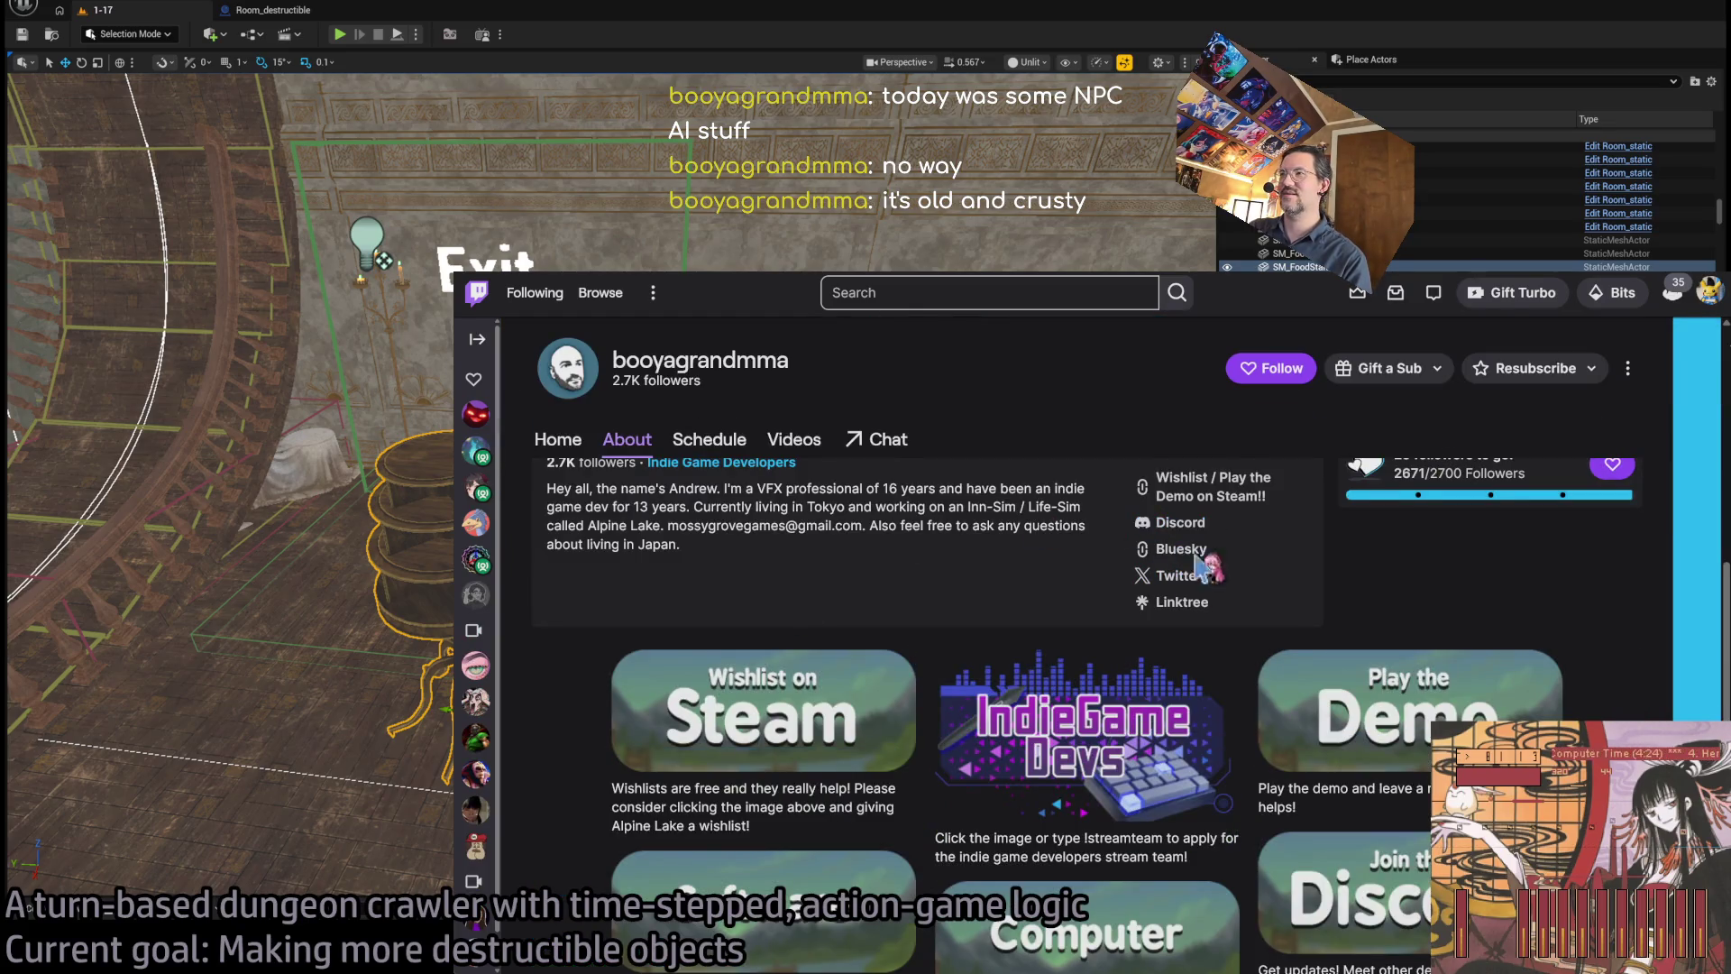
{"action": "left_click", "coordinate": [1217, 487]}
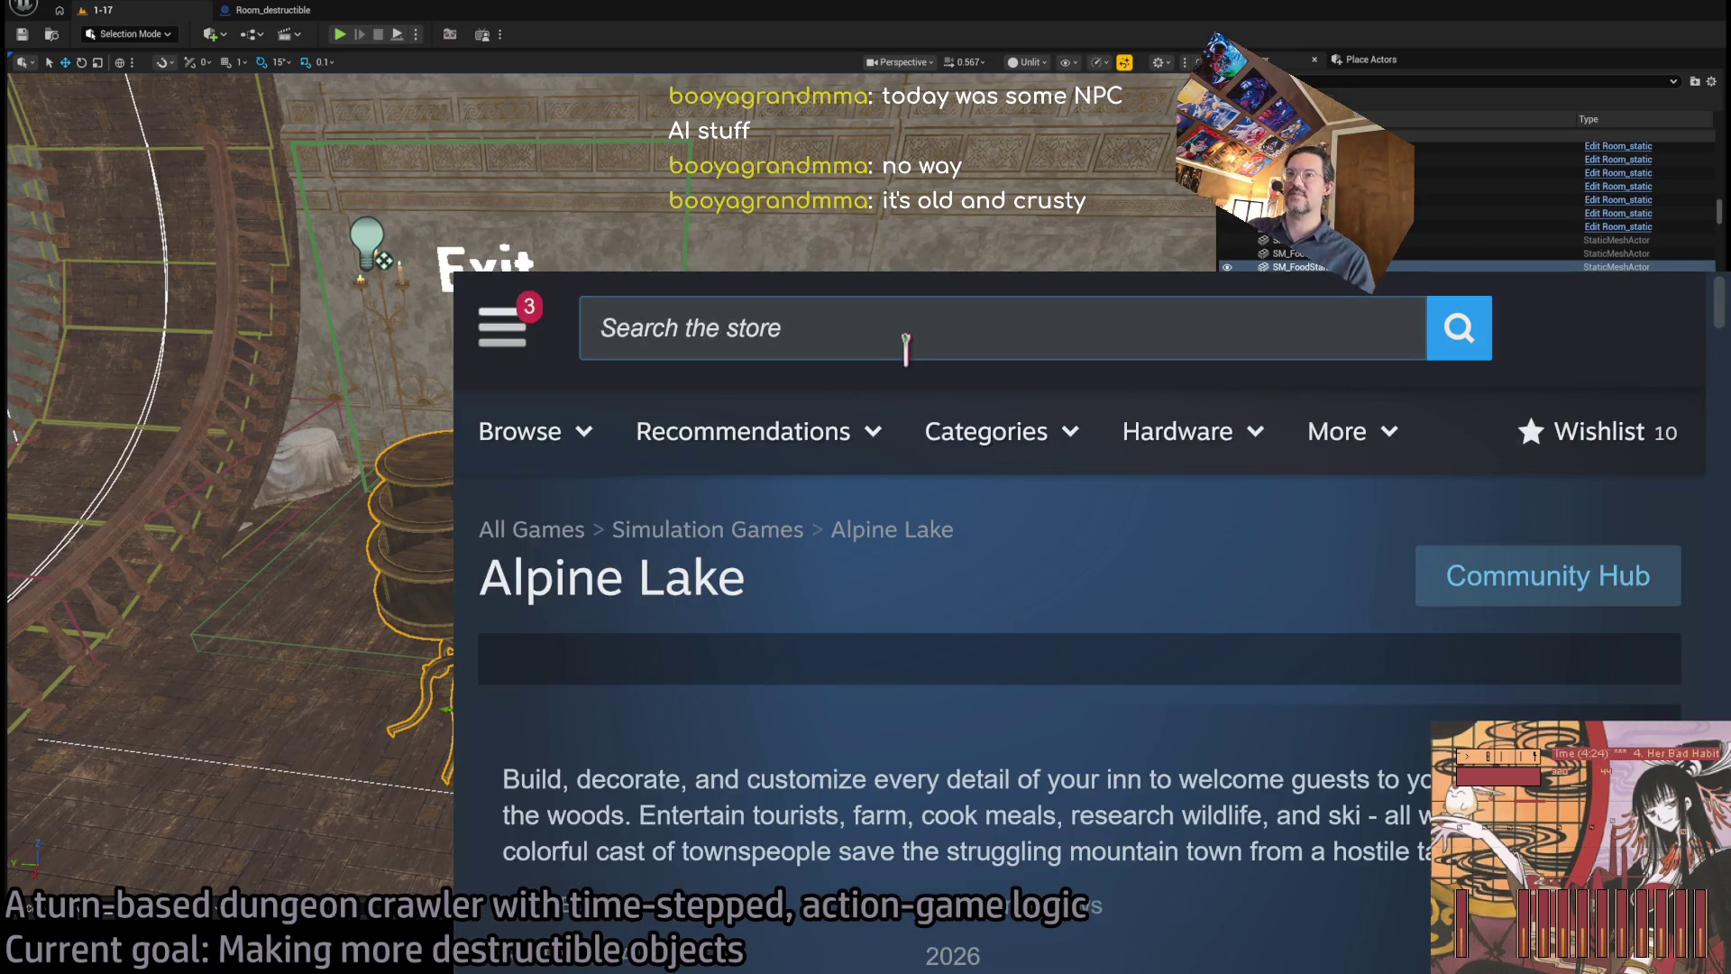
- Scroll the Alpine Lake store page to read its description, release date and developer
{"action": "scroll", "coordinate": [1250, 603], "scroll_direction": "down", "scroll_amount": 5}
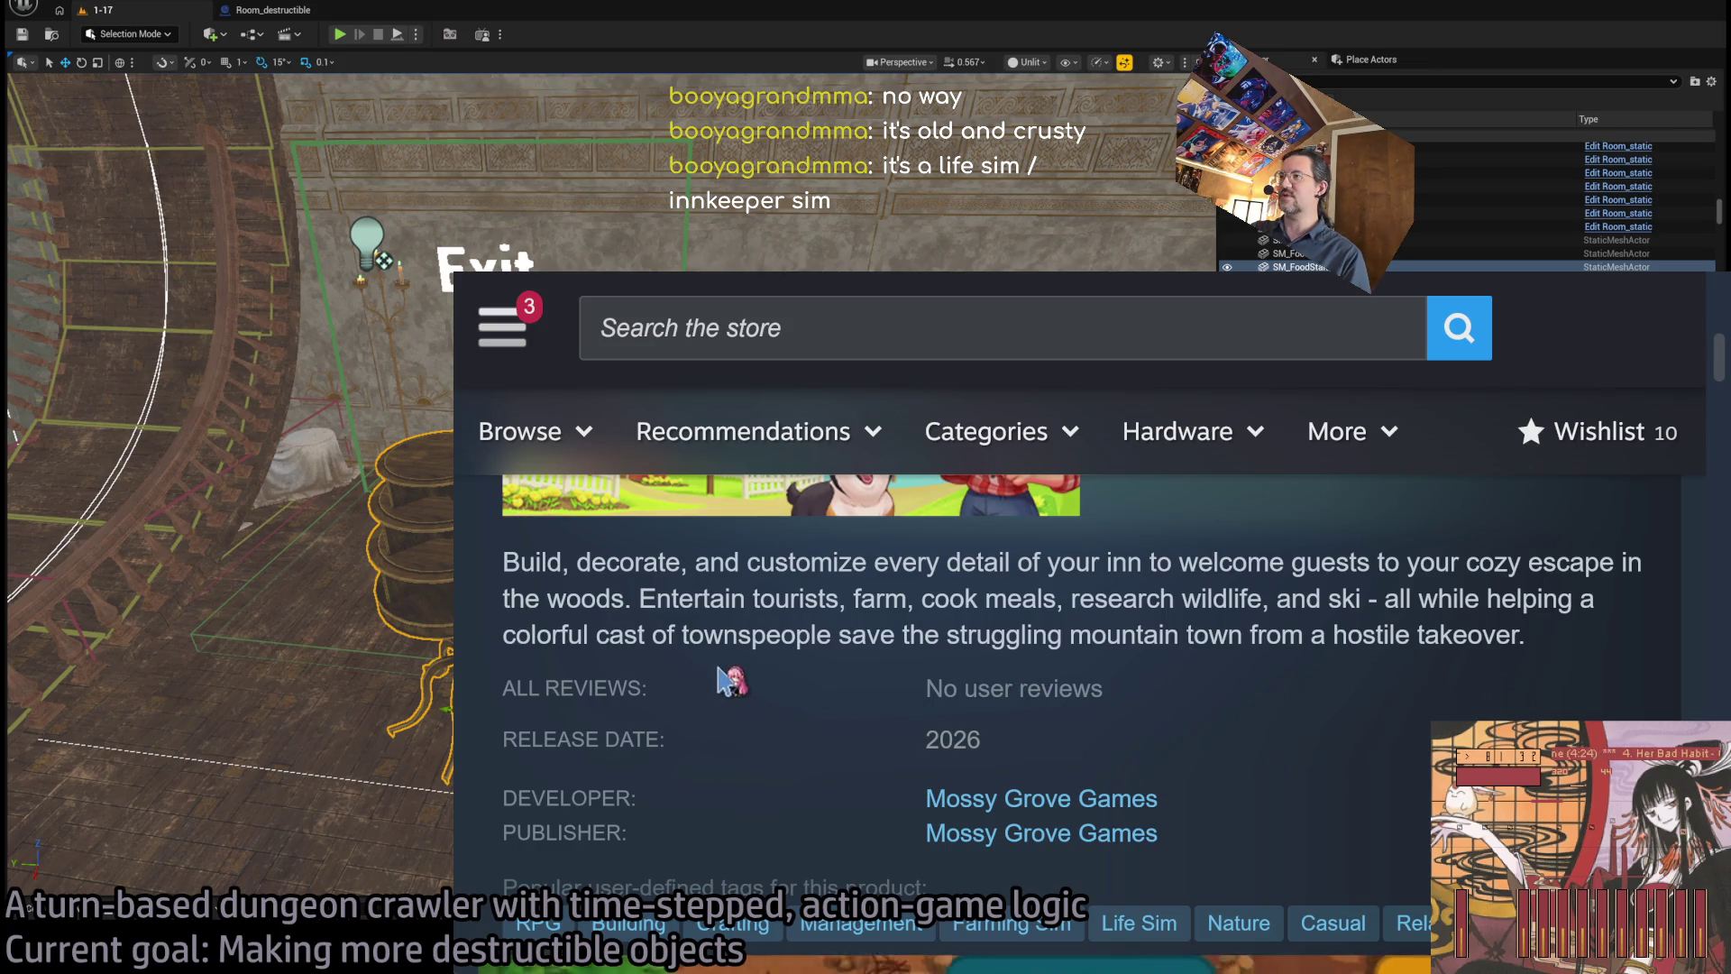
{"action": "scroll", "coordinate": [672, 654], "scroll_direction": "down", "scroll_amount": 5}
{"action": "scroll", "coordinate": [671, 654], "scroll_direction": "down", "scroll_amount": 1}
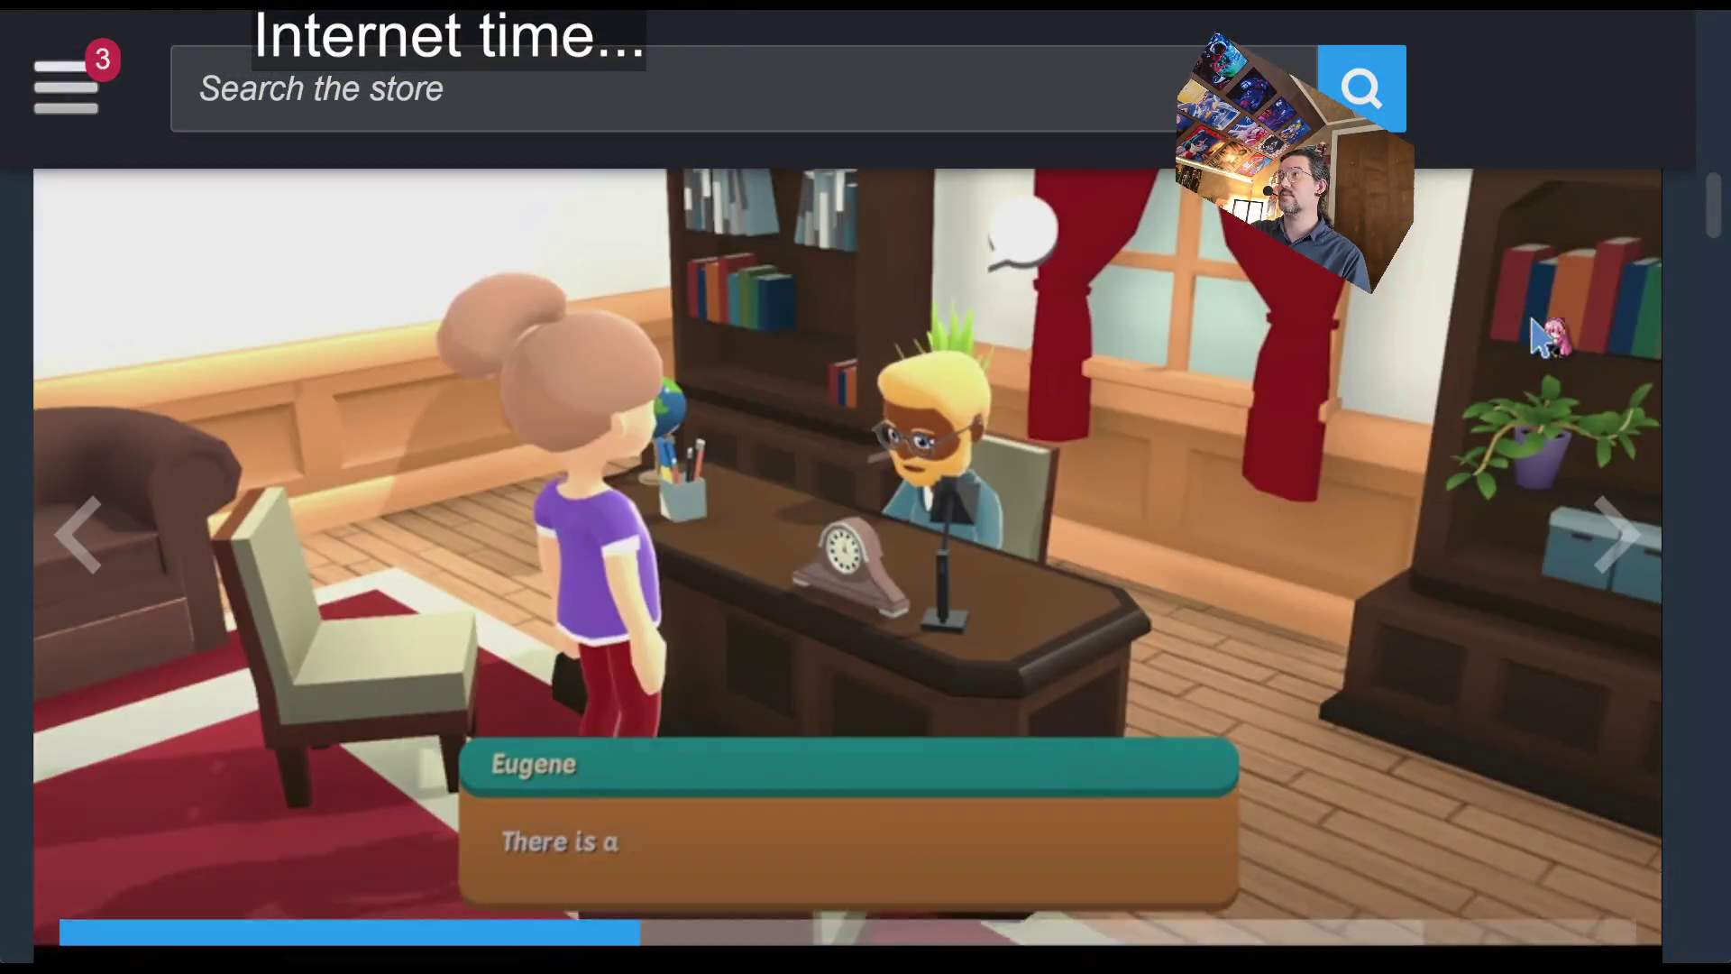
- Watch the Alpine Lake trailer on the store page
{"action": "middle_click", "coordinate": [1677, 541]}
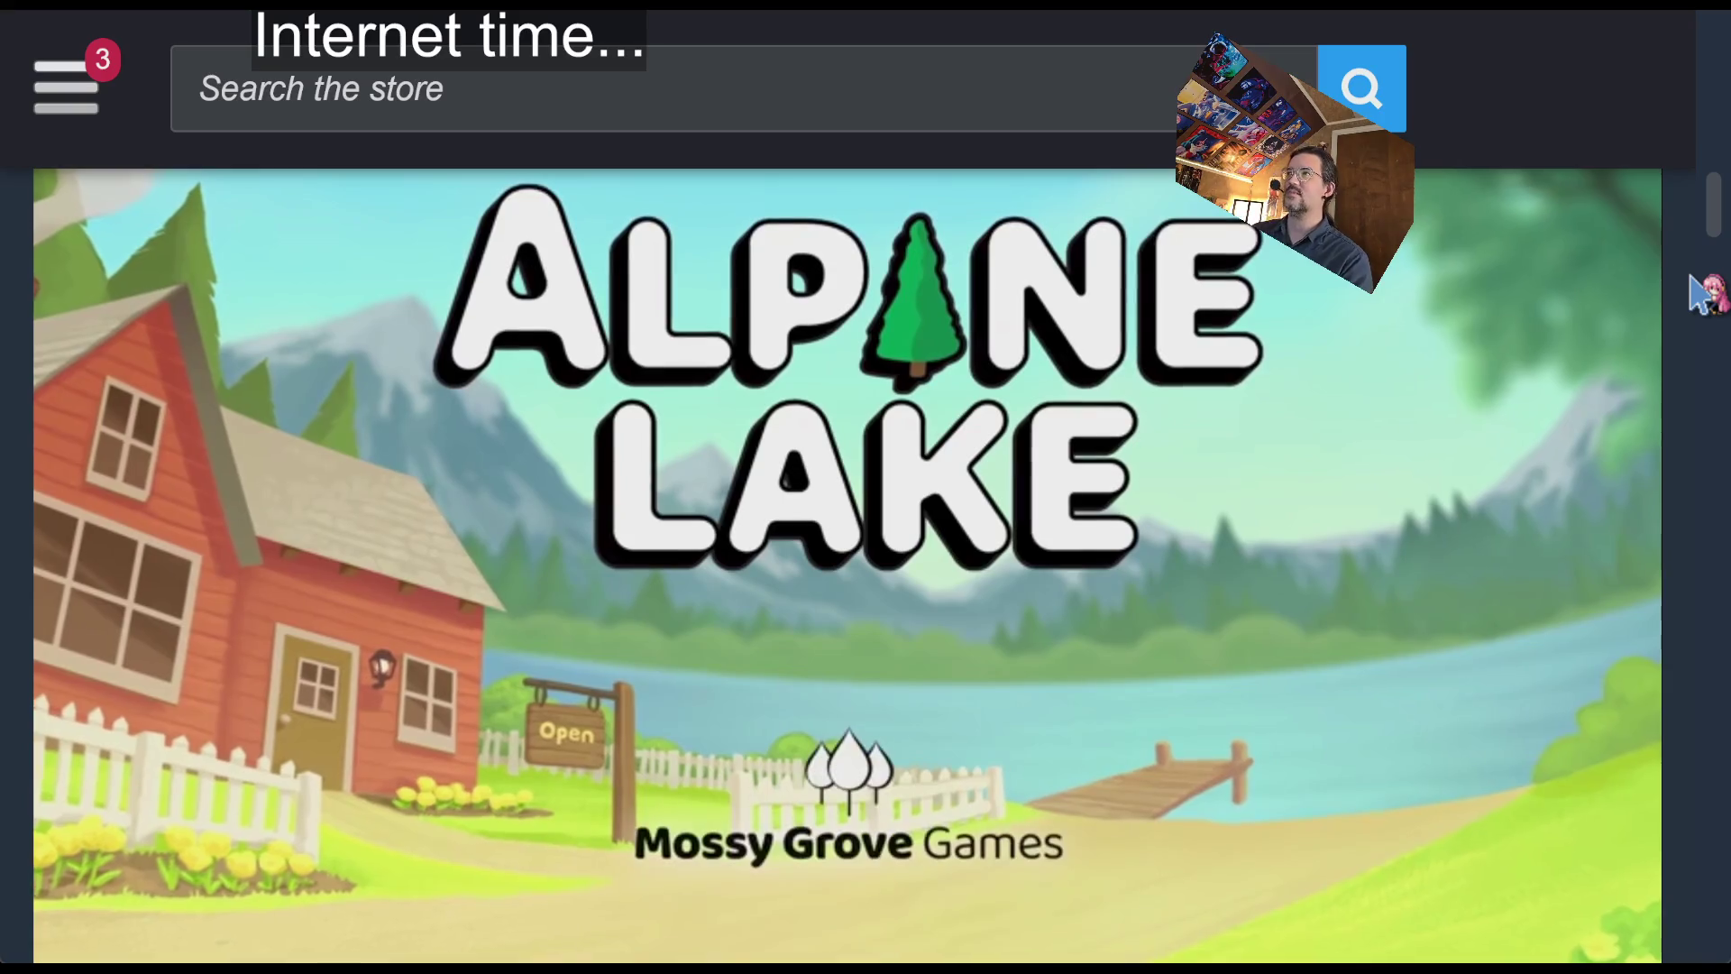
{"action": "scroll", "coordinate": [1714, 622], "scroll_direction": "down", "scroll_amount": 2}
{"action": "scroll", "coordinate": [1713, 622], "scroll_direction": "down", "scroll_amount": 4}
{"action": "scroll", "coordinate": [1713, 626], "scroll_direction": "up", "scroll_amount": 4}
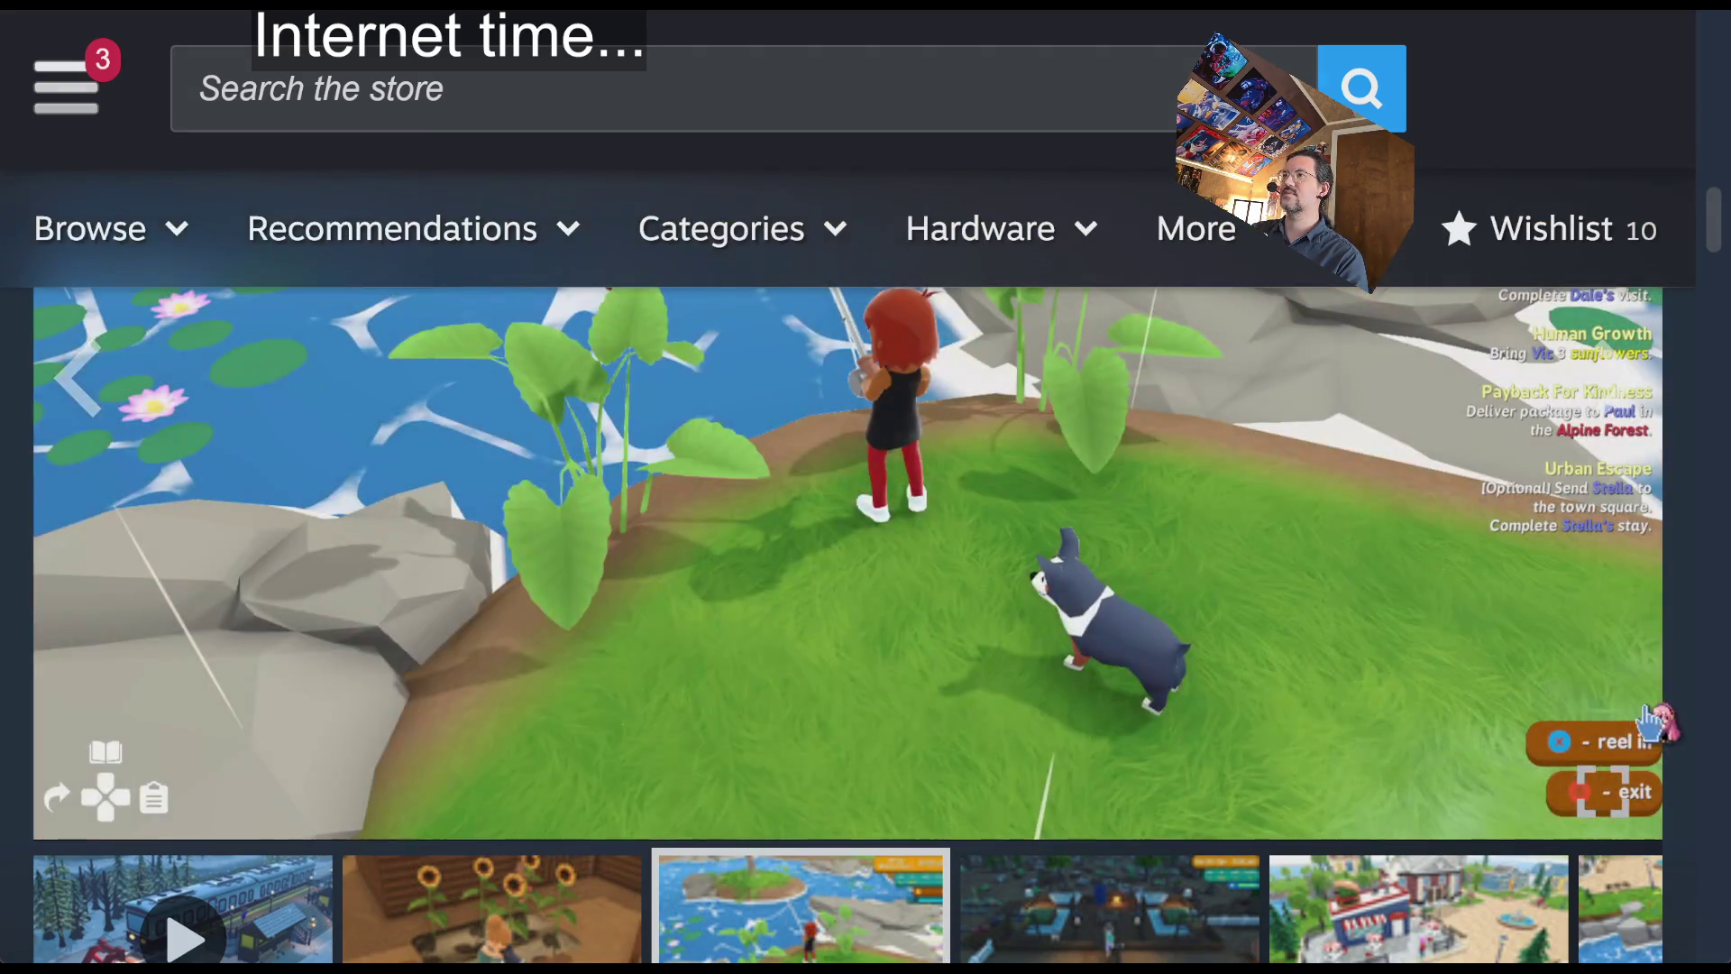
{"action": "scroll", "coordinate": [1724, 602], "scroll_direction": "up", "scroll_amount": 2}
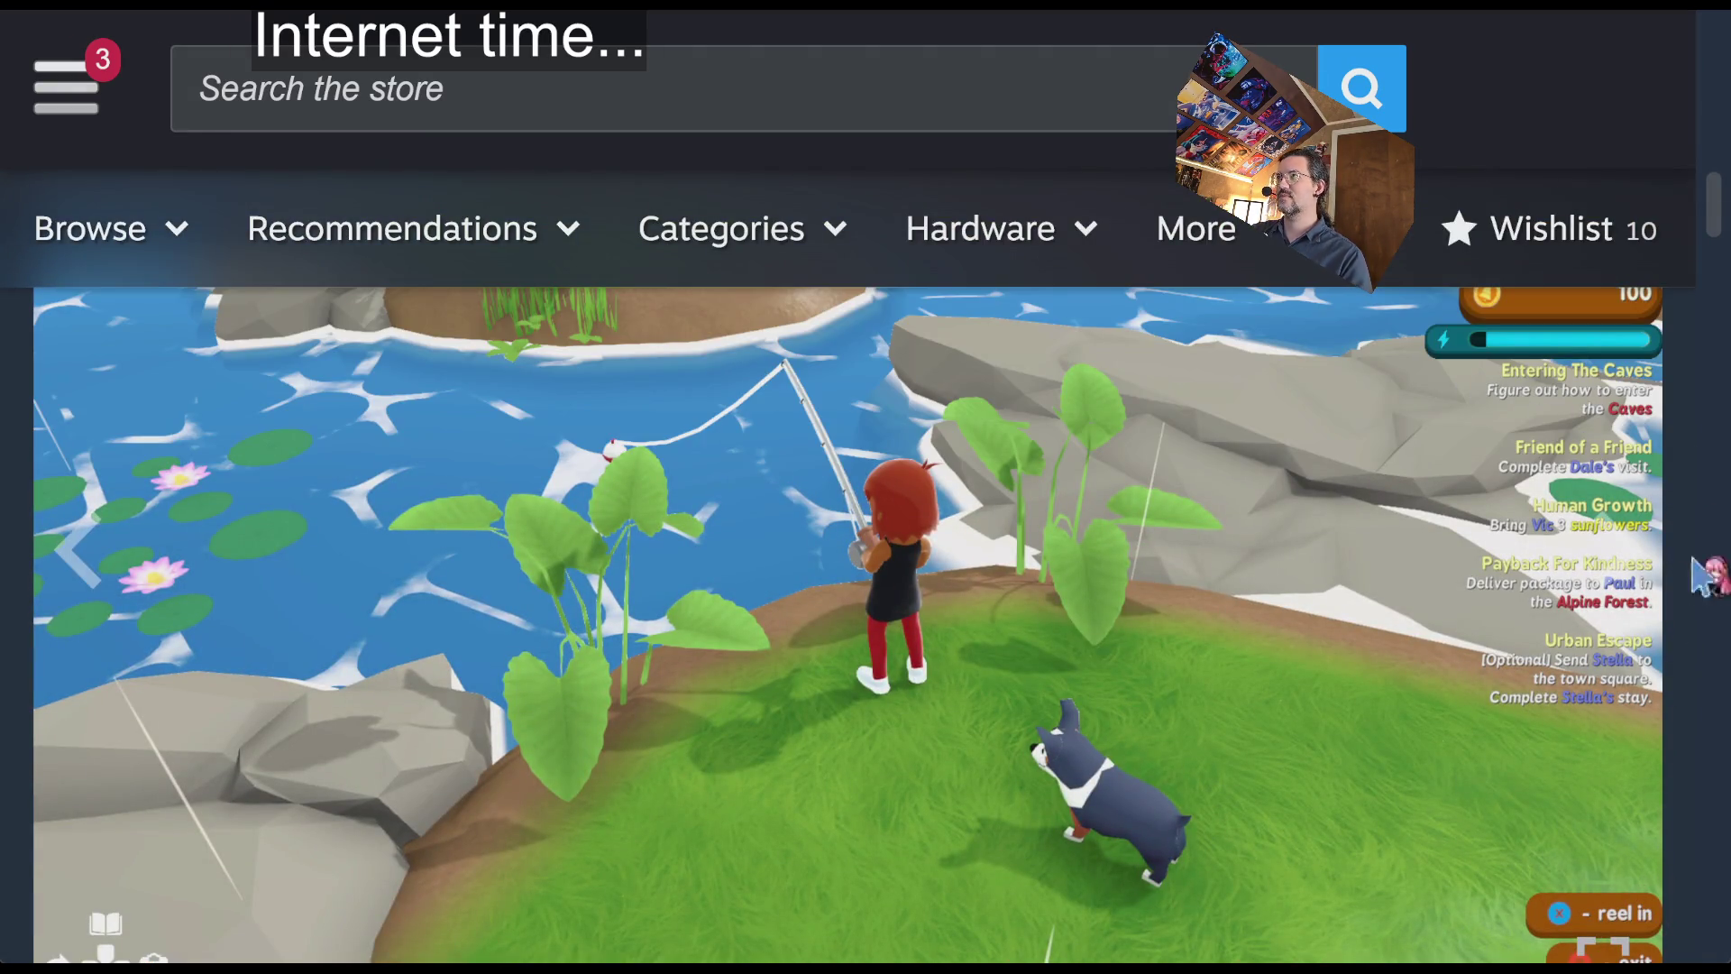
{"action": "scroll", "coordinate": [1713, 667], "scroll_direction": "down", "scroll_amount": 5}
{"action": "scroll", "coordinate": [1713, 667], "scroll_direction": "up", "scroll_amount": 5}
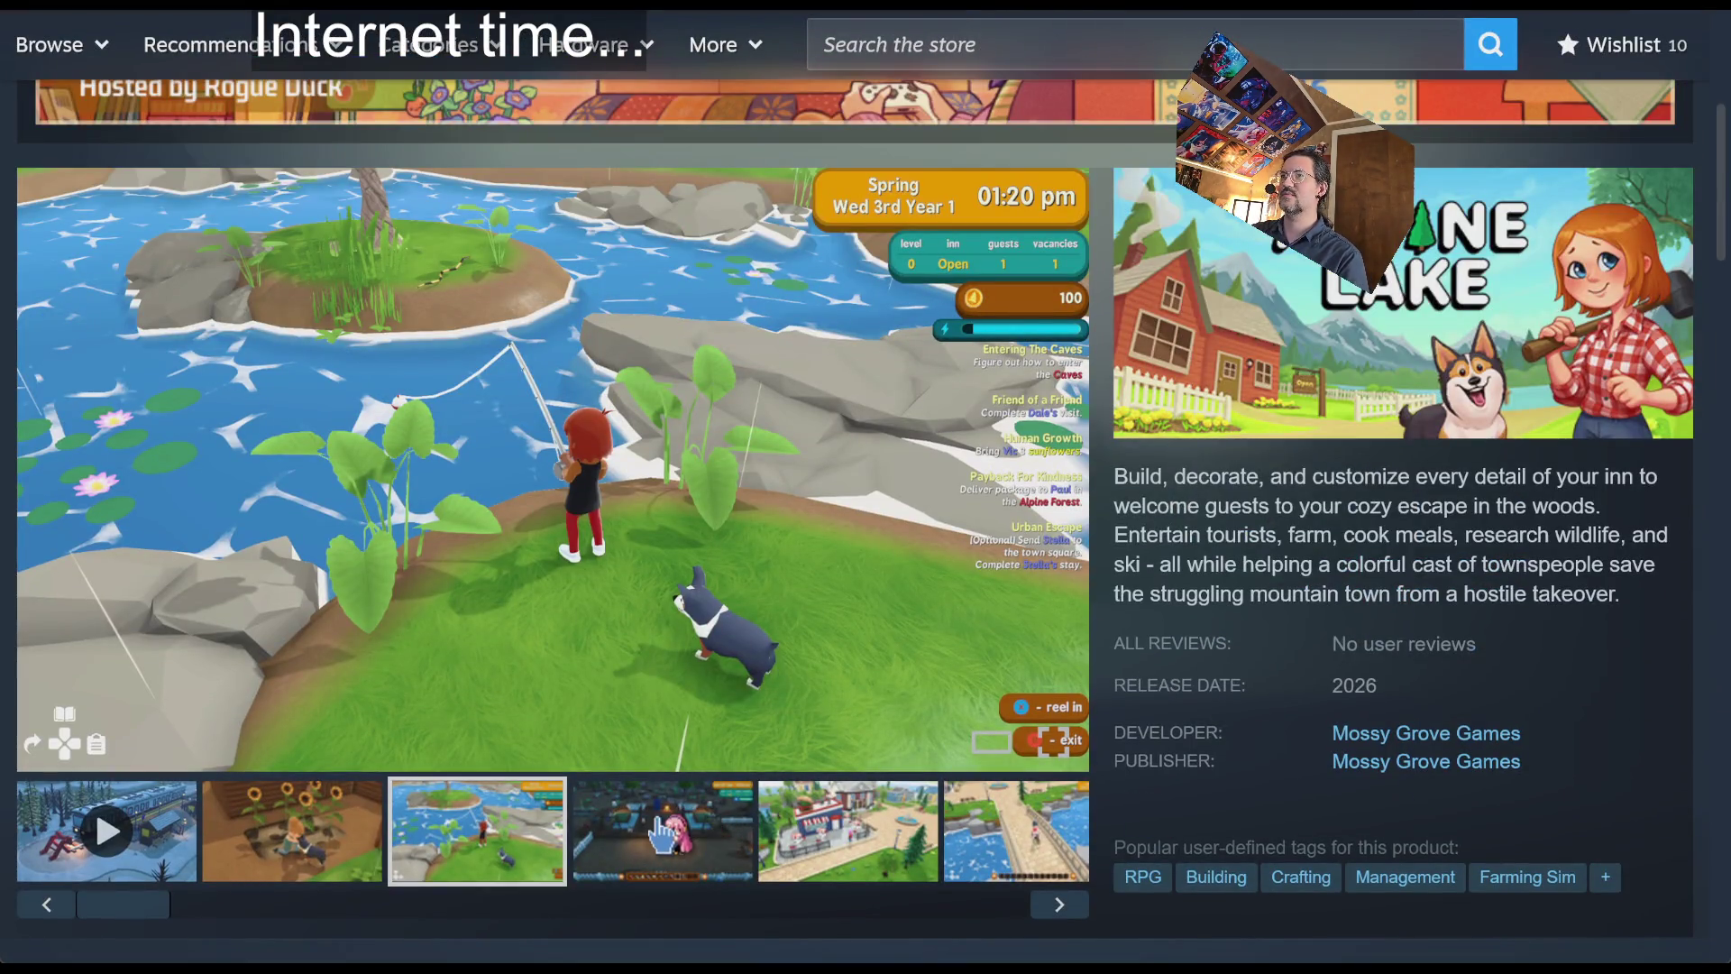
- View the inn-interior, town-square and bridge screenshots, then scroll to the demo download box
{"action": "left_click", "coordinate": [663, 834]}
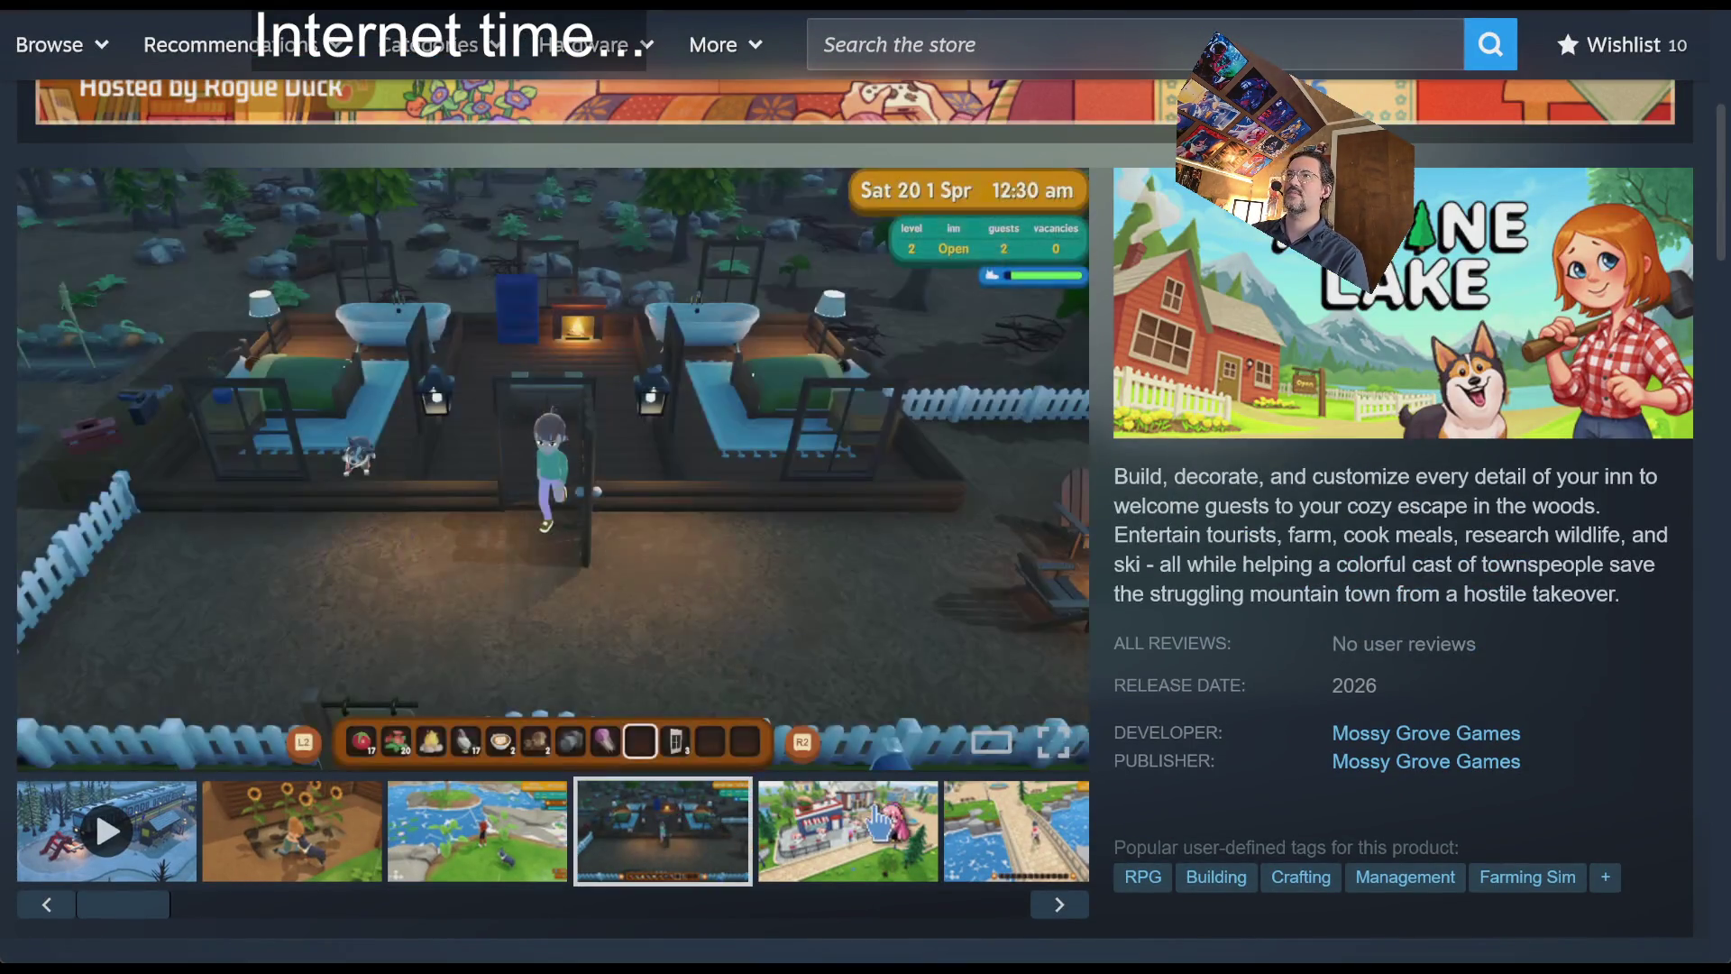
{"action": "left_click", "coordinate": [843, 832]}
{"action": "left_click", "coordinate": [978, 838]}
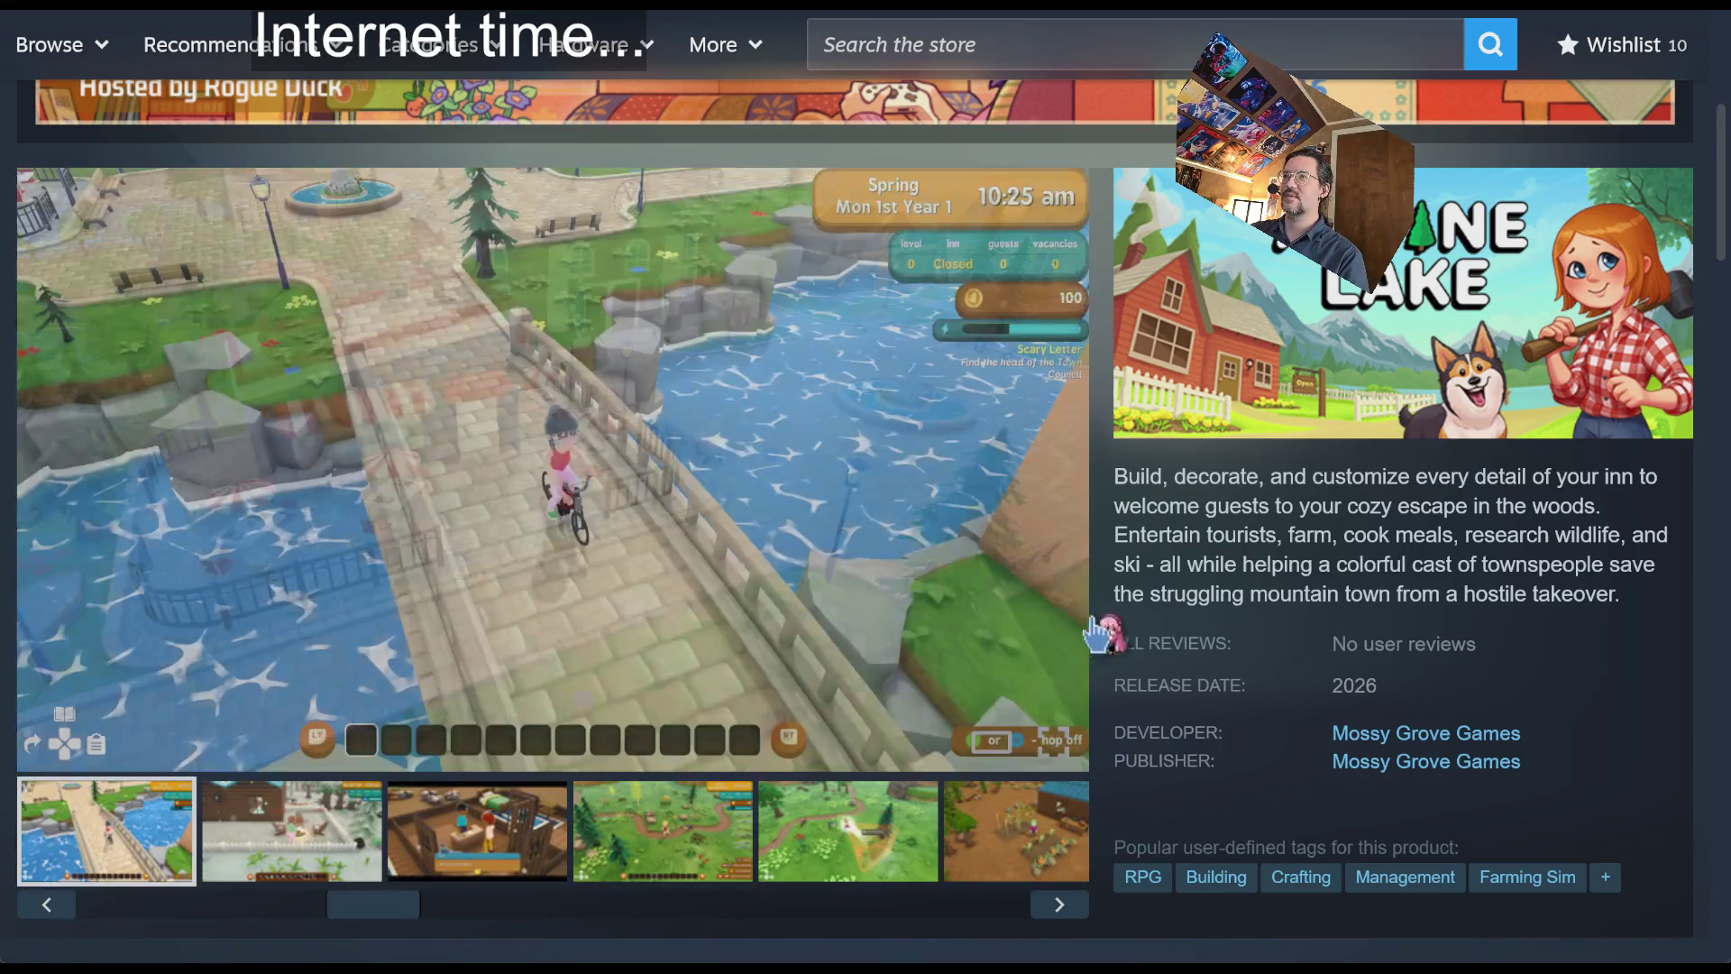
{"action": "scroll", "coordinate": [1123, 526], "scroll_direction": "down", "scroll_amount": 6}
{"action": "scroll", "coordinate": [358, 671], "scroll_direction": "down", "scroll_amount": 2}
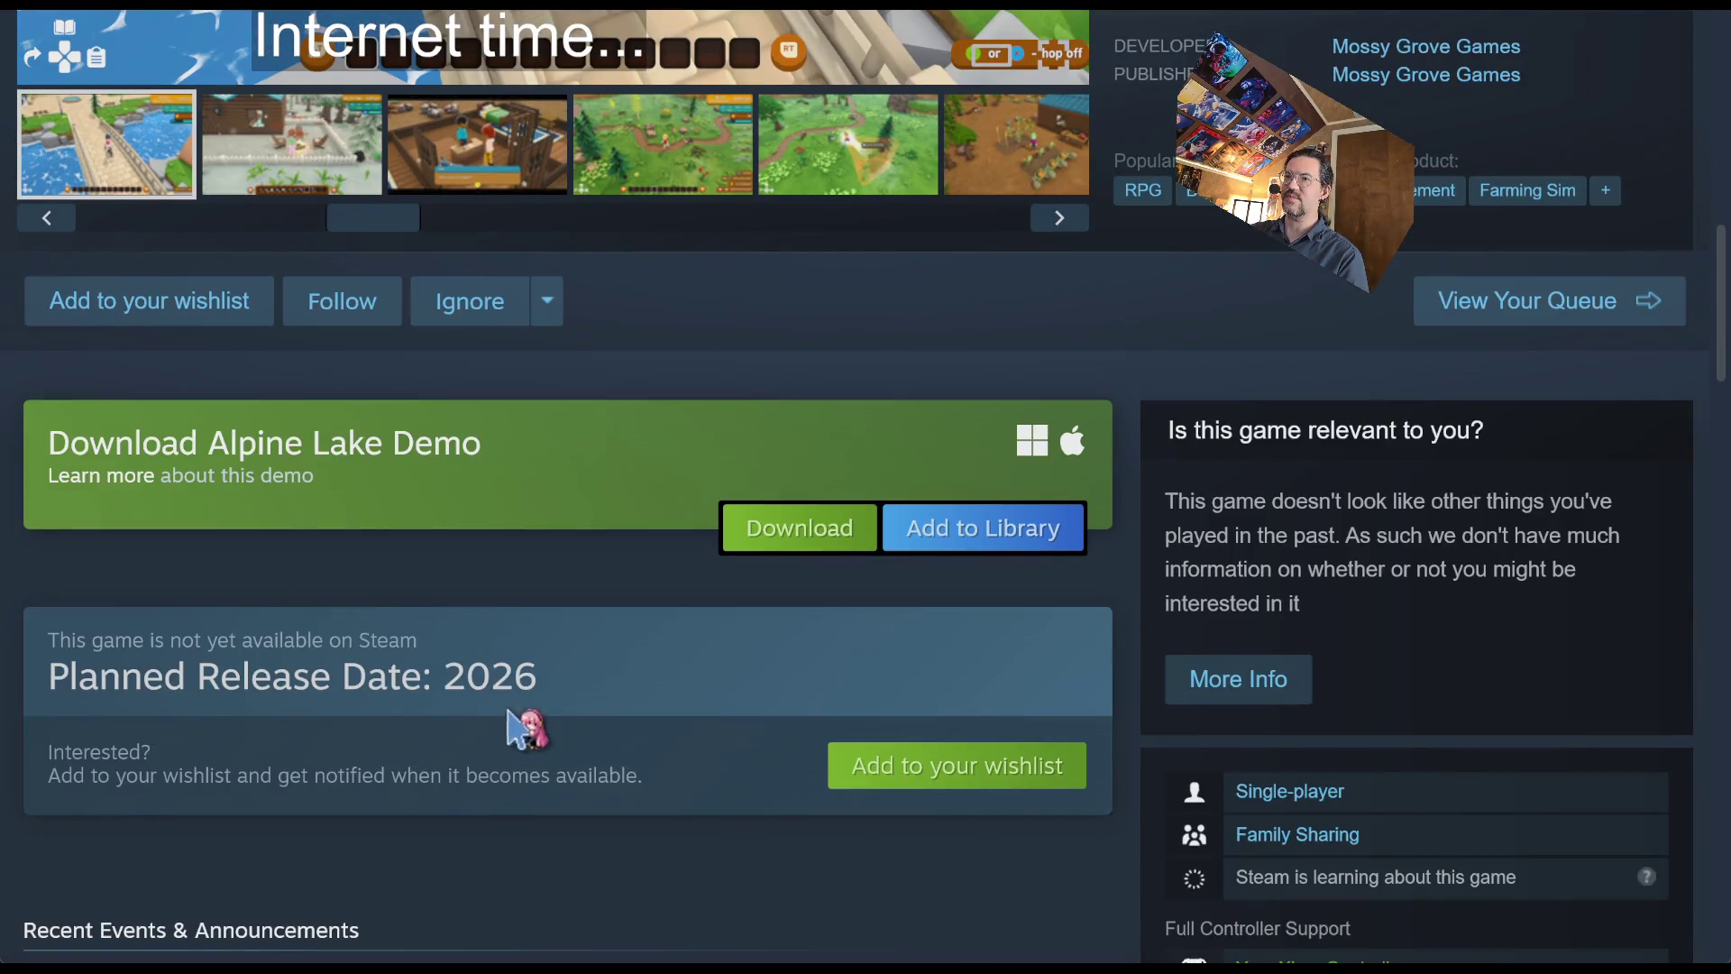
{"action": "scroll", "coordinate": [541, 676], "scroll_direction": "down", "scroll_amount": 4}
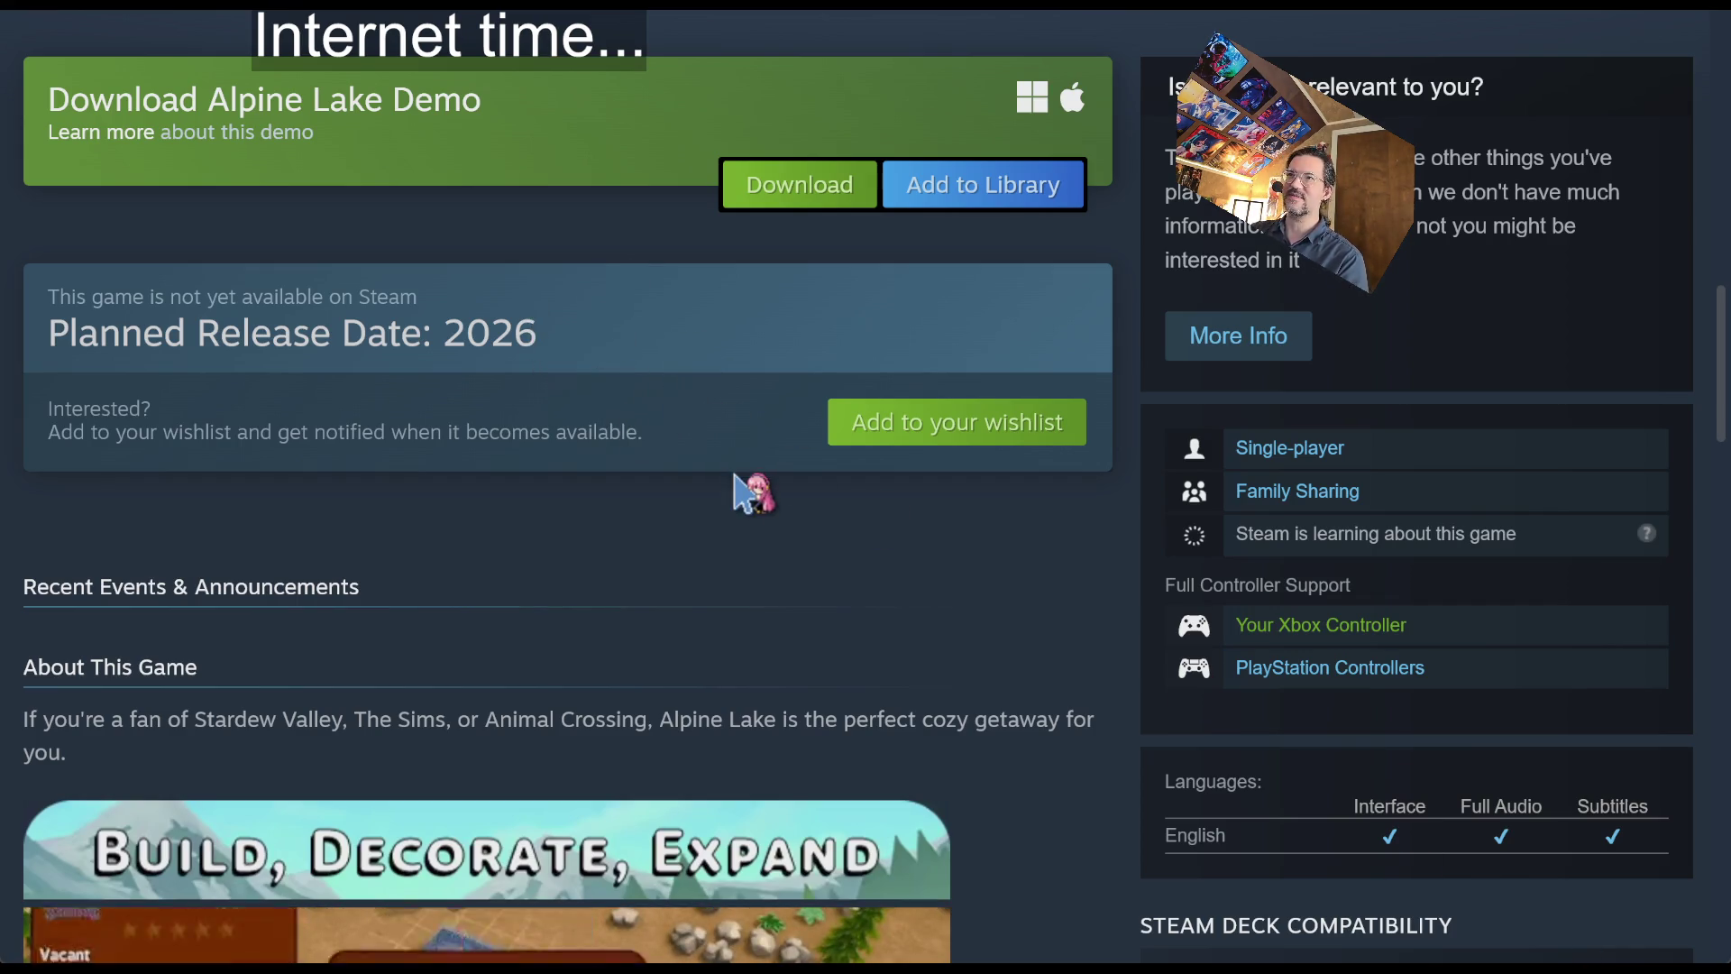
- Scroll through the store page to review the game's tags and developer info
{"action": "scroll", "coordinate": [356, 424], "scroll_direction": "down", "scroll_amount": 8}
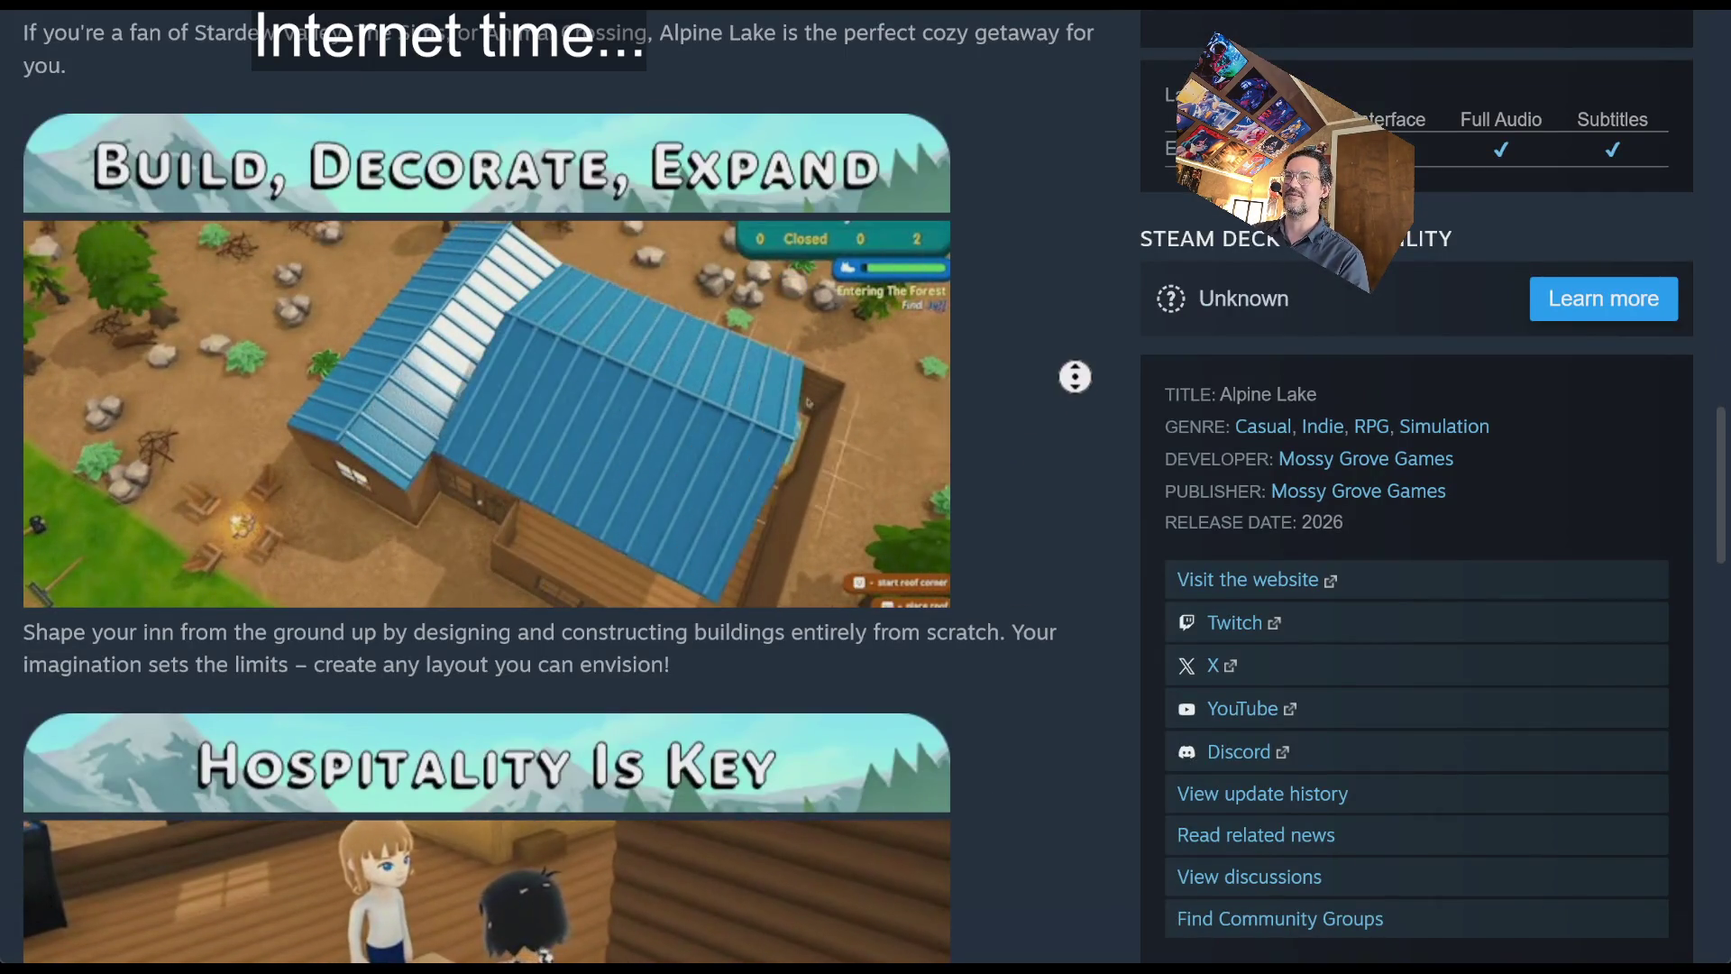
{"action": "scroll", "coordinate": [1073, 541], "scroll_direction": "down", "scroll_amount": 3}
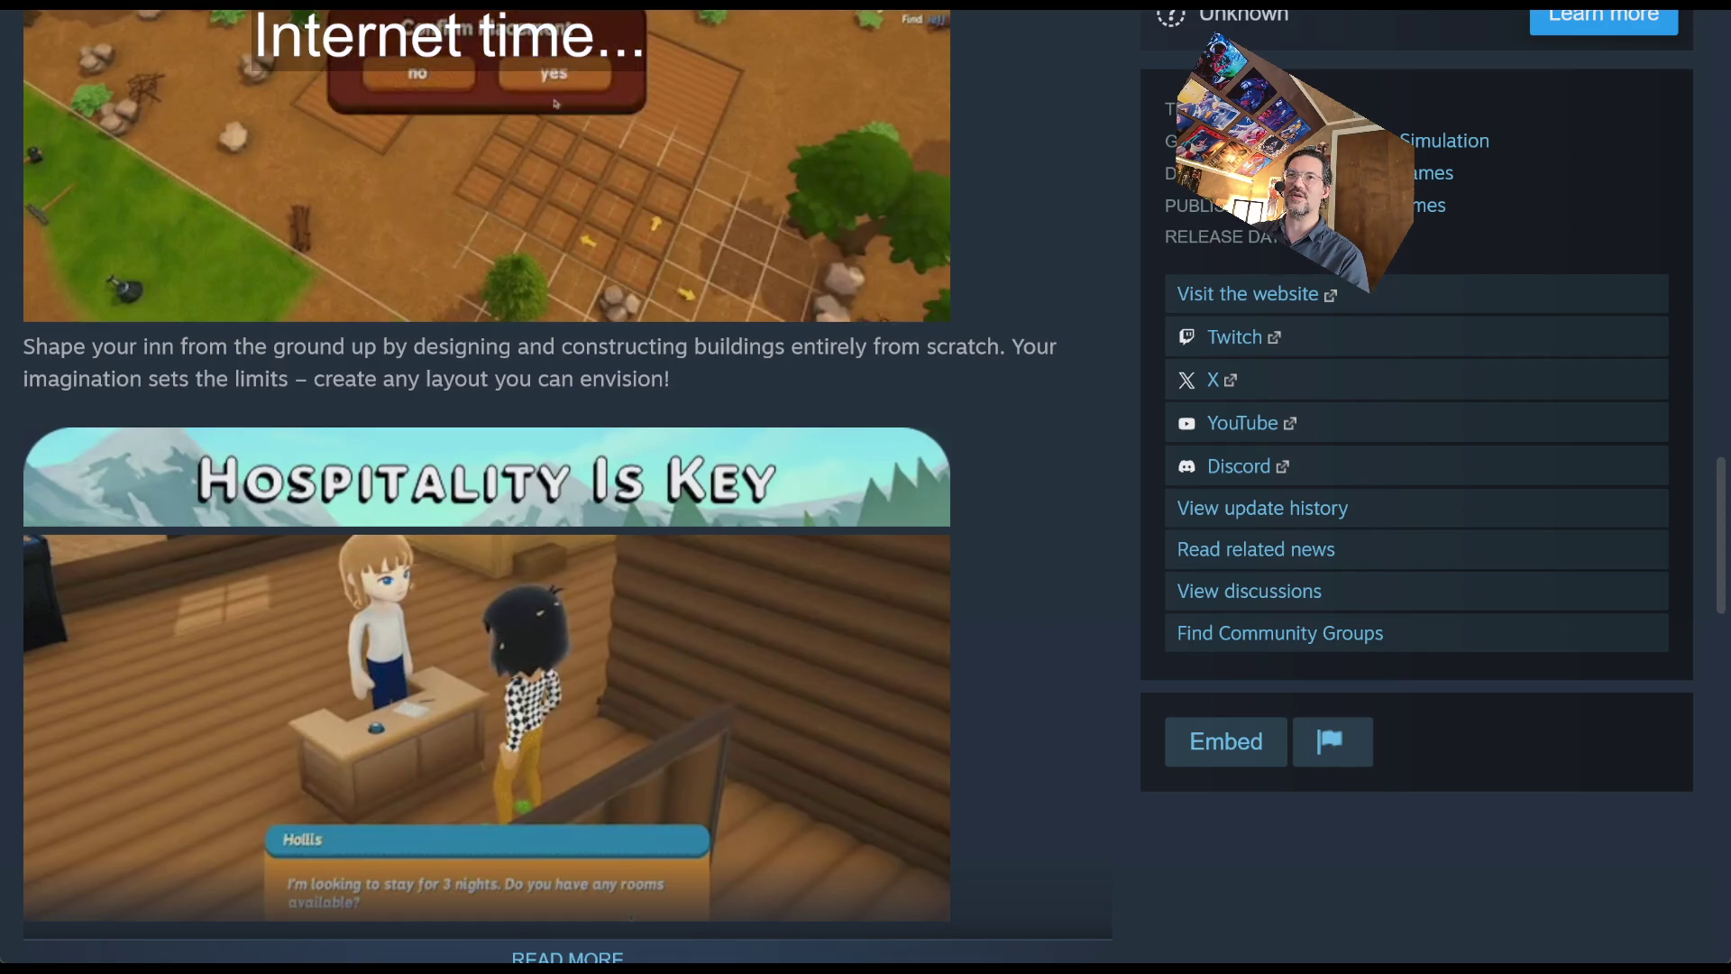
{"action": "middle_click", "coordinate": [1051, 466]}
{"action": "scroll", "coordinate": [1050, 466], "scroll_direction": "down", "scroll_amount": 6}
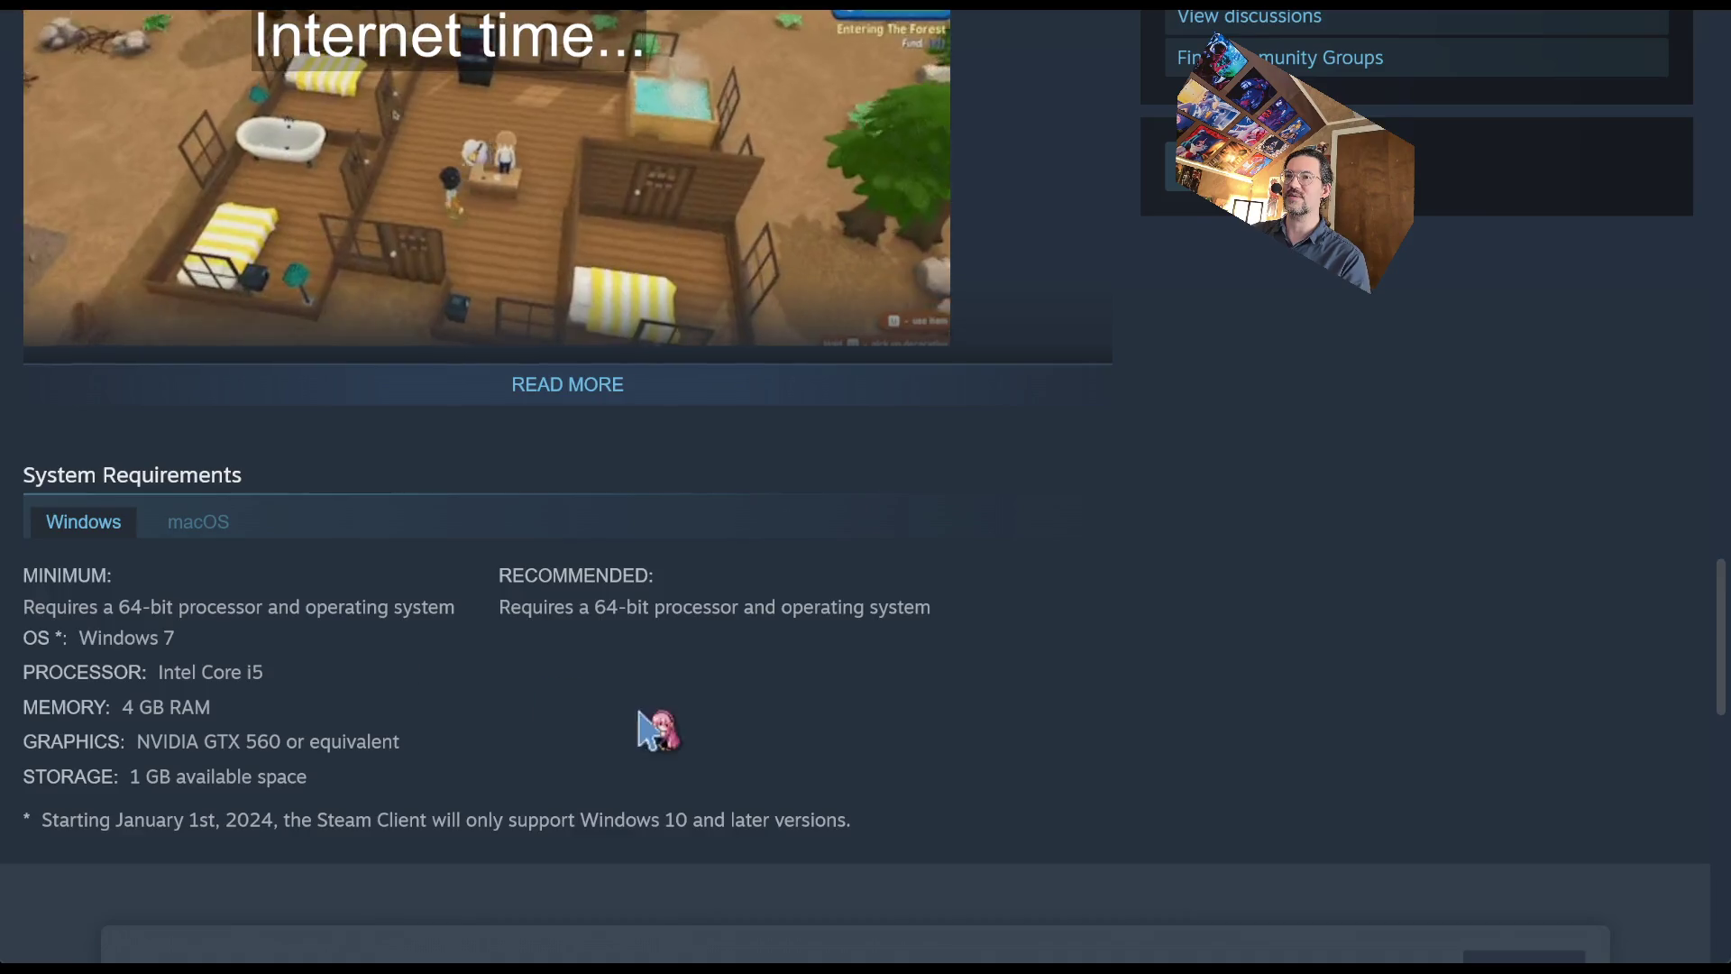
{"action": "scroll", "coordinate": [641, 722], "scroll_direction": "down", "scroll_amount": 5}
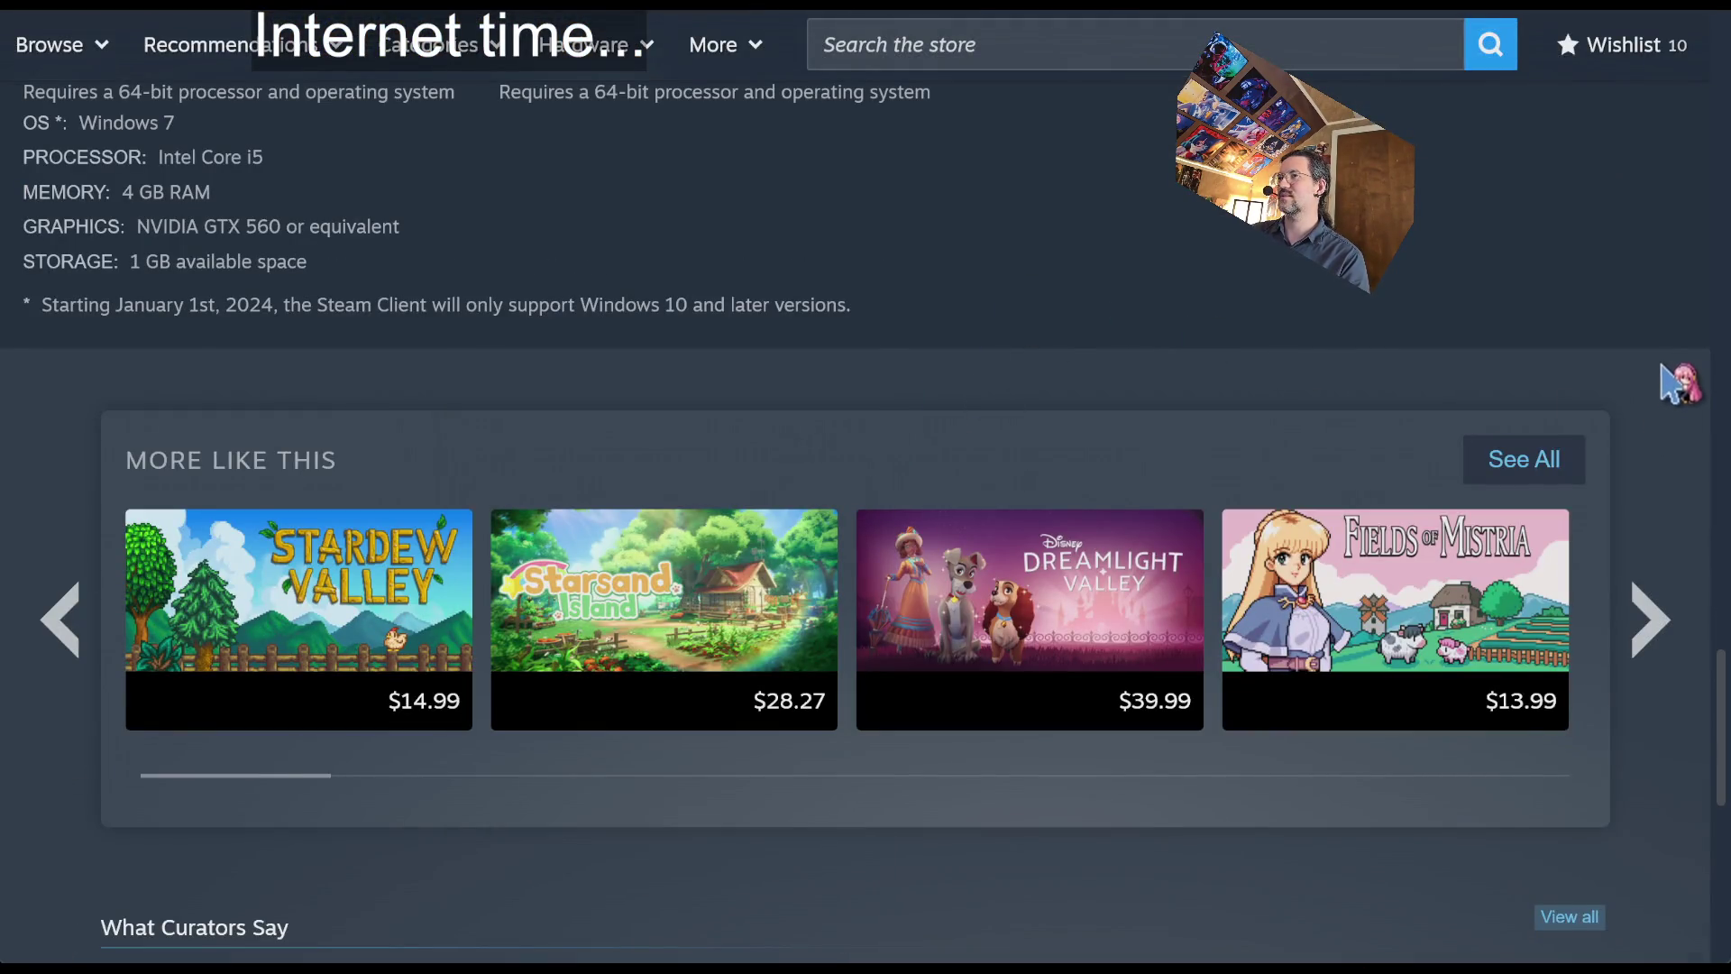
{"action": "scroll", "coordinate": [1422, 645], "scroll_direction": "down", "scroll_amount": 4}
{"action": "scroll", "coordinate": [1109, 668], "scroll_direction": "up", "scroll_amount": 20}
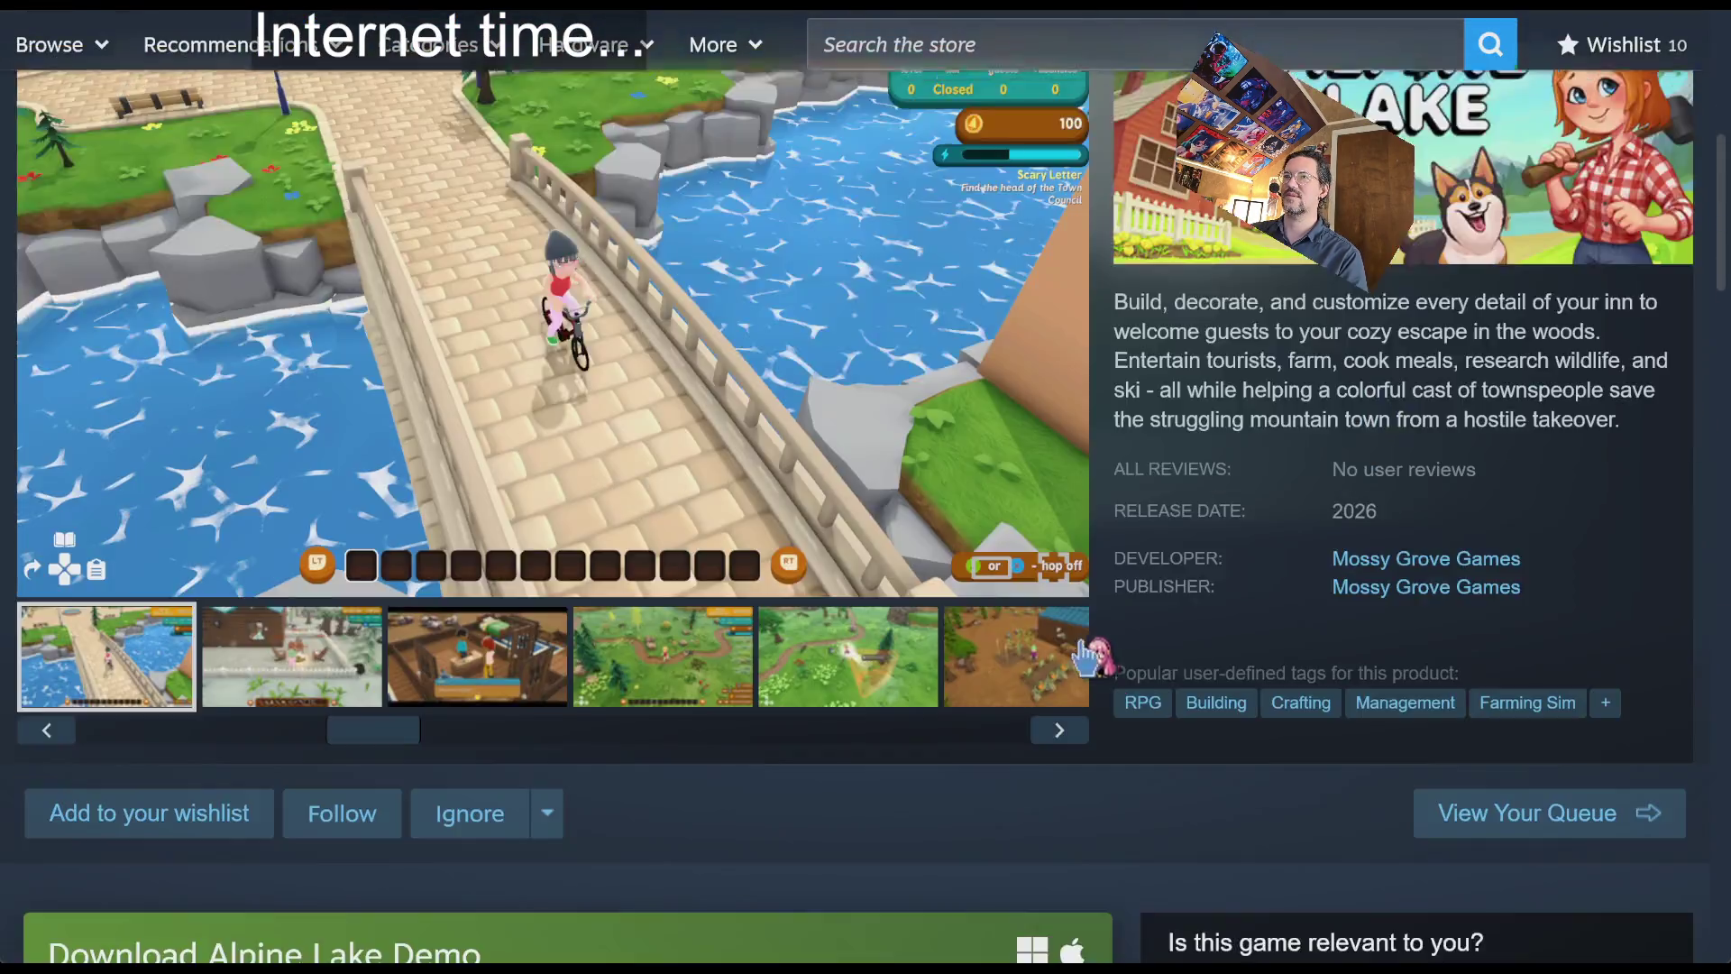
{"action": "scroll", "coordinate": [1085, 656], "scroll_direction": "up", "scroll_amount": 5}
{"action": "scroll", "coordinate": [1093, 468], "scroll_direction": "down", "scroll_amount": 5}
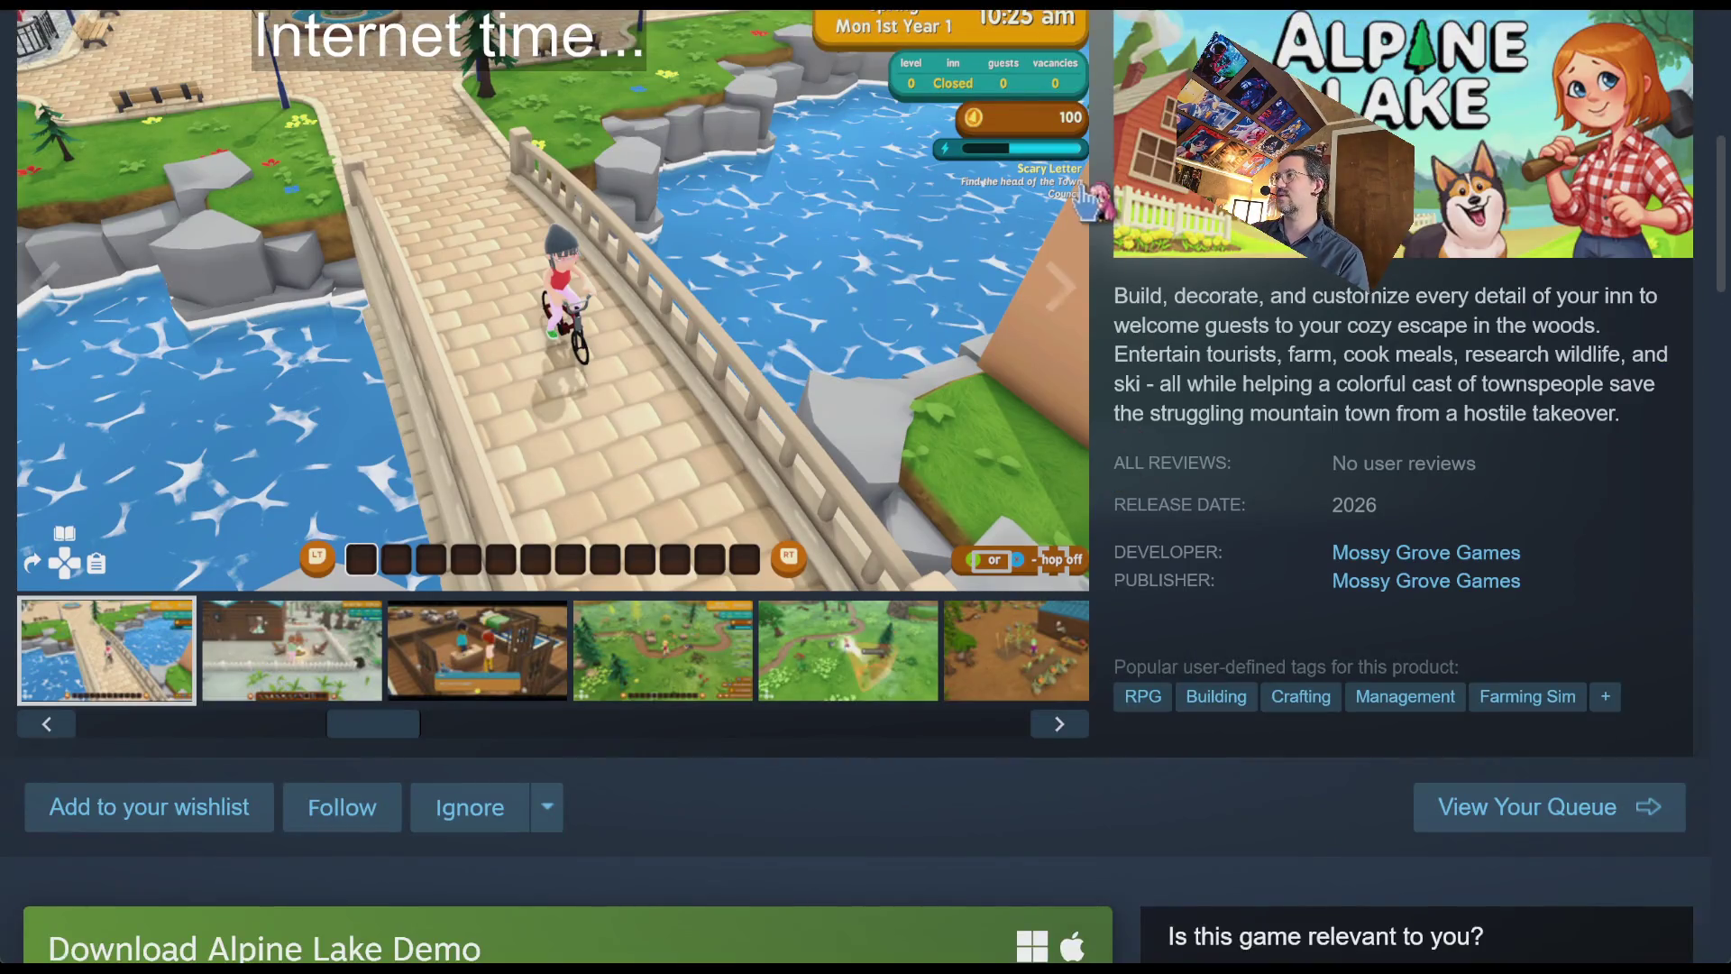
- Page through the gallery from the fourth screenshot to the farm plot screenshot
{"action": "left_click", "coordinate": [694, 640]}
{"action": "scroll", "coordinate": [1118, 704], "scroll_direction": "up", "scroll_amount": 2}
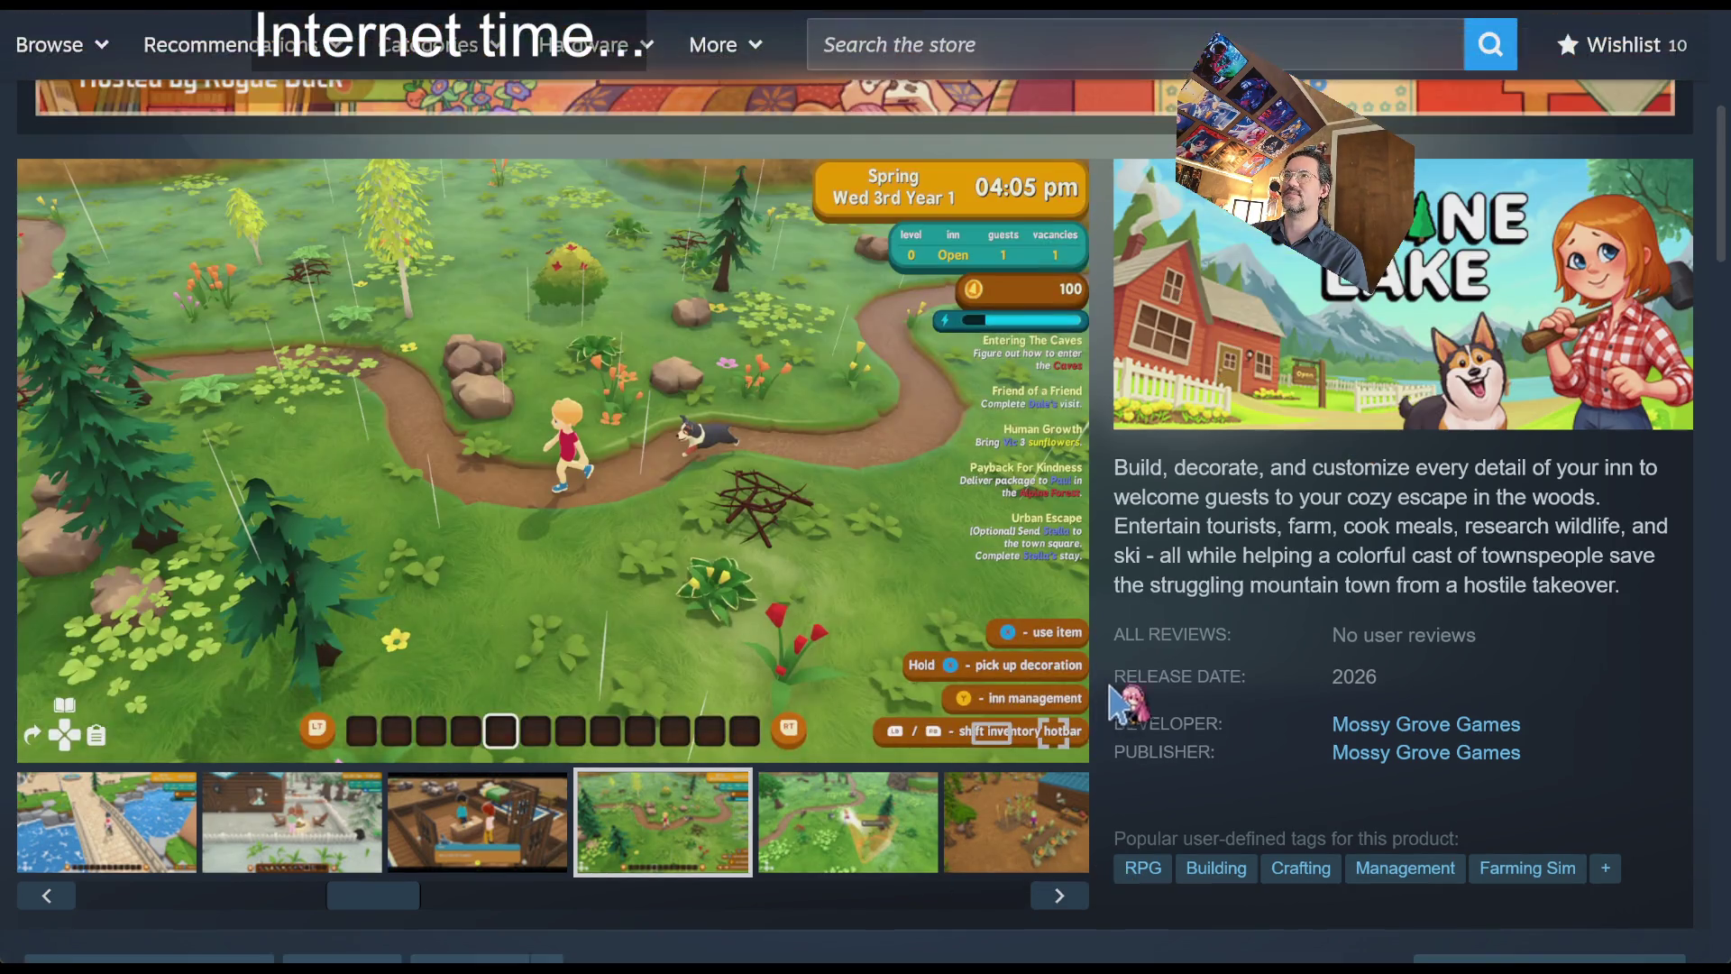
{"action": "left_click", "coordinate": [1067, 475]}
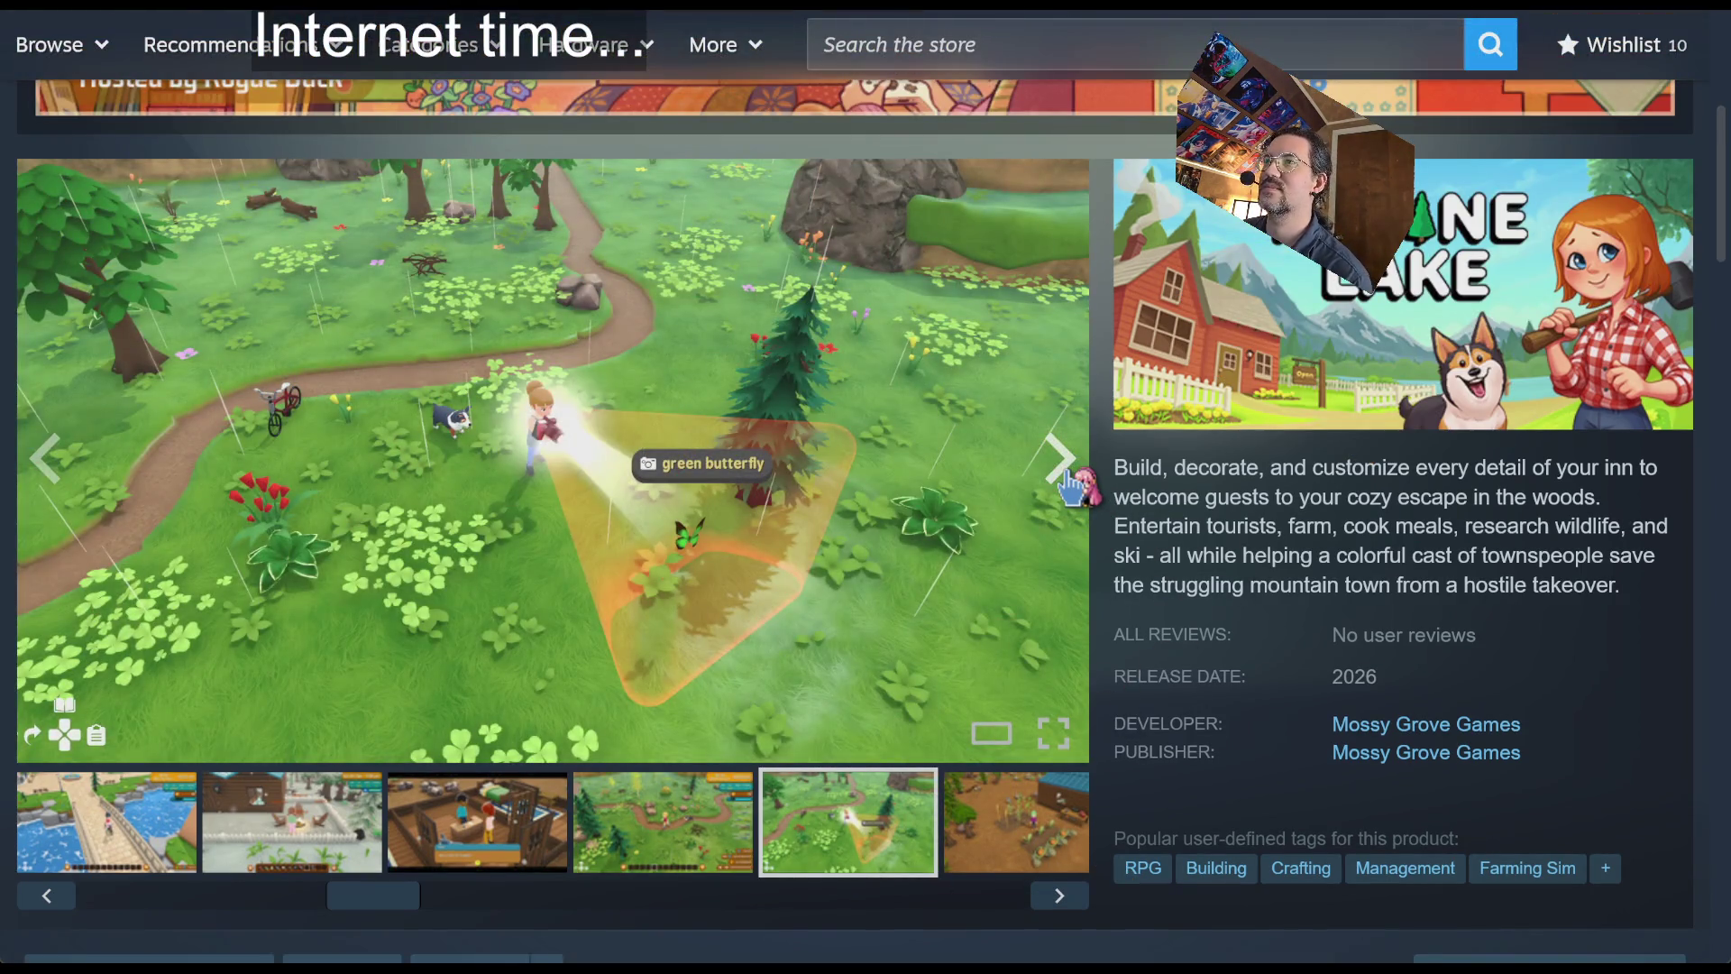
{"action": "left_click", "coordinate": [1067, 475]}
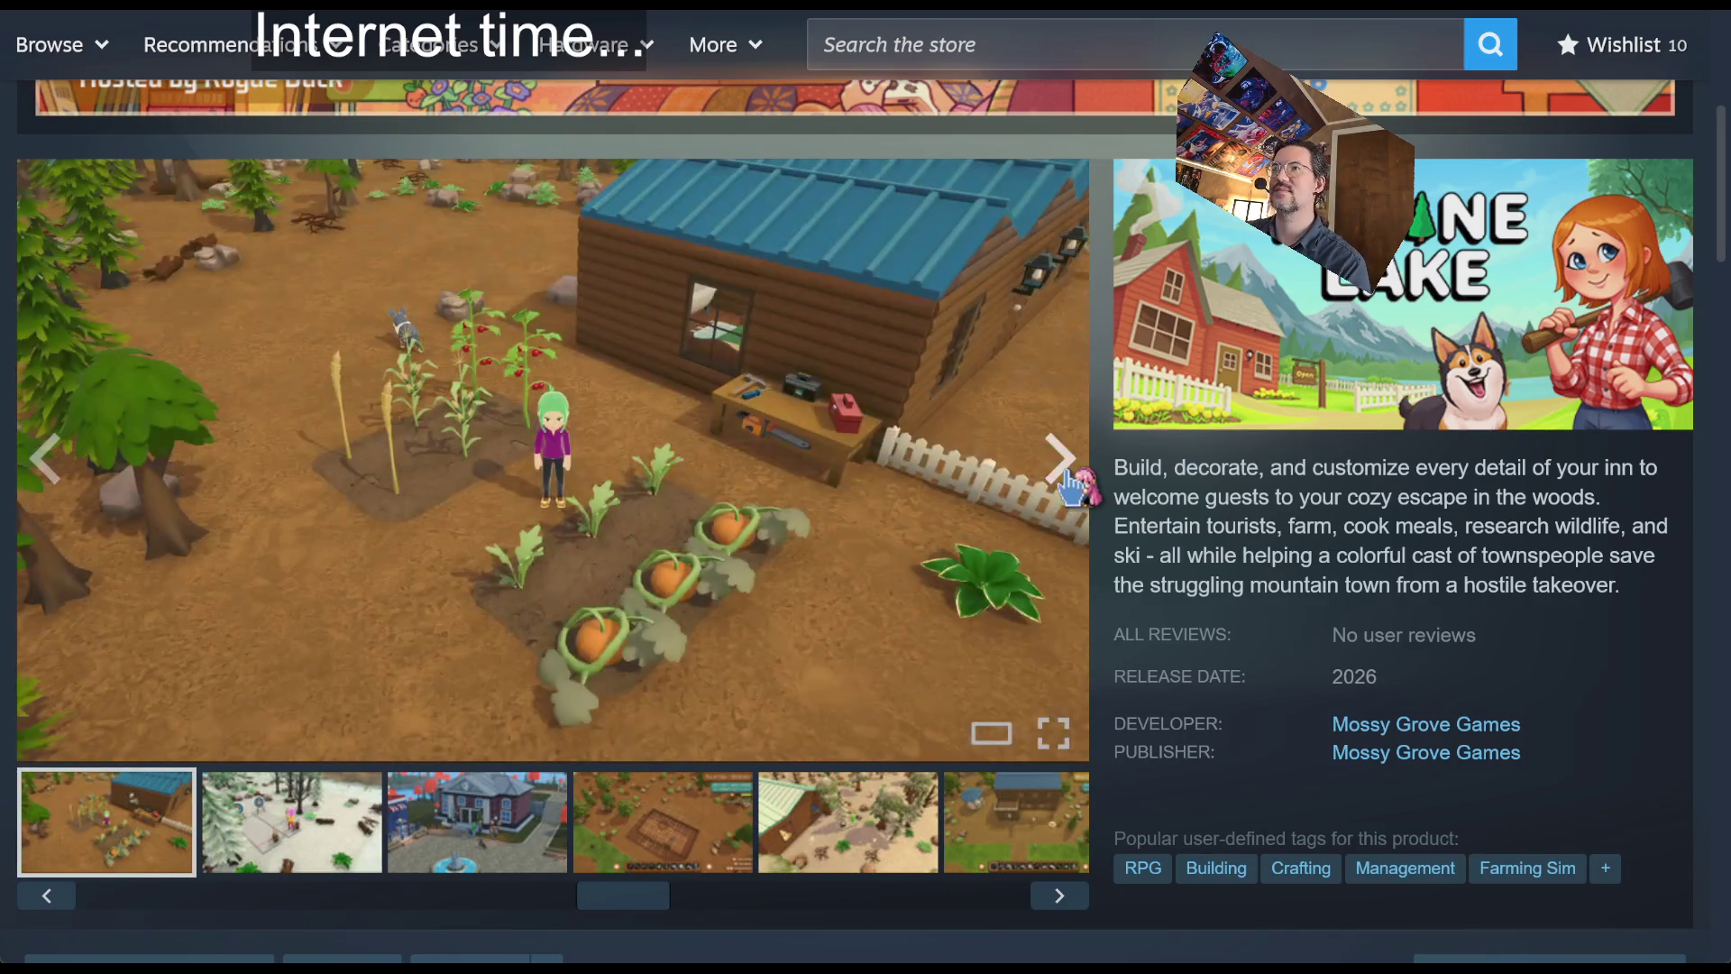
{"action": "left_click", "coordinate": [1064, 475]}
{"action": "key", "text": "alt+Tab"}
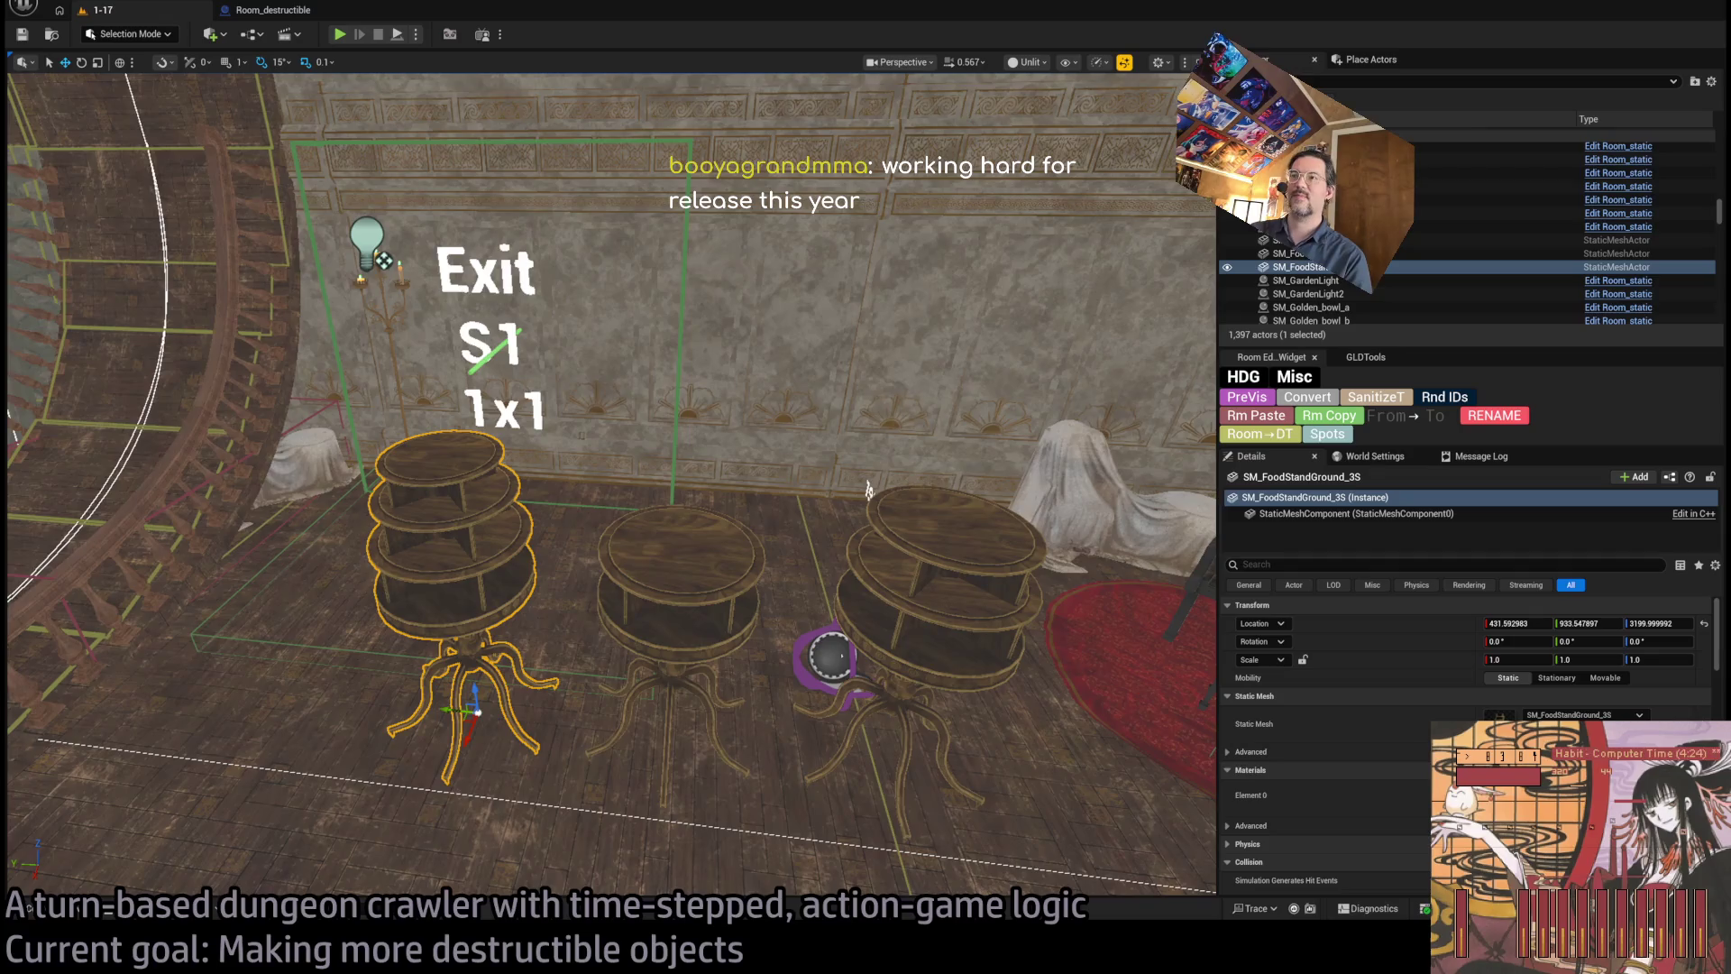
- Orbit the Room_destructible view toward the round food stands and start a play session
{"action": "mouse_move", "coordinate": [868, 490]}
{"action": "left_mouse_down"}
{"action": "mouse_move", "coordinate": [774, 246]}
{"action": "mouse_move", "coordinate": [816, 316]}
{"action": "left_mouse_up"}
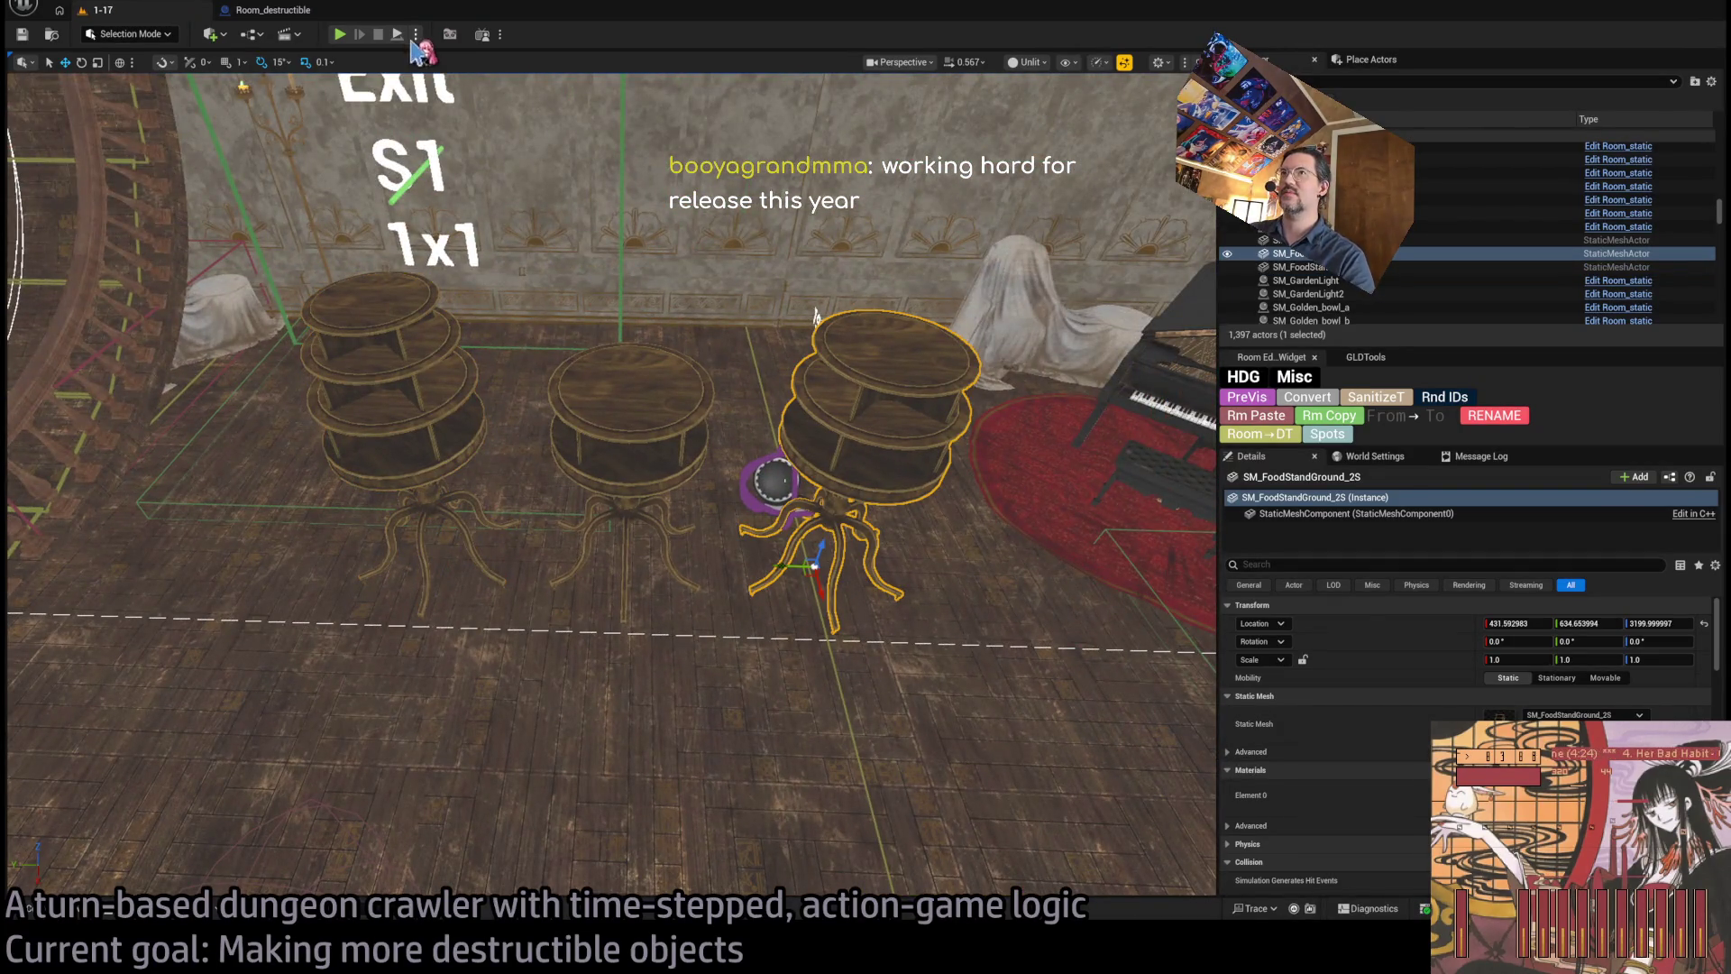
{"action": "key", "text": "alt+p"}
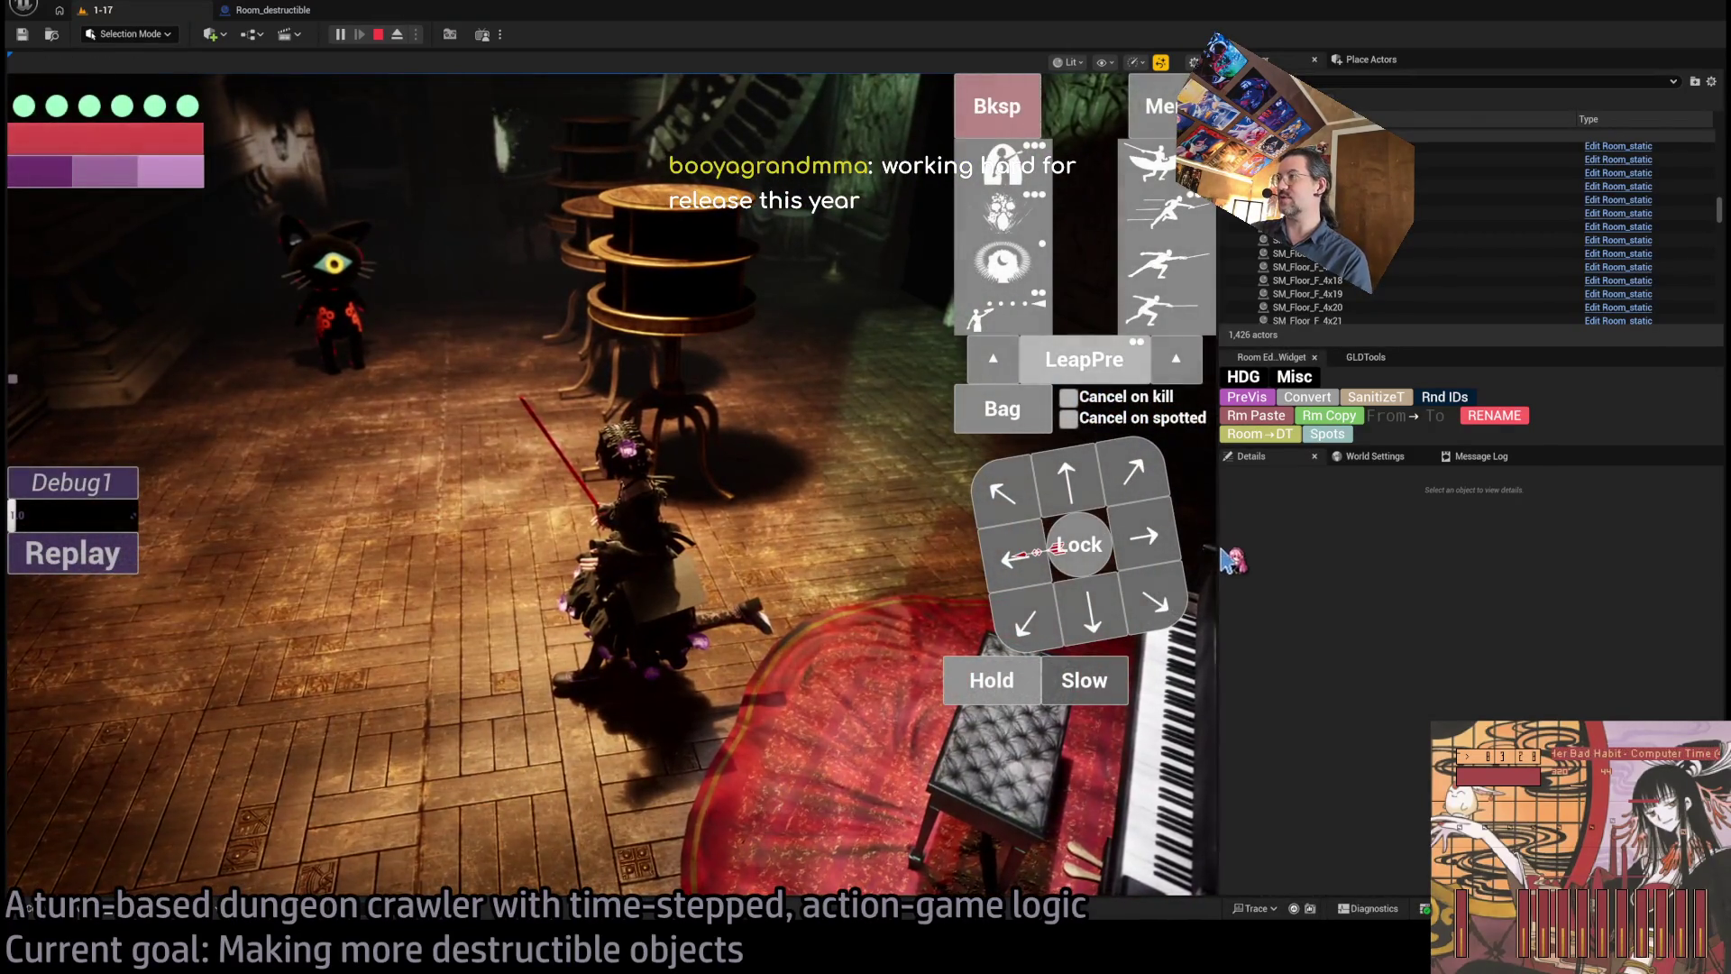
- Widen the play-in-editor game view by dragging the viewport splitter right
{"action": "left_click_drag", "start_coordinate": [1219, 559], "coordinate": [1618, 559]}
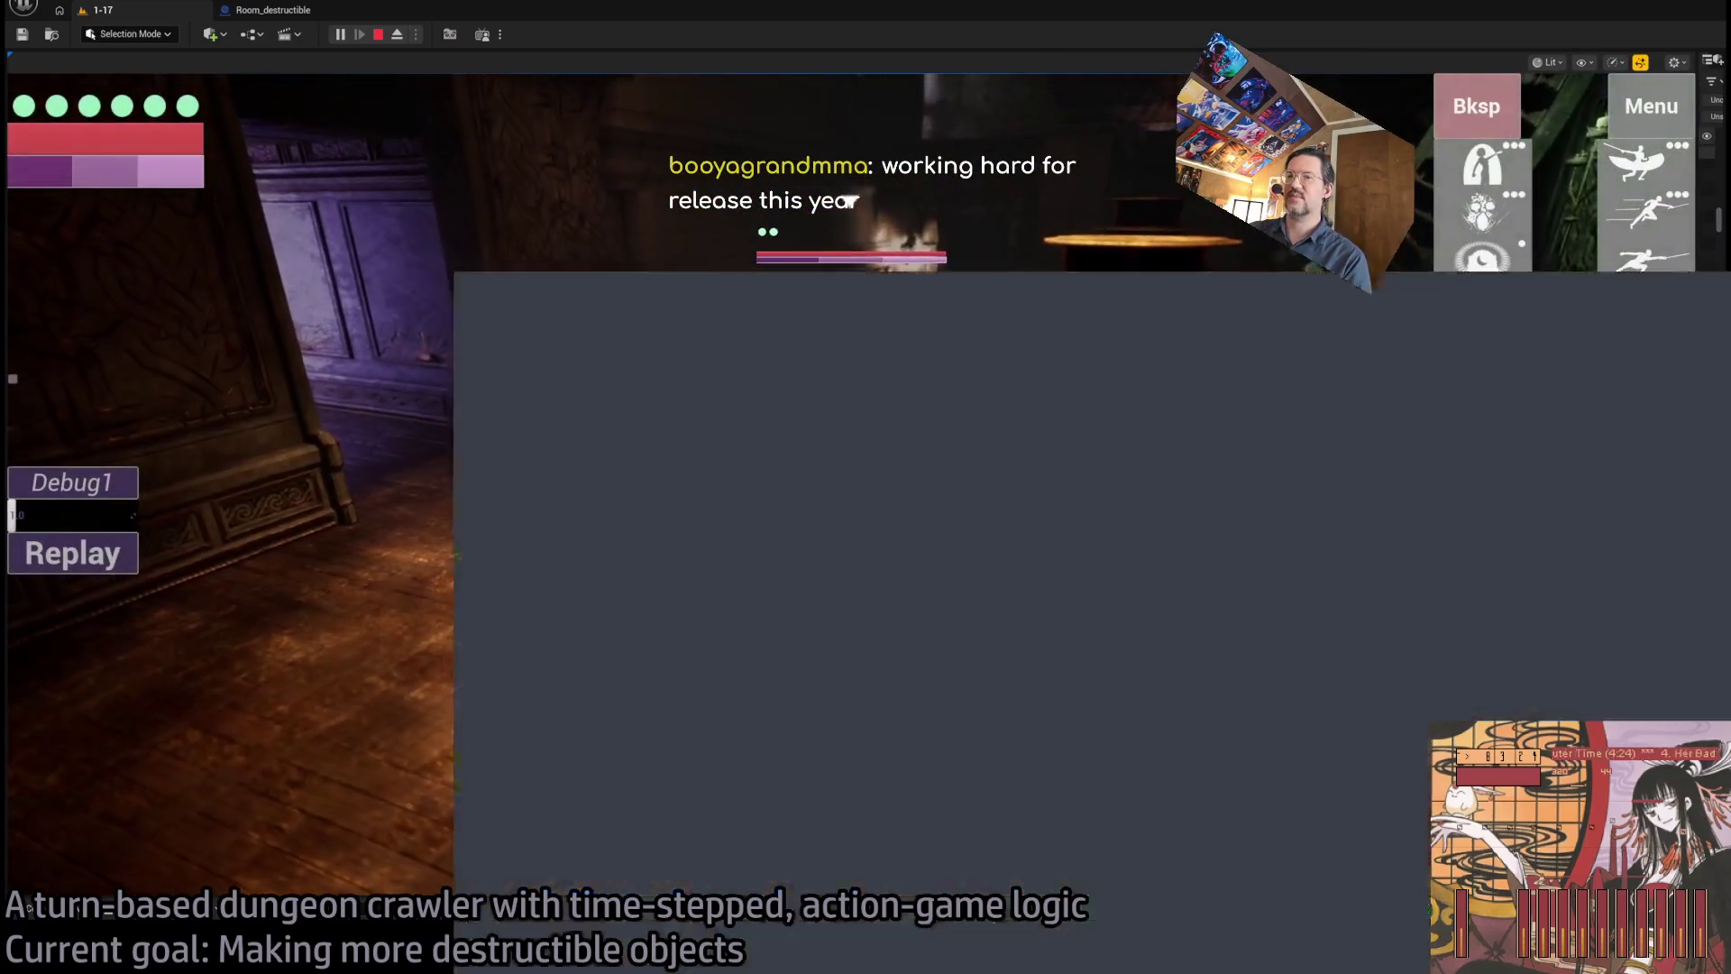
{"action": "scroll", "coordinate": [912, 613], "scroll_direction": "up", "scroll_amount": 3}
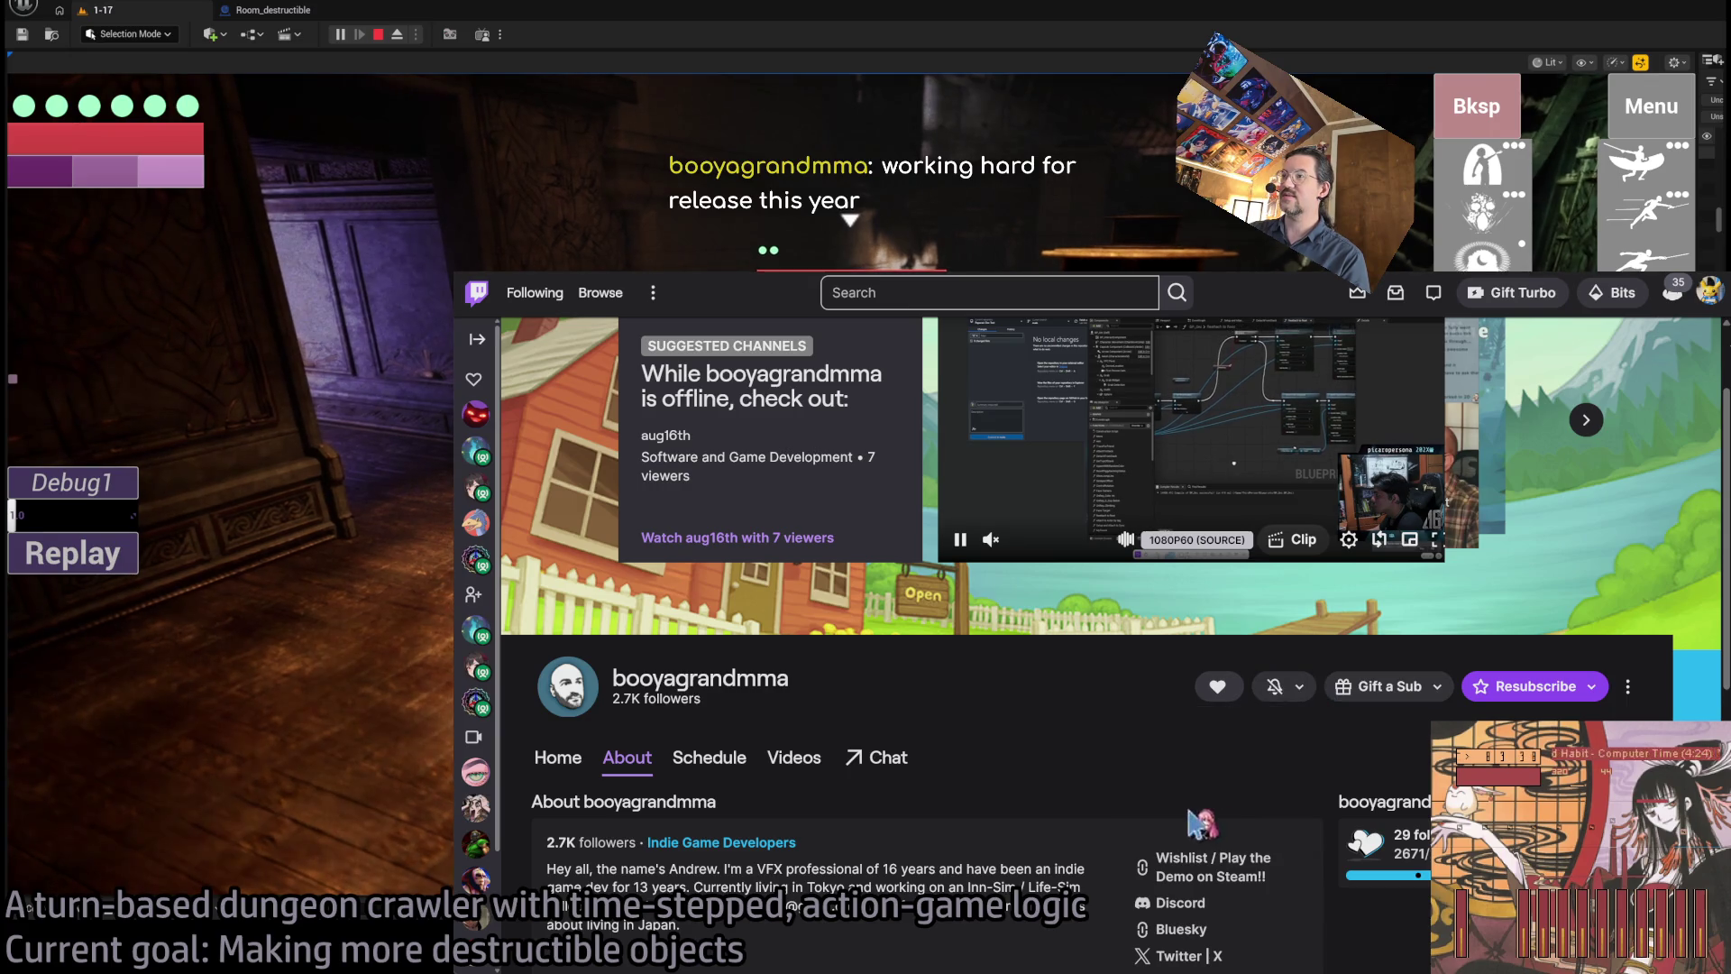
{"action": "scroll", "coordinate": [999, 713], "scroll_direction": "up", "scroll_amount": 2}
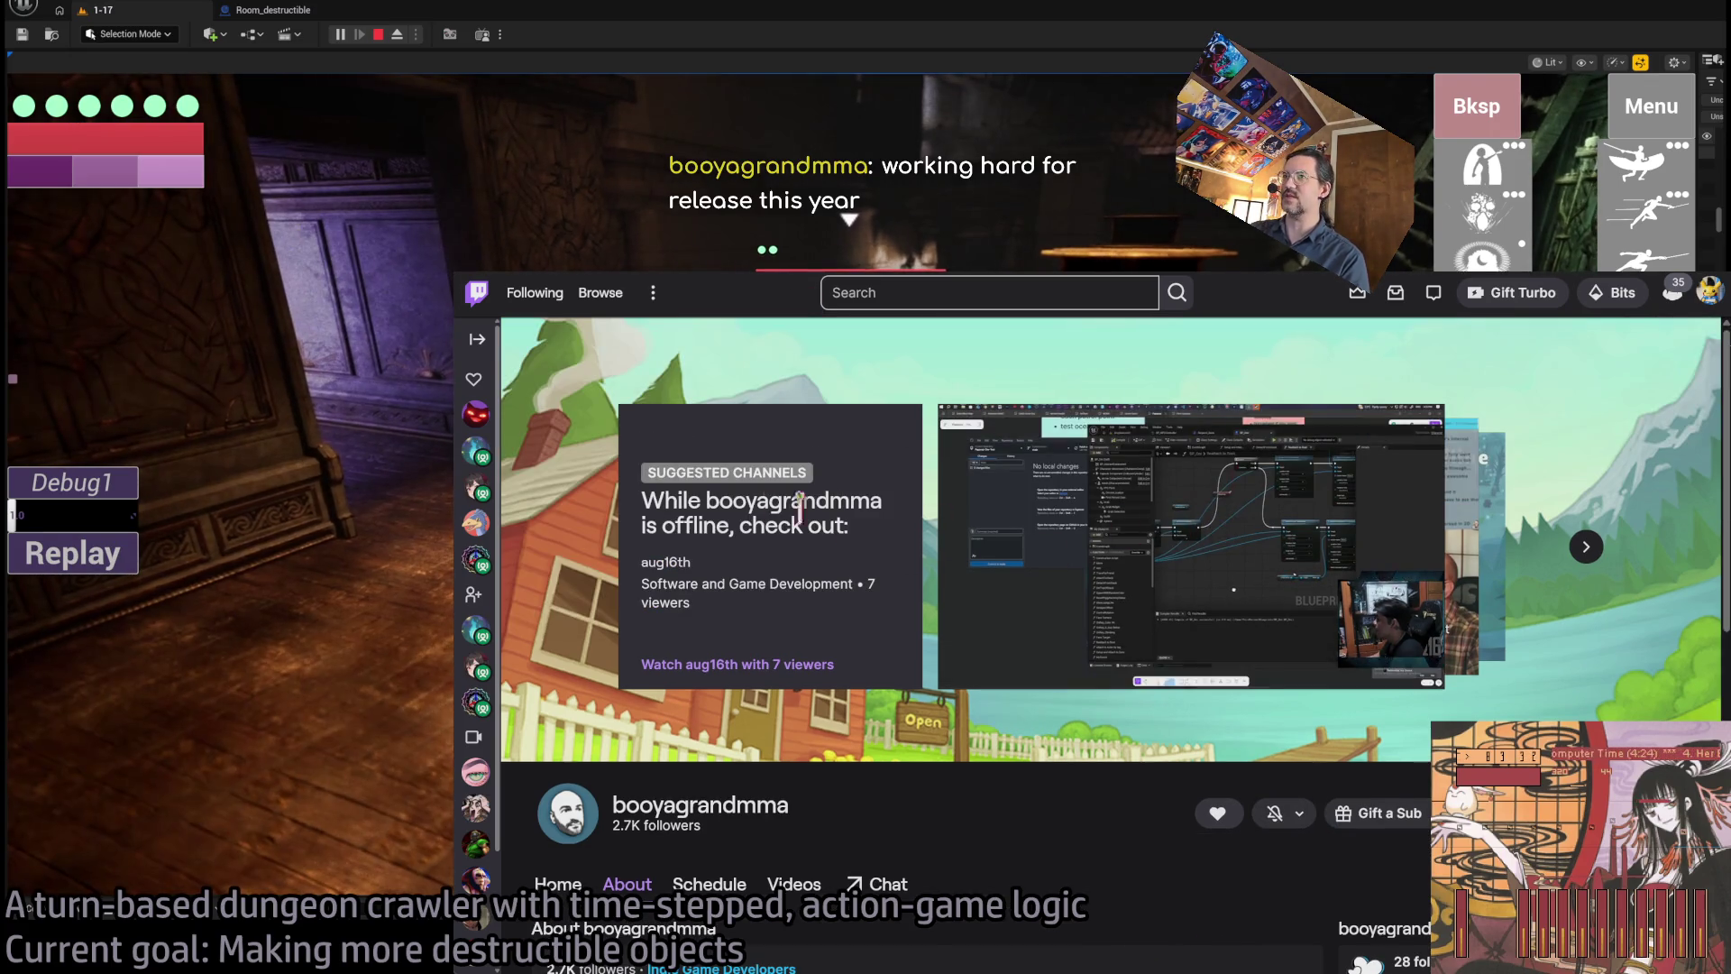
- Load the Google homepage in the browser, then return to the running game
{"action": "key", "text": "ctrl+l"}
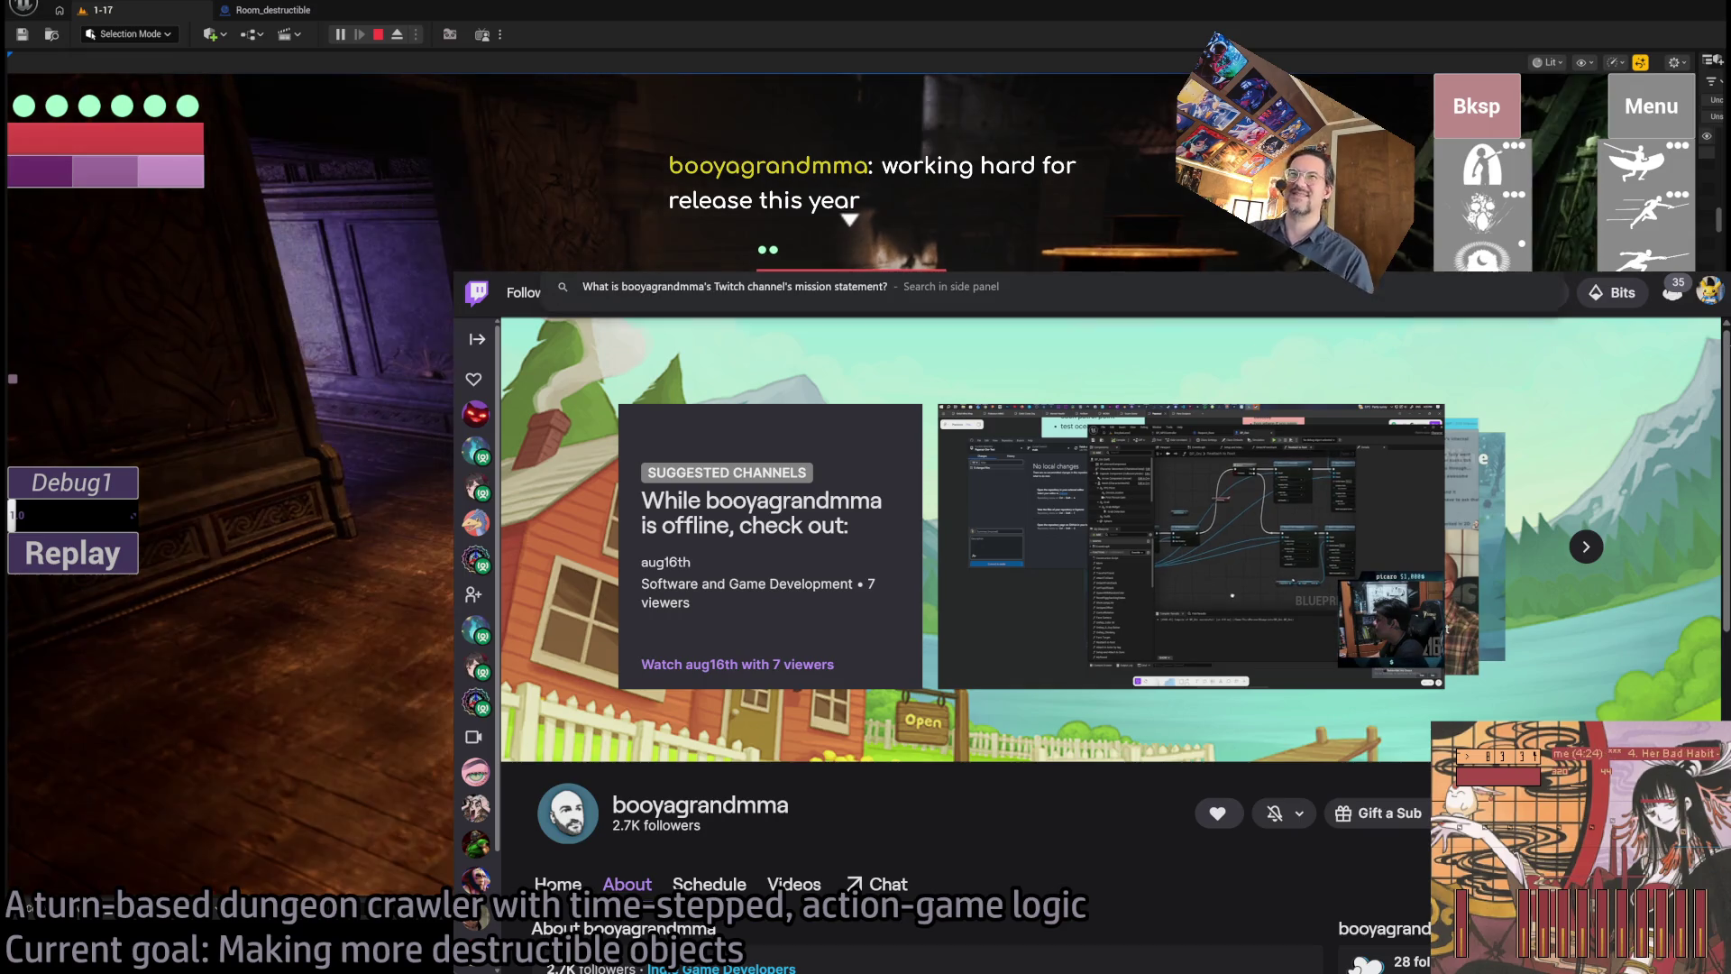
{"action": "type", "text": "google"}
{"action": "key", "text": "Return"}
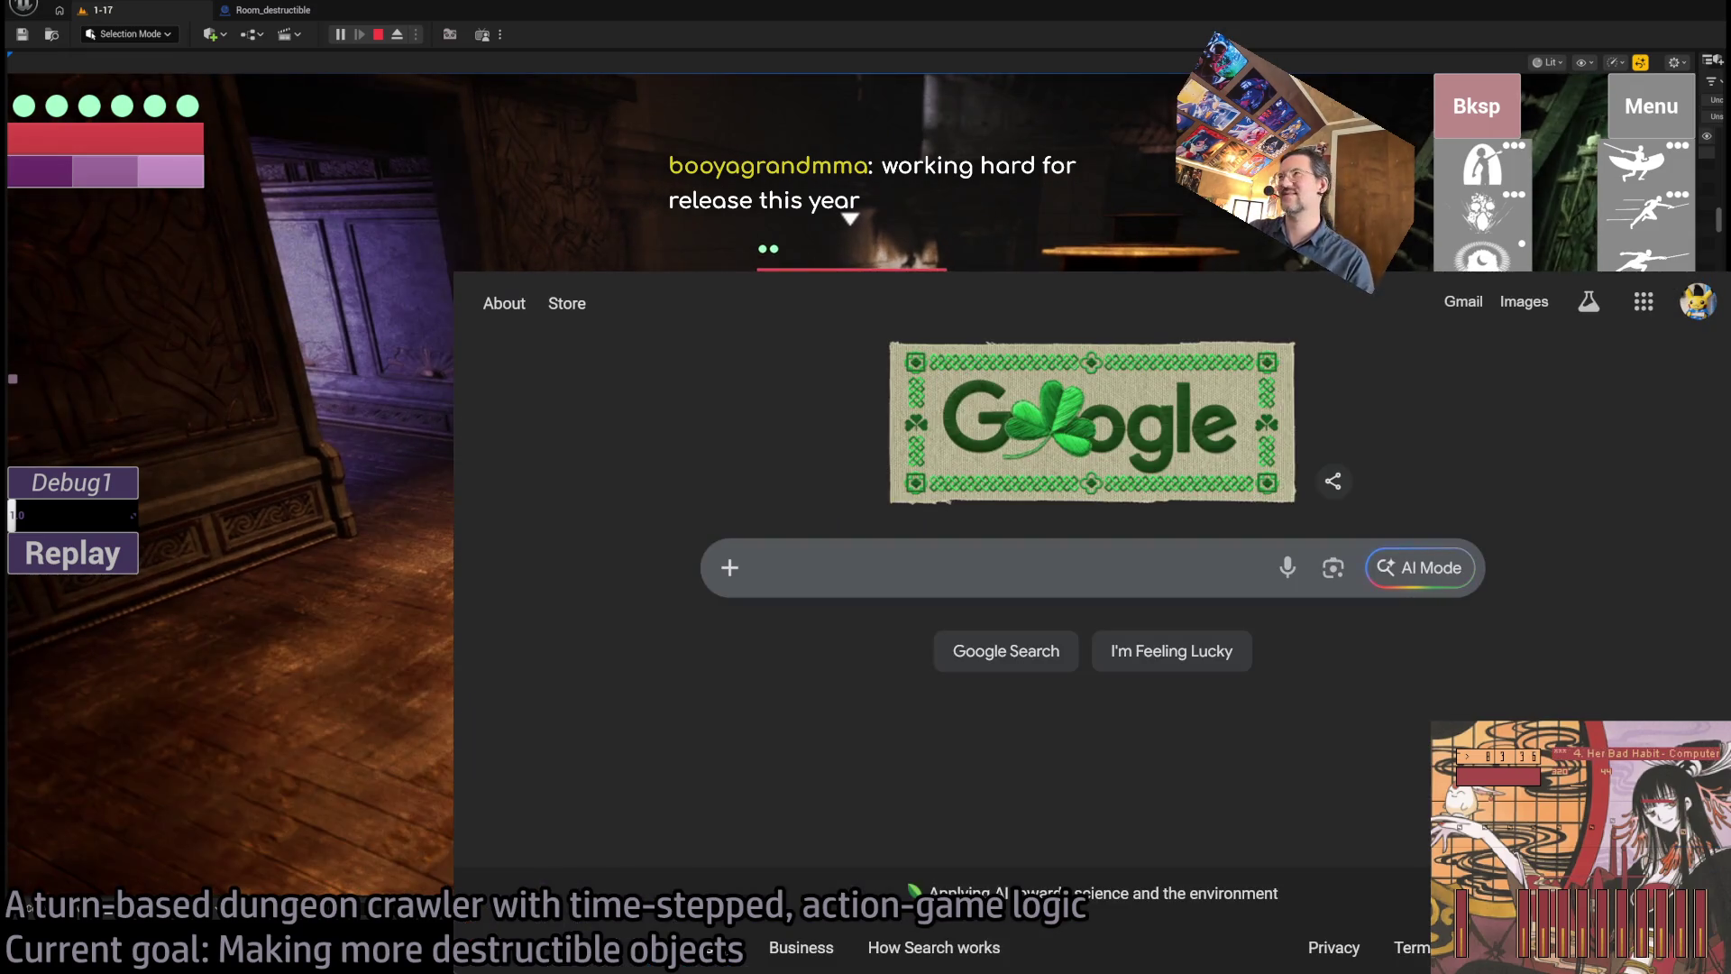
{"action": "key", "text": "alt+Tab"}
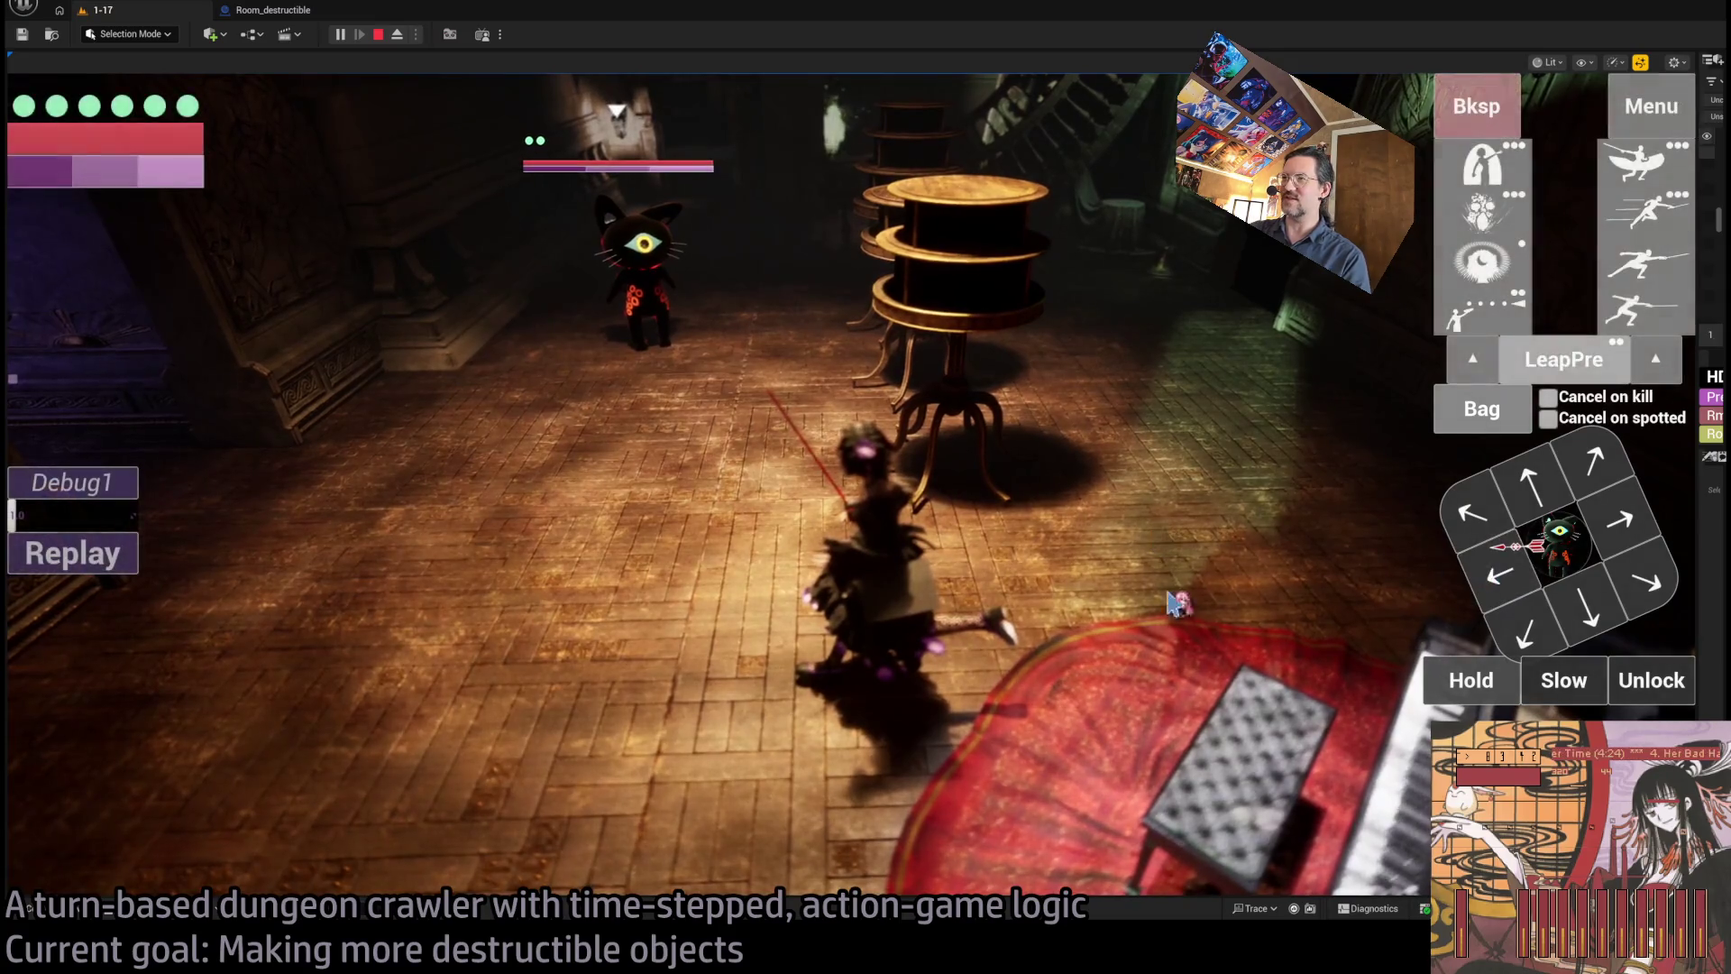
- Release the target lock, queue left, up-left, down-right and up moves, and execute them
{"action": "left_click", "coordinate": [1664, 699]}
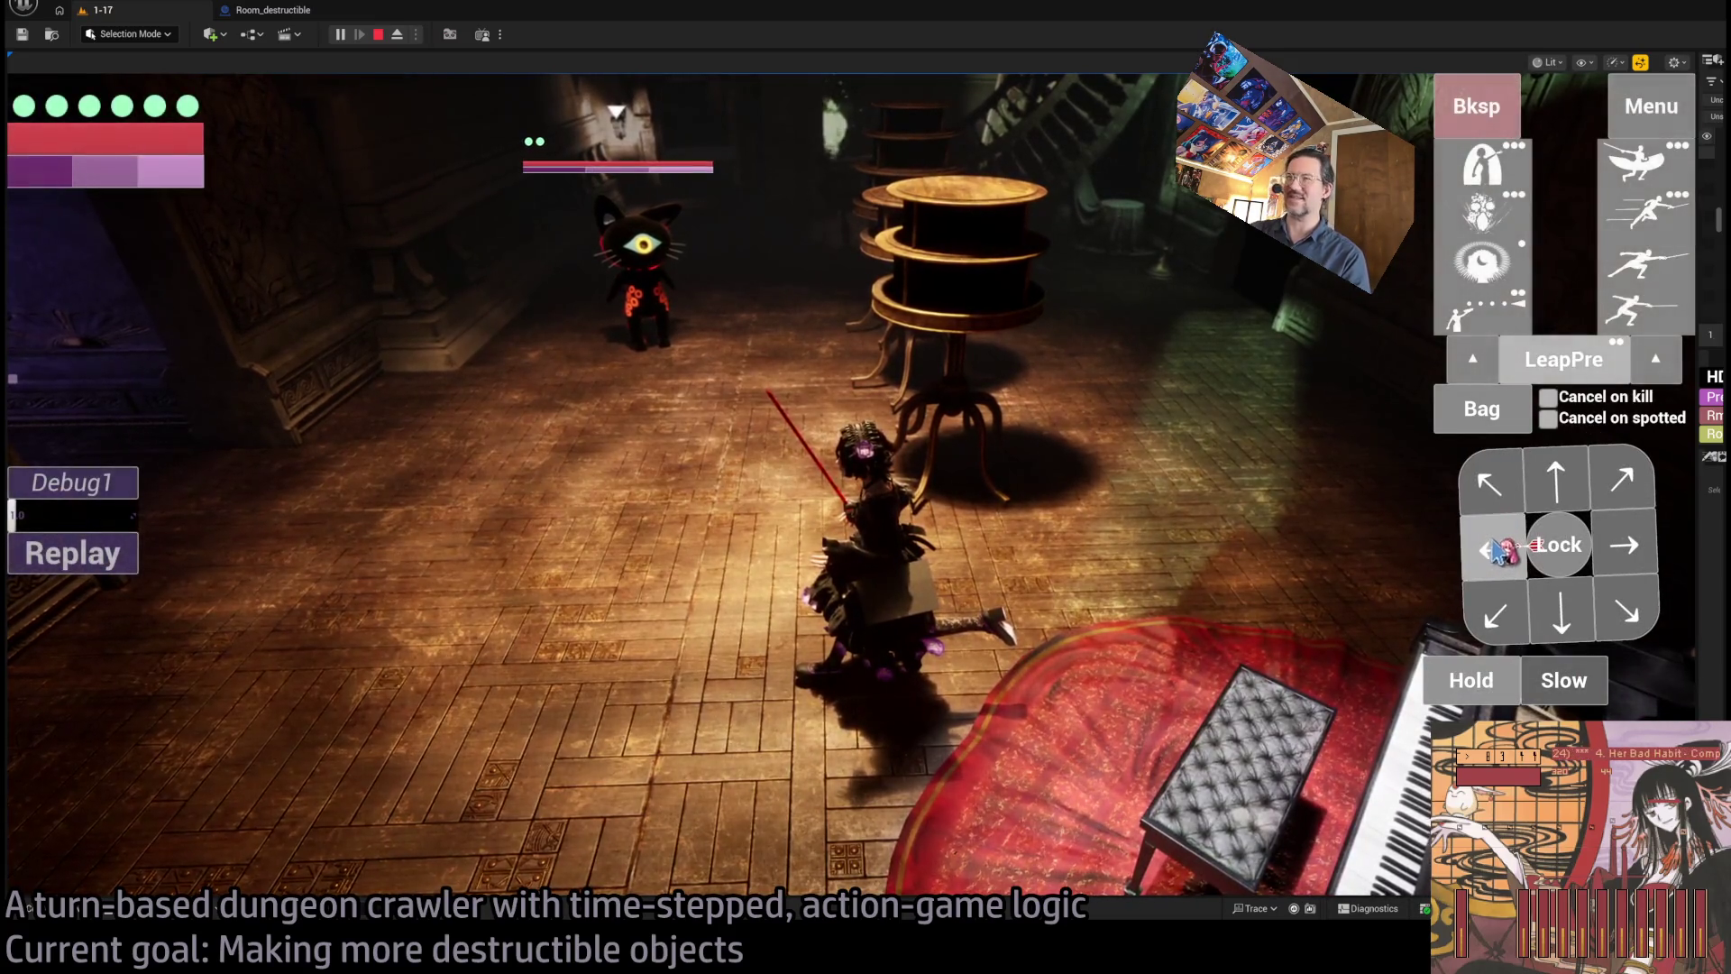
{"action": "left_click", "coordinate": [1500, 541]}
{"action": "left_click", "coordinate": [1539, 478]}
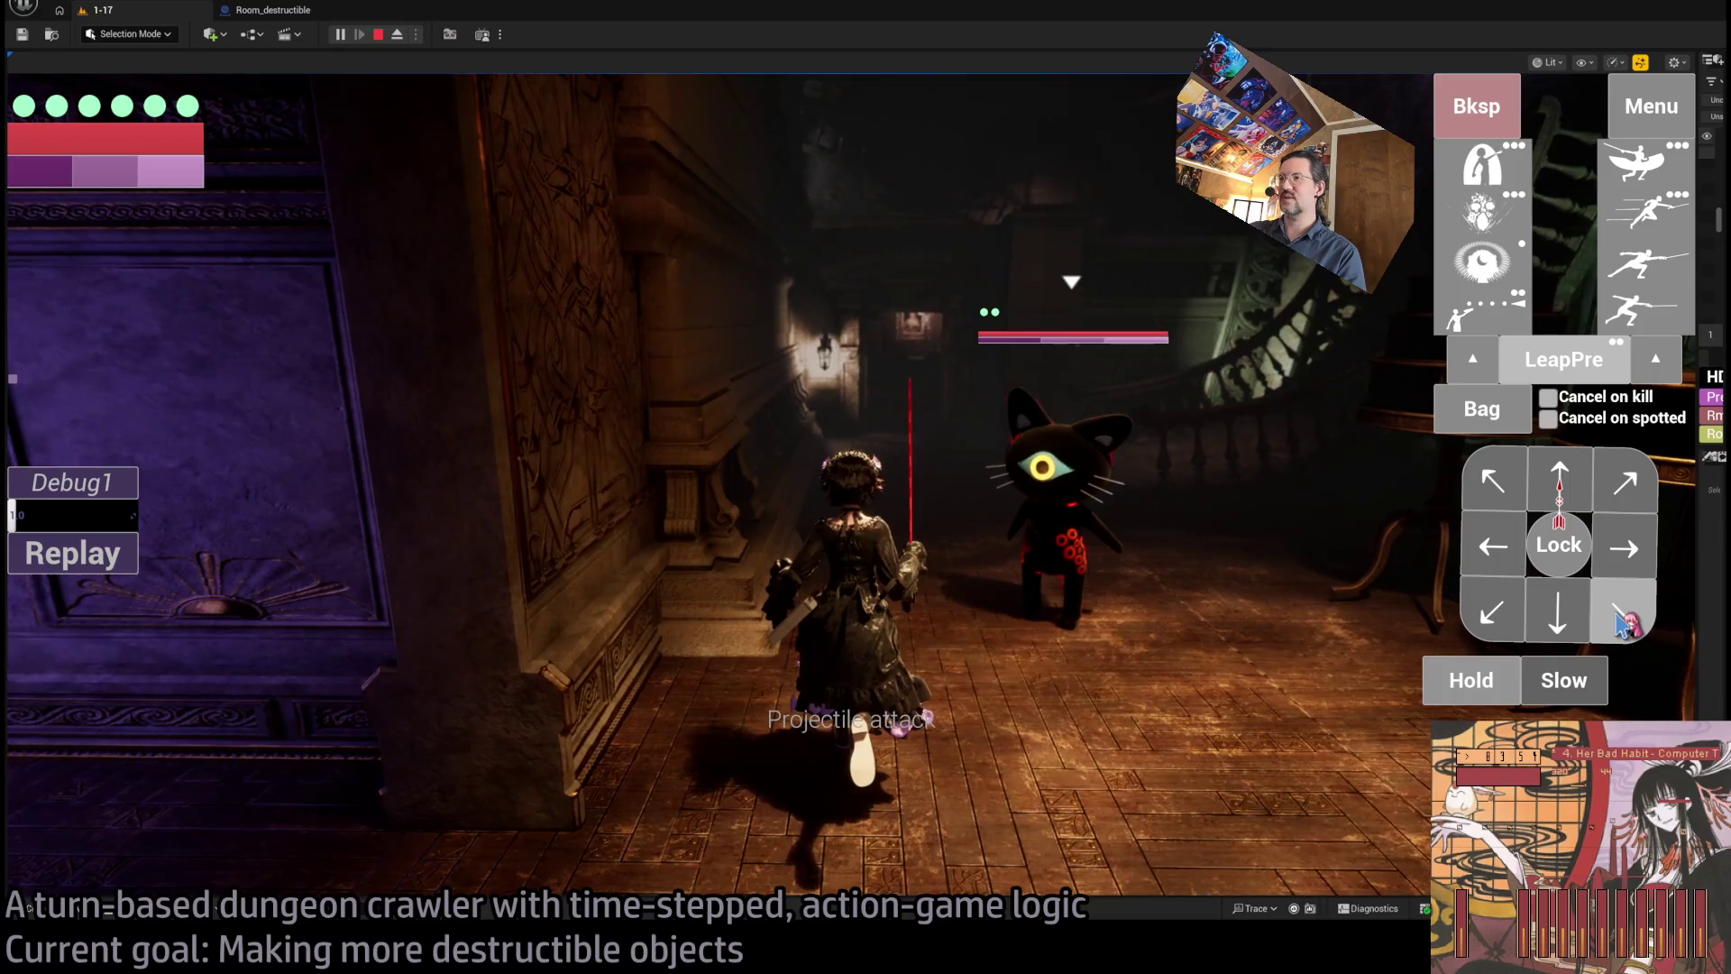
{"action": "left_click", "coordinate": [1620, 620]}
{"action": "left_click", "coordinate": [1557, 498]}
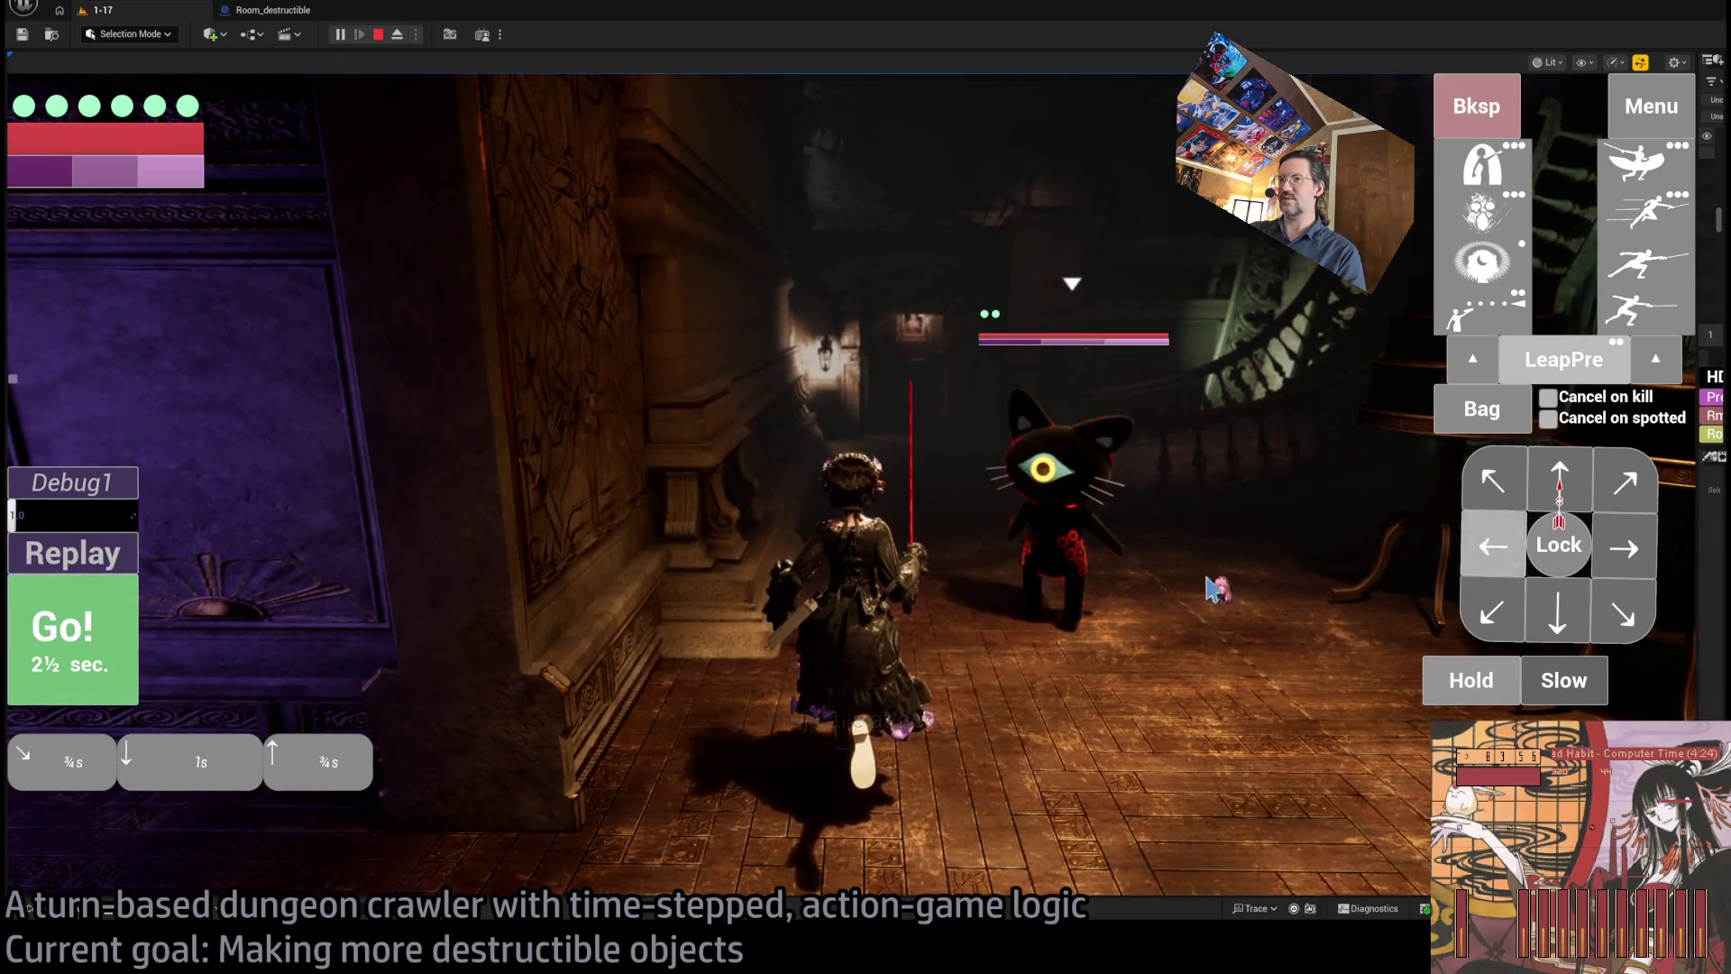
{"action": "left_click", "coordinate": [117, 642]}
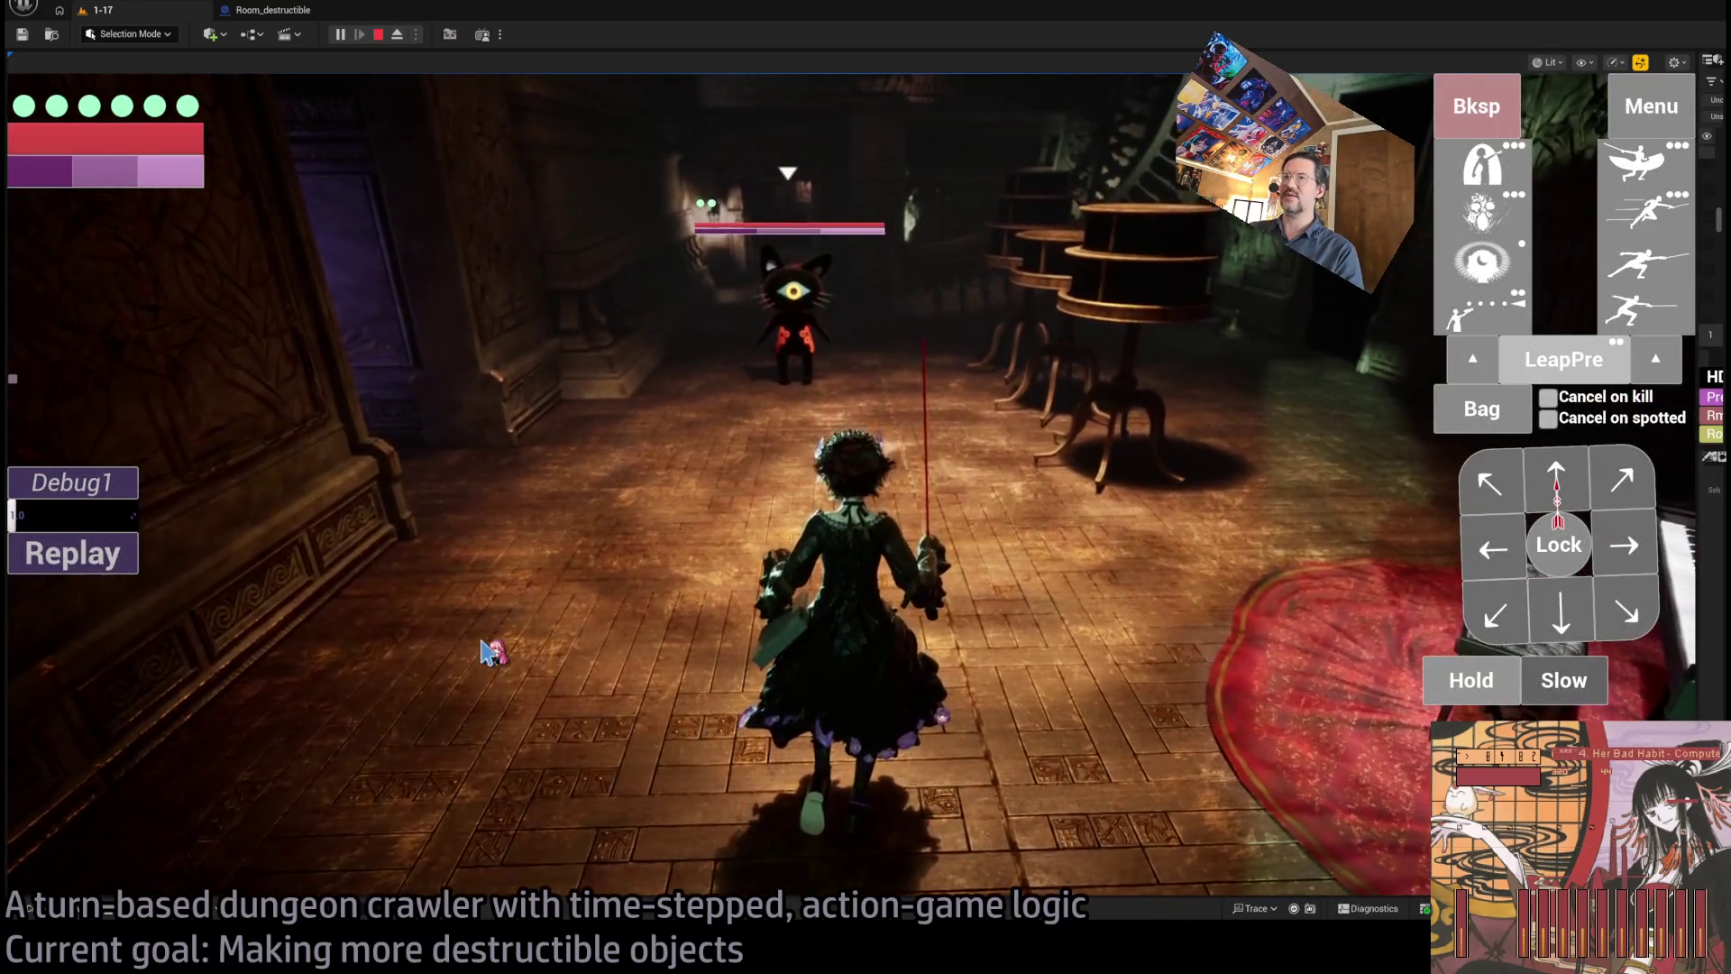
- Queue a short forward move, lock onto the cat enemy, and play out the attack combo
{"action": "left_click", "coordinate": [1554, 494]}
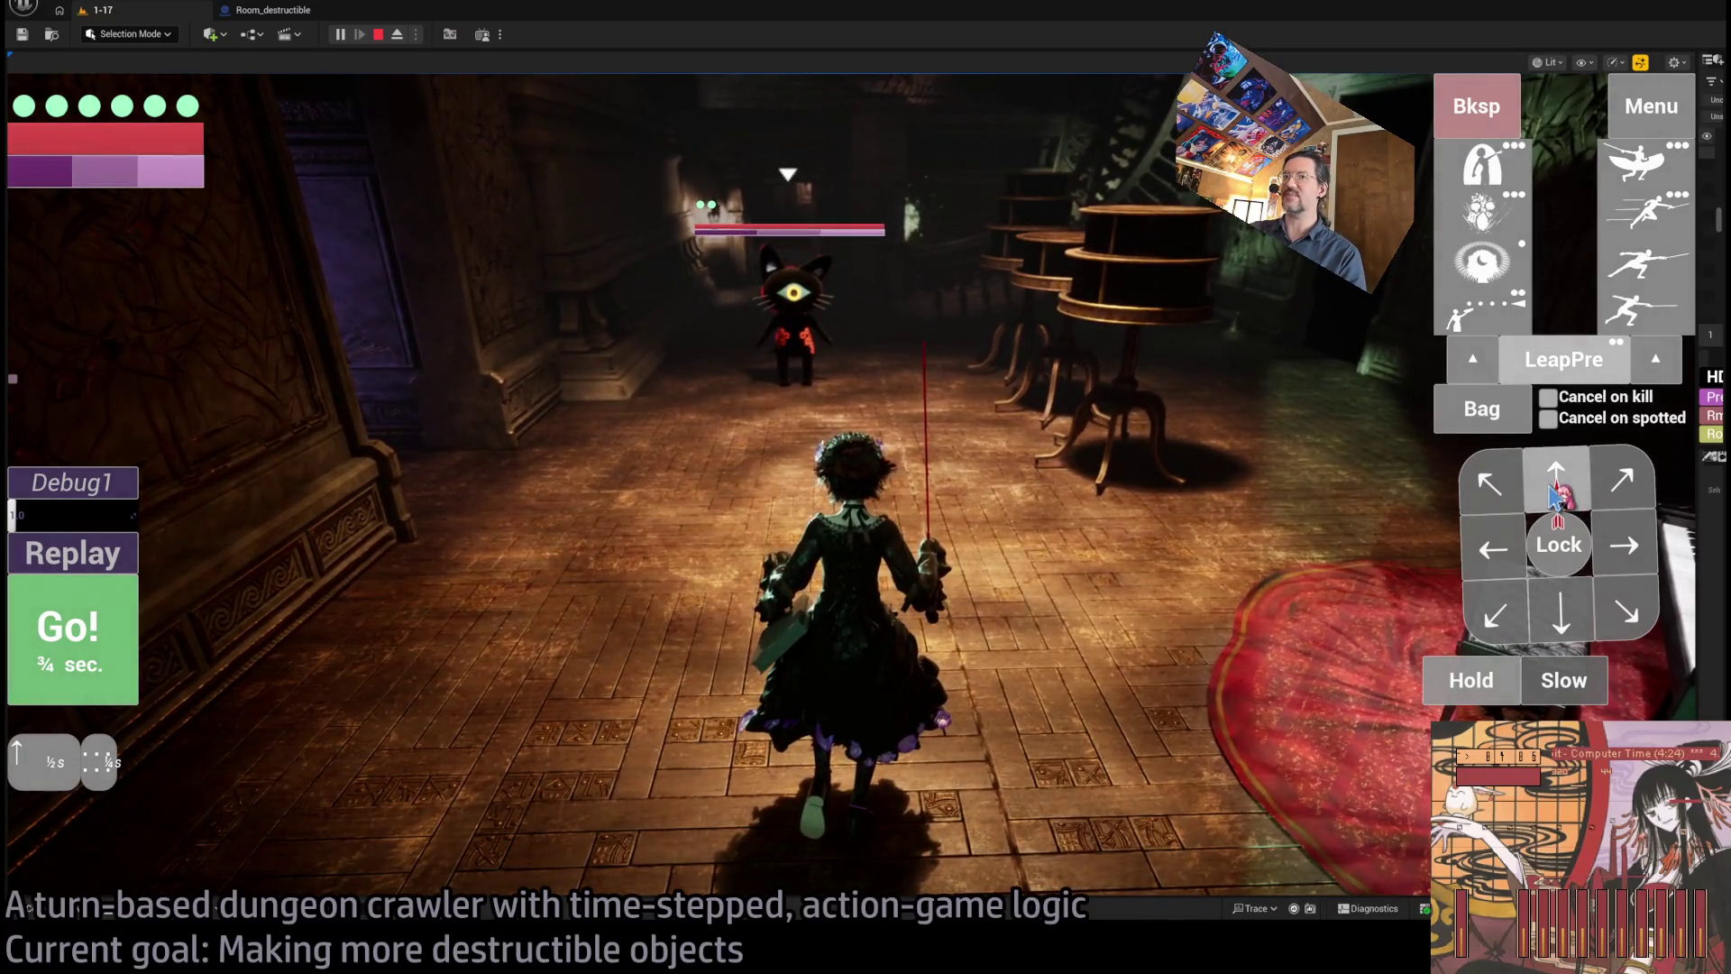
{"action": "left_click", "coordinate": [1558, 543]}
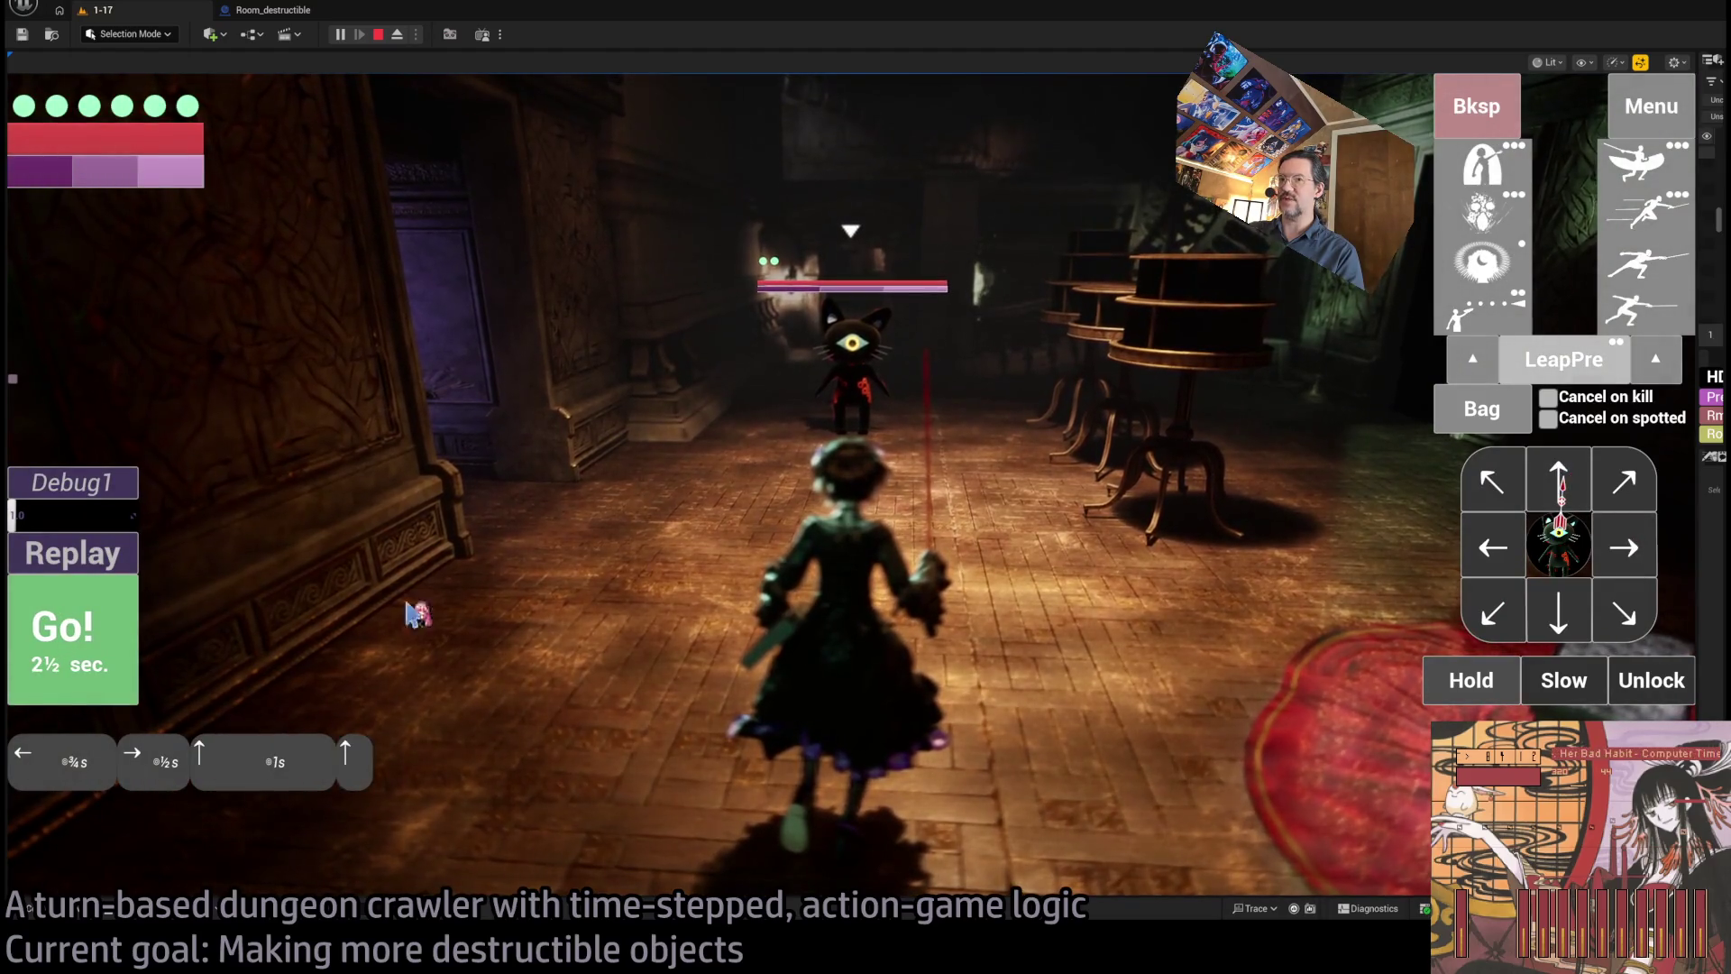
{"action": "left_click", "coordinate": [129, 627]}
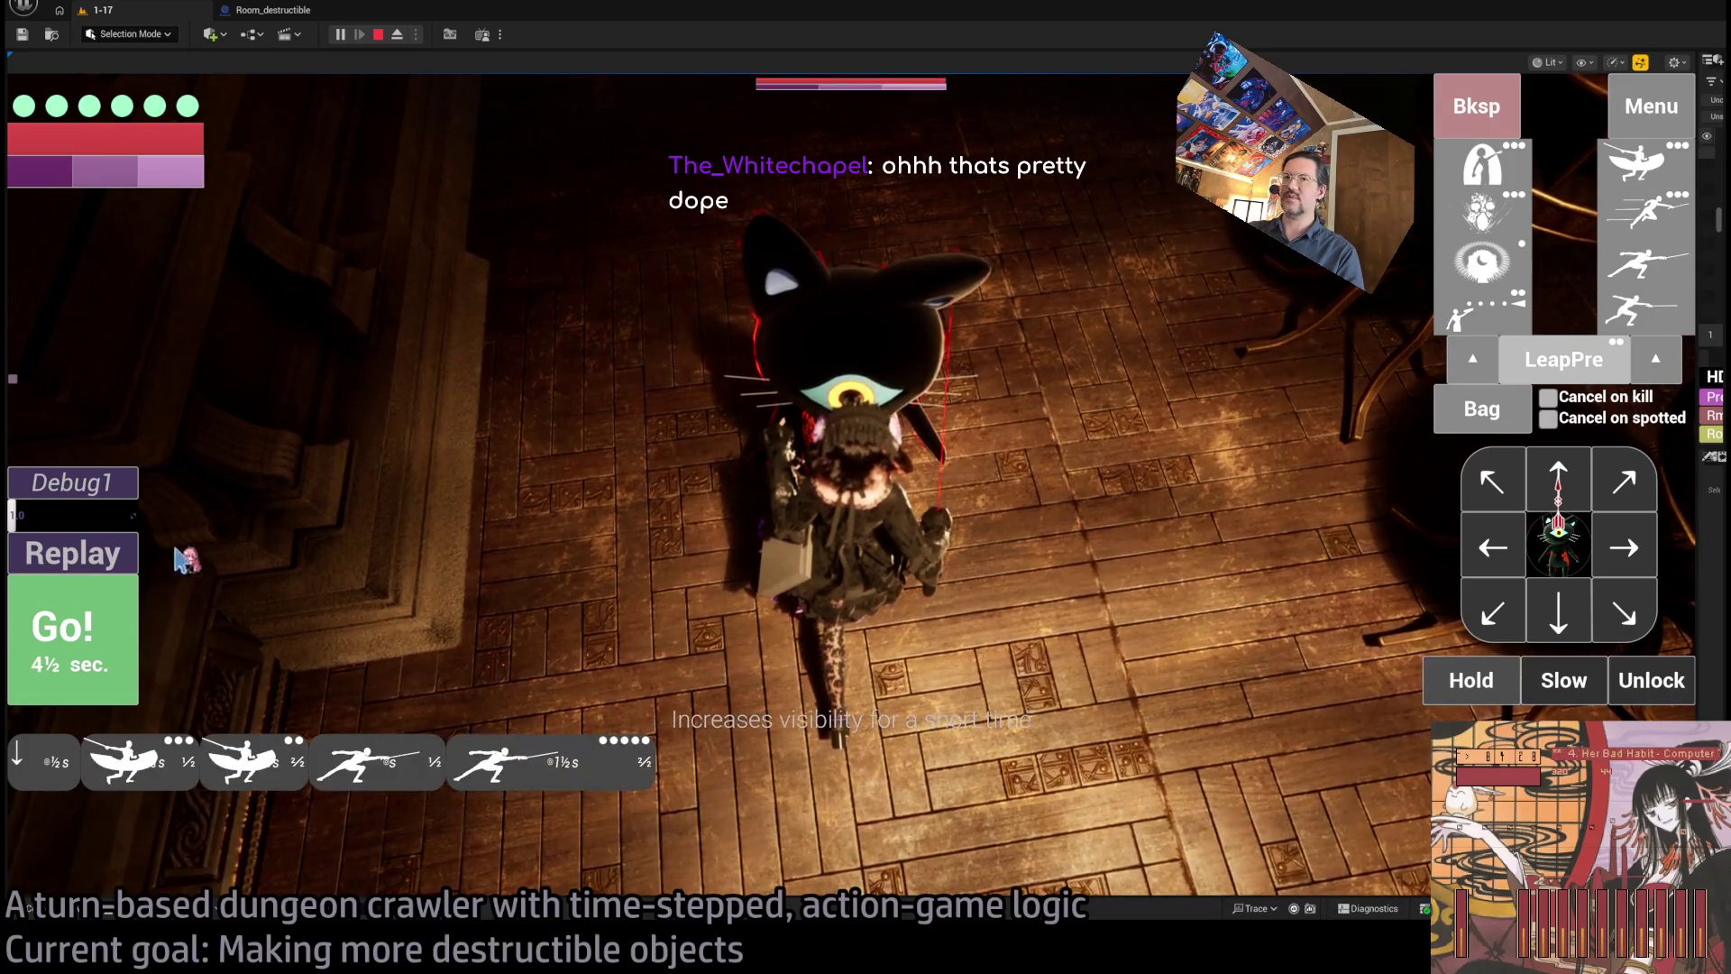
{"action": "key", "text": "space"}
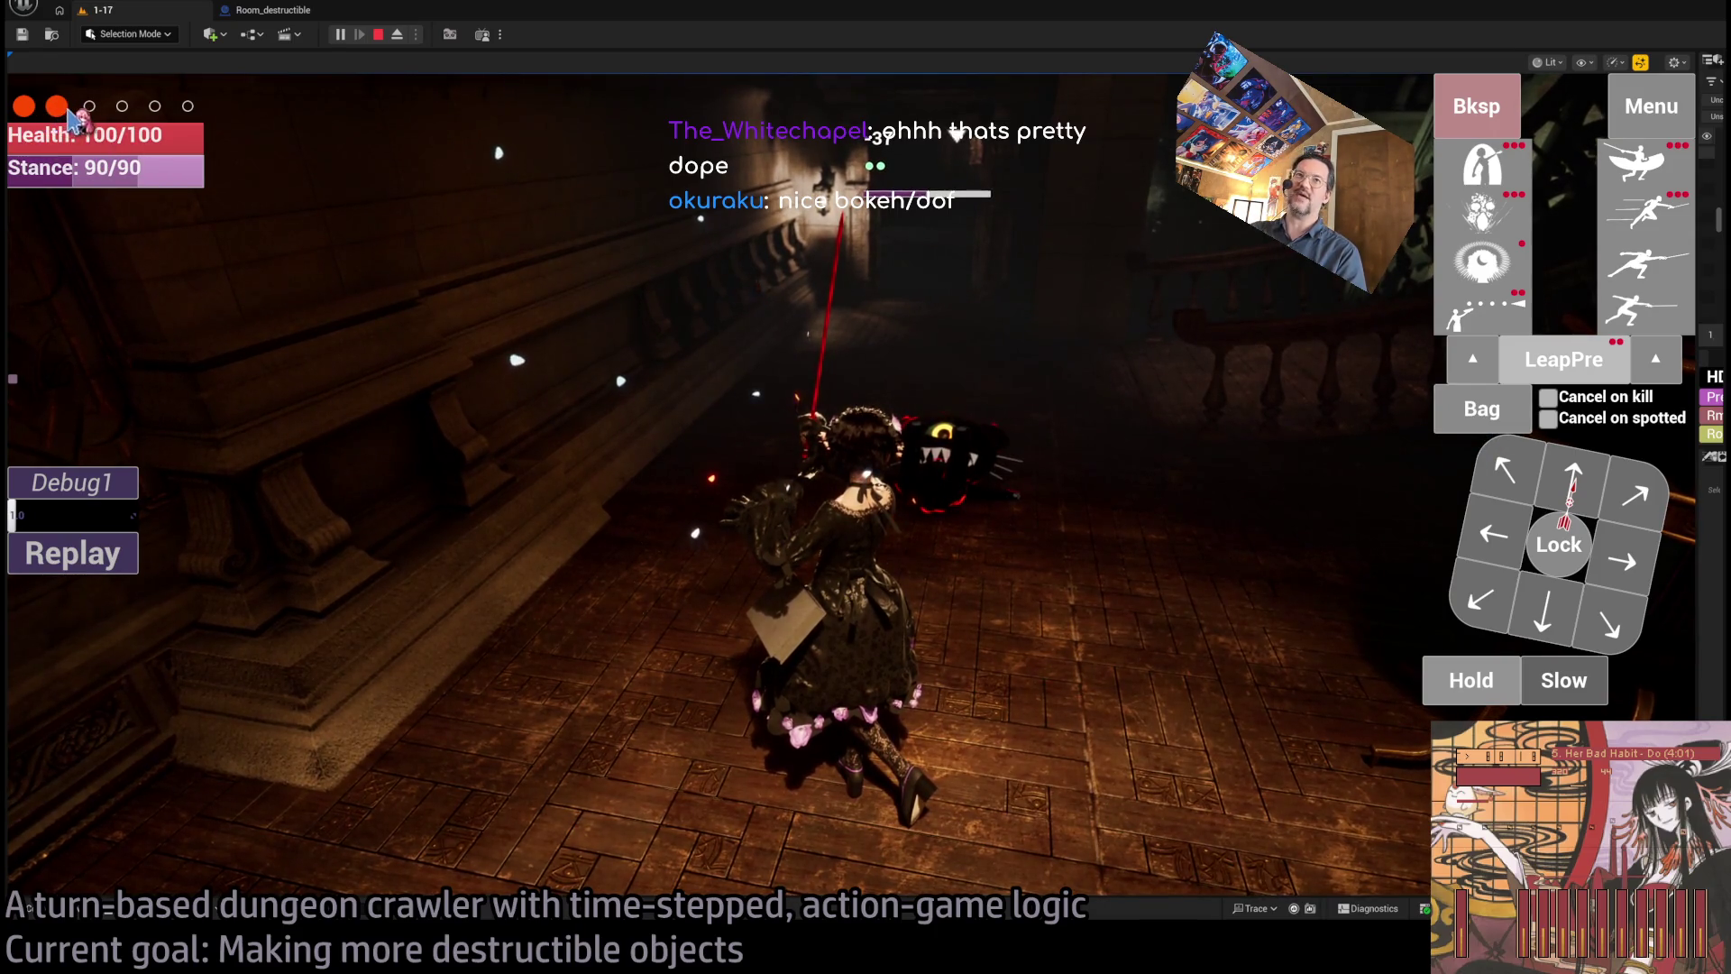
- Use an item from the Bag and play out the turn
{"action": "left_click", "coordinate": [1484, 417]}
{"action": "left_click", "coordinate": [1049, 410]}
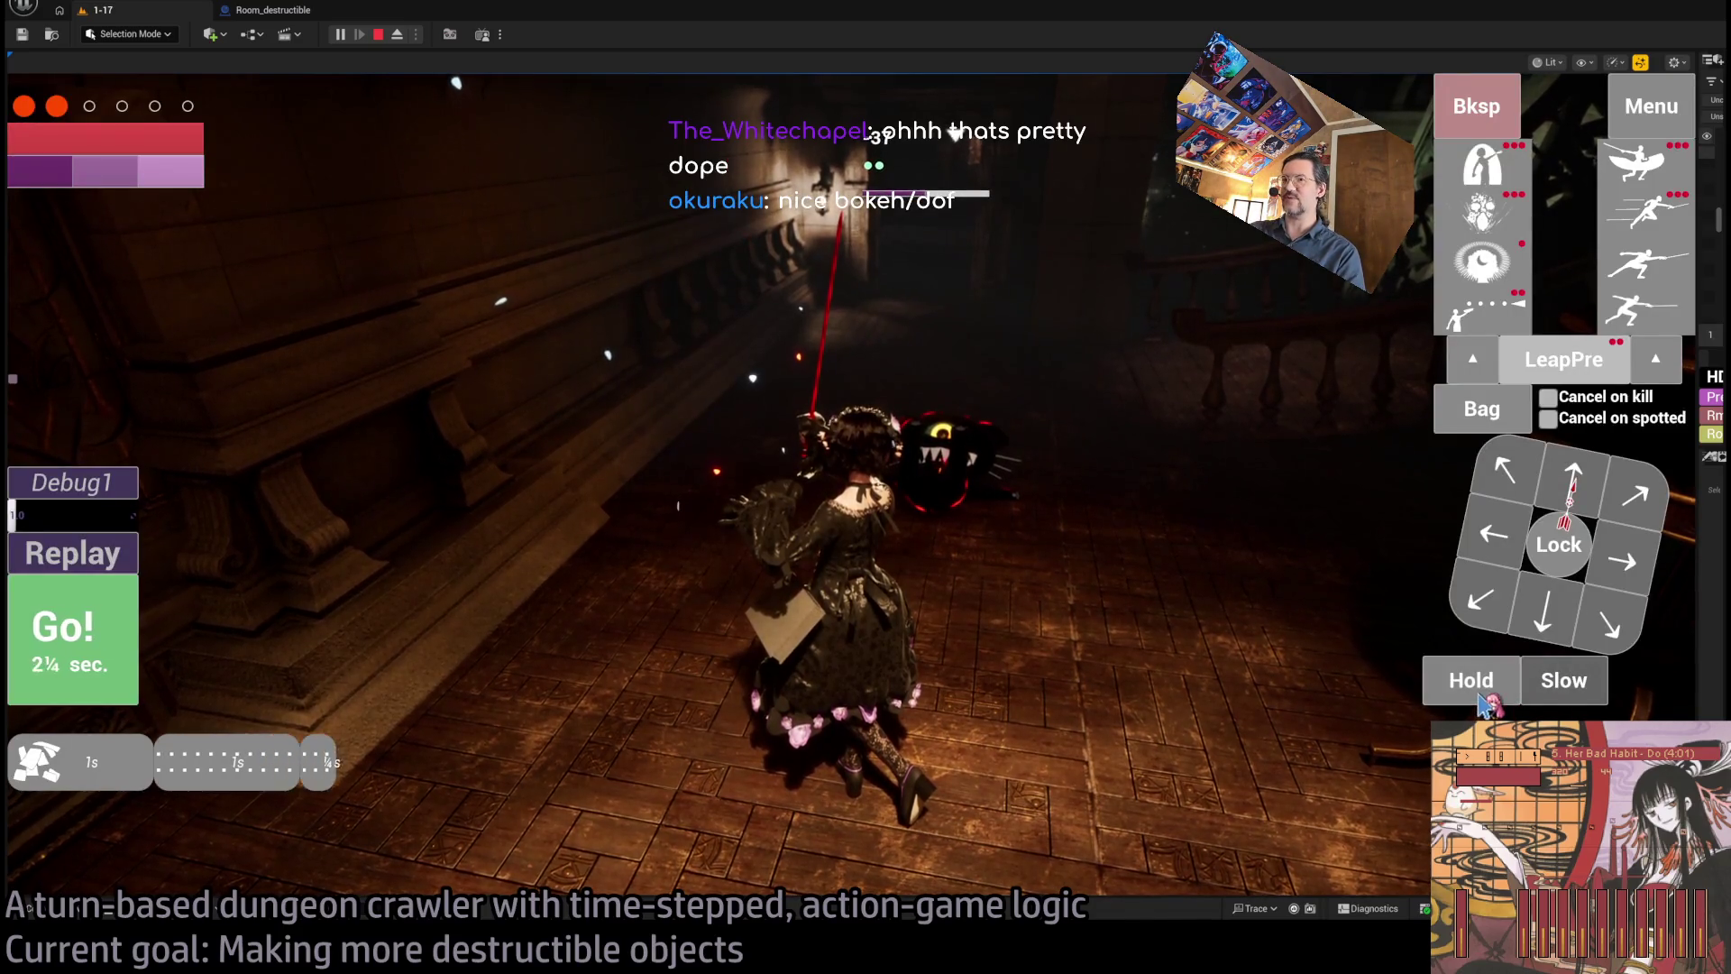
{"action": "left_click", "coordinate": [72, 636]}
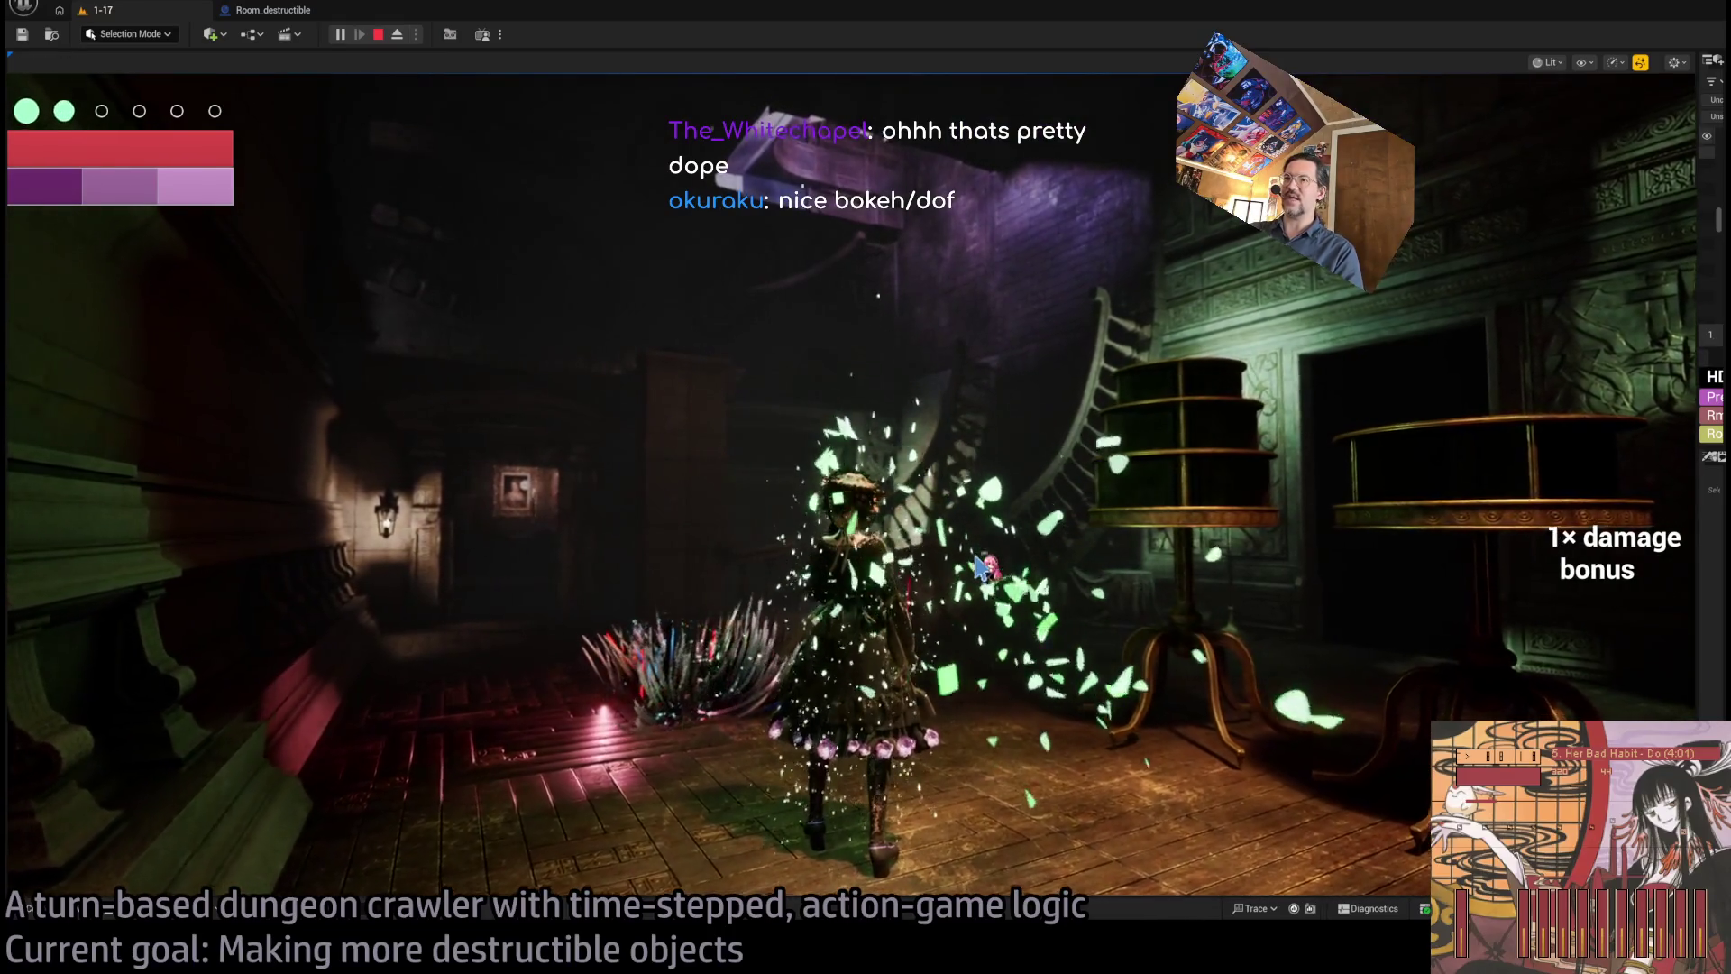
- Queue short moves and play them out to climb the stairs through the doorway
{"action": "left_click", "coordinate": [1553, 482]}
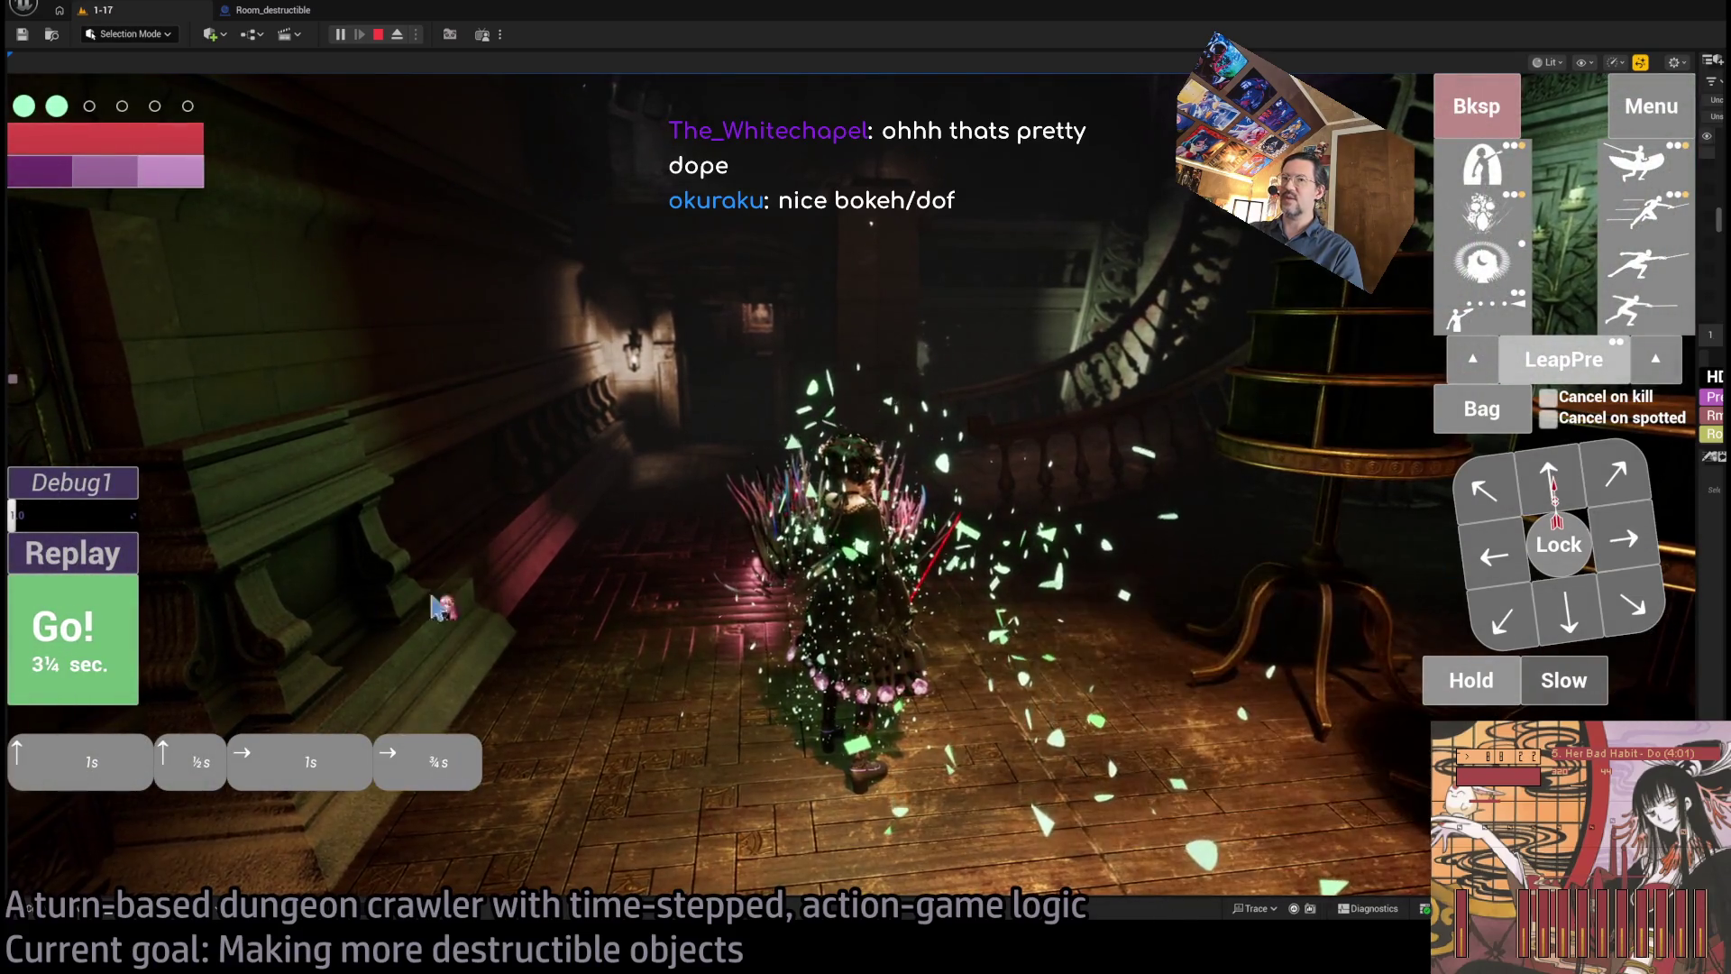
{"action": "left_click", "coordinate": [117, 635]}
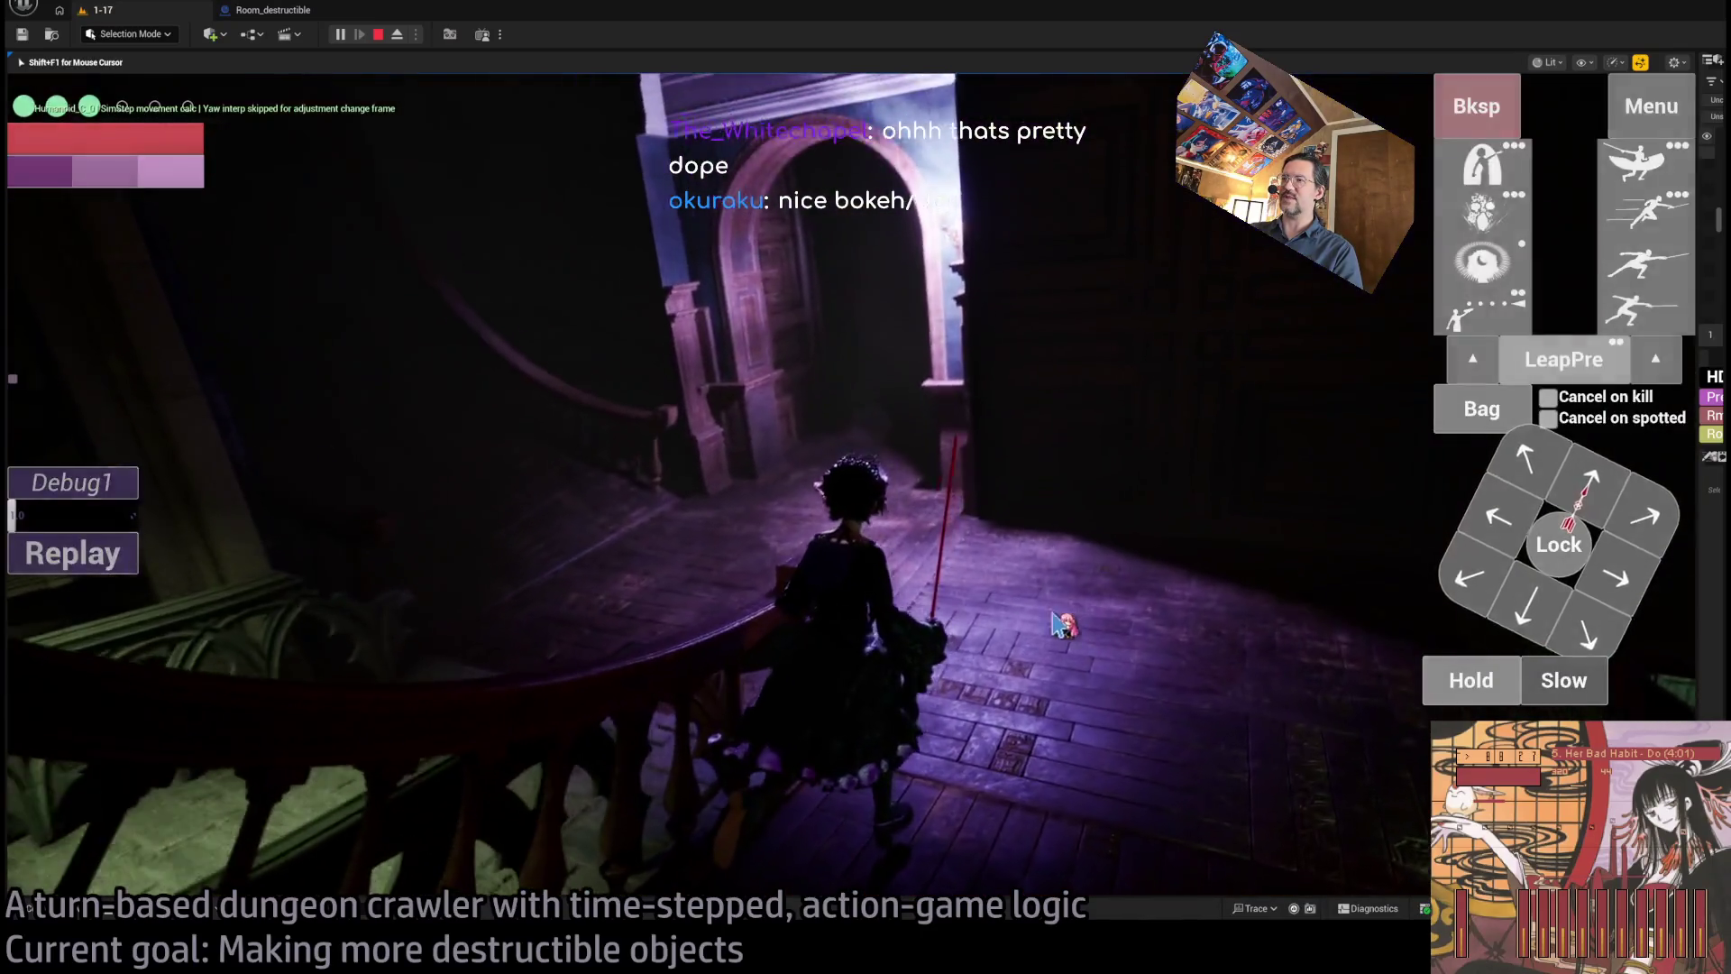
{"action": "left_click", "coordinate": [1057, 624]}
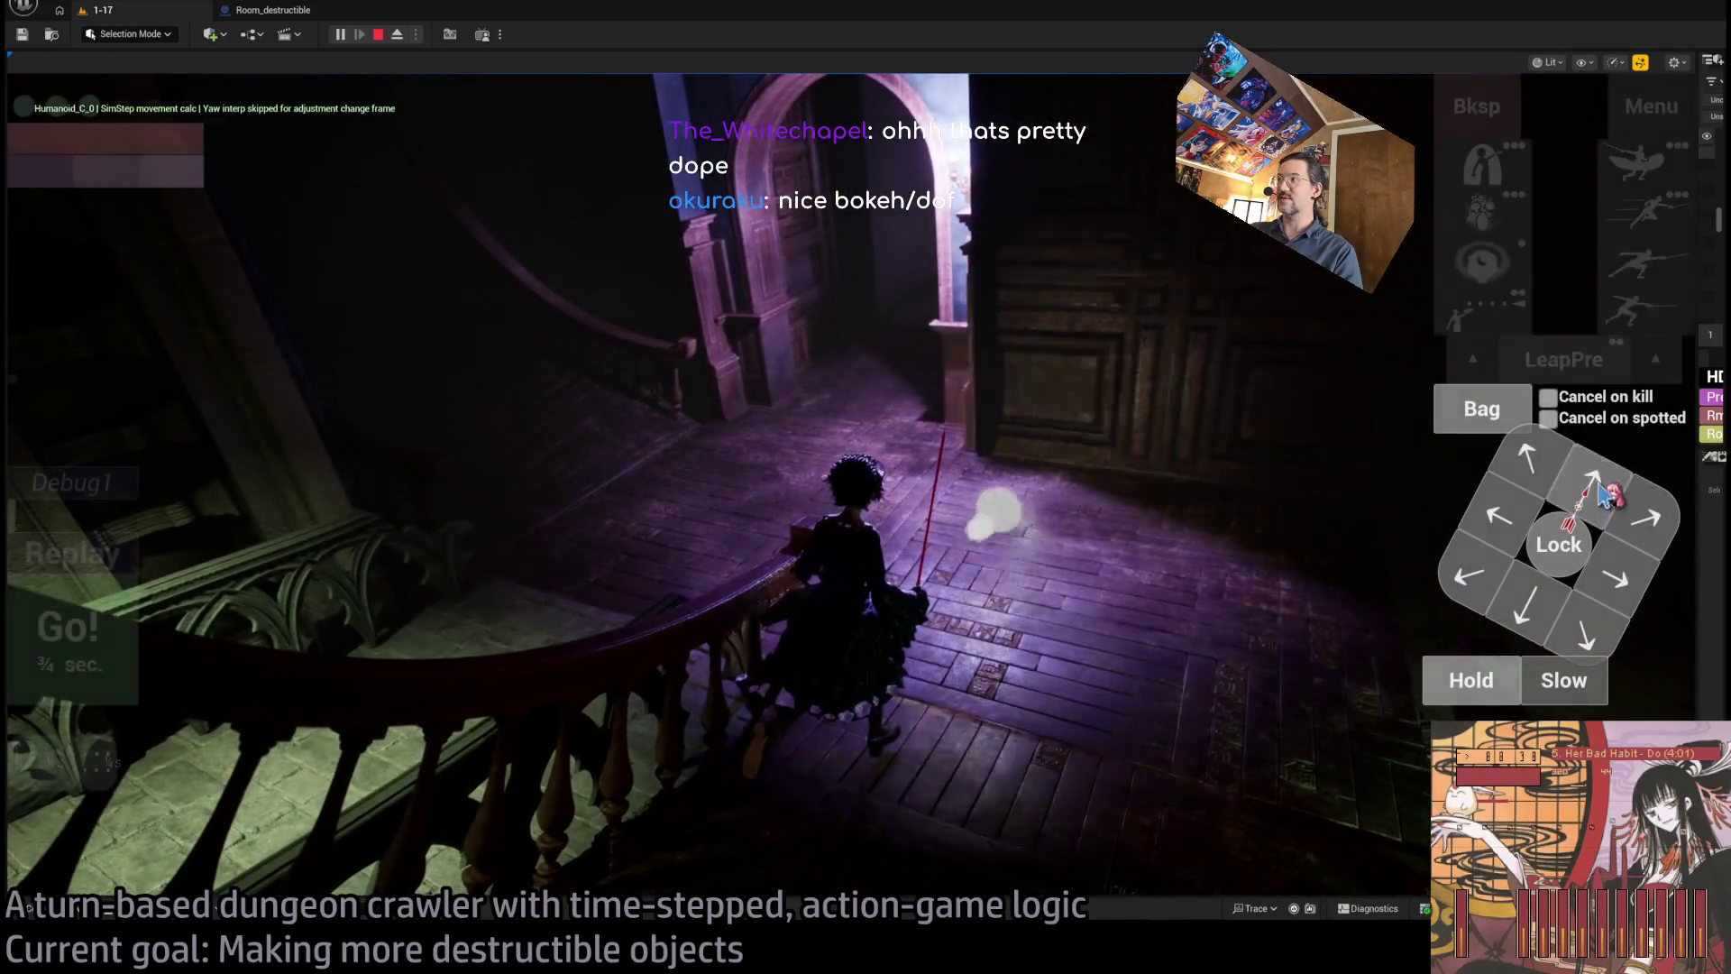
{"action": "left_click", "coordinate": [126, 631]}
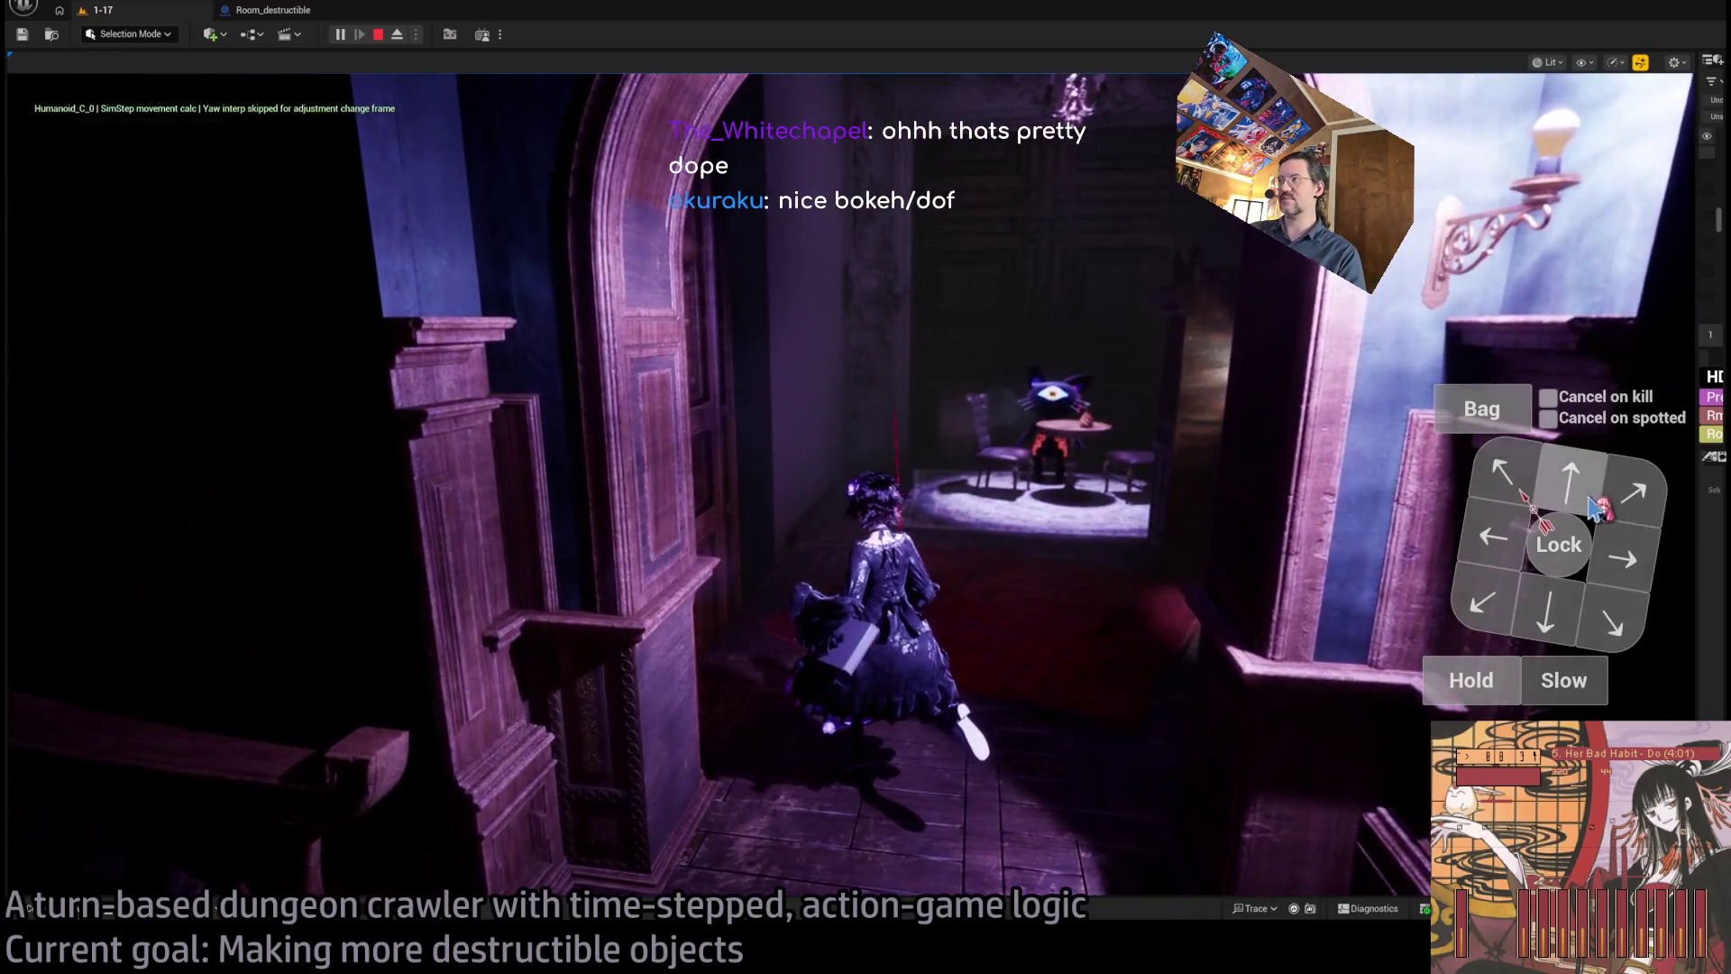
- Move the character into the table room and smash the table and chairs with an attack
{"action": "left_click", "coordinate": [1587, 494]}
{"action": "left_click", "coordinate": [1587, 494]}
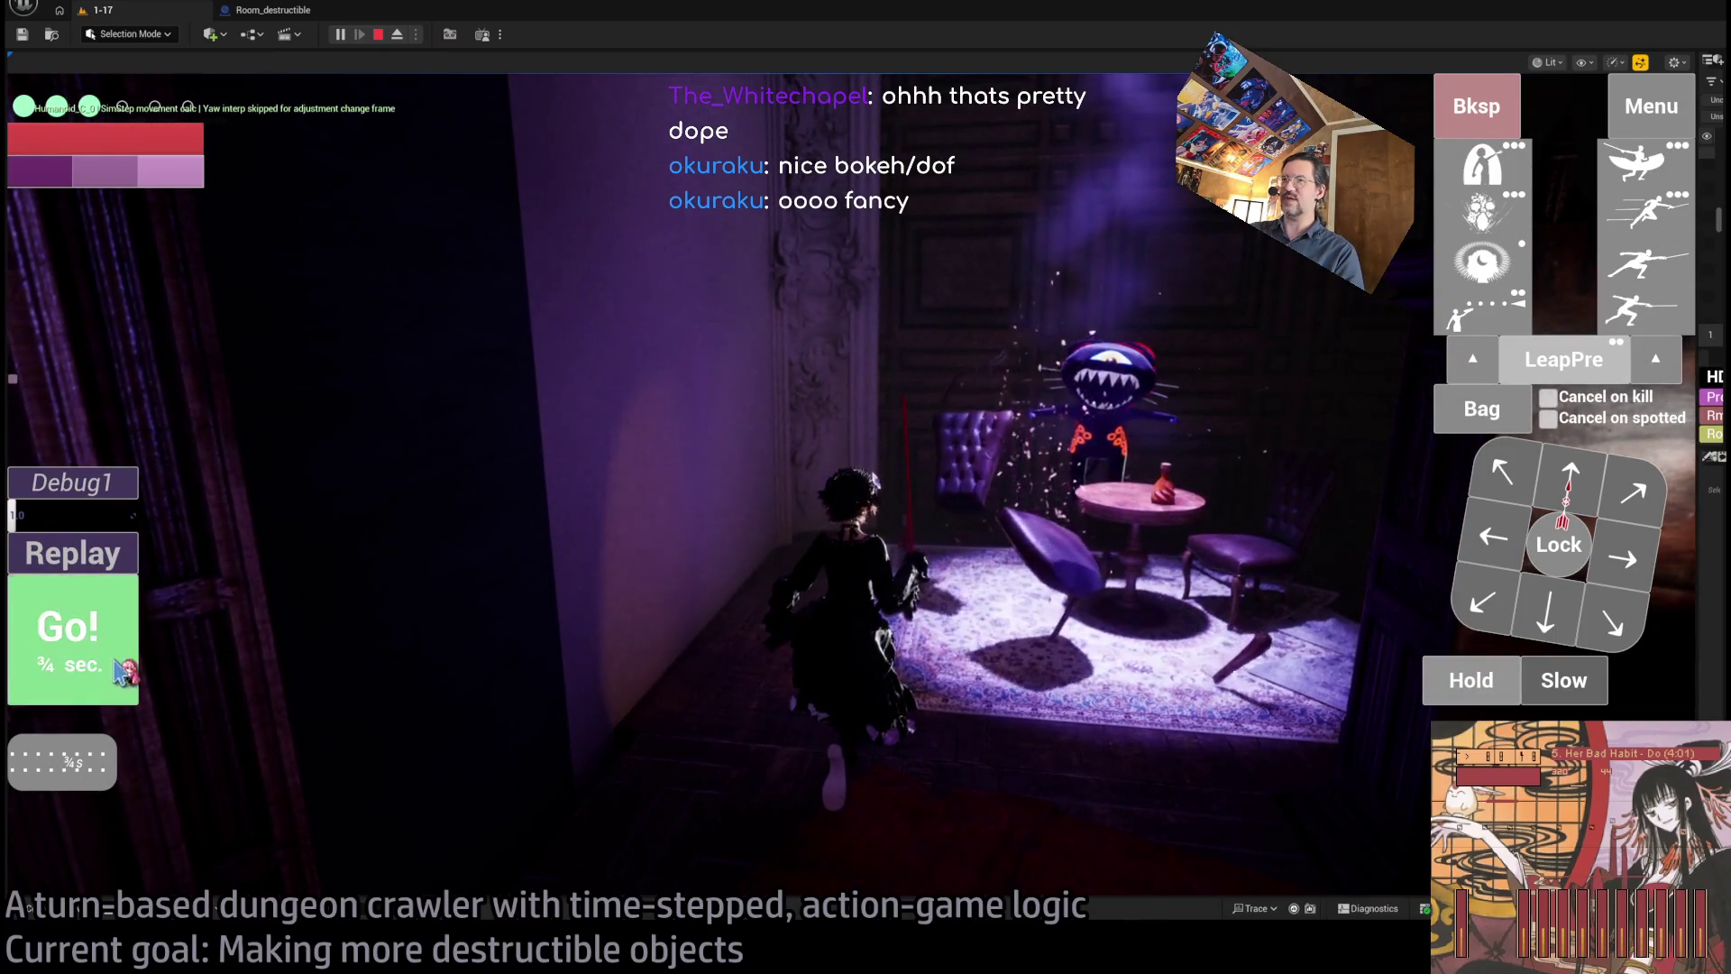
{"action": "left_click", "coordinate": [118, 666]}
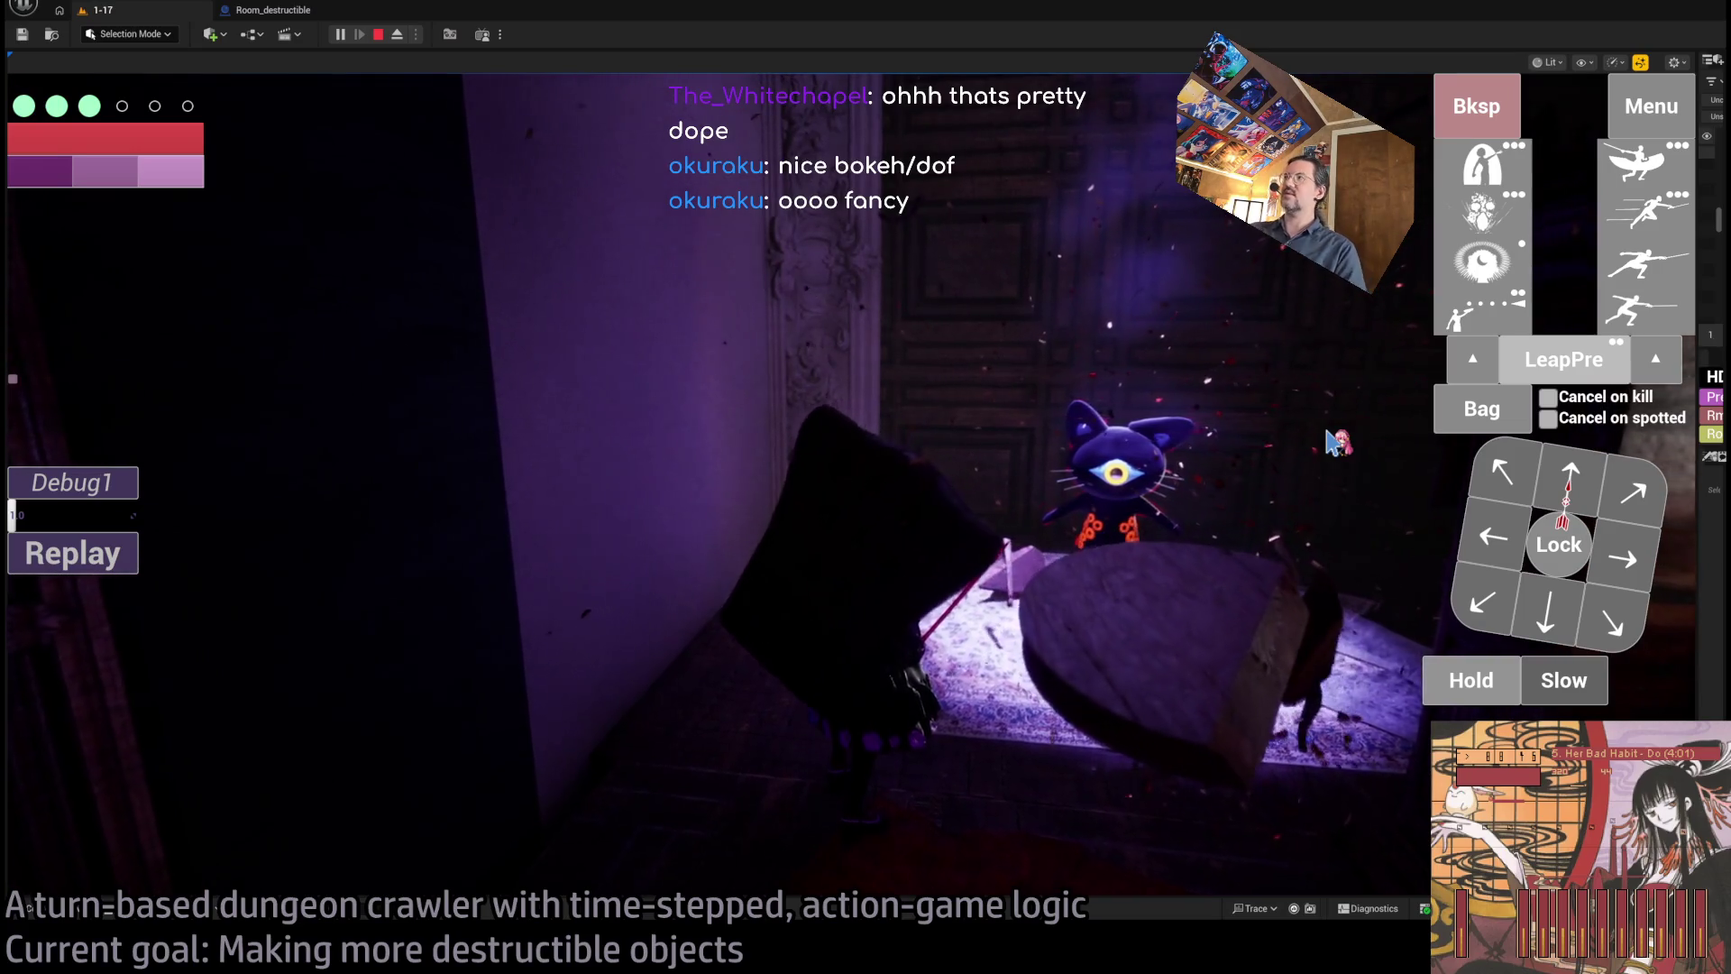
- Lock onto the cat and hit it with a staggering leaping thrust for 18 damage
{"action": "left_click", "coordinate": [1666, 316]}
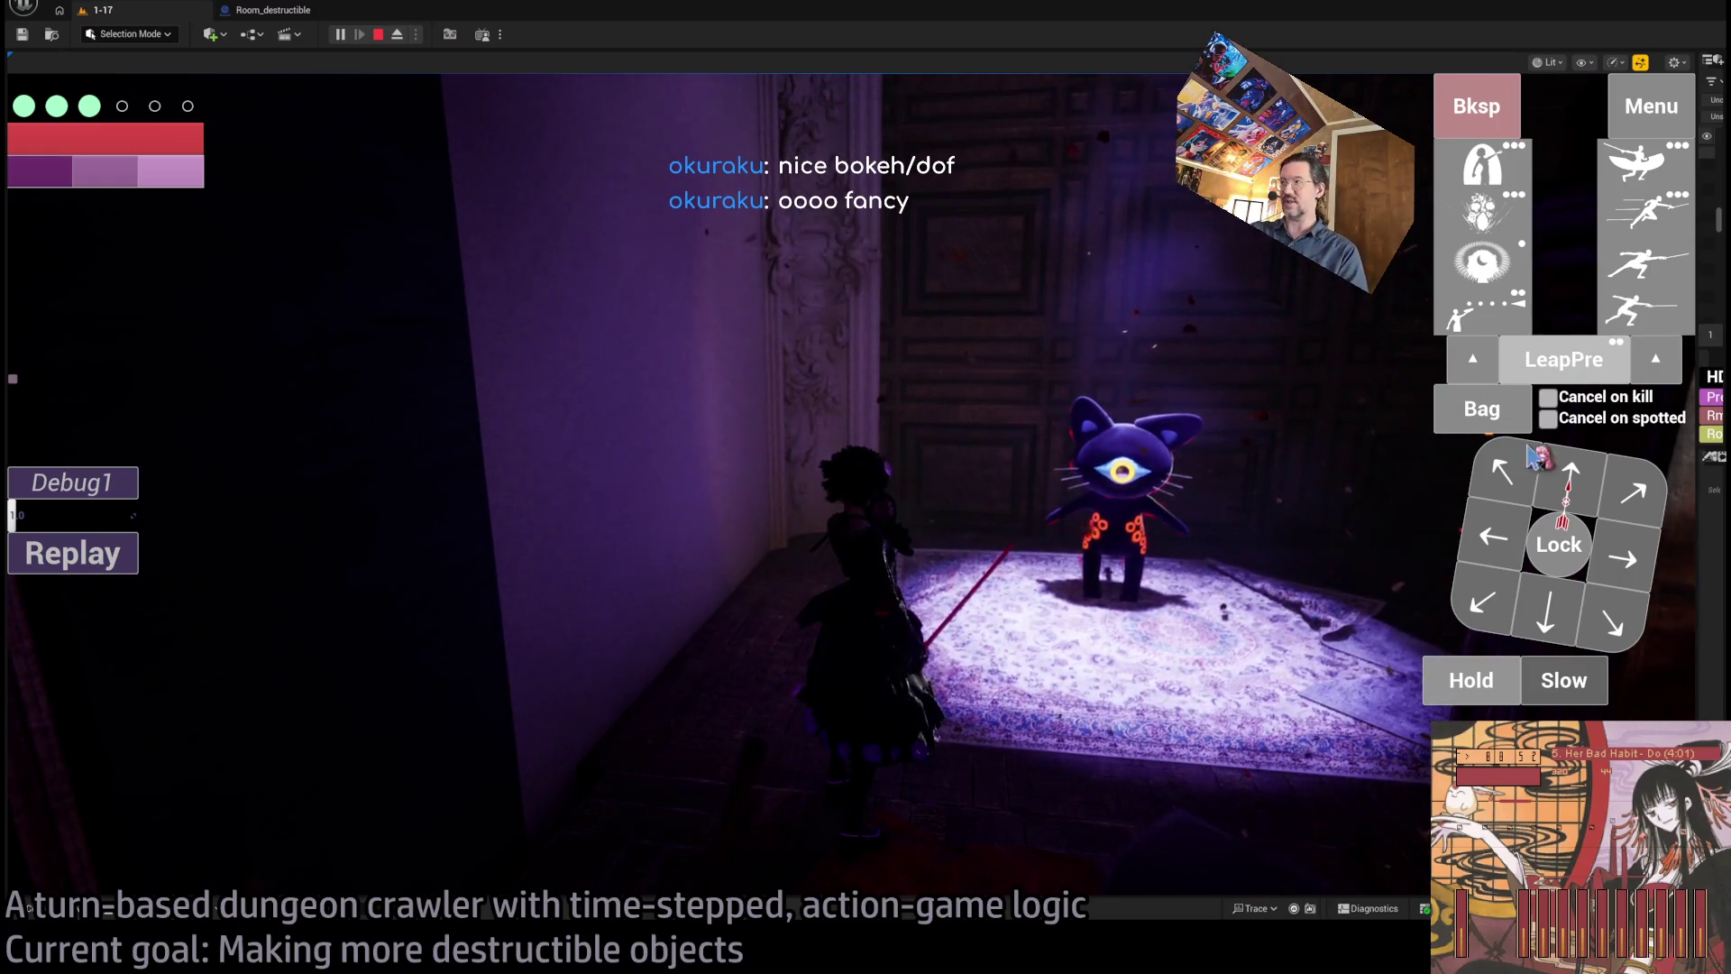
{"action": "left_click", "coordinate": [1559, 545]}
{"action": "left_click", "coordinate": [1484, 308]}
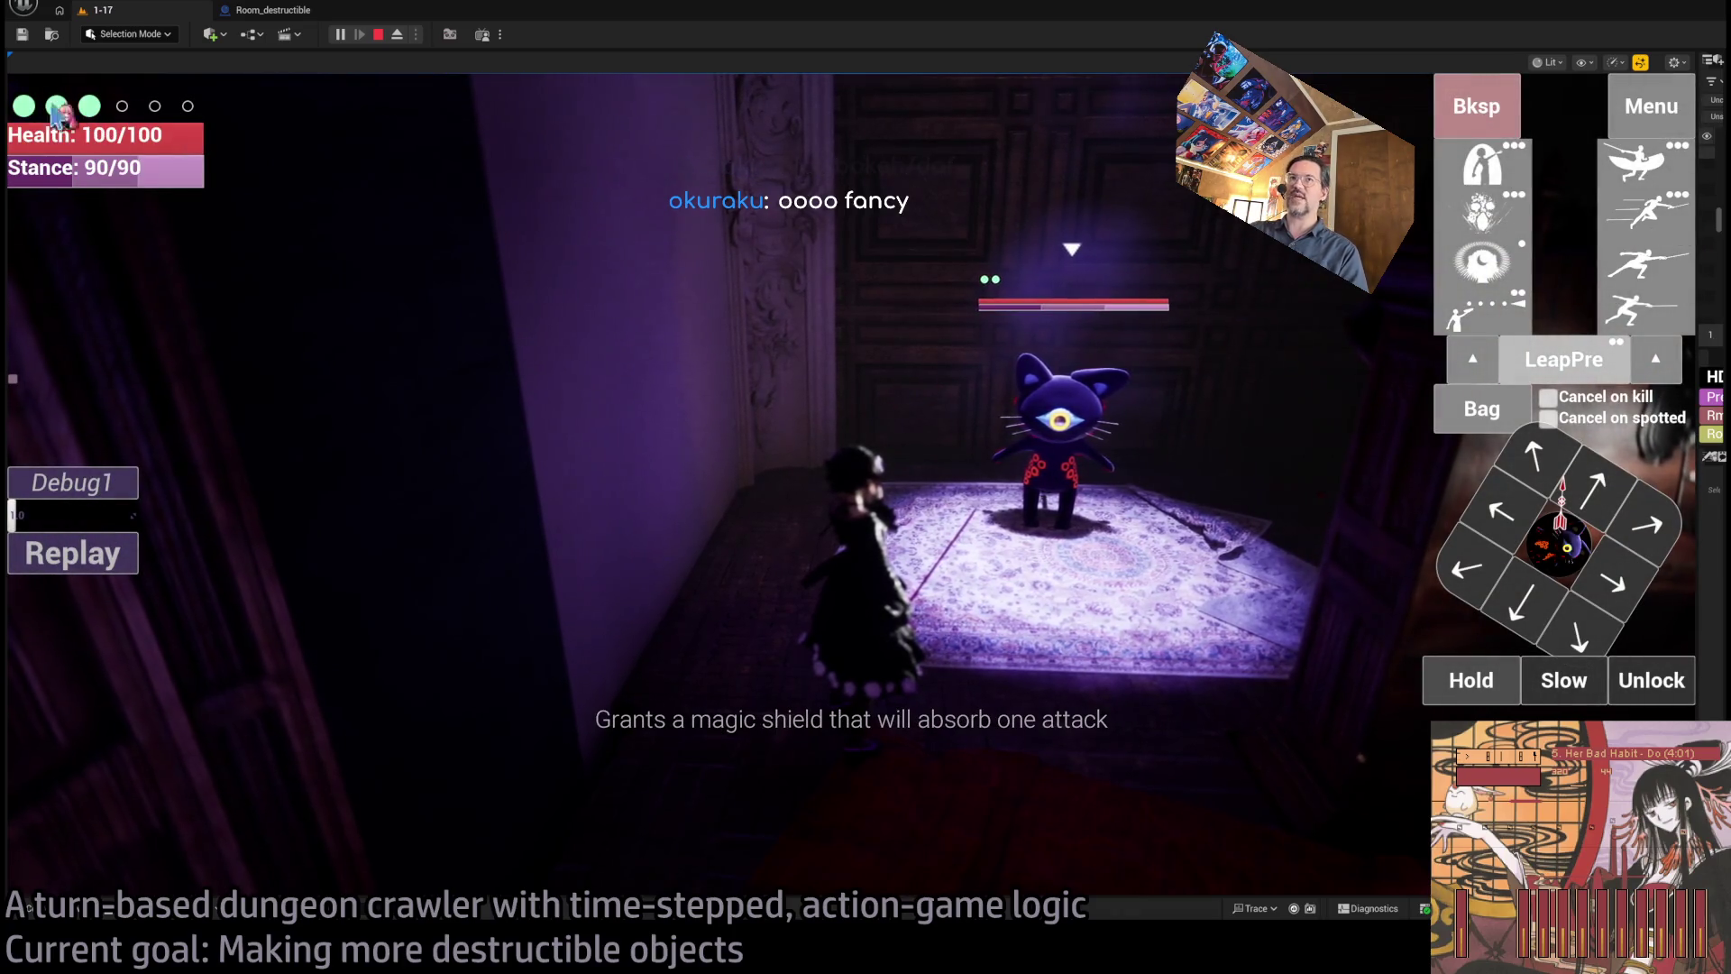
{"action": "left_click", "coordinate": [1670, 231]}
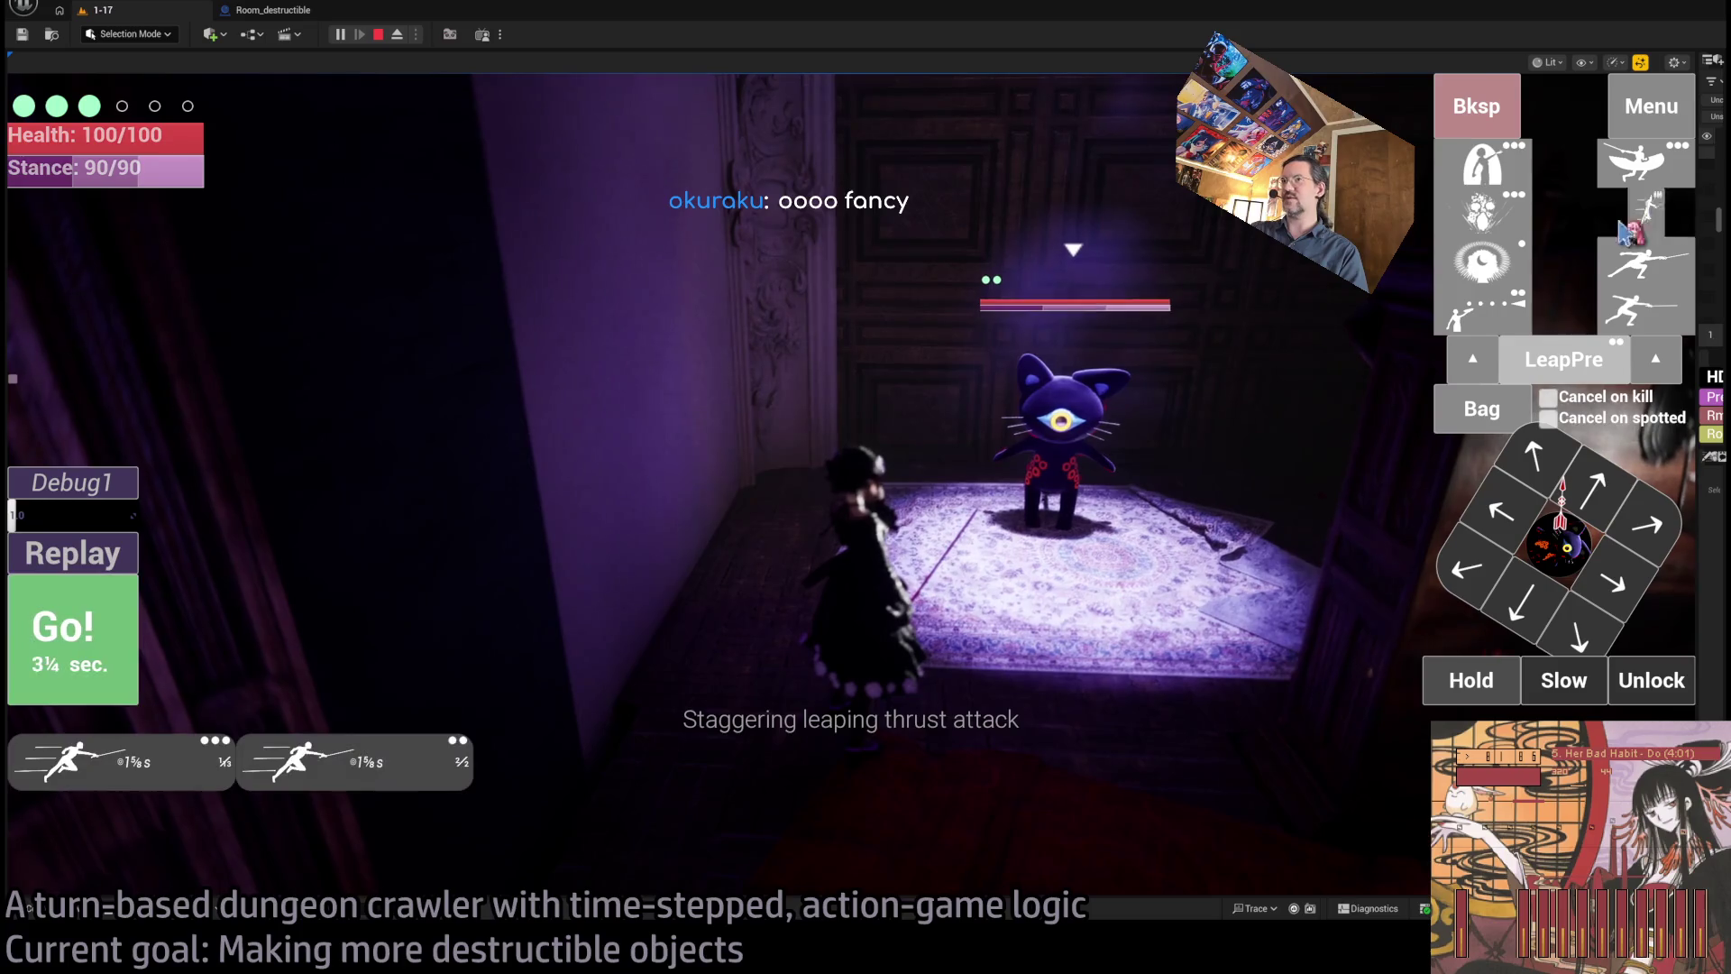
{"action": "left_click", "coordinate": [128, 617]}
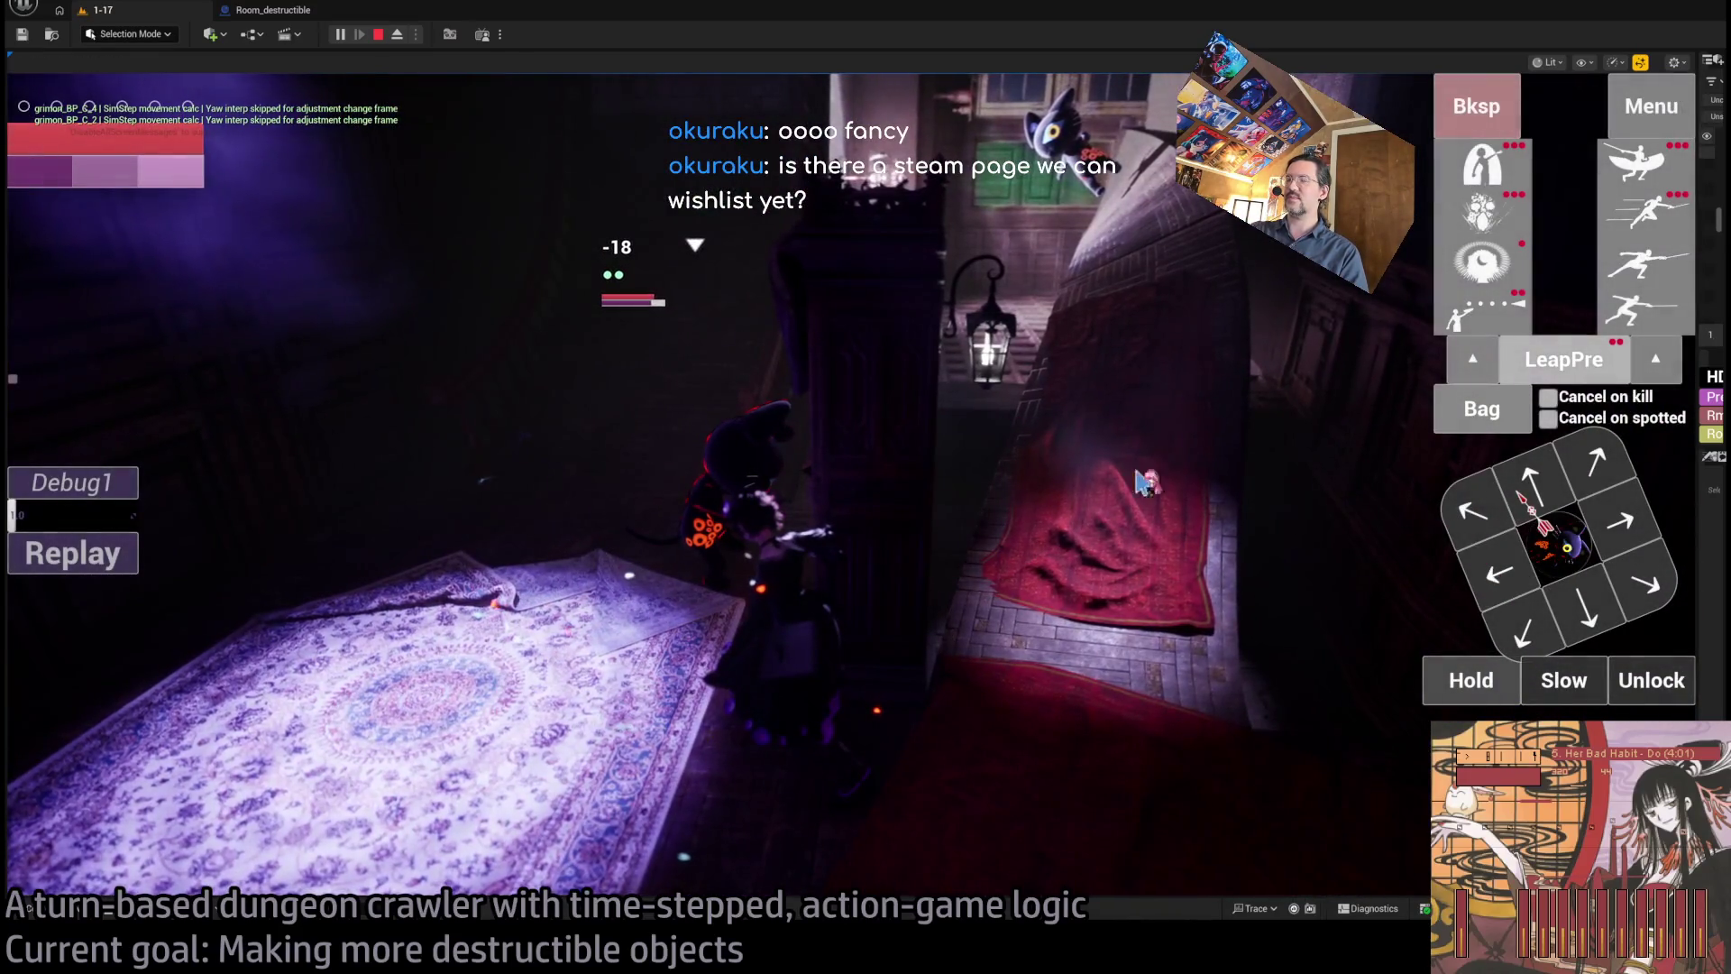
- Step the character up-left across the carpet and play out the moves
{"action": "left_click", "coordinate": [1481, 532]}
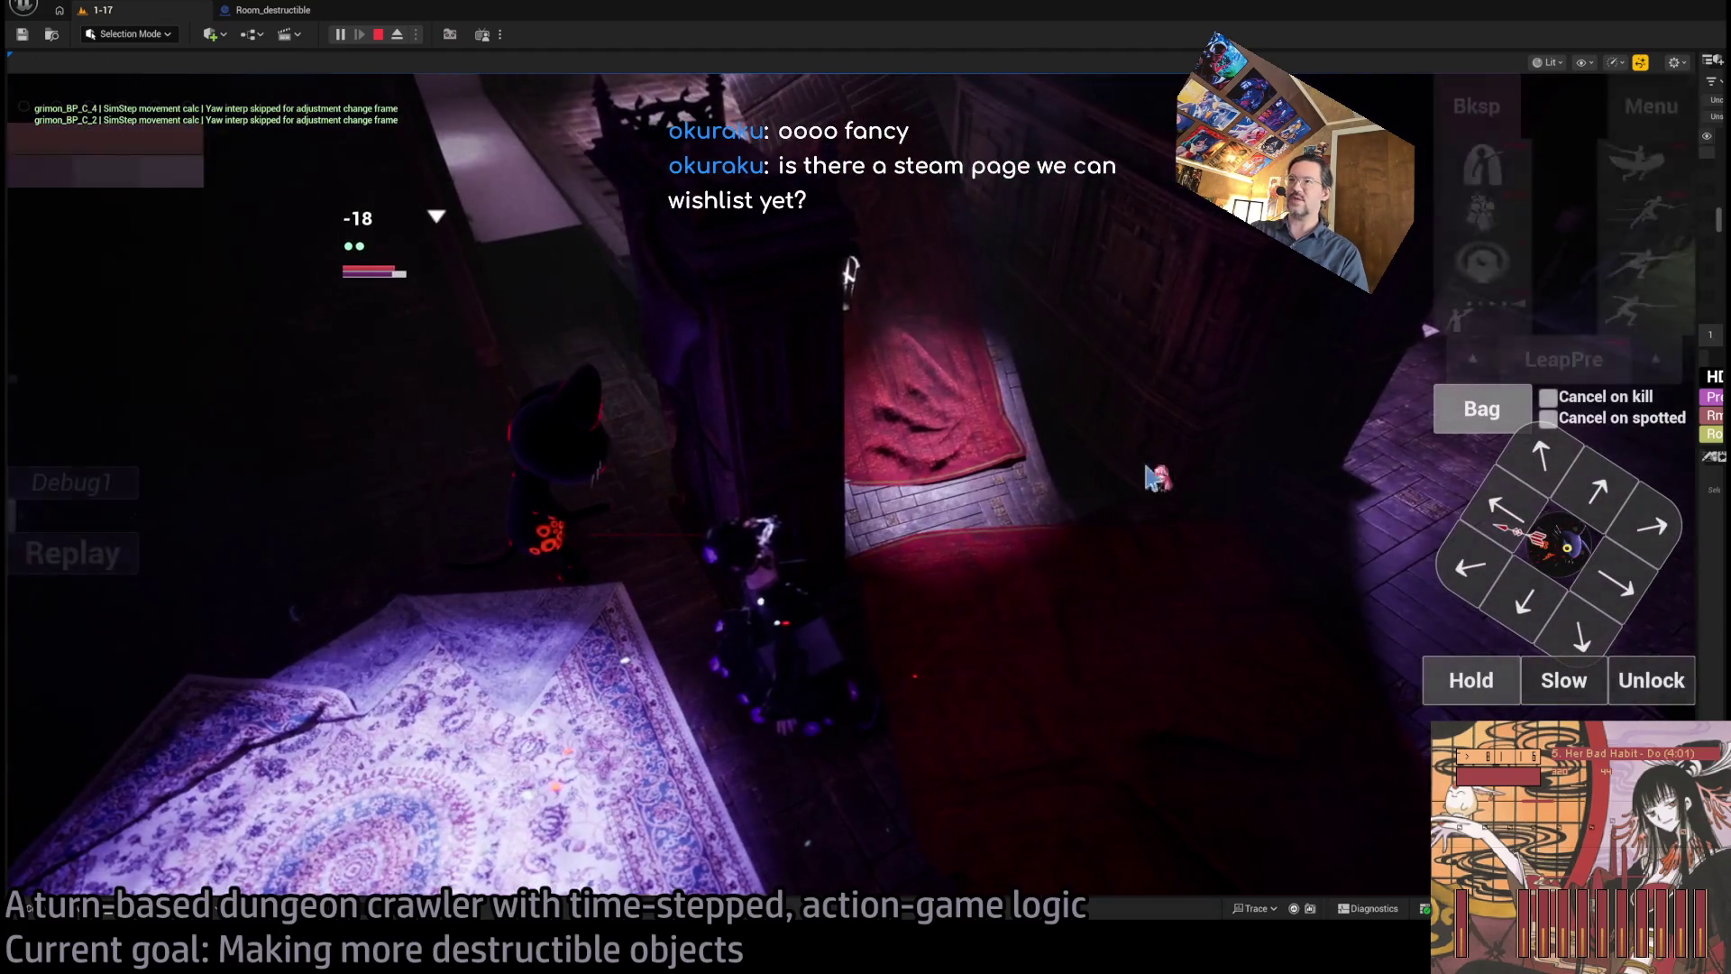
{"action": "left_click", "coordinate": [1539, 573]}
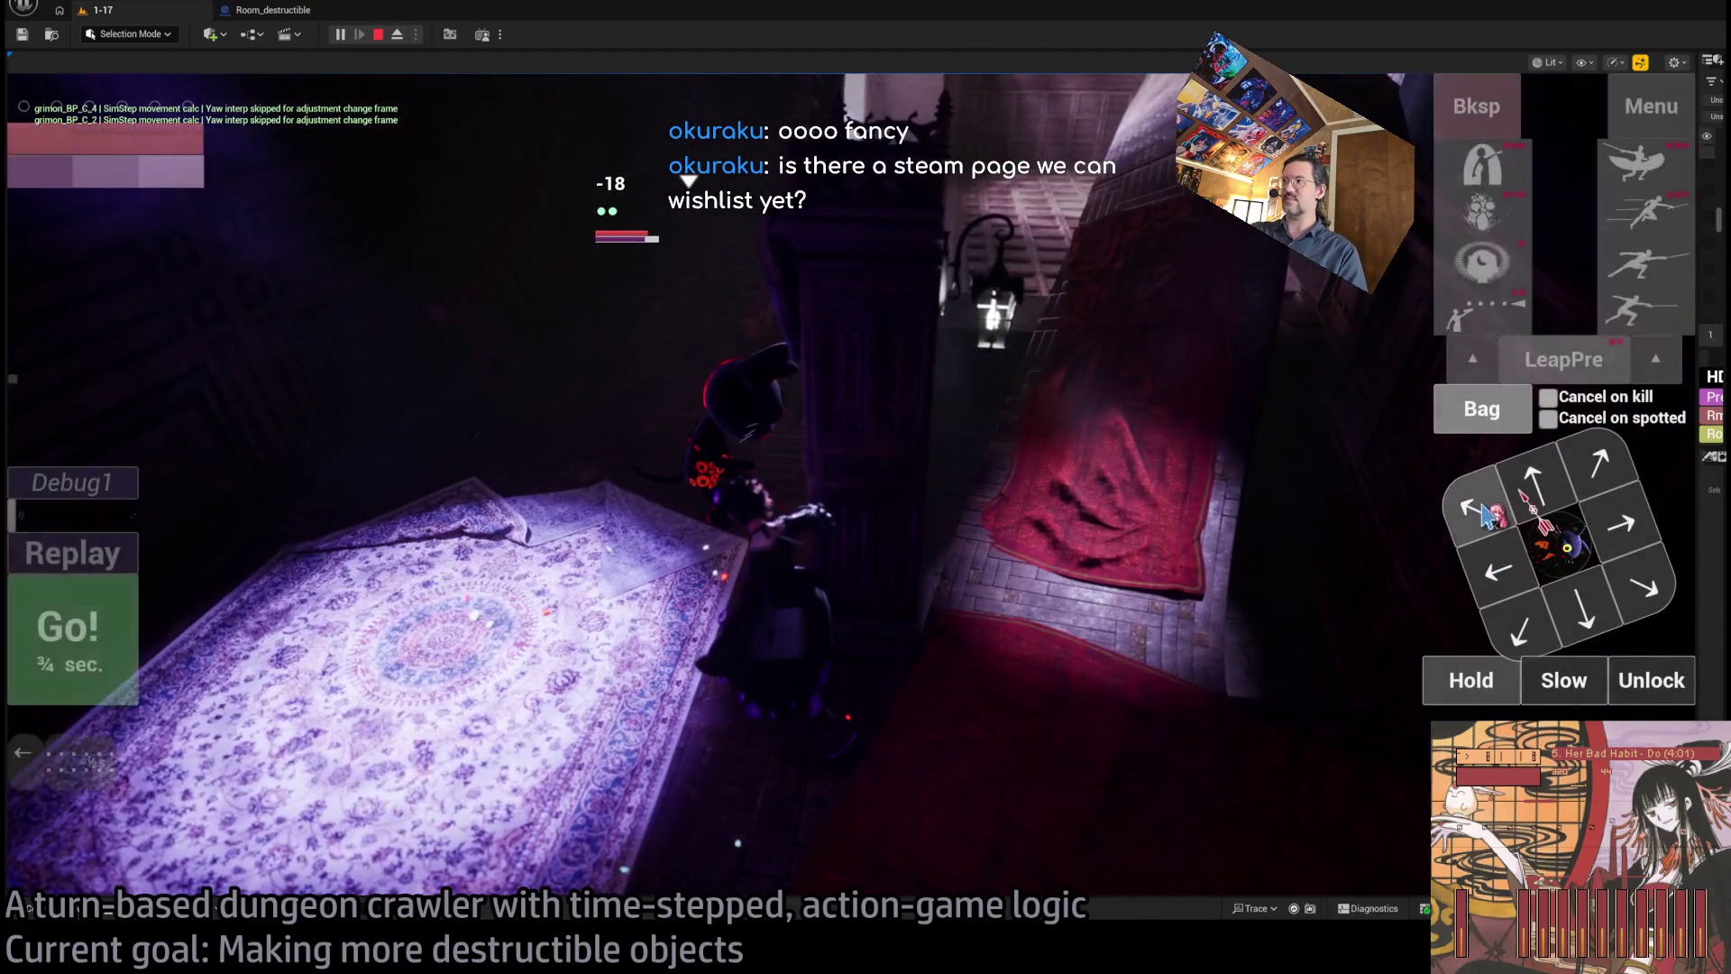
{"action": "left_click", "coordinate": [100, 665]}
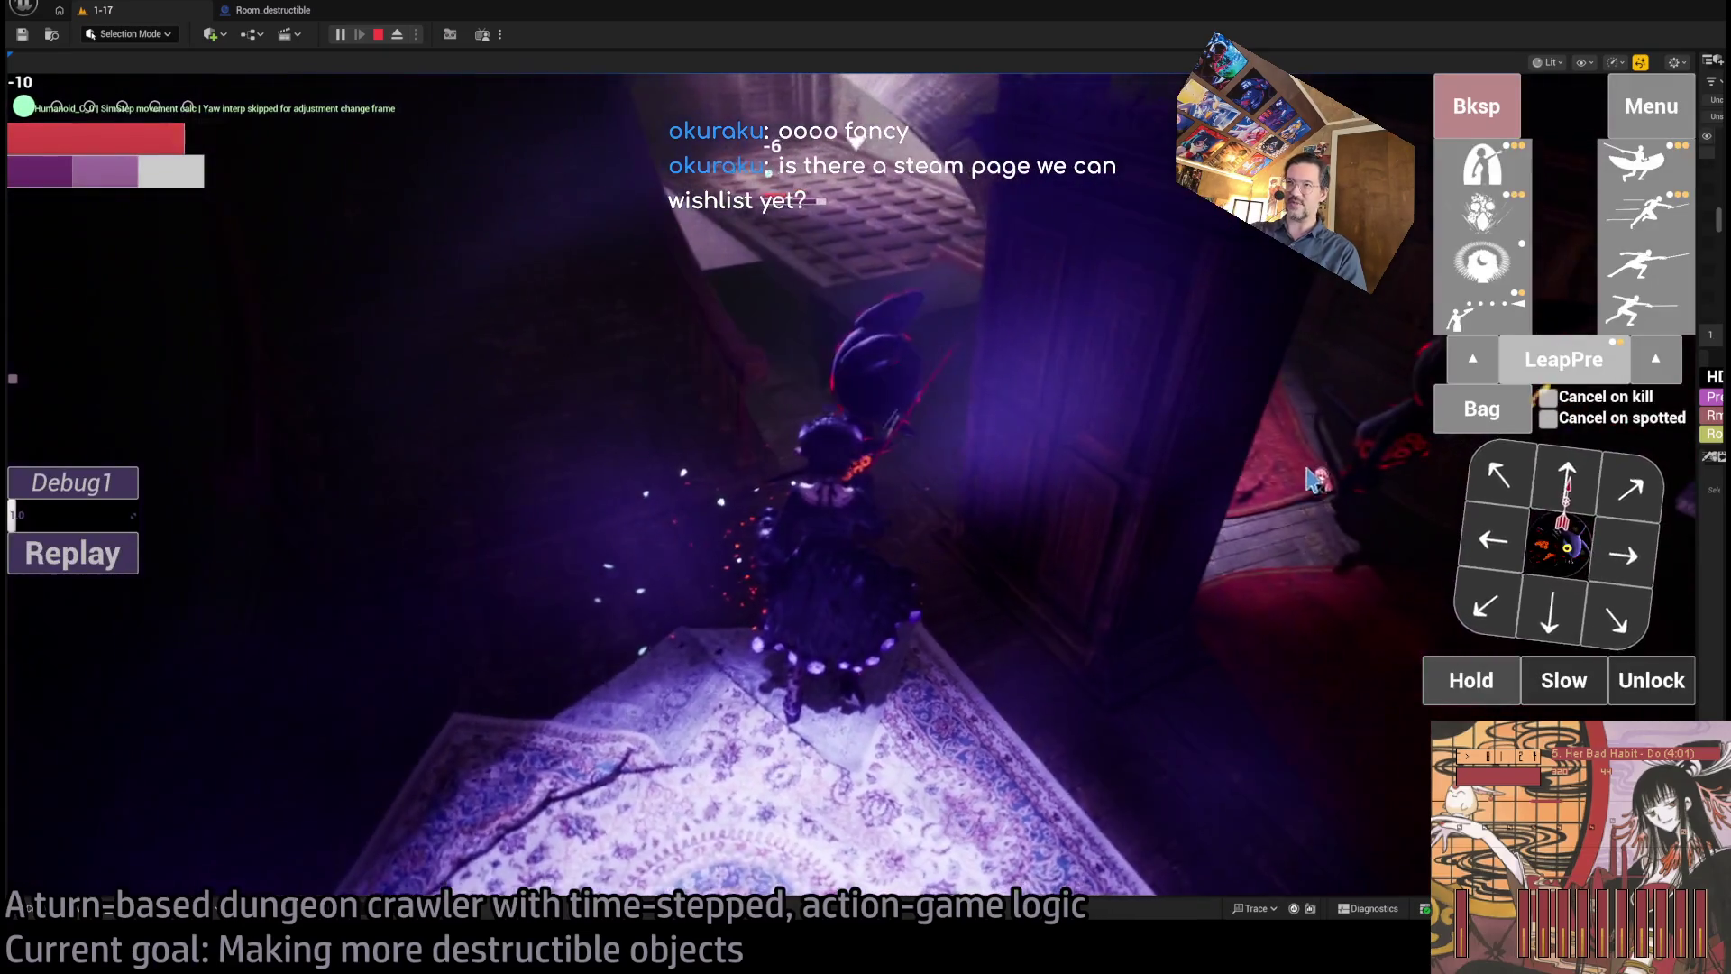
- Queue a lunge, a leftward step and the four-hit light attack combo on the cat, then play
{"action": "left_click", "coordinate": [1315, 484]}
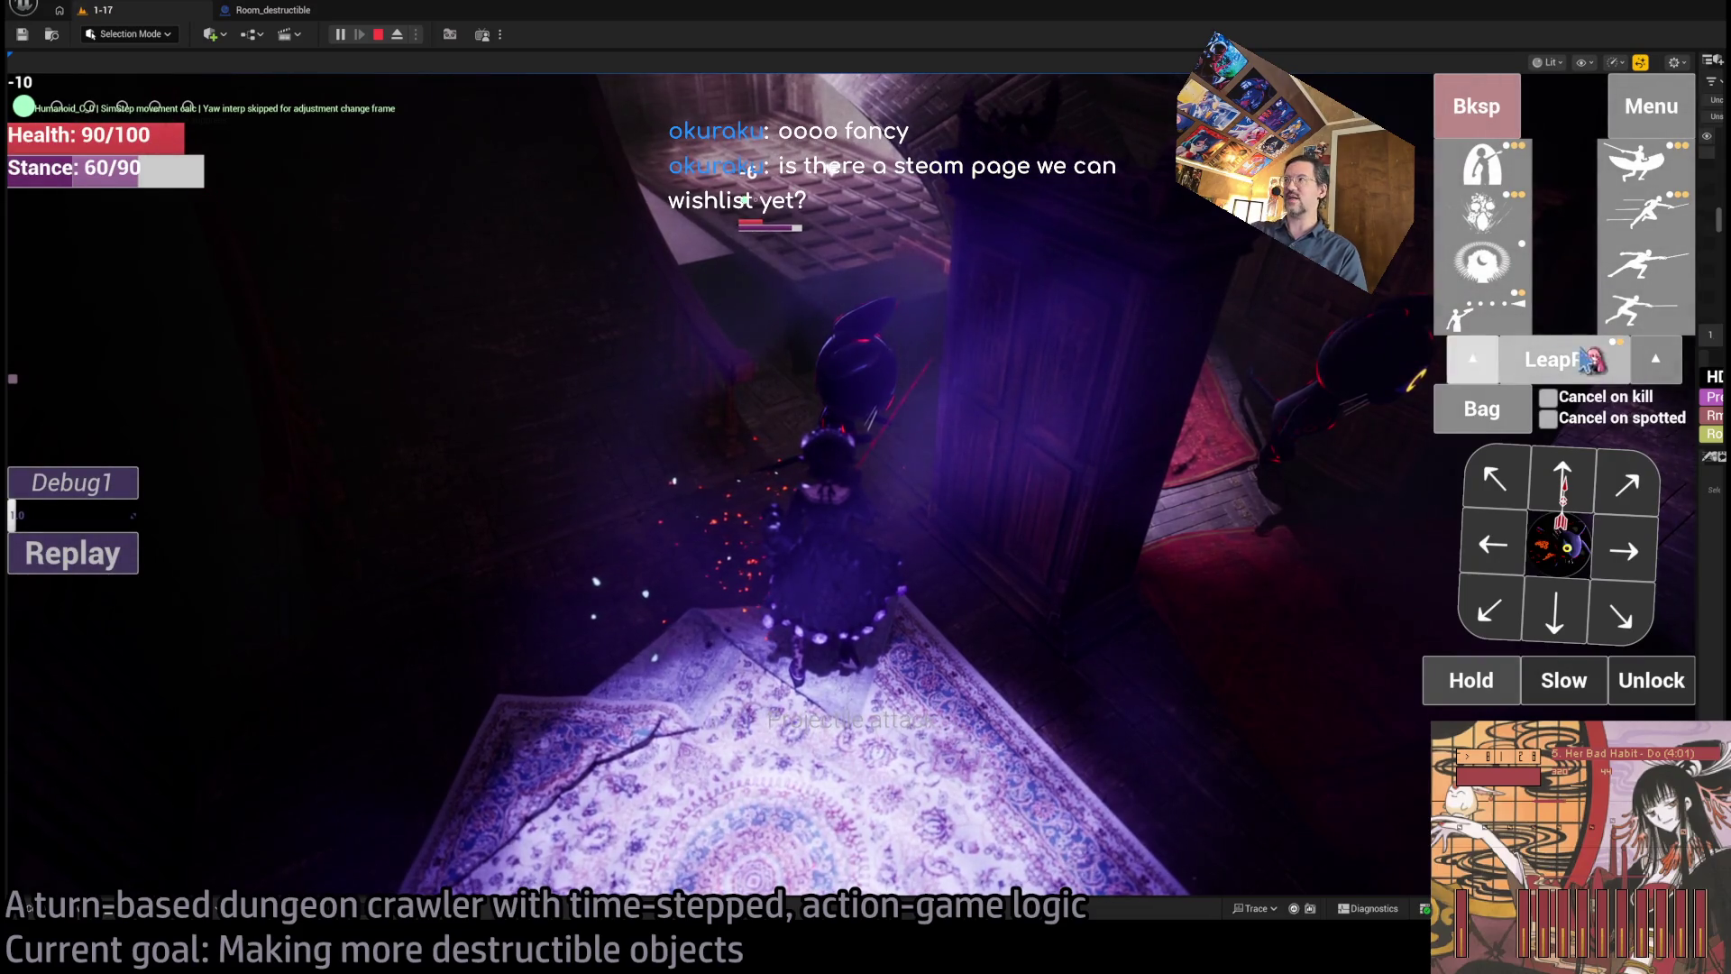
{"action": "left_click", "coordinate": [1653, 317]}
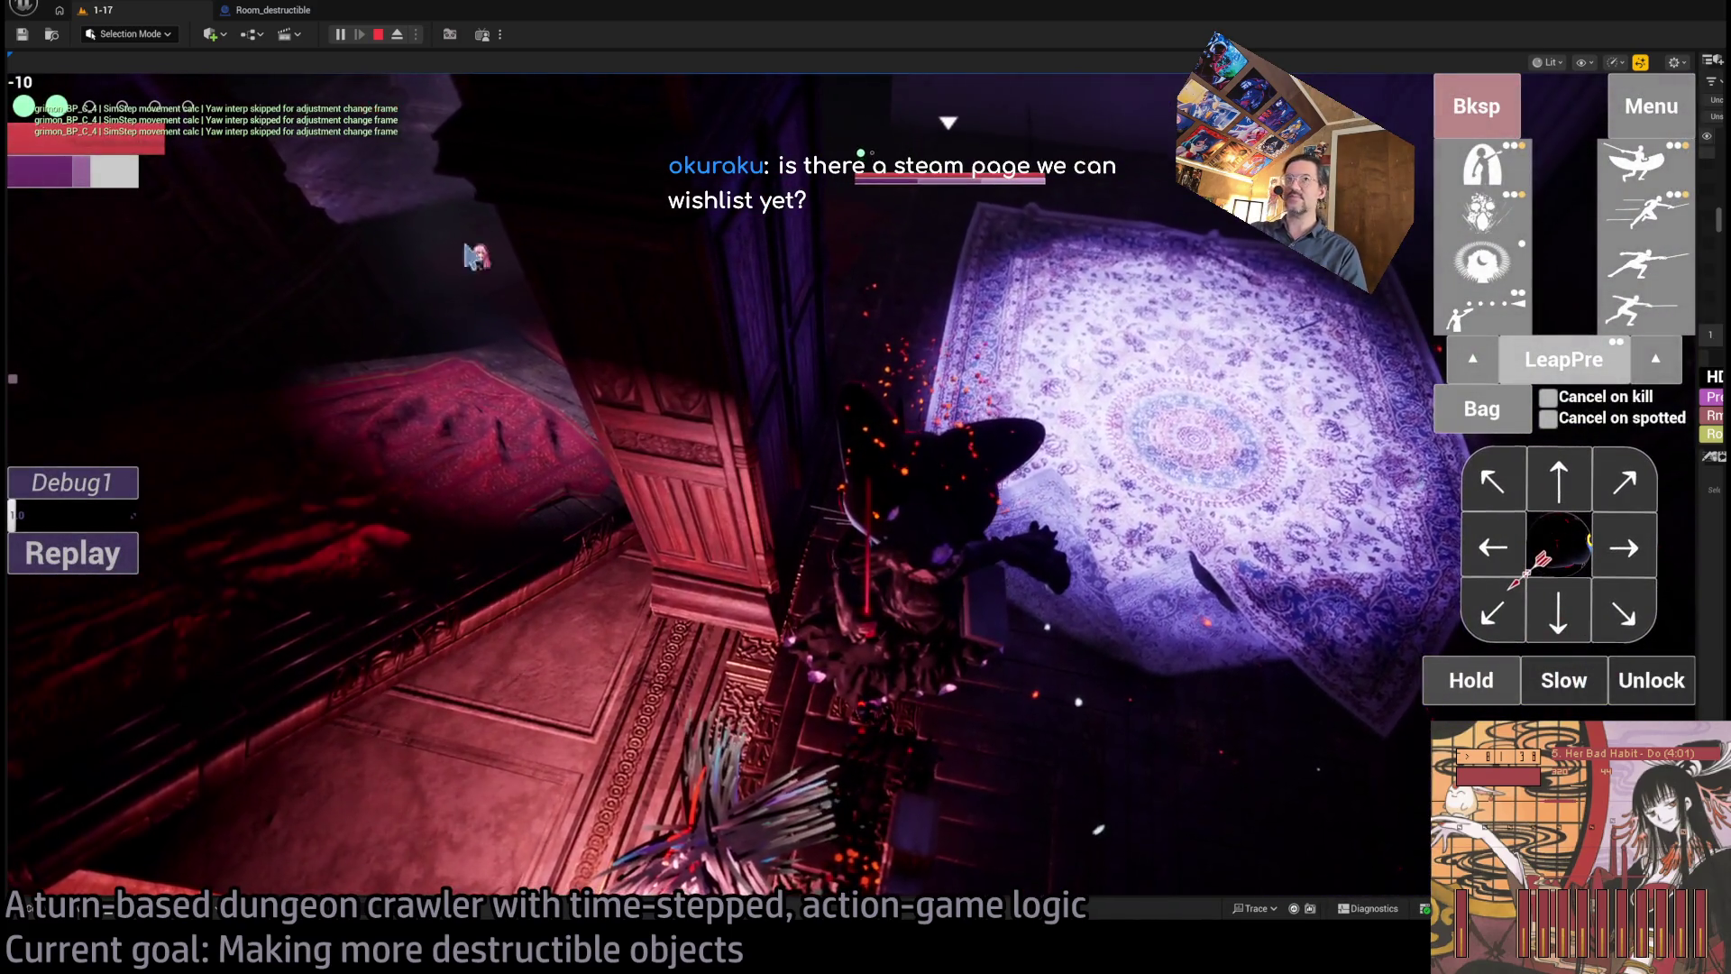
{"action": "left_click", "coordinate": [1503, 568]}
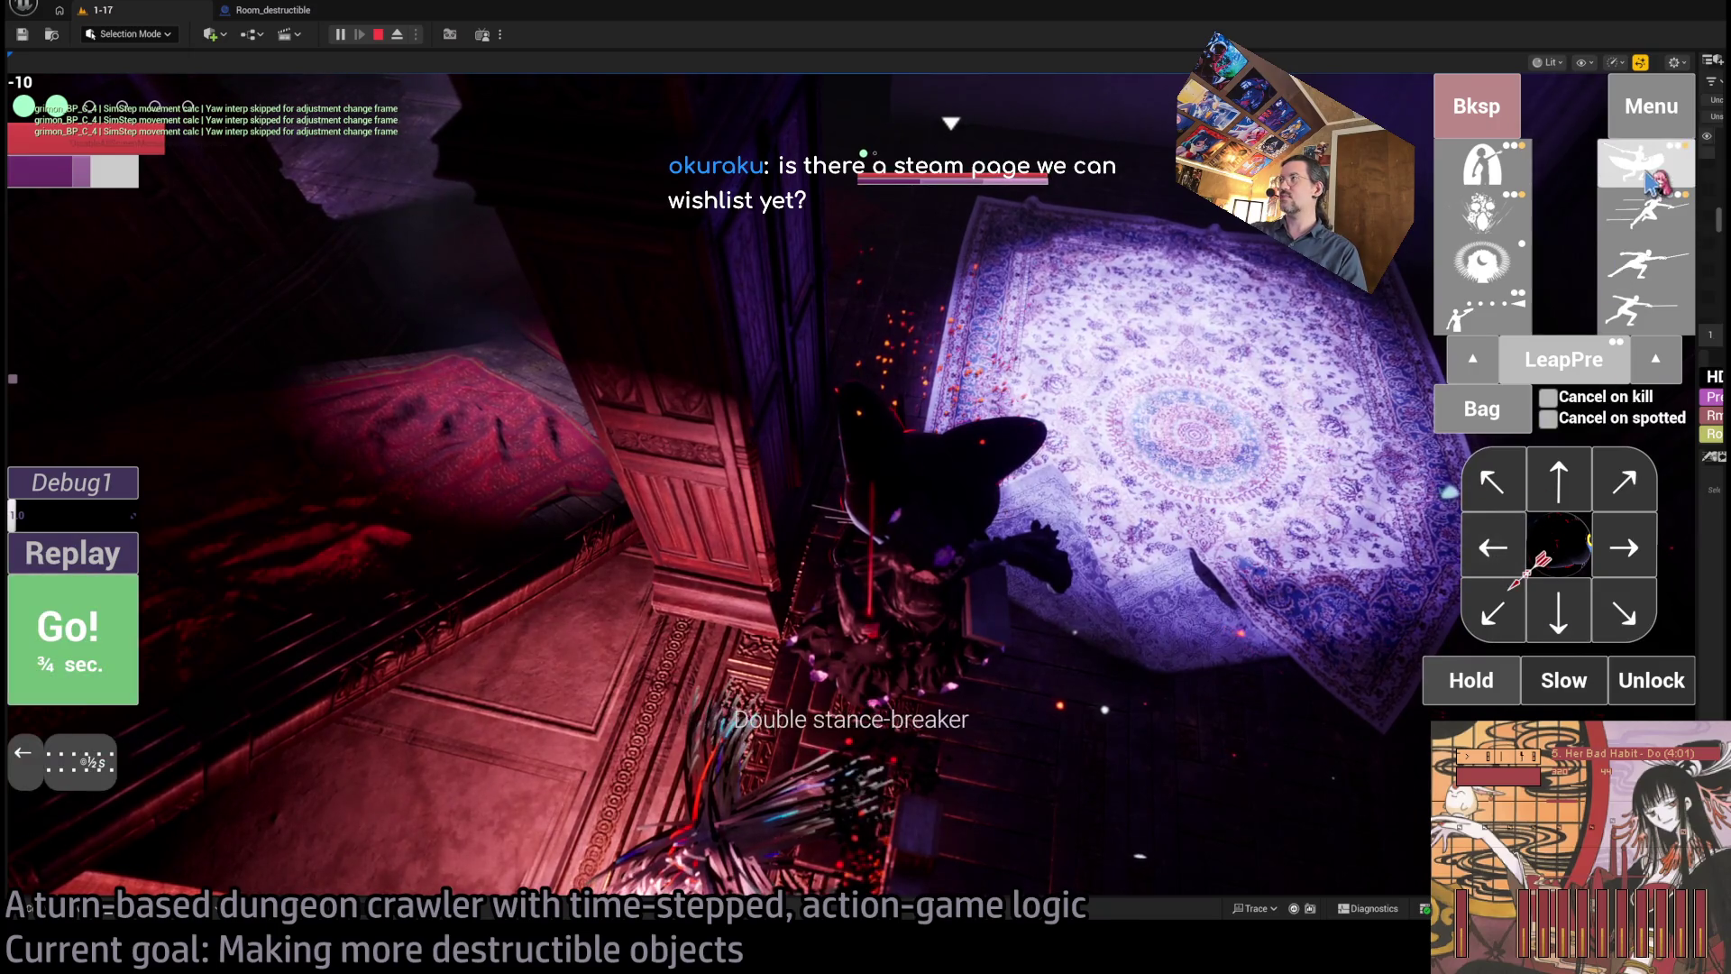
{"action": "left_click", "coordinate": [1664, 332]}
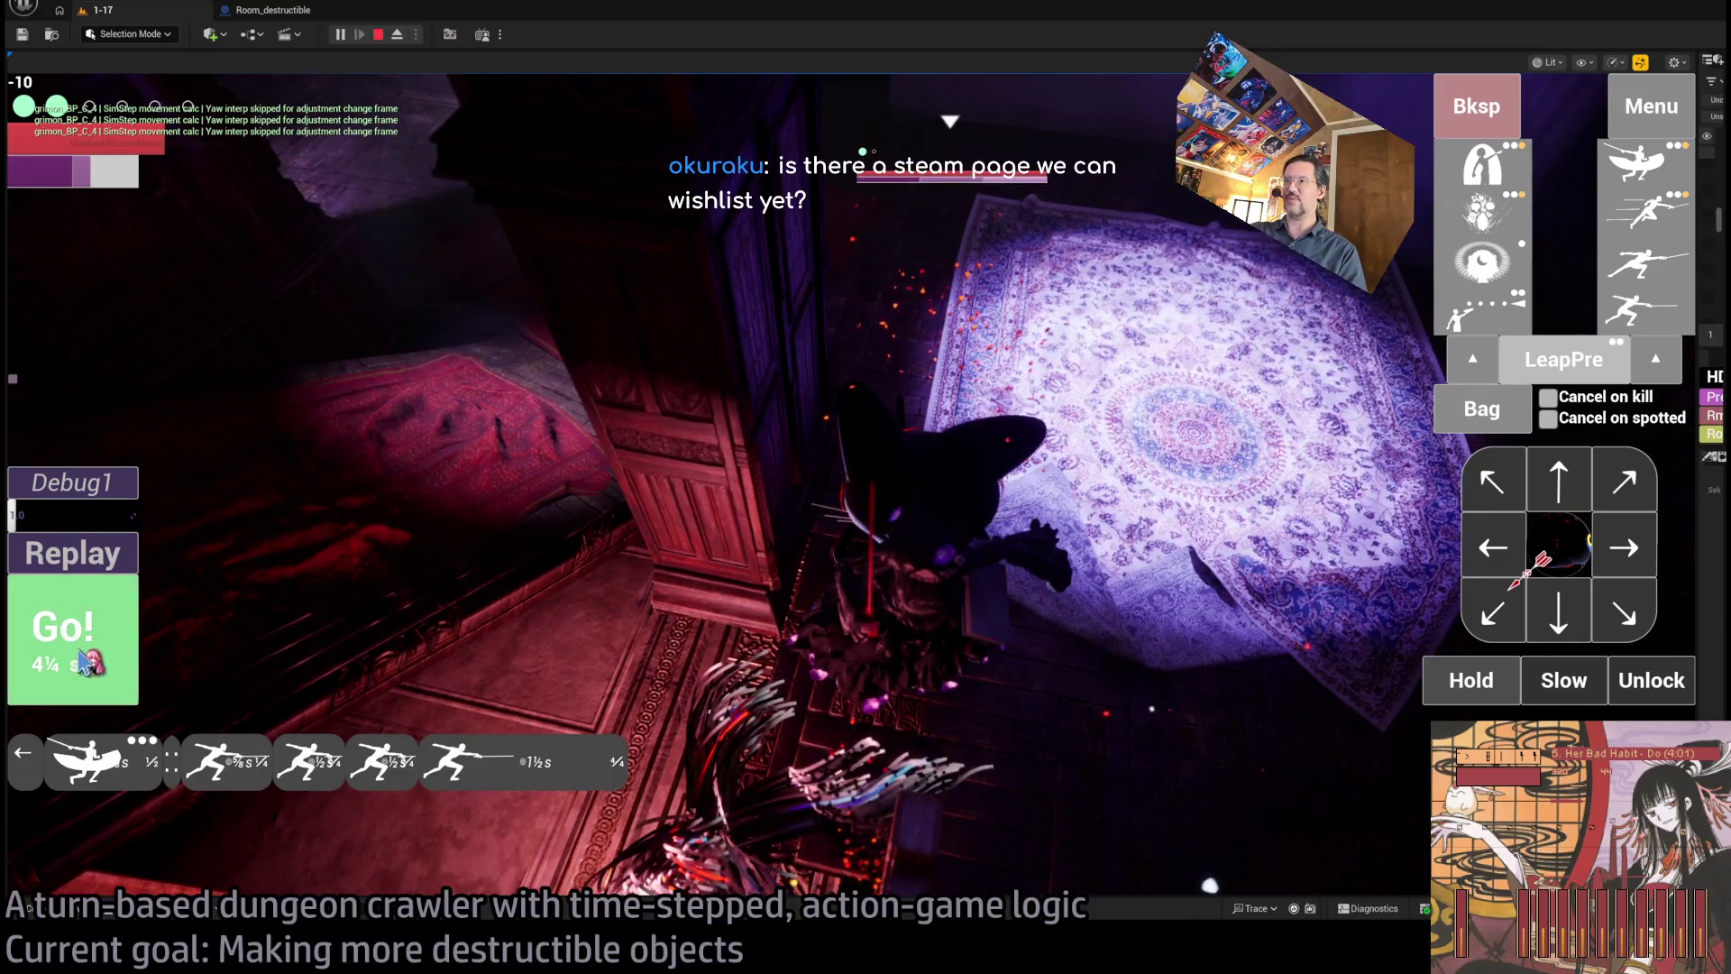
{"action": "left_click", "coordinate": [81, 654]}
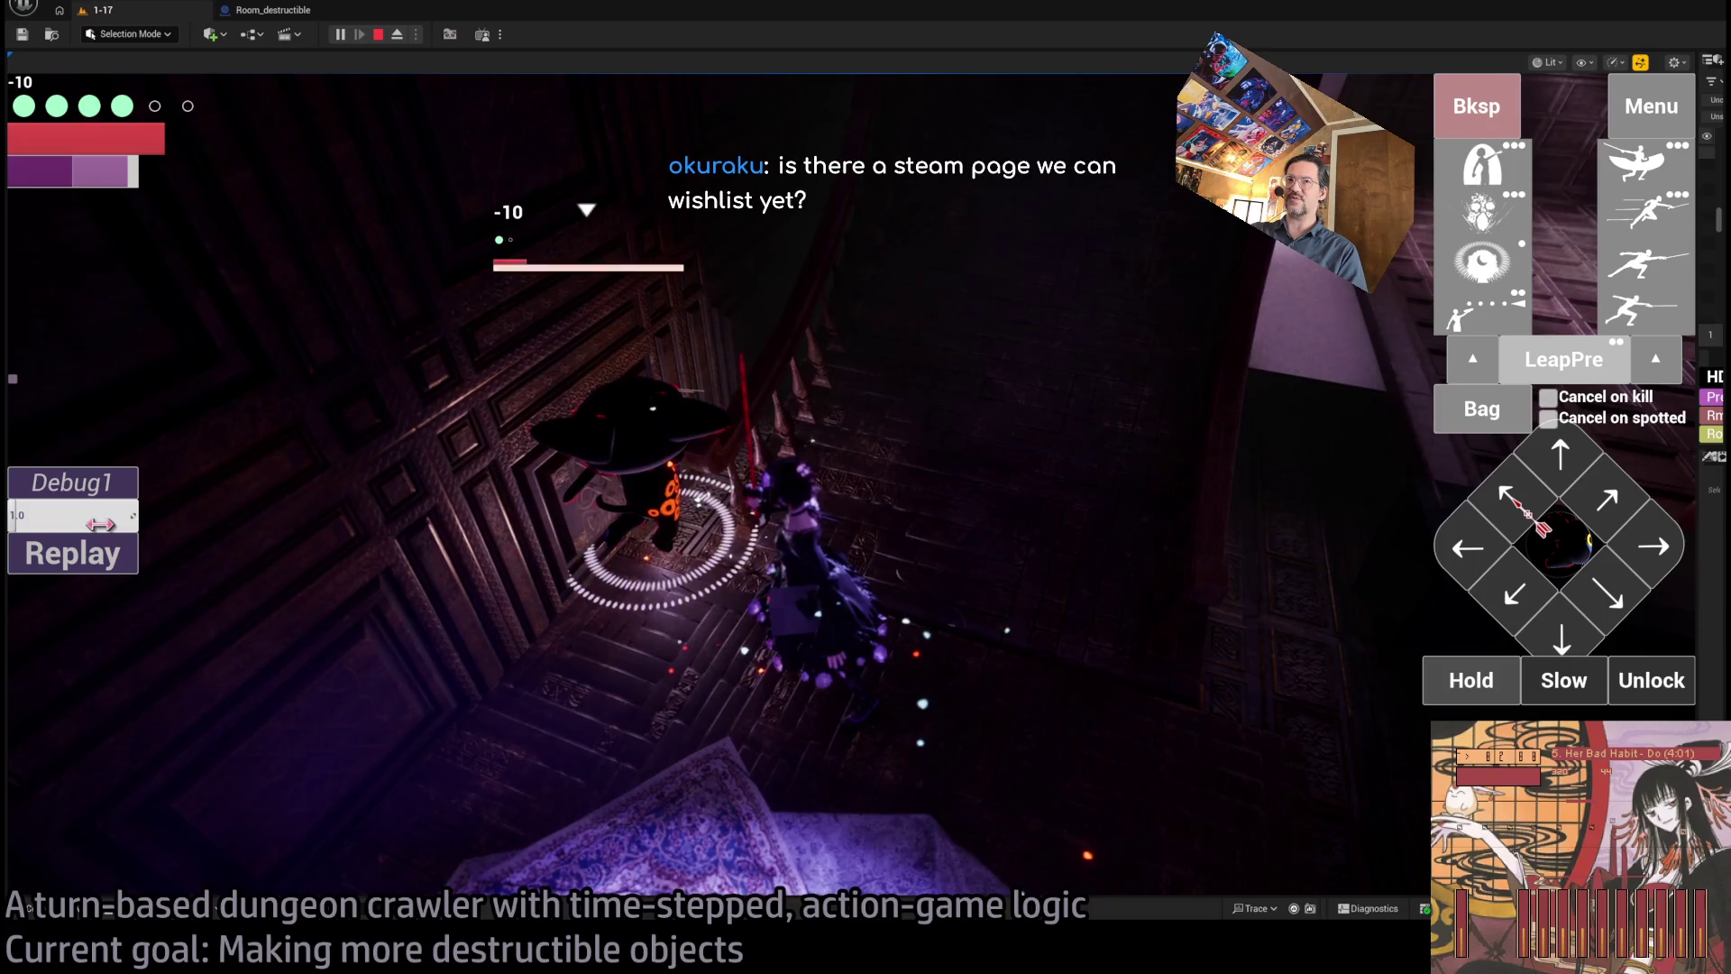
- Replay the fight, then strike the cat with a fencer skill and run up the stairs with ← ↙ ↓ moves
{"action": "left_click", "coordinate": [102, 566]}
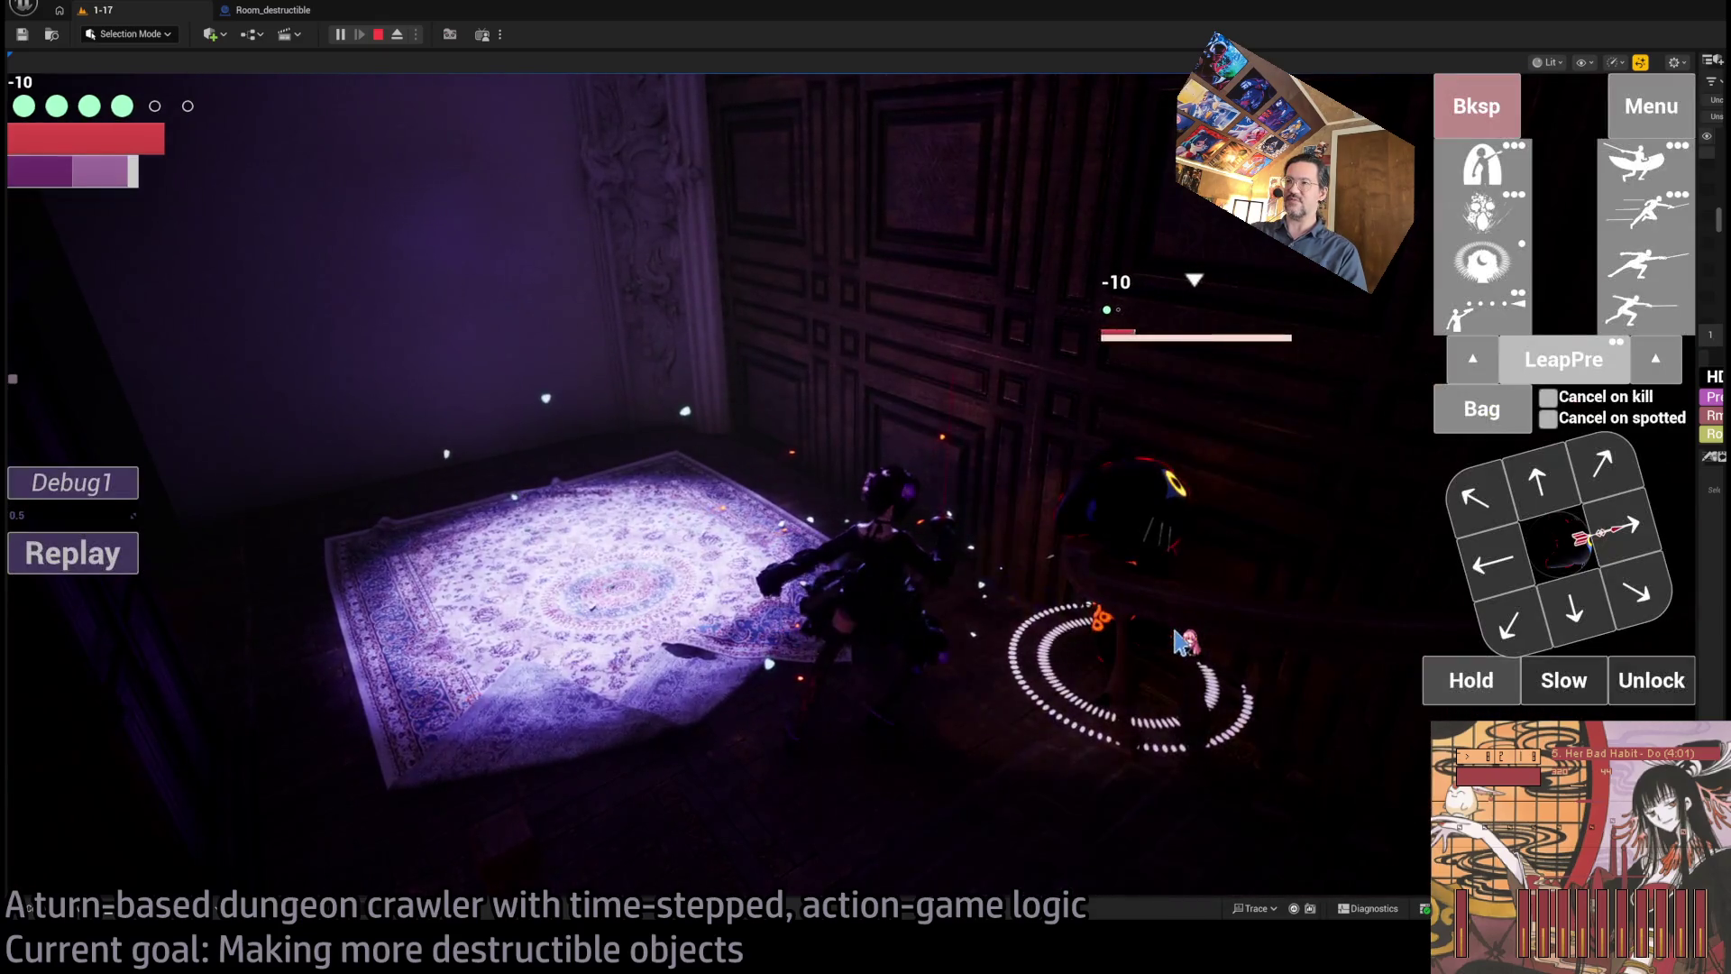
{"action": "left_click", "coordinate": [656, 698]}
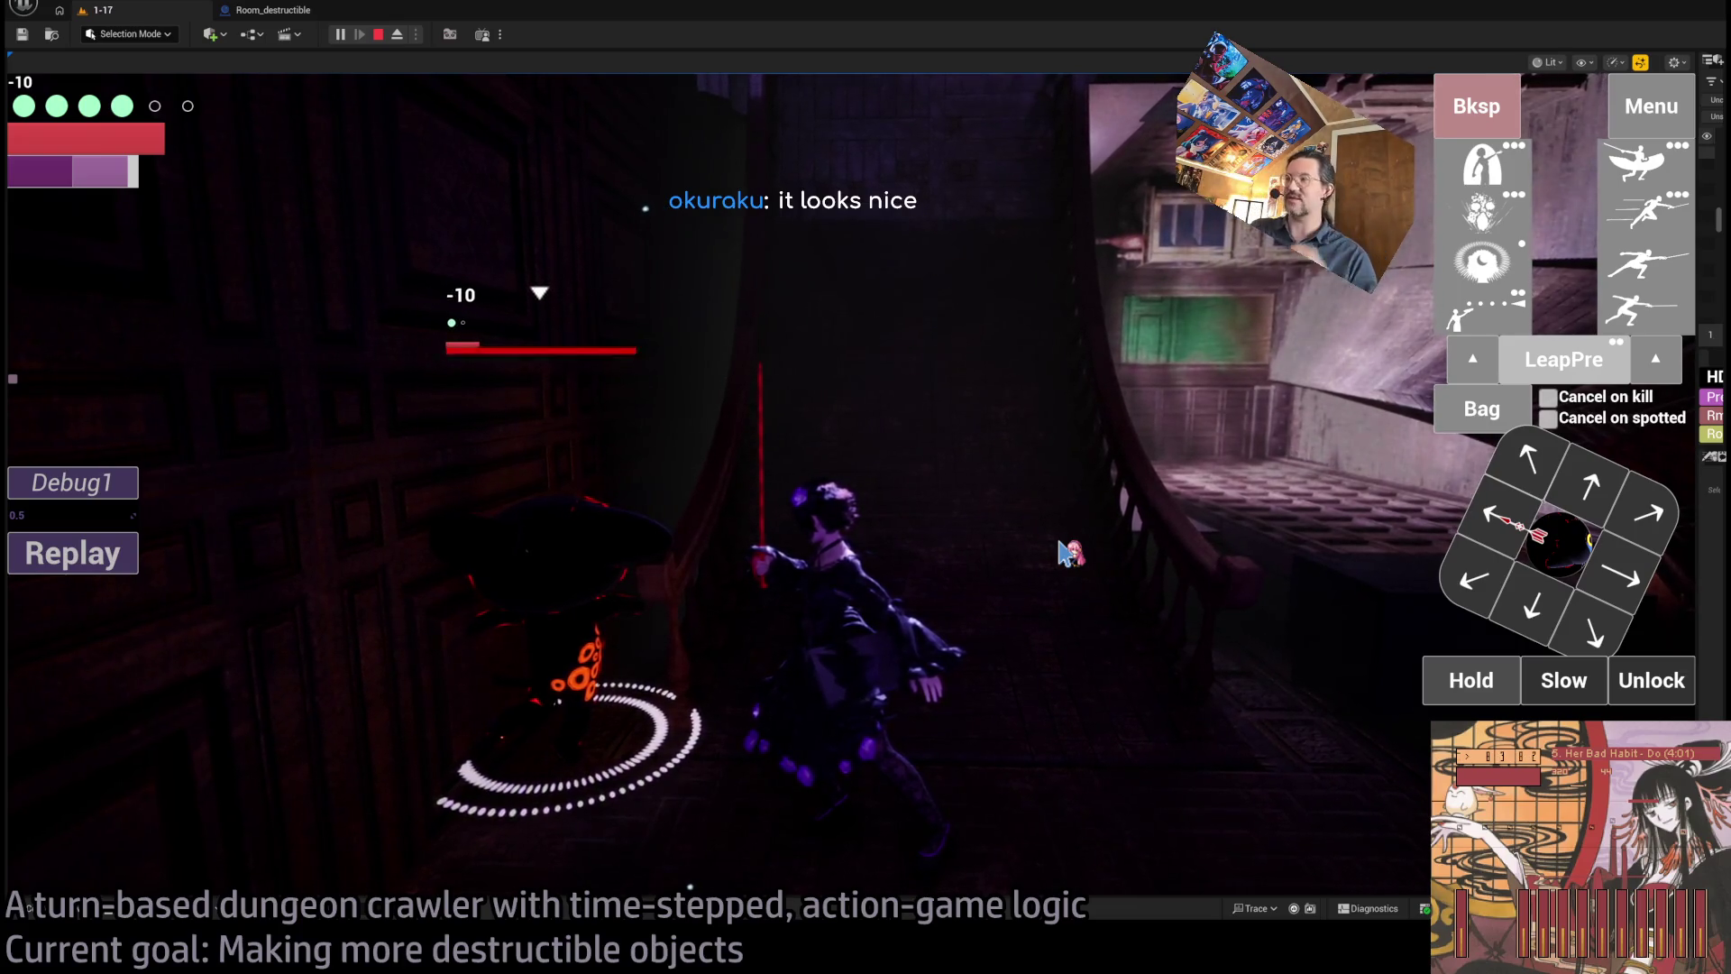
{"action": "left_click", "coordinate": [1634, 317]}
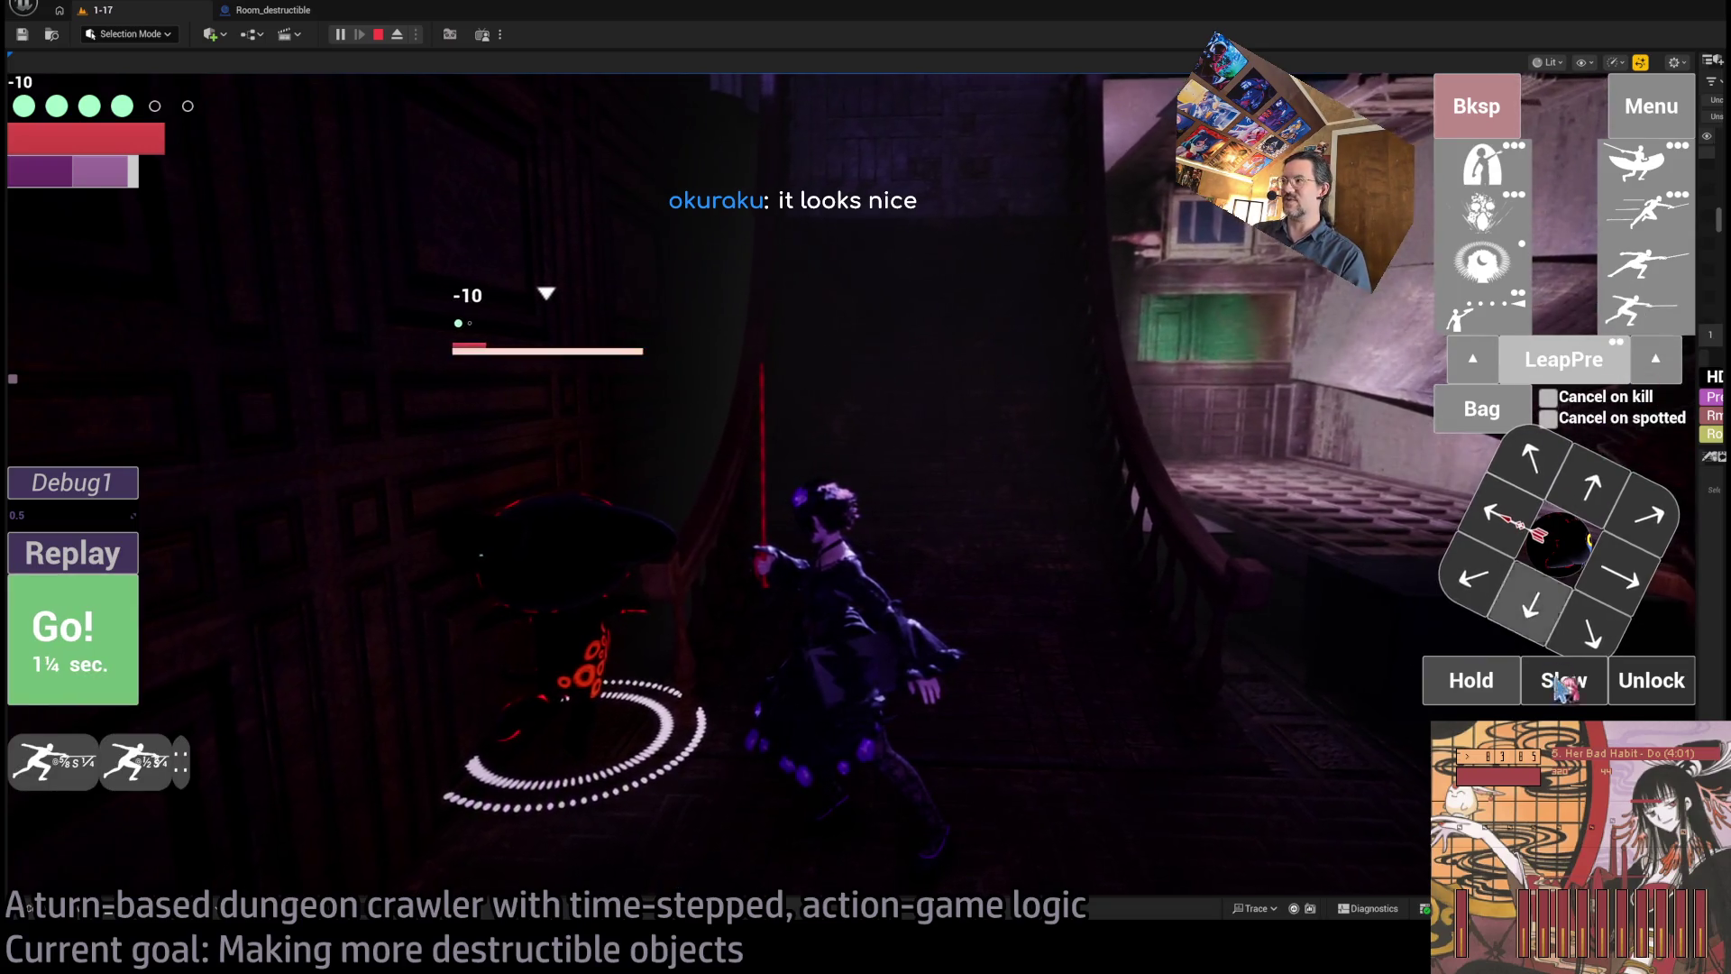
{"action": "left_click", "coordinate": [1652, 679]}
{"action": "left_click", "coordinate": [1625, 546]}
{"action": "left_click", "coordinate": [1566, 478]}
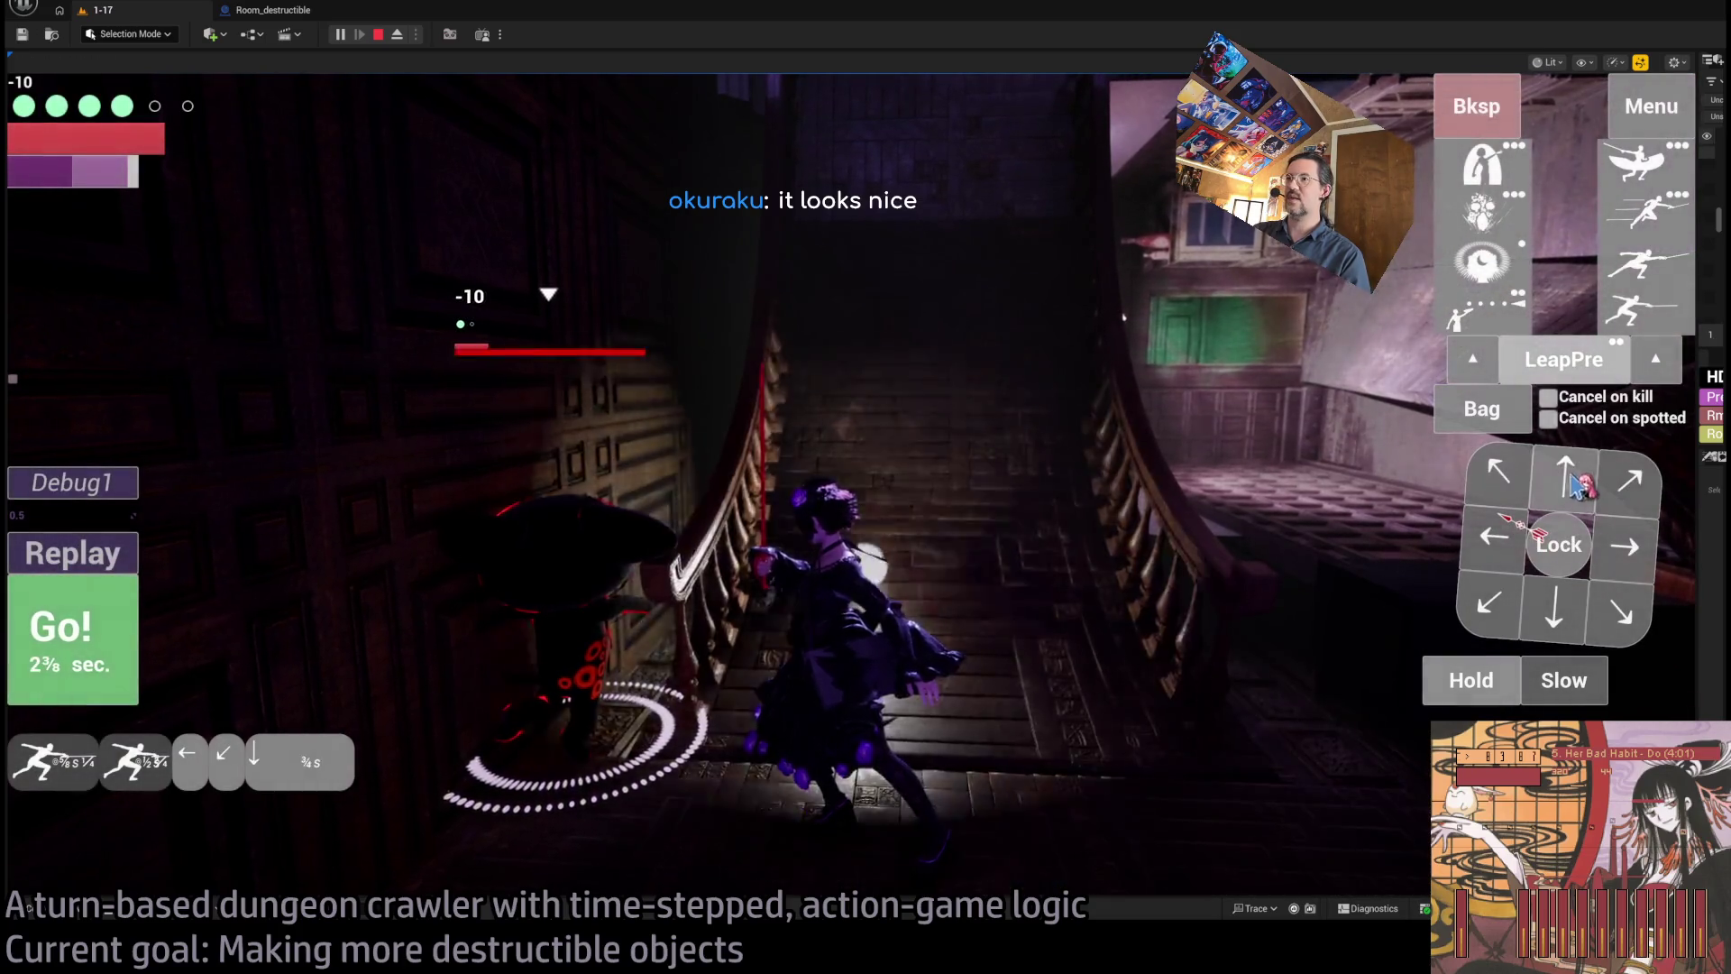
{"action": "left_click", "coordinate": [70, 629]}
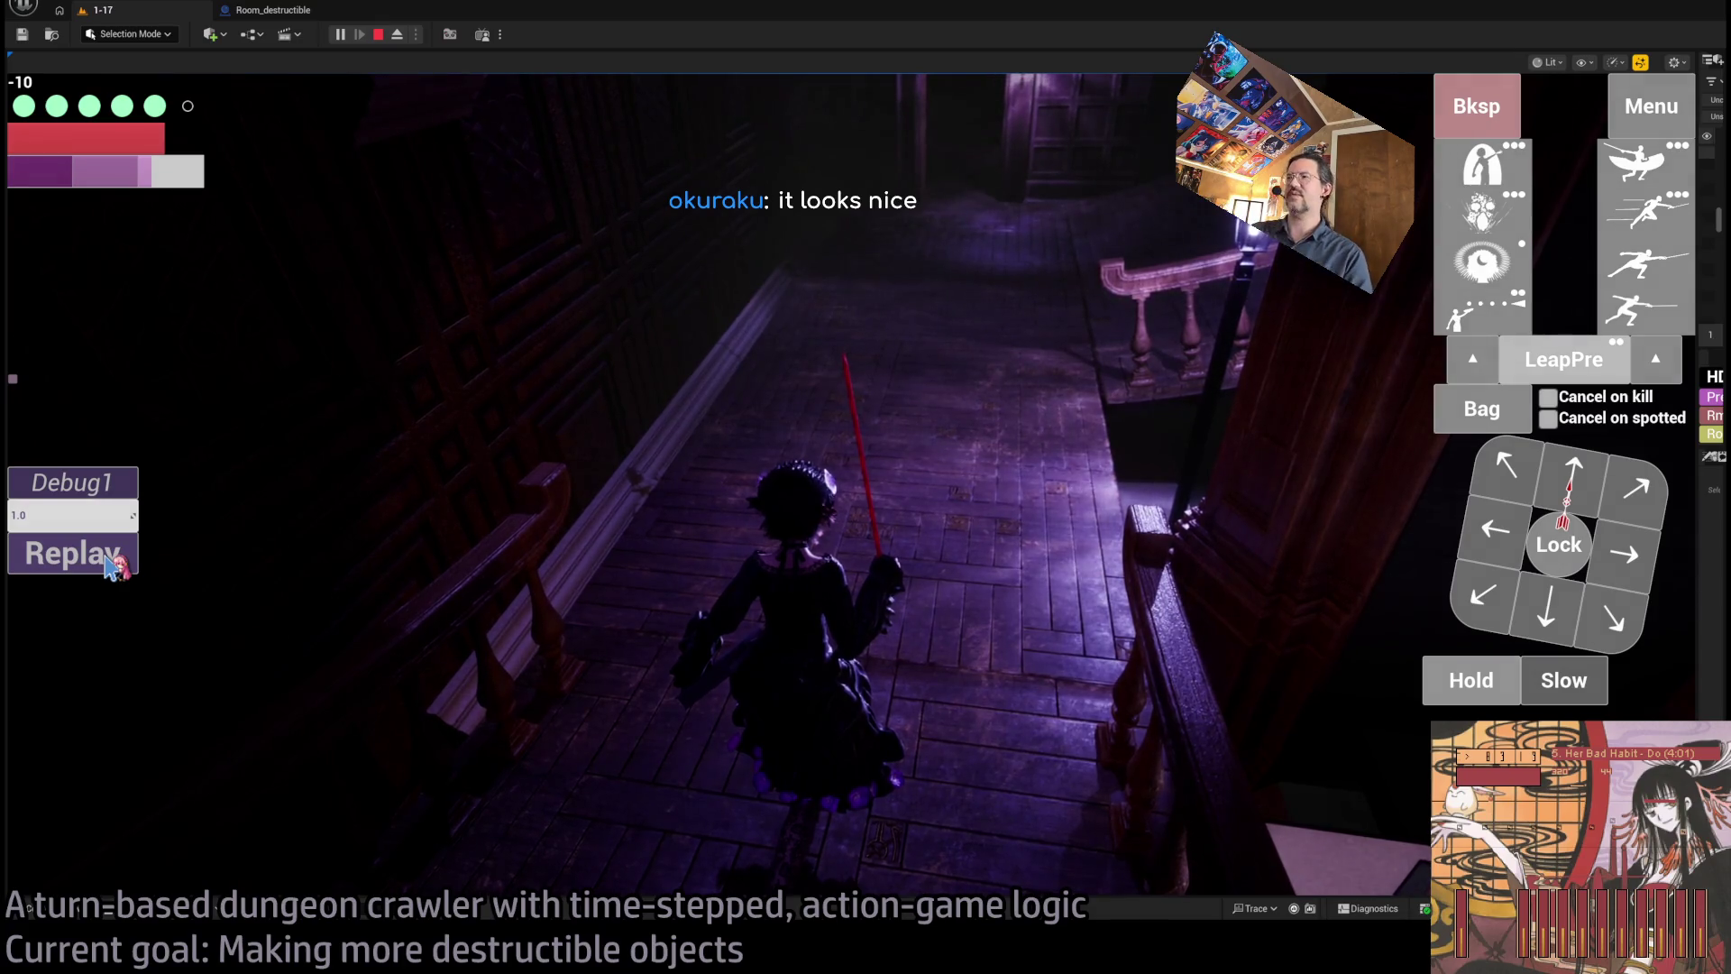
- Move forward along the landing and hit the cat with a Projectile attack
{"action": "left_click", "coordinate": [1573, 473]}
{"action": "left_click", "coordinate": [76, 628]}
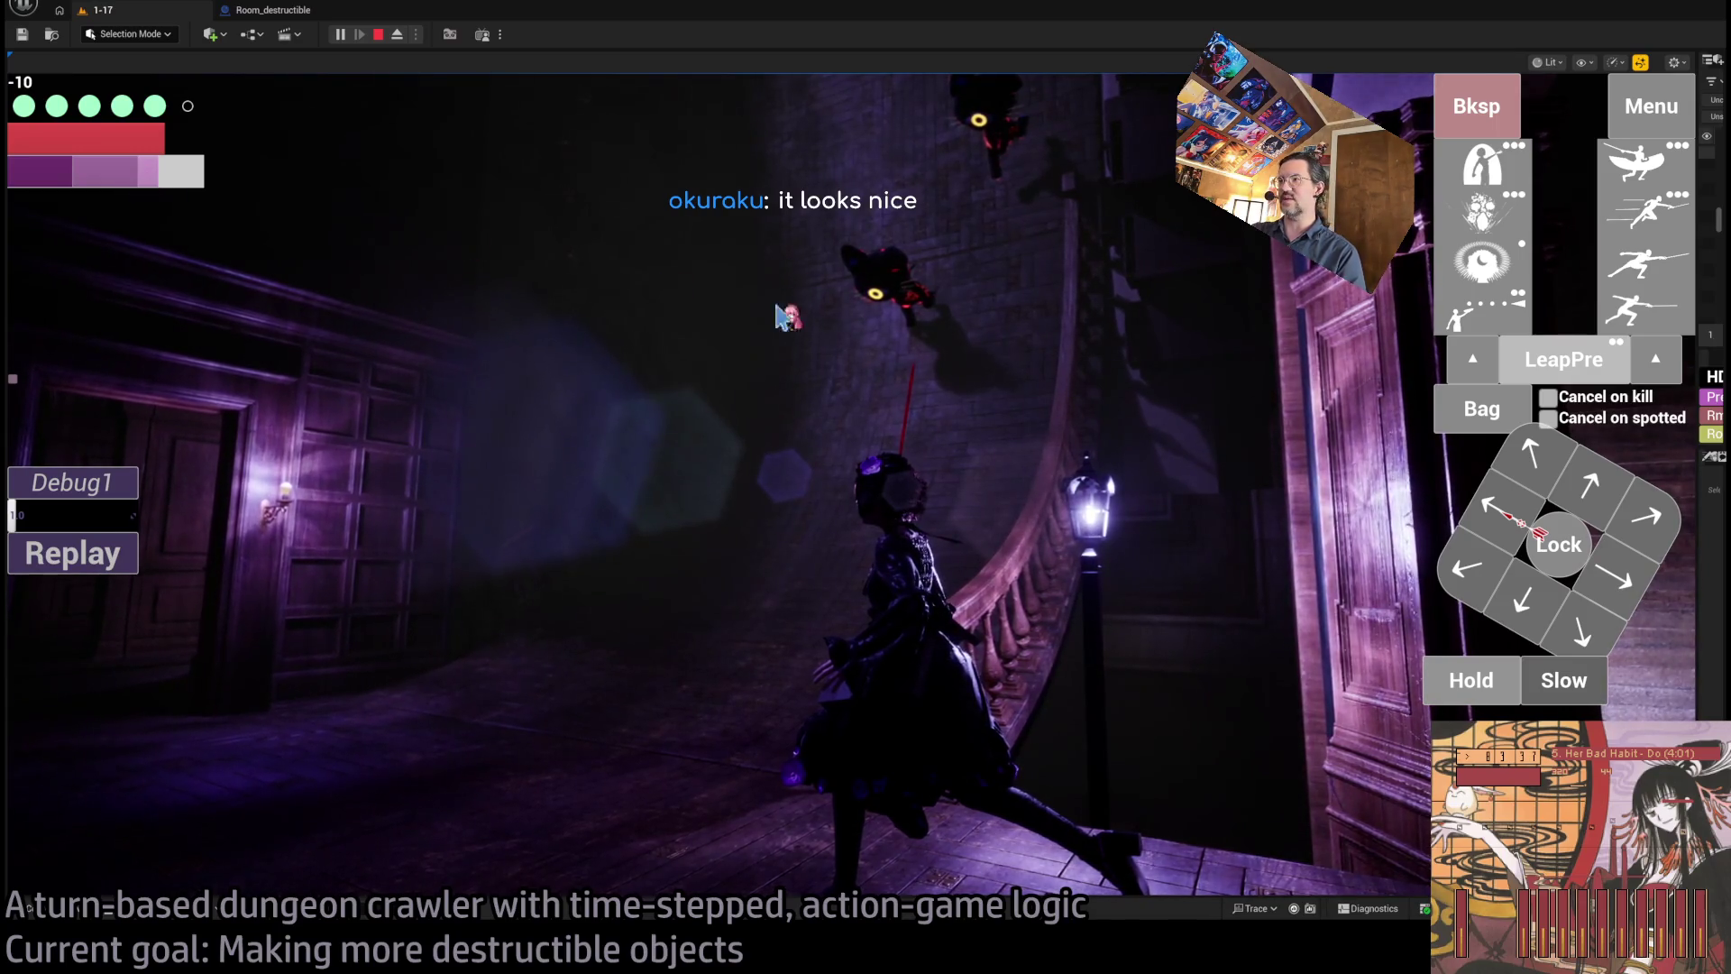
{"action": "left_click", "coordinate": [1512, 532]}
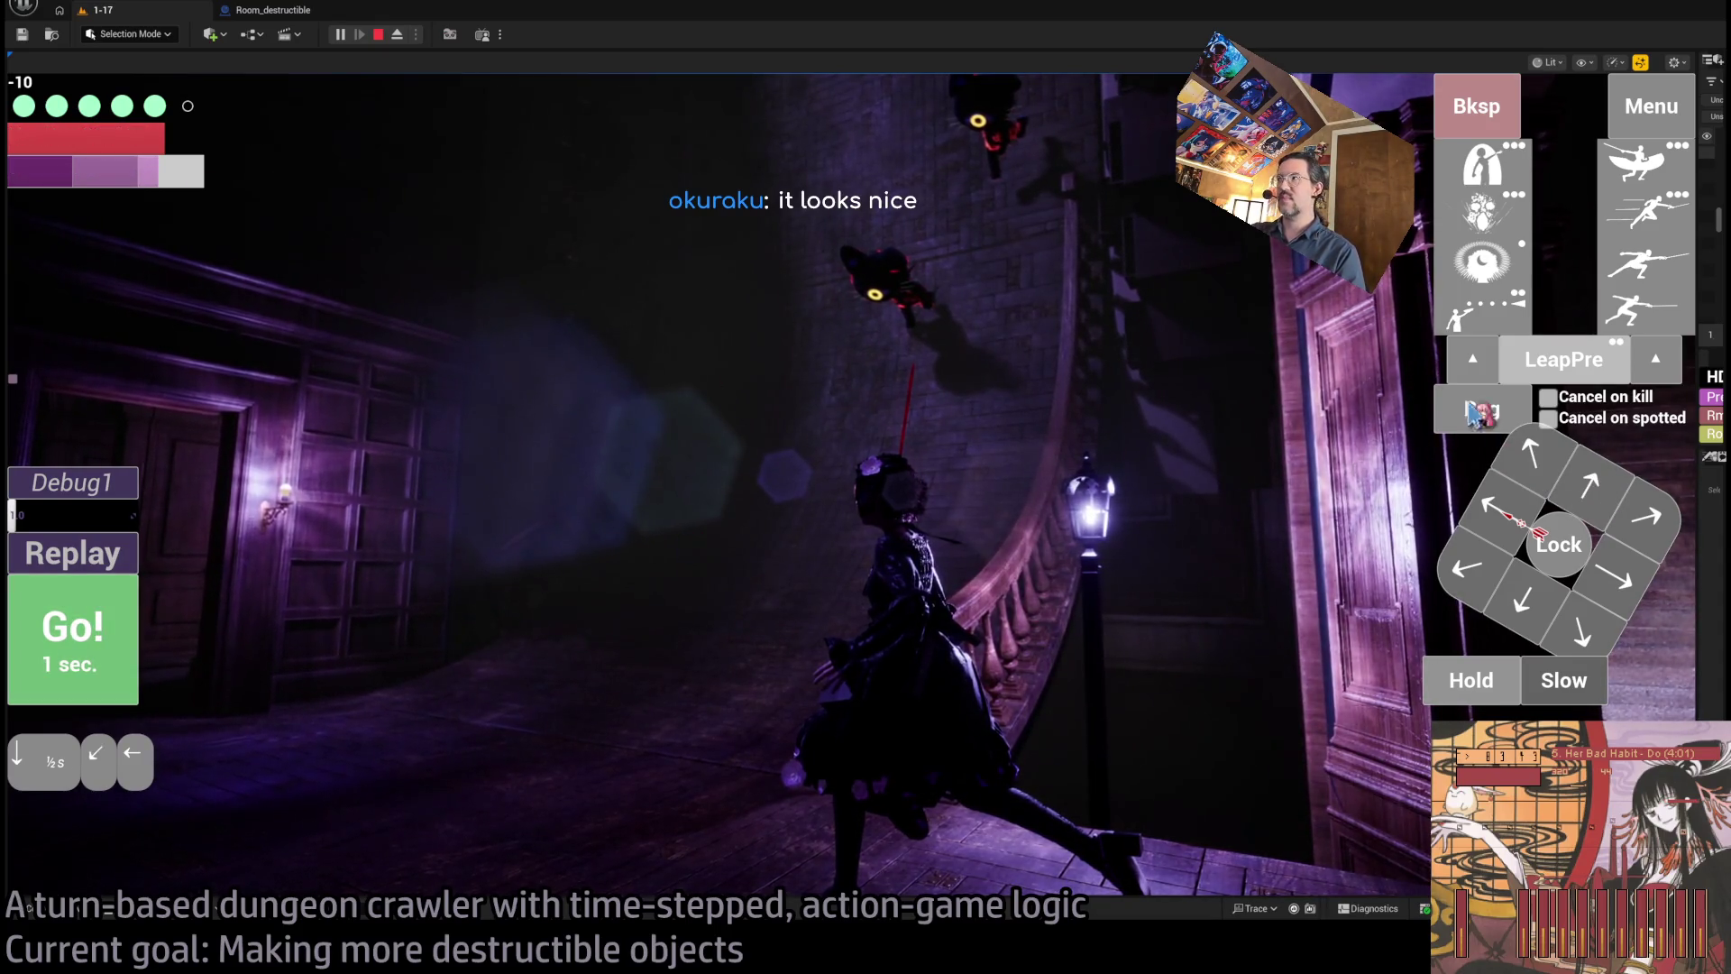
{"action": "left_click", "coordinate": [1475, 113]}
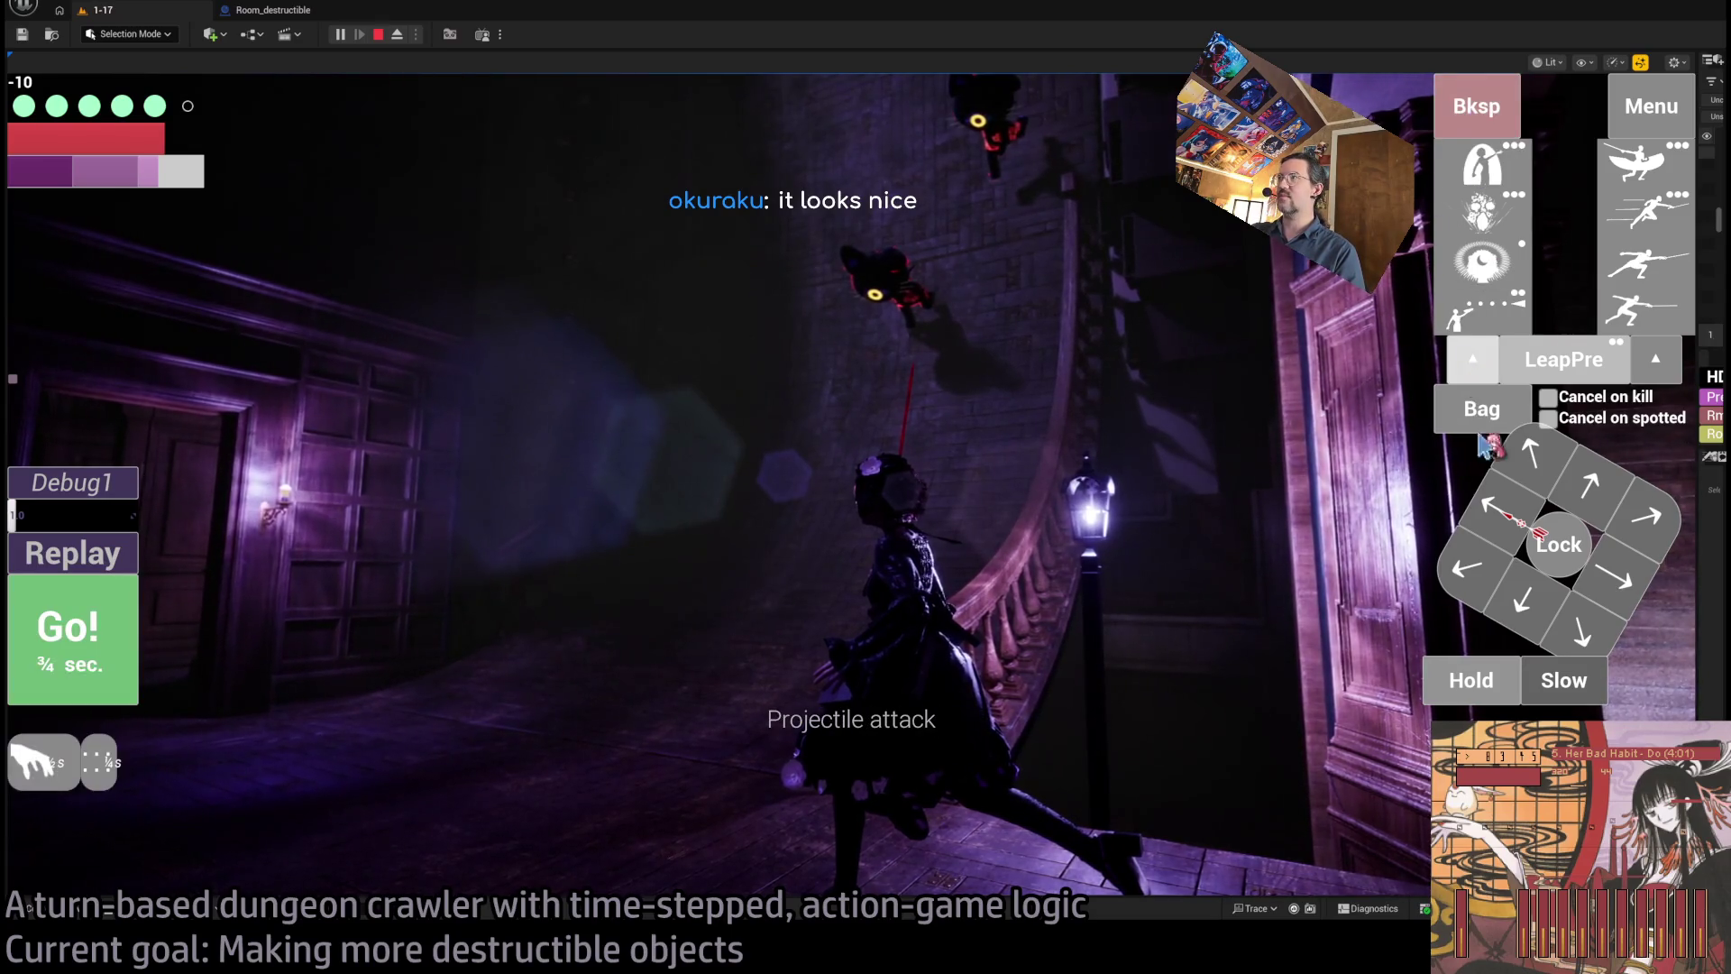
{"action": "left_click", "coordinate": [73, 631]}
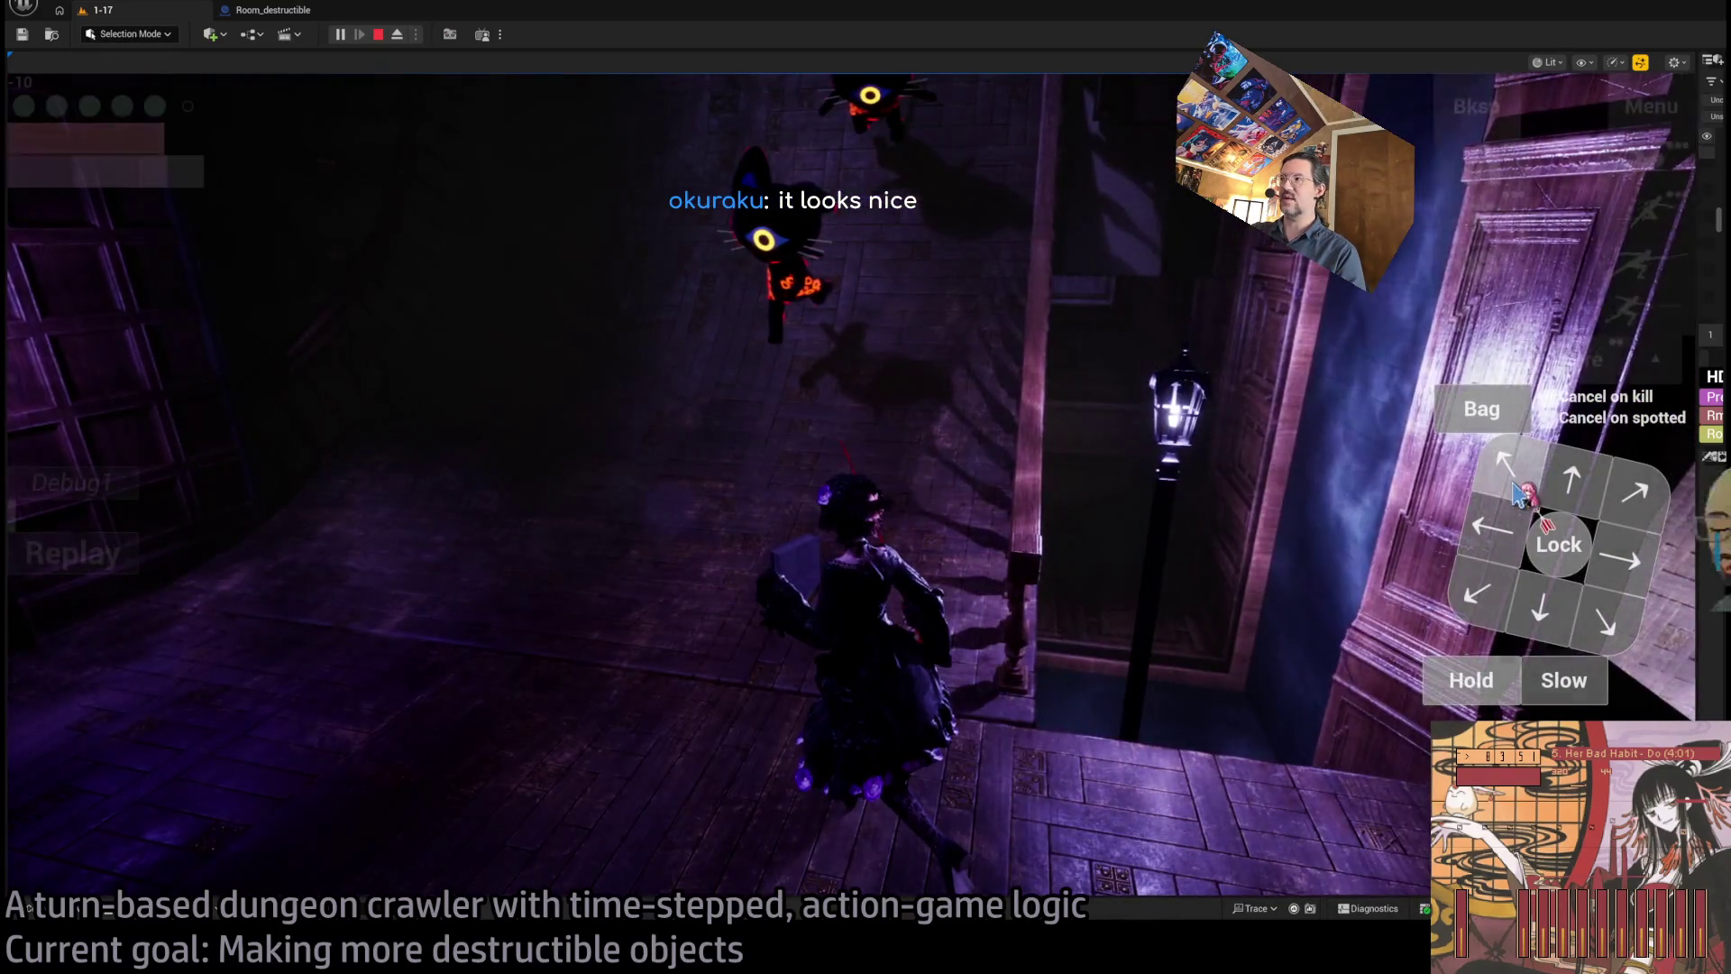
- Strike the cat with the fear-inducing skill and play the next turns on the stairs
{"action": "left_click", "coordinate": [1502, 212]}
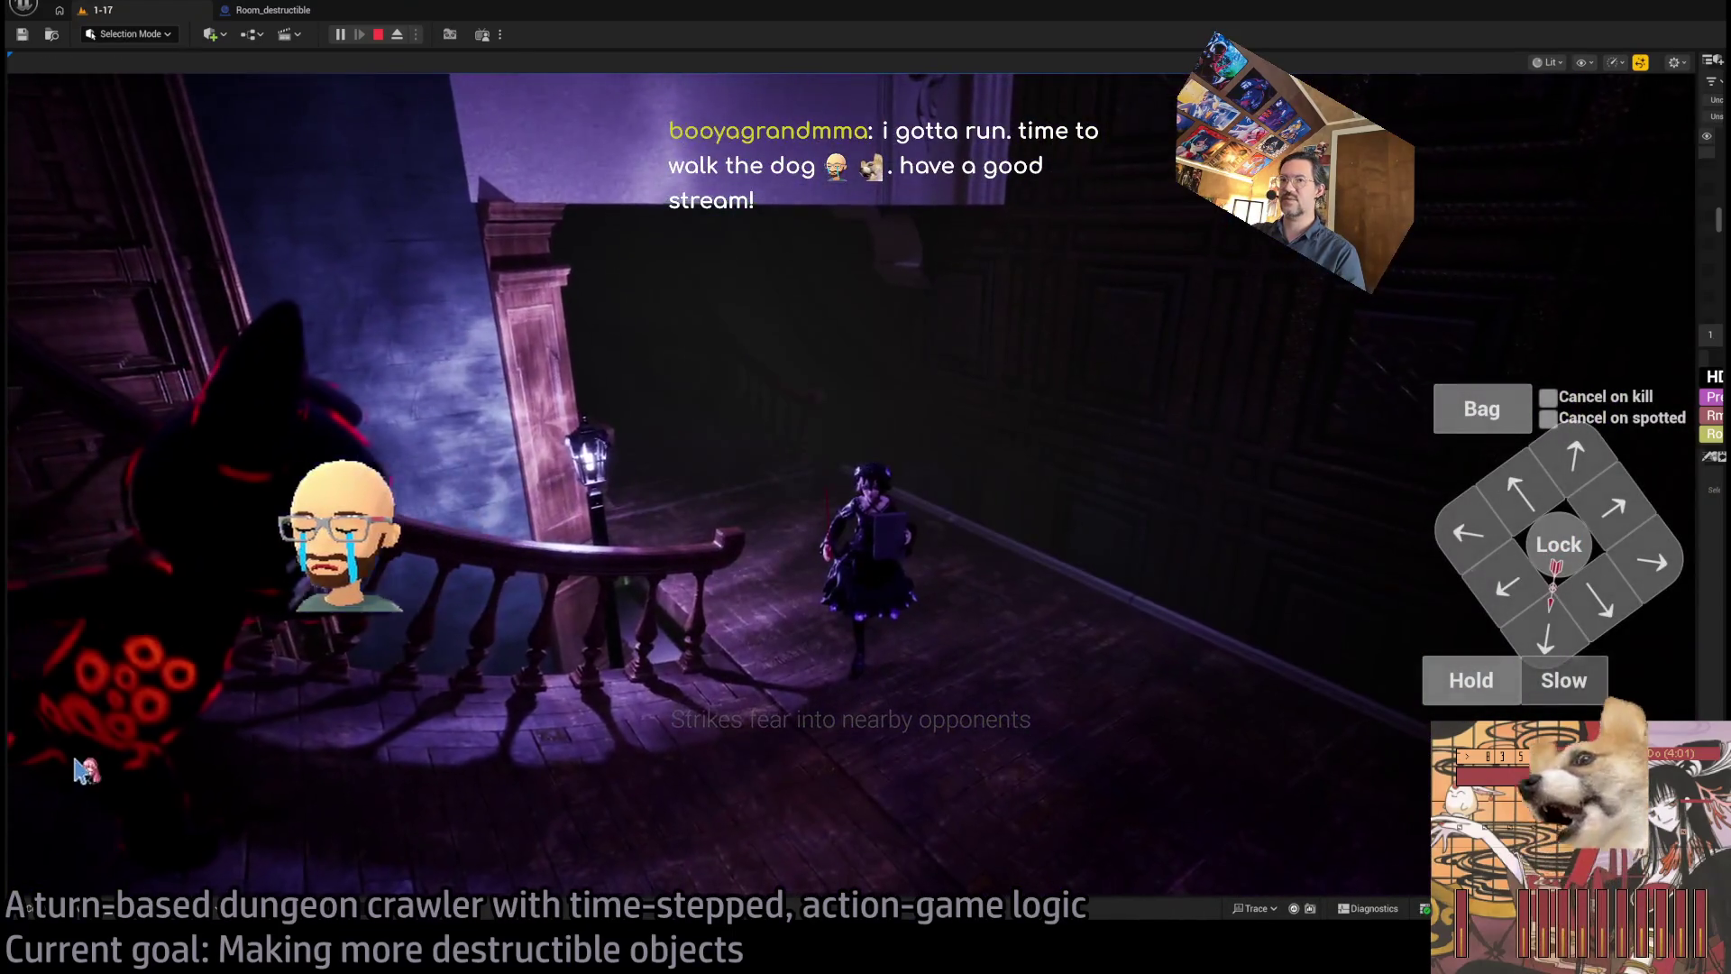
{"action": "left_click", "coordinate": [101, 670]}
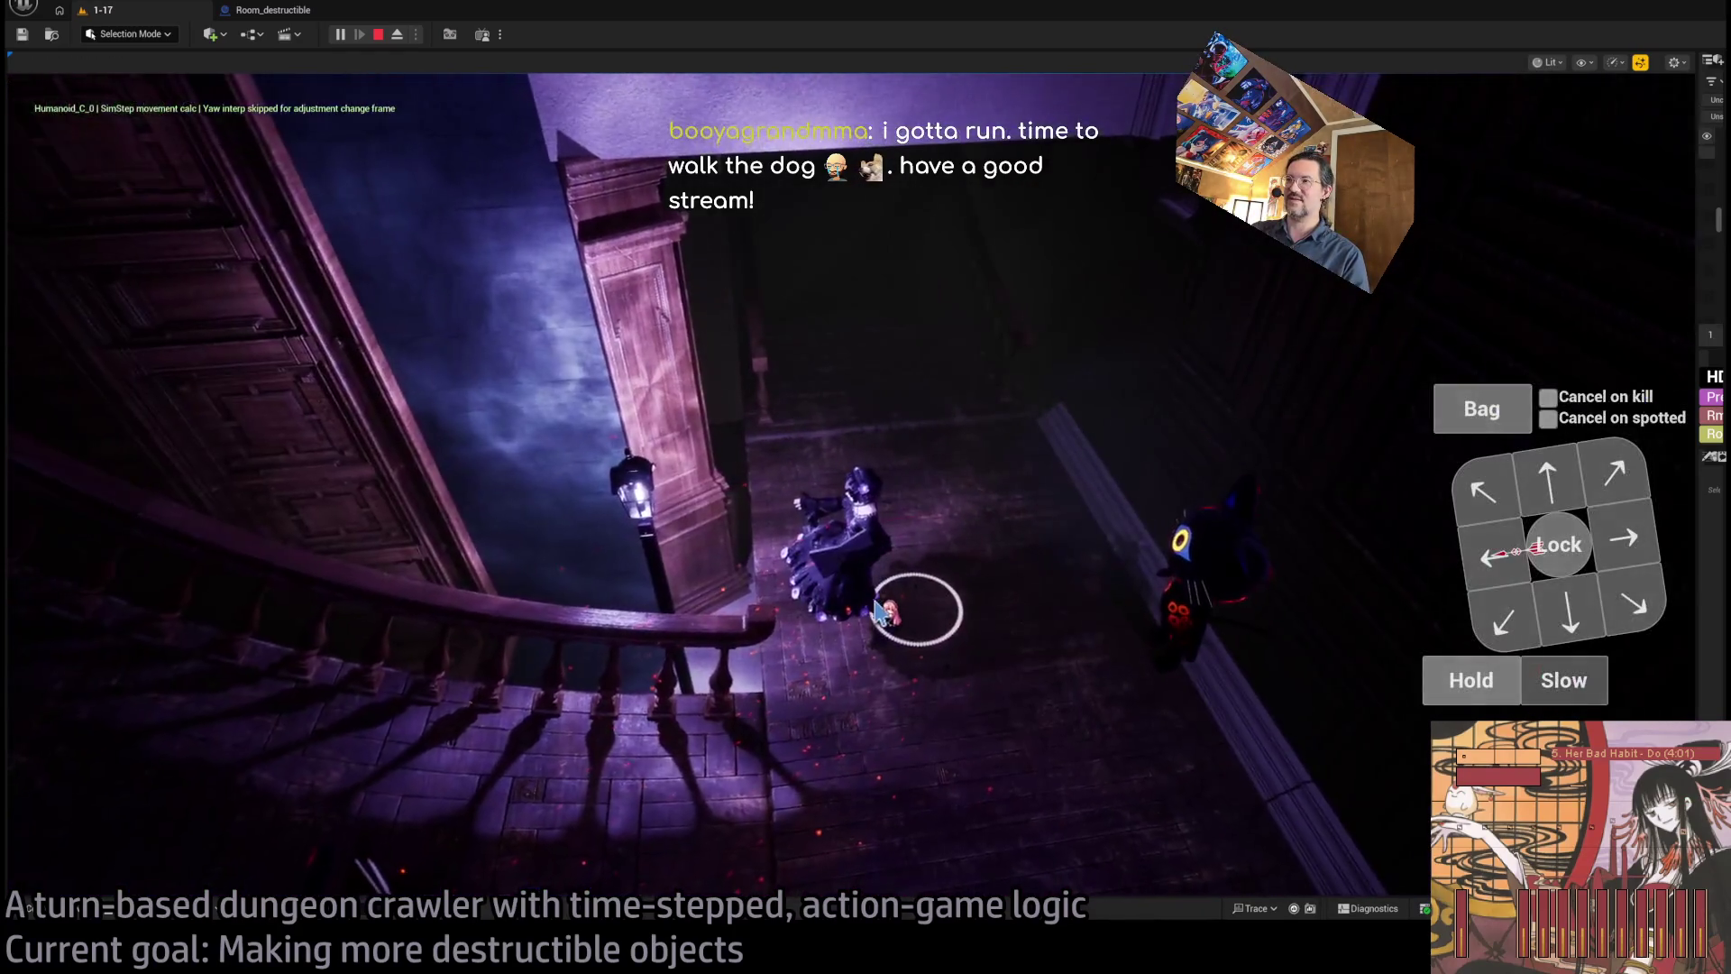
{"action": "left_click", "coordinate": [944, 611]}
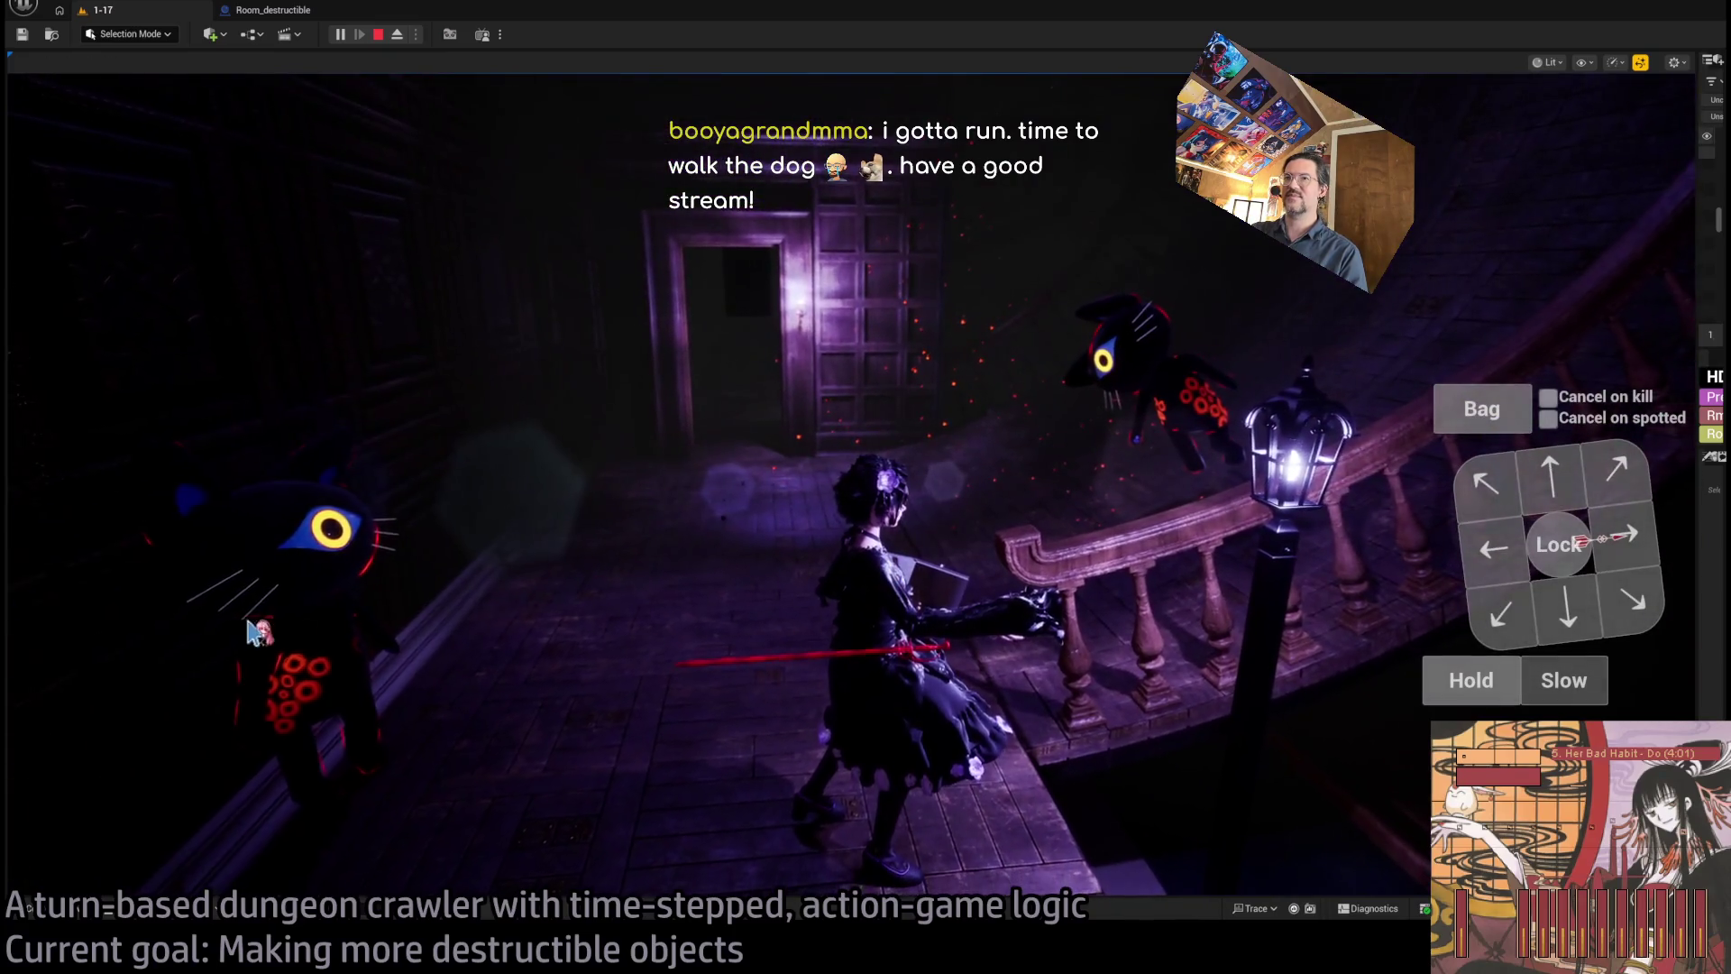
{"action": "left_click", "coordinate": [1400, 498]}
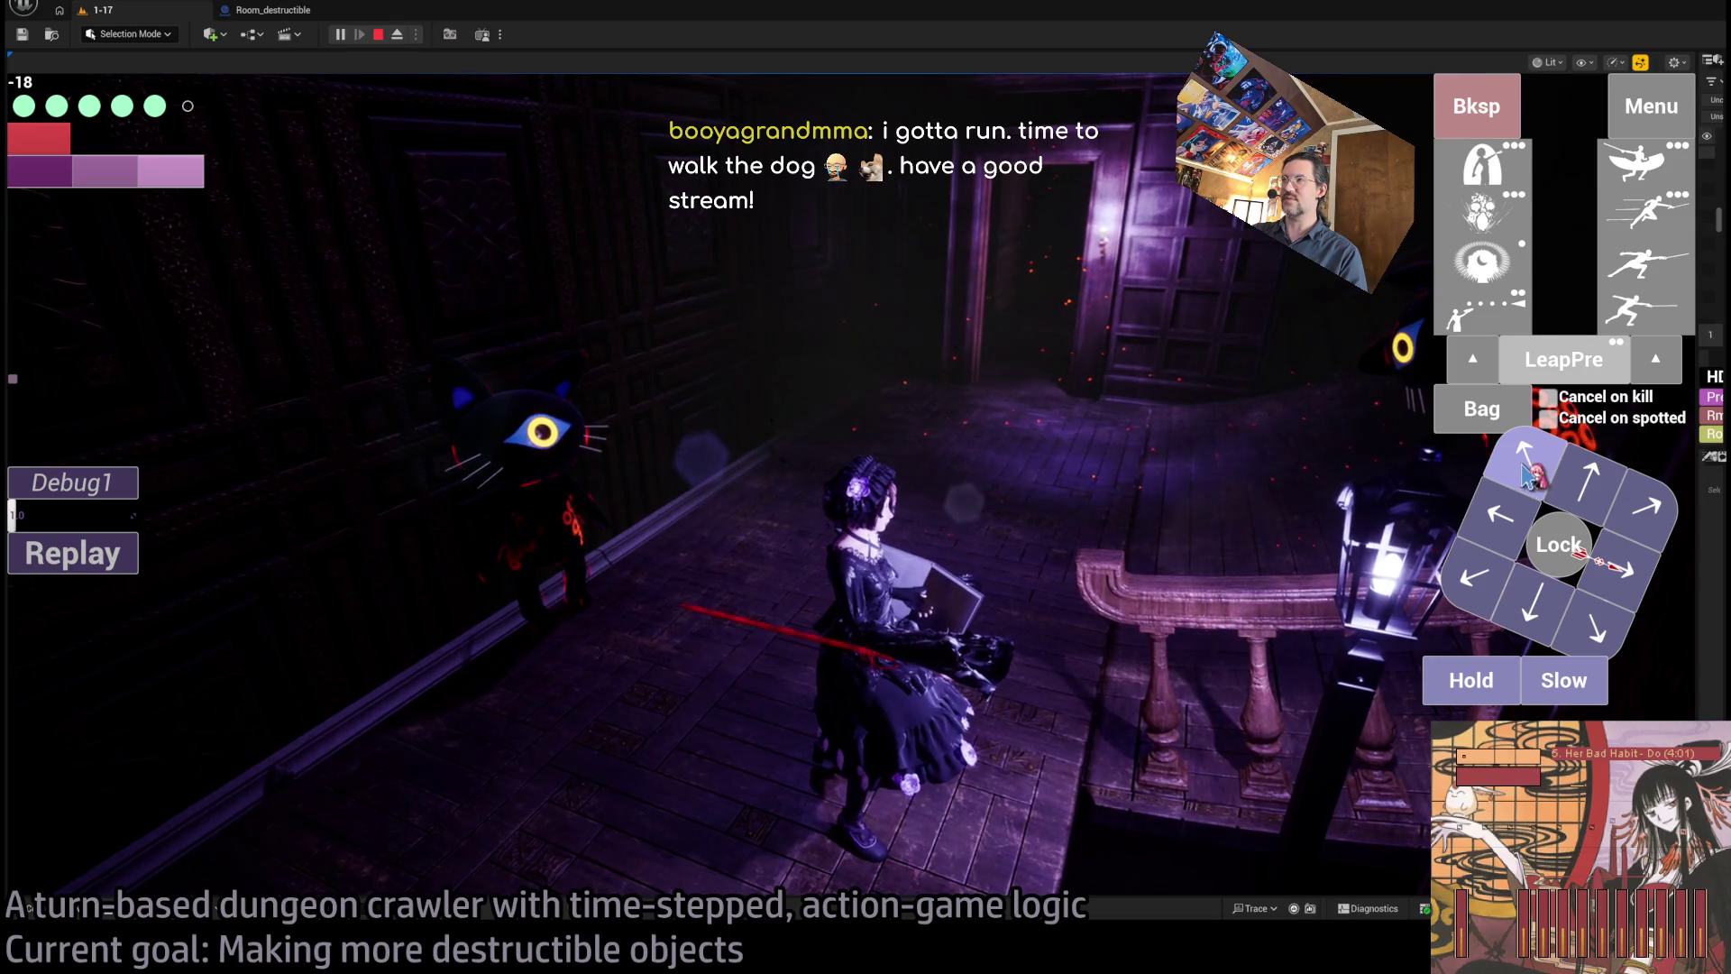
- Hit the cat with the fear skill again until it shatters, replay the turn, then open the bag
{"action": "left_click", "coordinate": [1530, 471]}
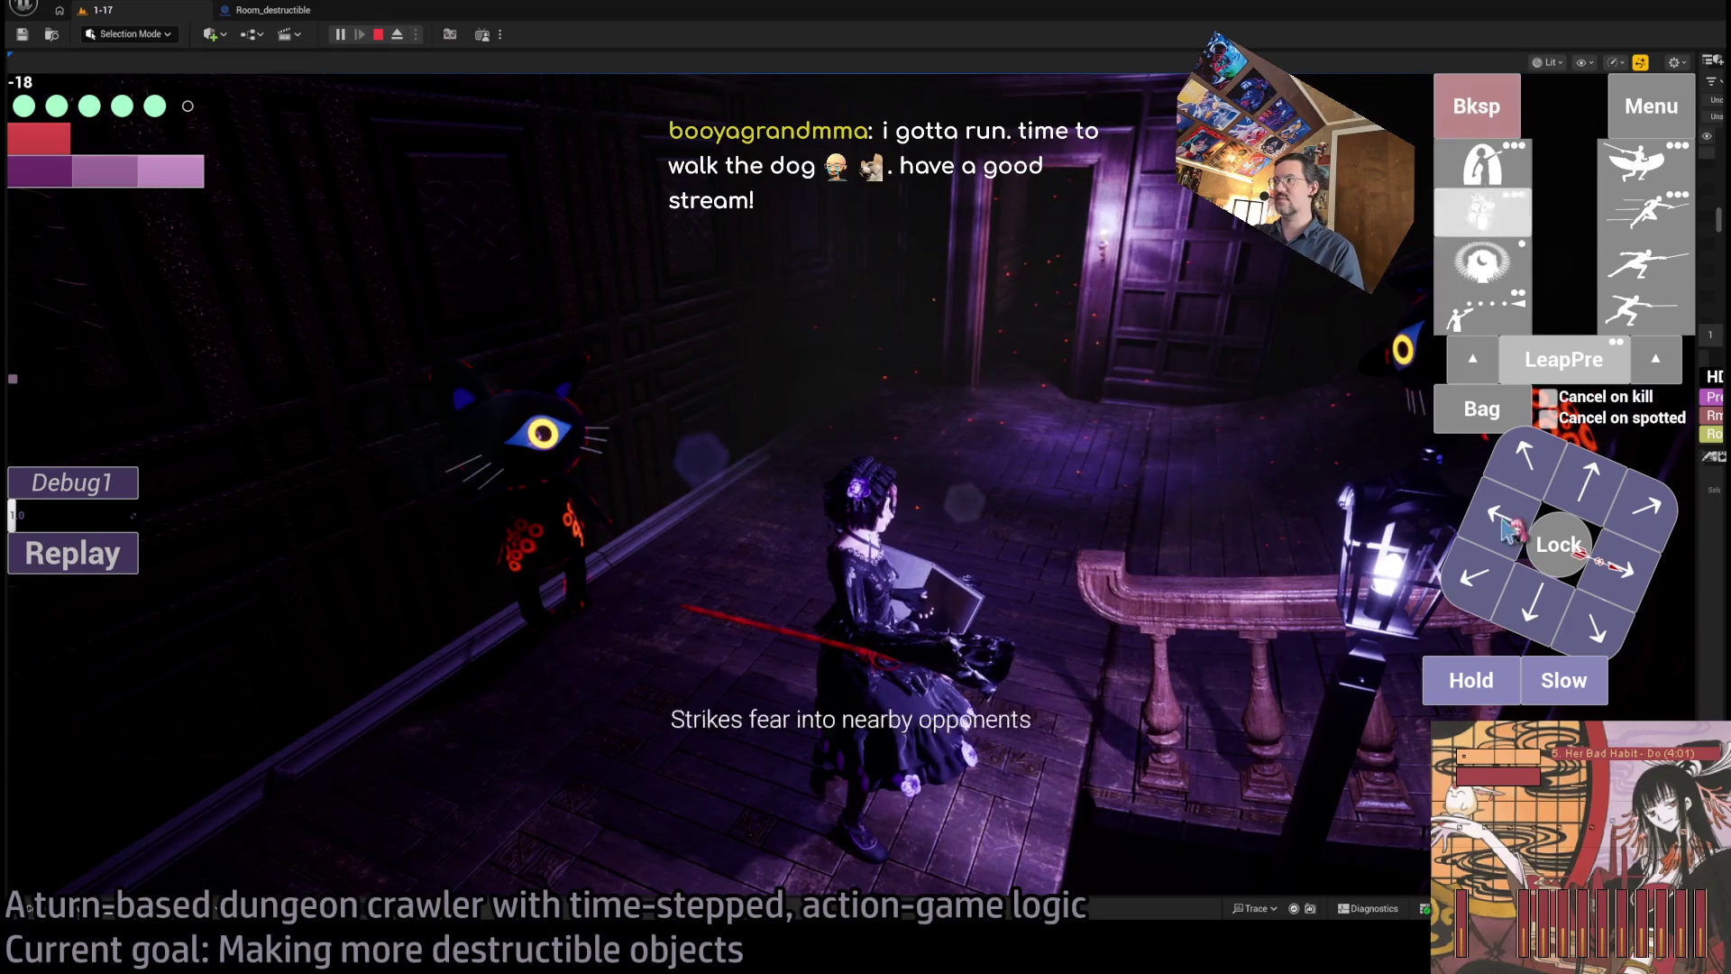
{"action": "left_click", "coordinate": [1465, 264]}
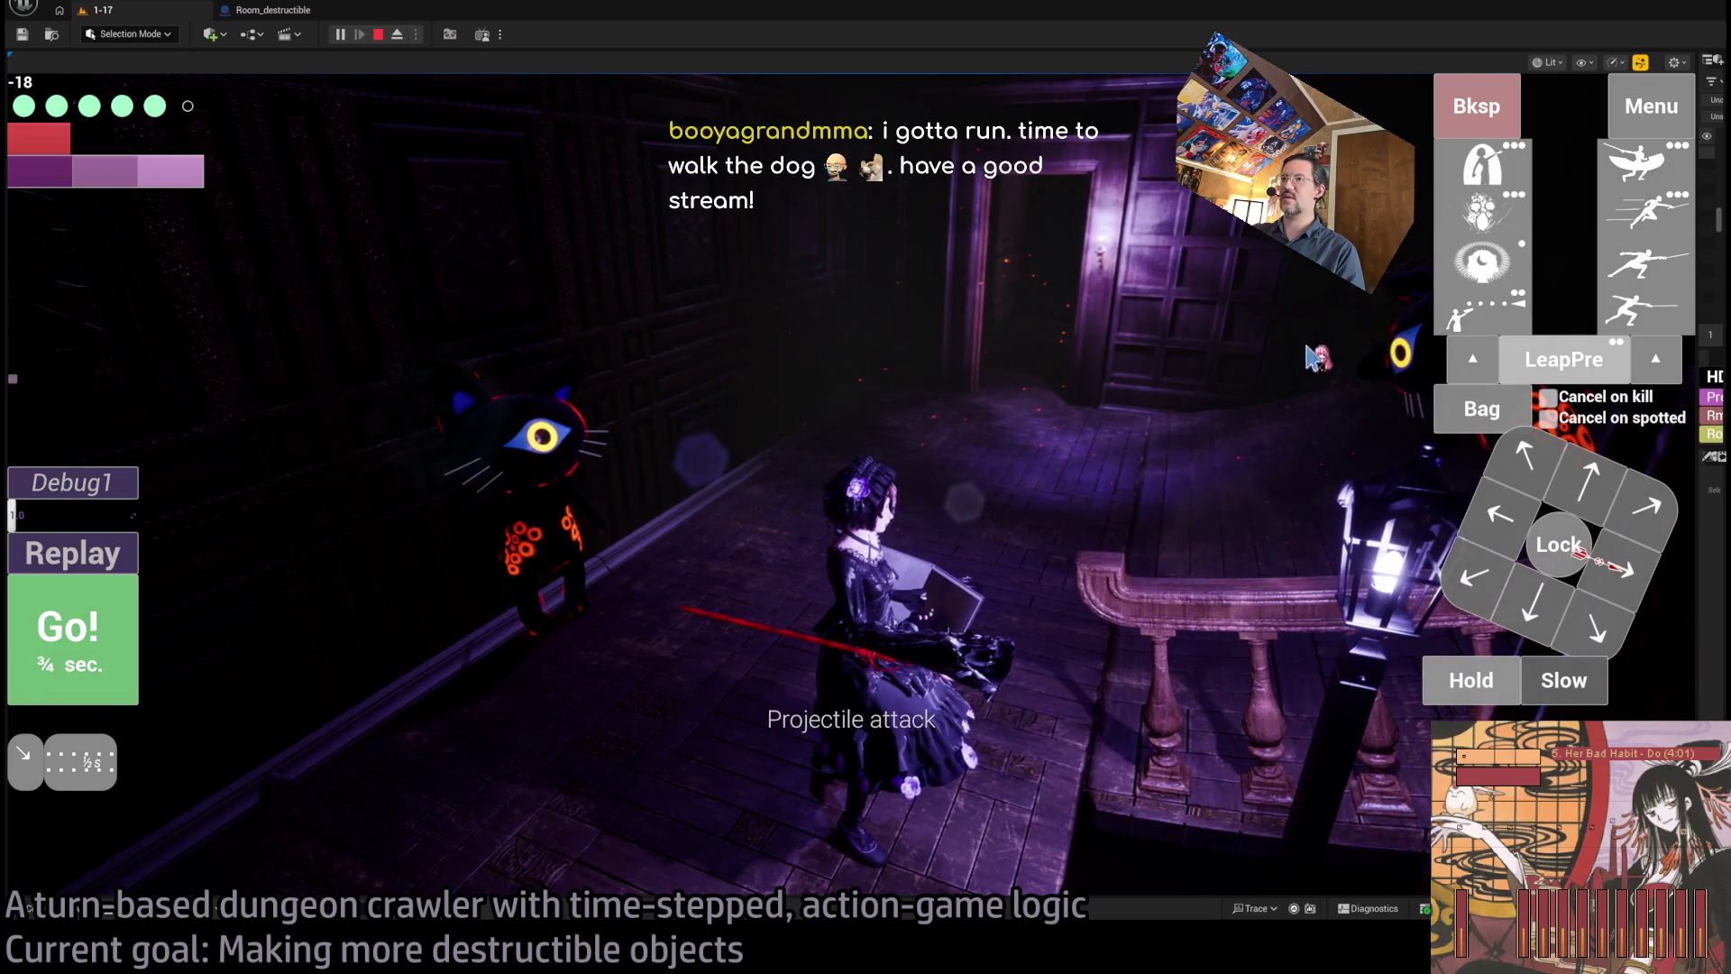
{"action": "left_click", "coordinate": [141, 632]}
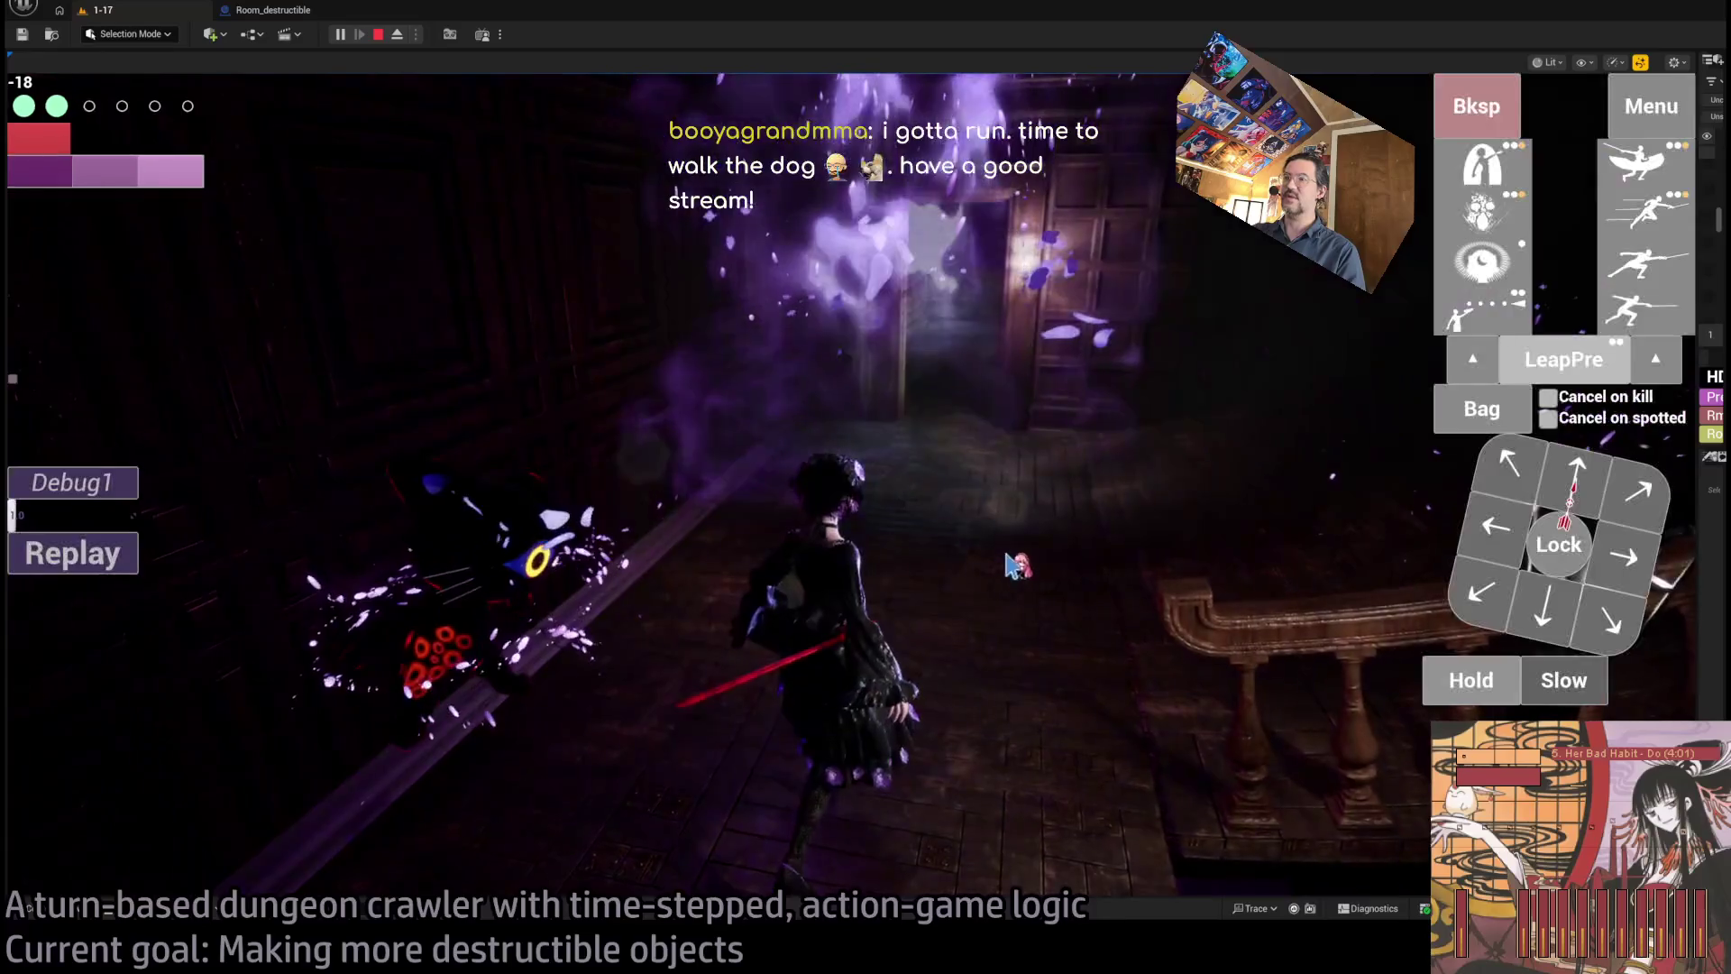
{"action": "left_click", "coordinate": [106, 568]}
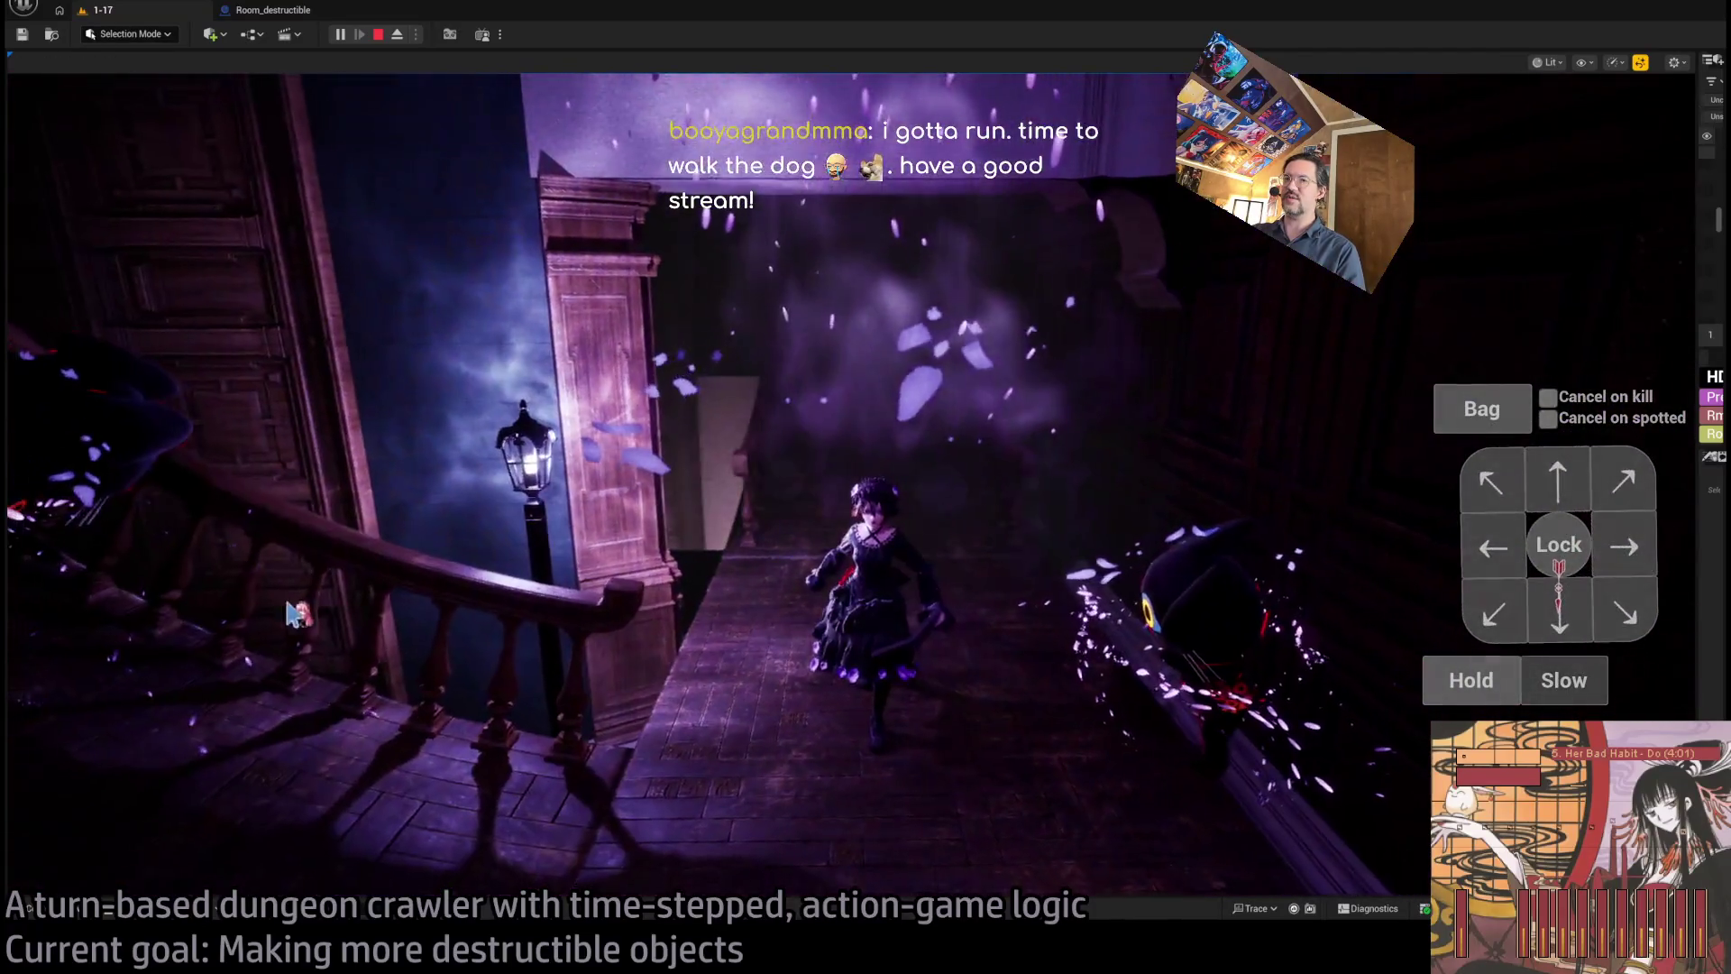
{"action": "left_click", "coordinate": [107, 568]}
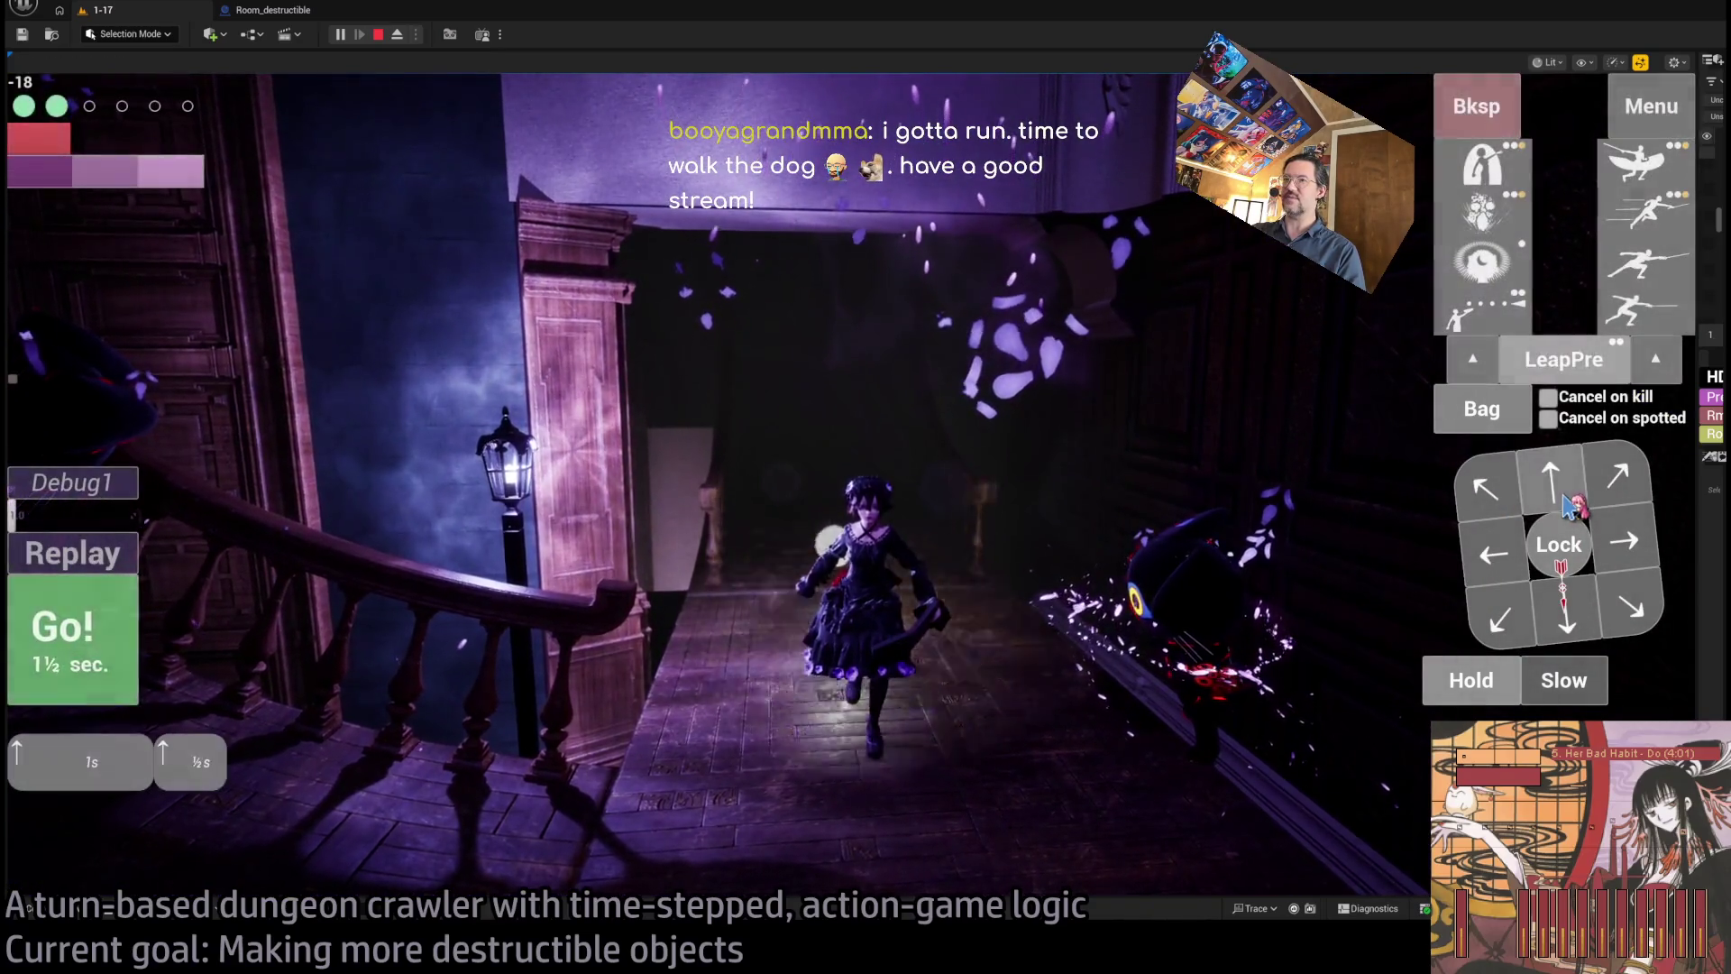
{"action": "left_click", "coordinate": [96, 651]}
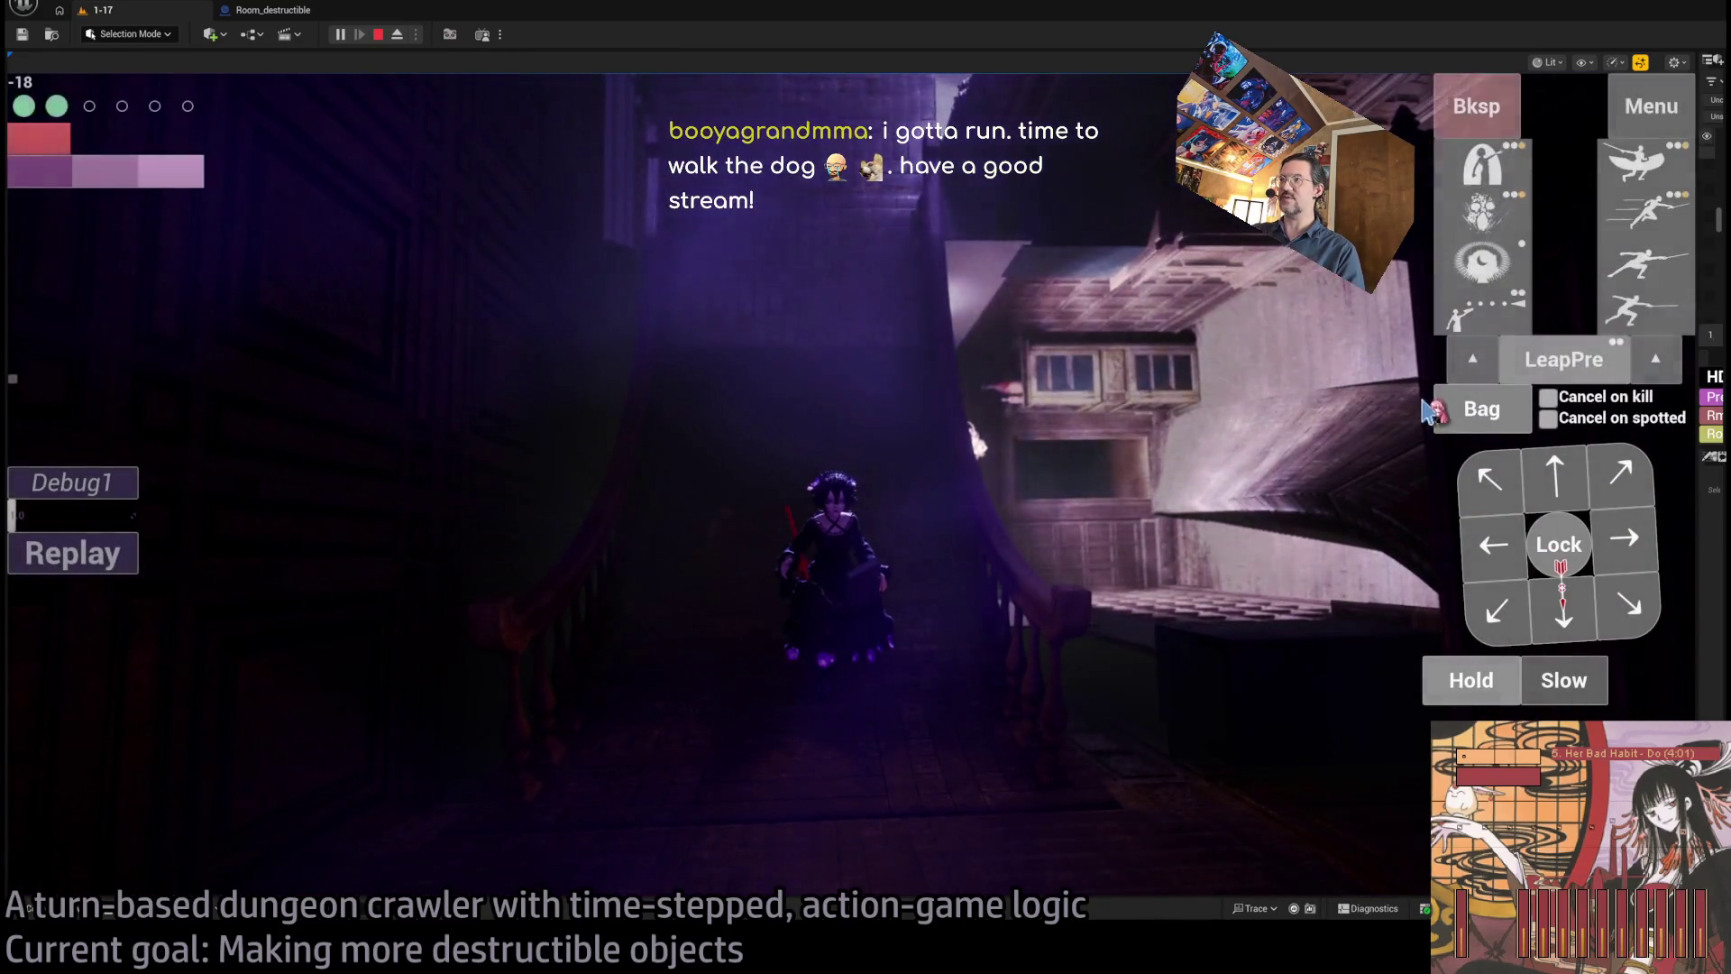
{"action": "left_click", "coordinate": [1478, 417]}
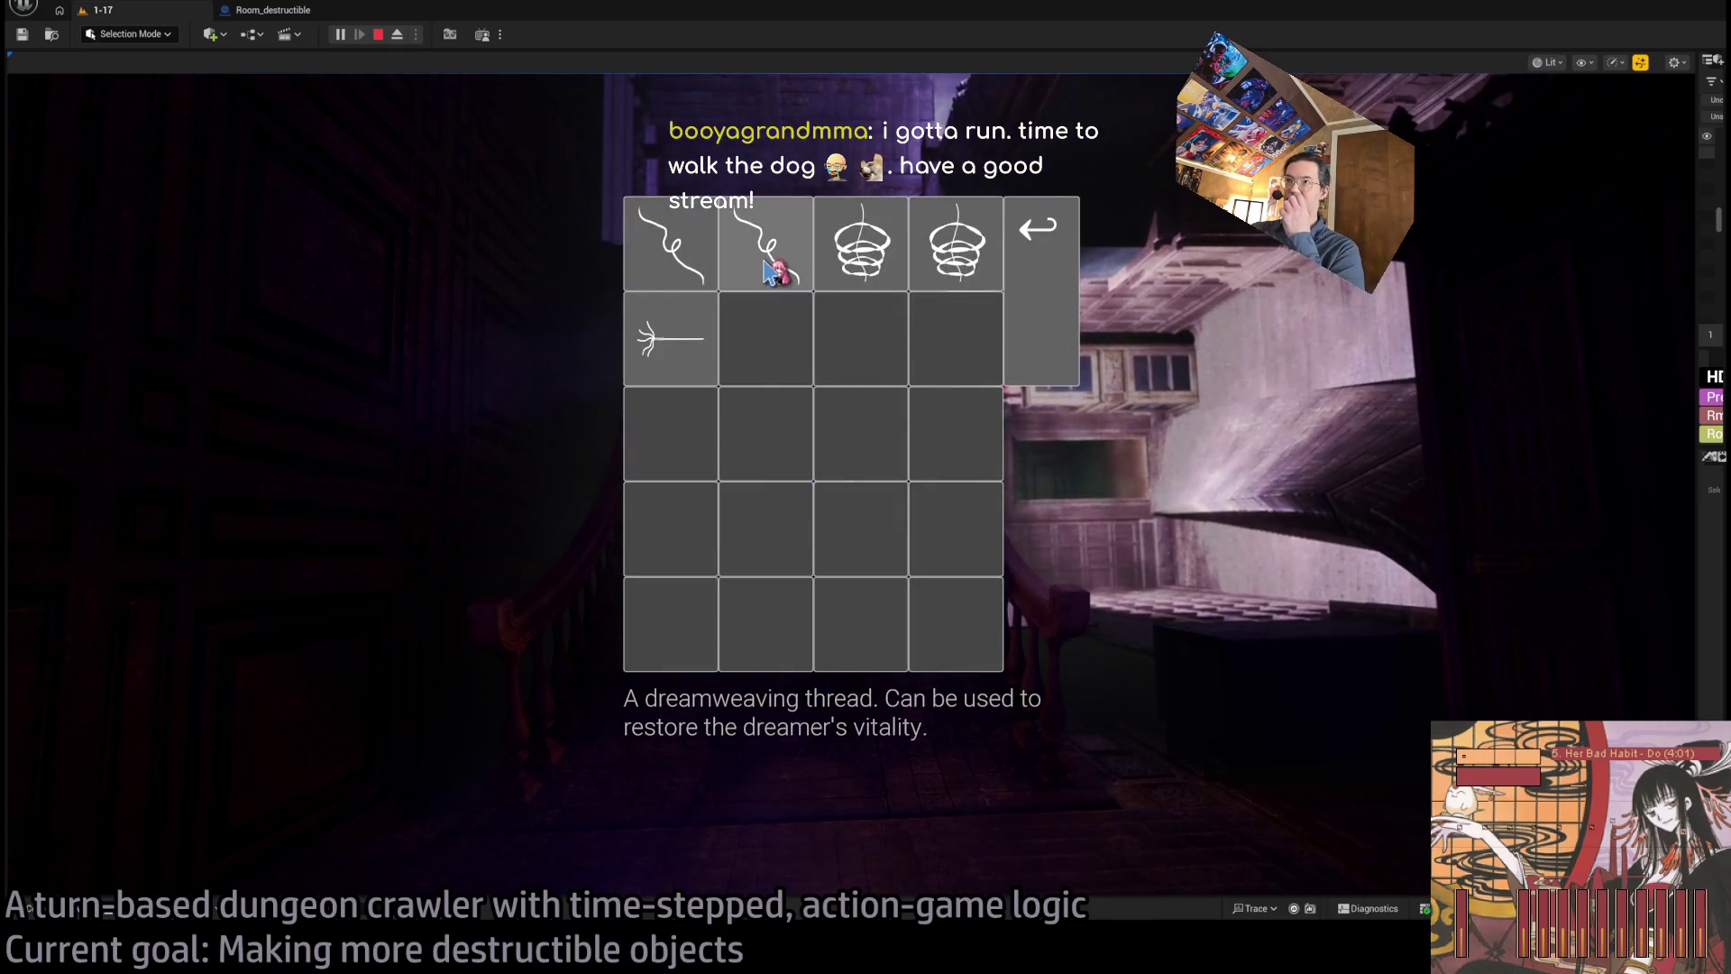
- Use the dreamweaving thread to restore vitality and raise a magic shield facing the cat
{"action": "left_click", "coordinate": [769, 270]}
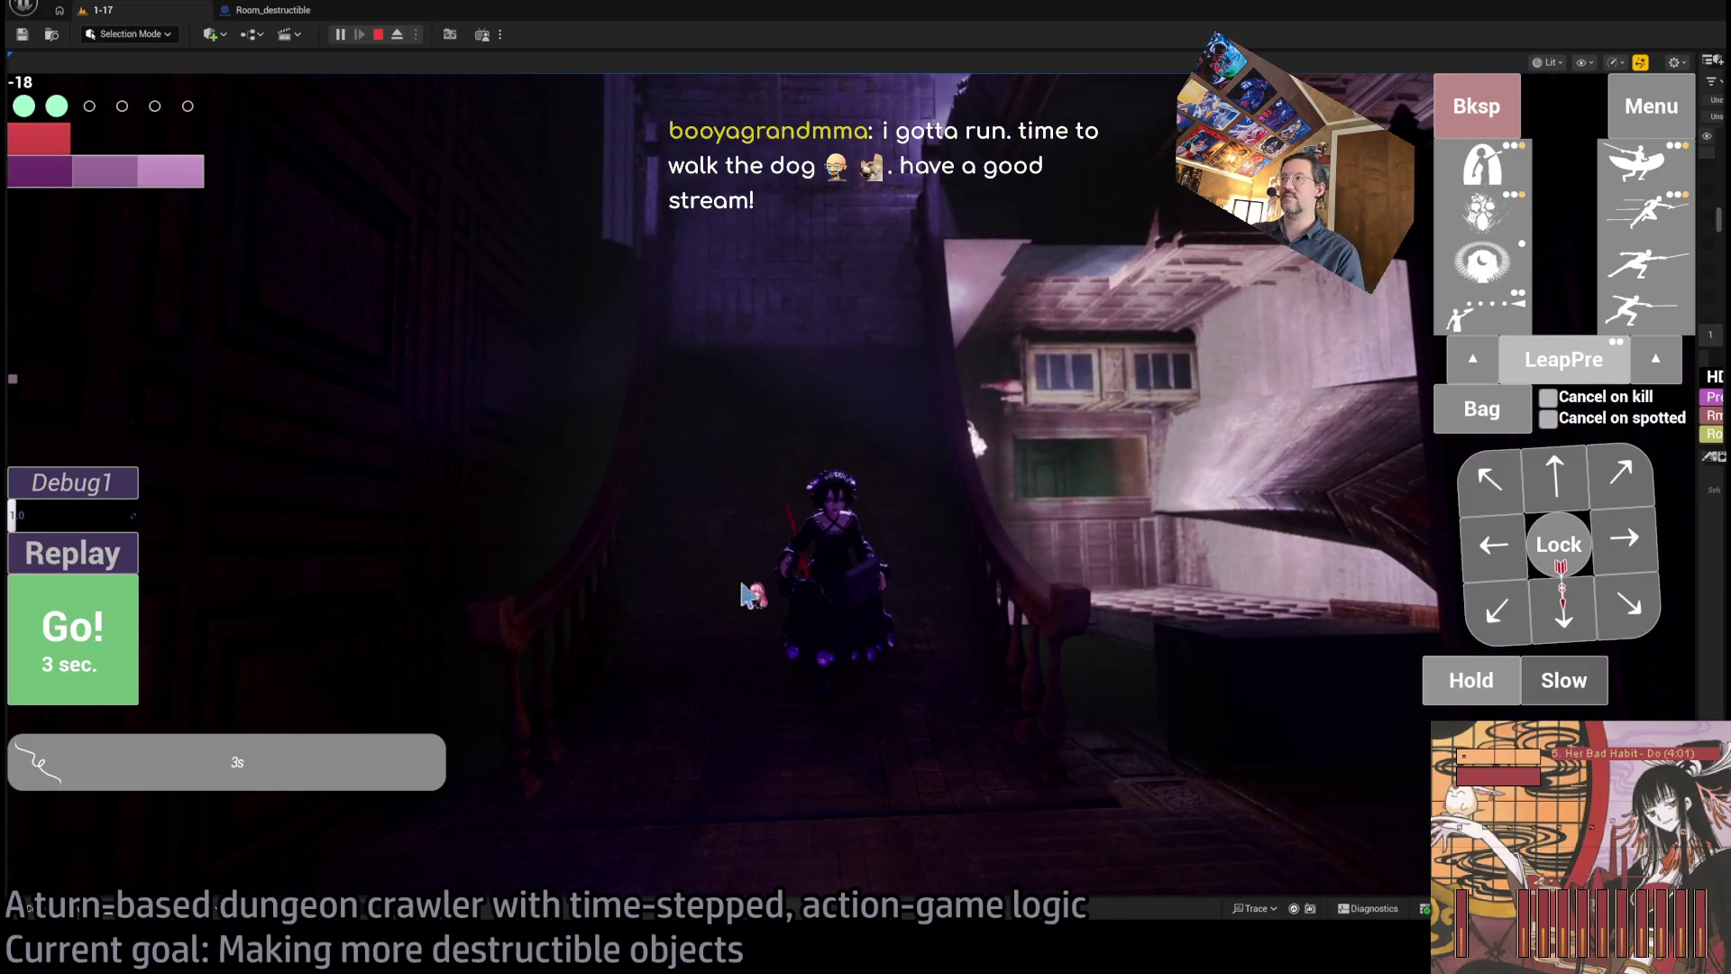
{"action": "left_click", "coordinate": [1481, 171]}
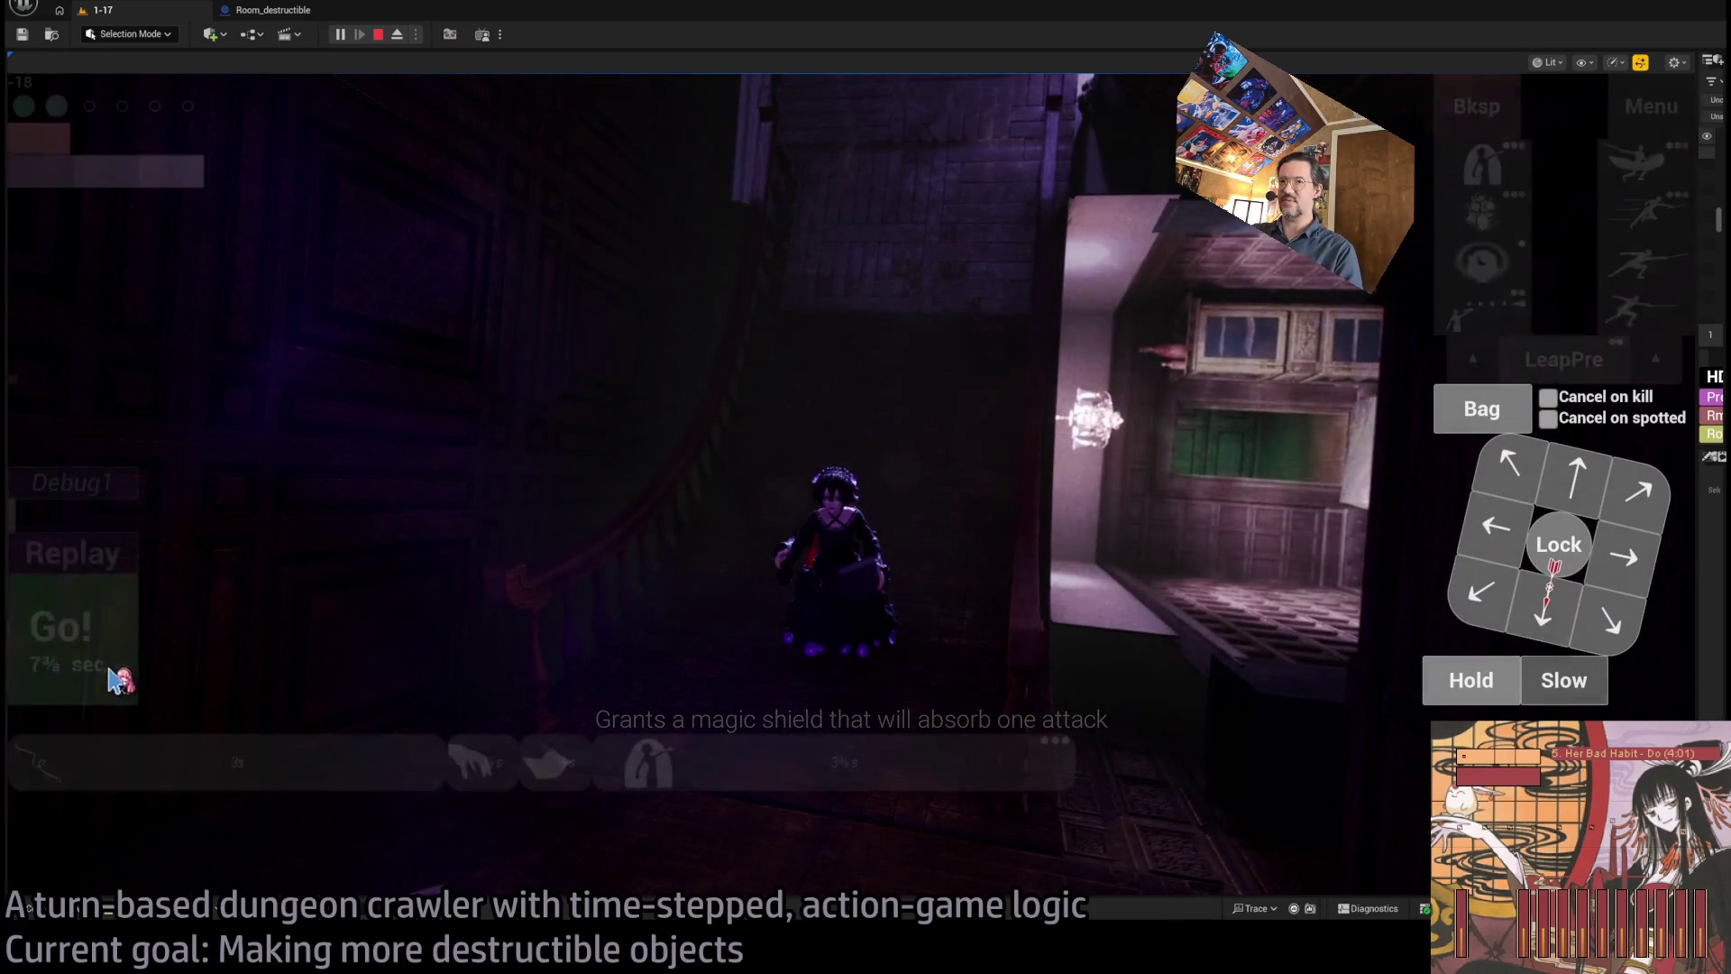
{"action": "left_click", "coordinate": [127, 677]}
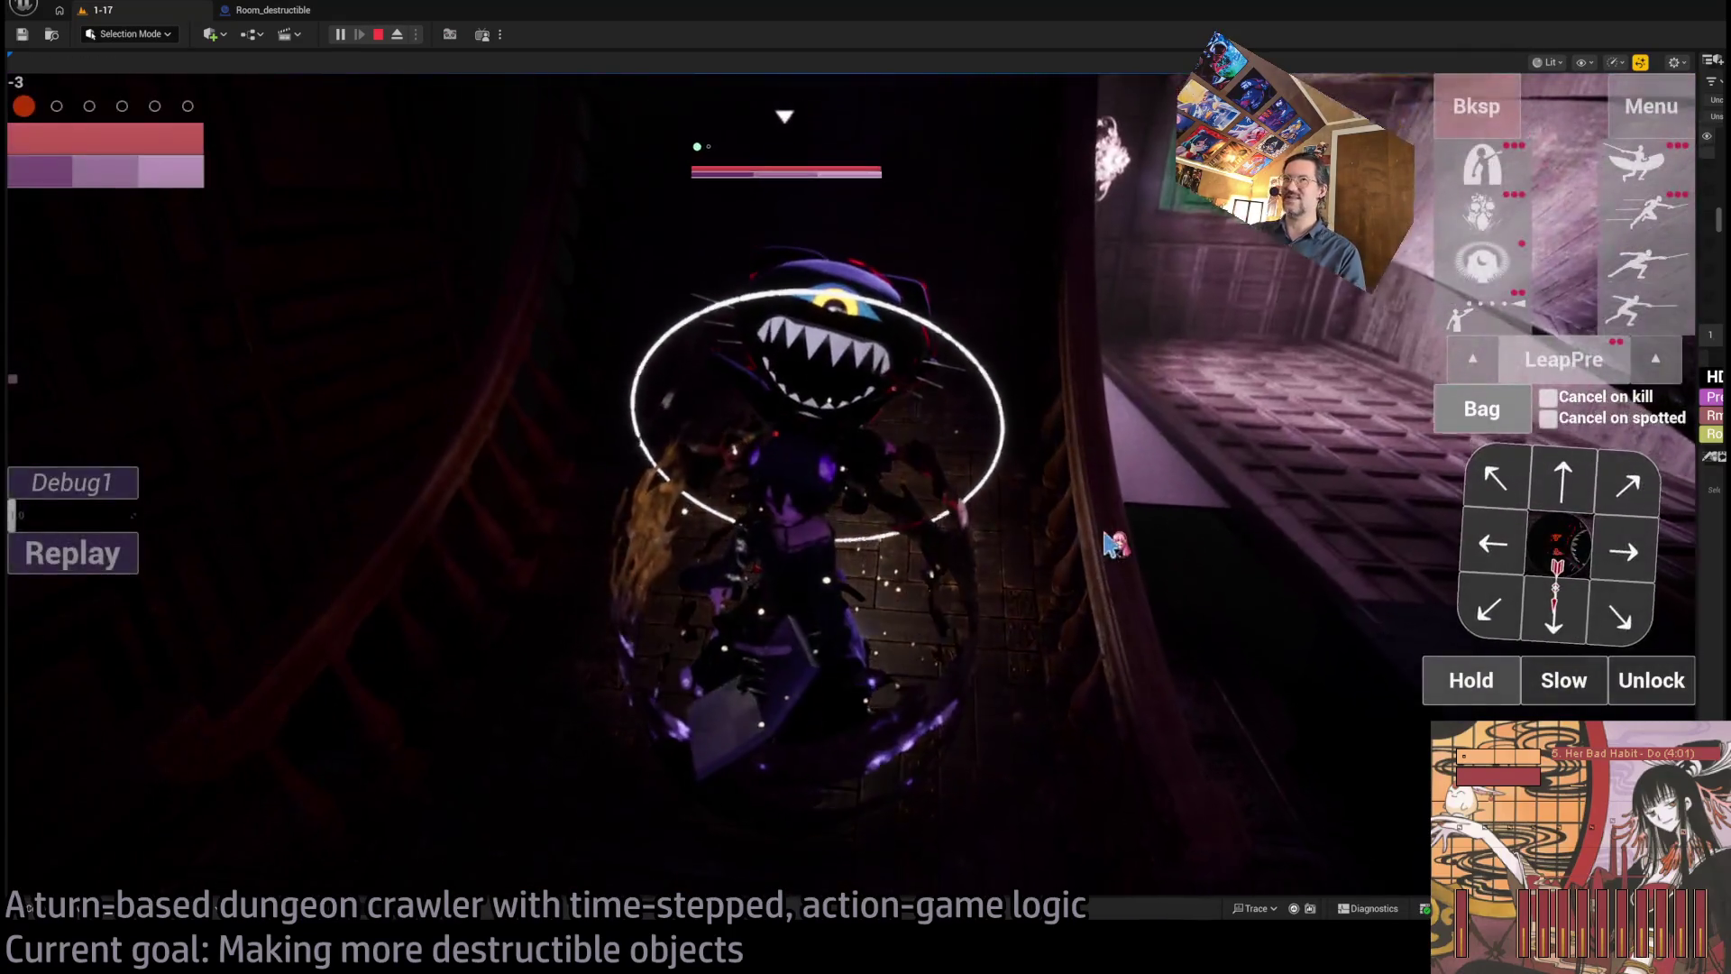
- Hit the cat with an attack combo, then release the lock and move down the stairs
{"action": "left_click", "coordinate": [1489, 687]}
{"action": "left_click", "coordinate": [108, 631]}
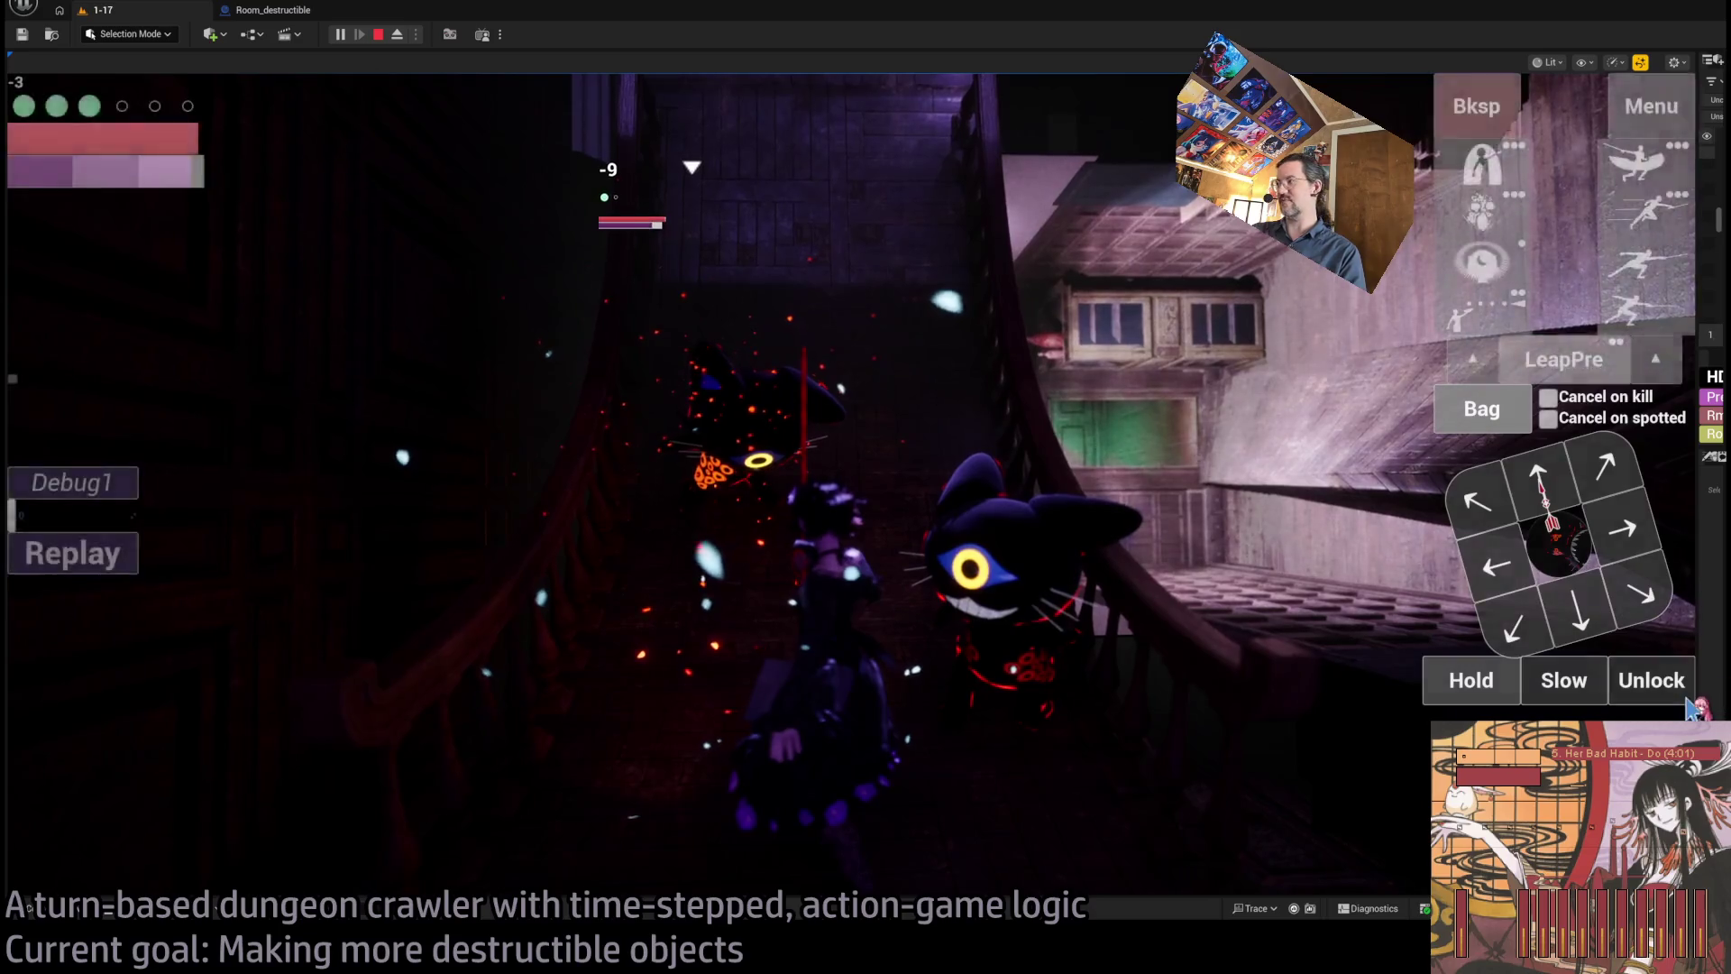
{"action": "left_click", "coordinate": [1651, 680]}
{"action": "left_click", "coordinate": [1560, 473]}
{"action": "left_click", "coordinate": [1579, 478]}
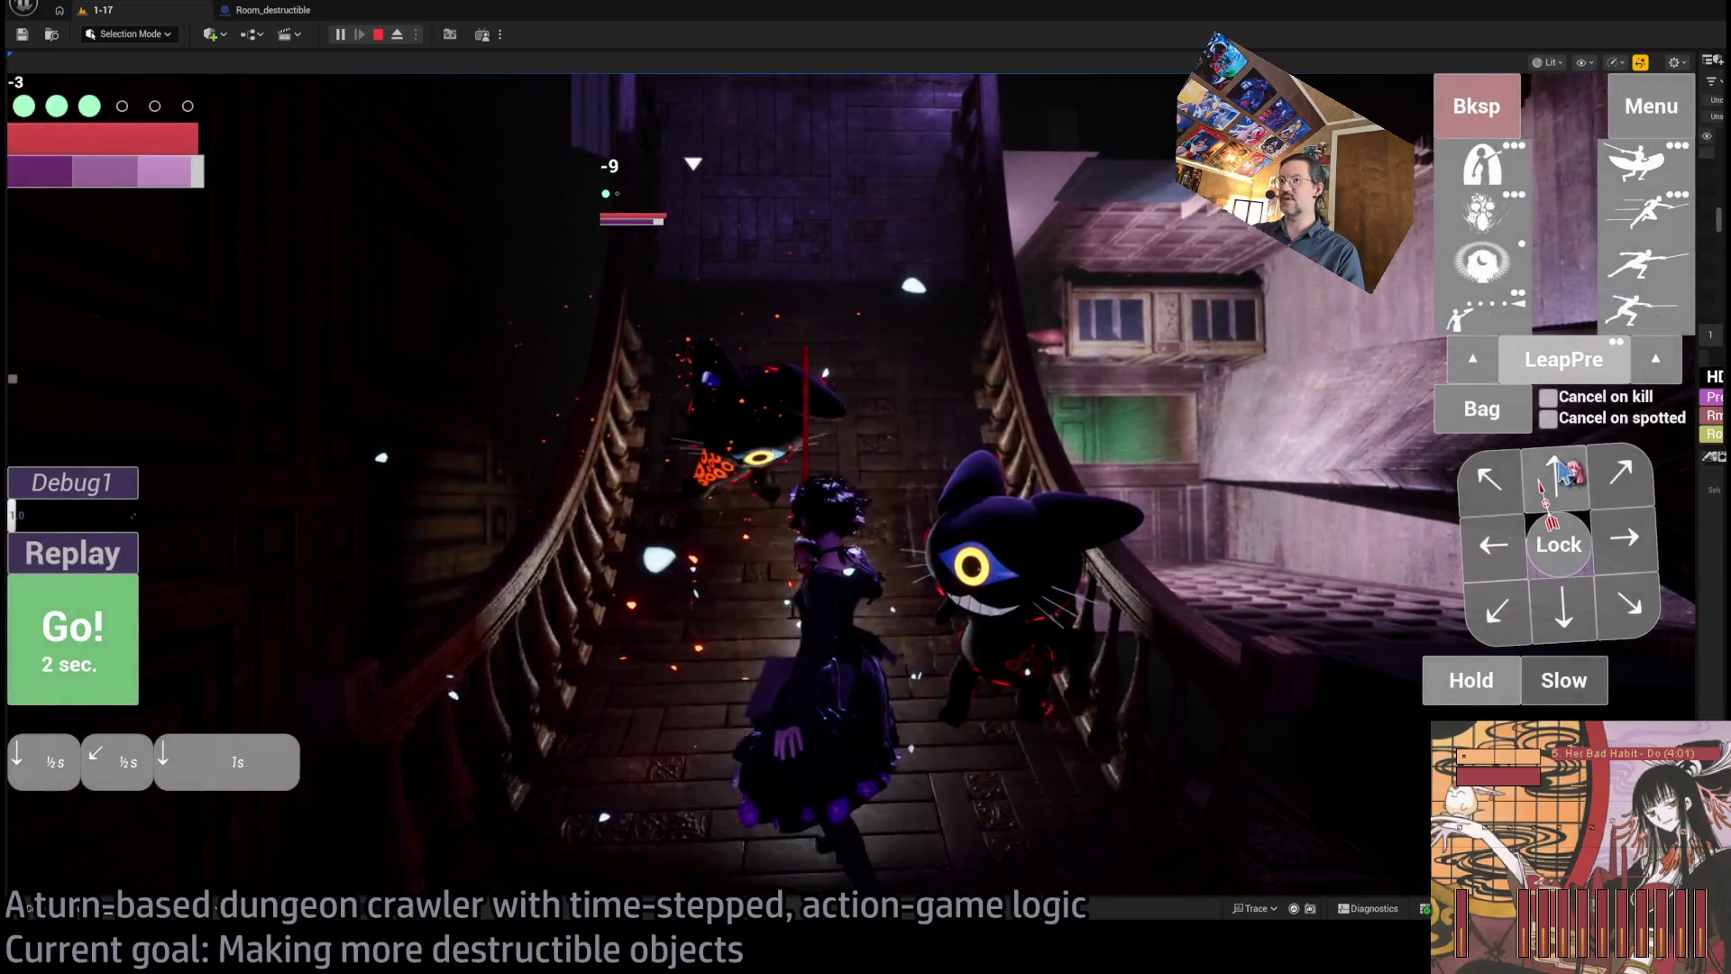
{"action": "left_click", "coordinate": [108, 651]}
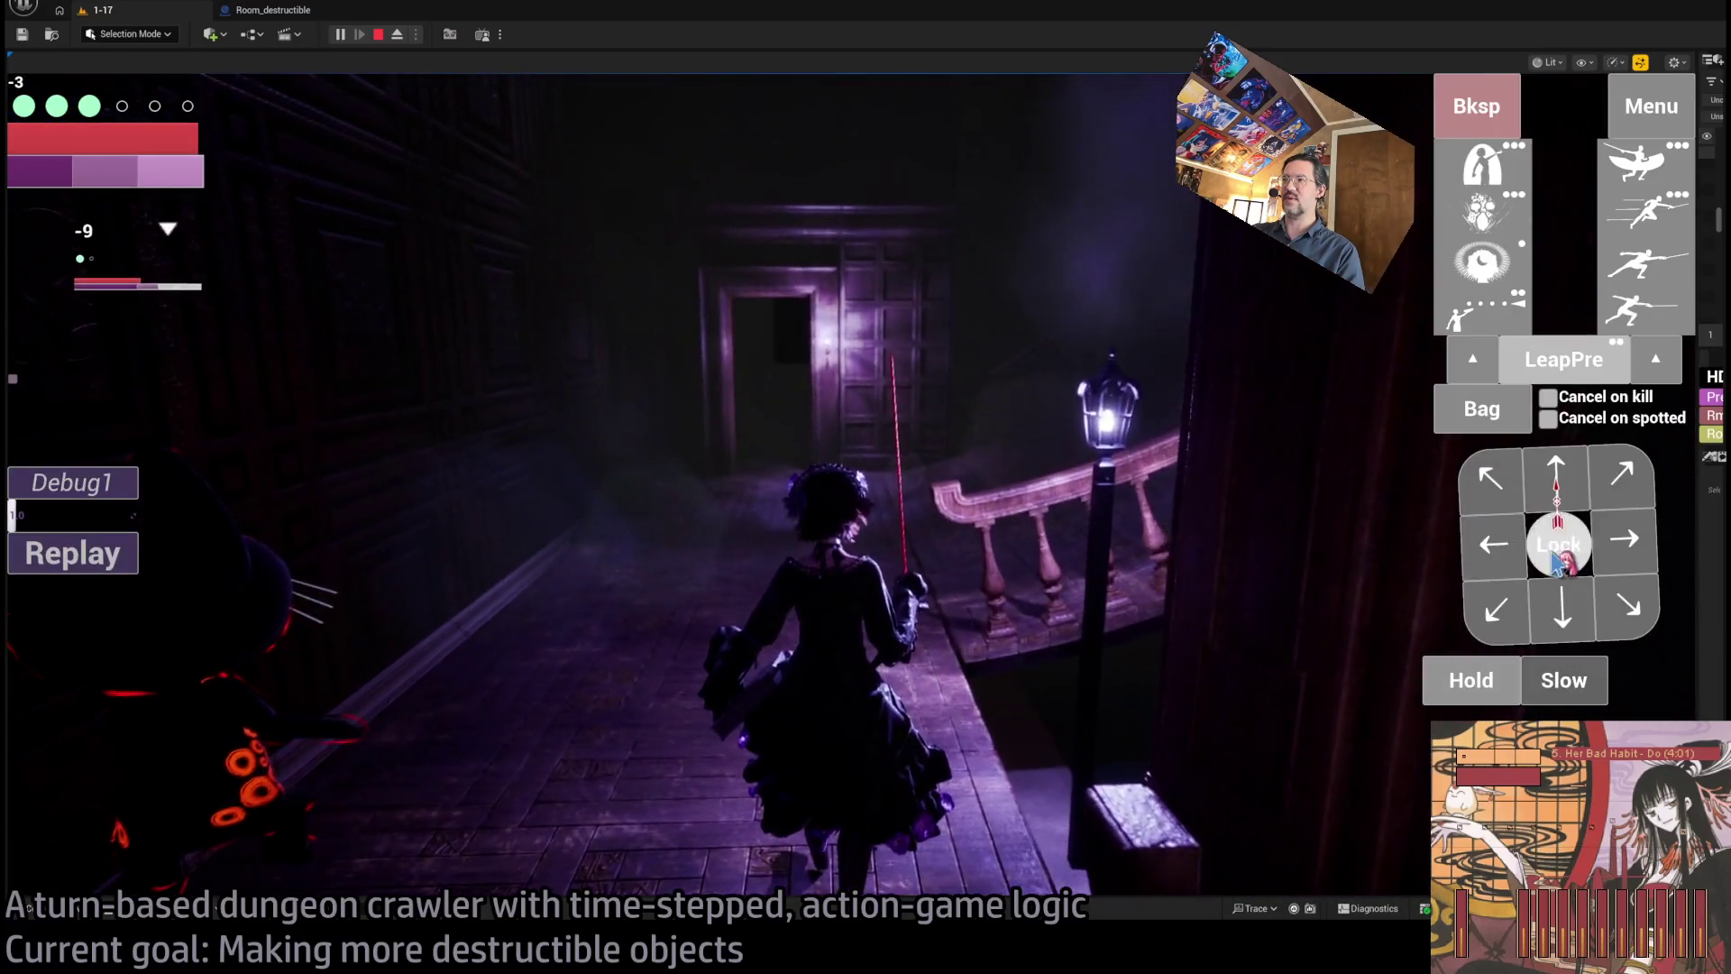
- Attack the nearby and flying enemies with projectiles, replay, and start a four-hit light combo
{"action": "left_click", "coordinate": [1559, 546]}
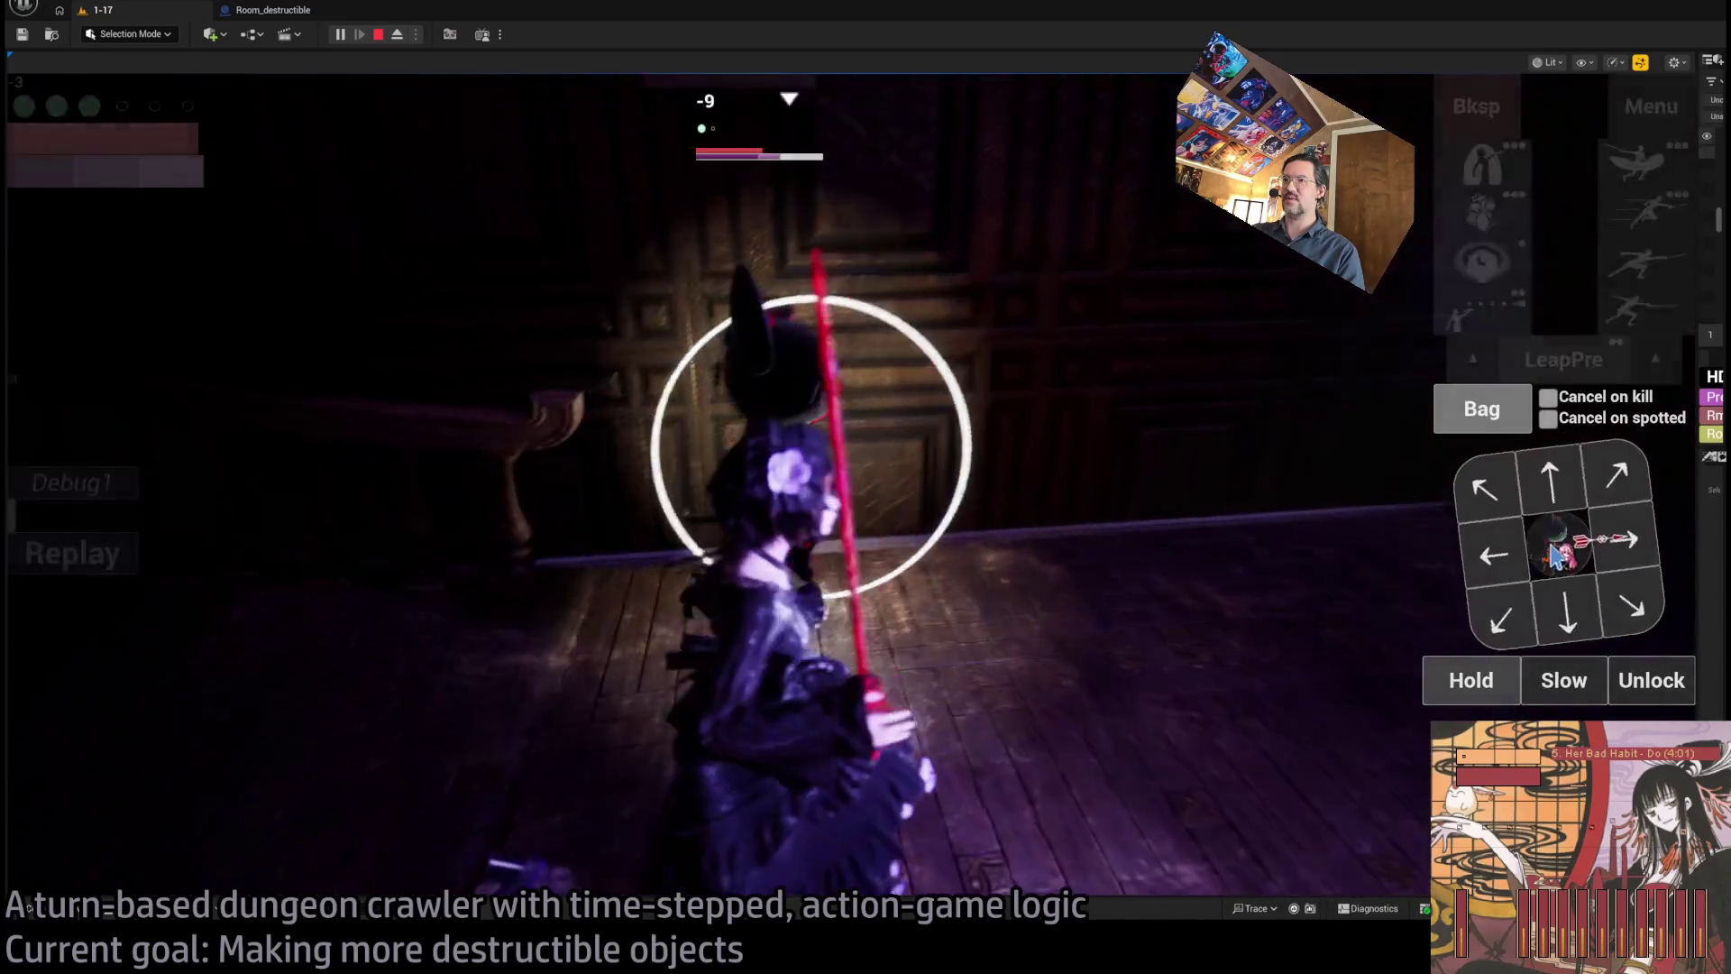
{"action": "left_click", "coordinate": [1553, 485]}
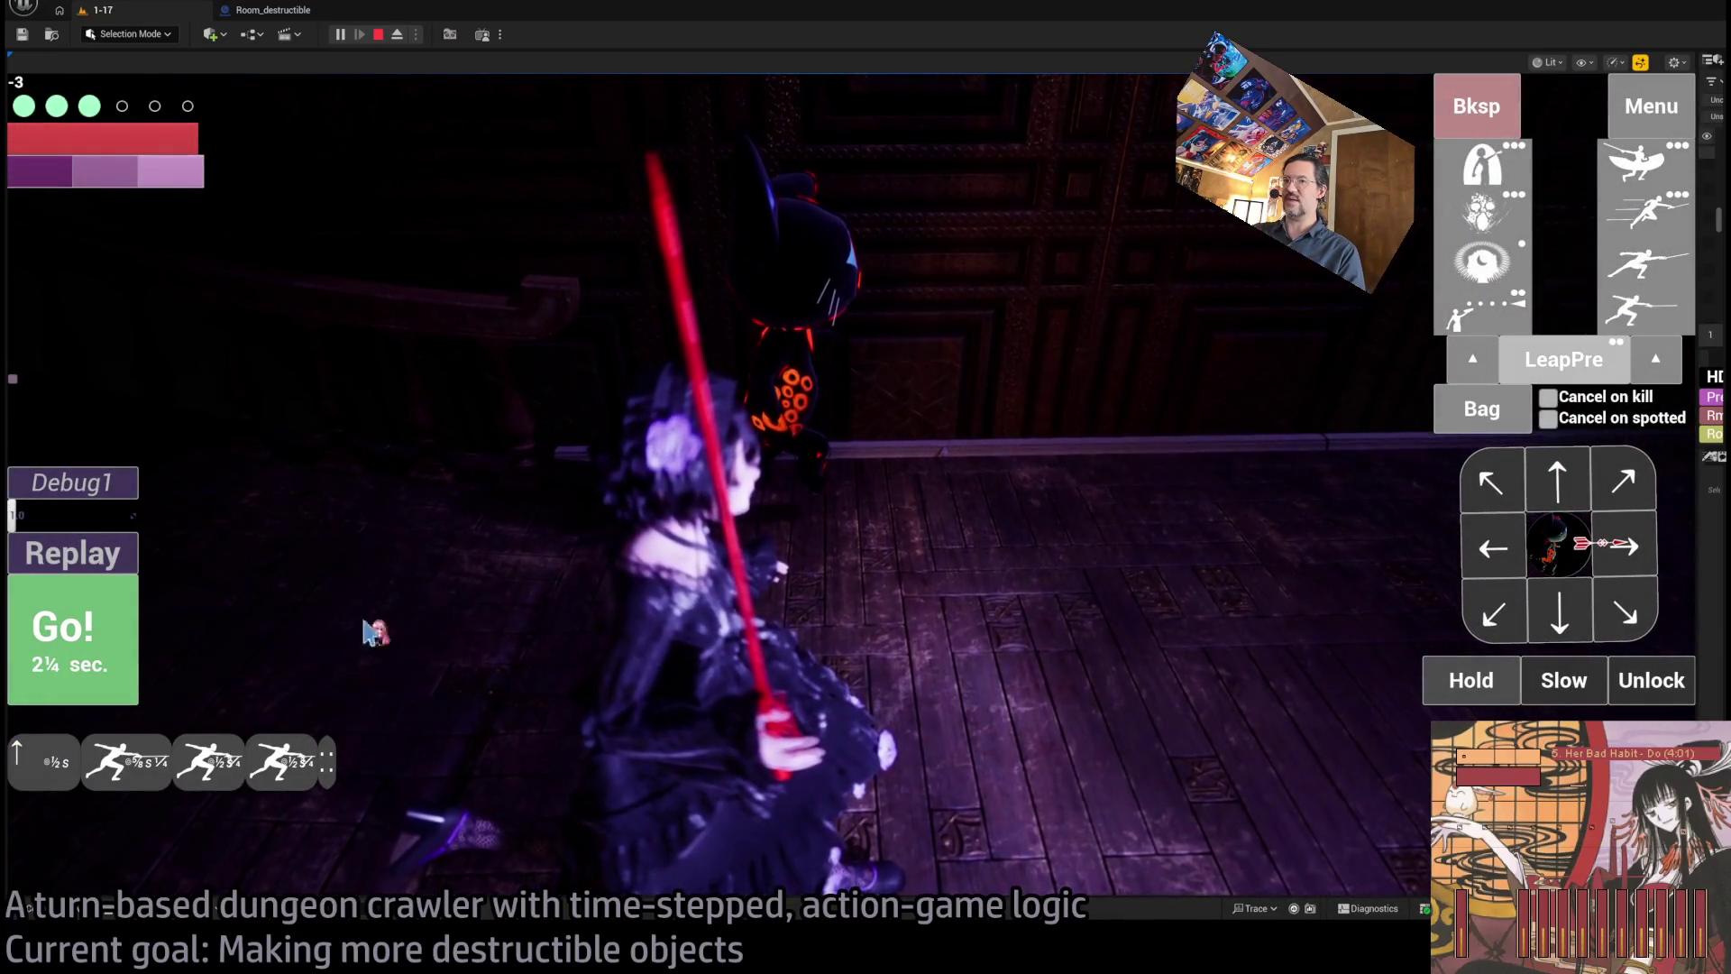
{"action": "left_click", "coordinate": [81, 644]}
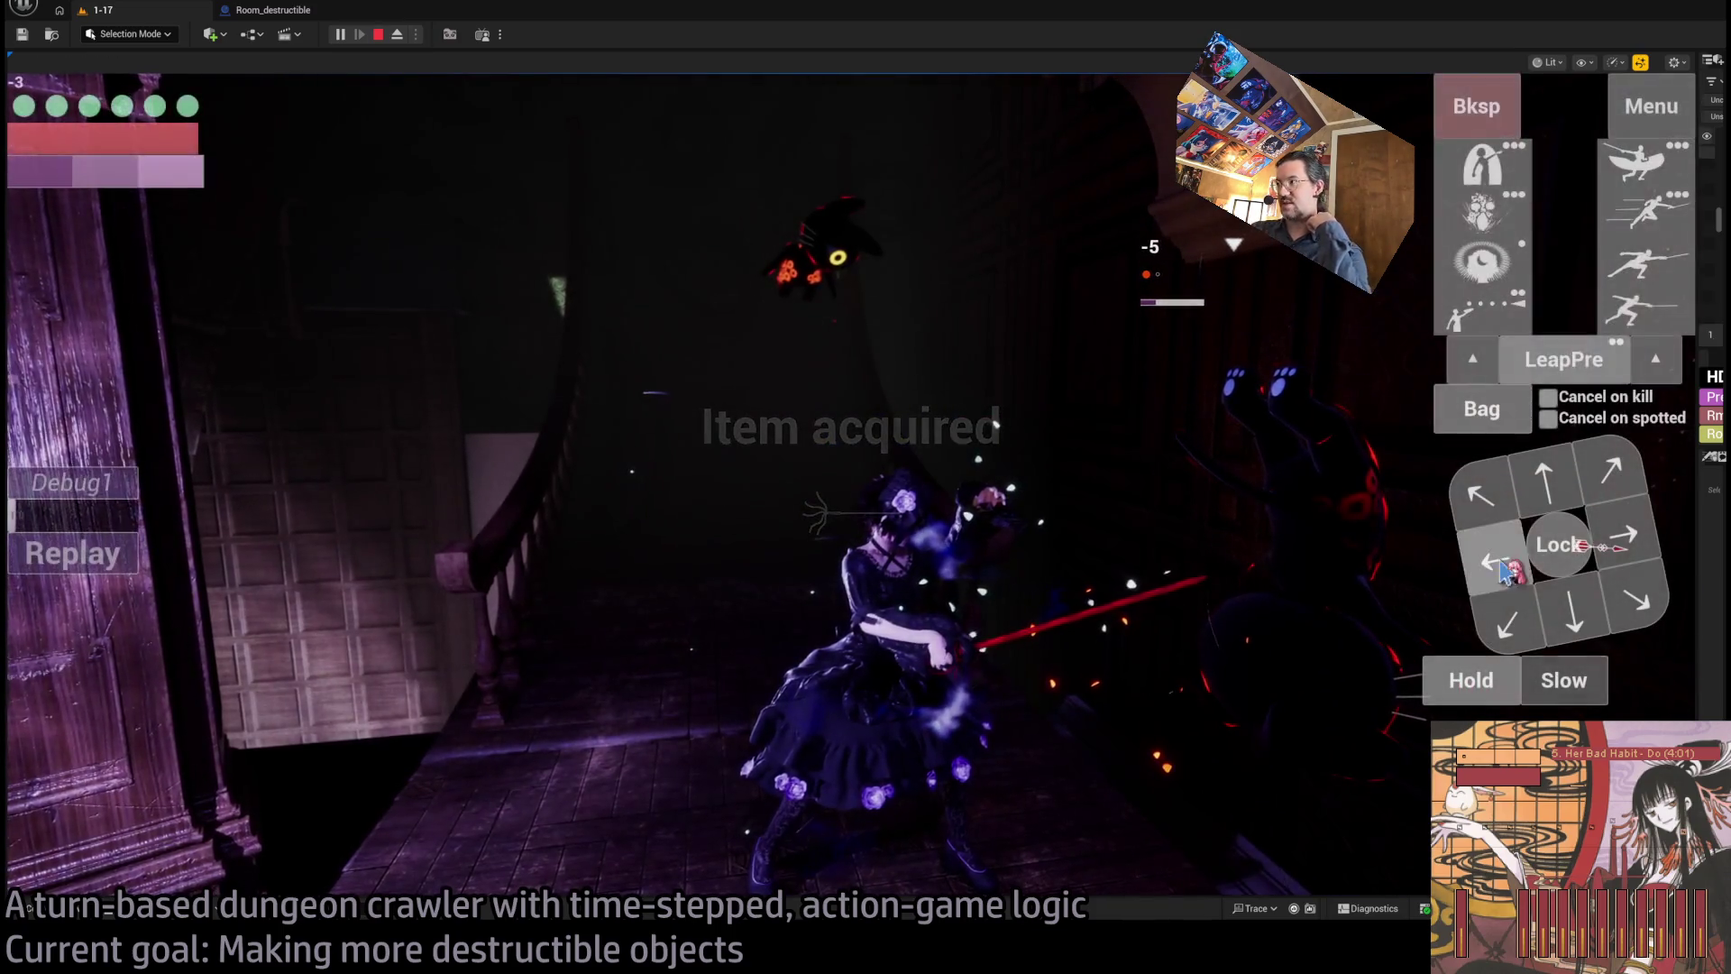
{"action": "left_click", "coordinate": [1502, 563]}
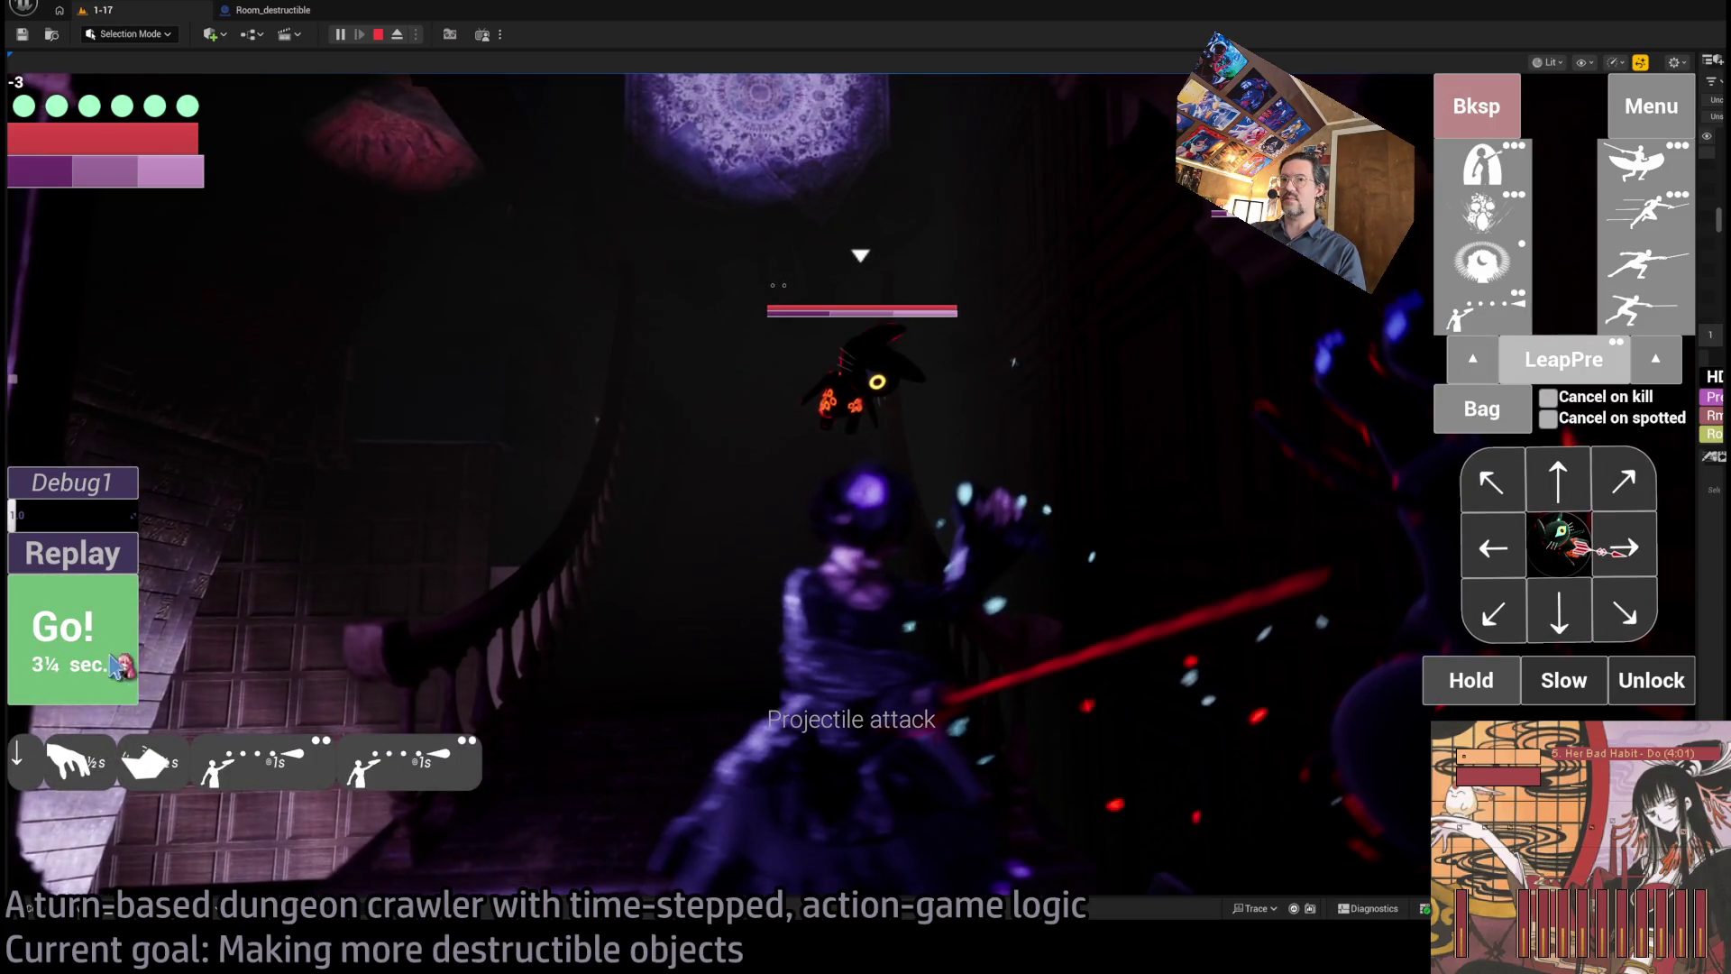
{"action": "left_click", "coordinate": [127, 664]}
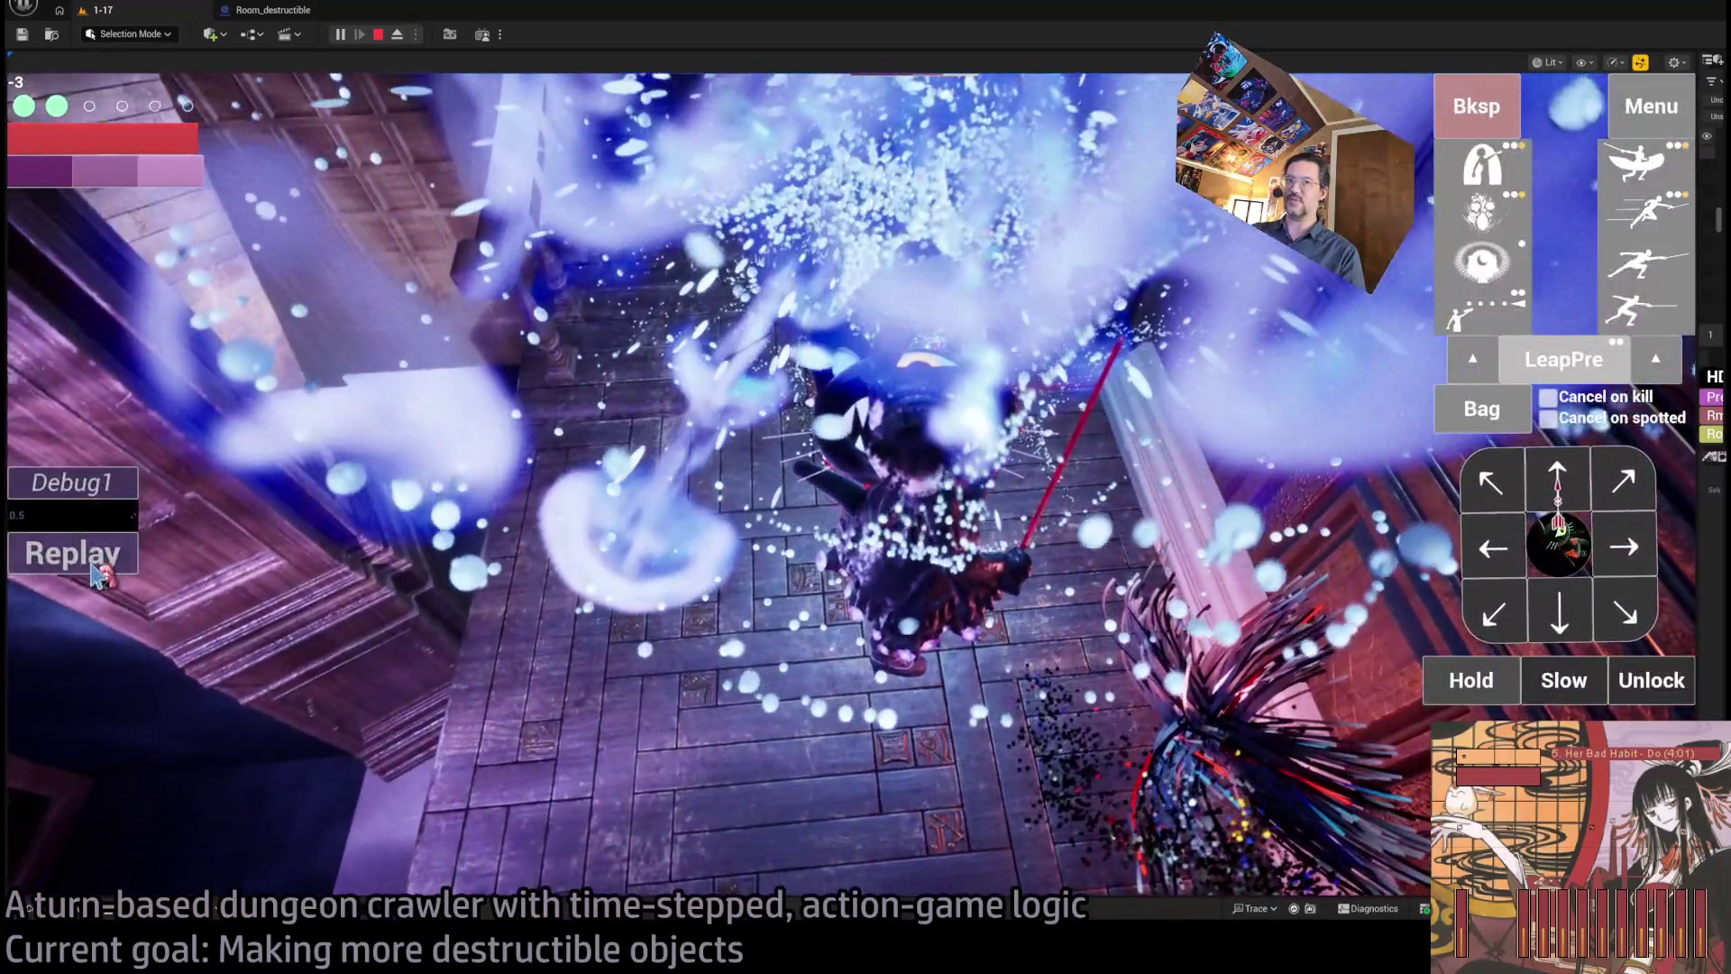
{"action": "left_click", "coordinate": [108, 553]}
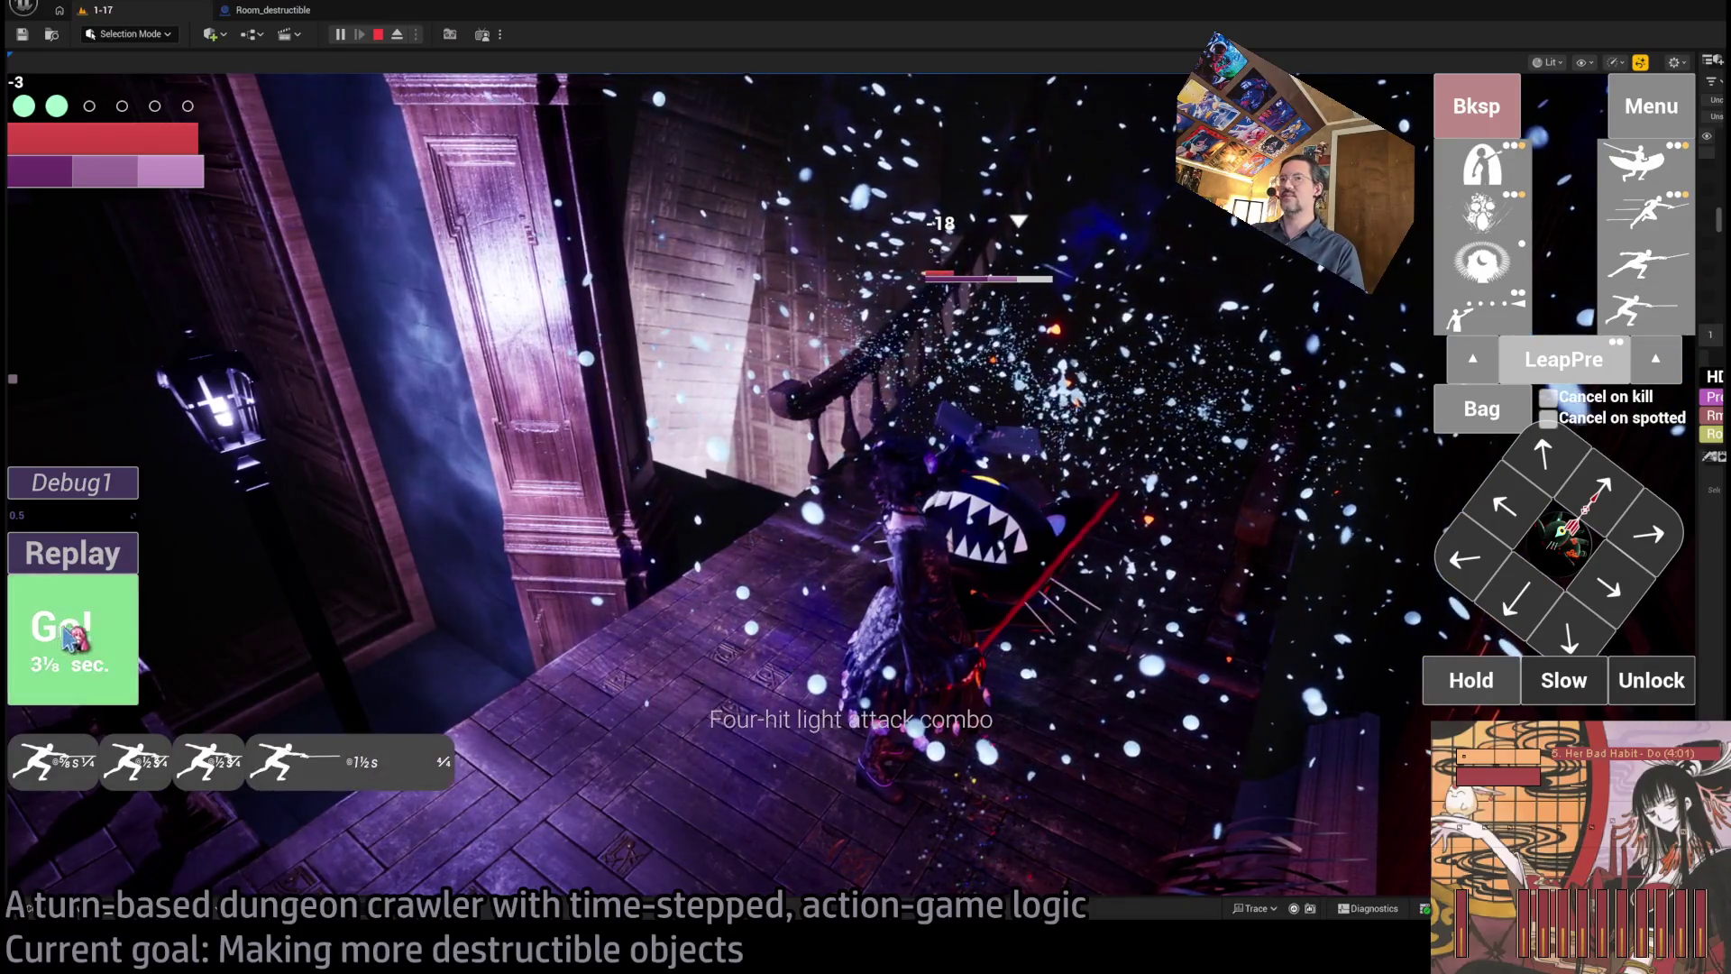
{"action": "left_click", "coordinate": [76, 635]}
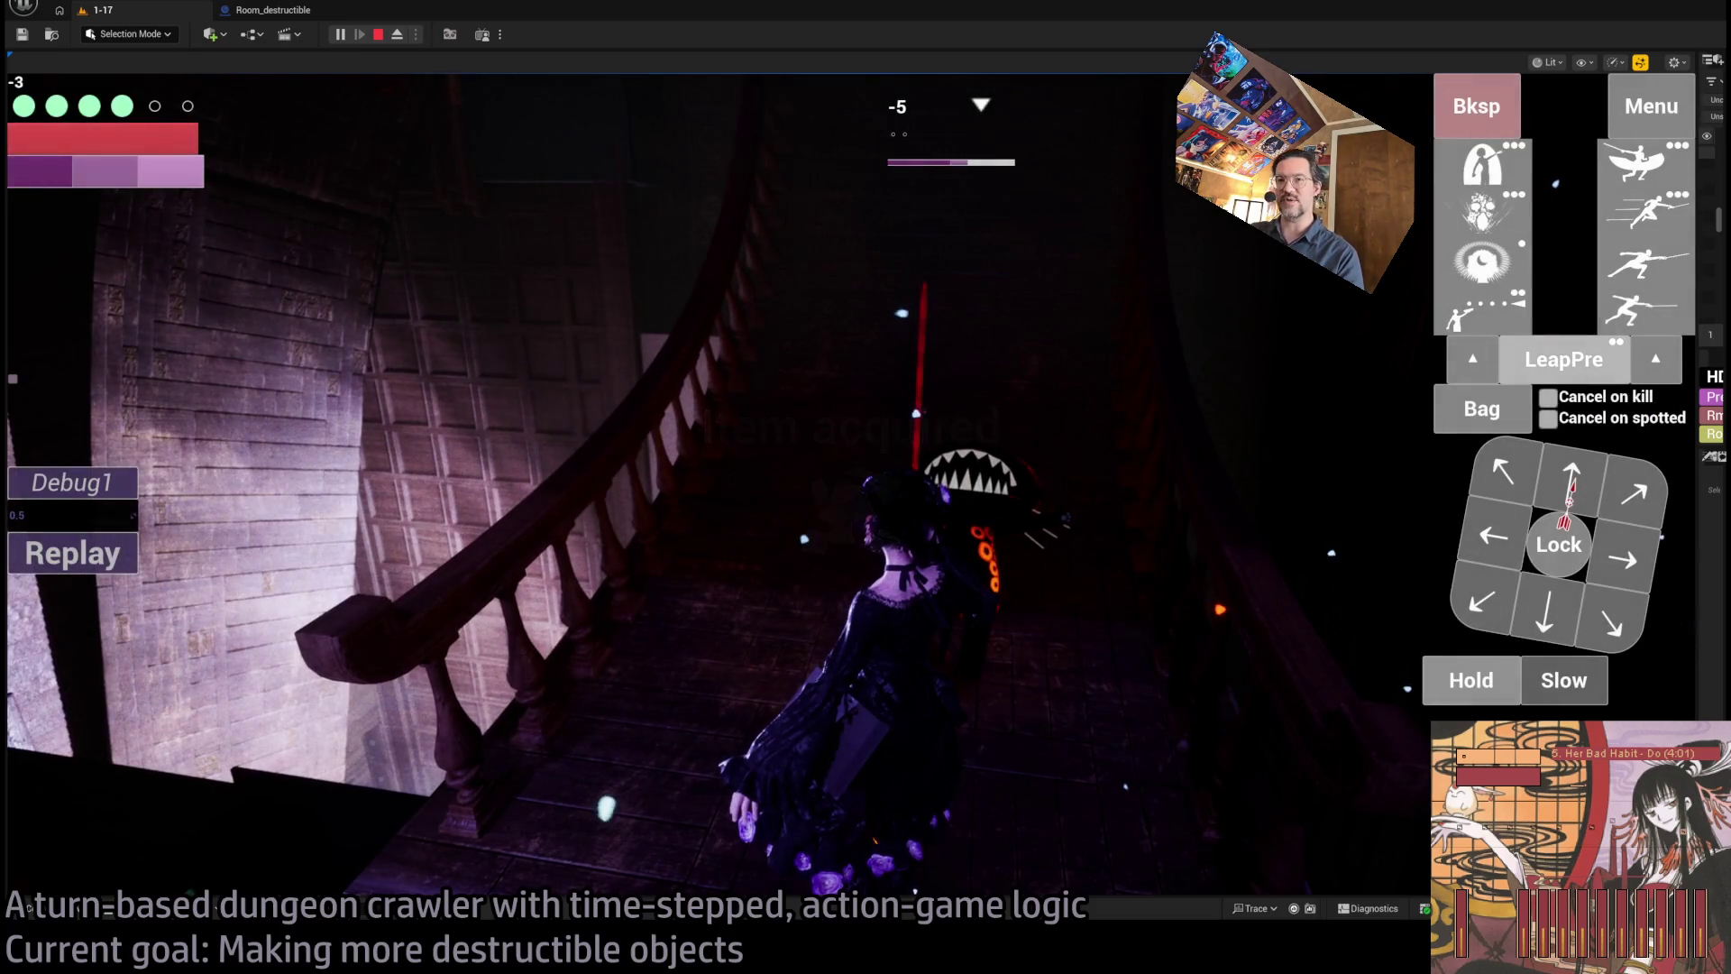
- Climb the staircase with forward and diagonal moves
{"action": "key", "text": "w"}
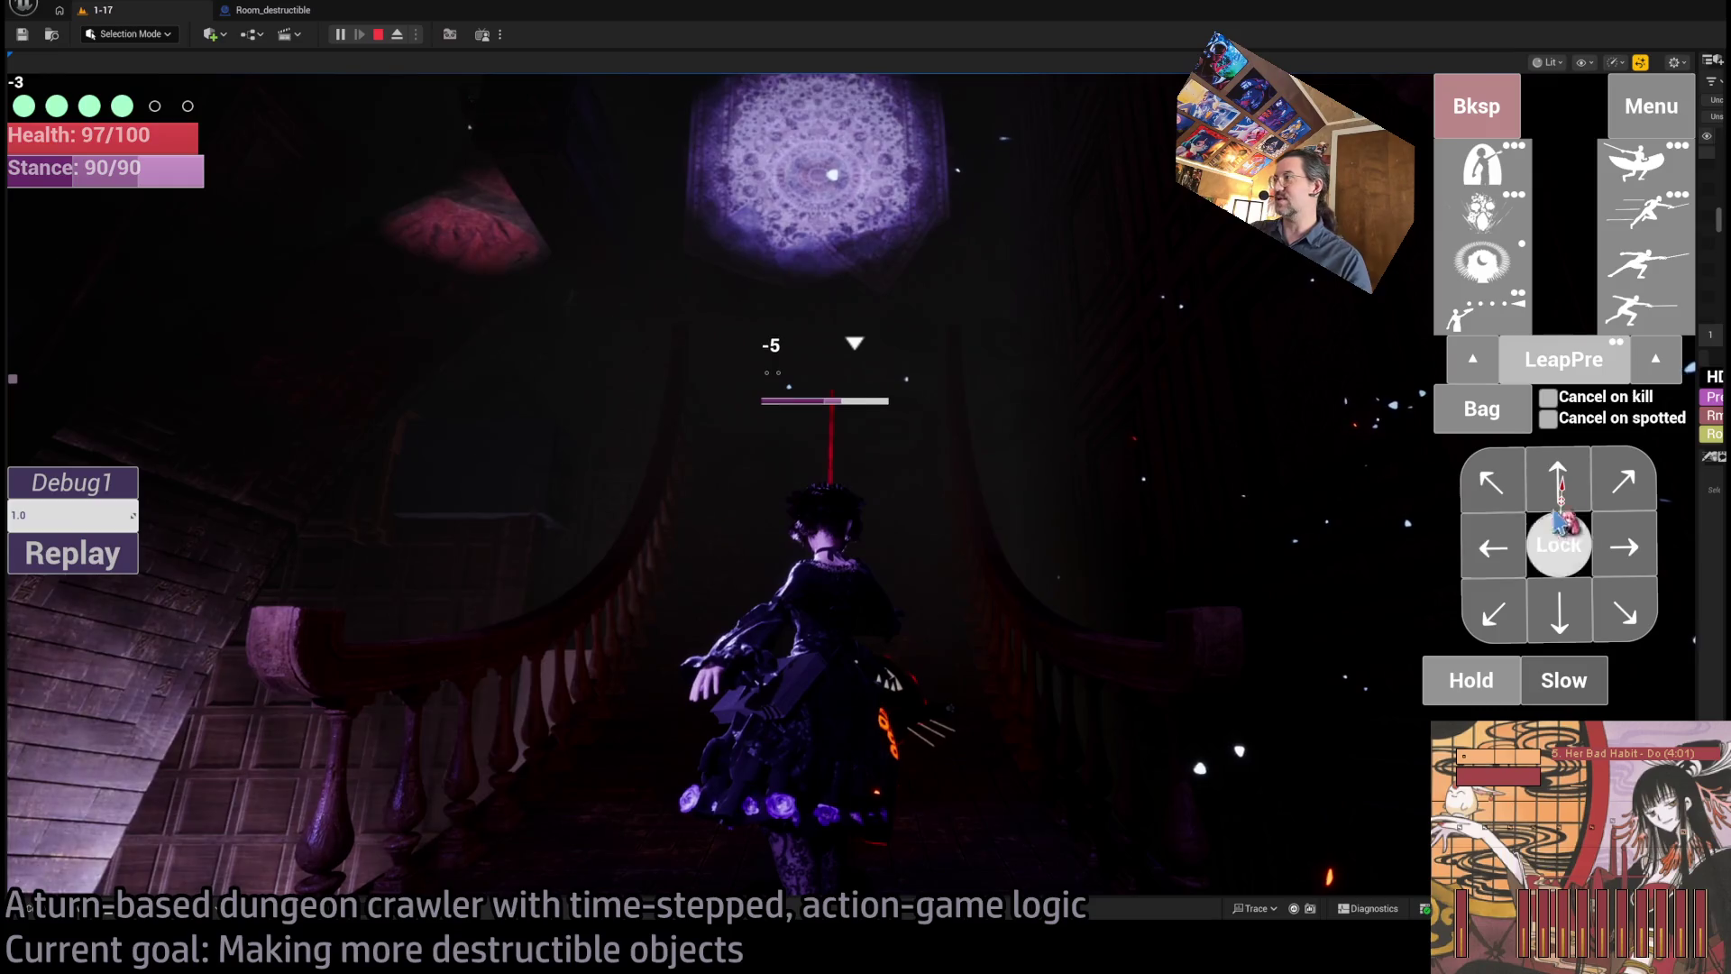
{"action": "key", "text": "w"}
{"action": "key", "text": "w"}
{"action": "key", "text": "w"}
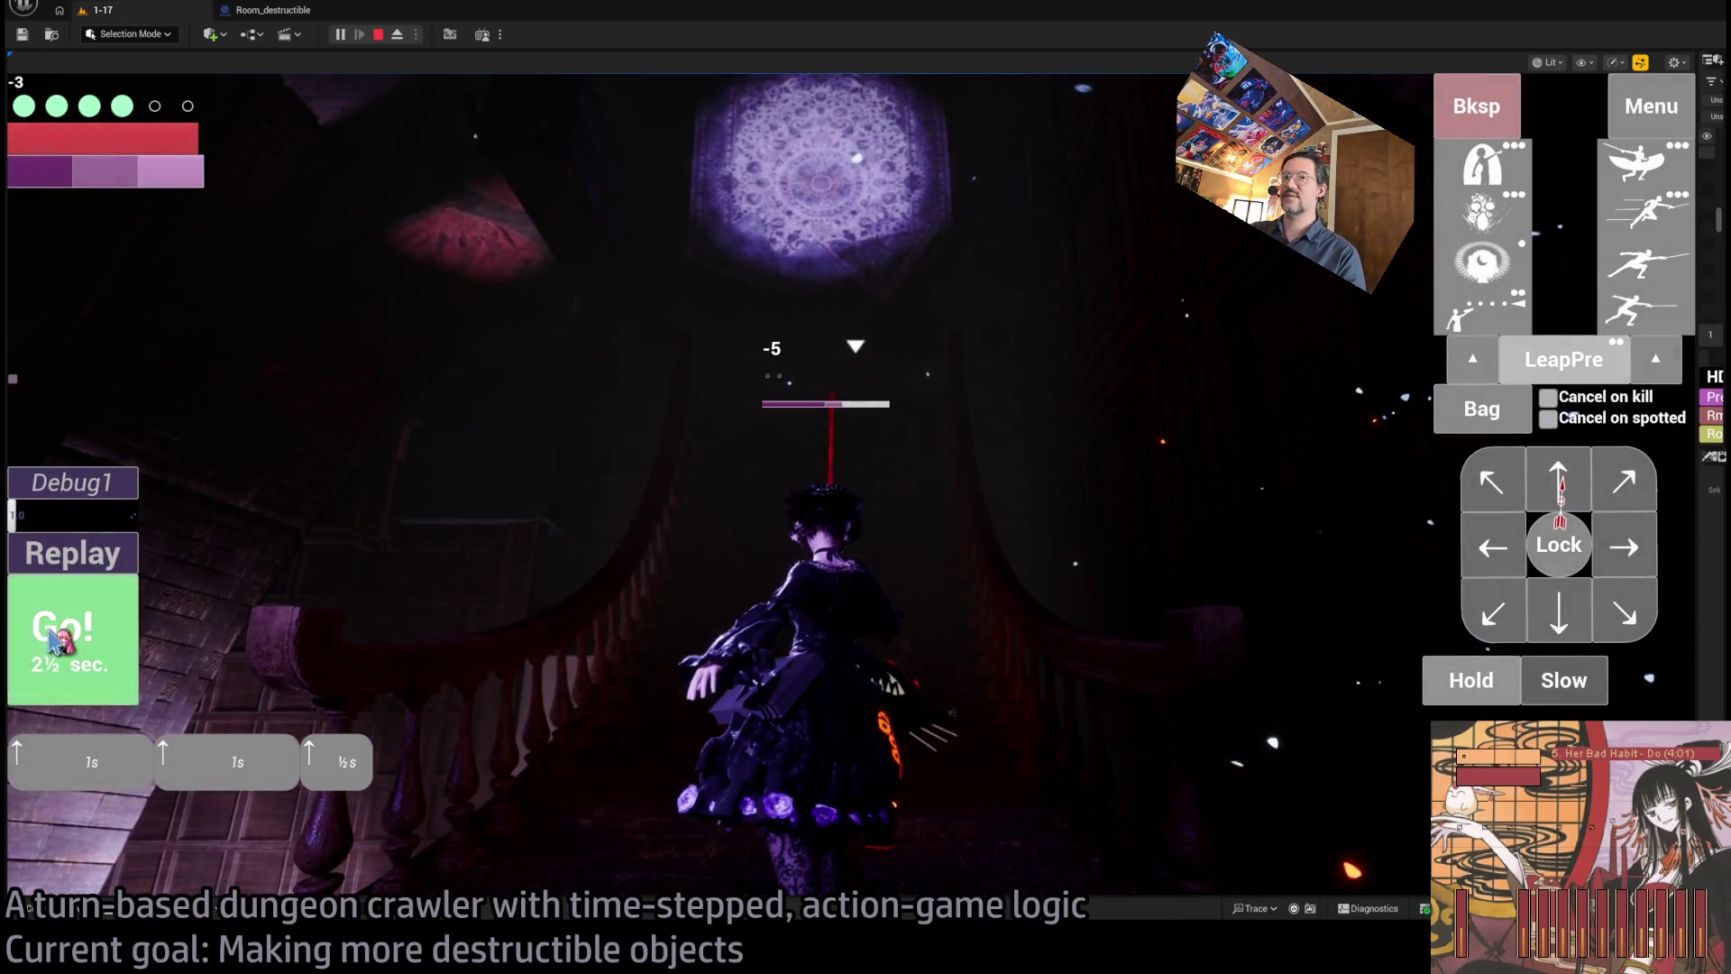
{"action": "left_click", "coordinate": [51, 640]}
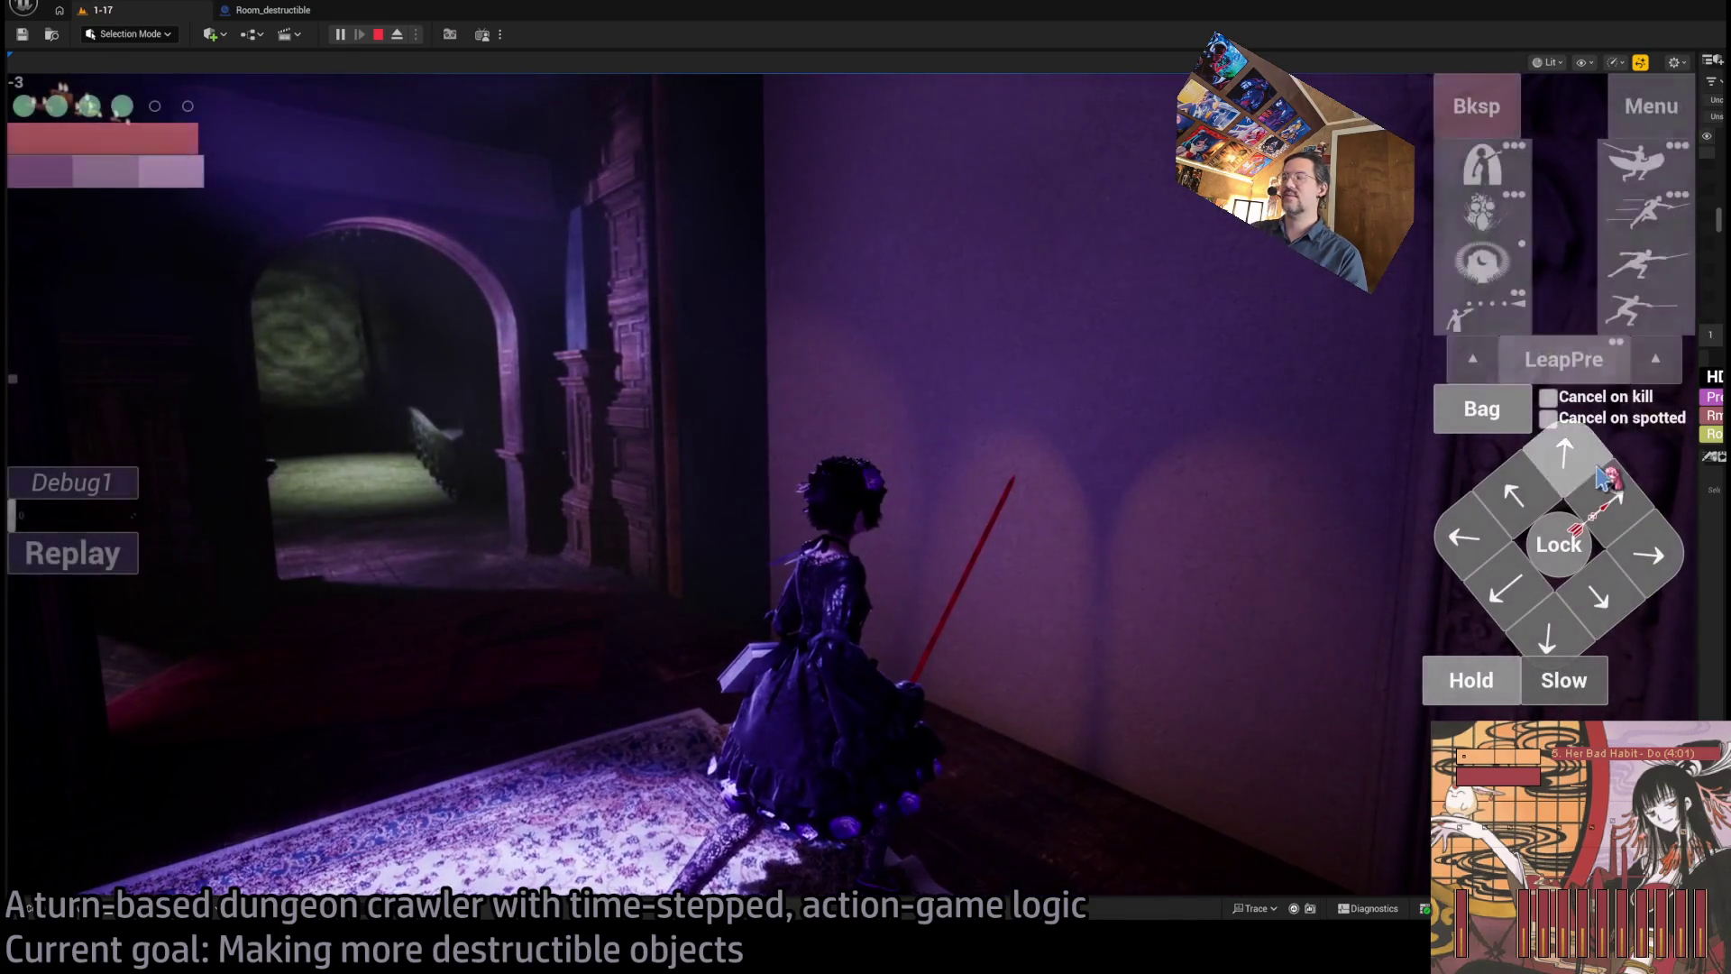
{"action": "left_click", "coordinate": [77, 647]}
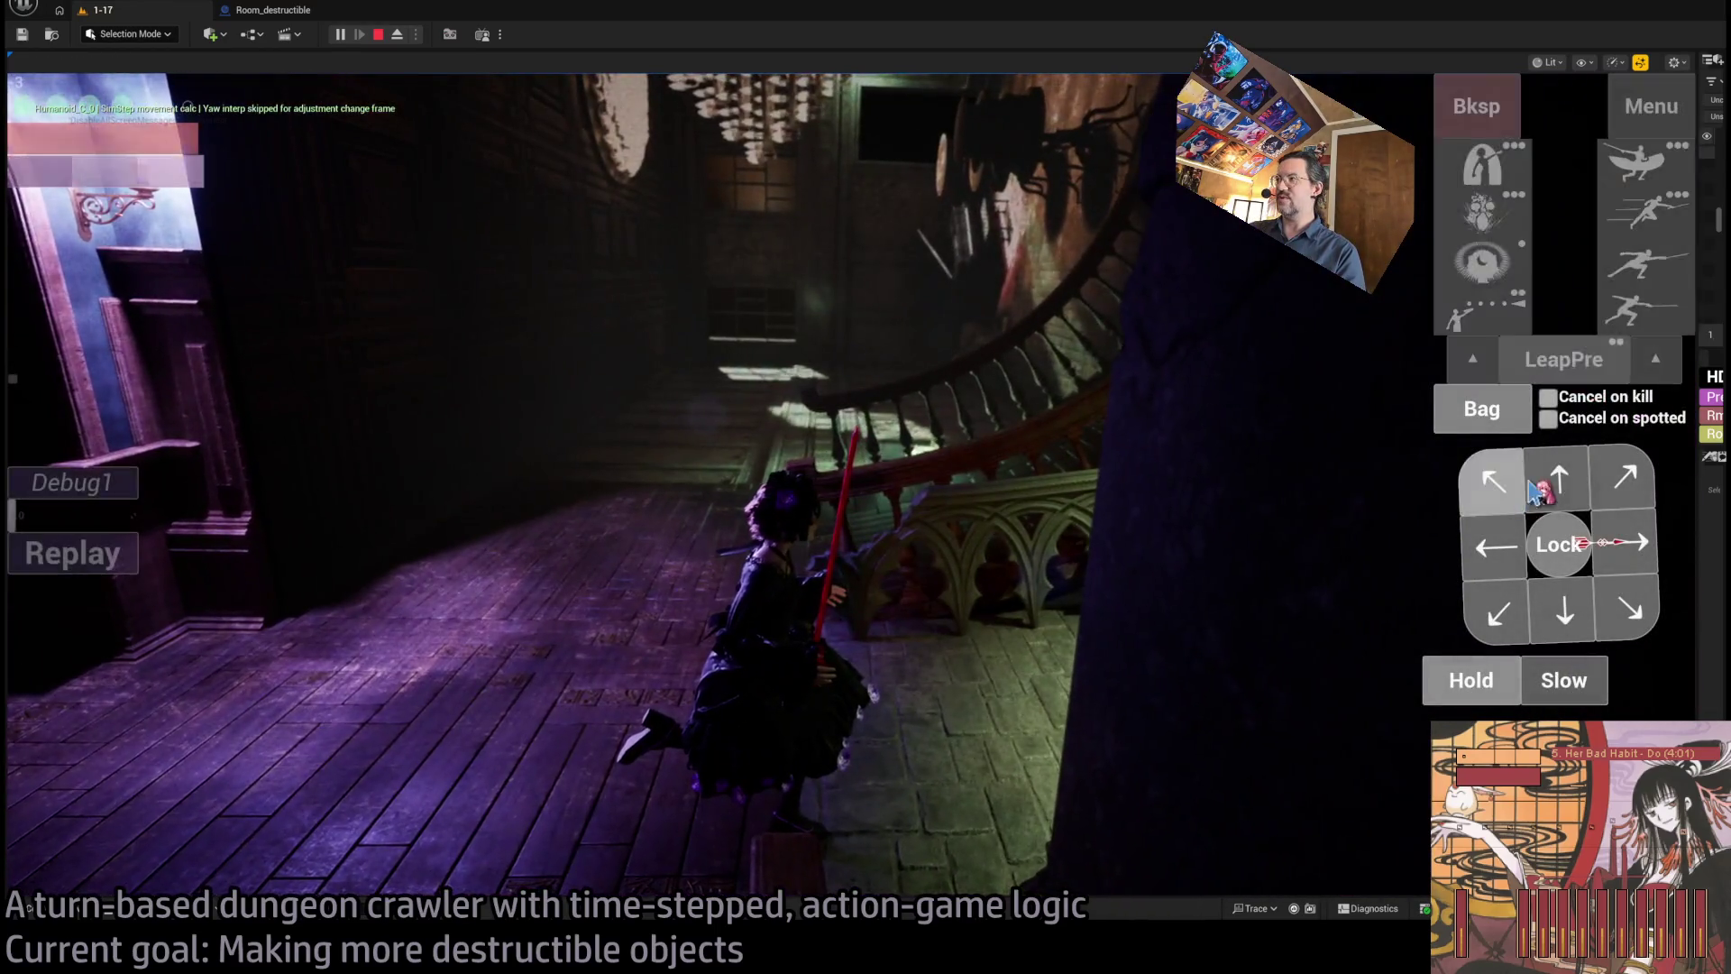
{"action": "left_click", "coordinate": [1533, 492]}
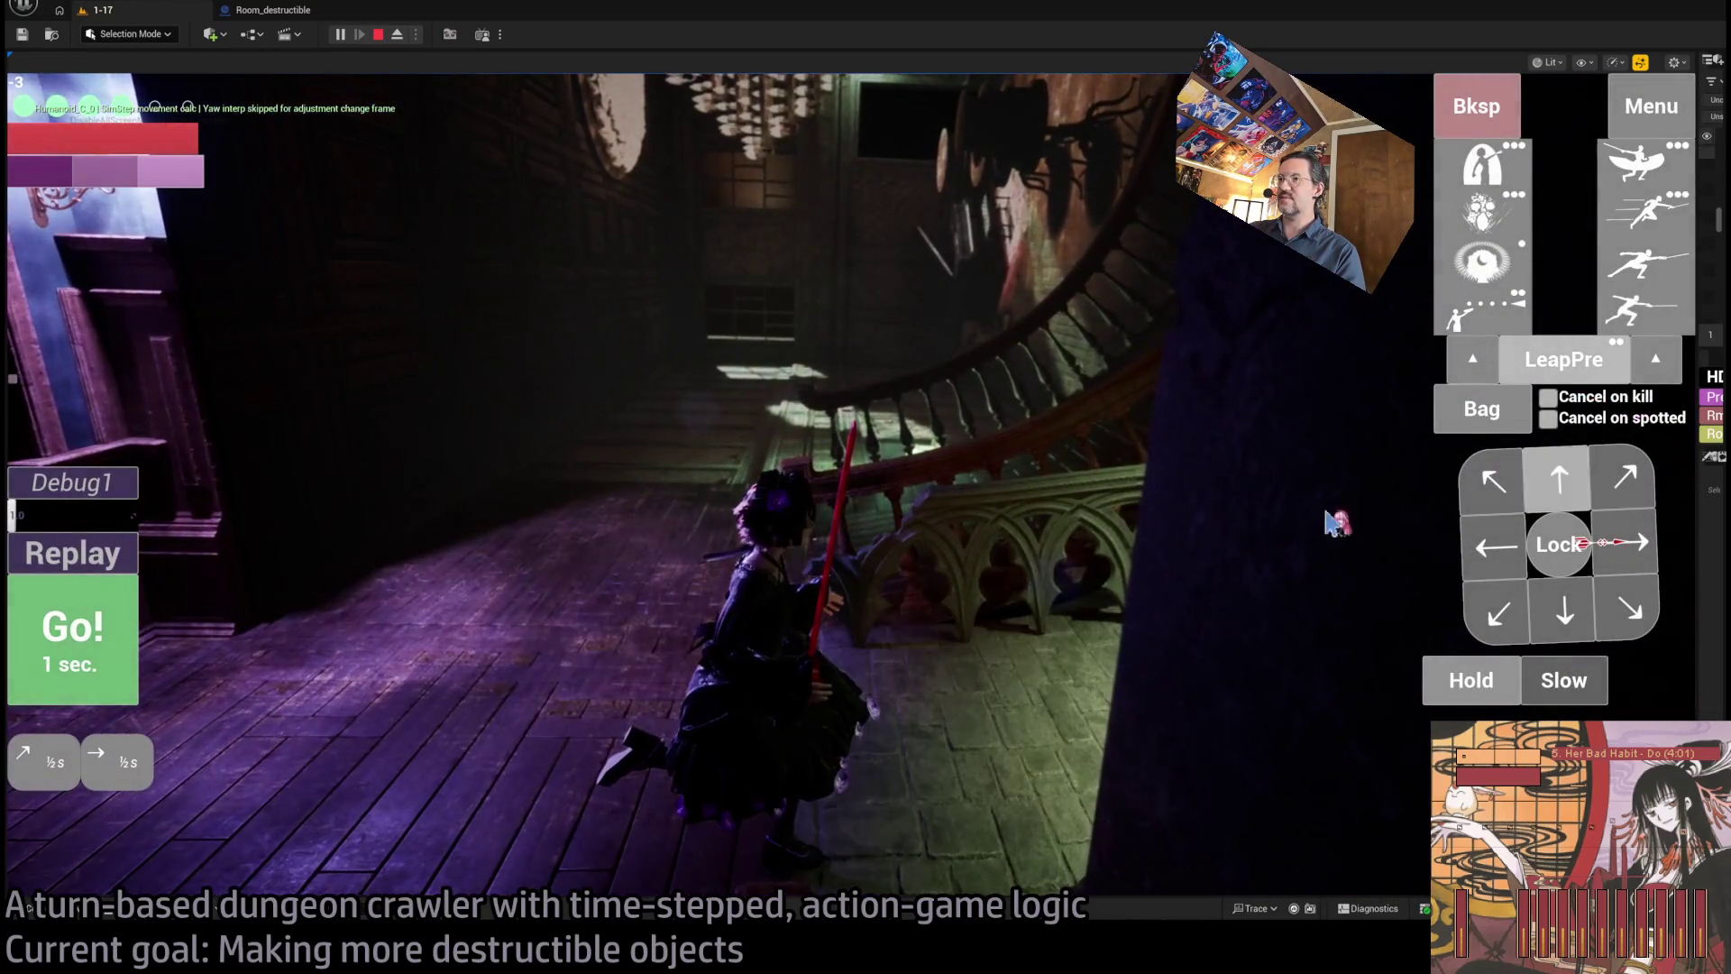
{"action": "left_click", "coordinate": [87, 625]}
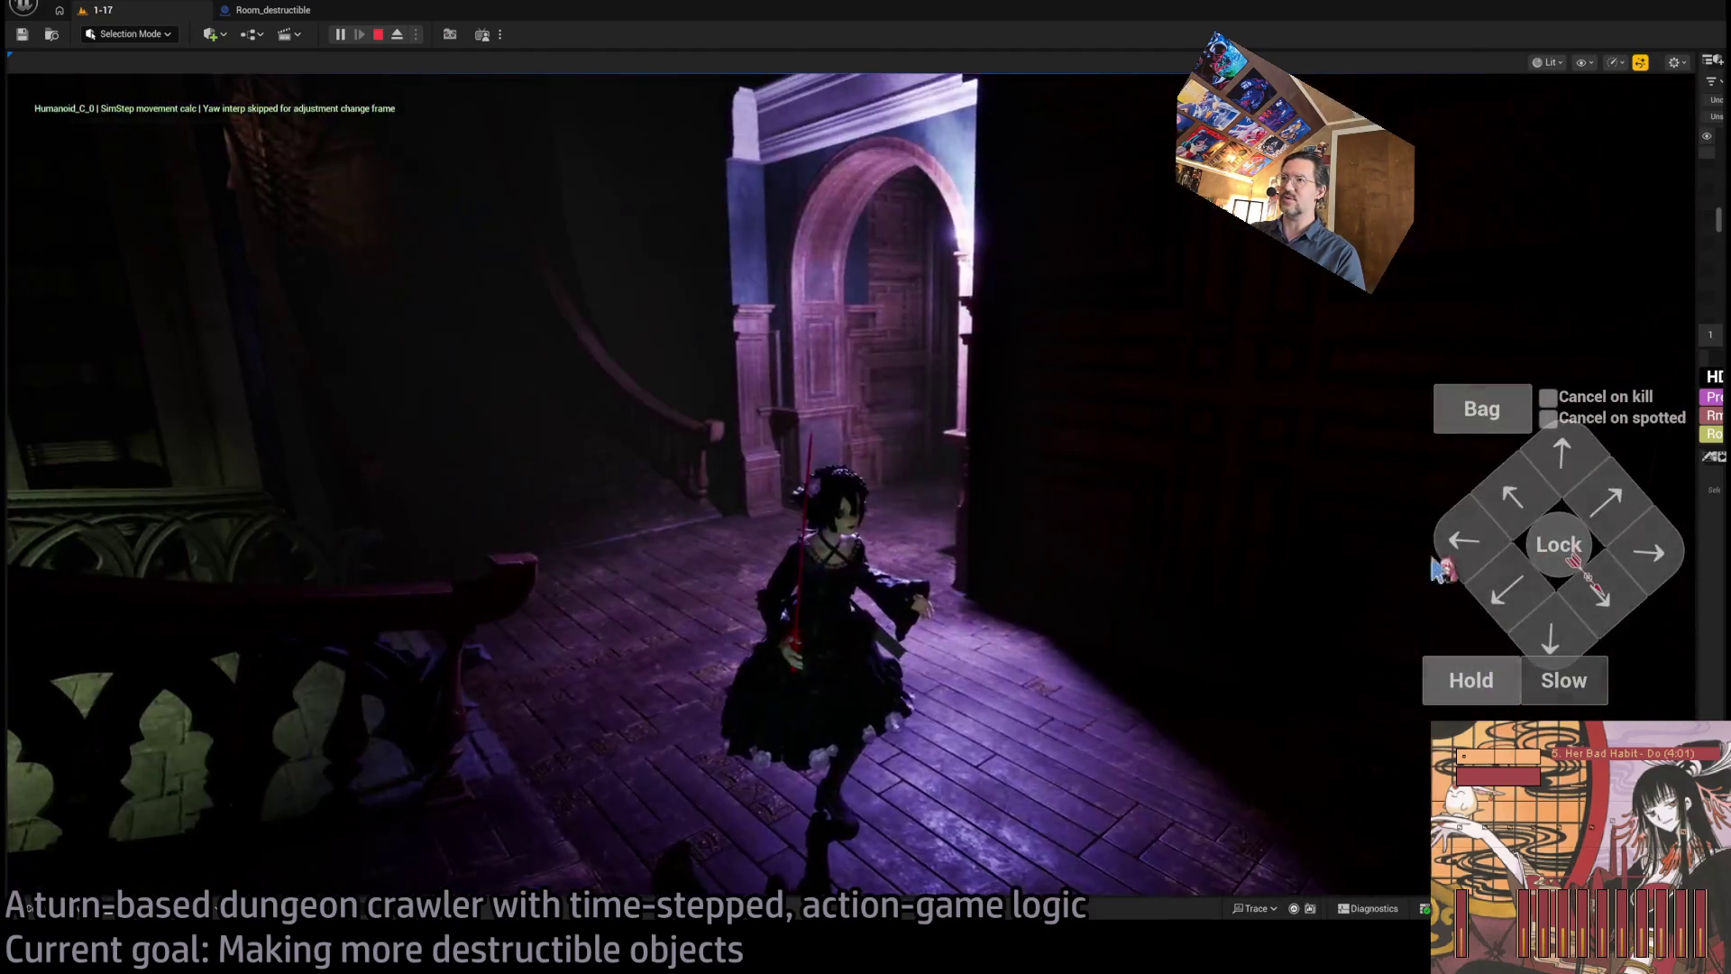
- Walk the character through the doorway into the green-panelled room
{"action": "left_click", "coordinate": [1599, 521]}
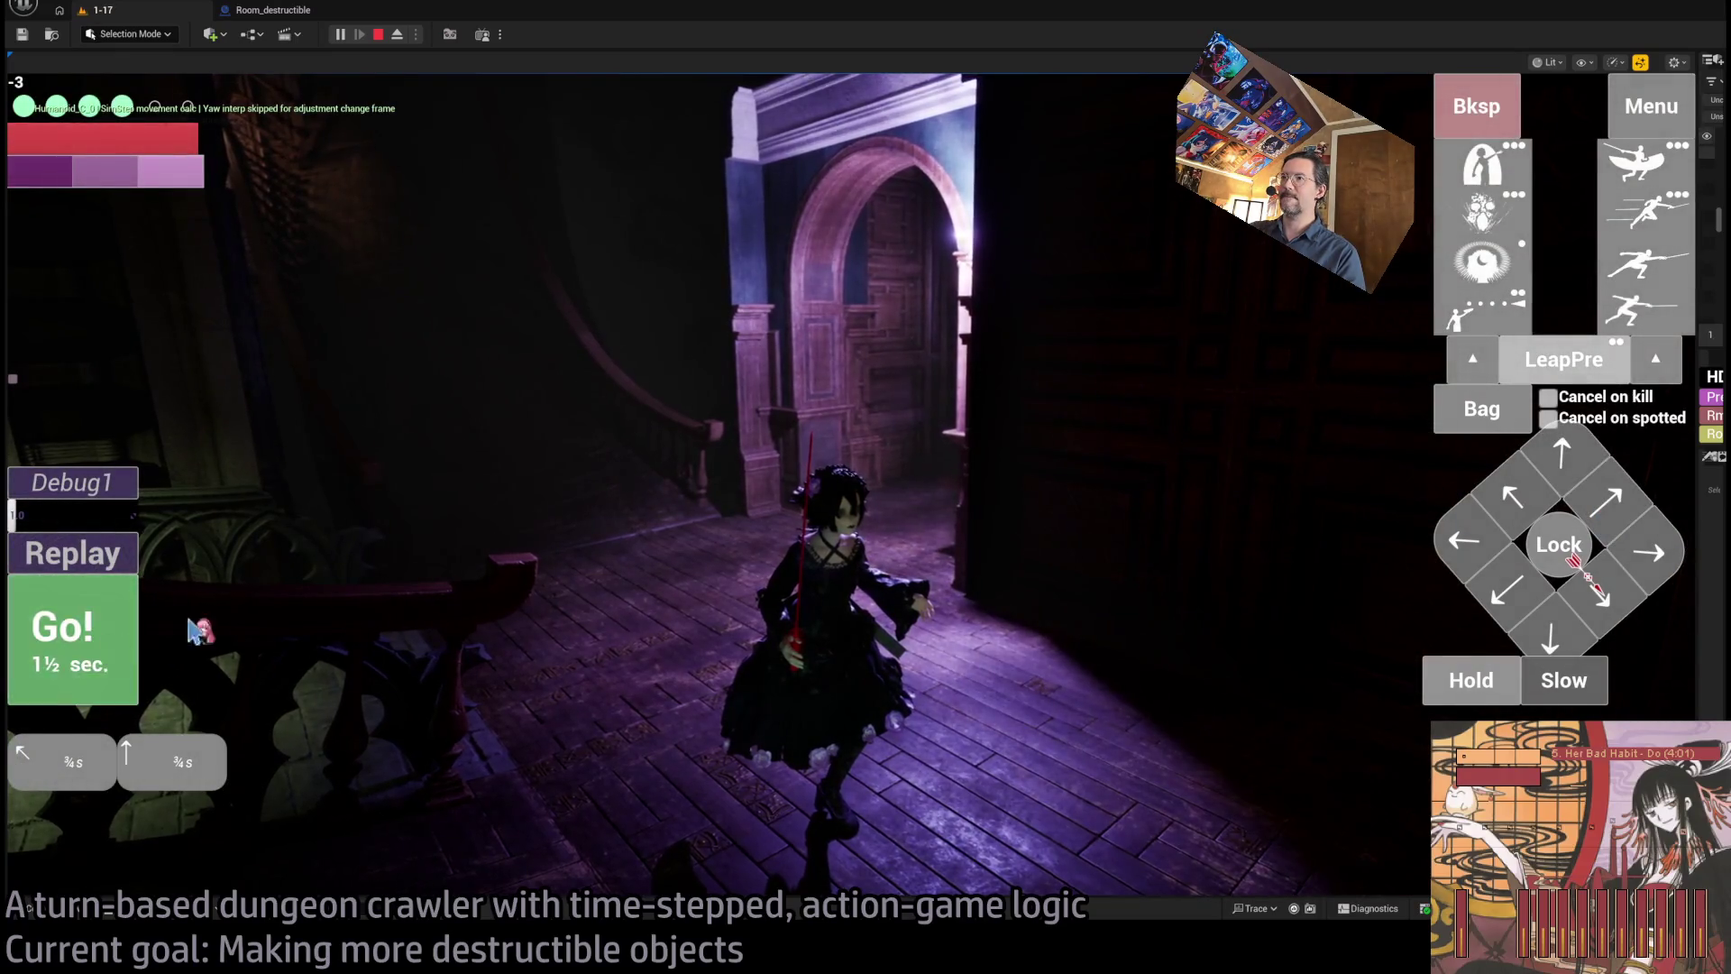
{"action": "left_click", "coordinate": [133, 634]}
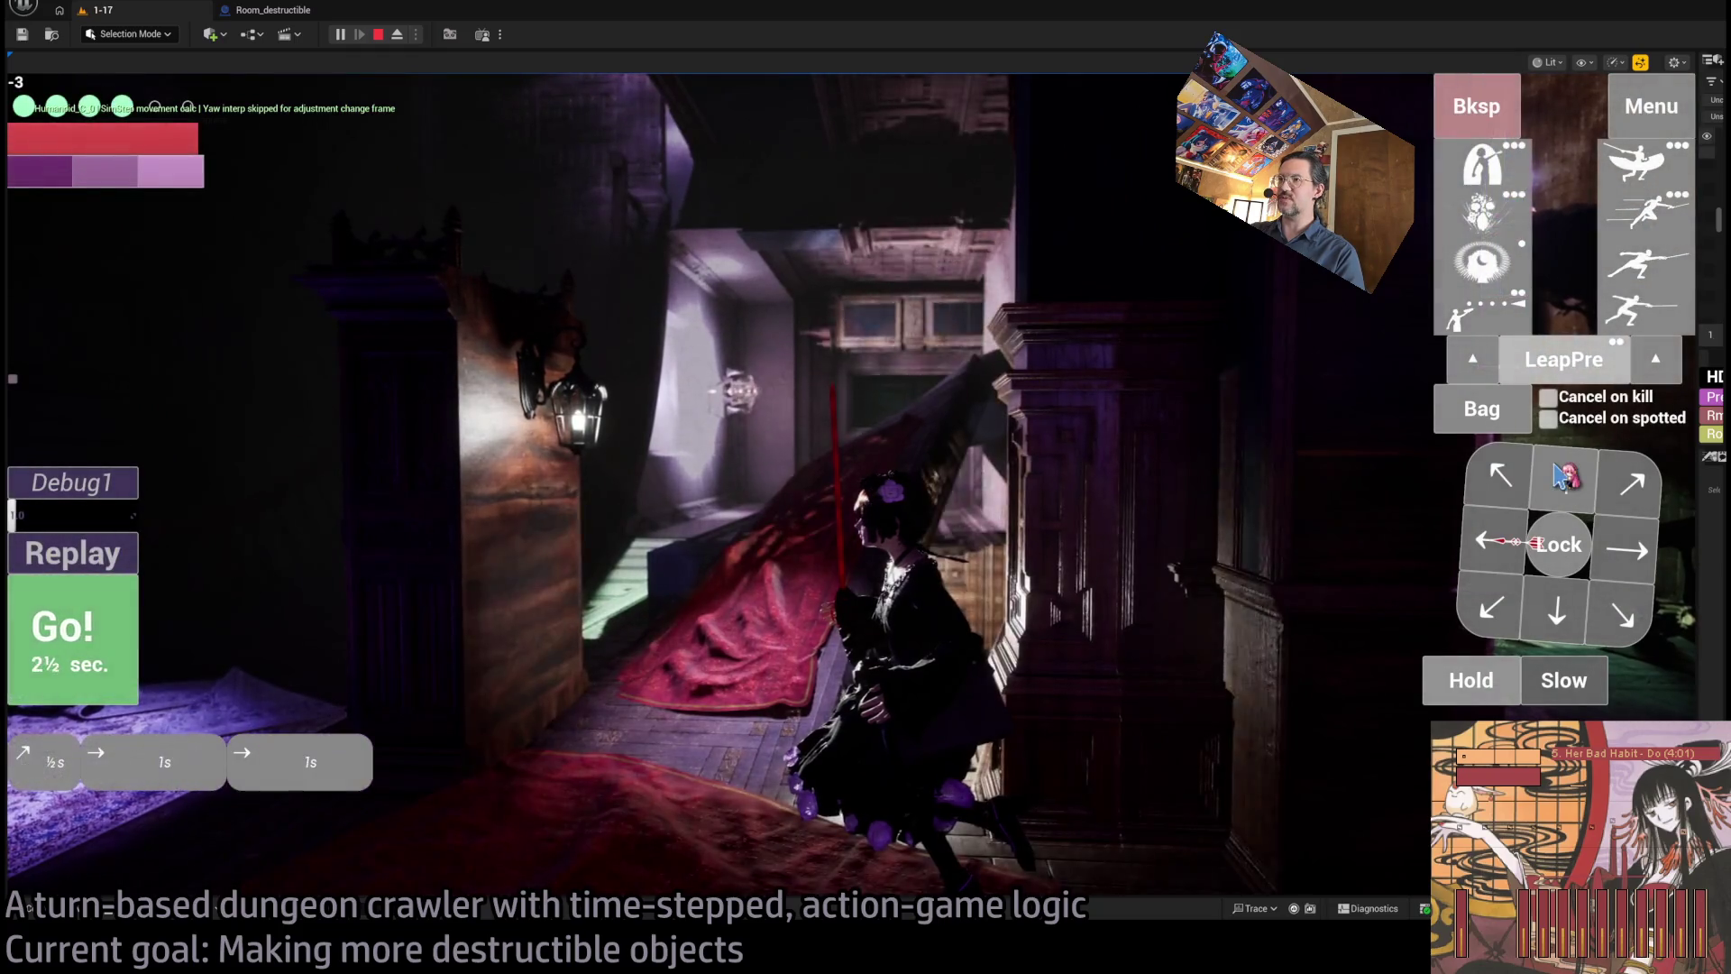
{"action": "key", "text": "space"}
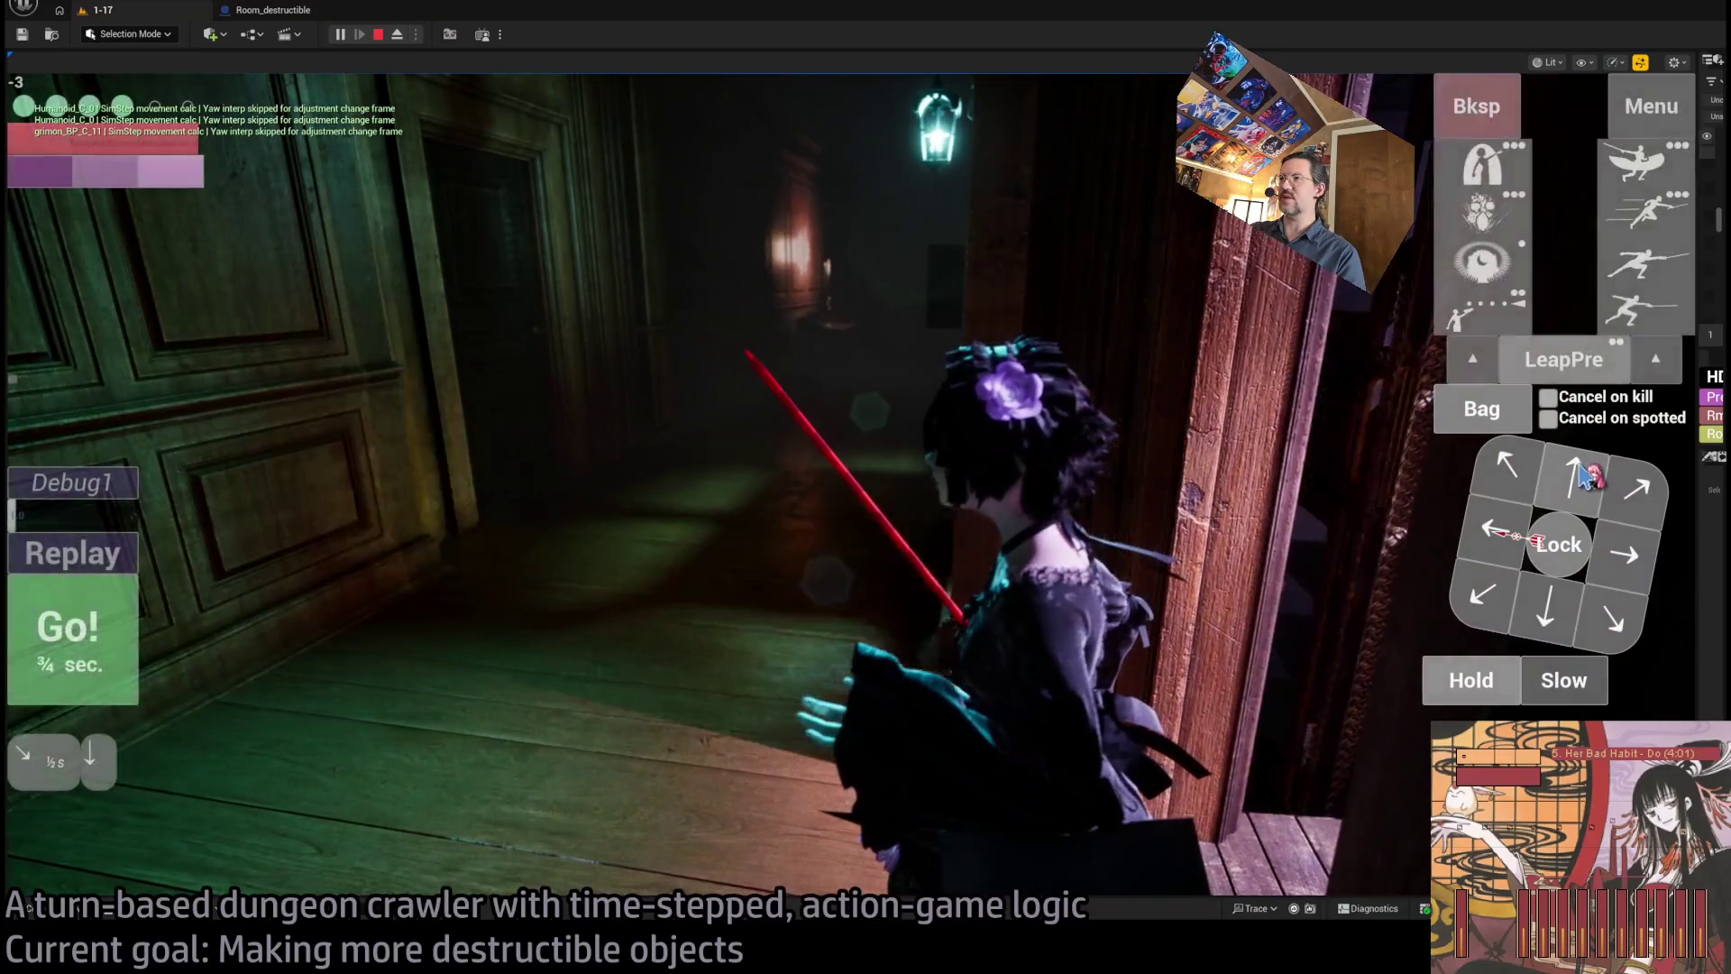
- Walk the character through the doorway with a four-step move and a short wait
{"action": "left_click", "coordinate": [1584, 475]}
{"action": "left_click", "coordinate": [1585, 475]}
{"action": "left_click", "coordinate": [1584, 475]}
{"action": "left_click", "coordinate": [1585, 476]}
{"action": "left_click", "coordinate": [68, 628]}
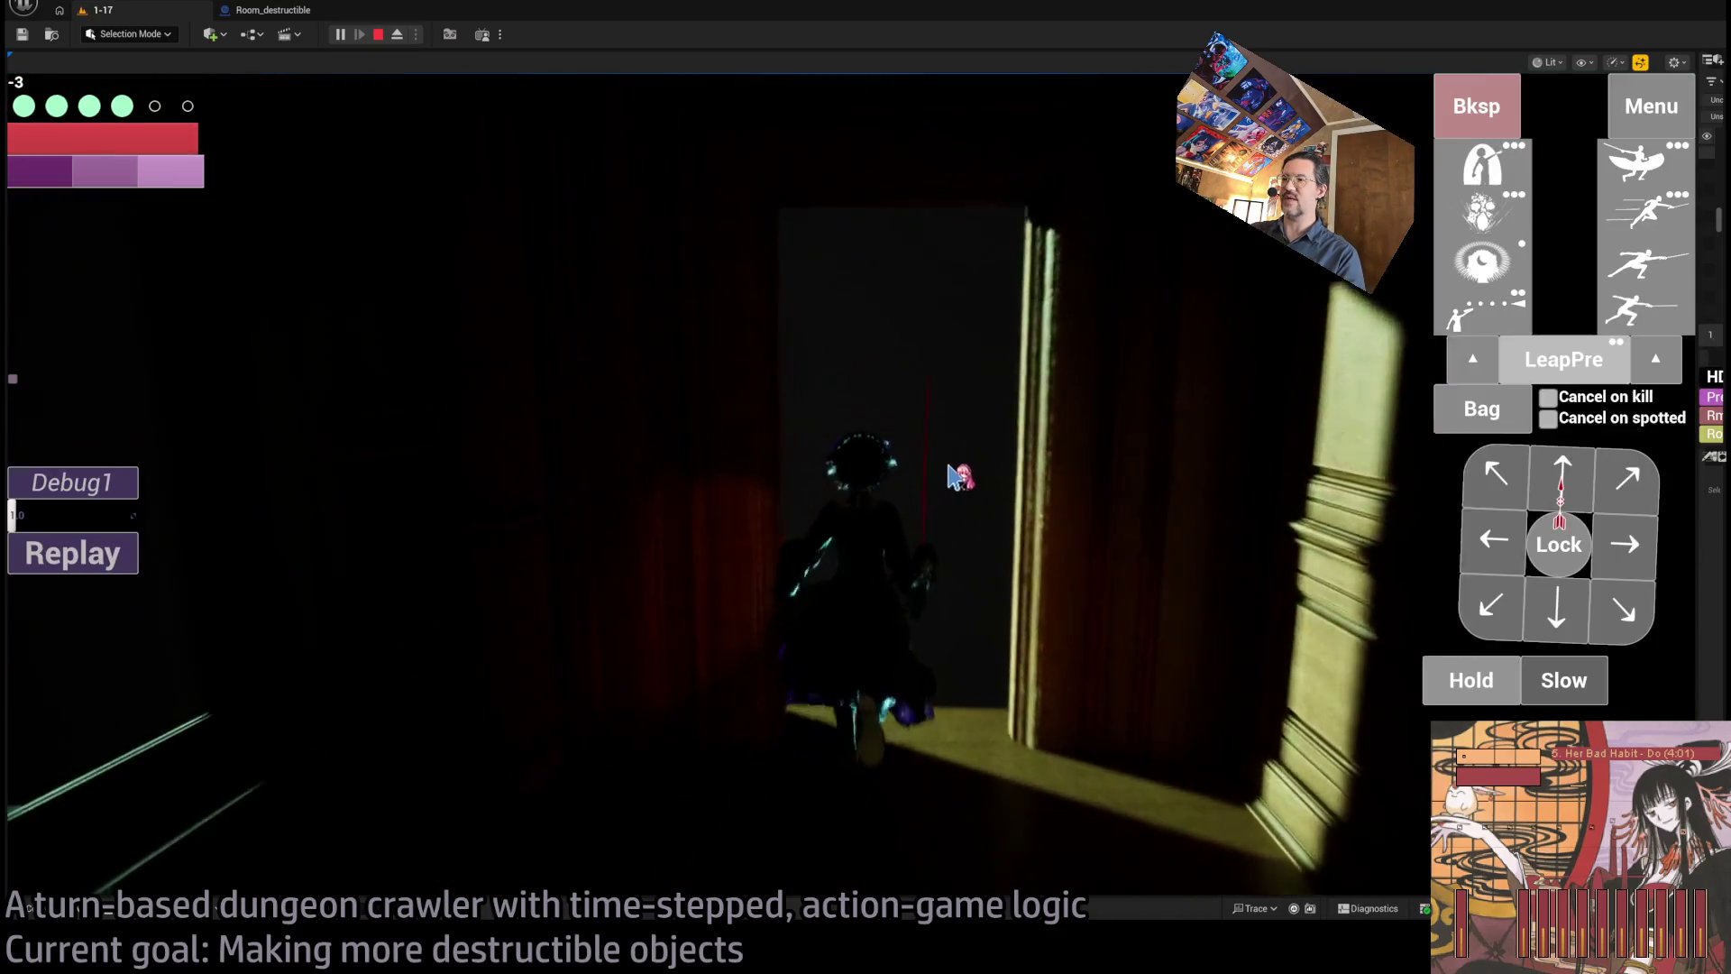
{"action": "left_click", "coordinate": [1452, 681]}
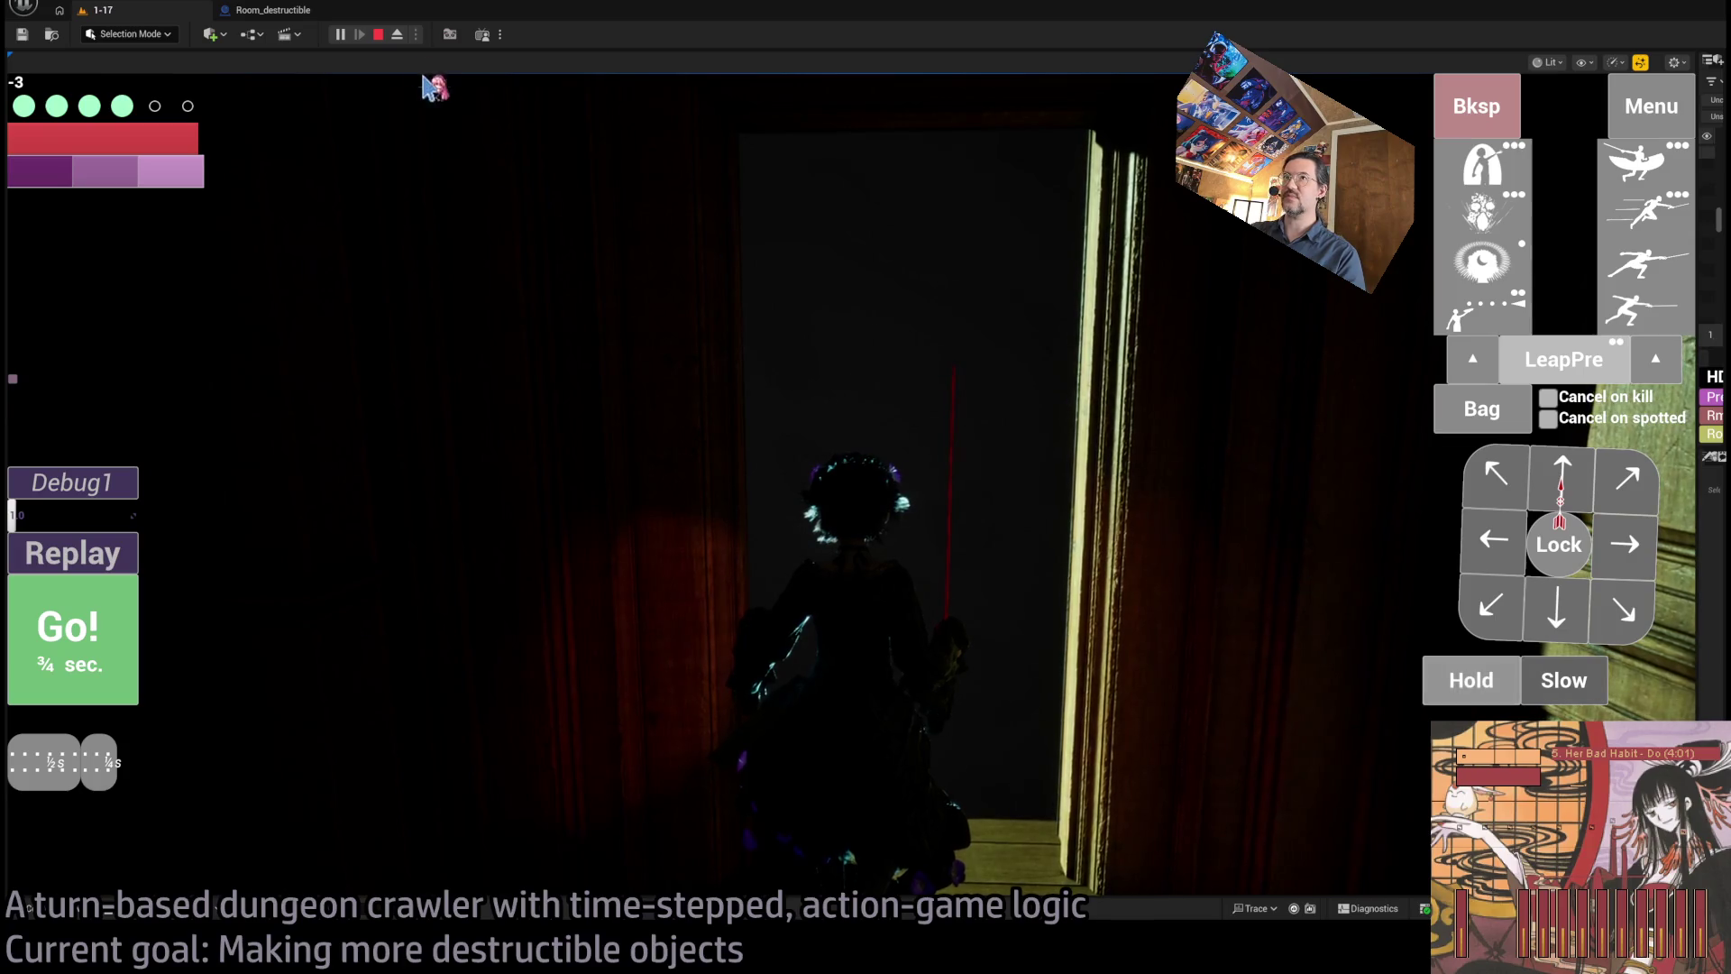
{"action": "left_click", "coordinate": [102, 637]}
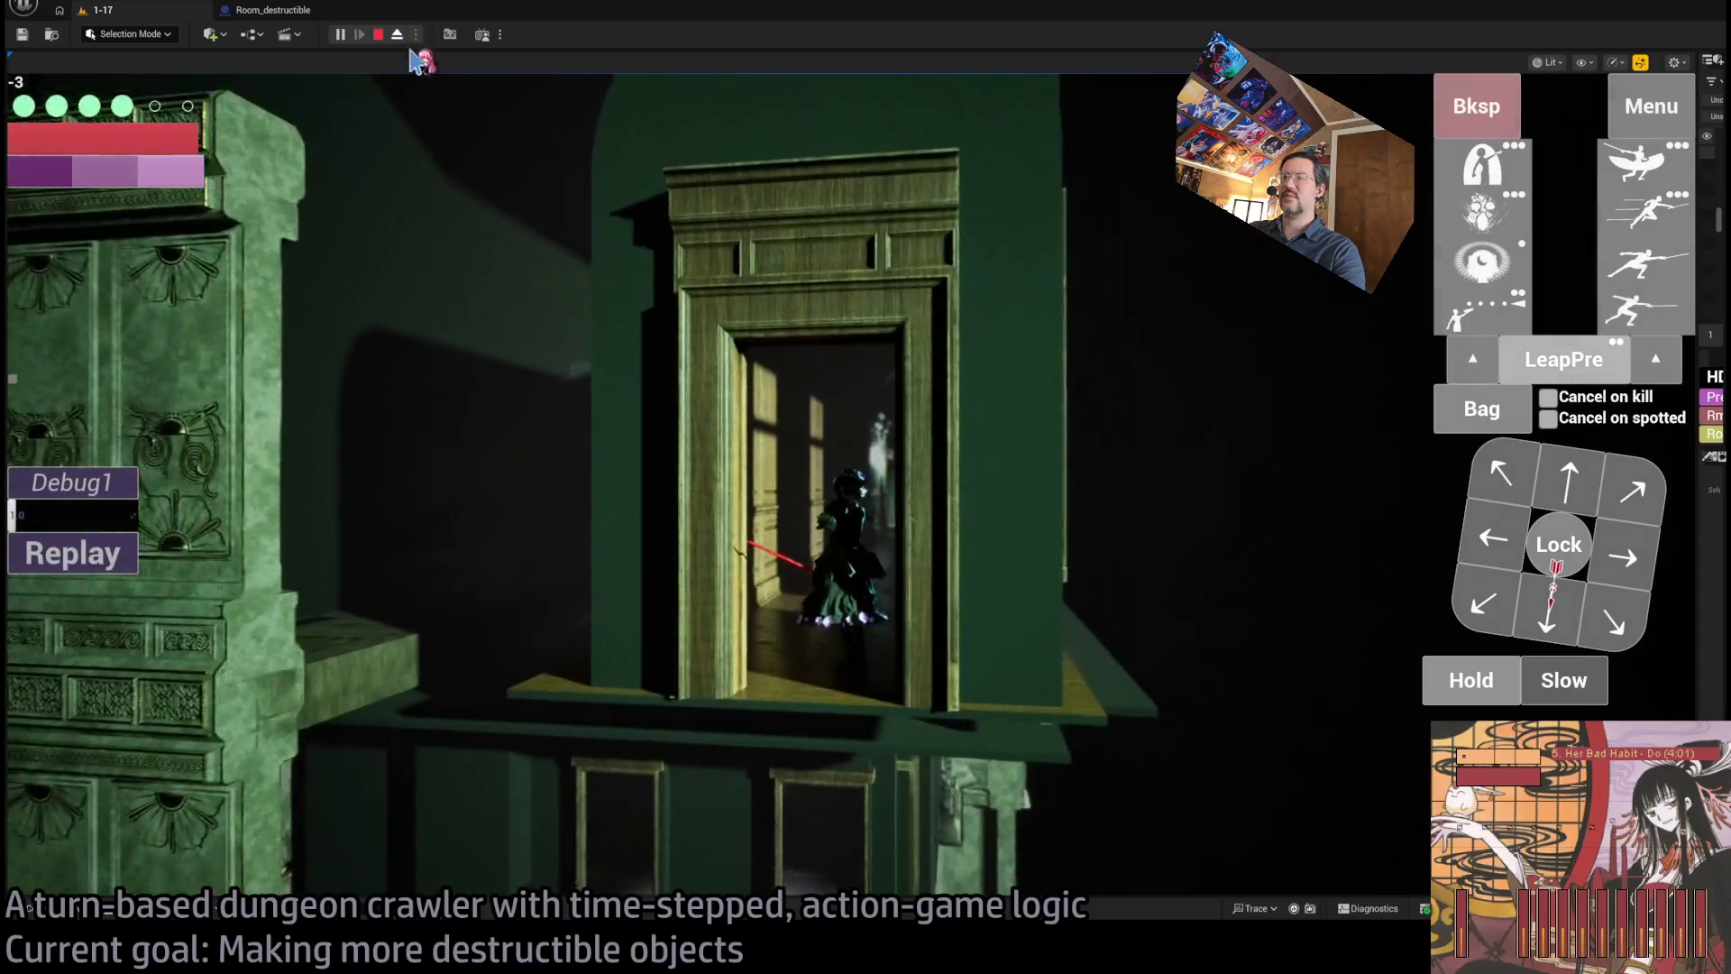
- Eject from the player with F8 and pull the camera back to a wide view of the building
{"action": "key", "text": "F8"}
{"action": "left_click_drag", "start_coordinate": [902, 685], "coordinate": [1025, 836]}
{"action": "left_click_drag", "start_coordinate": [725, 368], "coordinate": [725, 368]}
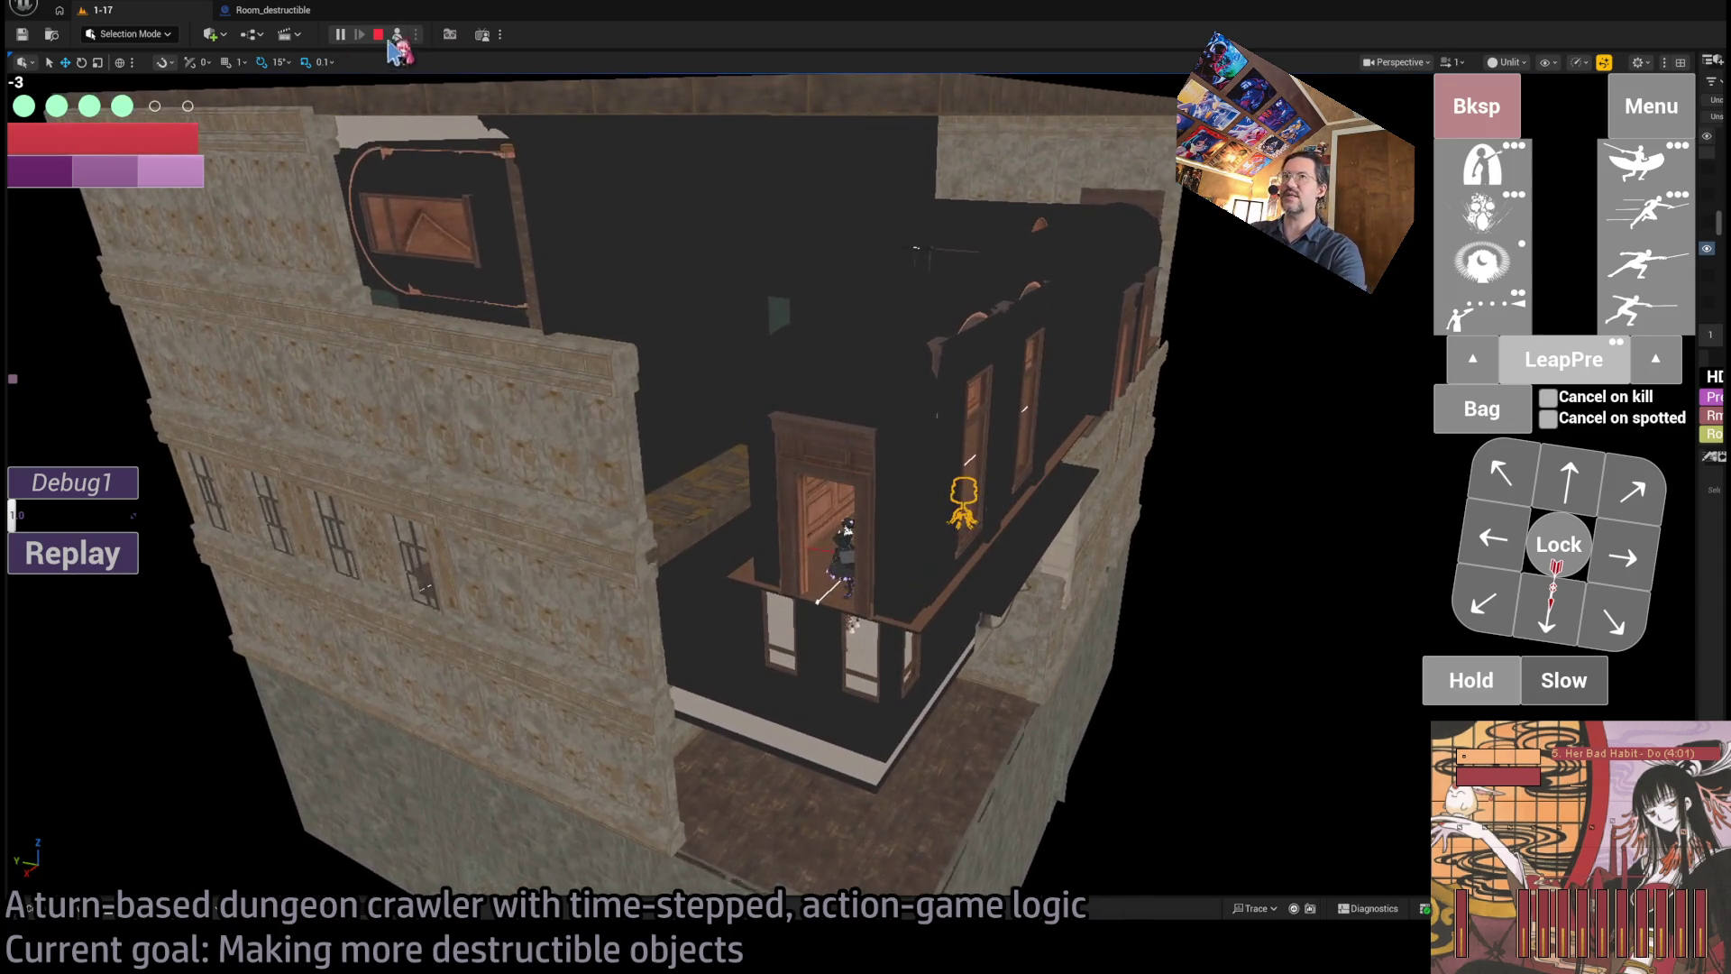
- Repossess the character, walk it down the corridor to the candle table, then stop play with Esc
{"action": "key", "text": "F8"}
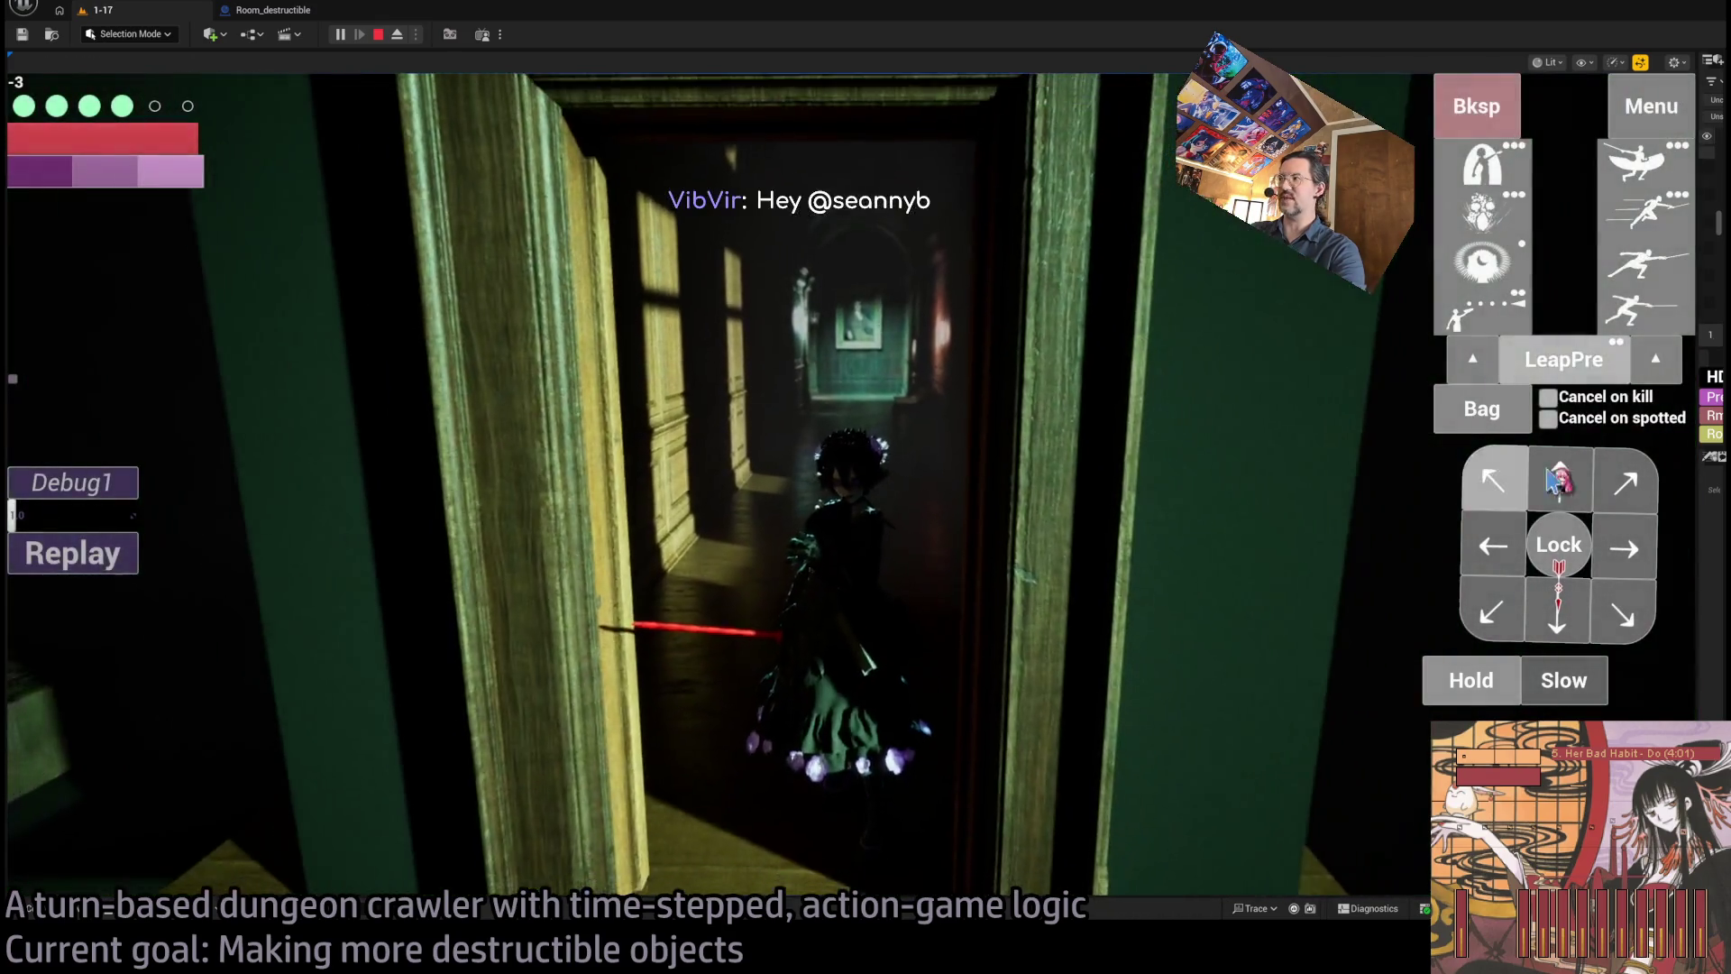
{"action": "left_click", "coordinate": [1555, 480]}
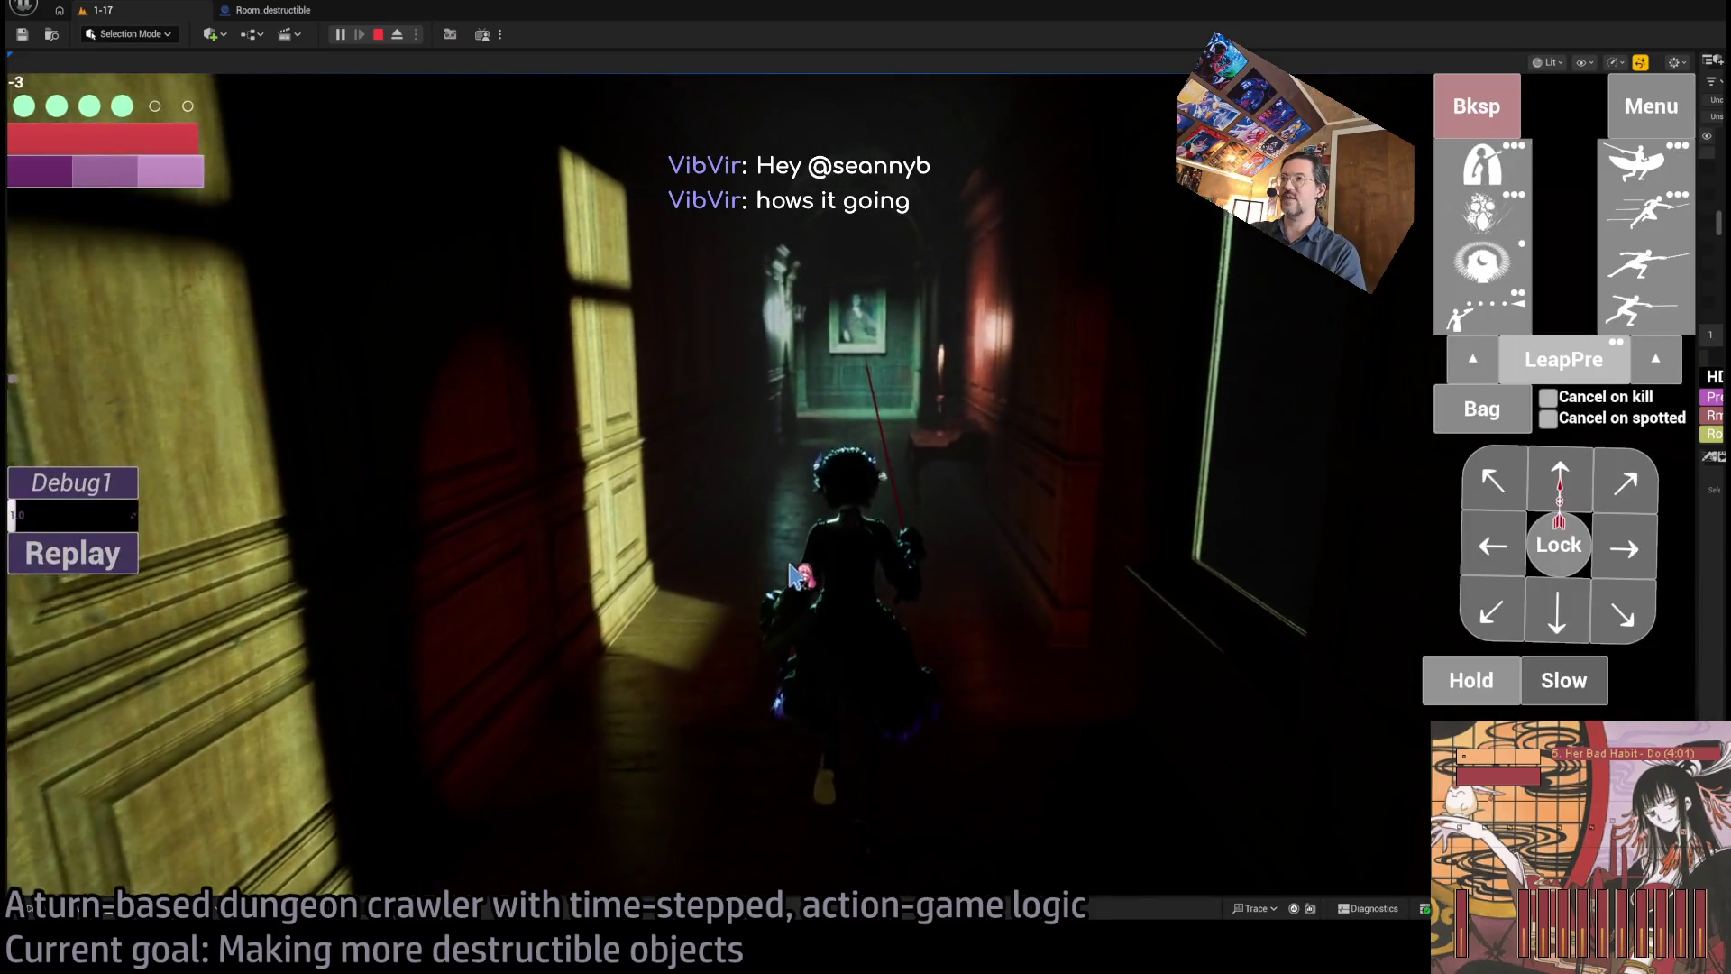
{"action": "left_click", "coordinate": [1558, 483]}
{"action": "left_click", "coordinate": [104, 624]}
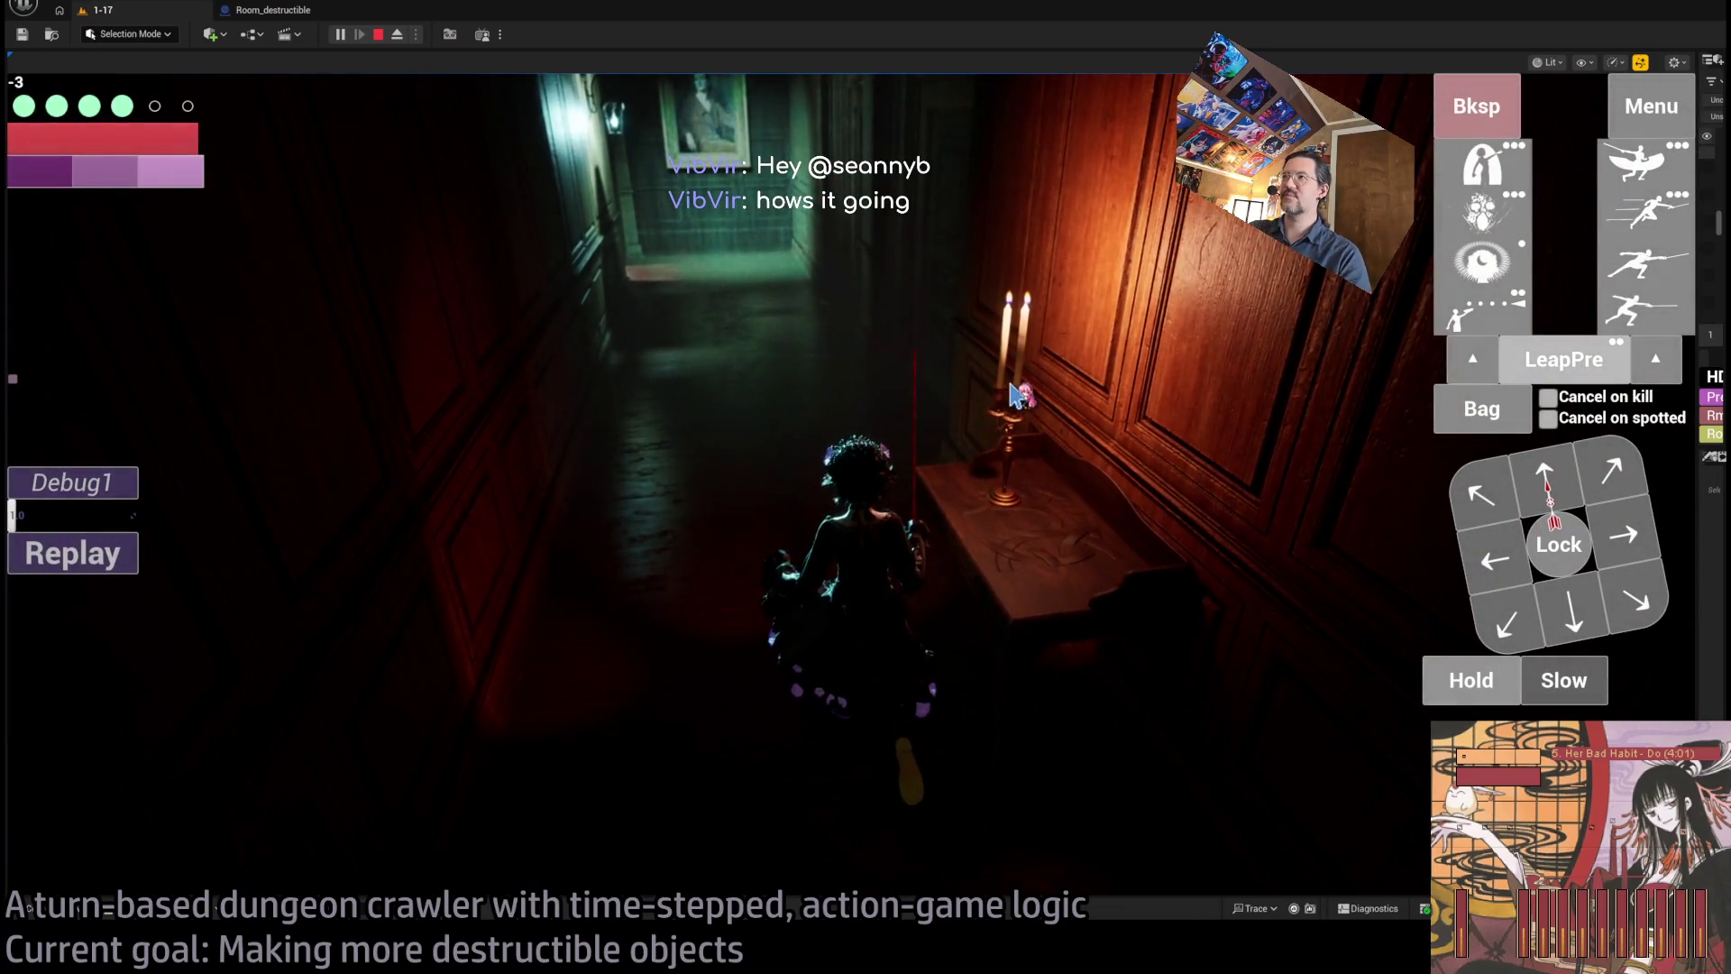
{"action": "key", "text": "Escape"}
{"action": "mouse_move", "coordinate": [1205, 430]}
{"action": "left_mouse_down"}
{"action": "mouse_move", "coordinate": [1713, 455]}
{"action": "mouse_move", "coordinate": [1267, 469]}
{"action": "mouse_move", "coordinate": [1402, 477]}
{"action": "left_mouse_up"}
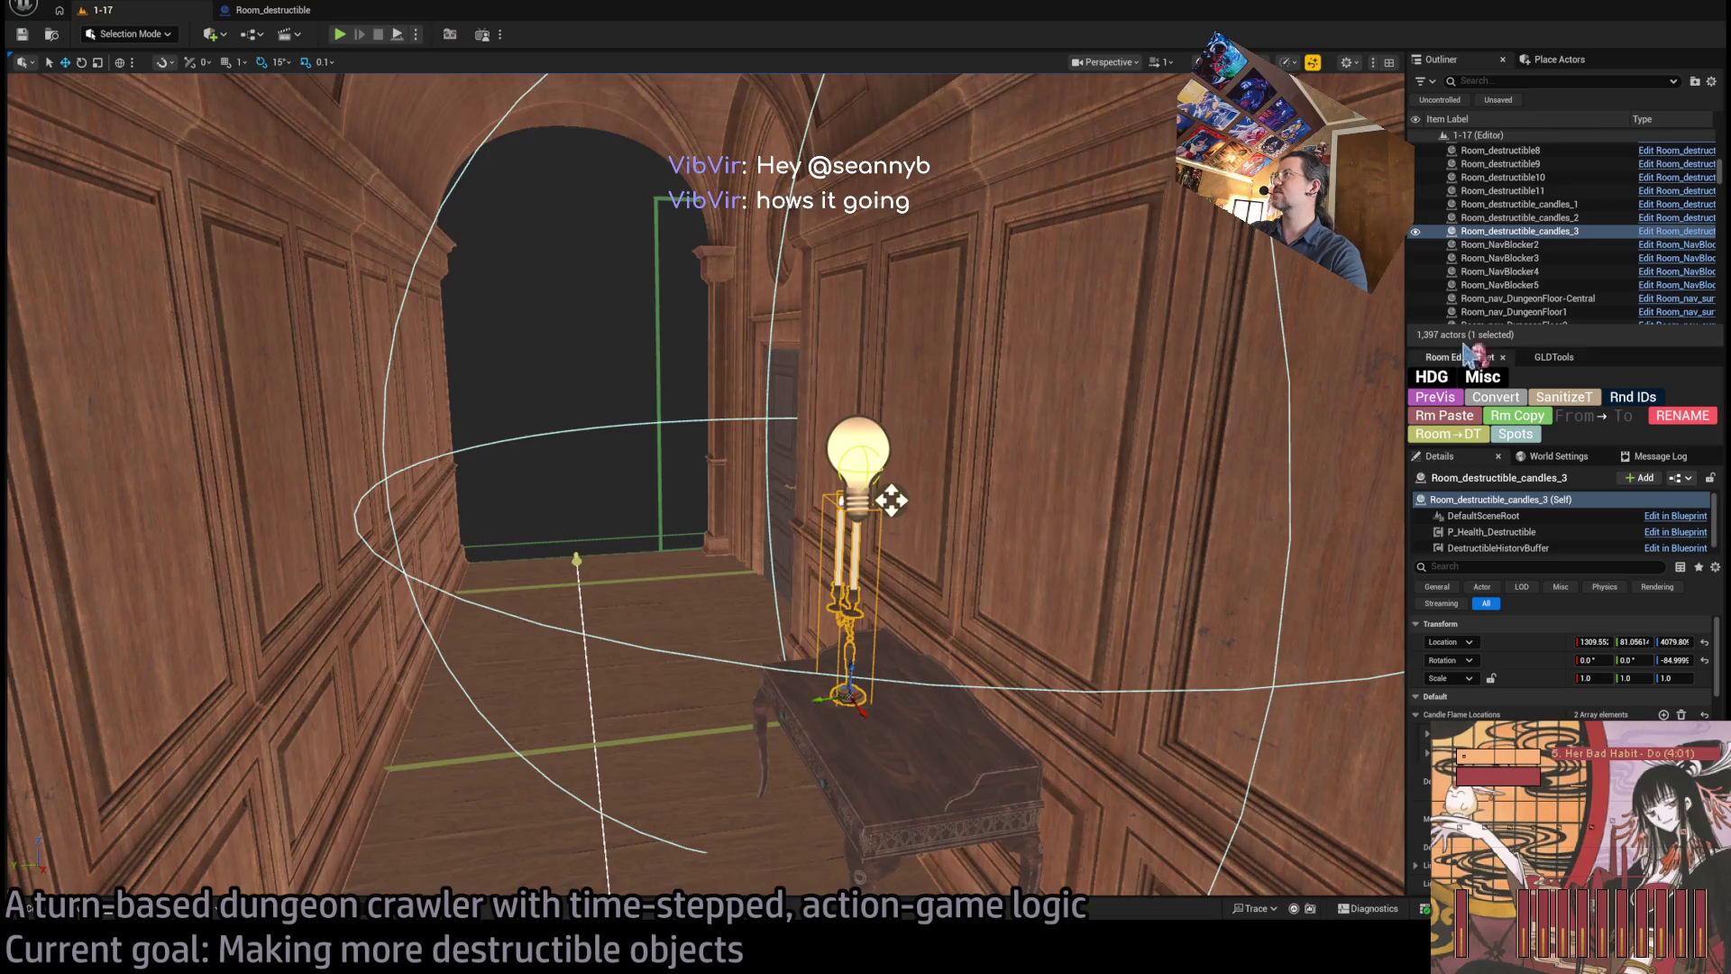
- Turn the viewport toward the panelled wall, then start Play In Editor with Alt+P
{"action": "mouse_move", "coordinate": [1094, 333]}
{"action": "left_mouse_down"}
{"action": "mouse_move", "coordinate": [1262, 307]}
{"action": "mouse_move", "coordinate": [591, 379]}
{"action": "mouse_move", "coordinate": [919, 459]}
{"action": "mouse_move", "coordinate": [1324, 512]}
{"action": "left_mouse_up"}
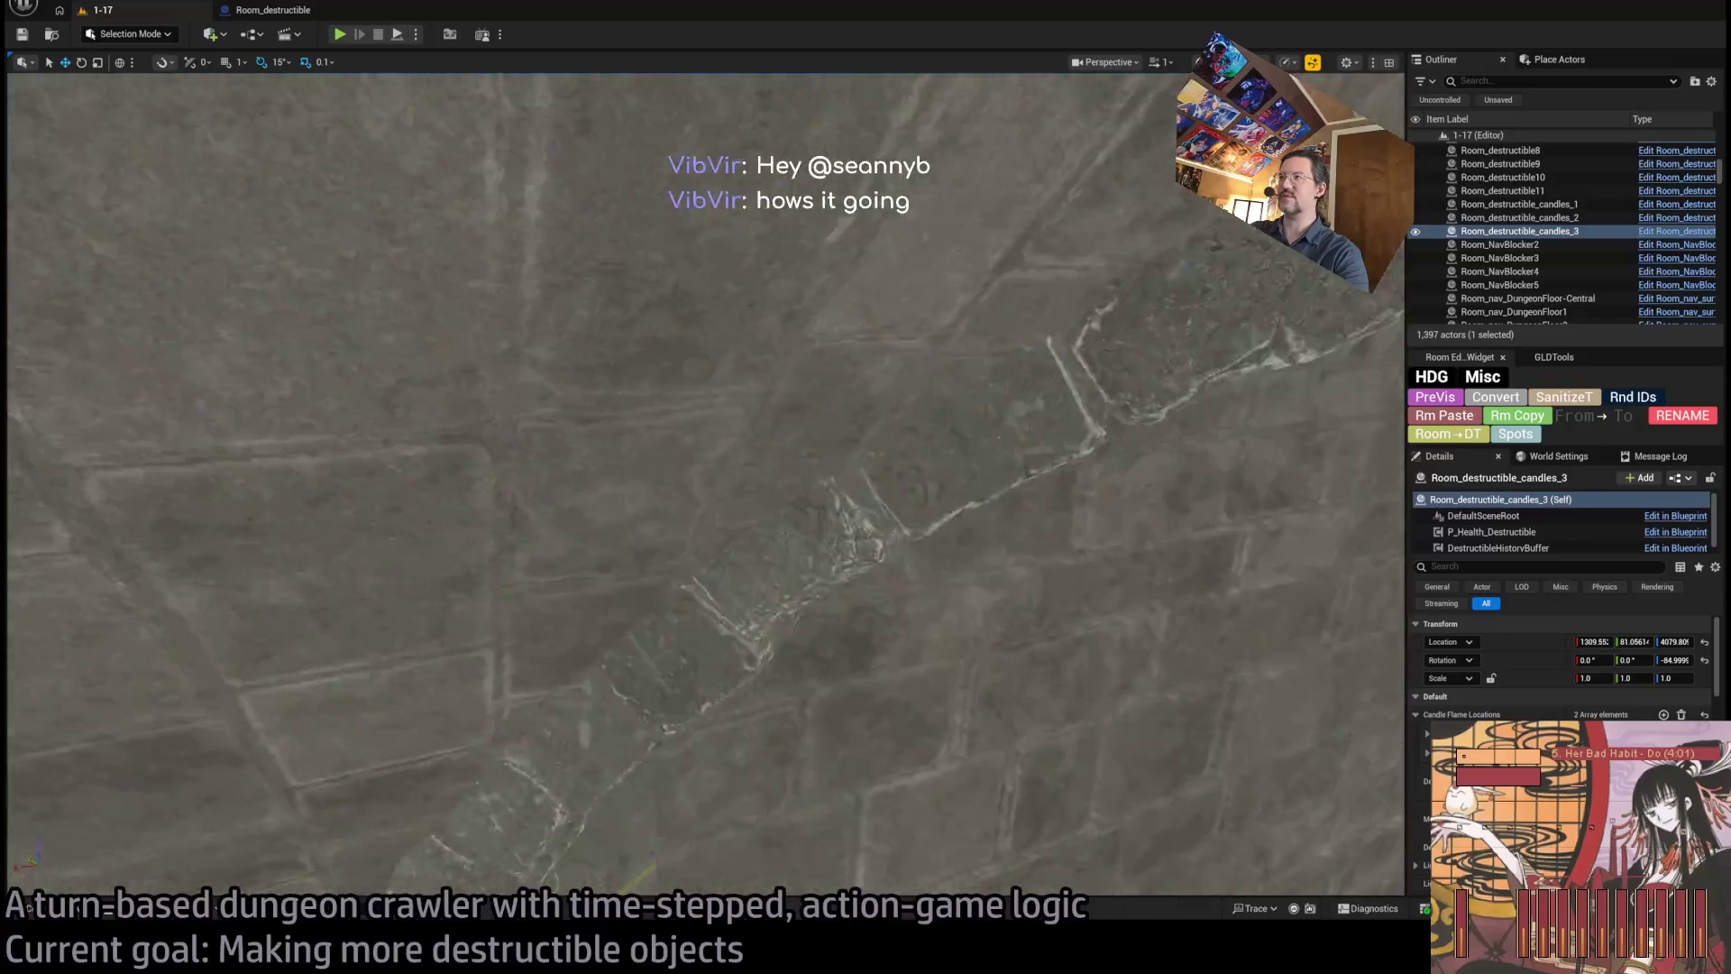
{"action": "left_click_drag", "start_coordinate": [1324, 512], "coordinate": [1344, 511]}
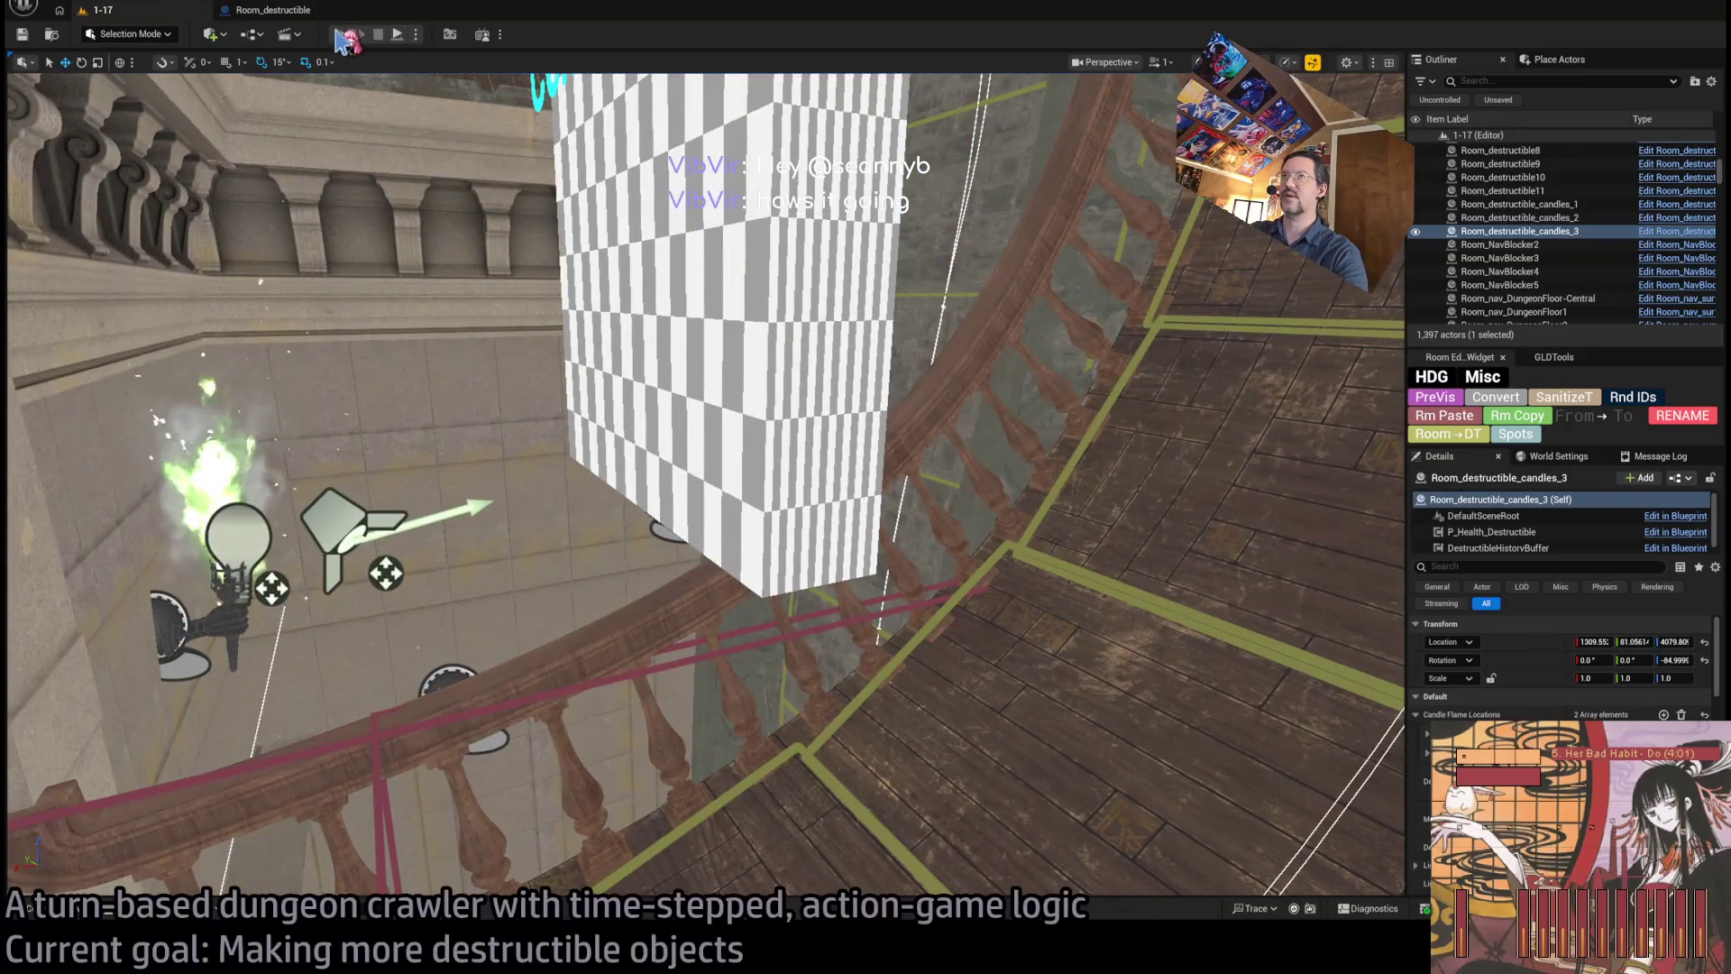
{"action": "key", "text": "alt+p"}
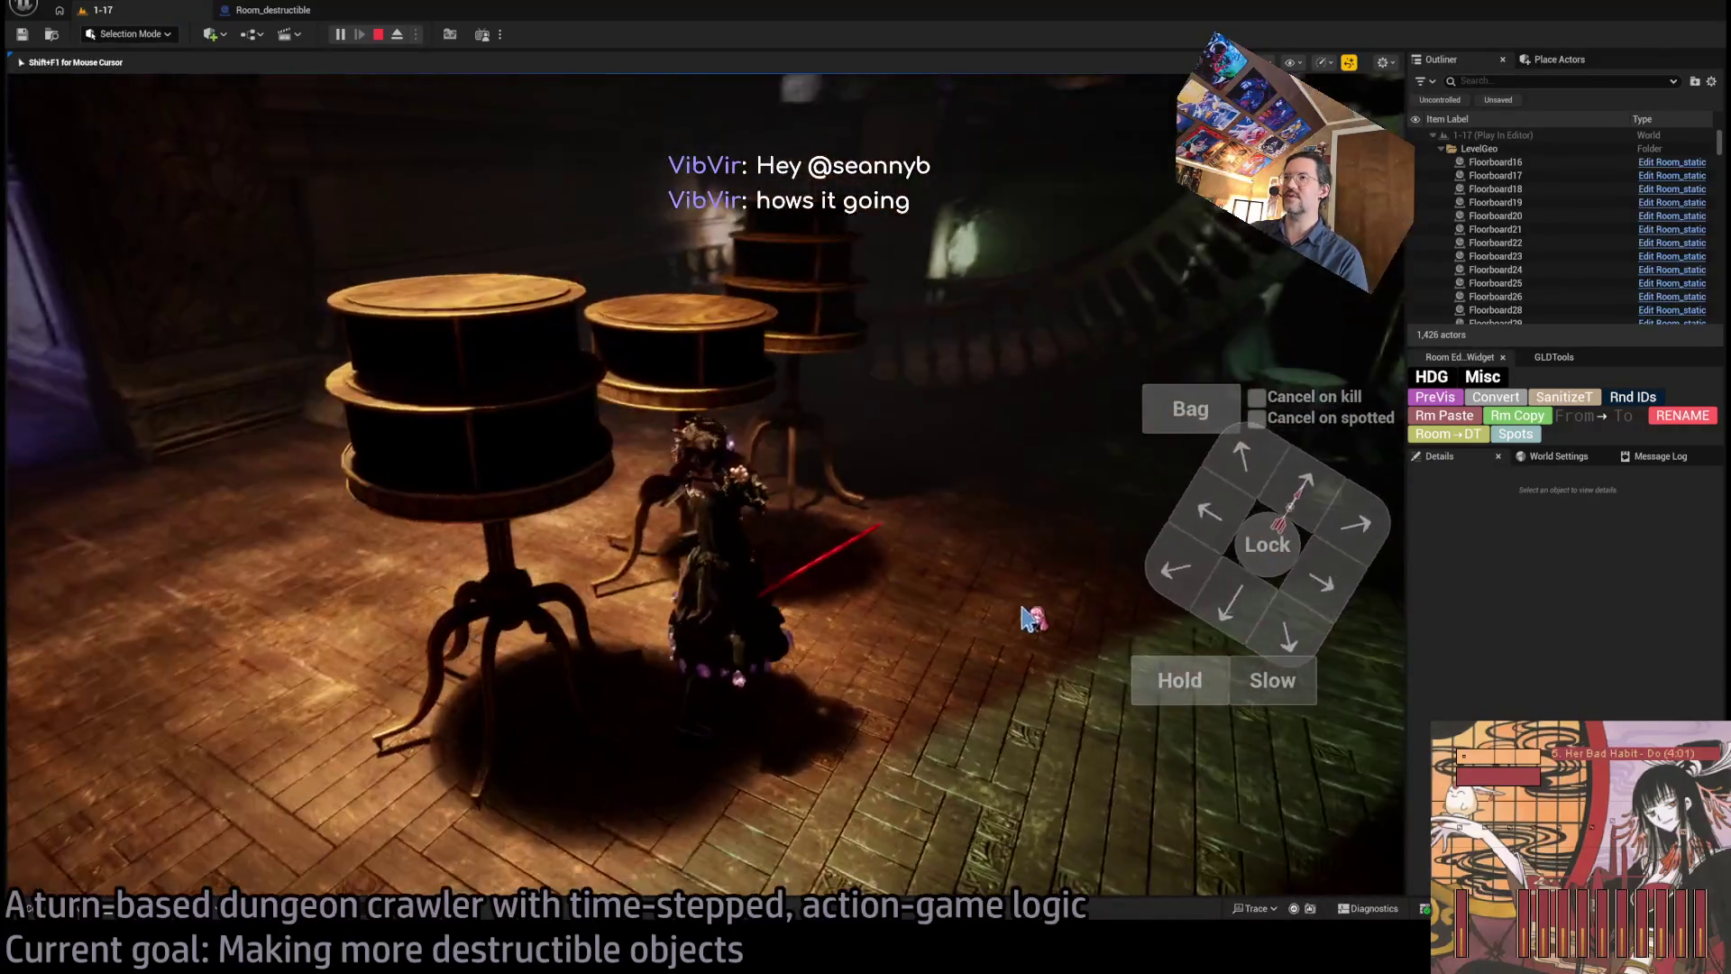
{"action": "key", "text": "Escape"}
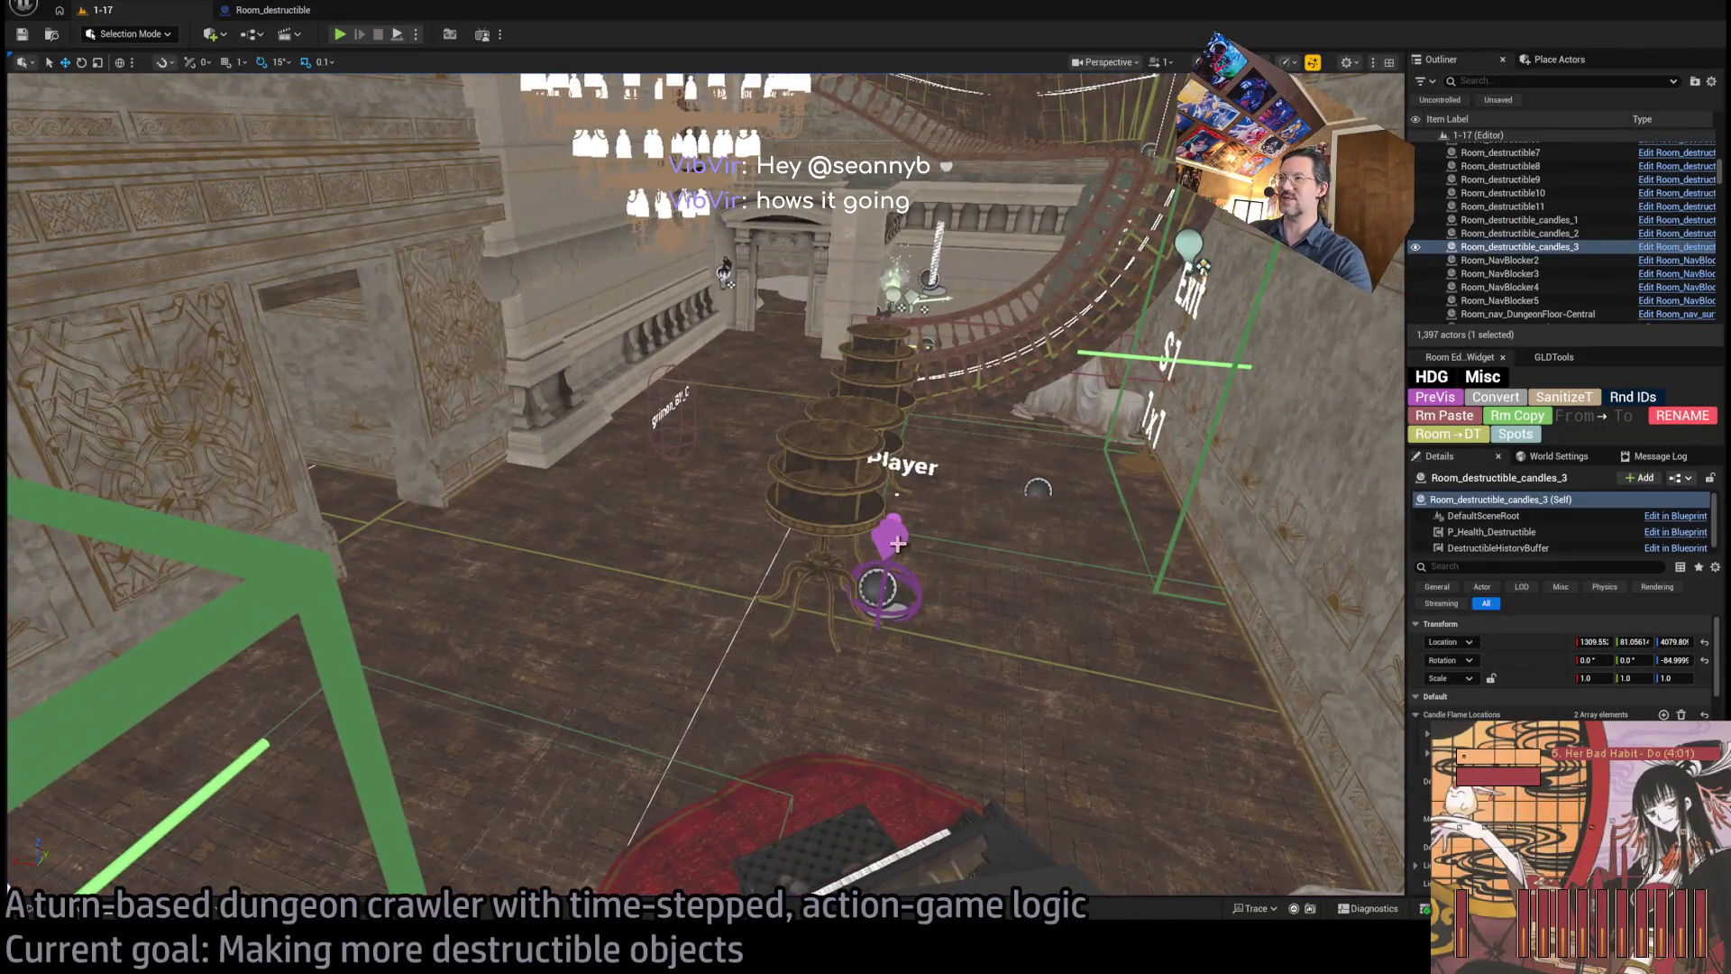
{"action": "left_click", "coordinate": [895, 552]}
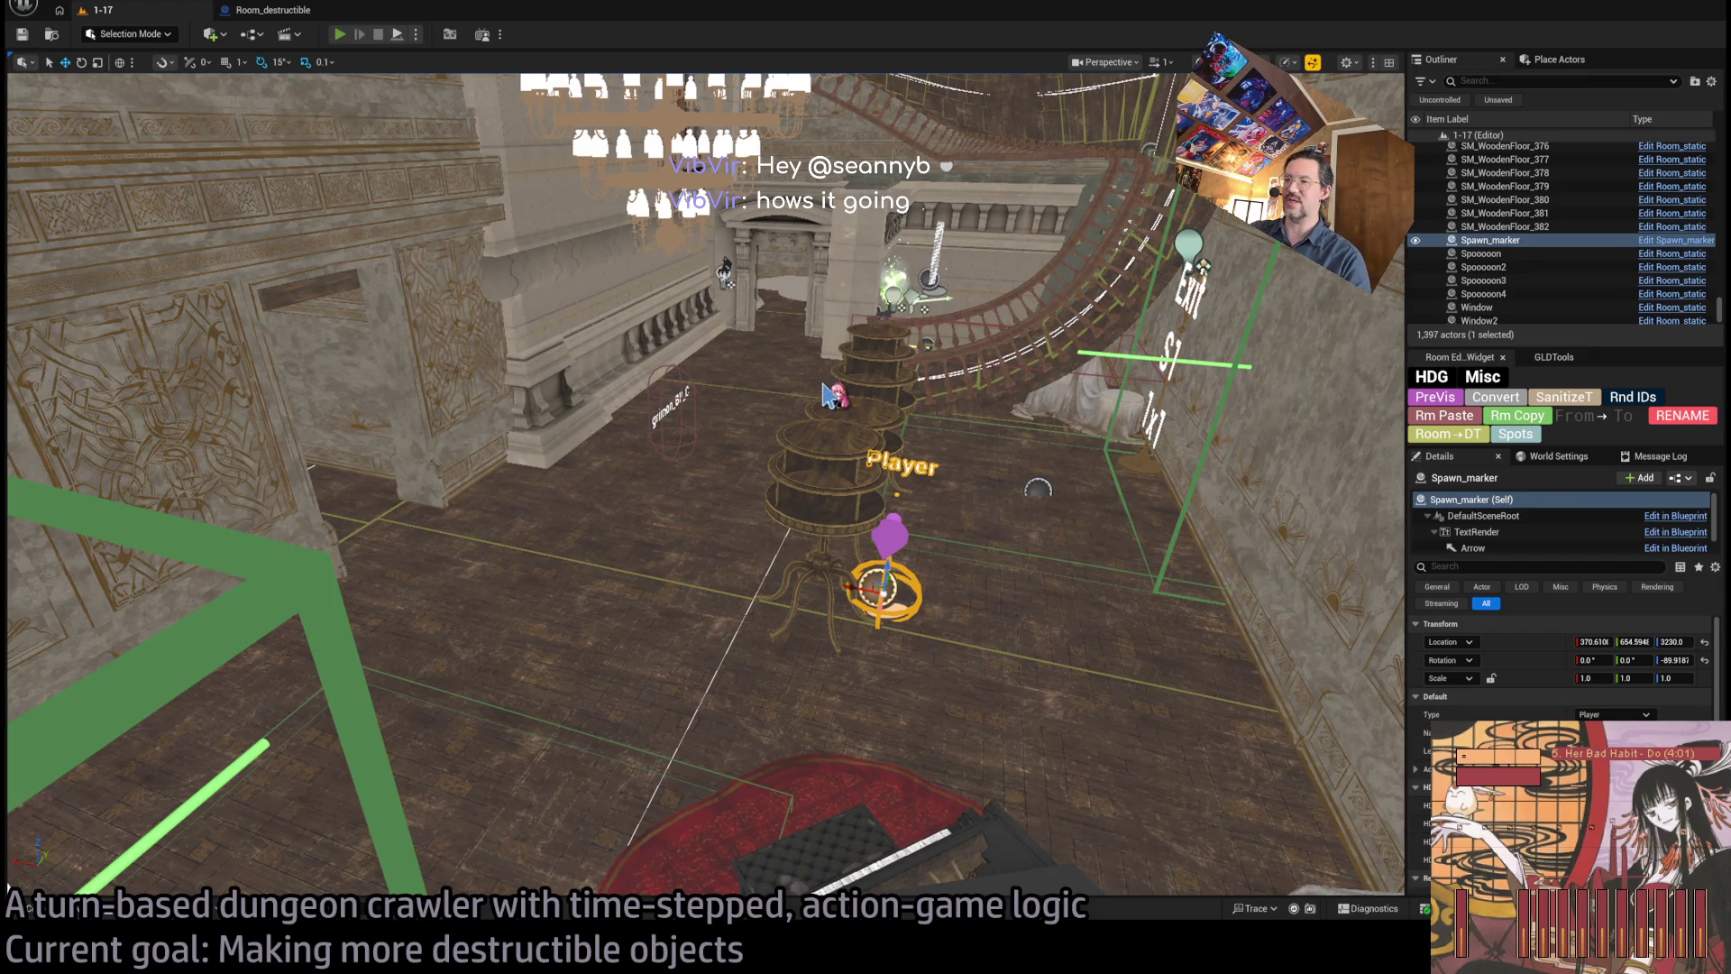
{"action": "key", "text": "alt+p"}
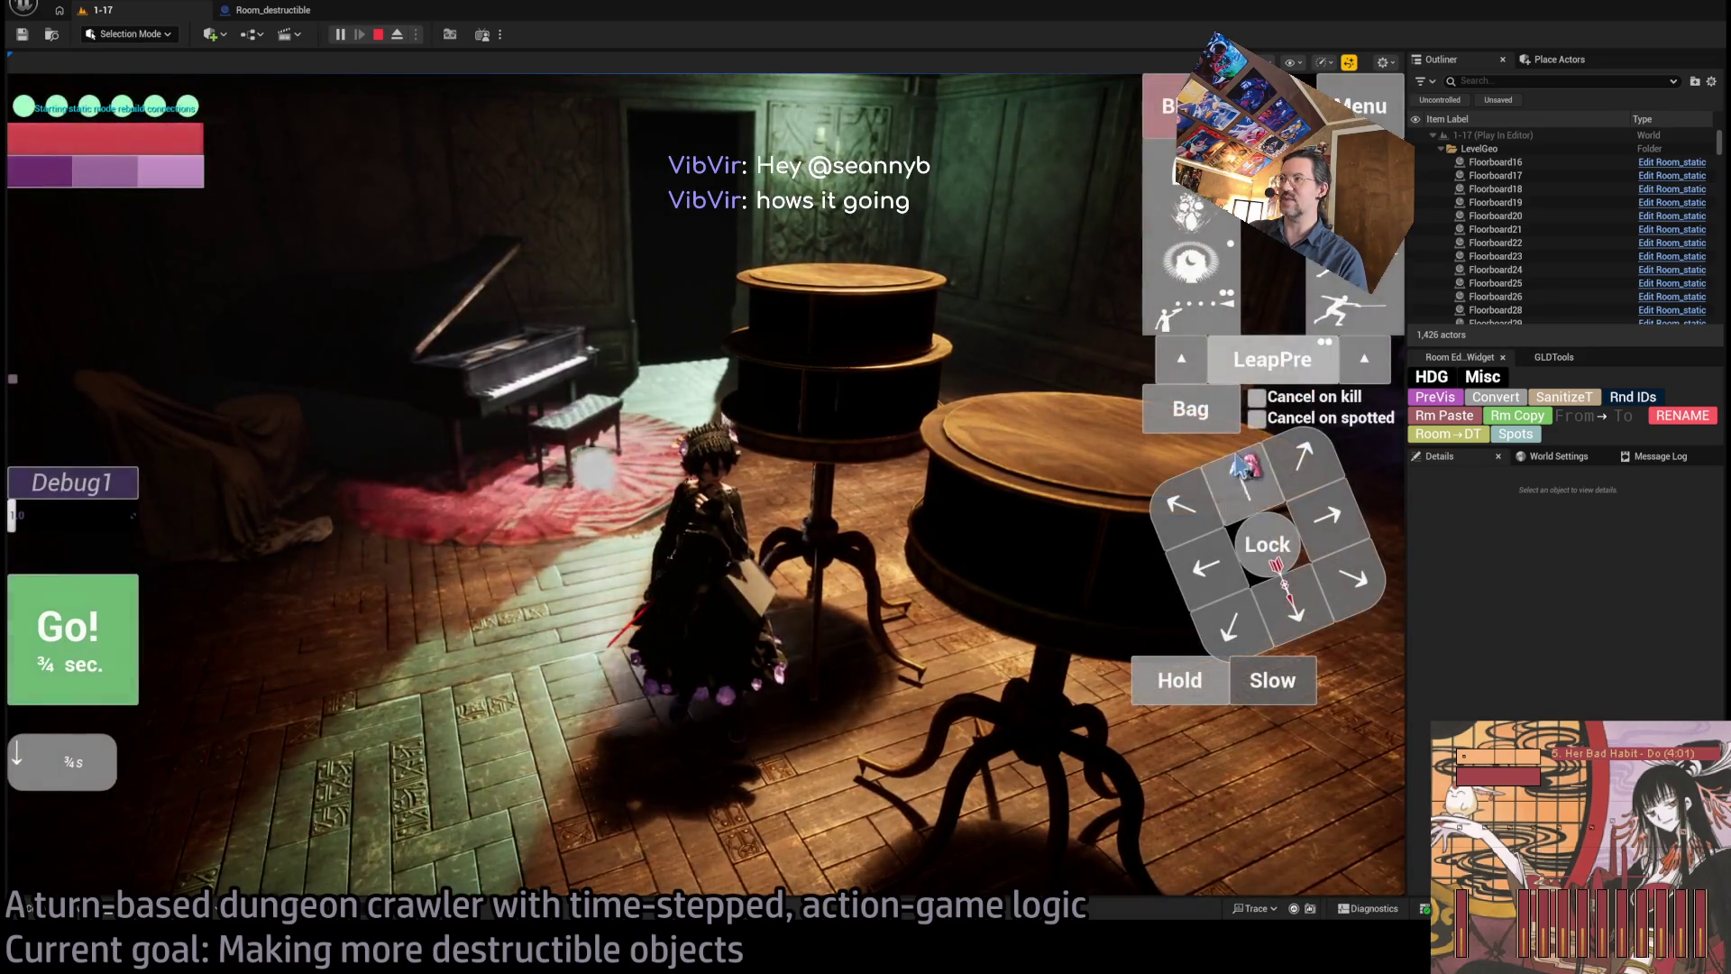
{"action": "left_click", "coordinate": [484, 658]}
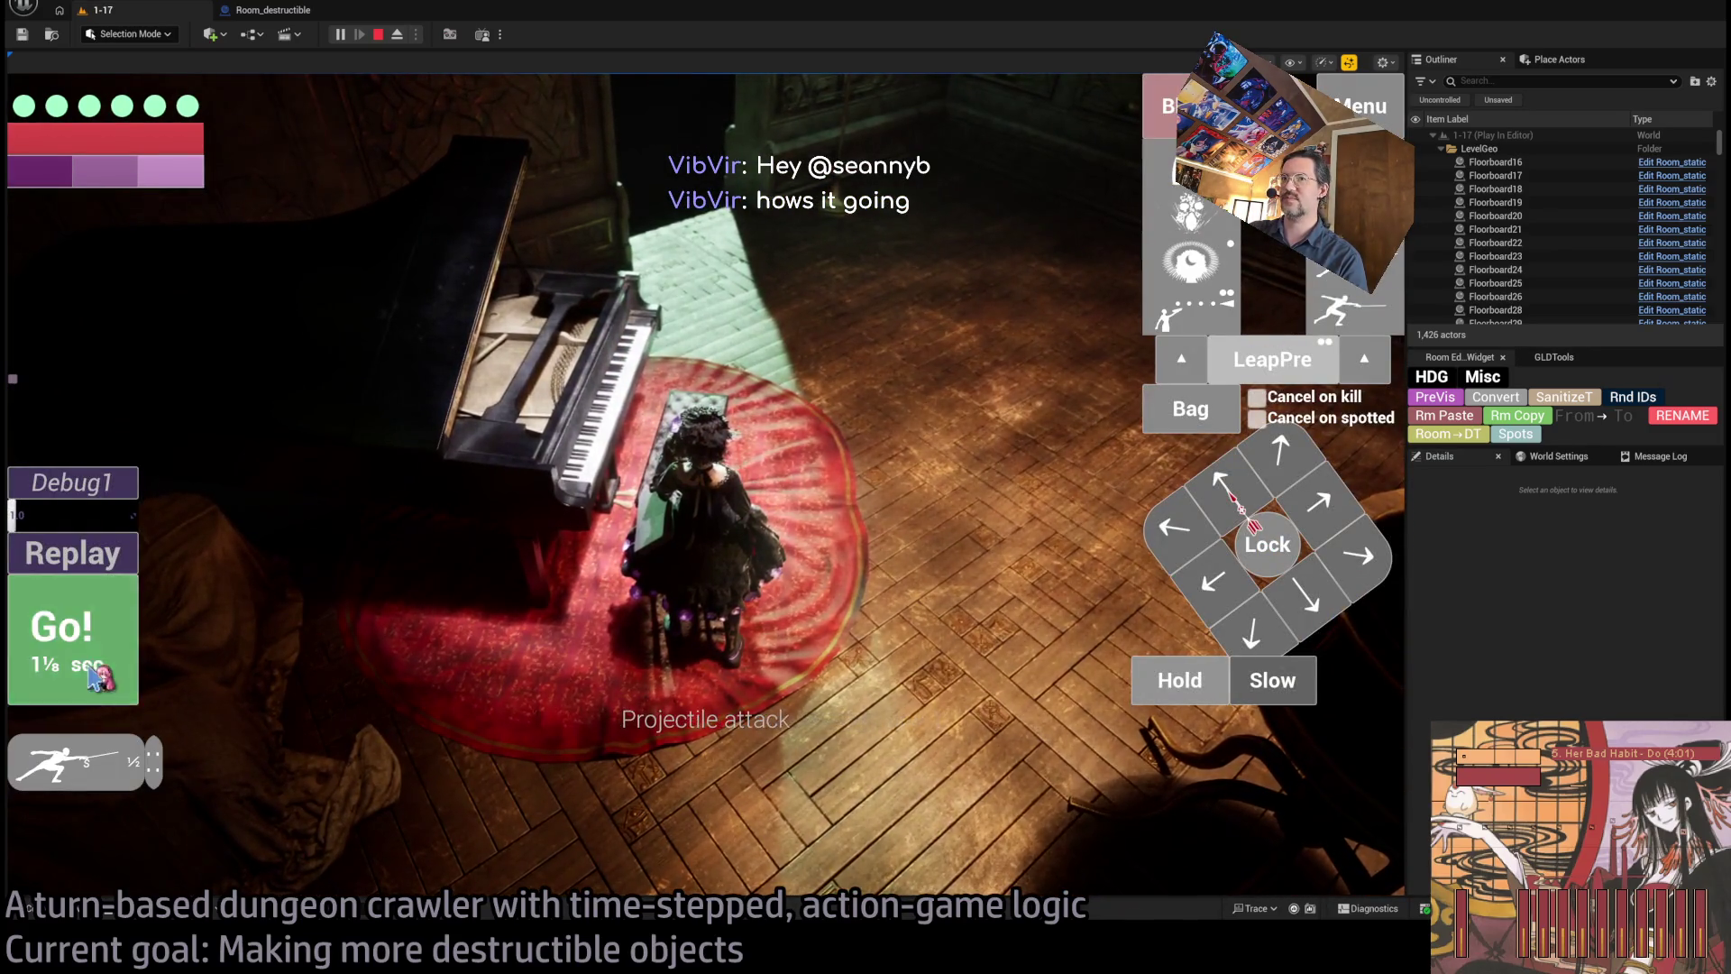
{"action": "left_click", "coordinate": [473, 626]}
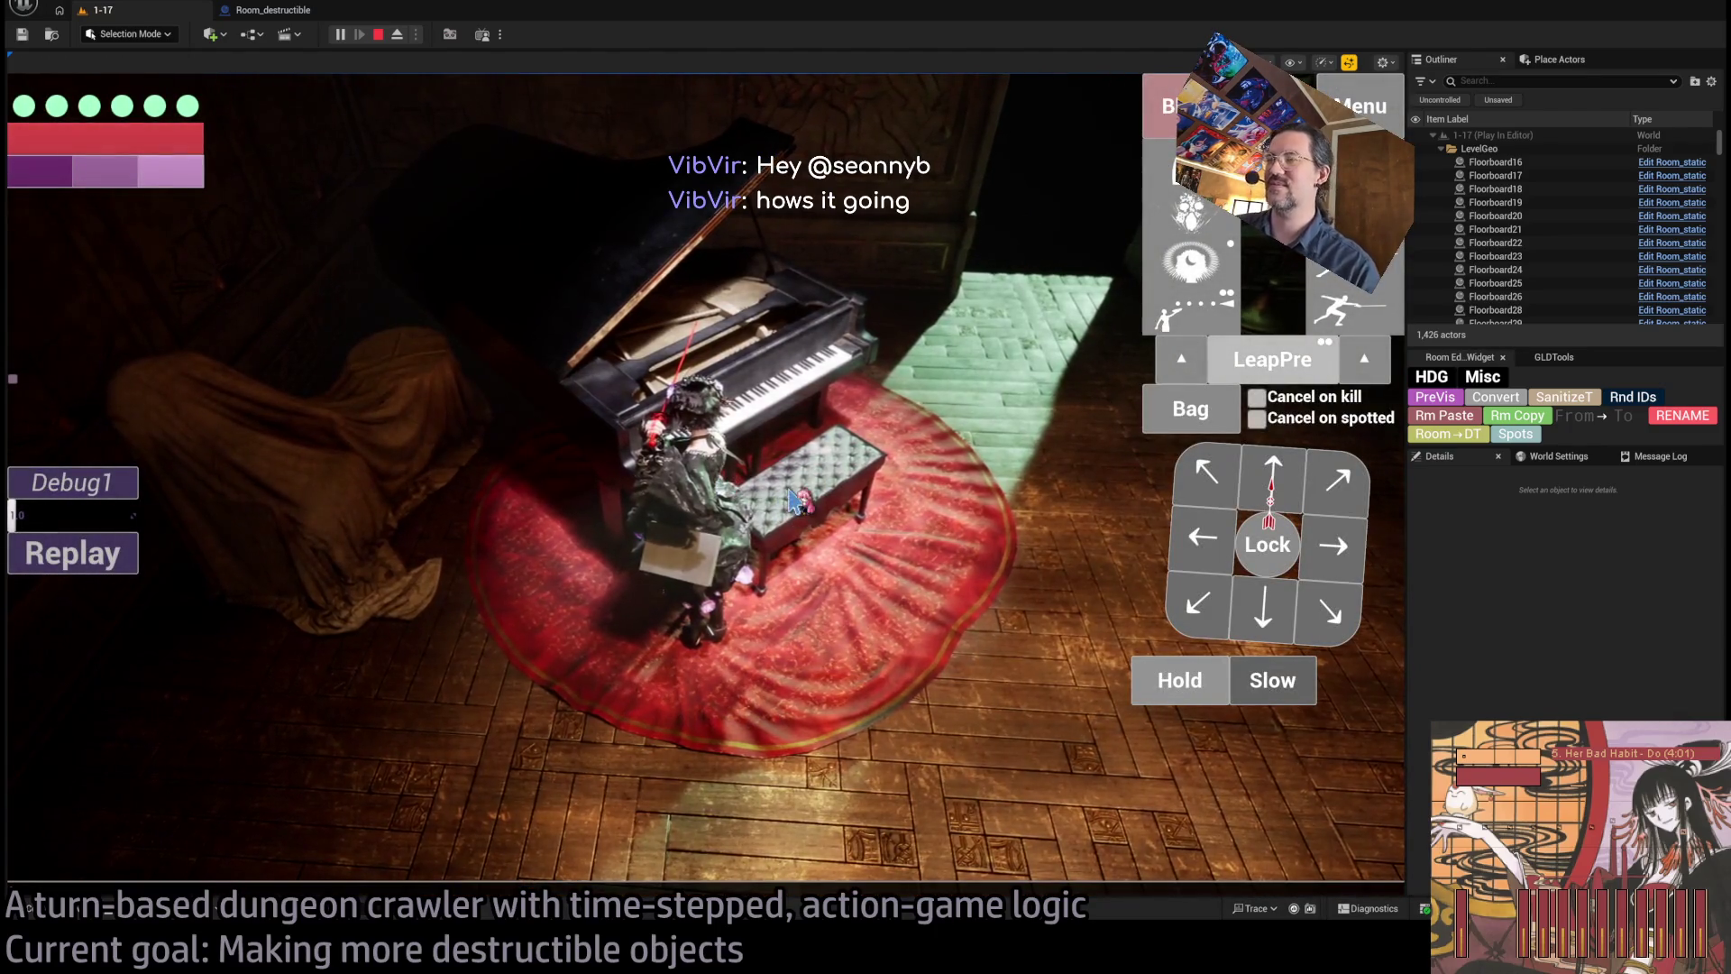
{"action": "key", "text": "Escape"}
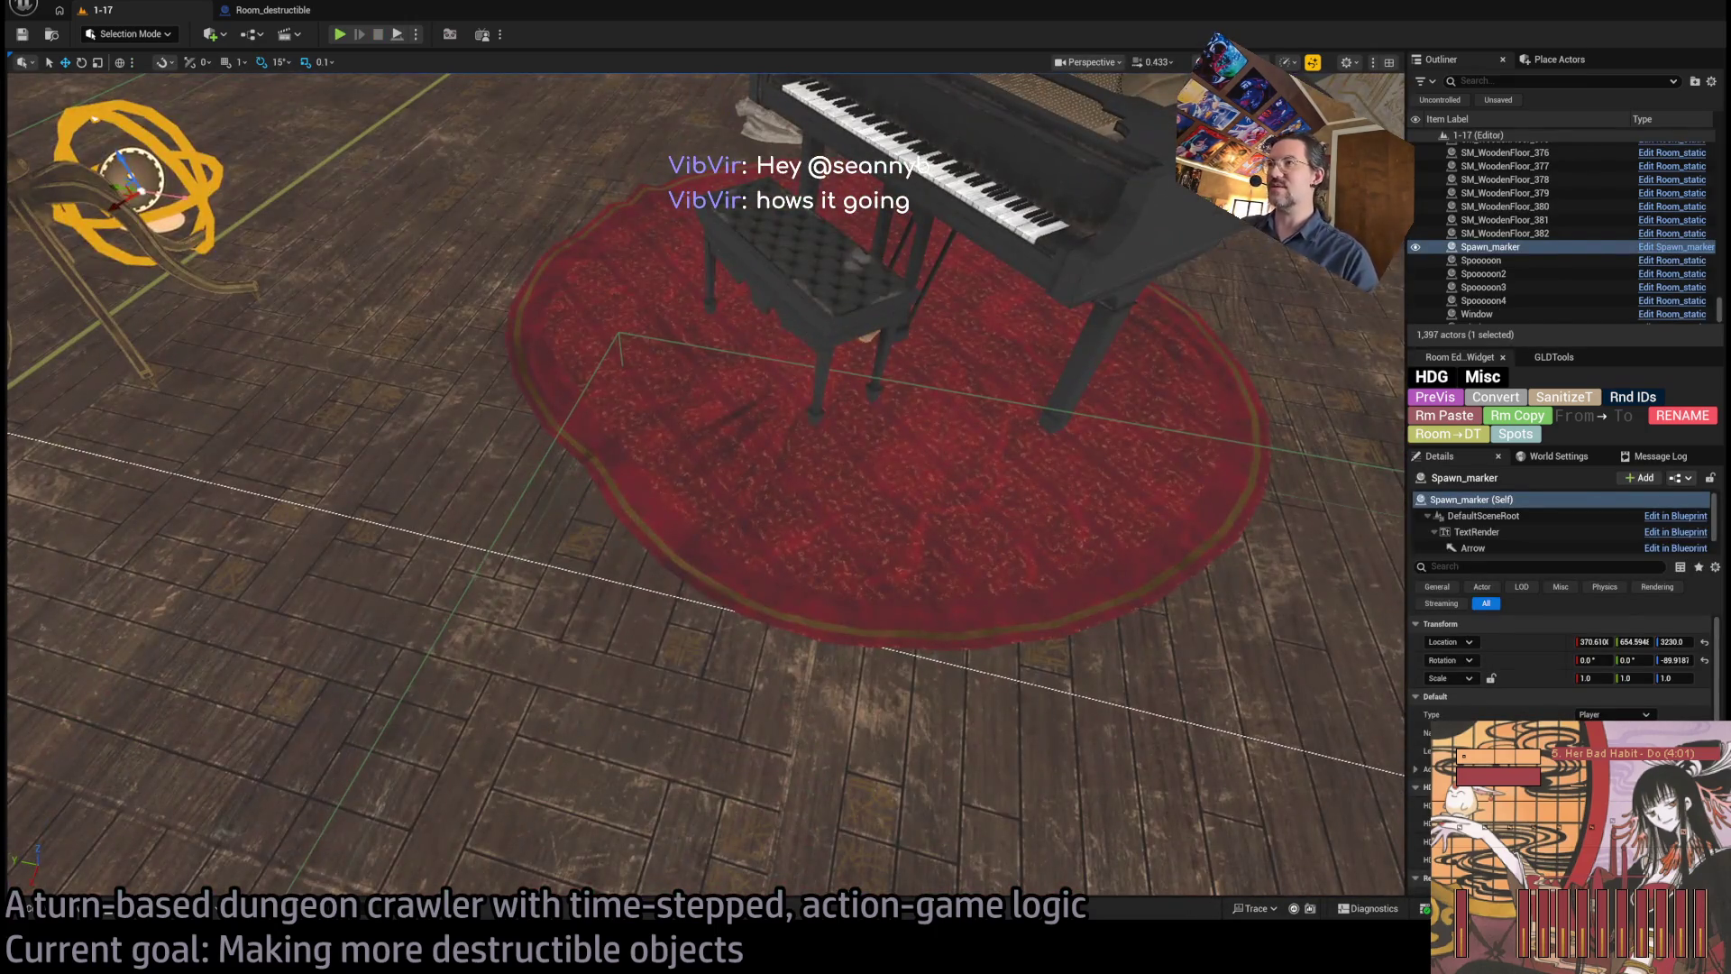
- Browse the Room_destructible actors, stepping from Room_destructible10 on to the table
{"action": "left_click", "coordinate": [868, 336]}
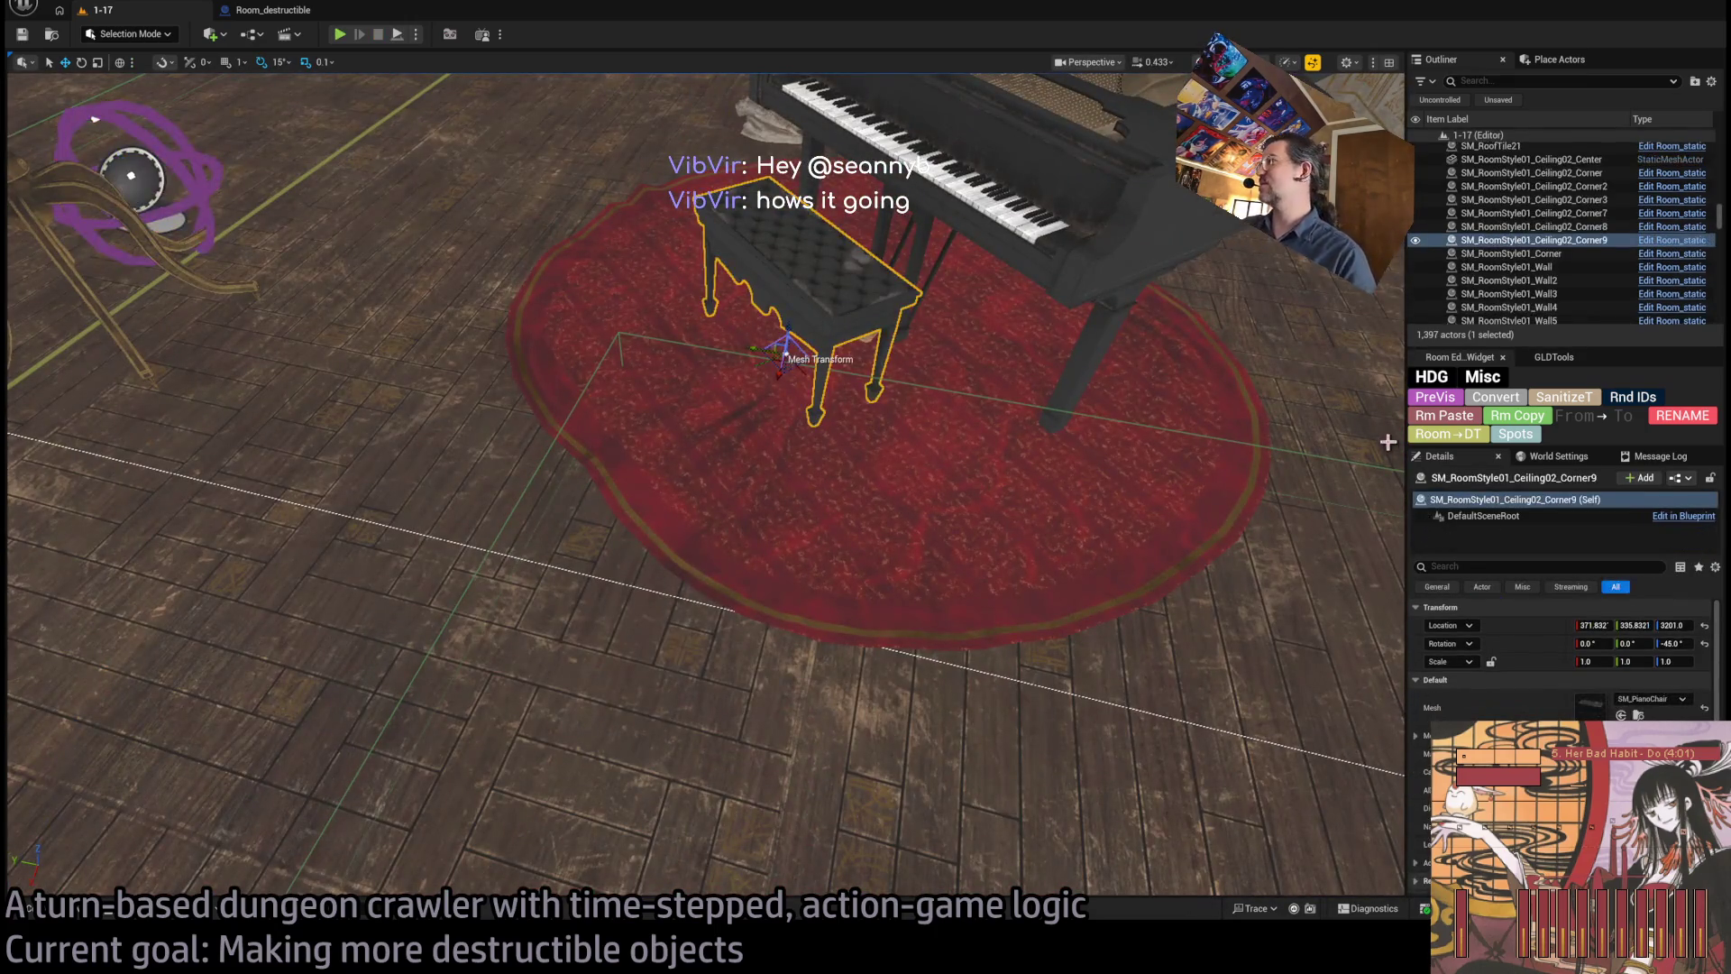
{"action": "left_click_drag", "start_coordinate": [1230, 372], "coordinate": [91, 853]}
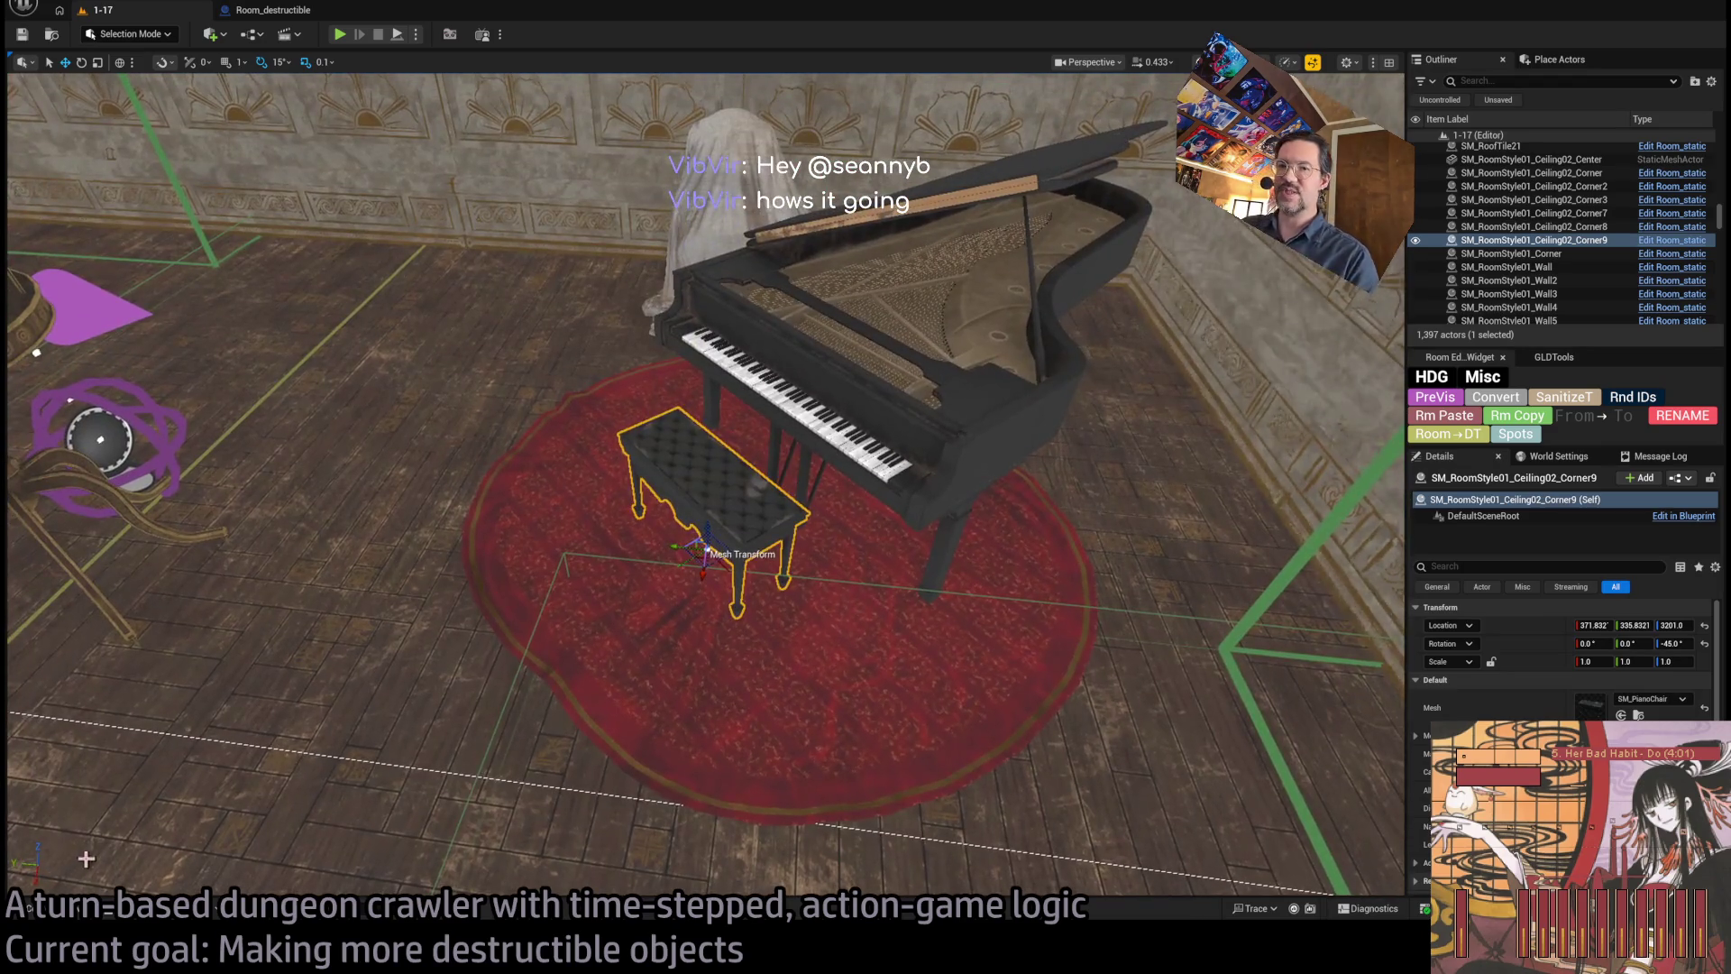
{"action": "left_click", "coordinate": [36, 908]}
{"action": "left_click_drag", "start_coordinate": [541, 406], "coordinate": [505, 198]}
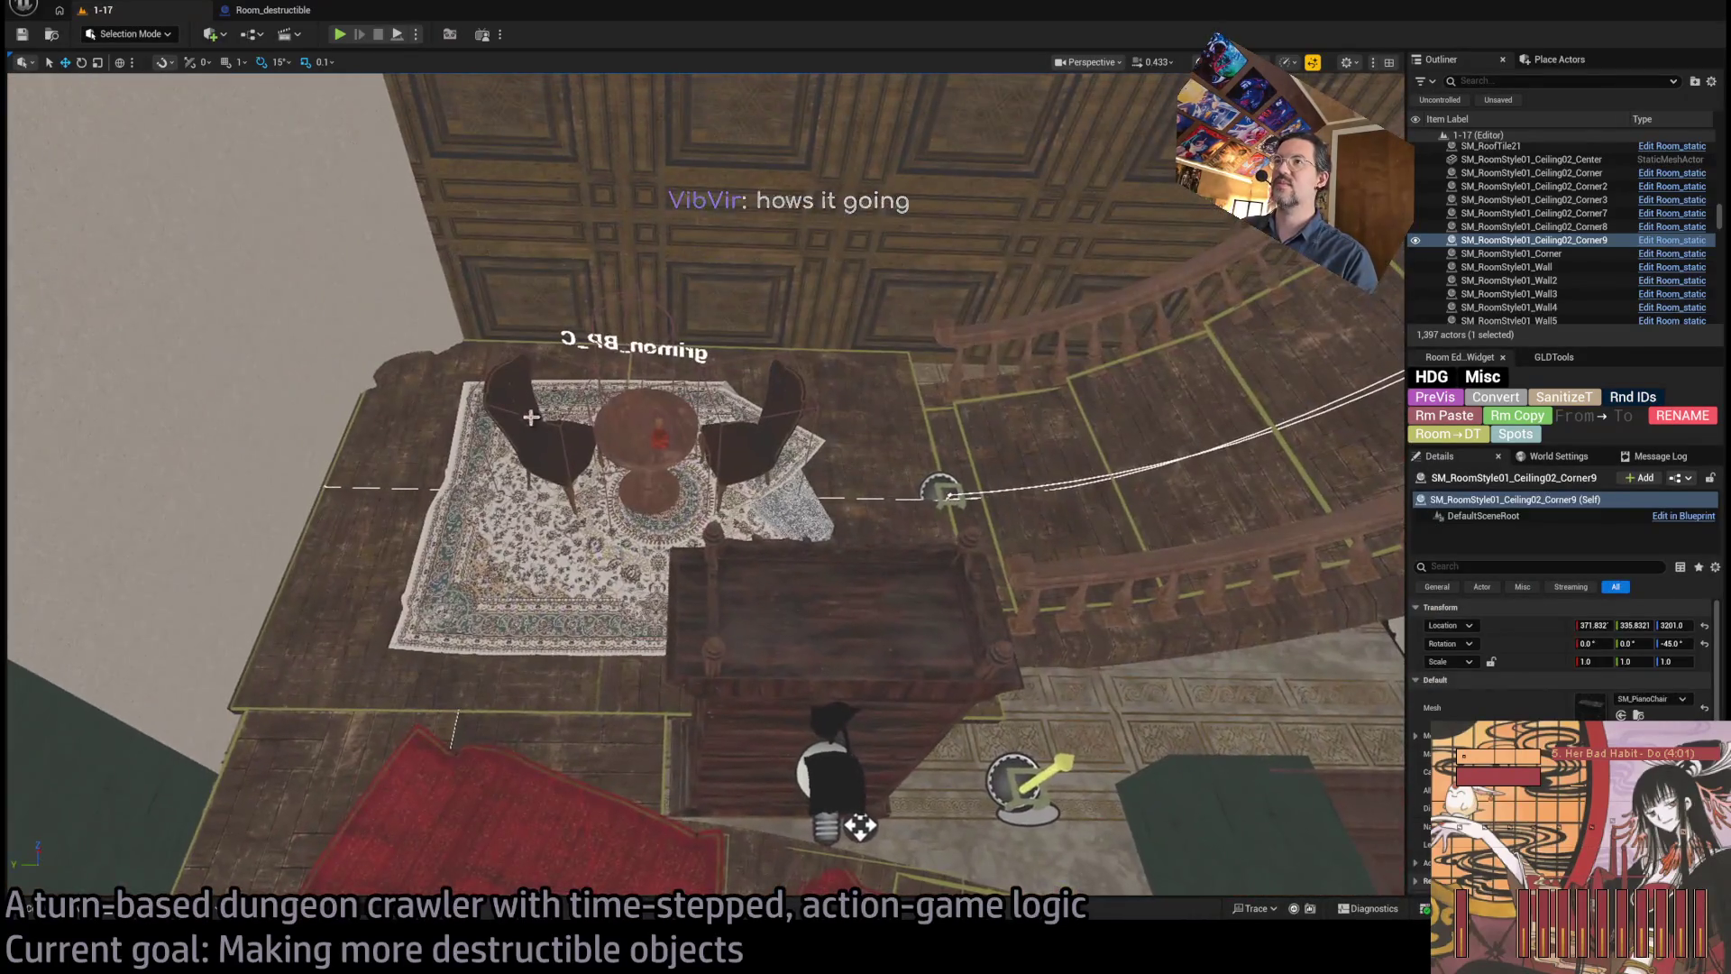
{"action": "left_click", "coordinate": [1190, 550]}
{"action": "key", "text": "Down"}
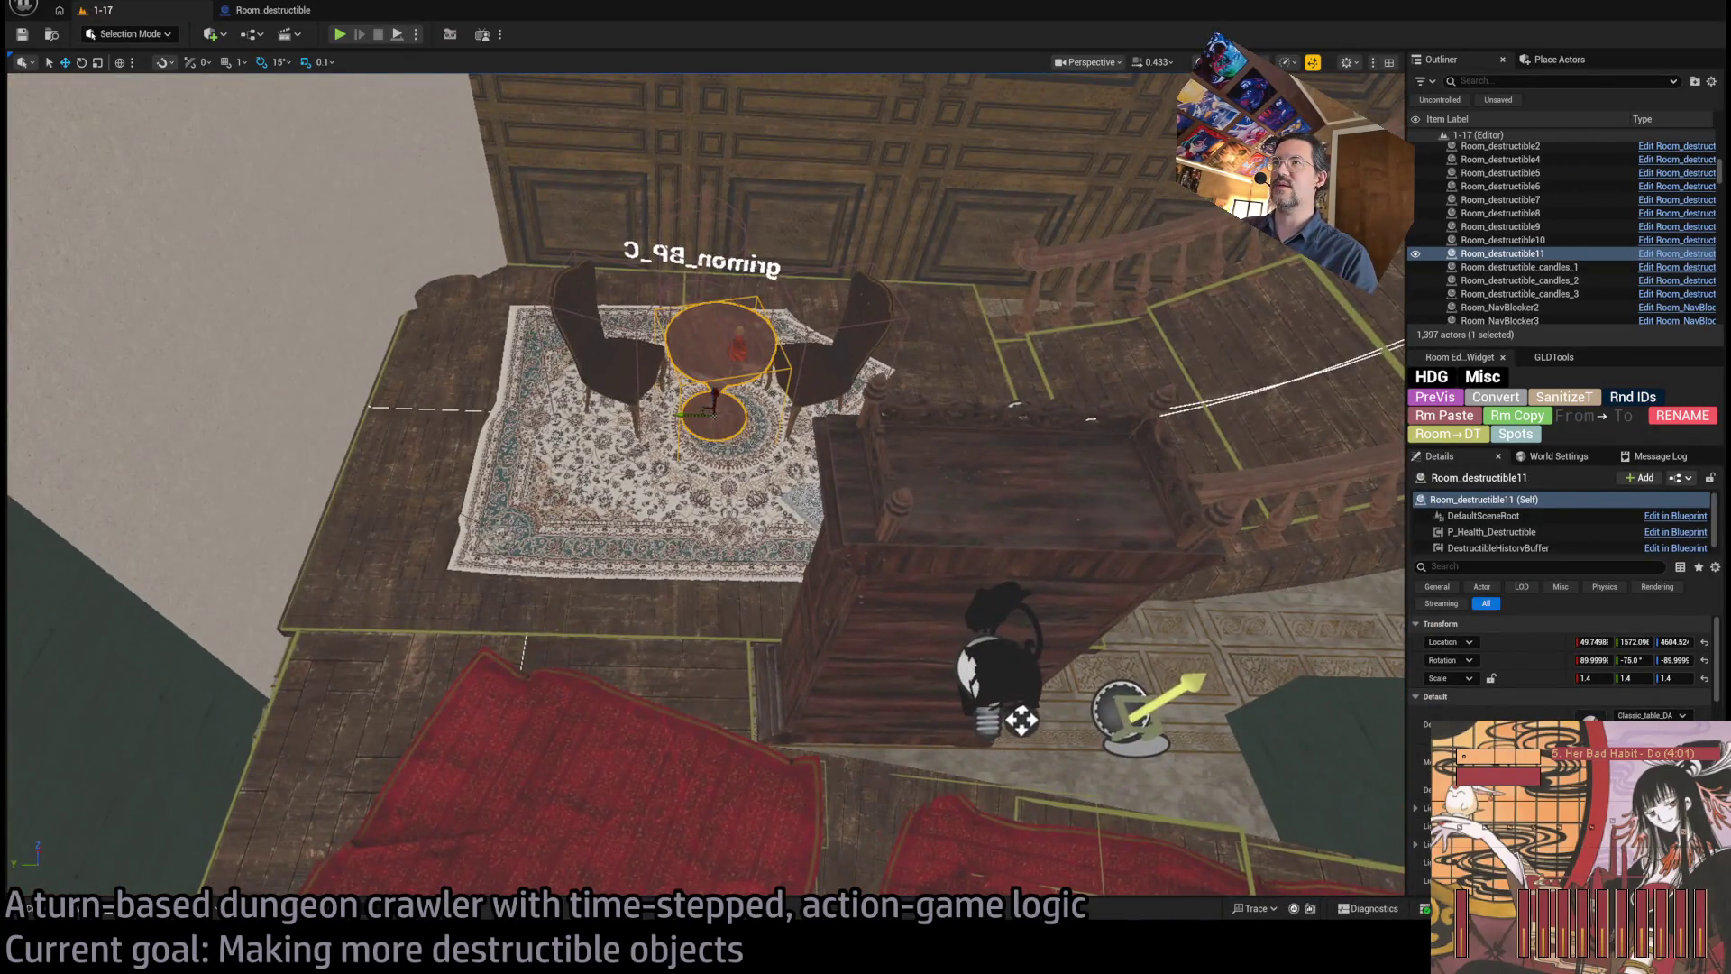
- Select chair Room_destructible5 and Alt-drag a lowered copy of it
{"action": "left_click", "coordinate": [1501, 172]}
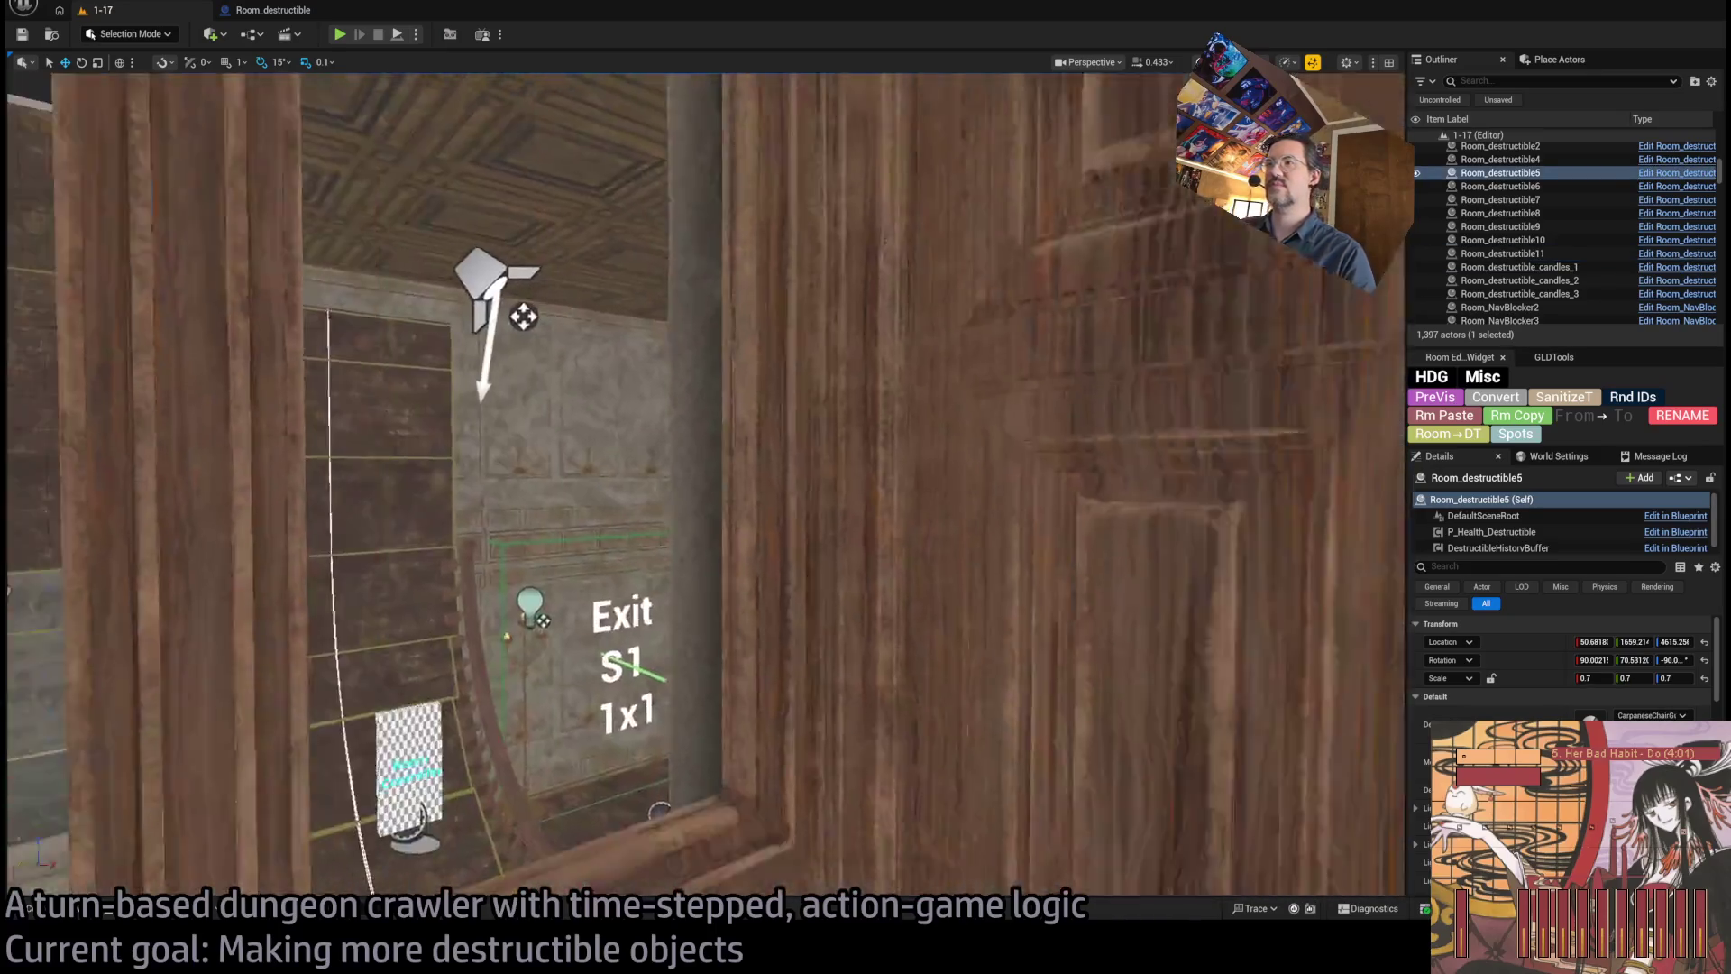
{"action": "left_click_drag", "start_coordinate": [490, 264], "coordinate": [491, 265]}
{"action": "left_click_drag", "start_coordinate": [502, 185], "coordinate": [388, 825]}
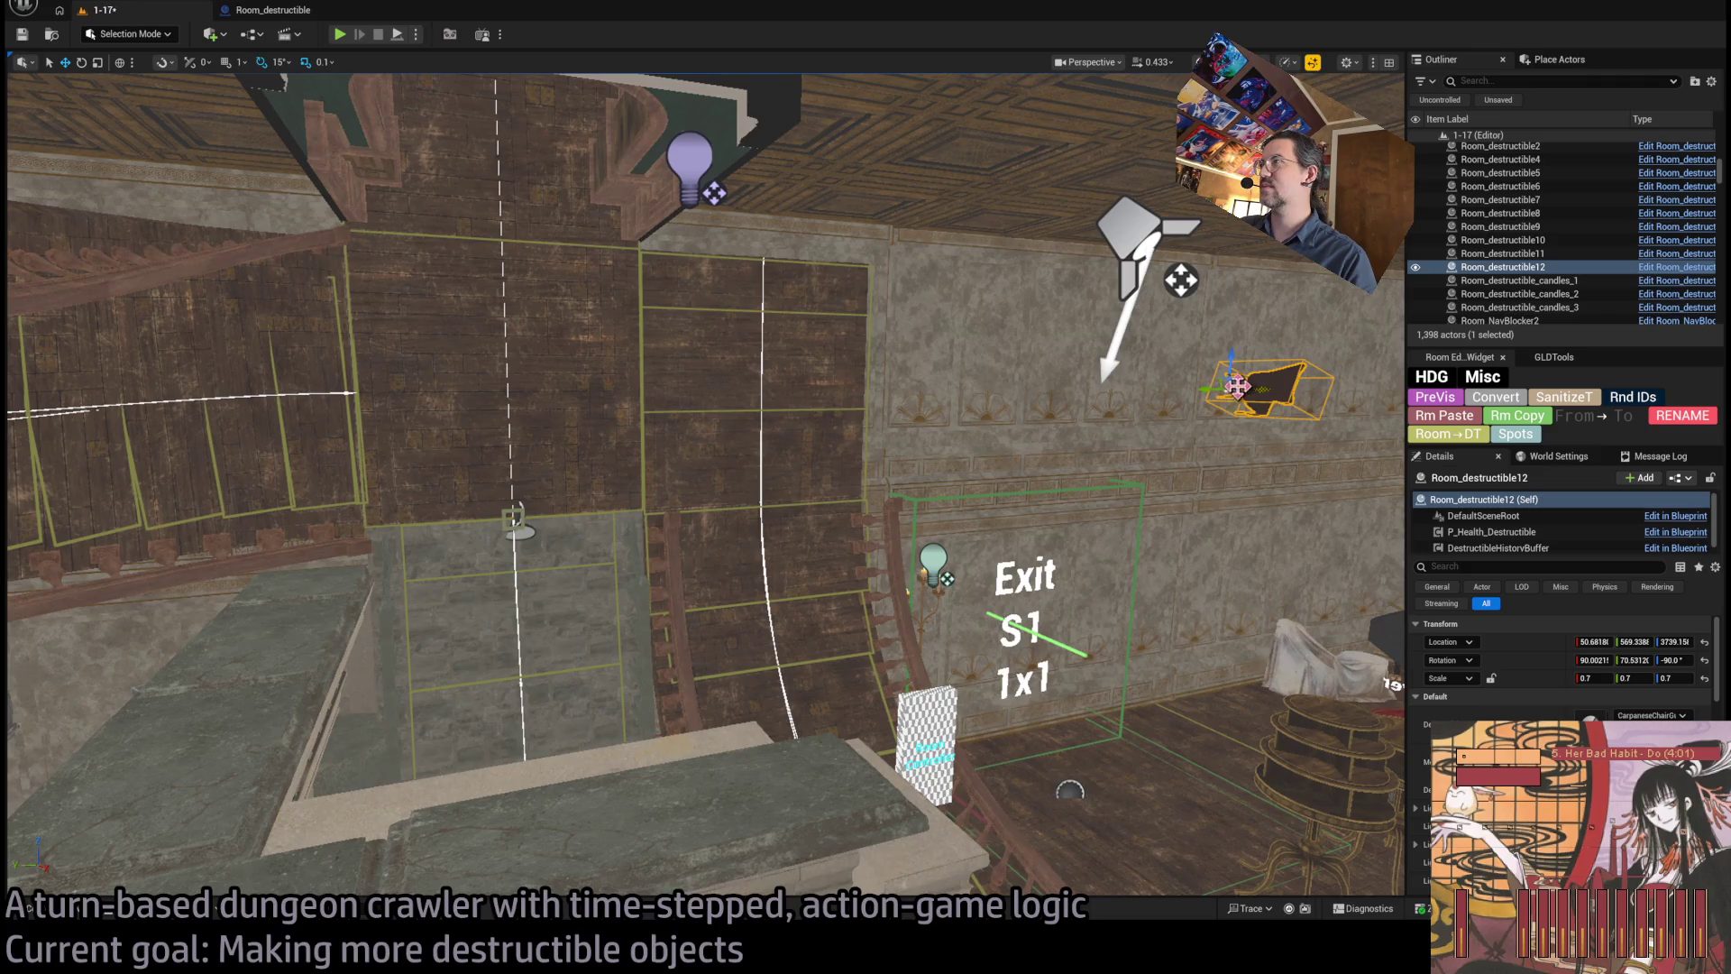
- Frame the copied chair and move it off the table beside the piano
{"action": "key", "text": "f"}
{"action": "left_click", "coordinate": [1593, 660]}
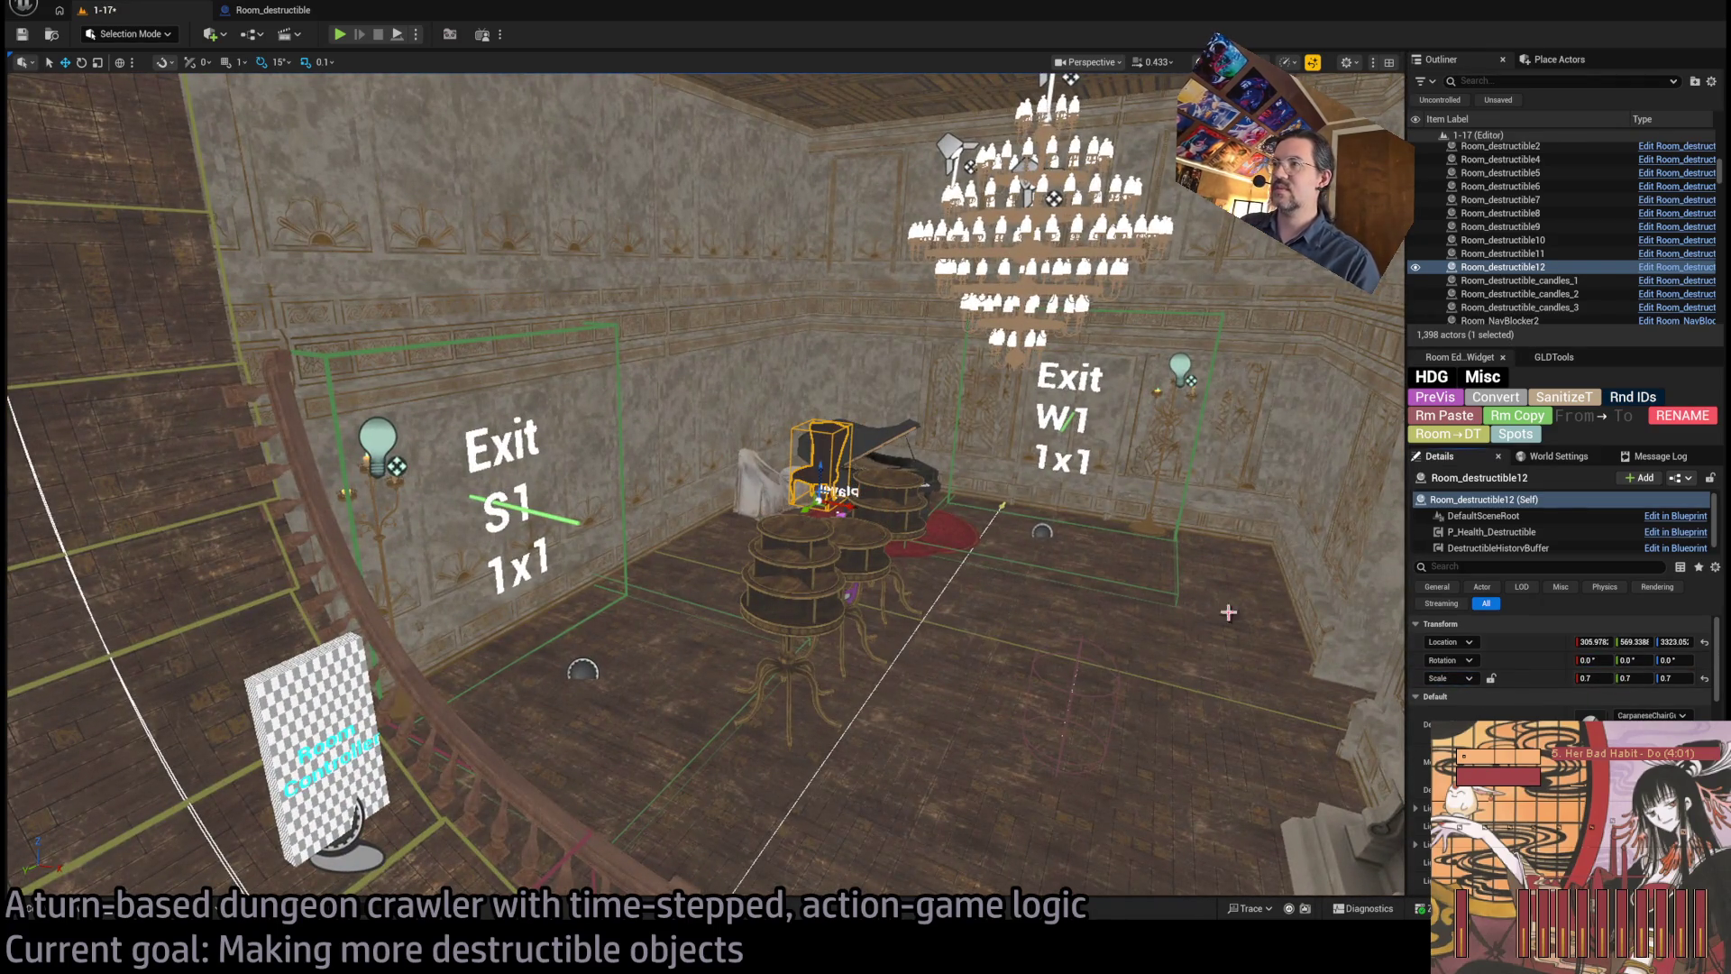
{"action": "key", "text": "f"}
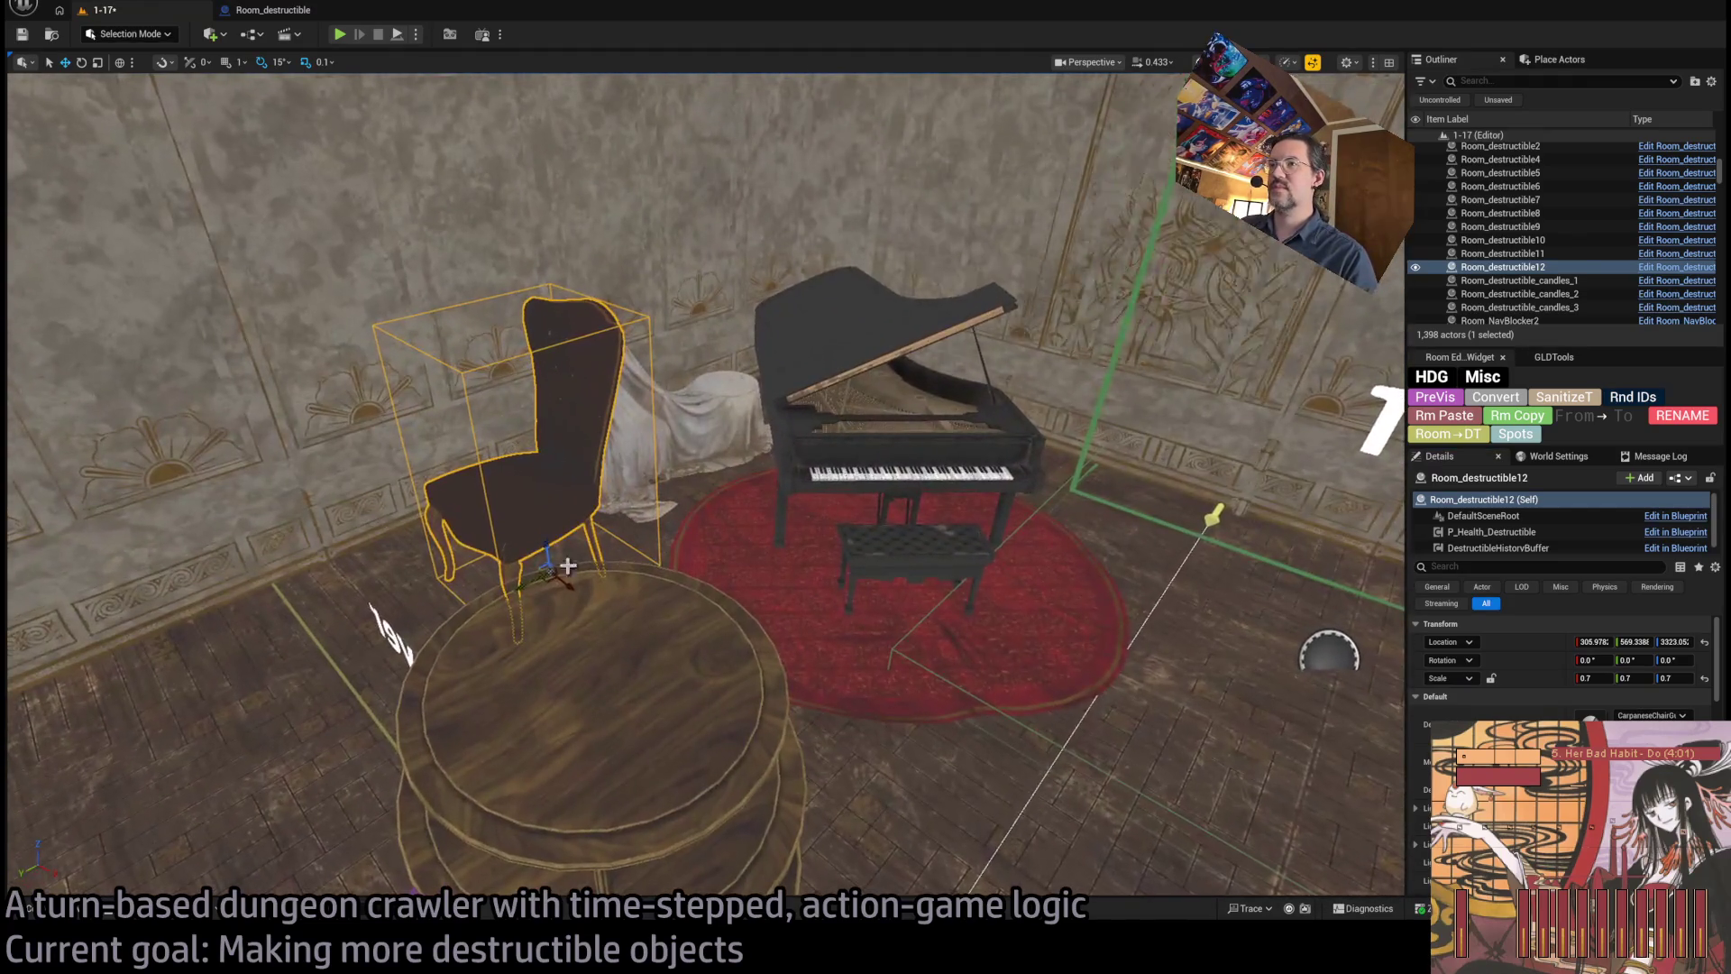
{"action": "mouse_move", "coordinate": [554, 568]}
{"action": "left_mouse_down"}
{"action": "mouse_move", "coordinate": [917, 643]}
{"action": "mouse_move", "coordinate": [890, 541]}
{"action": "mouse_move", "coordinate": [712, 595]}
{"action": "mouse_move", "coordinate": [735, 613]}
{"action": "mouse_move", "coordinate": [721, 621]}
{"action": "mouse_move", "coordinate": [746, 618]}
{"action": "left_mouse_up"}
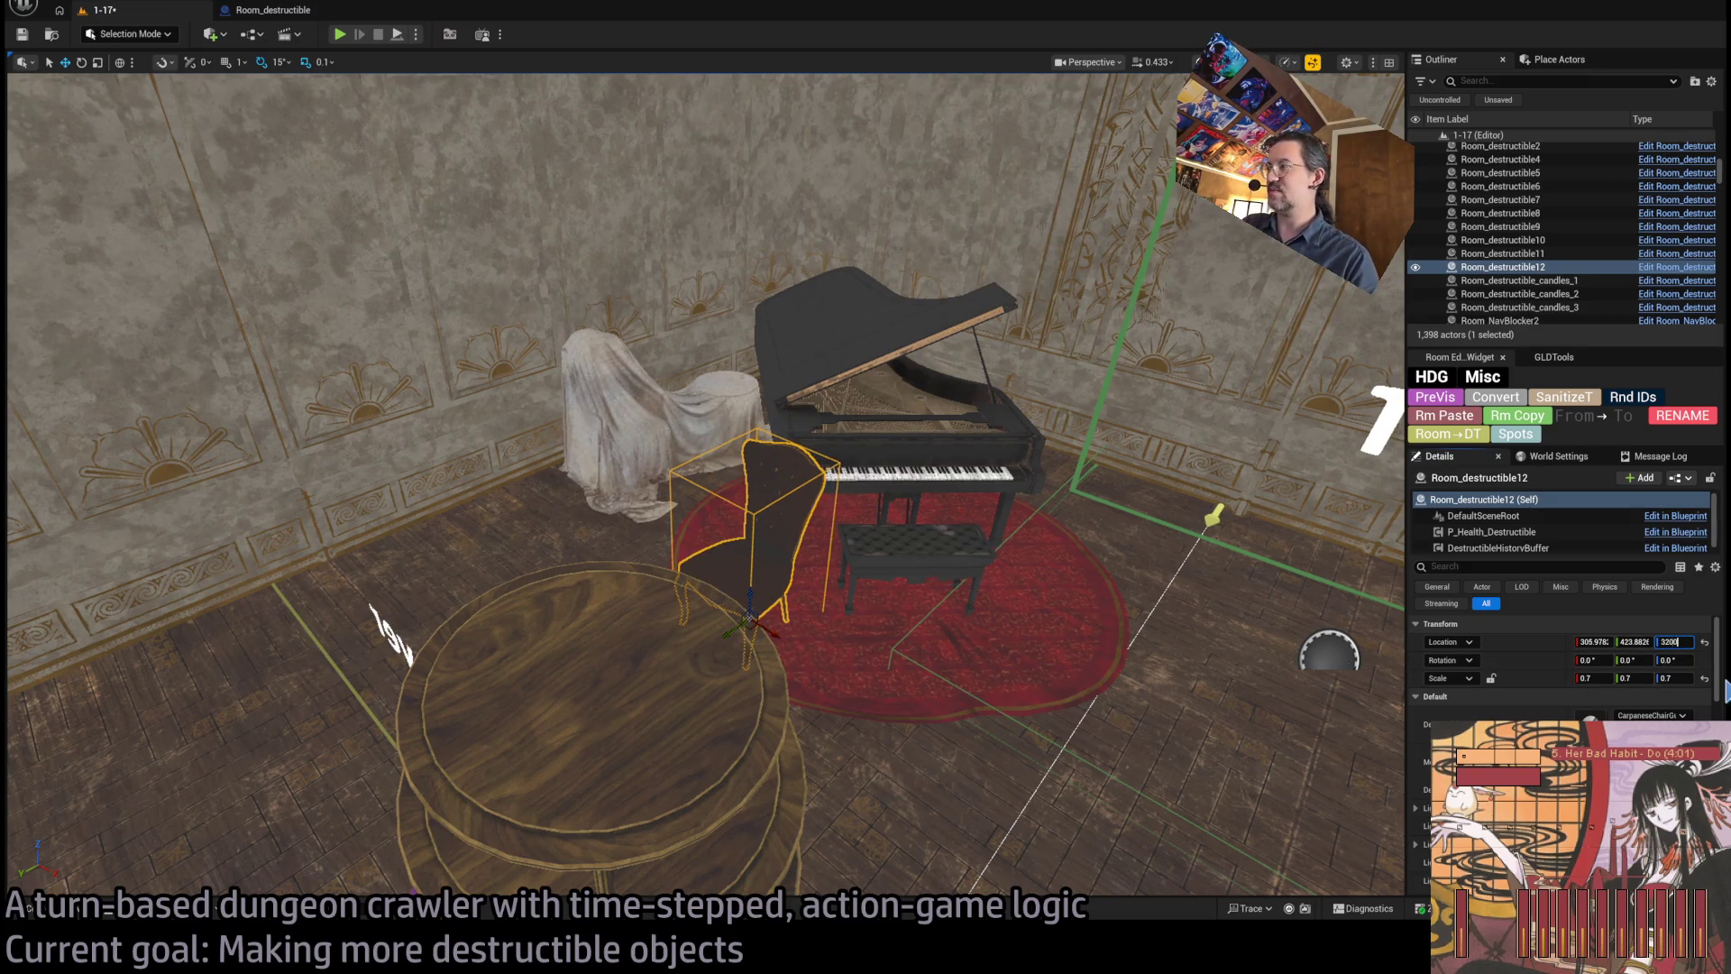
{"action": "left_click_drag", "start_coordinate": [1034, 570], "coordinate": [1034, 570]}
- Turn Room_destructible12 -45° around Z and delete the leftover static piano bench
{"action": "left_click", "coordinate": [1074, 622]}
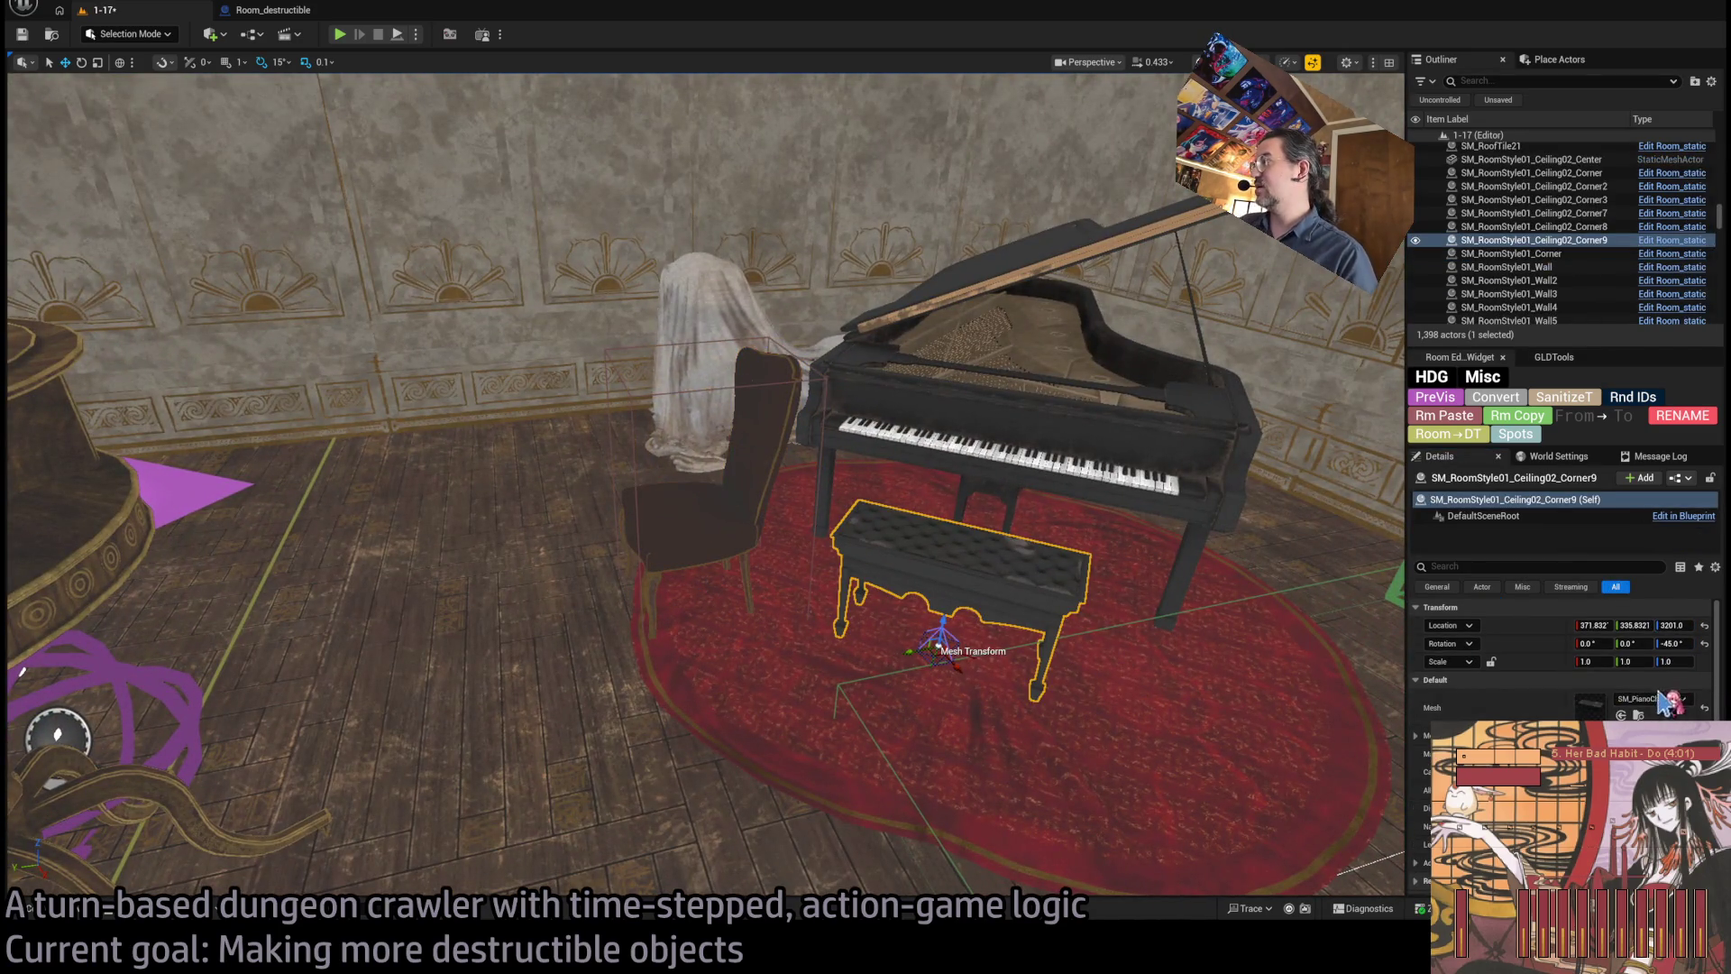
{"action": "left_click", "coordinate": [736, 548]}
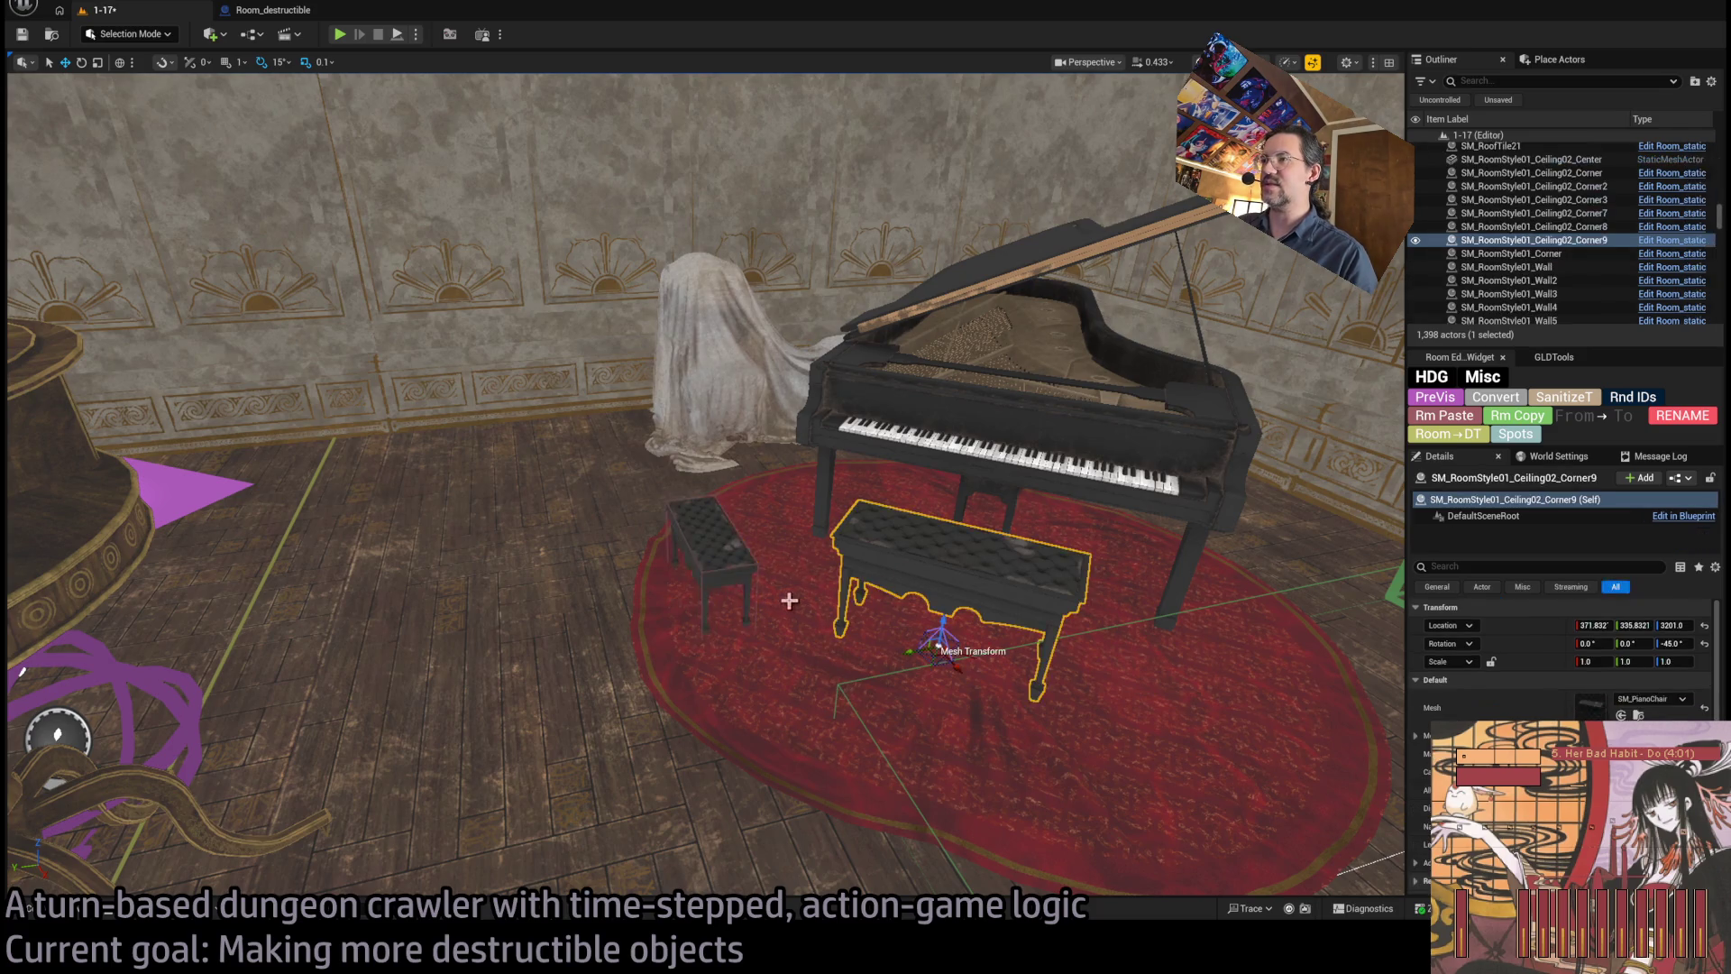
{"action": "mouse_move", "coordinate": [692, 617]}
{"action": "left_mouse_down"}
{"action": "mouse_move", "coordinate": [754, 619]}
{"action": "mouse_move", "coordinate": [730, 586]}
{"action": "left_mouse_up"}
{"action": "left_click", "coordinate": [881, 577]}
{"action": "key", "text": "Delete"}
{"action": "left_click", "coordinate": [712, 577]}
- Slide the destructible bench under the piano keyboard and fine-tune its placement
{"action": "mouse_move", "coordinate": [705, 602]}
{"action": "left_mouse_down"}
{"action": "mouse_move", "coordinate": [966, 599]}
{"action": "mouse_move", "coordinate": [947, 630]}
{"action": "left_mouse_up"}
{"action": "left_click", "coordinate": [974, 622]}
{"action": "left_click", "coordinate": [974, 587]}
{"action": "mouse_move", "coordinate": [956, 541]}
{"action": "left_mouse_down"}
{"action": "mouse_move", "coordinate": [955, 557]}
{"action": "mouse_move", "coordinate": [851, 568]}
{"action": "left_mouse_up"}
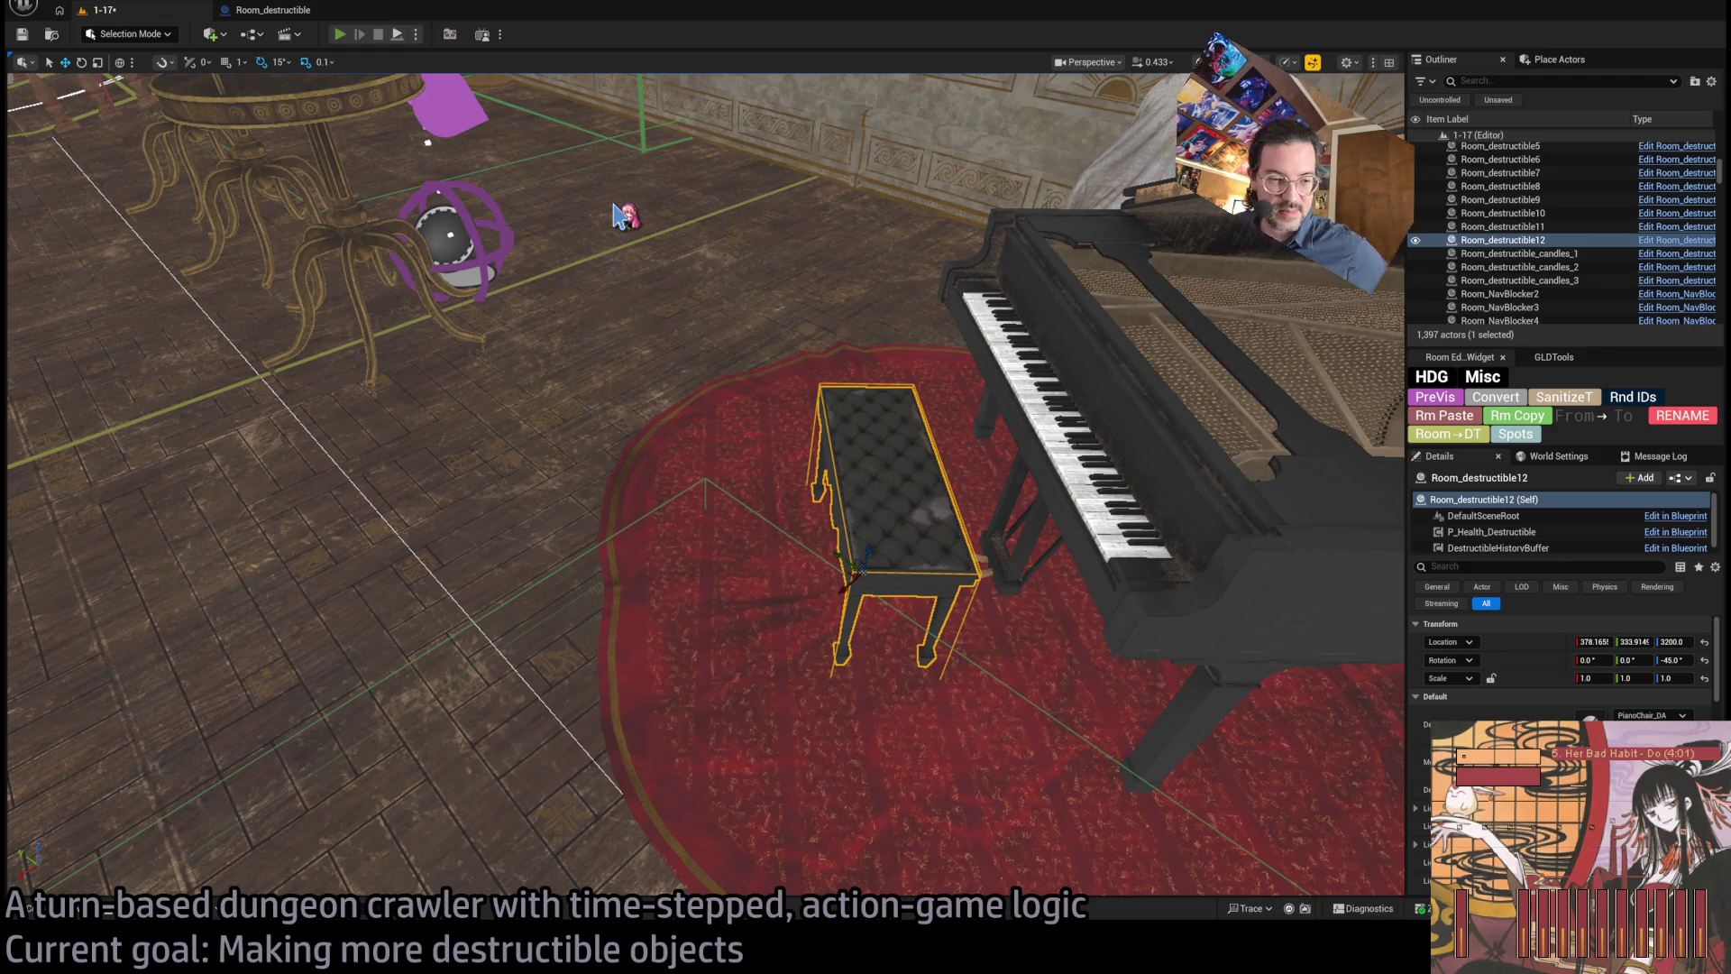
{"action": "key", "text": "alt+p"}
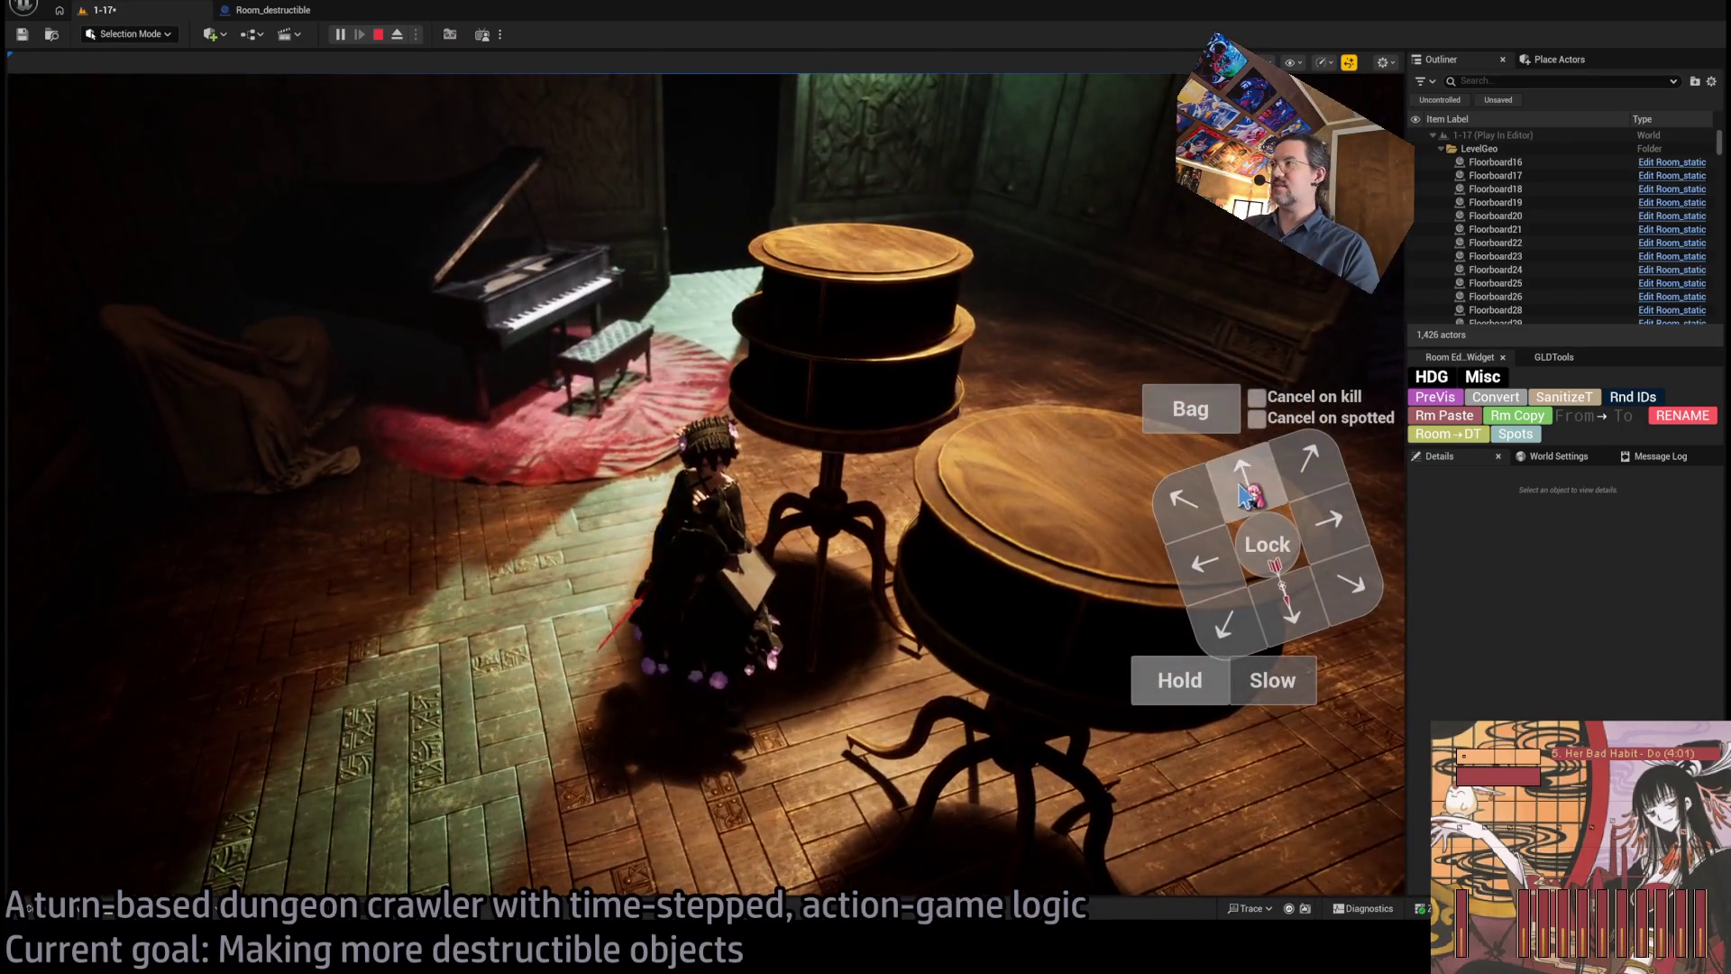
{"action": "left_click", "coordinate": [1233, 487]}
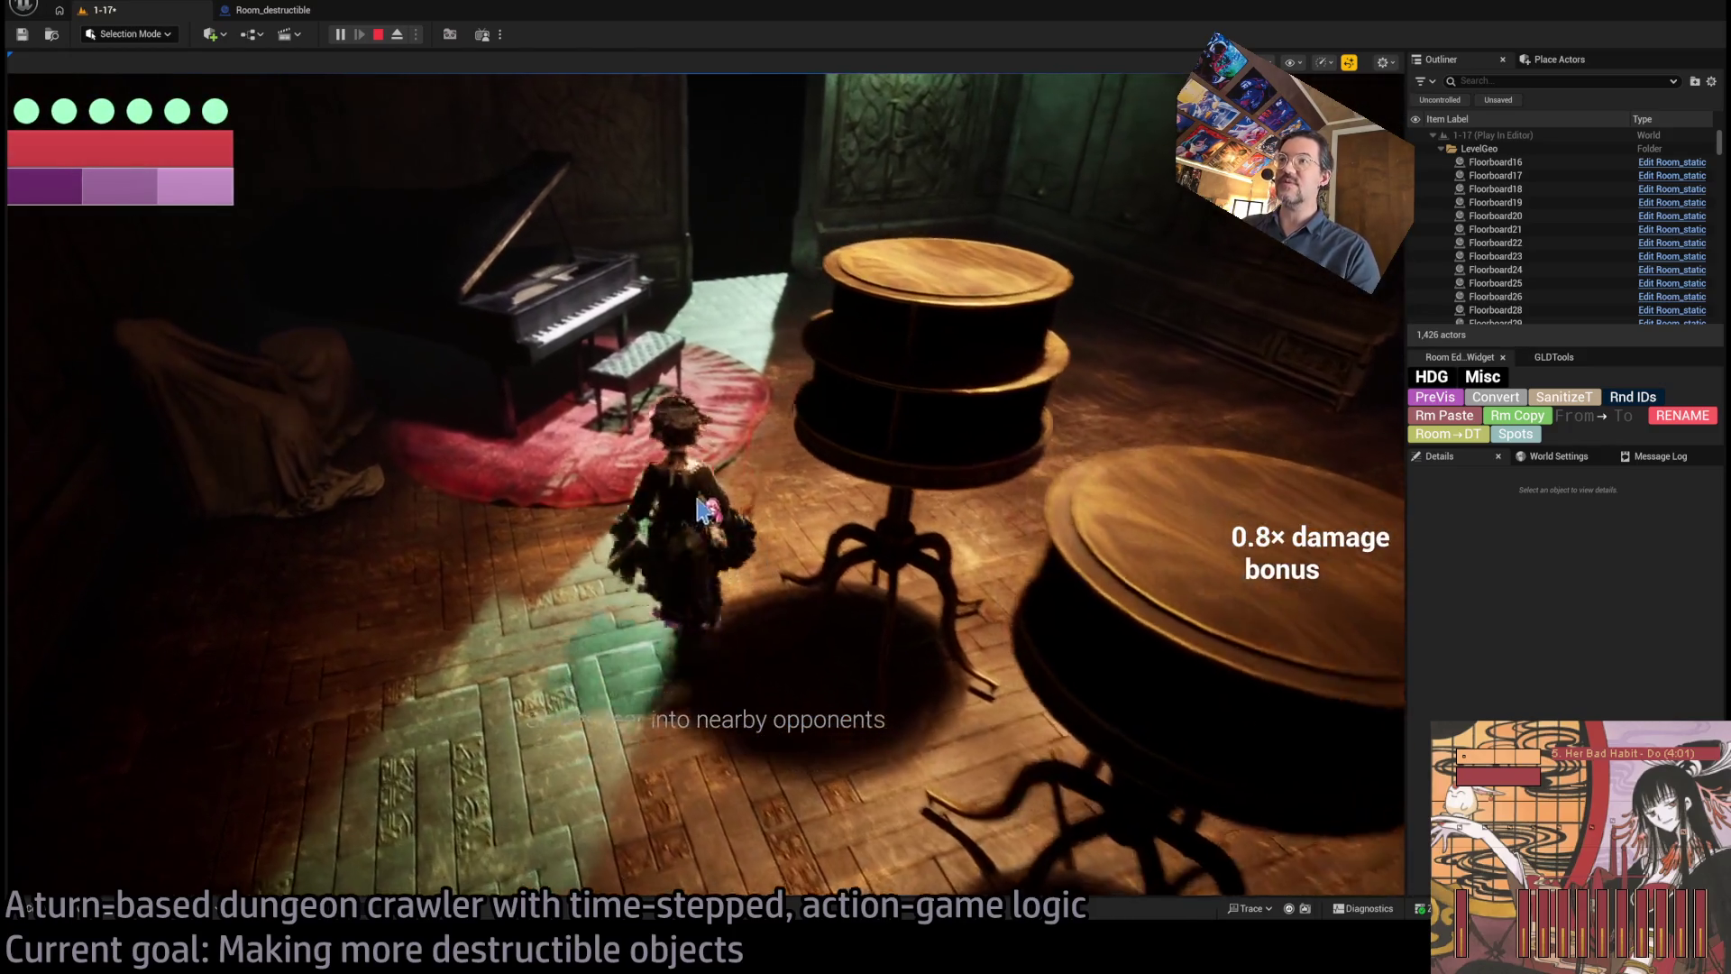
{"action": "left_click", "coordinate": [1254, 494]}
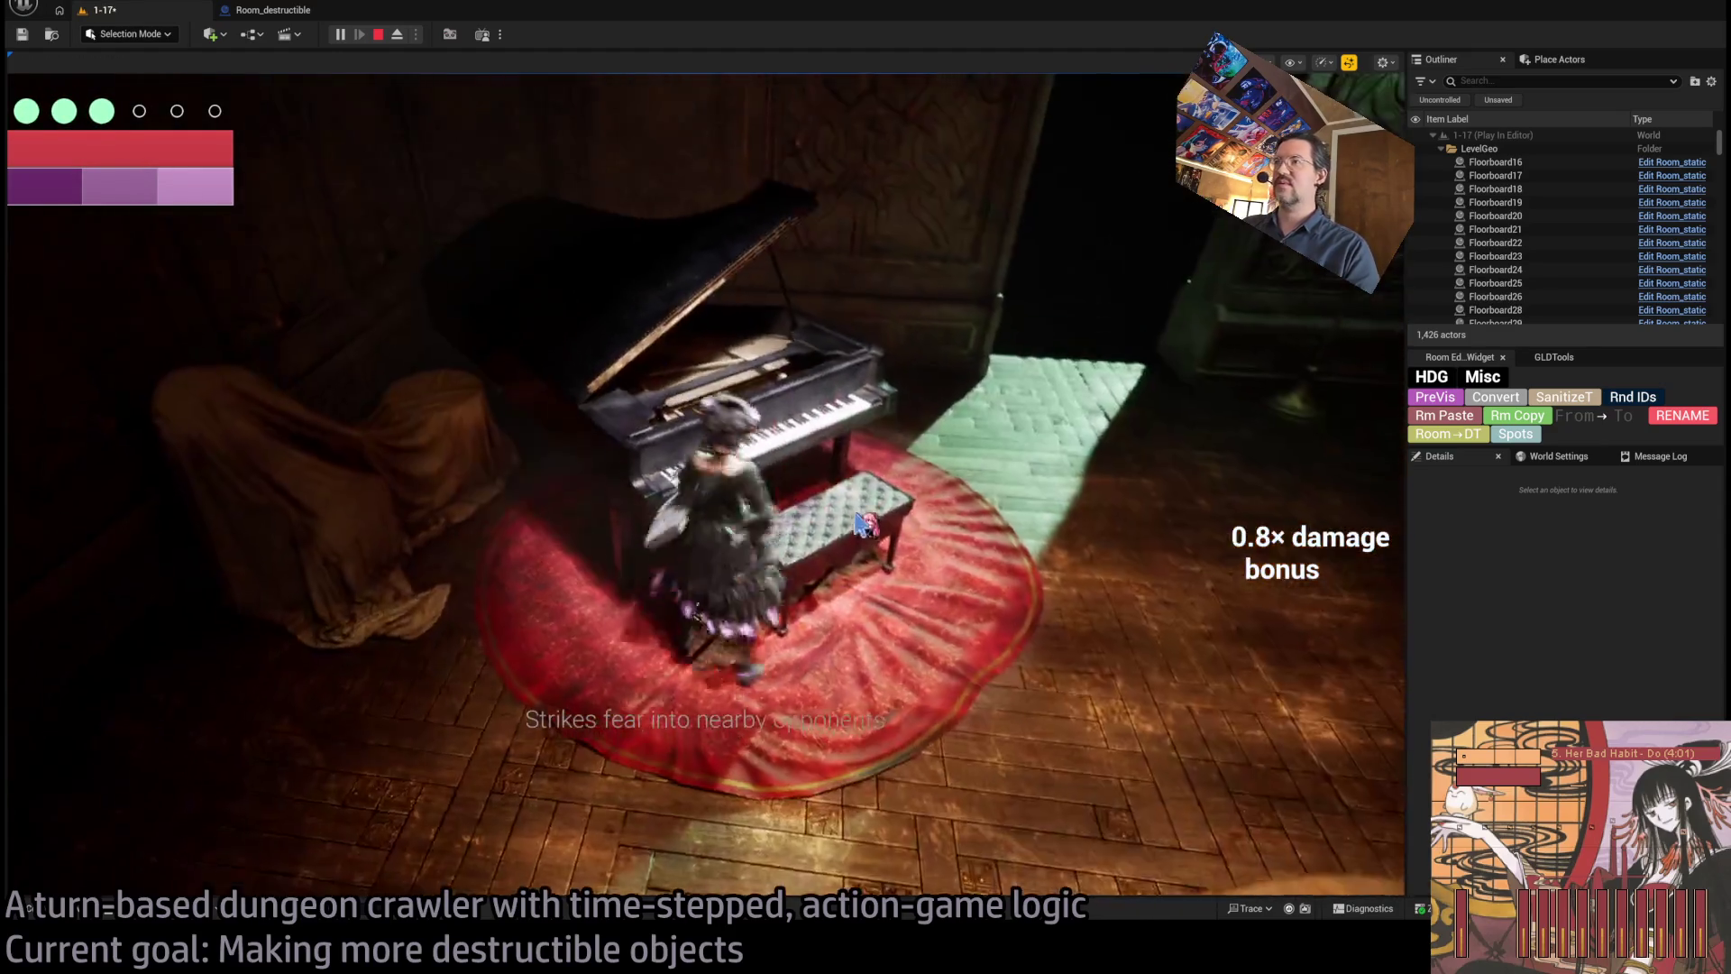
{"action": "left_click", "coordinate": [992, 464]}
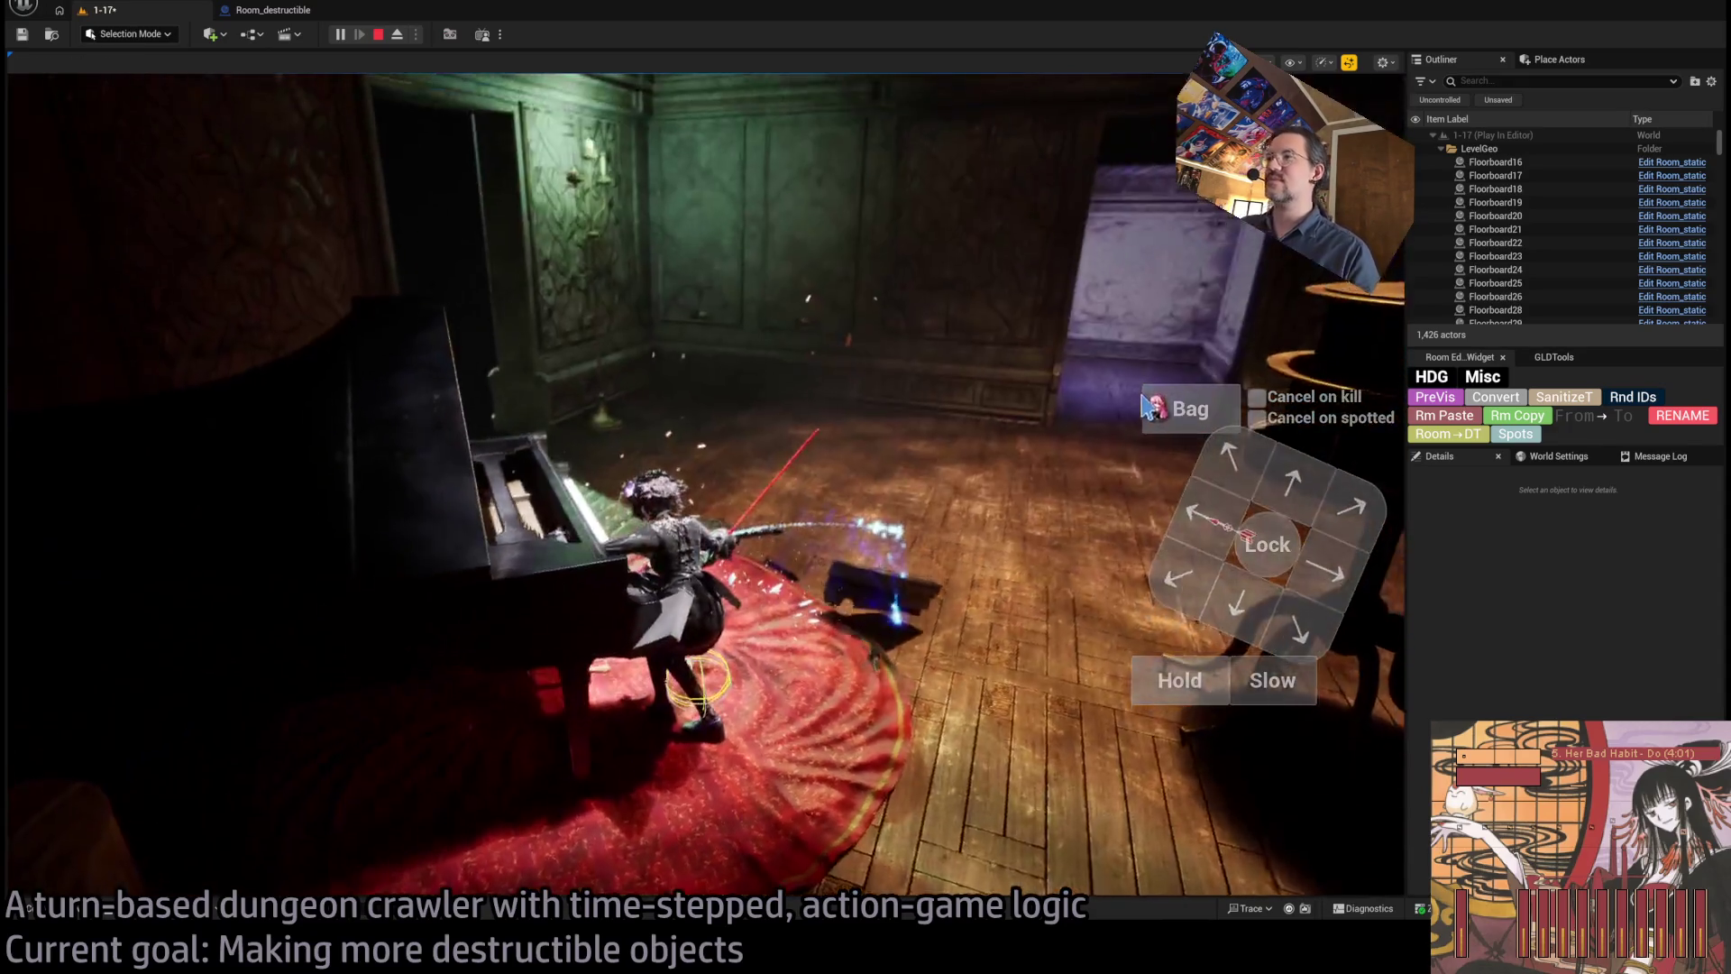
{"action": "key", "text": "Escape"}
{"action": "key", "text": "f"}
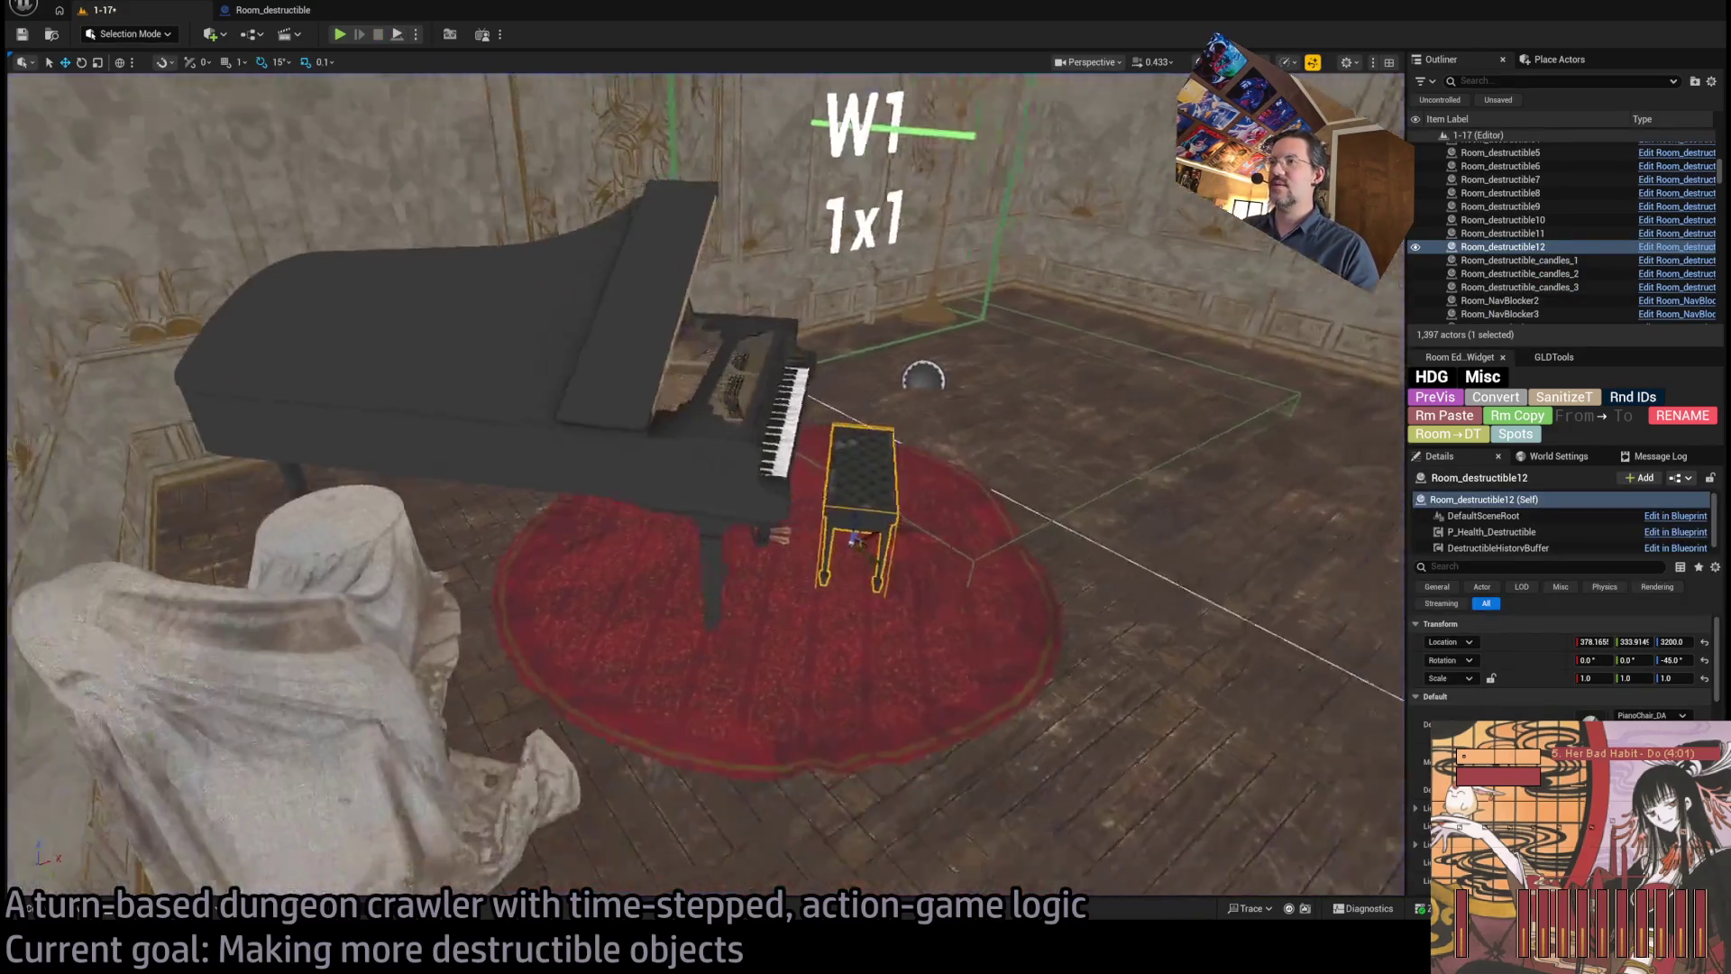
- Alt-drag a raised copy of the bench and set its Location Z to 4000
{"action": "mouse_move", "coordinate": [728, 509]}
{"action": "left_mouse_down"}
{"action": "mouse_move", "coordinate": [727, 210]}
{"action": "mouse_move", "coordinate": [727, 279]}
{"action": "left_mouse_up"}
{"action": "key", "text": "f"}
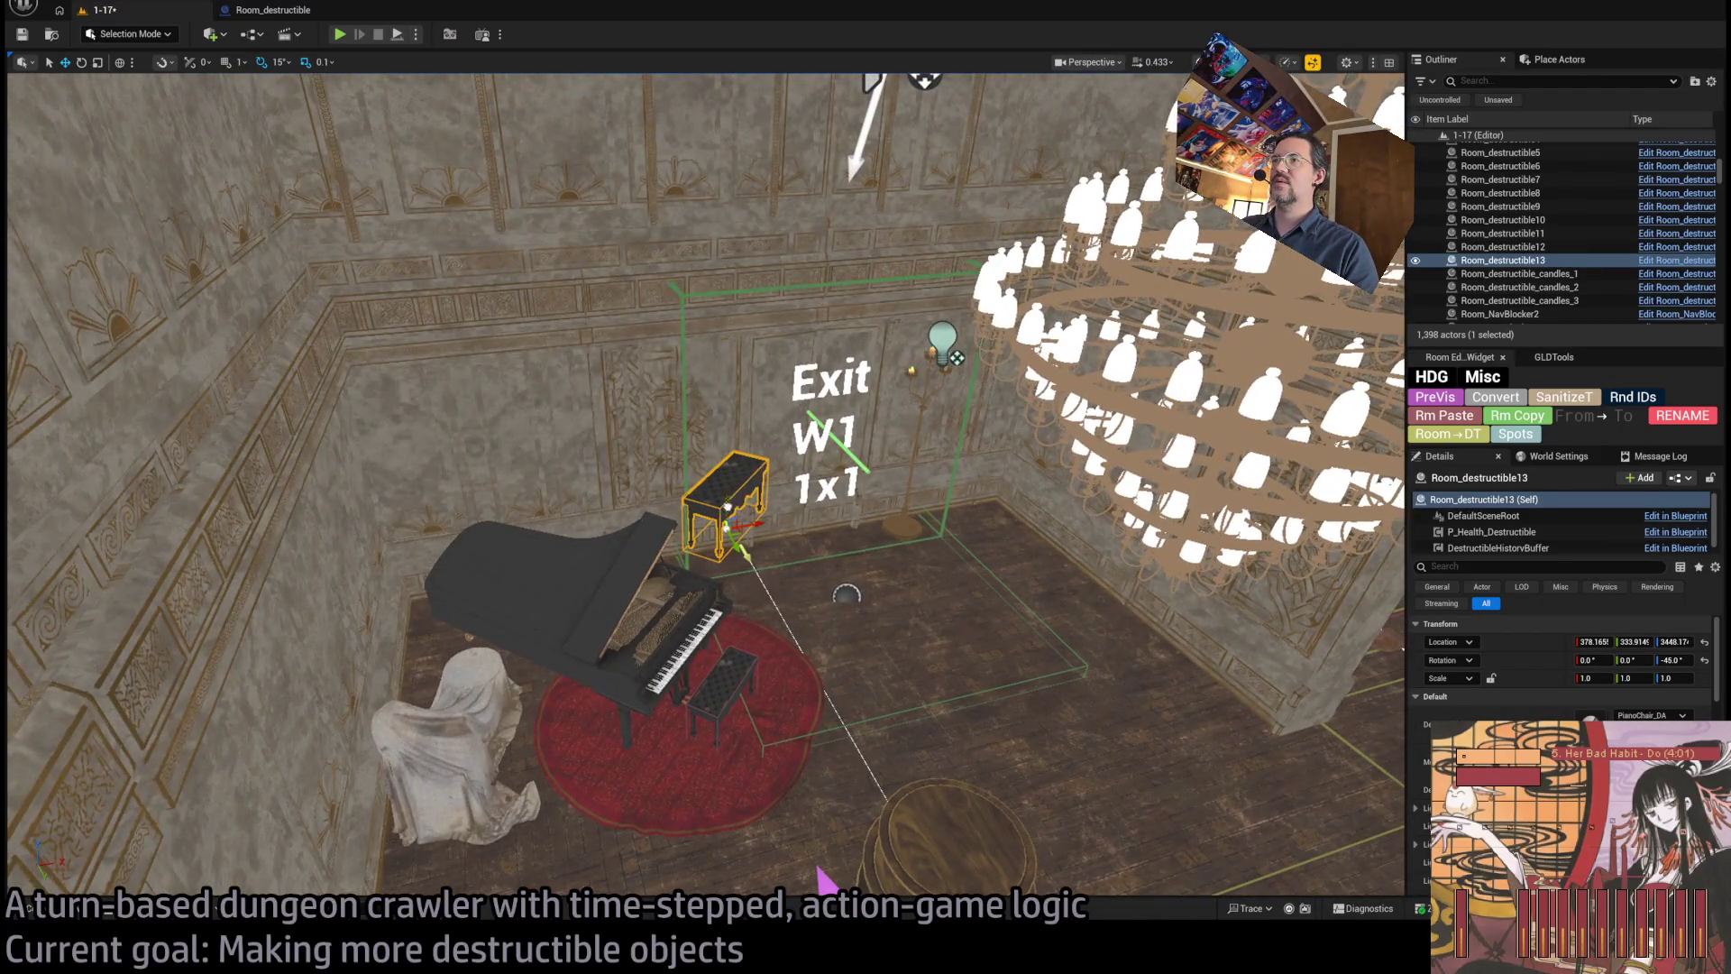
{"action": "key", "text": "End"}
{"action": "key", "text": "f"}
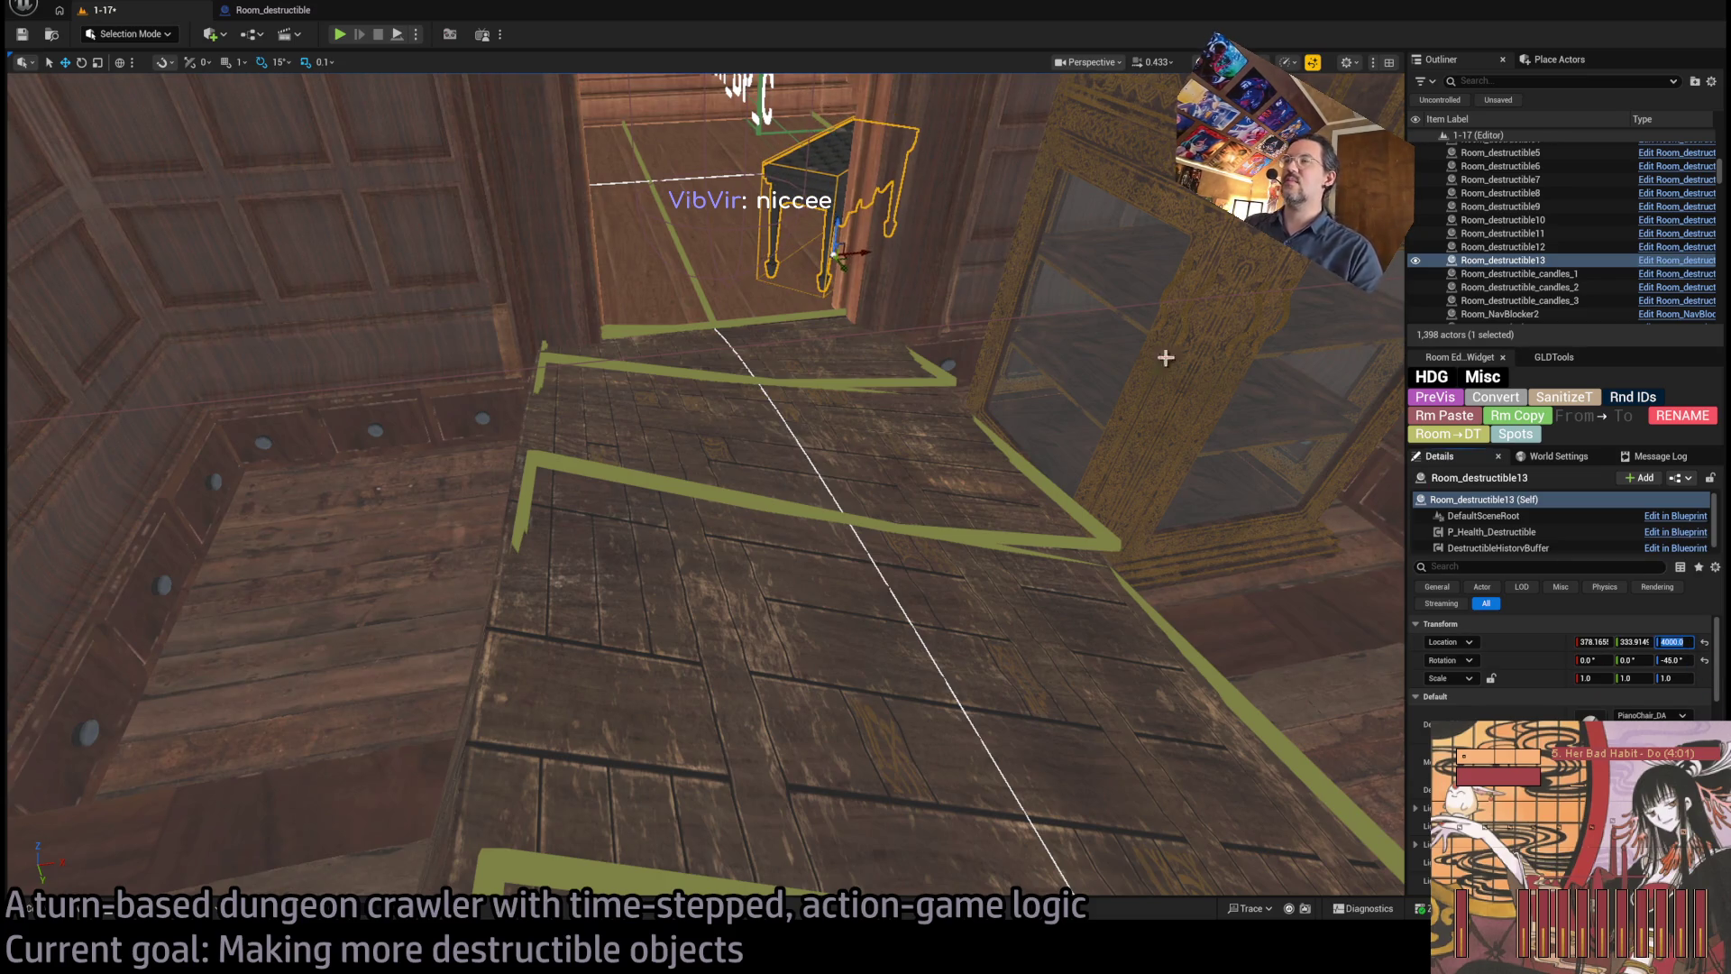
{"action": "key", "text": "Return"}
{"action": "key", "text": "f"}
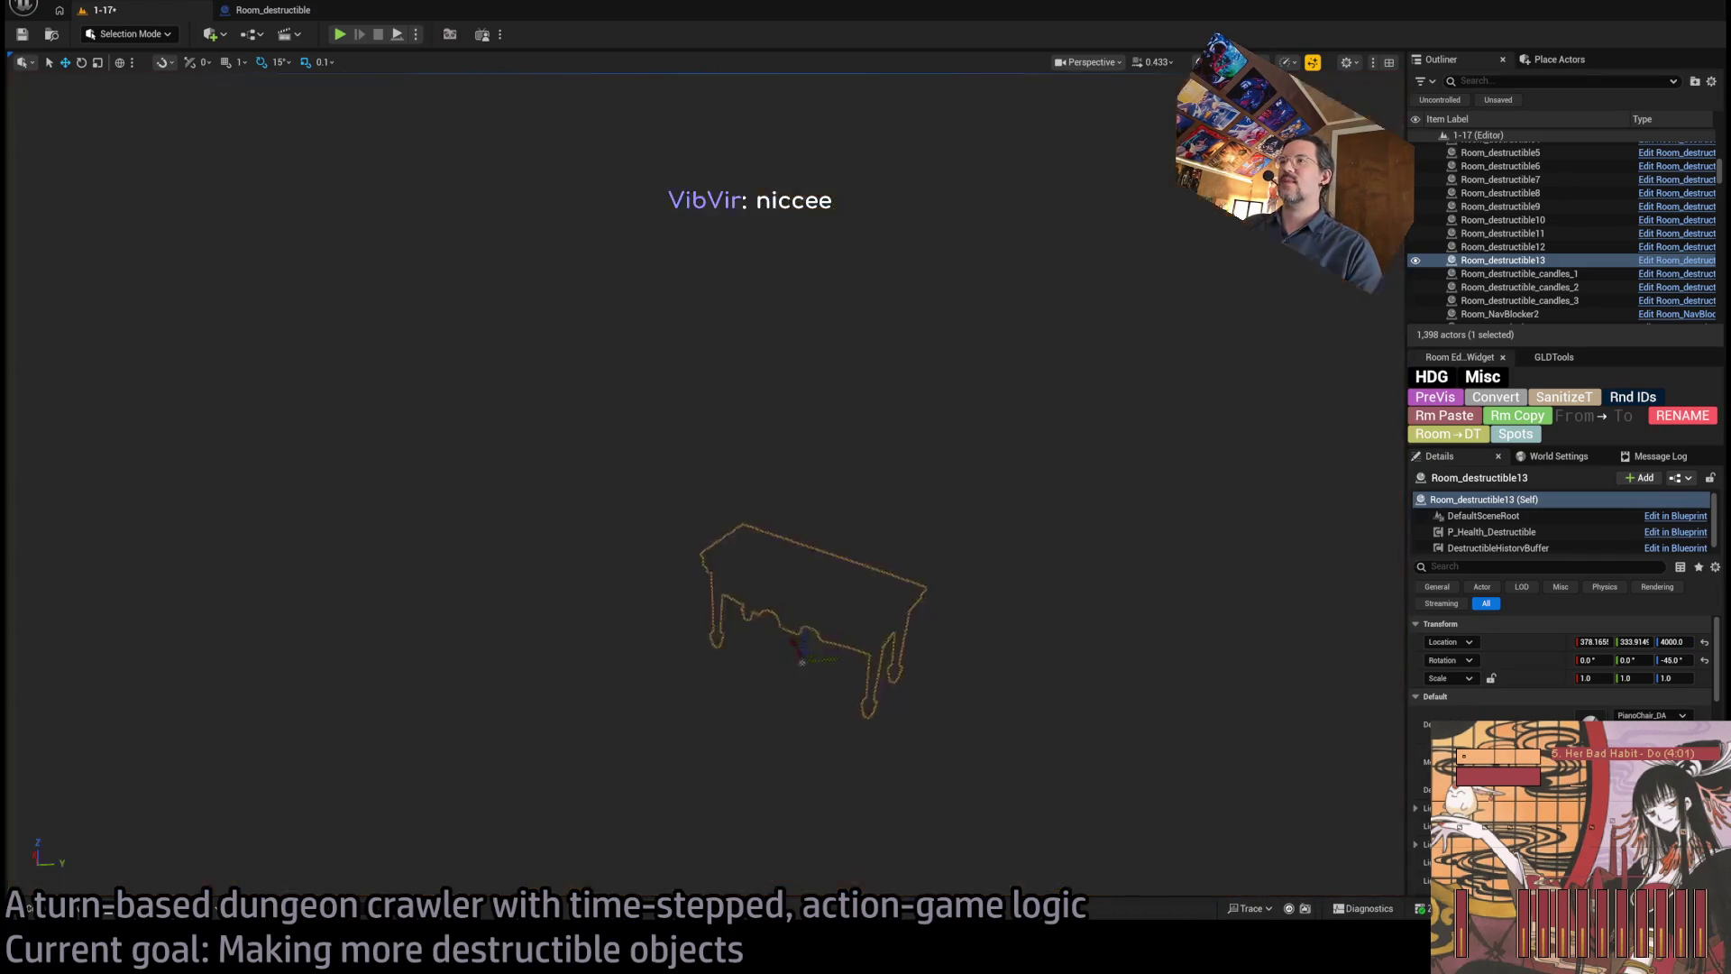
- Move the bench copy along X and Y into the wood-panelled corridor near the N2 exit
{"action": "mouse_move", "coordinate": [801, 662]}
{"action": "left_mouse_down"}
{"action": "mouse_move", "coordinate": [866, 632]}
{"action": "mouse_move", "coordinate": [902, 649]}
{"action": "mouse_move", "coordinate": [788, 630]}
{"action": "mouse_move", "coordinate": [754, 527]}
{"action": "left_mouse_up"}
{"action": "mouse_move", "coordinate": [691, 173]}
{"action": "left_mouse_down"}
{"action": "mouse_move", "coordinate": [678, 213]}
{"action": "mouse_move", "coordinate": [735, 375]}
{"action": "mouse_move", "coordinate": [550, 147]}
{"action": "left_mouse_up"}
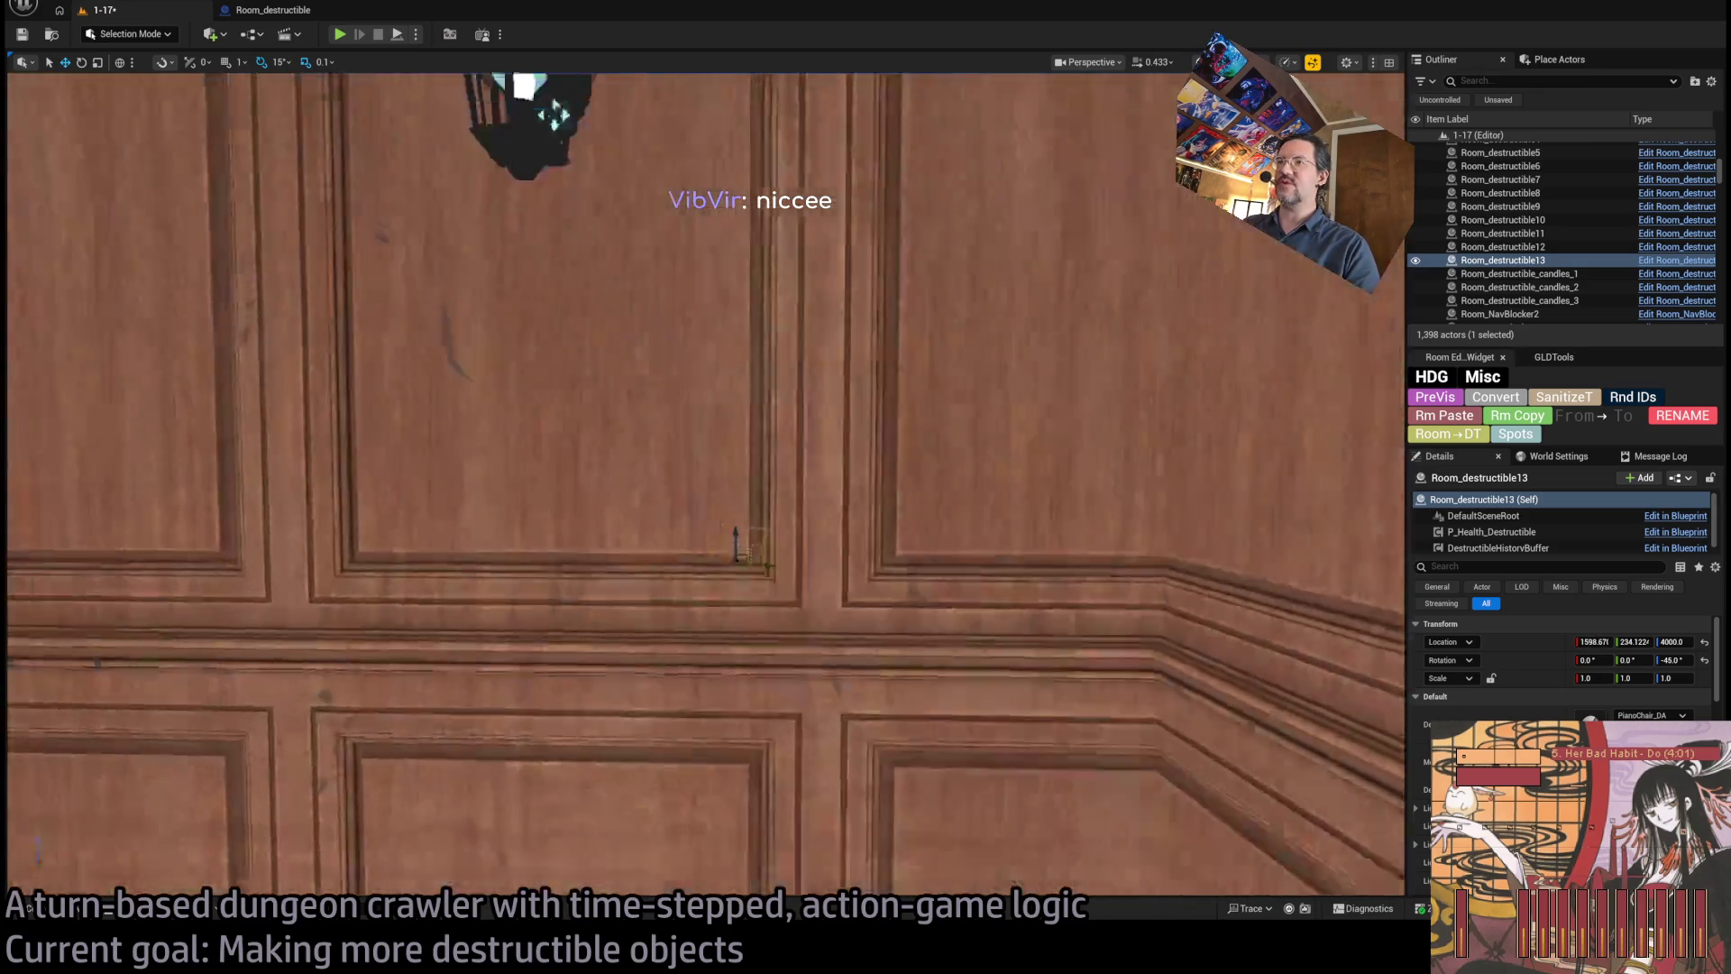
{"action": "scroll", "coordinate": [711, 223], "scroll_direction": "down", "scroll_amount": 5}
{"action": "scroll", "coordinate": [711, 223], "scroll_direction": "up", "scroll_amount": 5}
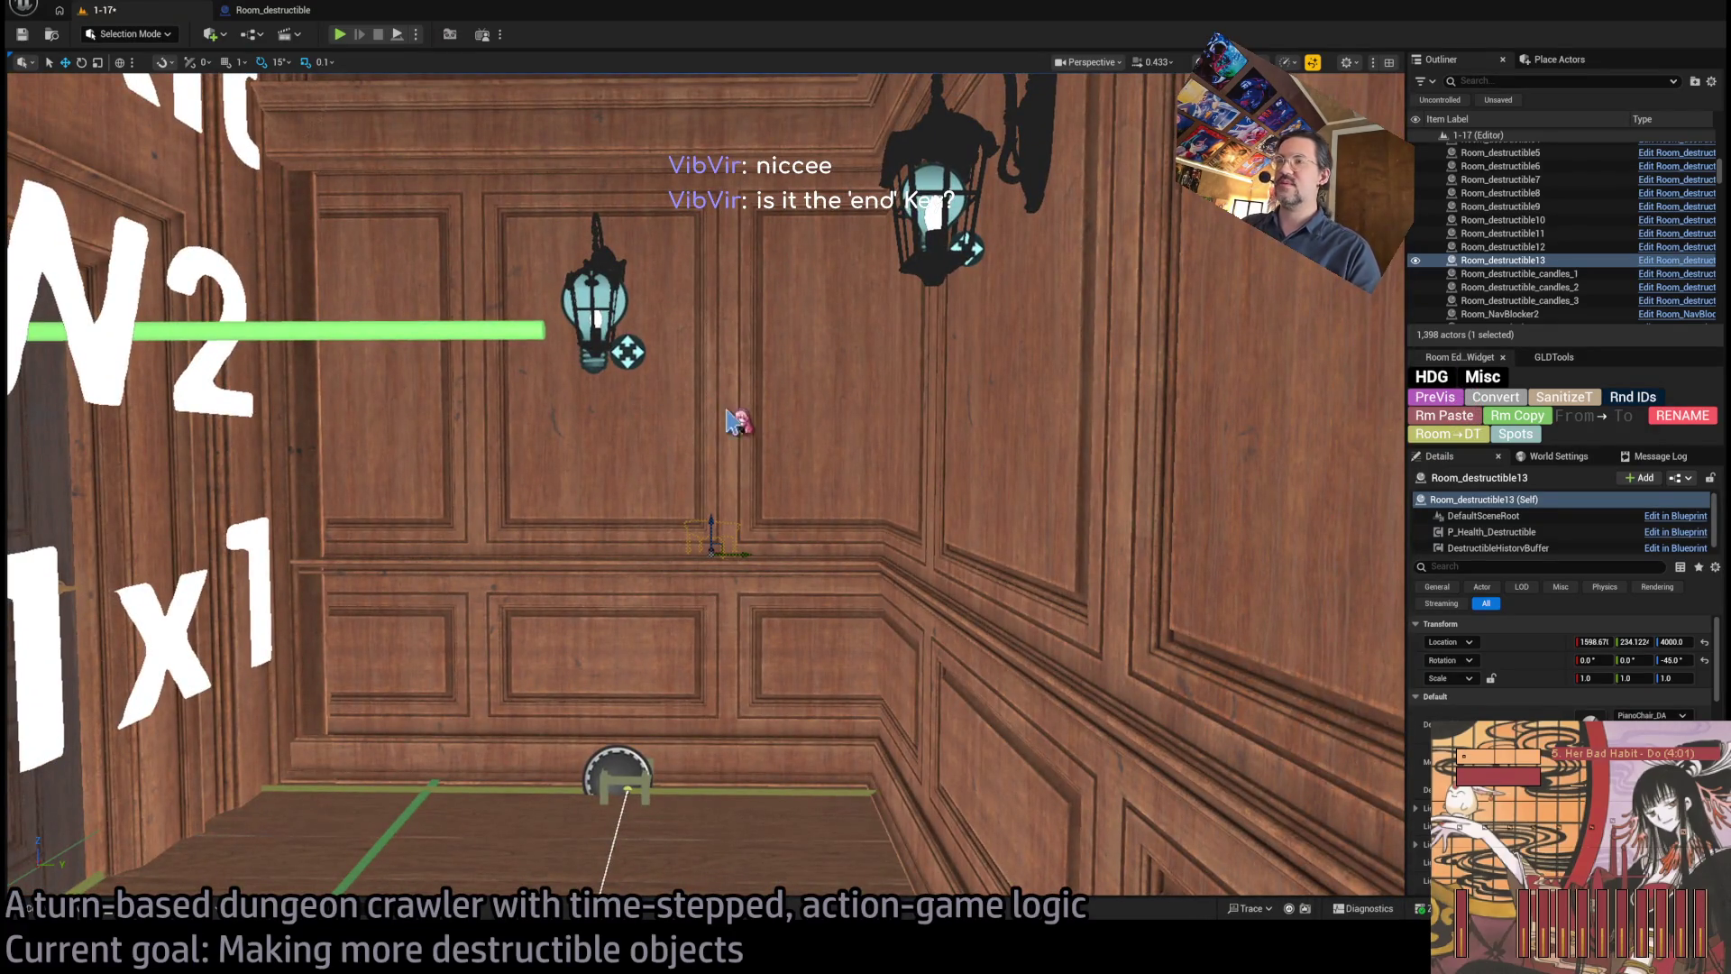
{"action": "scroll", "coordinate": [726, 411], "scroll_direction": "down", "scroll_amount": 5}
{"action": "left_click_drag", "start_coordinate": [727, 410], "coordinate": [815, 370]}
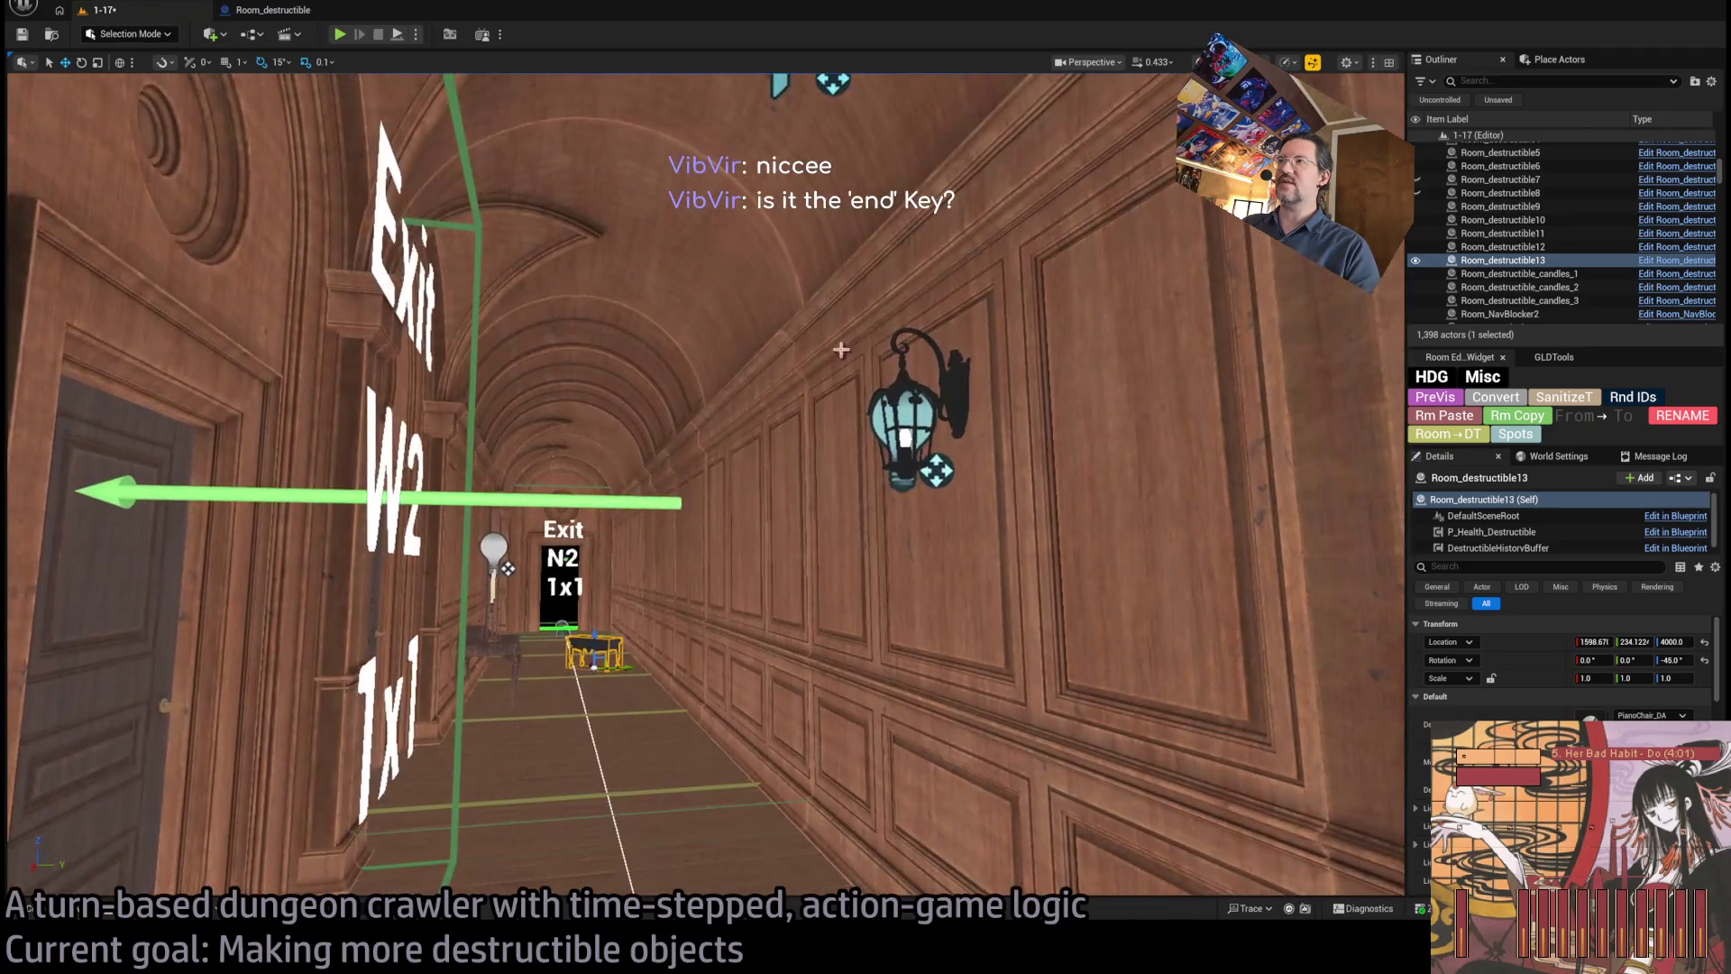
{"action": "mouse_move", "coordinate": [1006, 573]}
{"action": "left_mouse_down"}
{"action": "mouse_move", "coordinate": [954, 483]}
{"action": "mouse_move", "coordinate": [822, 550]}
{"action": "left_mouse_up"}
{"action": "left_click_drag", "start_coordinate": [832, 453], "coordinate": [851, 556]}
{"action": "left_click", "coordinate": [851, 556]}
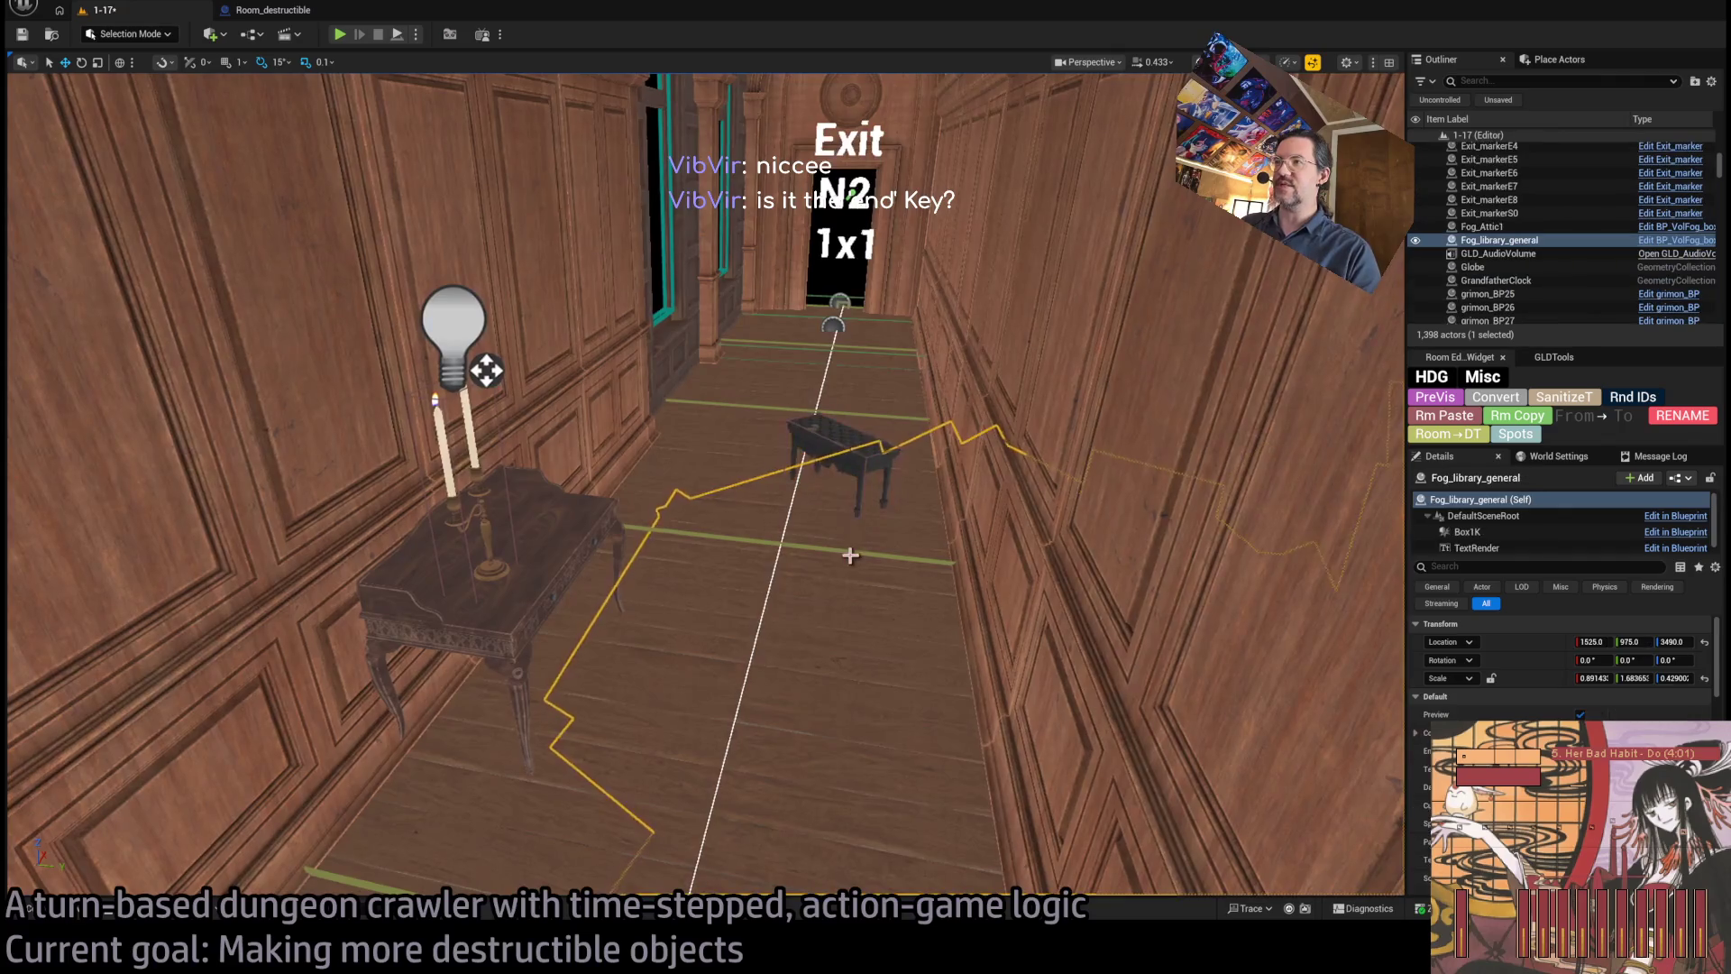
- Slide the bench copy left, then move the wall desk and drop it to the floor with End
{"action": "left_click", "coordinate": [851, 492]}
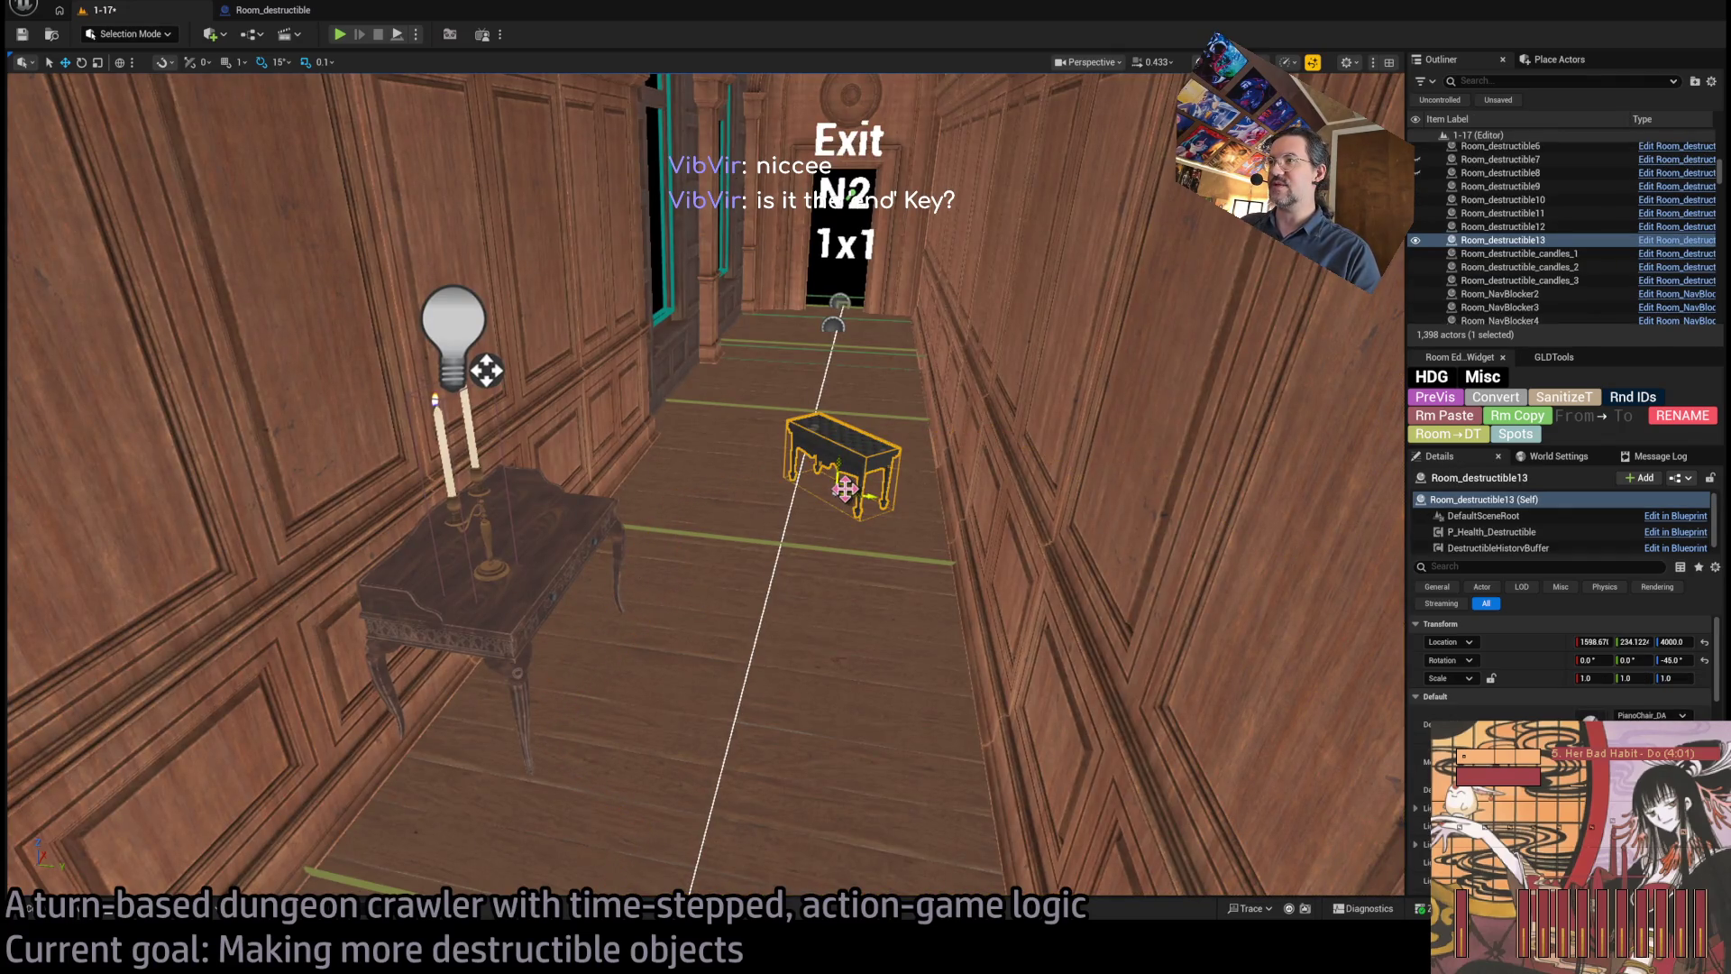
{"action": "left_click_drag", "start_coordinate": [848, 491], "coordinate": [809, 496]}
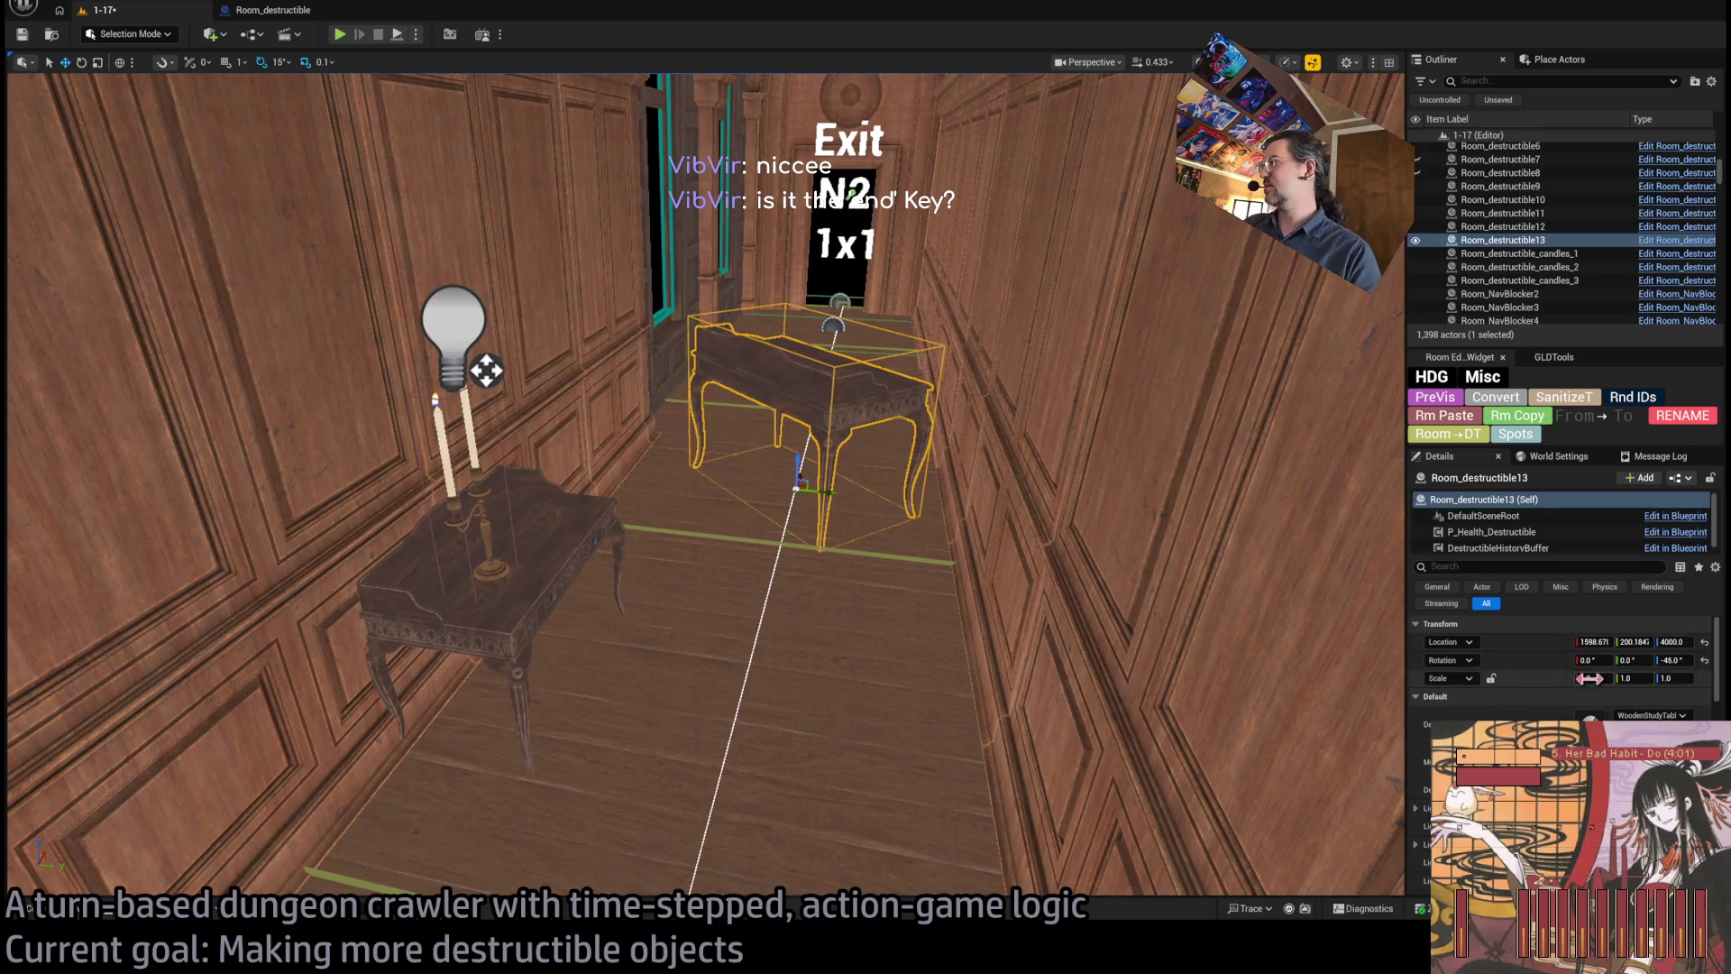
{"action": "mouse_move", "coordinate": [823, 506]}
{"action": "left_mouse_down"}
{"action": "mouse_move", "coordinate": [861, 506]}
{"action": "mouse_move", "coordinate": [541, 645]}
{"action": "mouse_move", "coordinate": [586, 664]}
{"action": "mouse_move", "coordinate": [541, 685]}
{"action": "left_mouse_up"}
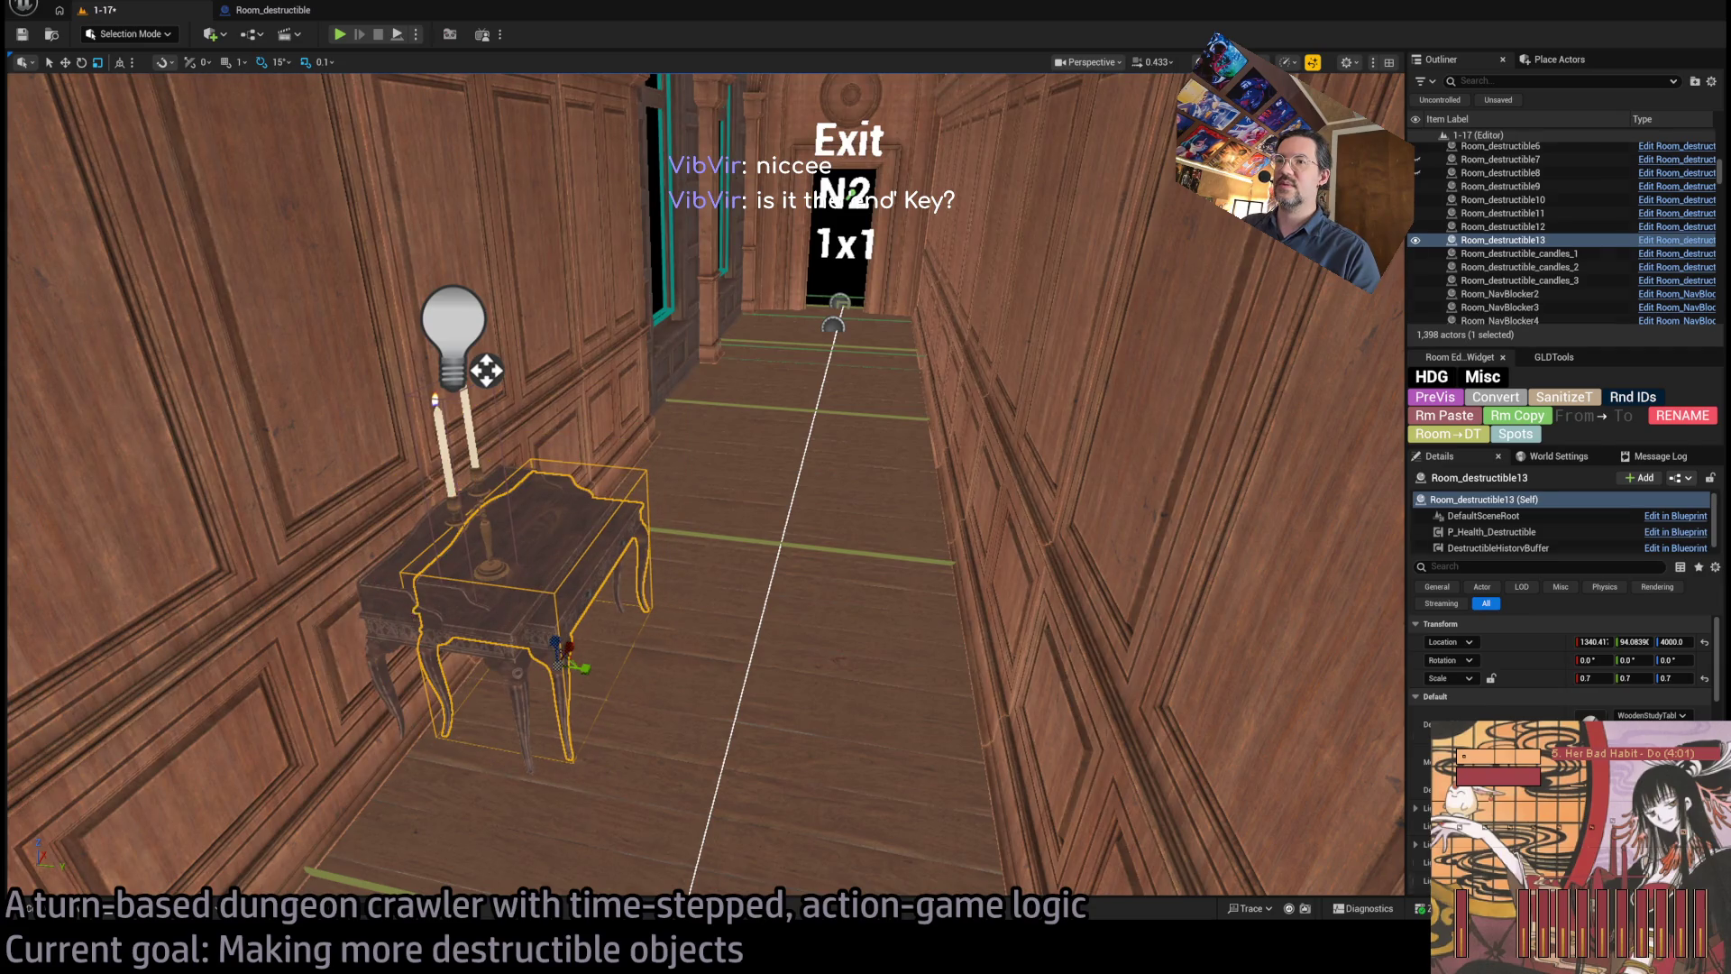
{"action": "left_click", "coordinate": [587, 635]}
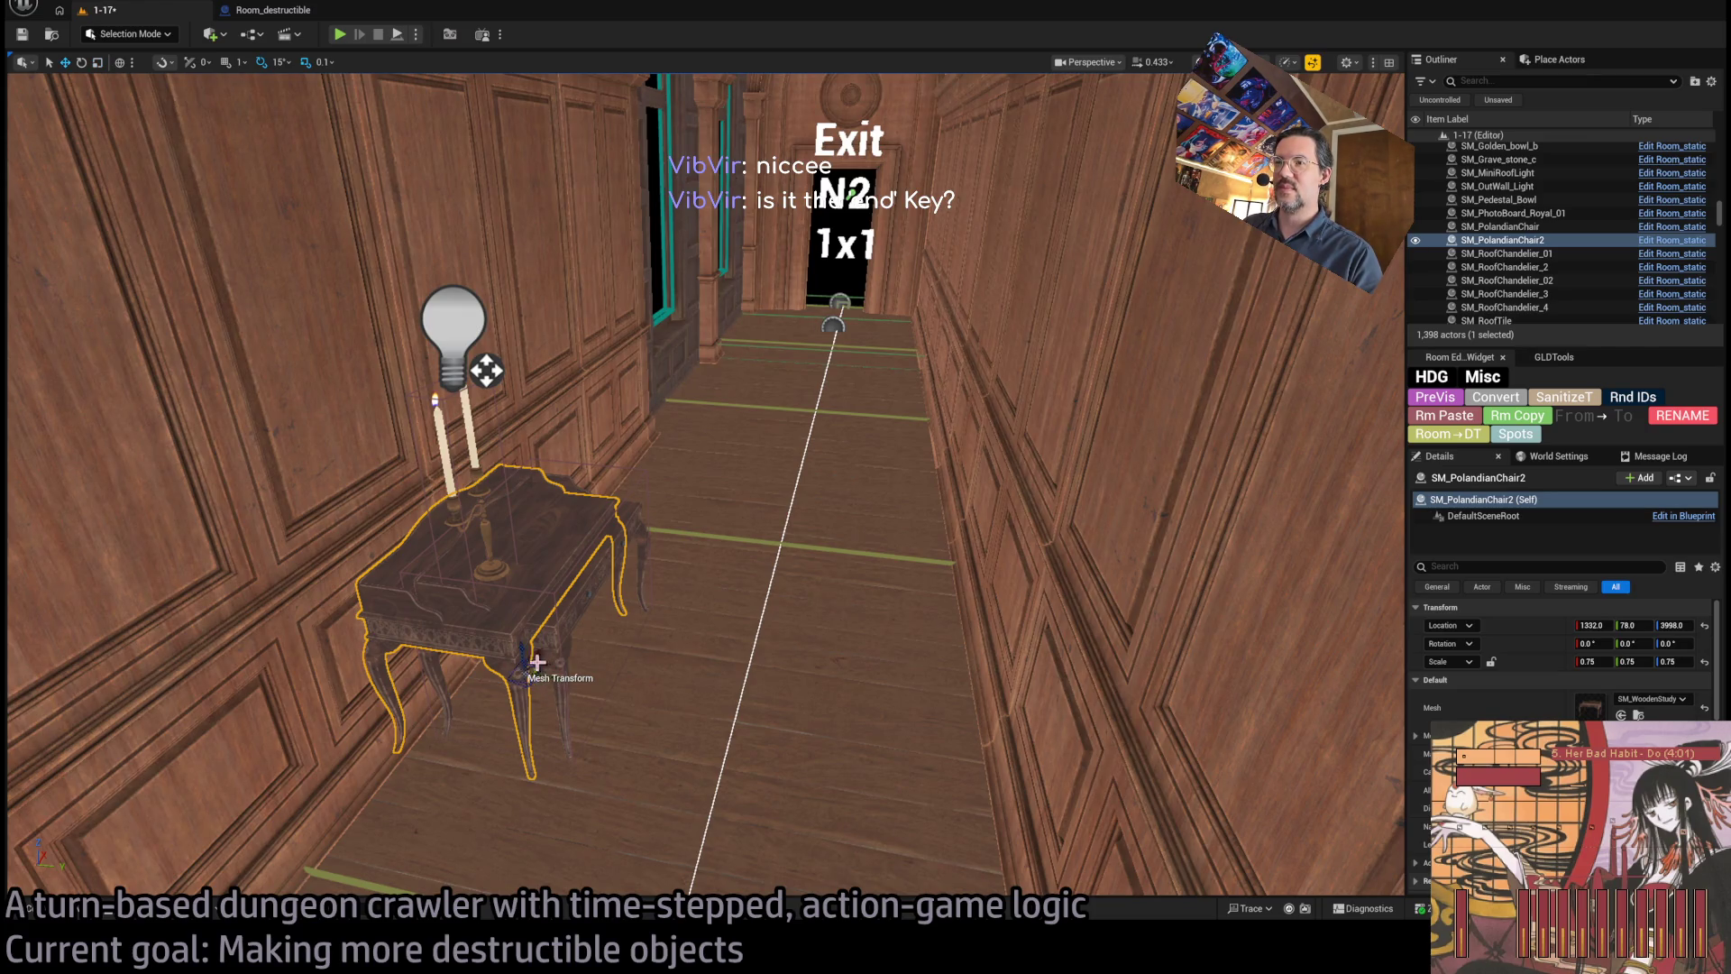
{"action": "left_click_drag", "start_coordinate": [535, 669], "coordinate": [798, 459]}
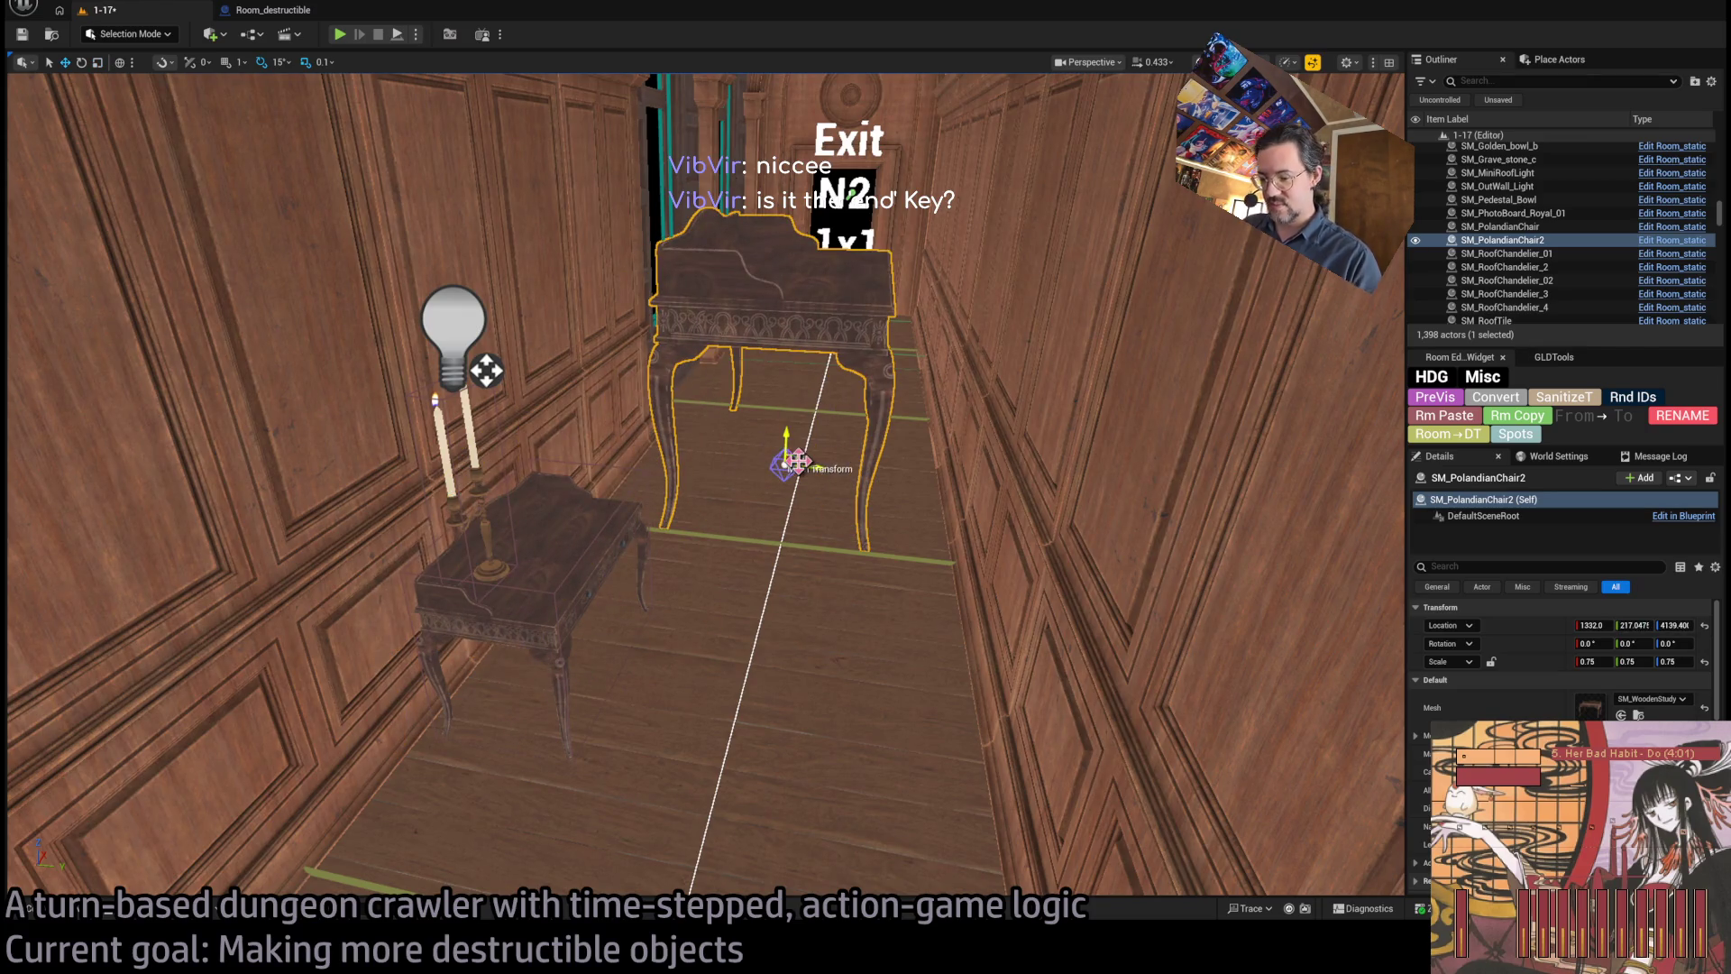
{"action": "key", "text": "End"}
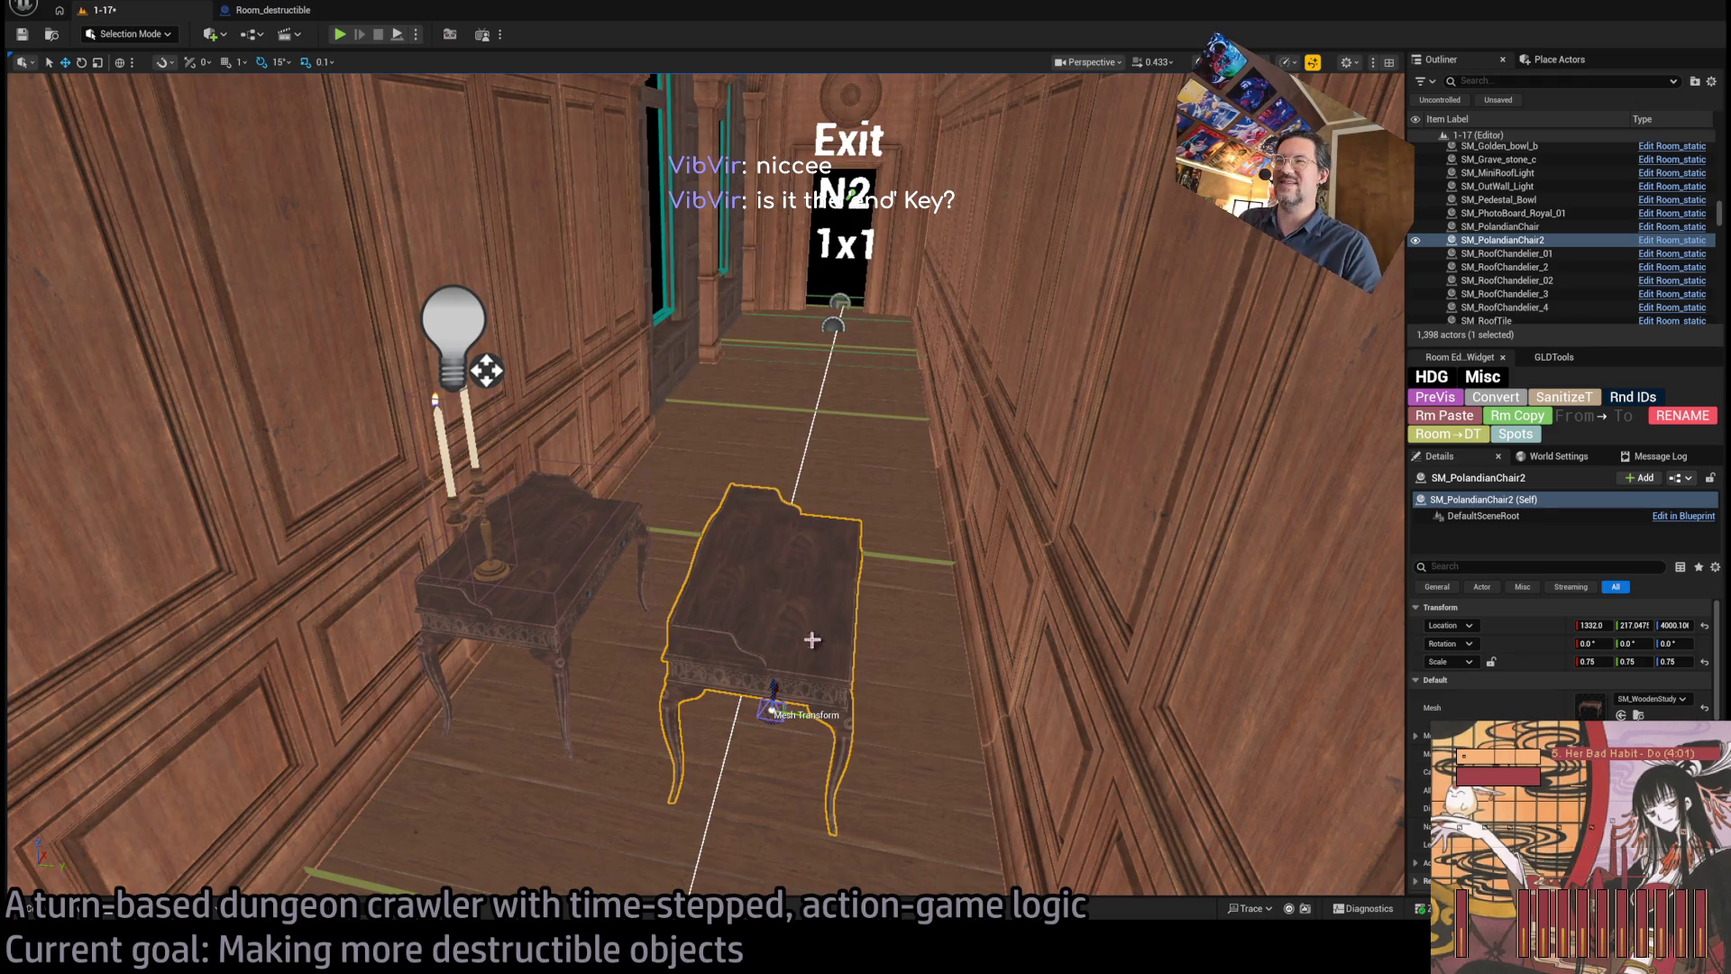
{"action": "left_click_drag", "start_coordinate": [802, 716], "coordinate": [613, 679]}
{"action": "right_click", "coordinate": [613, 679]}
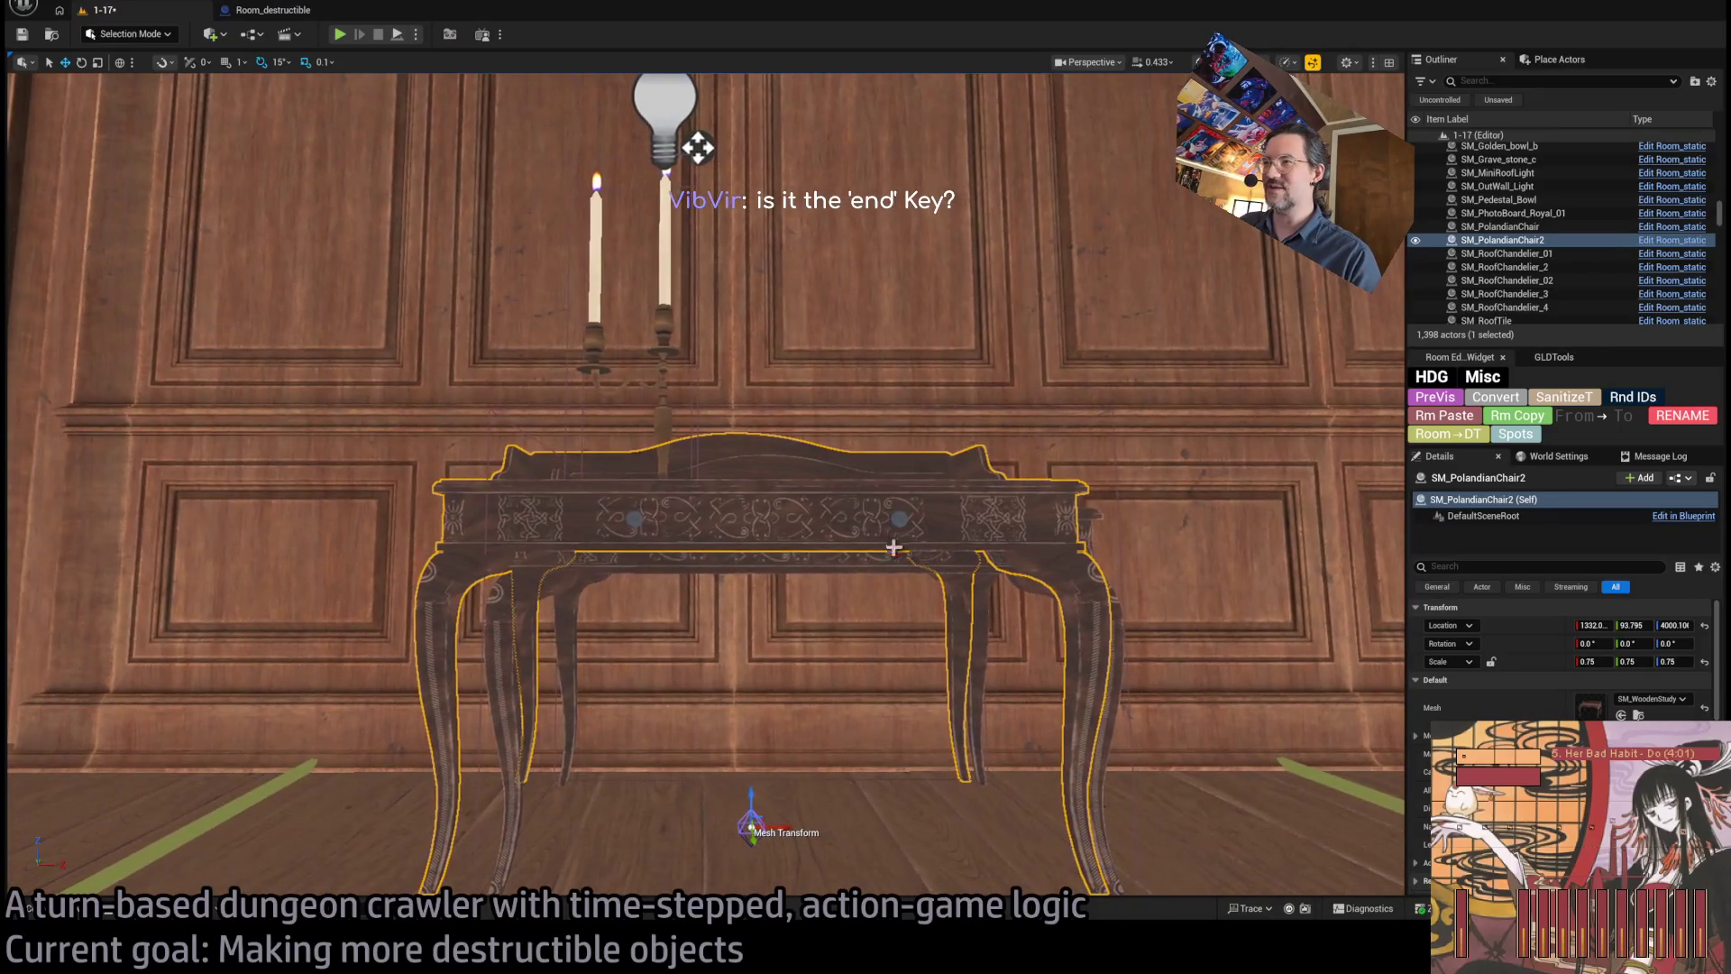
- Scale the destructible table Room_destructible13 to 0.75 on X, Y and Z
{"action": "left_click", "coordinate": [834, 571]}
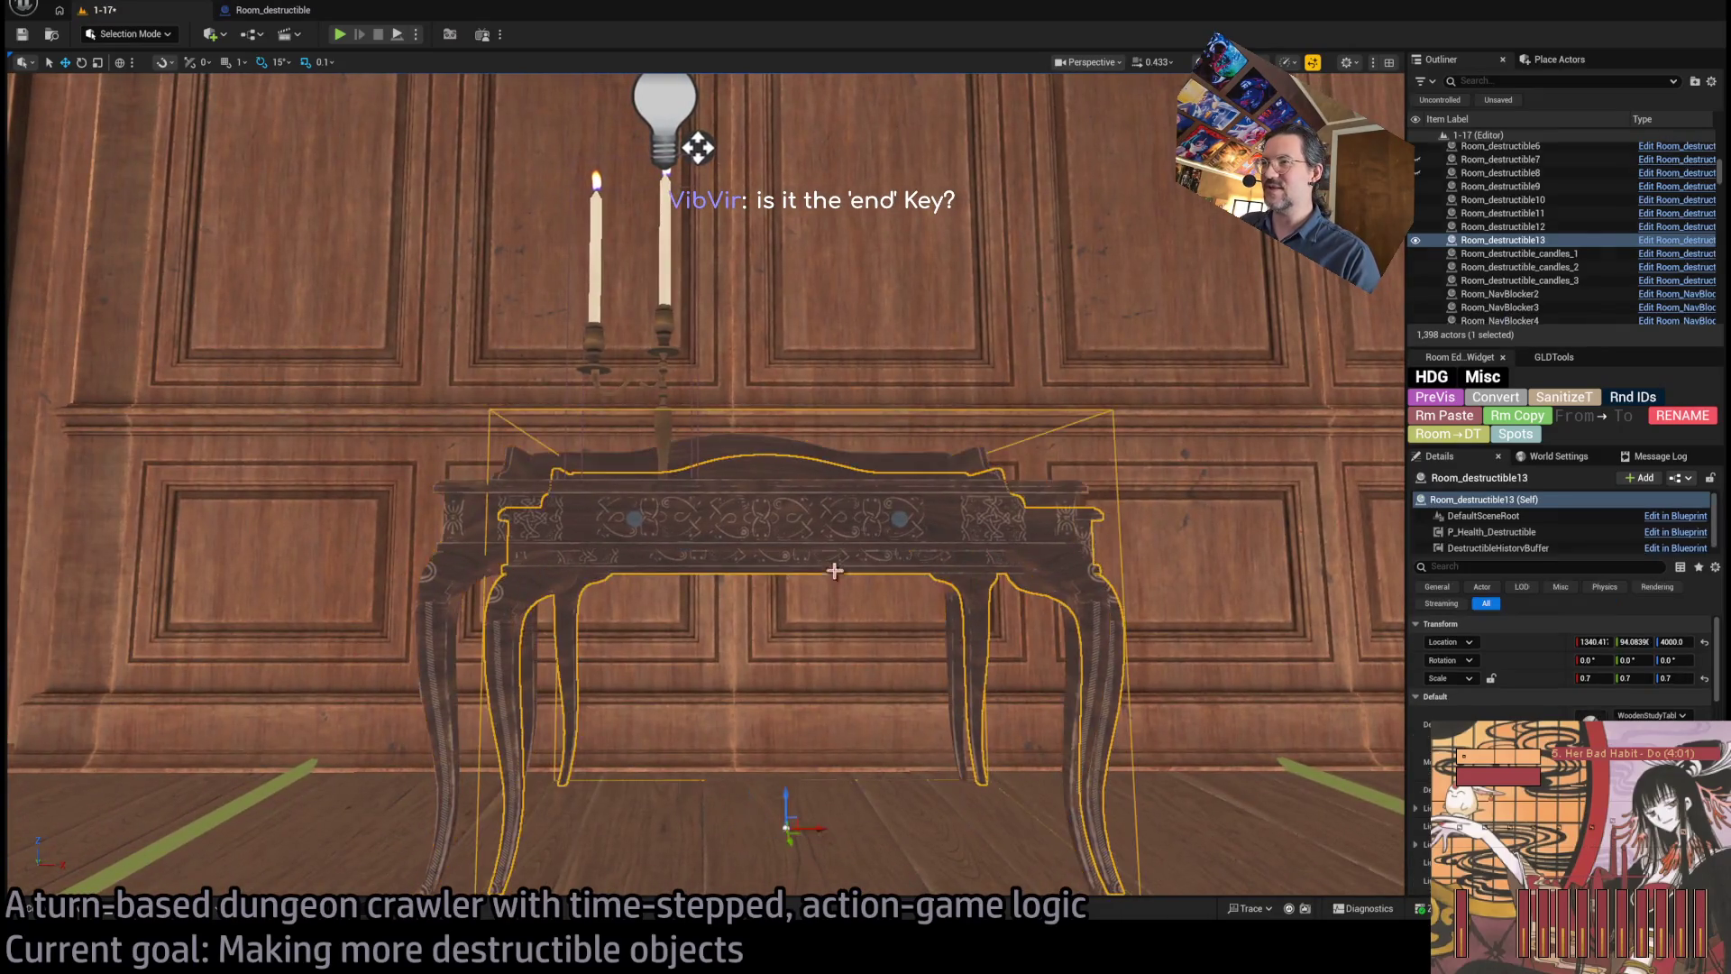
{"action": "left_click", "coordinate": [741, 451]}
{"action": "left_click", "coordinate": [798, 542]}
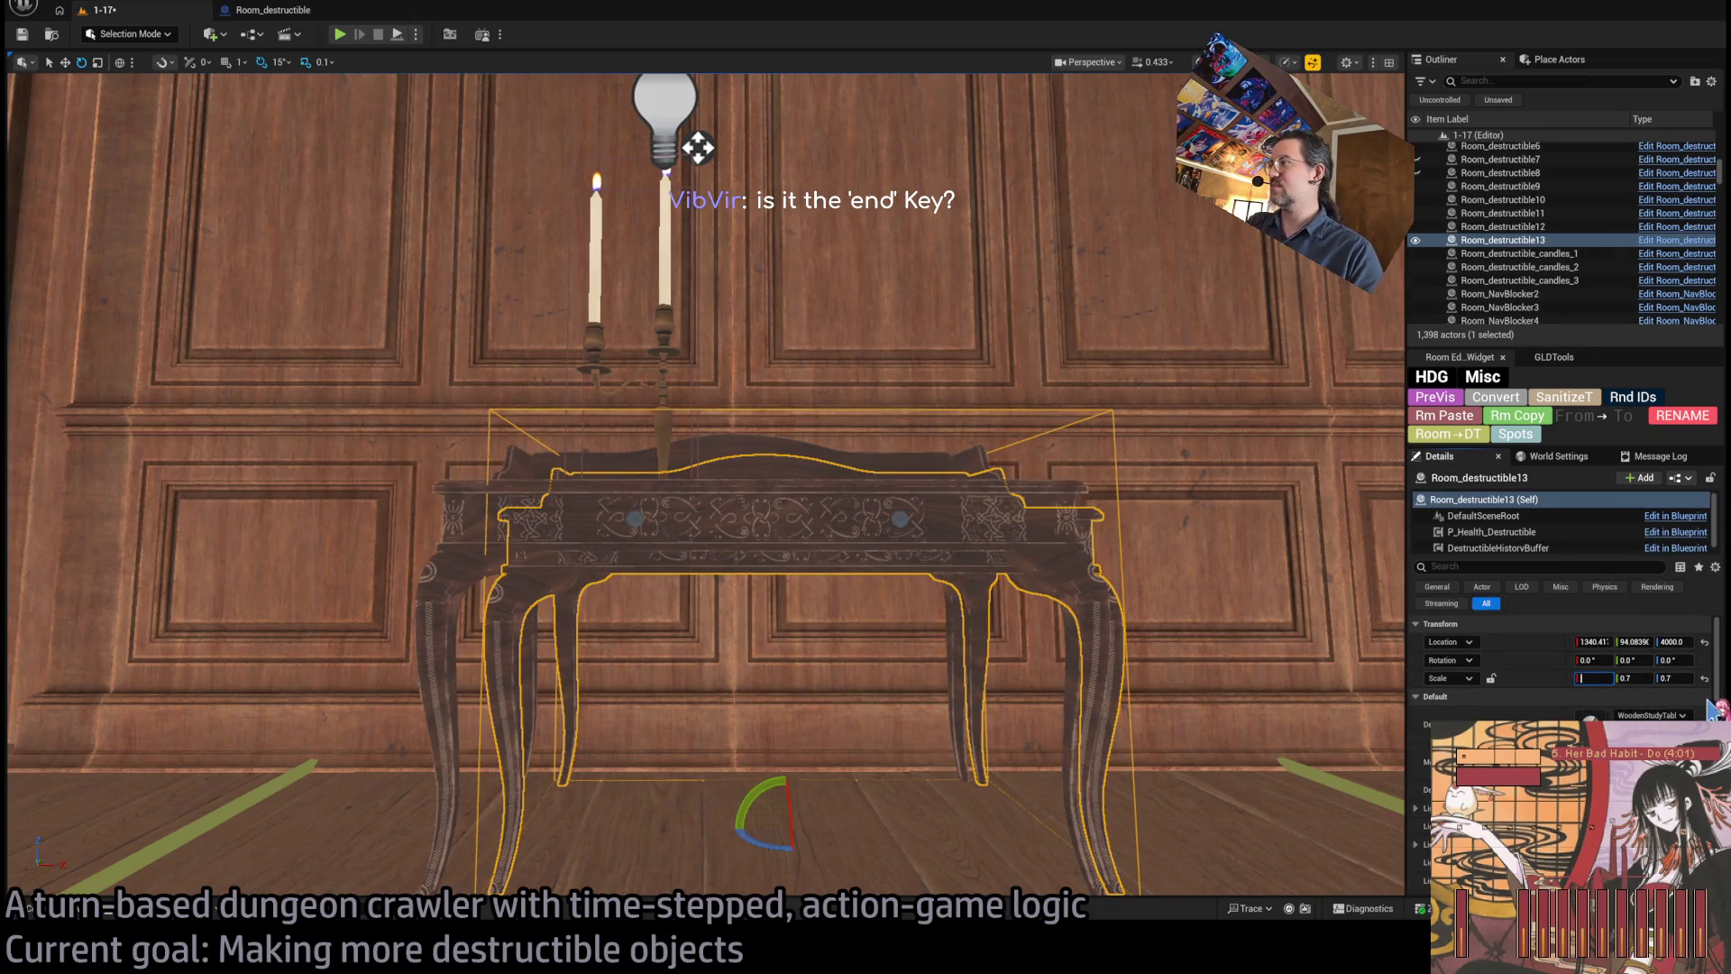
{"action": "left_click", "coordinate": [1596, 678]}
{"action": "type", "text": ".75"}
{"action": "key", "text": "Tab"}
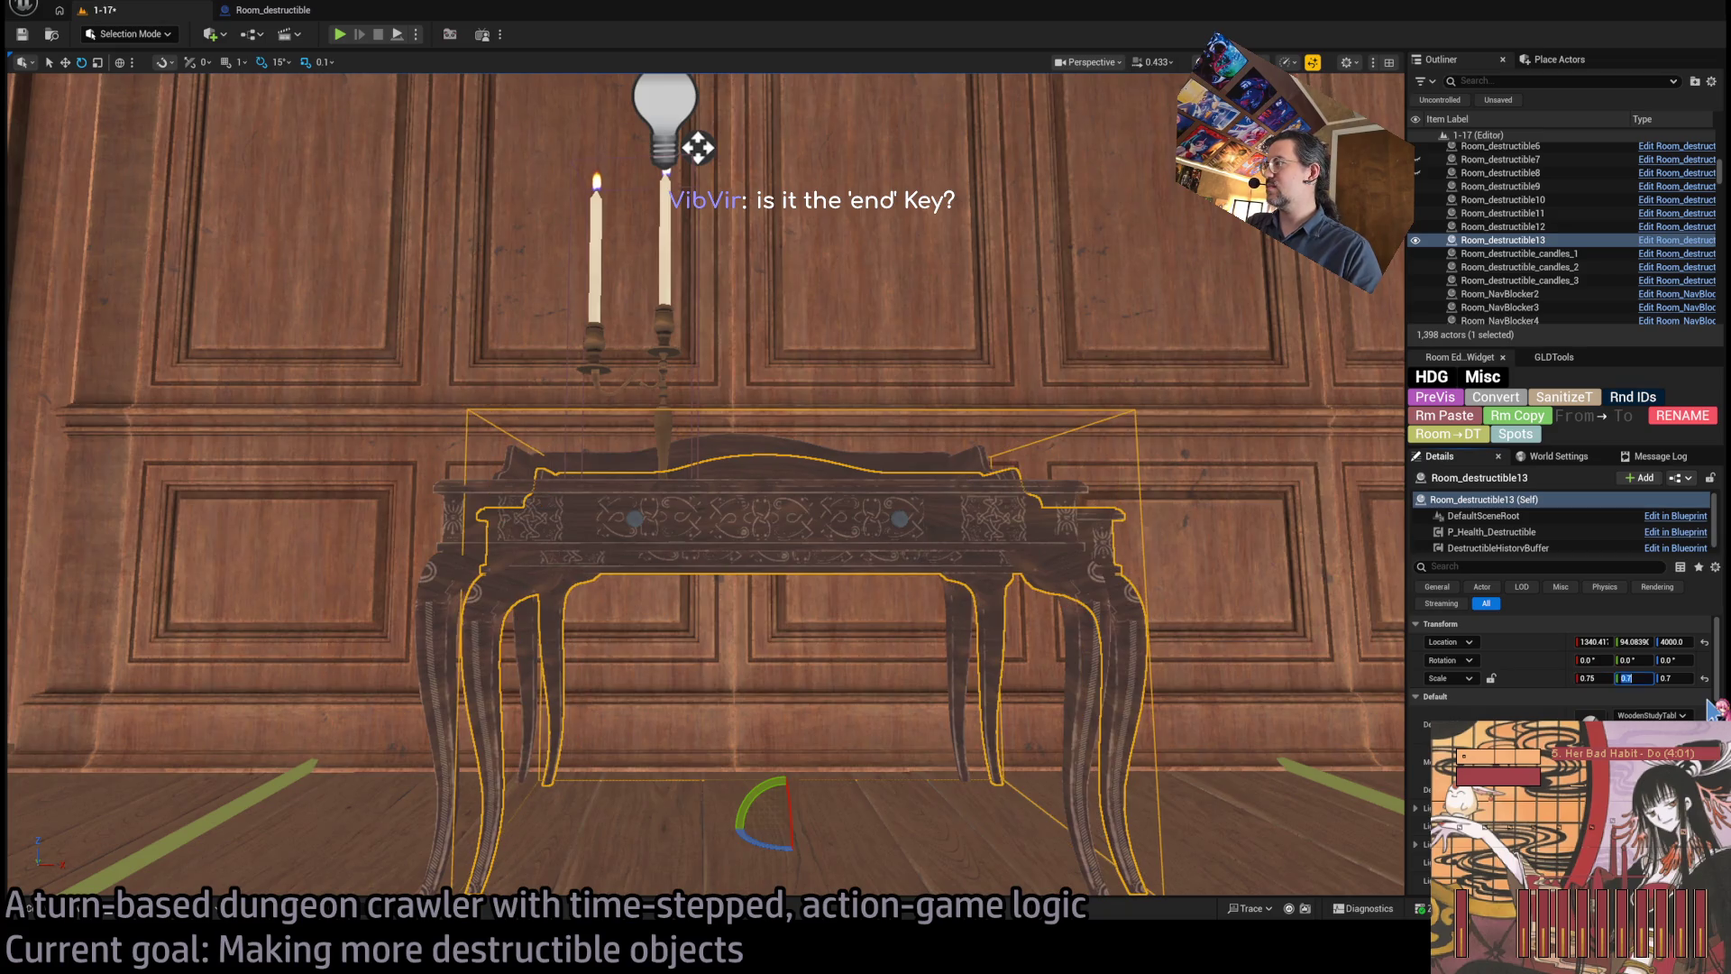
{"action": "key", "text": "Tab"}
{"action": "type", "text": ".75"}
{"action": "key", "text": "Return"}
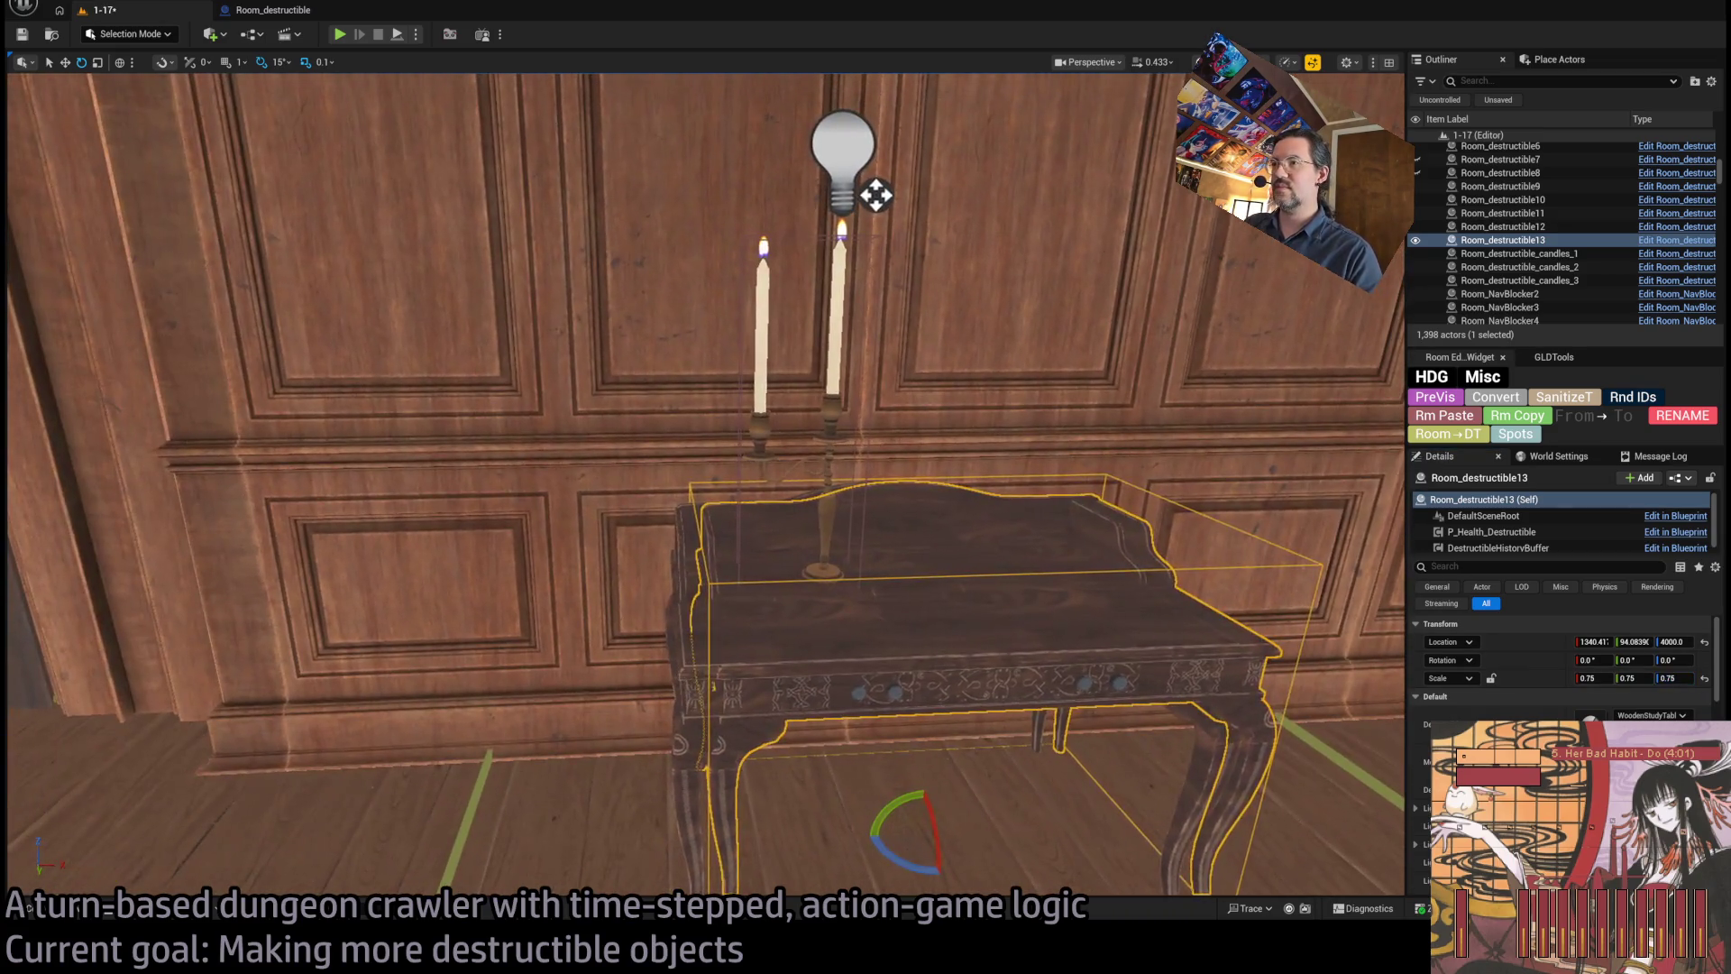
- Delete the static desk, nudge the destructible table along X, and start Play-In-Editor
{"action": "left_click", "coordinate": [869, 767]}
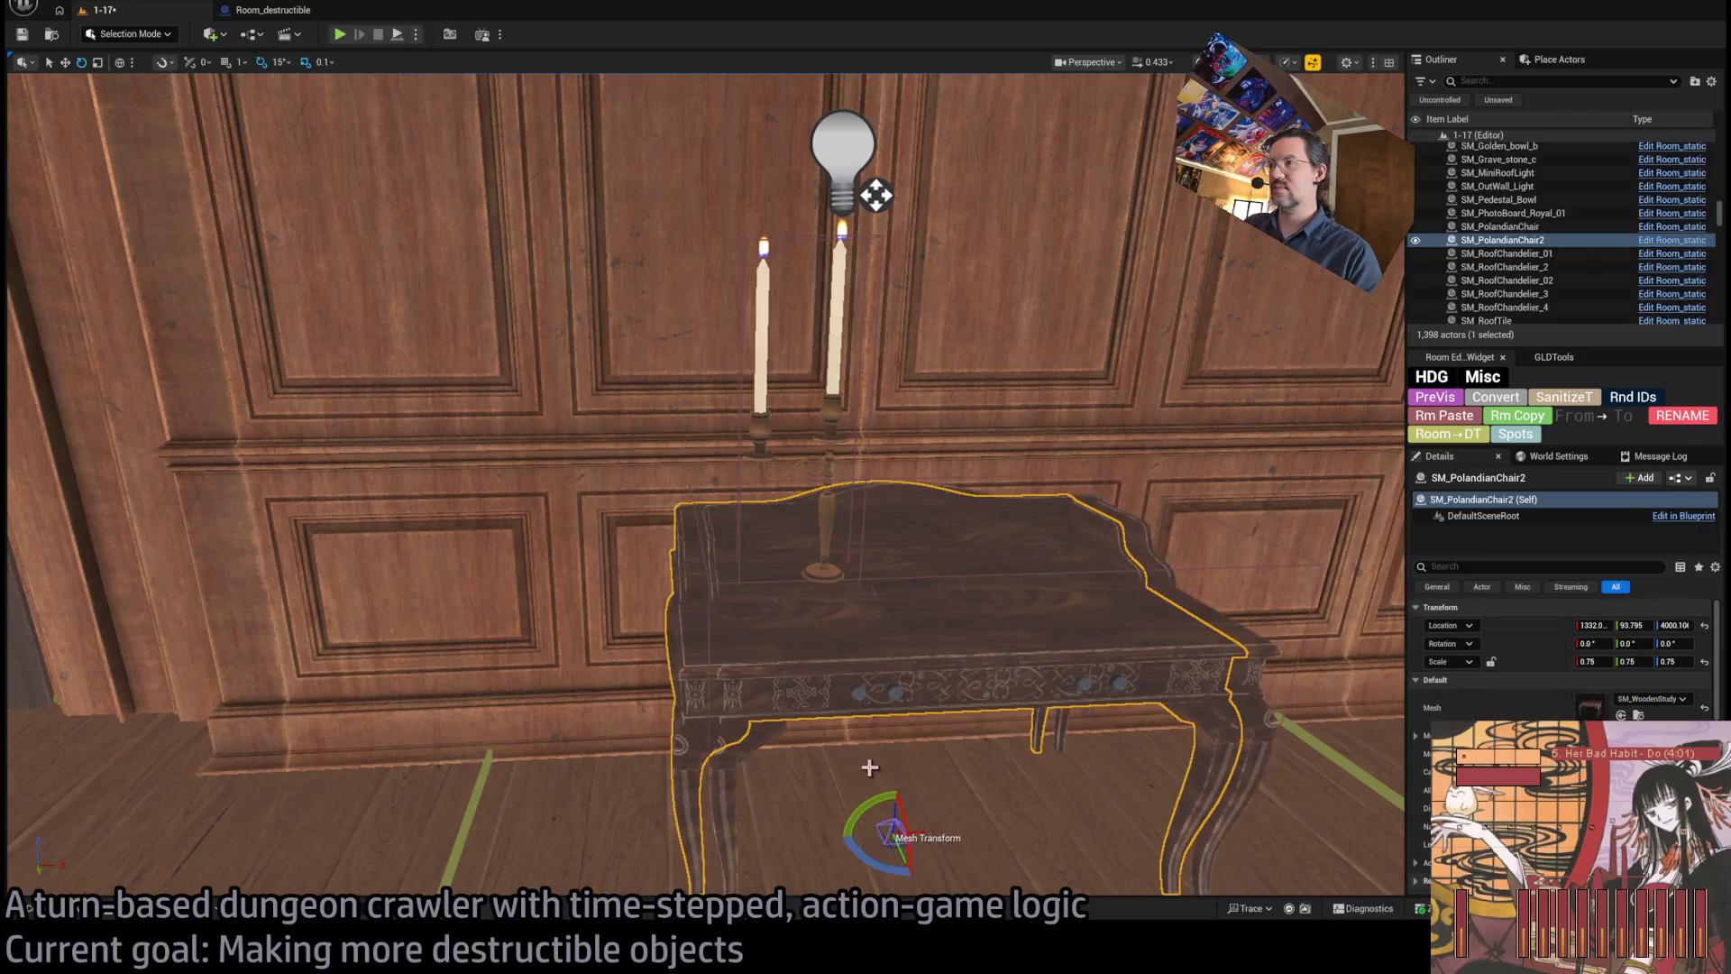
{"action": "key", "text": "Delete"}
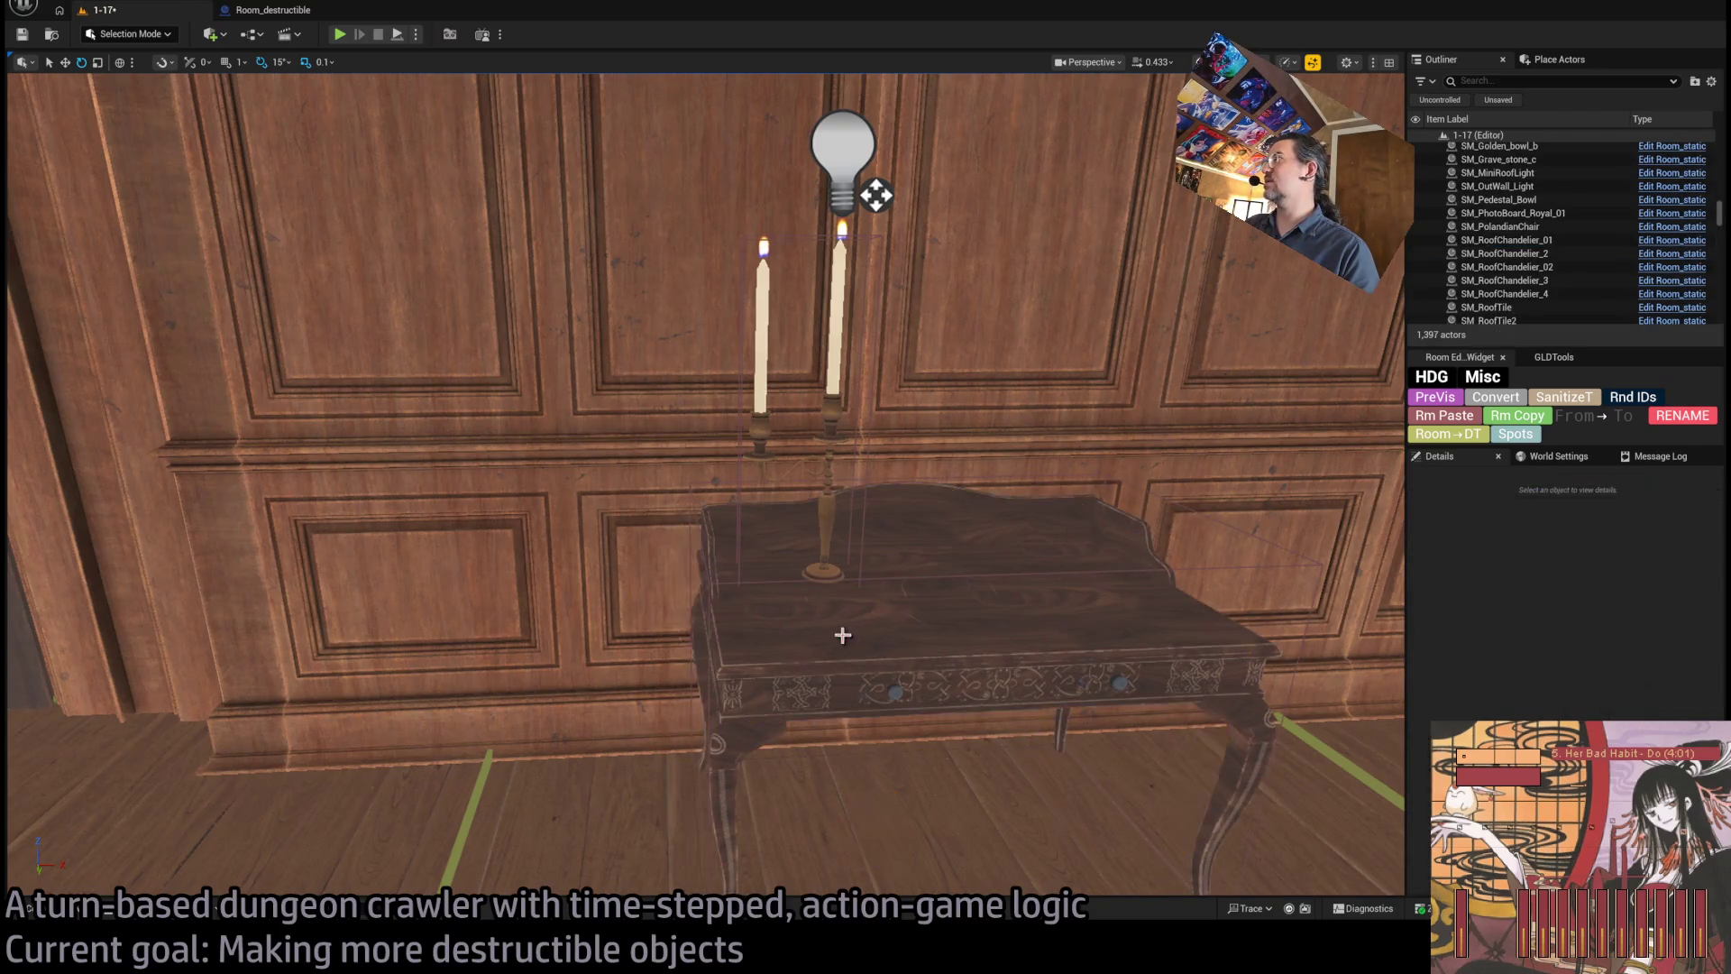
{"action": "left_click", "coordinate": [1005, 695]}
{"action": "mouse_move", "coordinate": [951, 831]}
{"action": "left_mouse_down"}
{"action": "mouse_move", "coordinate": [929, 812]}
{"action": "mouse_move", "coordinate": [929, 761]}
{"action": "mouse_move", "coordinate": [613, 734]}
{"action": "left_mouse_up"}
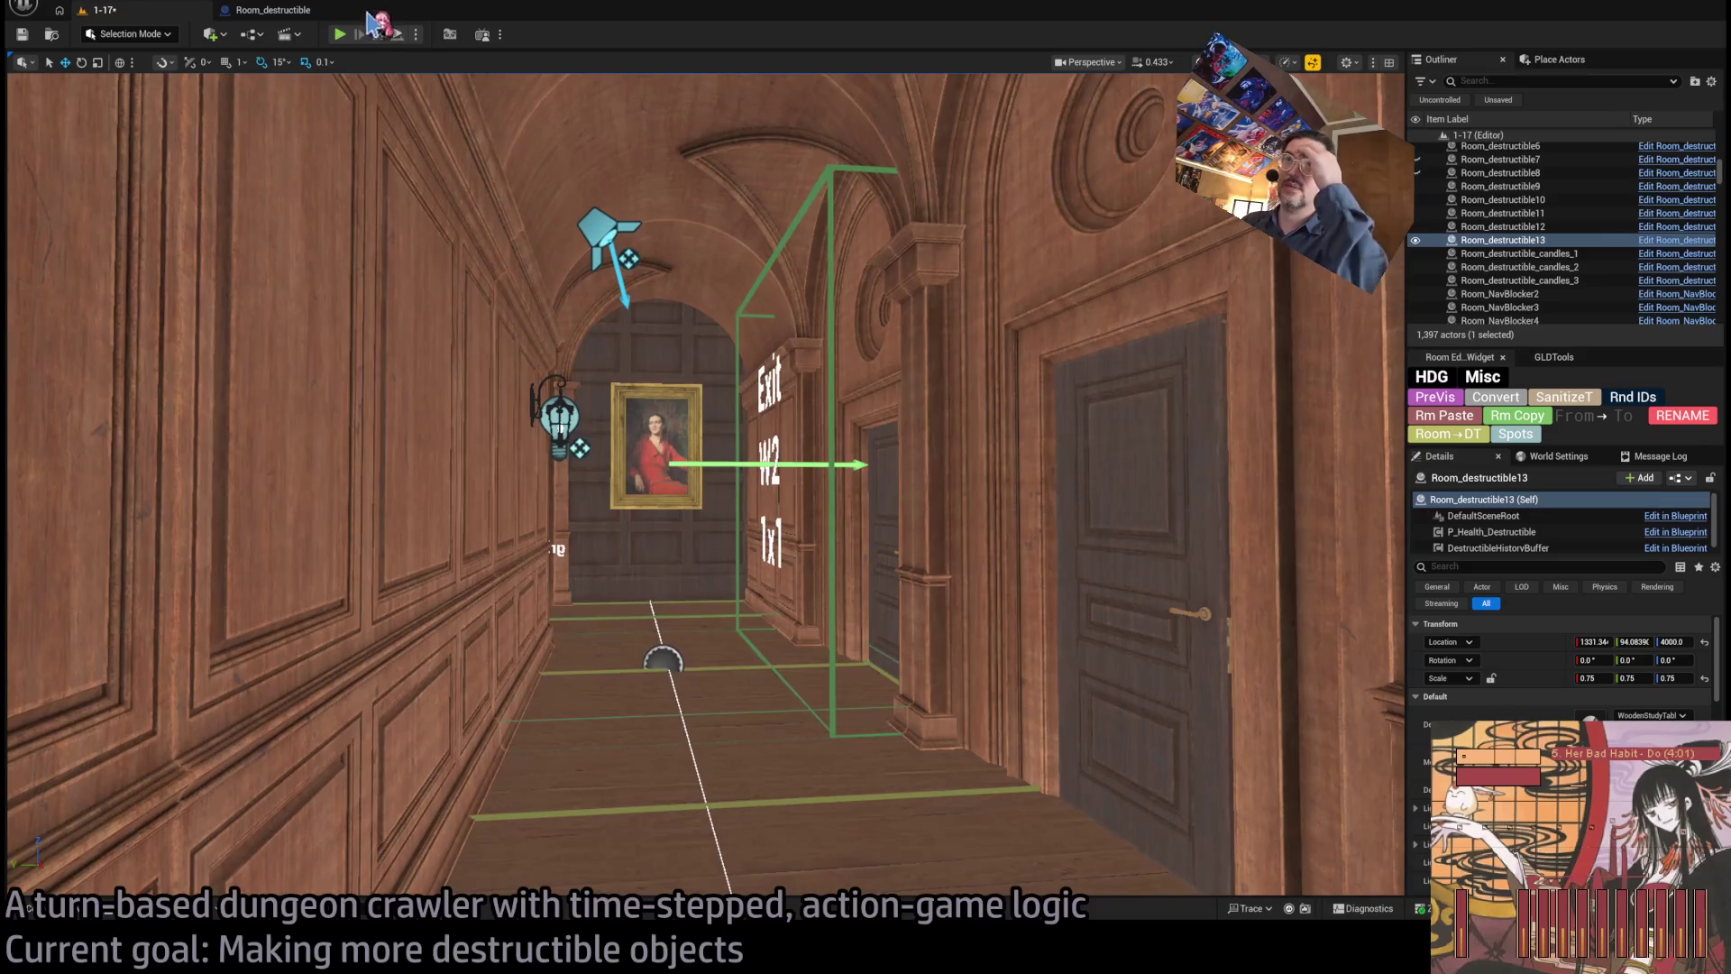
{"action": "left_click", "coordinate": [341, 33]}
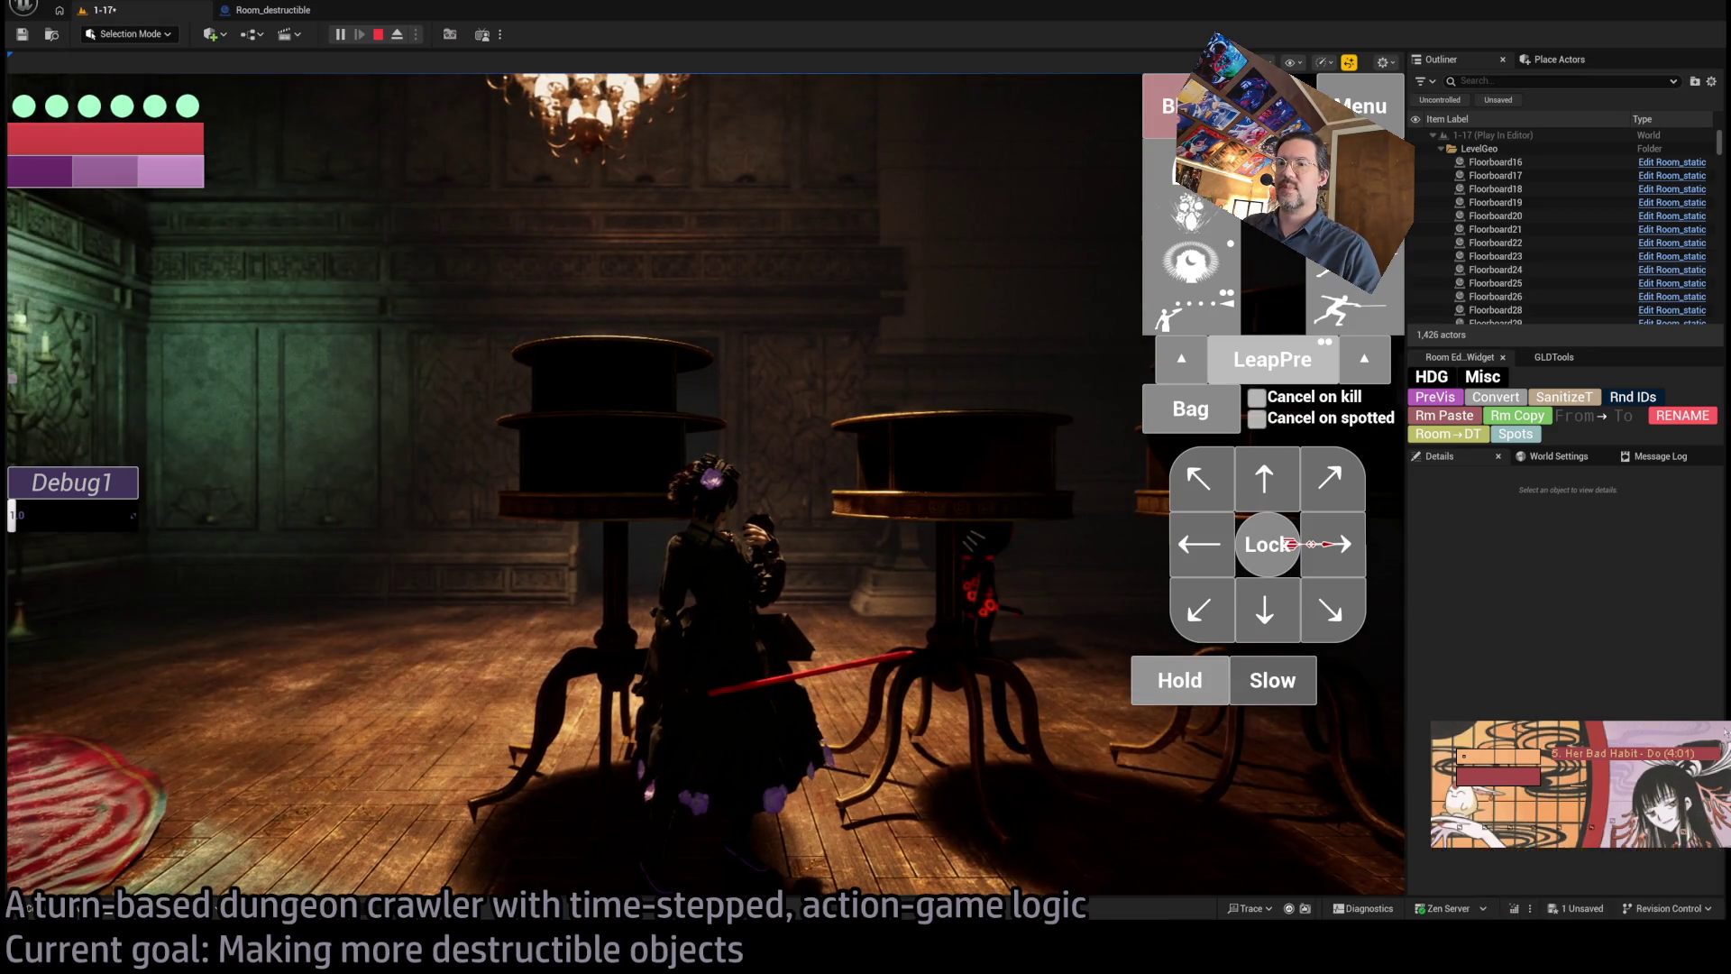
- Switch to the YouTube Music browser window over the running play session
{"action": "key", "text": "alt+Tab"}
{"action": "key", "text": "alt+Tab"}
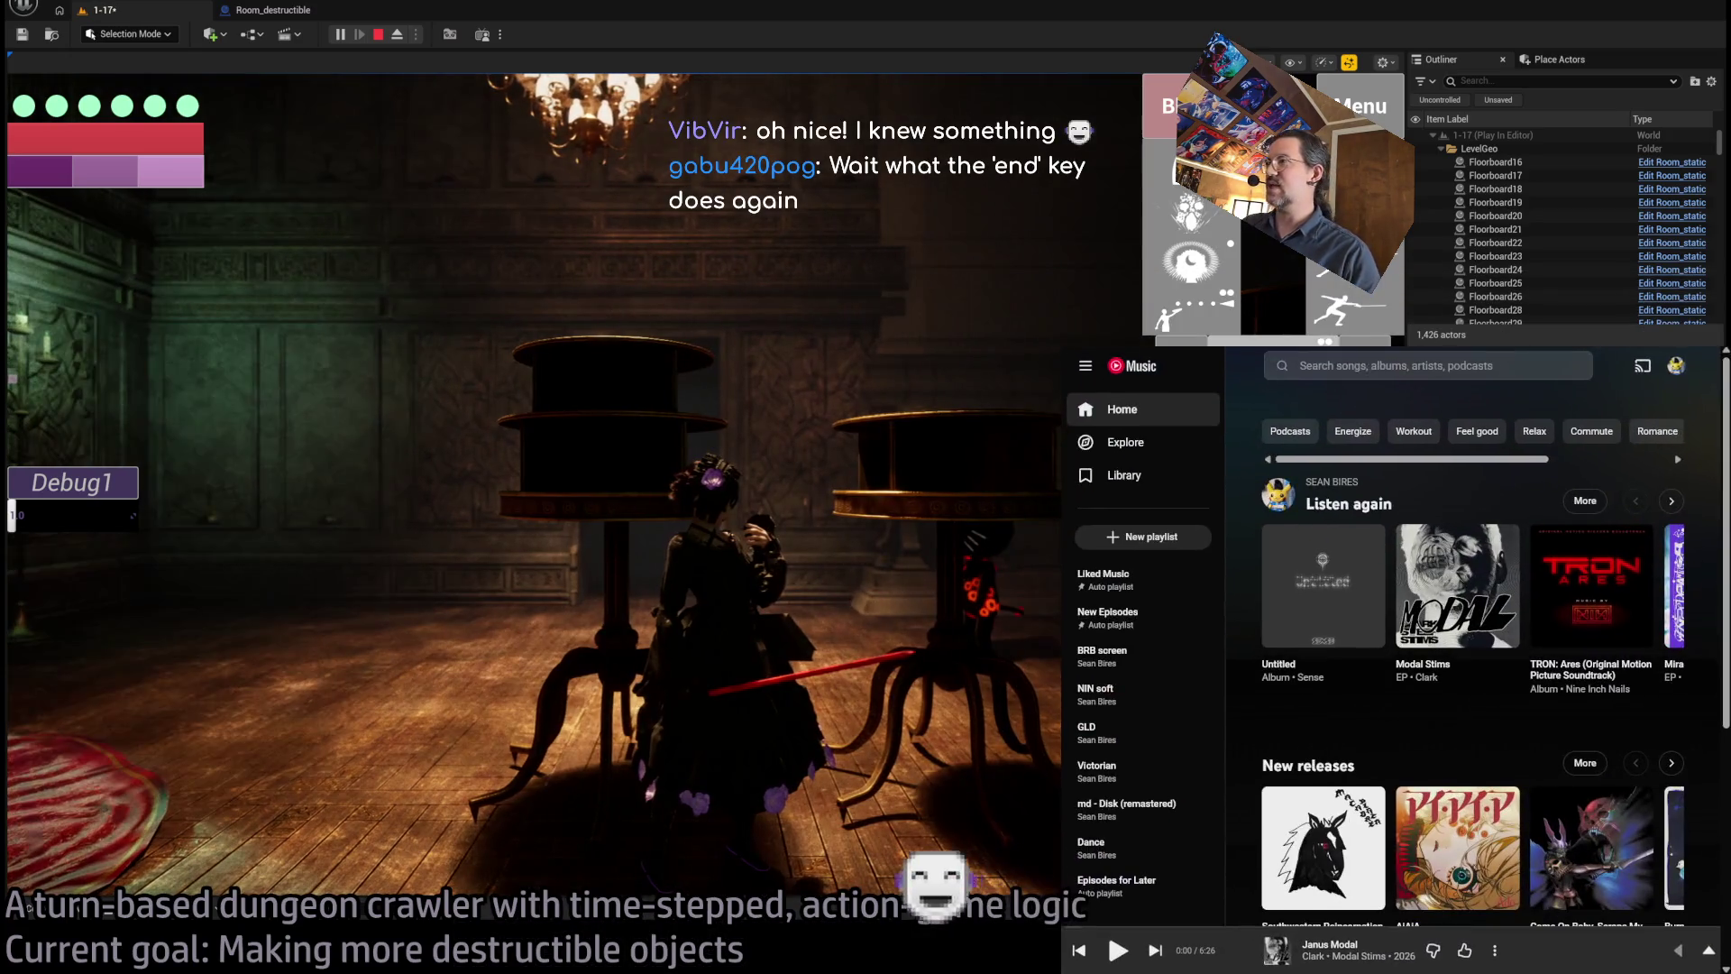
- Search for 'lone' and open the Lone artist page
{"action": "left_click", "coordinate": [1384, 367]}
{"action": "type", "text": "lone"}
{"action": "key", "text": "Escape"}
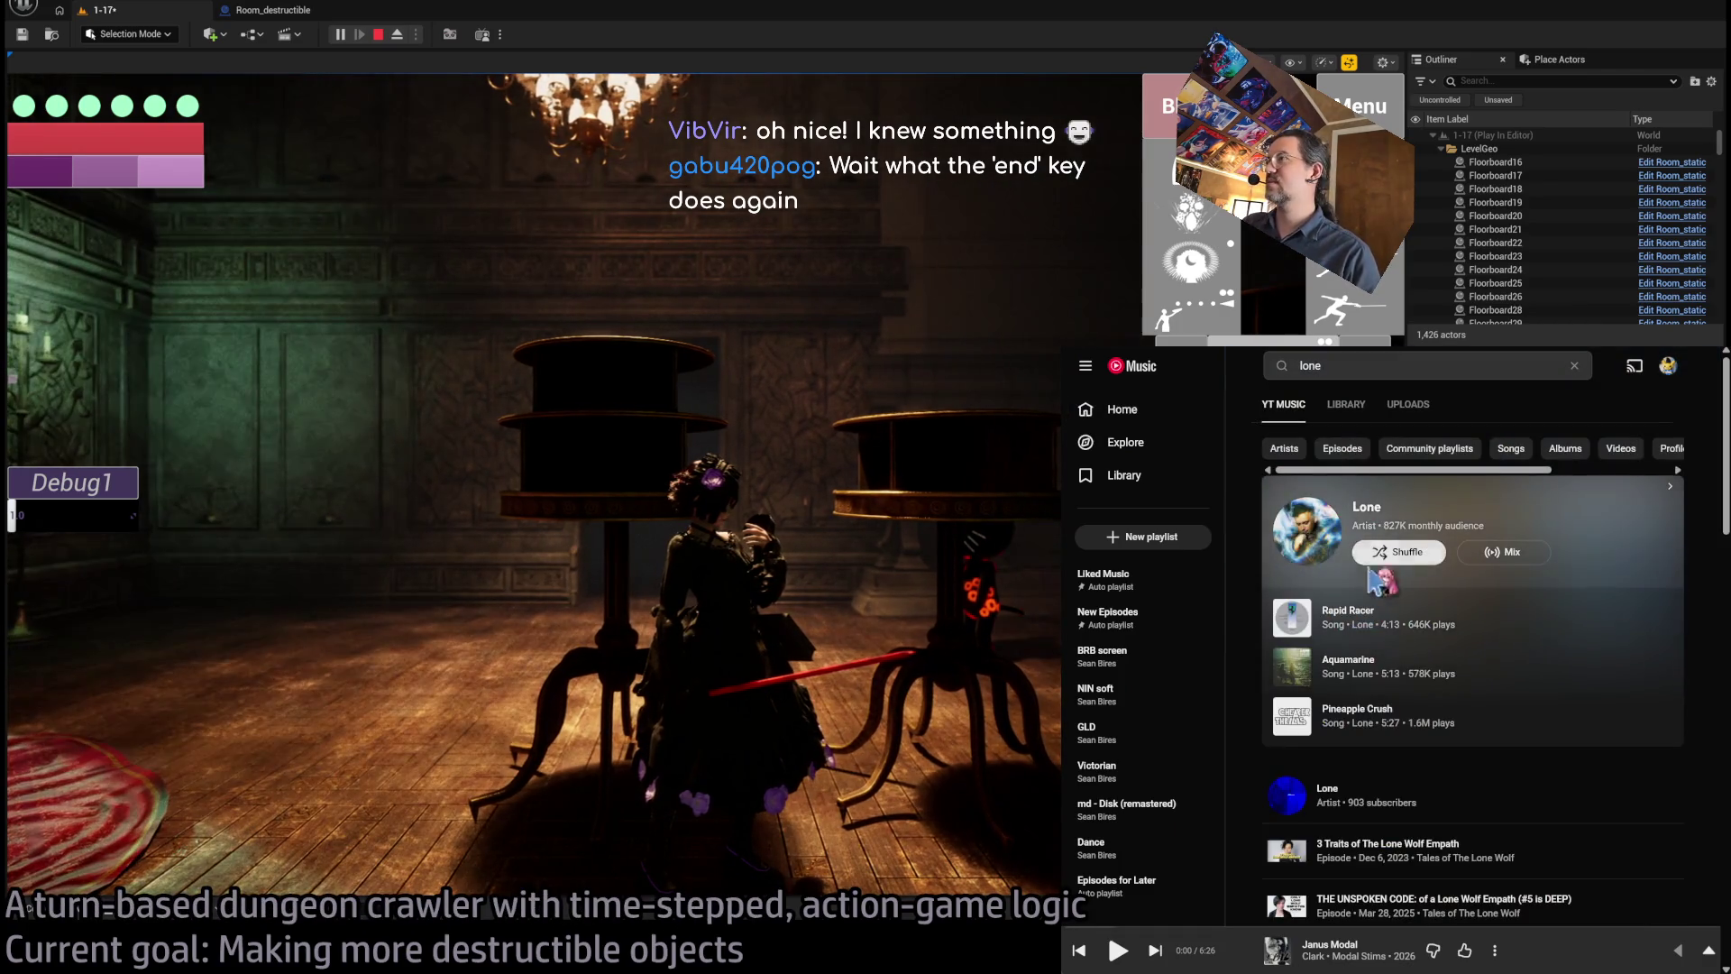
{"action": "left_click", "coordinate": [1369, 512]}
{"action": "scroll", "coordinate": [1429, 740], "scroll_direction": "down", "scroll_amount": 5}
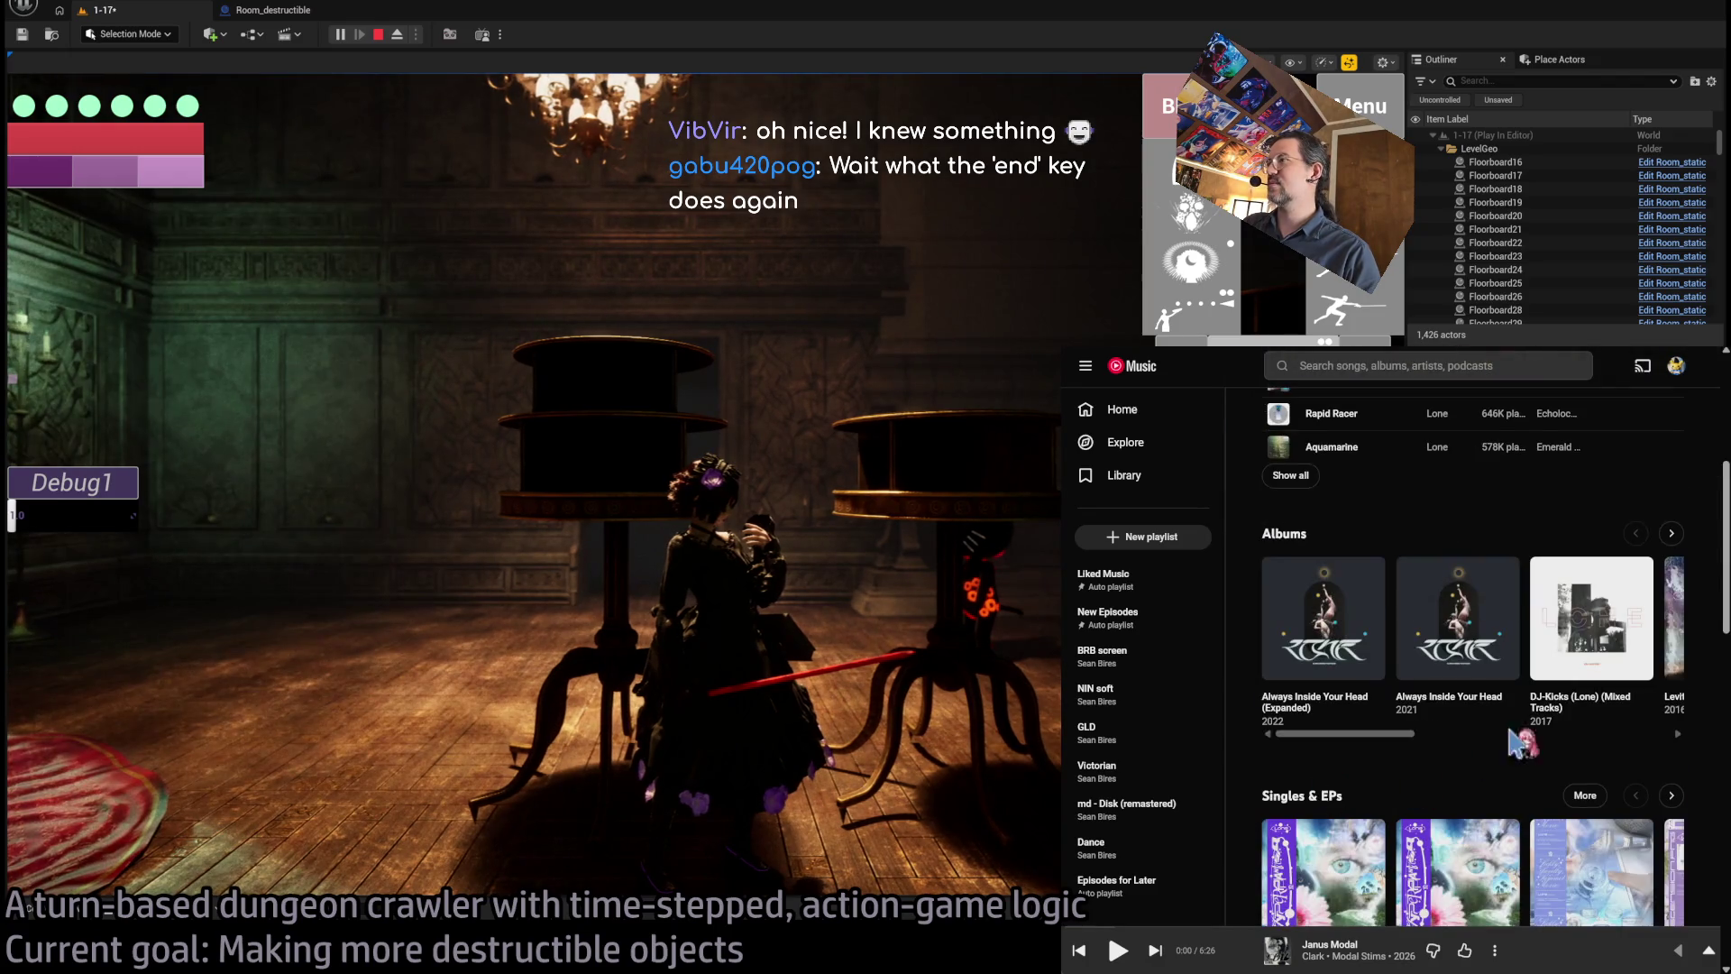
{"action": "scroll", "coordinate": [1488, 741], "scroll_direction": "down", "scroll_amount": 2}
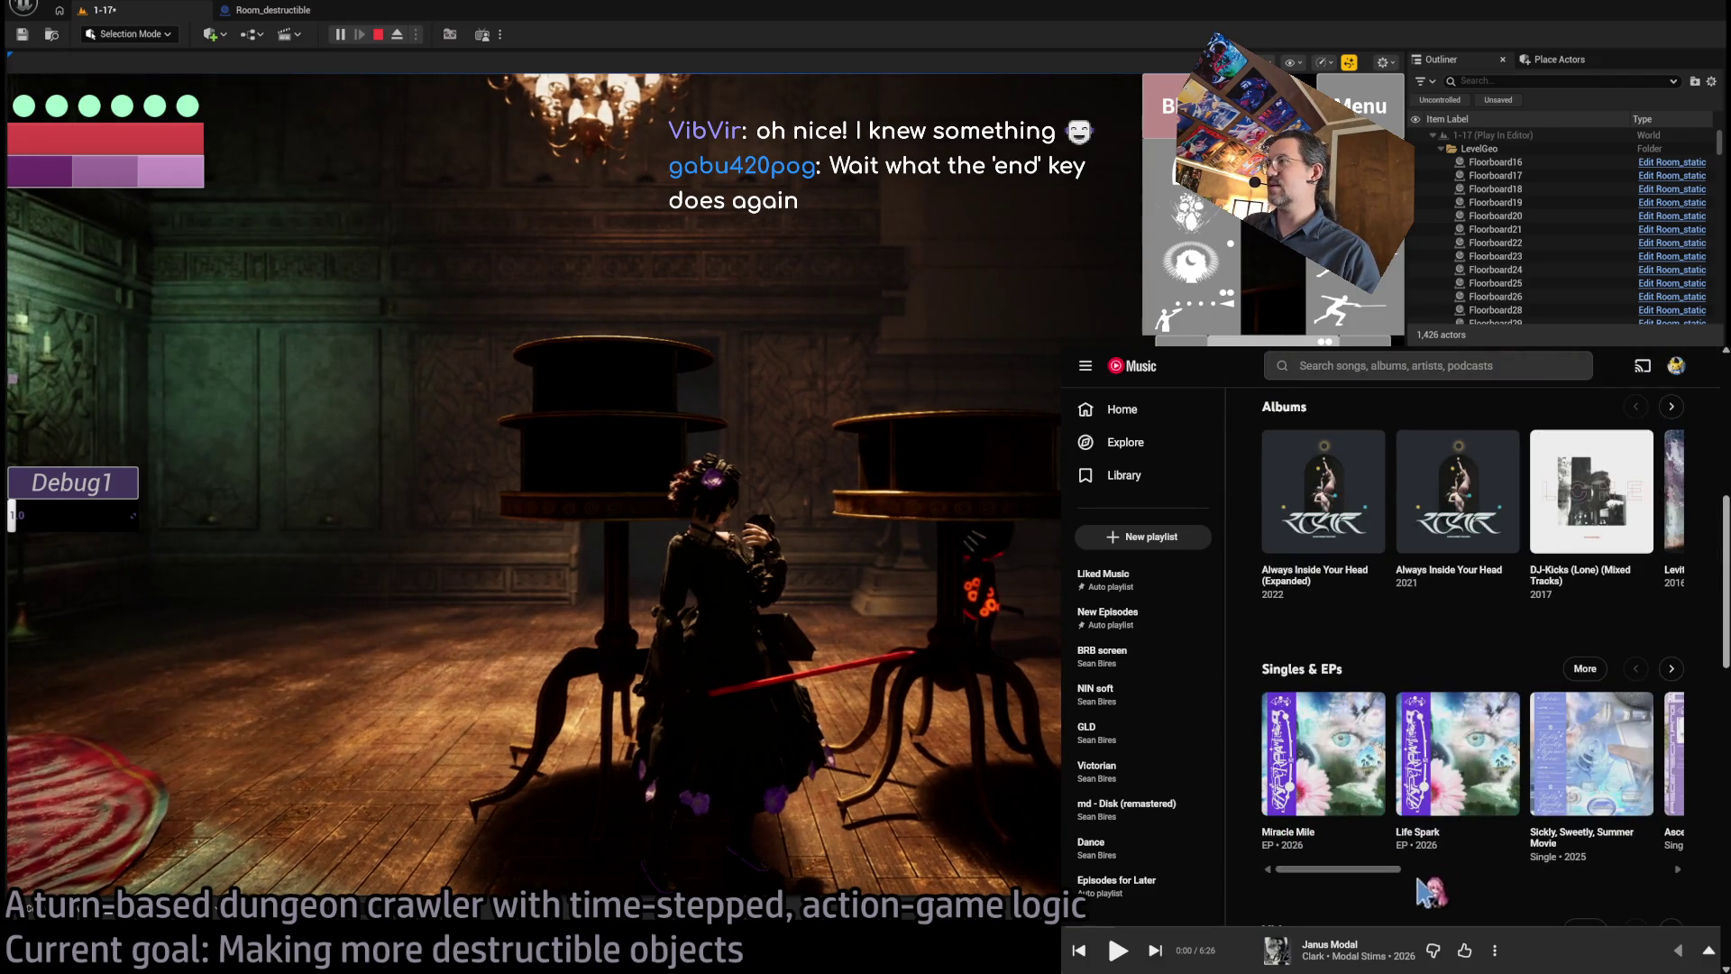
- Play 'Miracle Mile (feat. Bikôkô)' from the Miracle Mile EP and expand the player
{"action": "left_click", "coordinate": [1298, 834]}
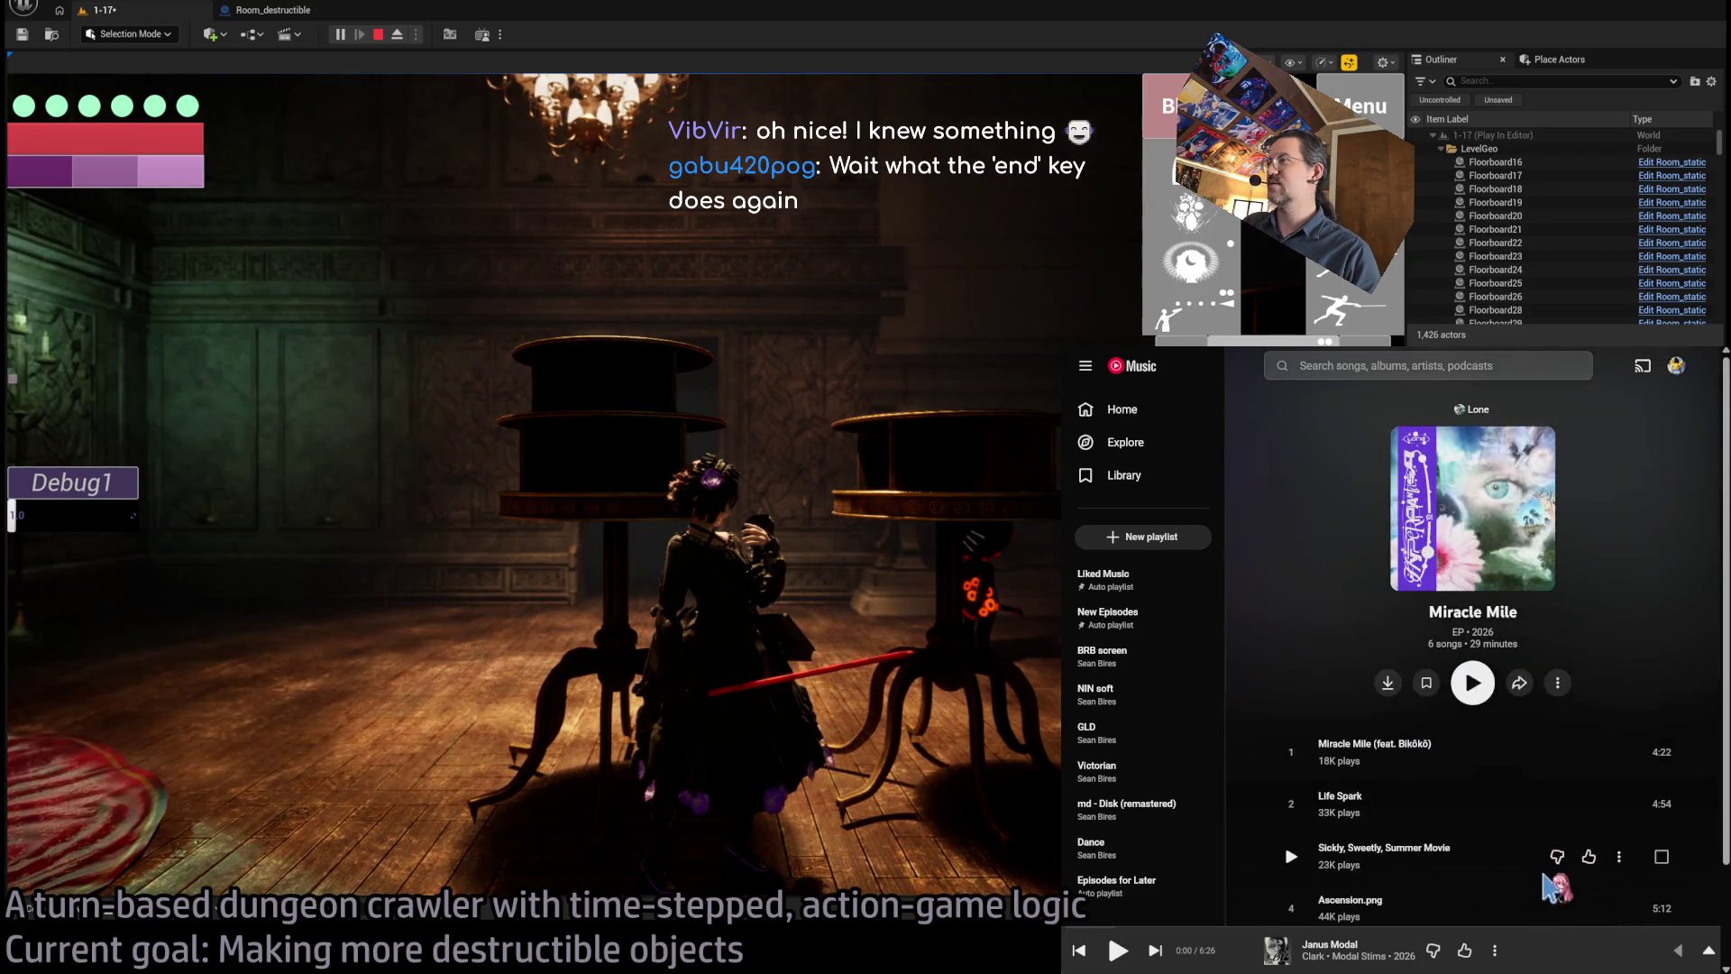
{"action": "scroll", "coordinate": [1295, 658], "scroll_direction": "down", "scroll_amount": 3}
{"action": "left_click", "coordinate": [1292, 633]}
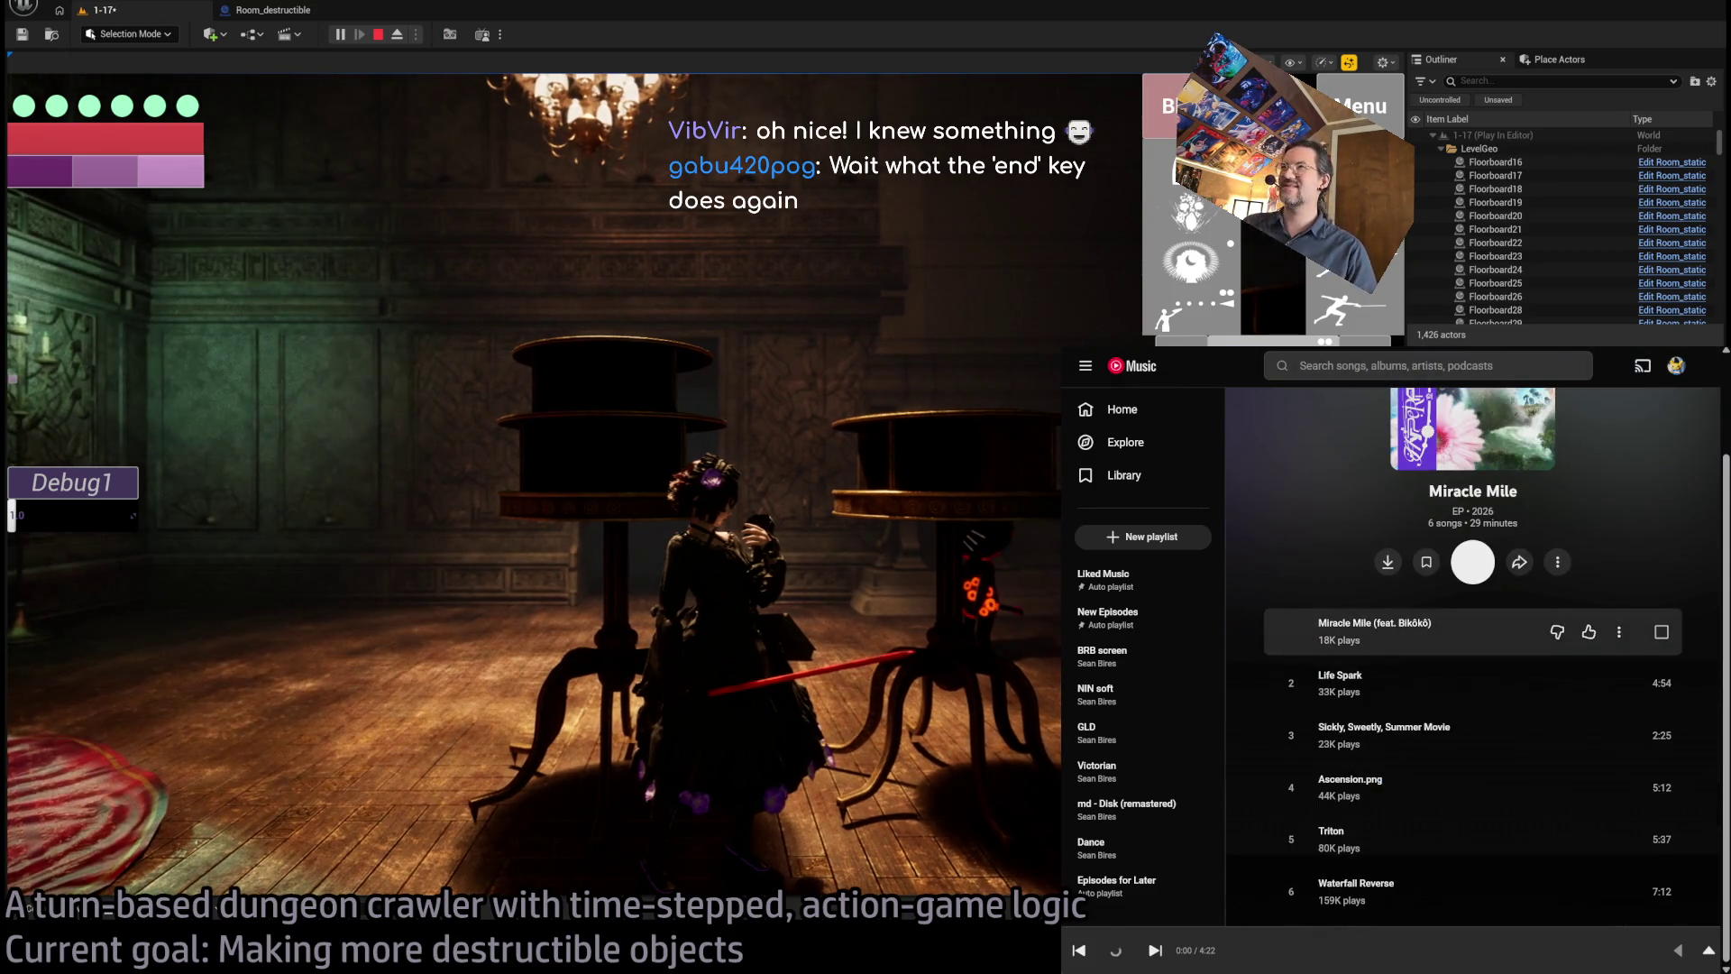
{"action": "left_click", "coordinate": [1498, 959]}
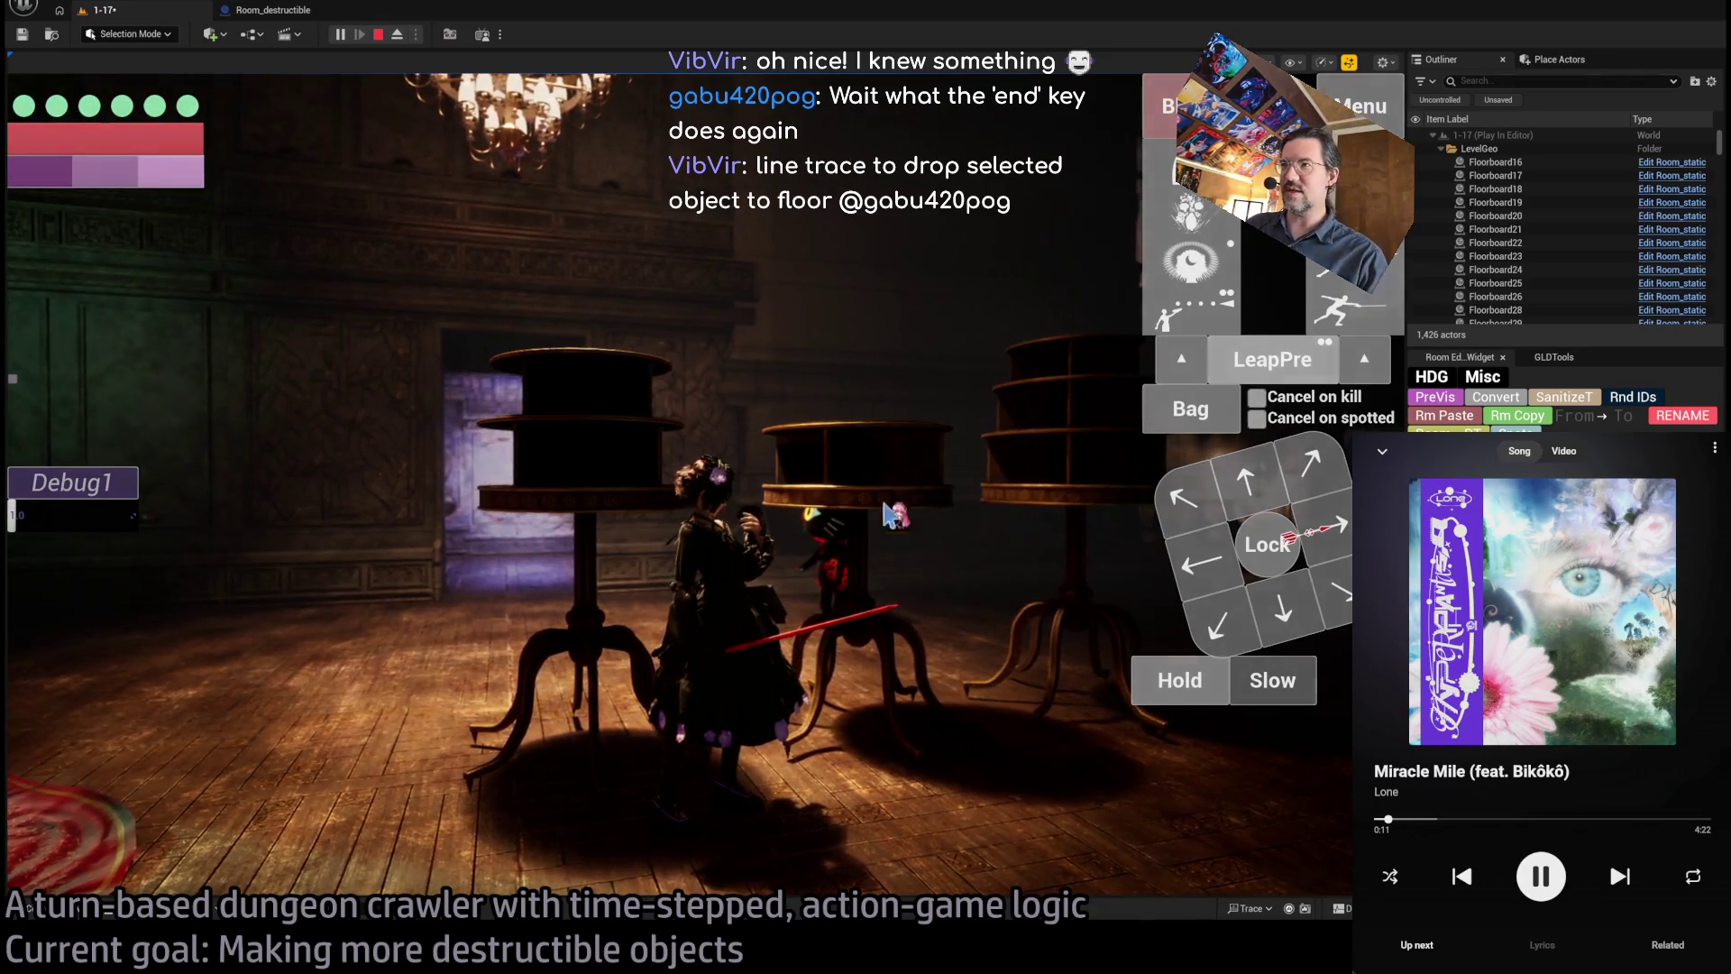
- Stop play, lift a food stand table, undo it back to the floor, and replay
{"action": "key", "text": "Escape"}
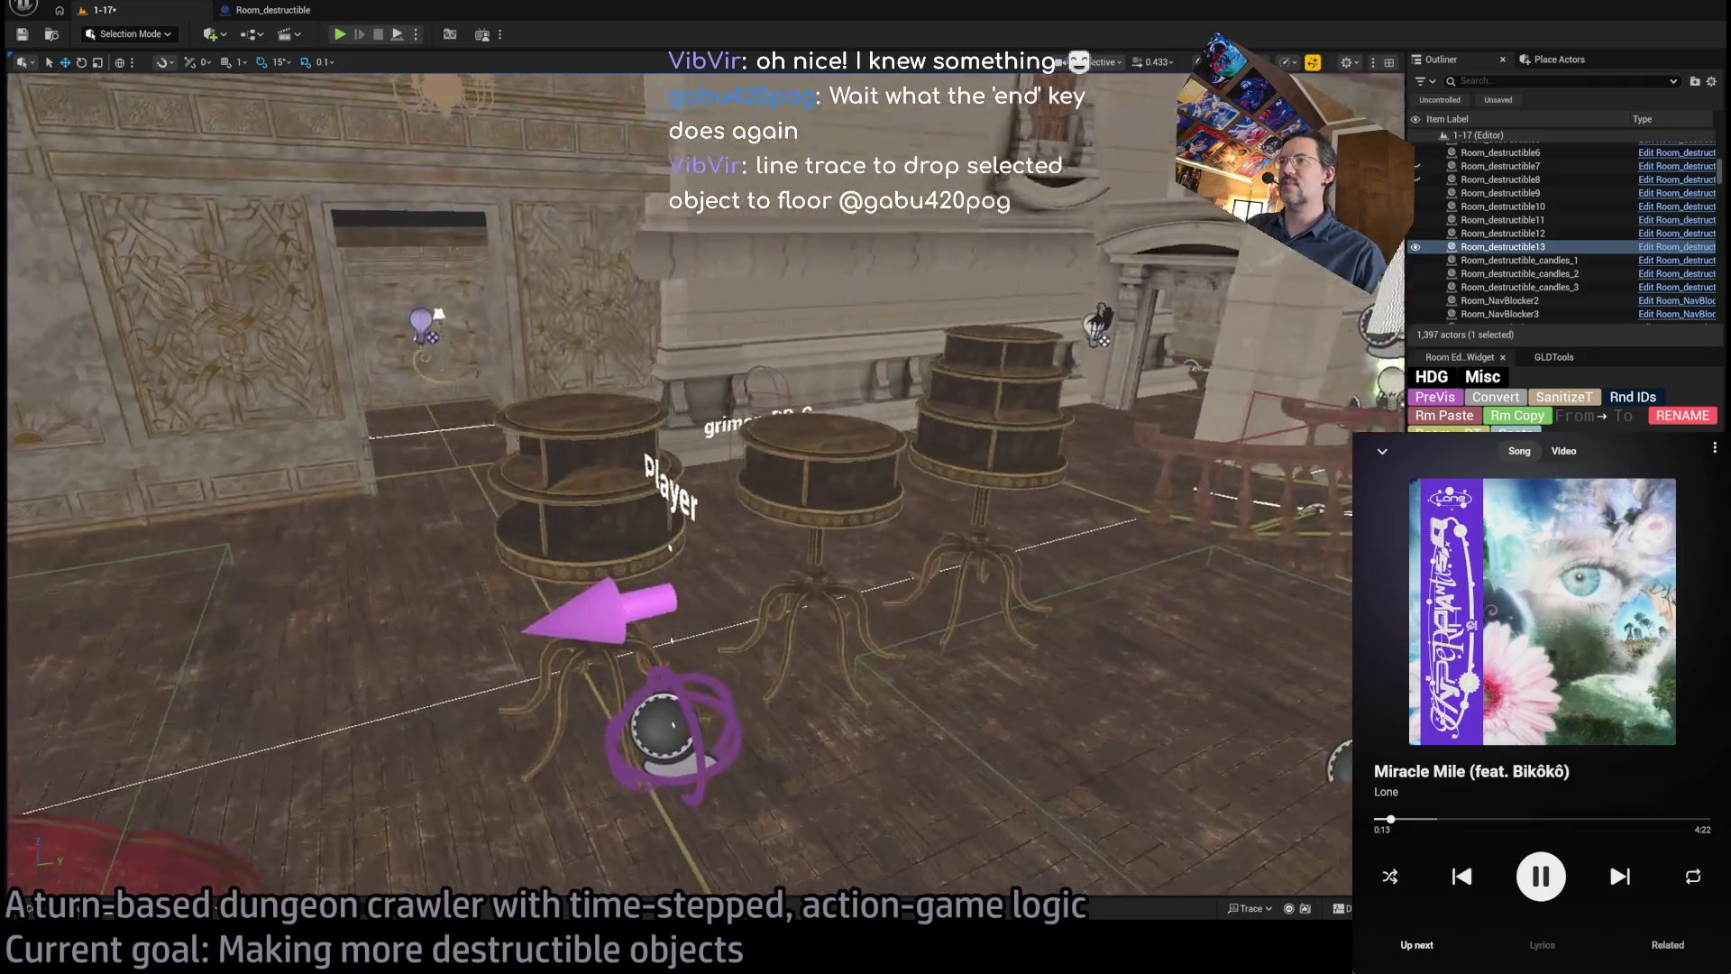
{"action": "left_click", "coordinate": [830, 596]}
{"action": "mouse_move", "coordinate": [819, 656]}
{"action": "left_mouse_down"}
{"action": "mouse_move", "coordinate": [816, 740]}
{"action": "mouse_move", "coordinate": [860, 361]}
{"action": "left_mouse_up"}
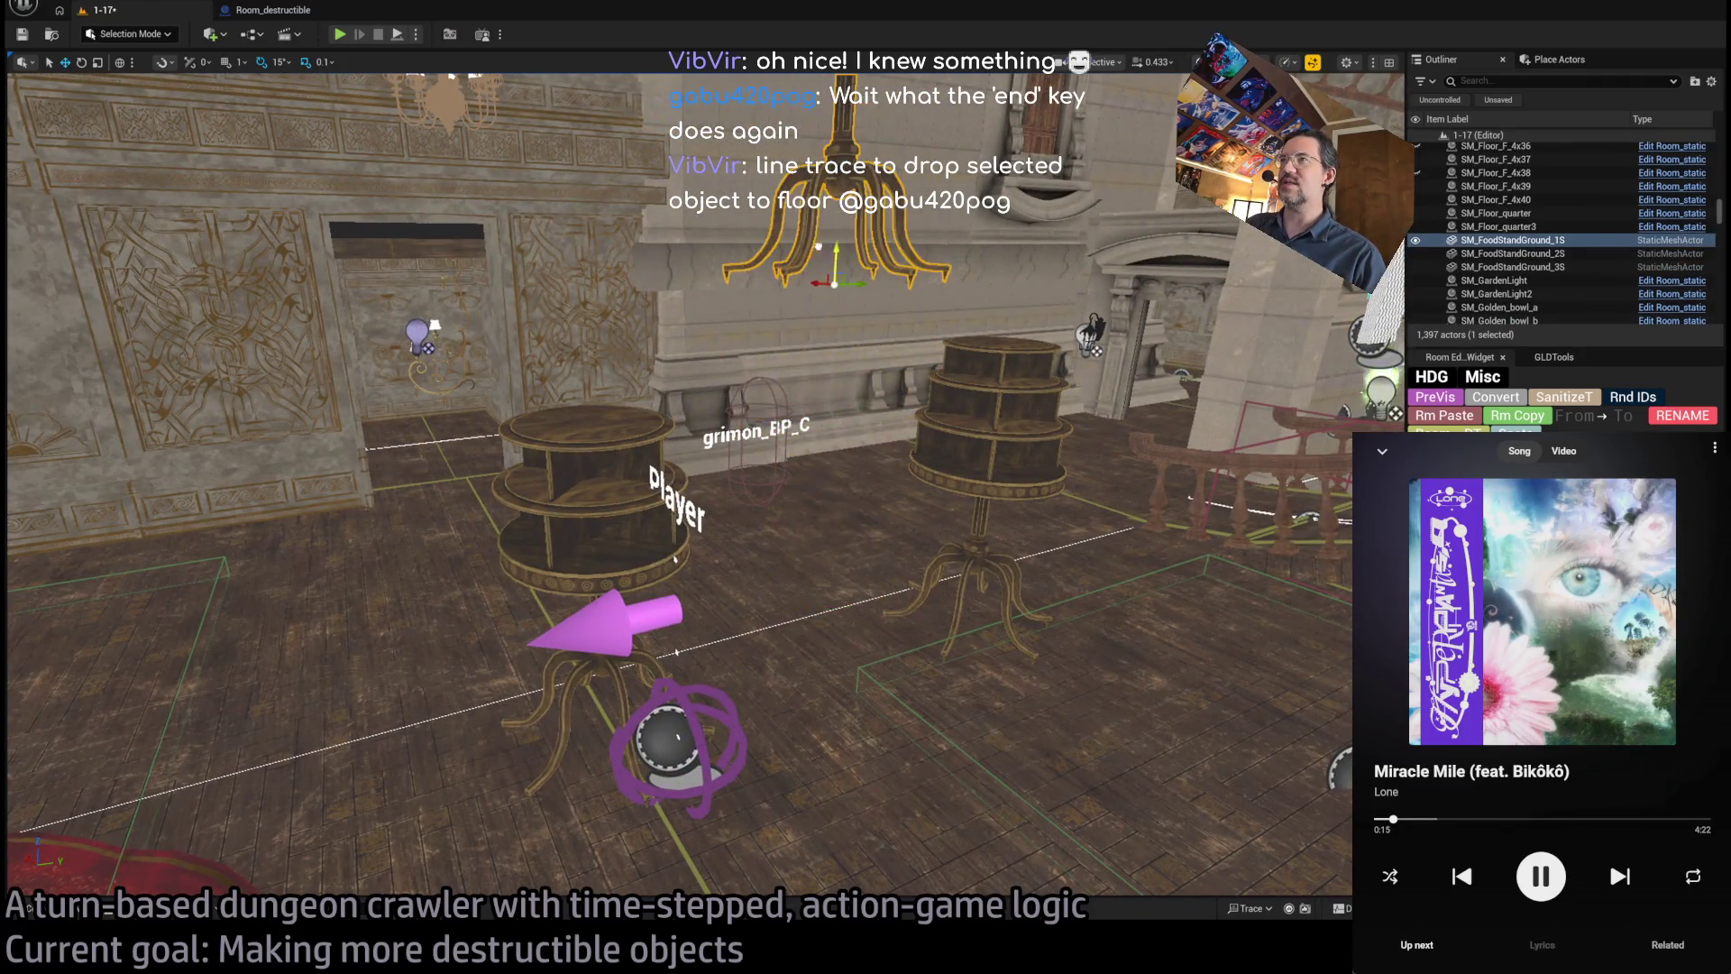
{"action": "key", "text": "f"}
{"action": "key", "text": "ctrl+z"}
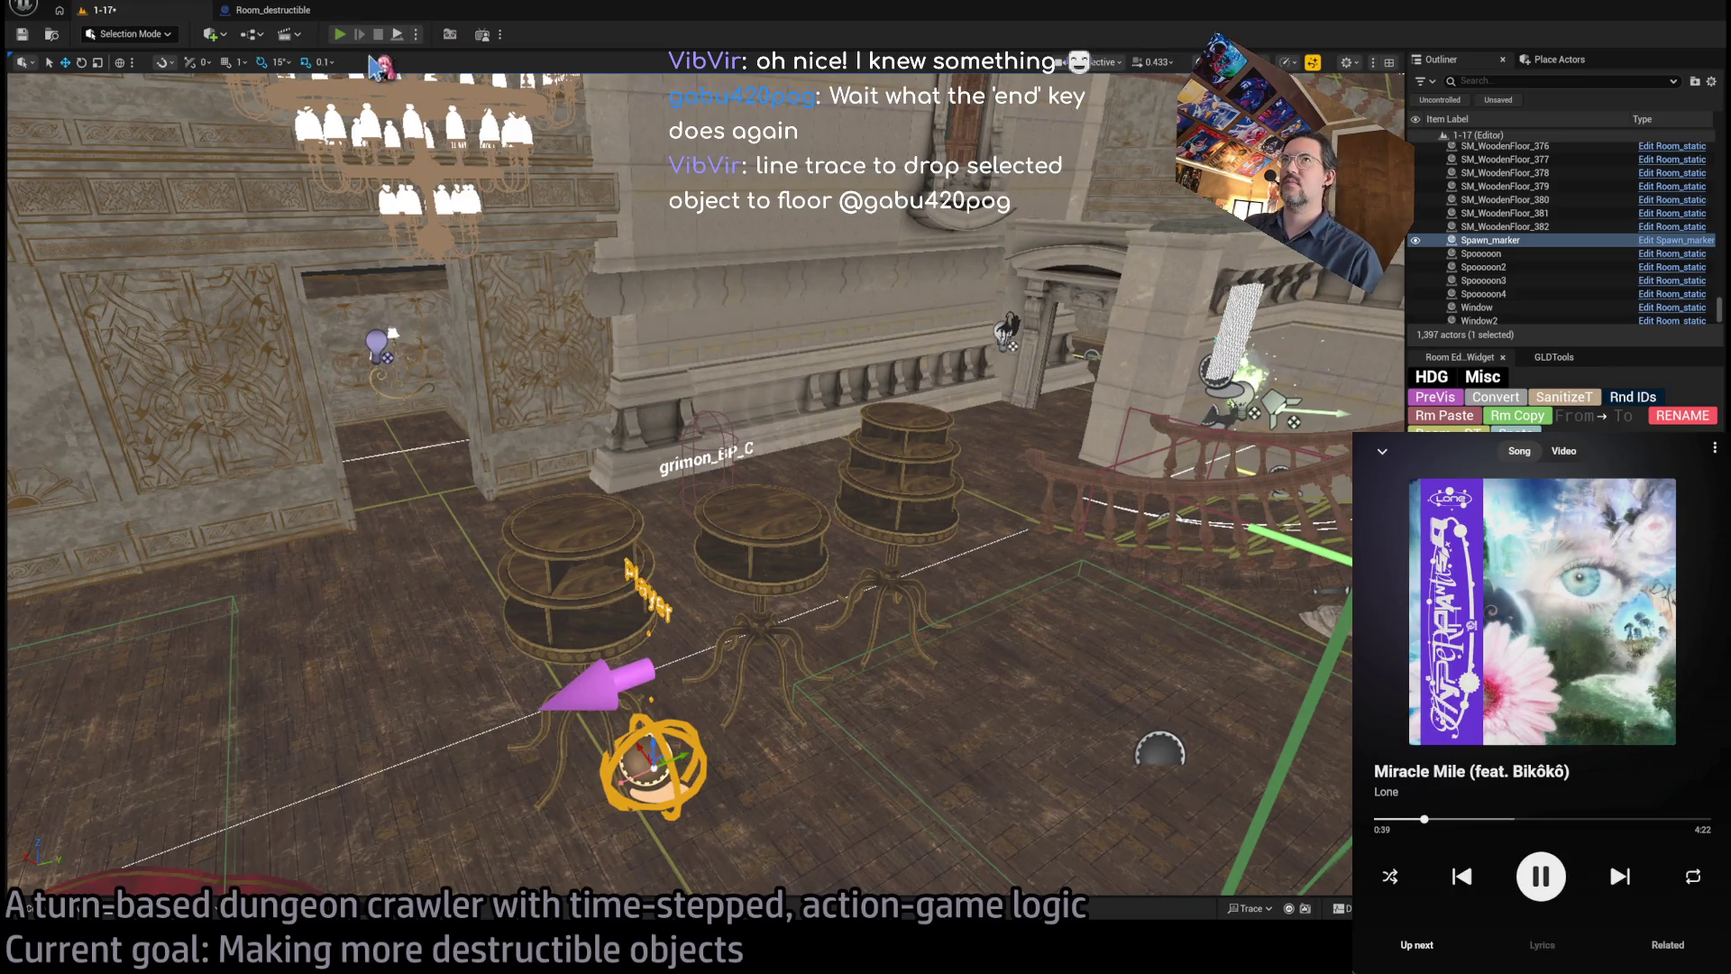
{"action": "key", "text": "alt+p"}
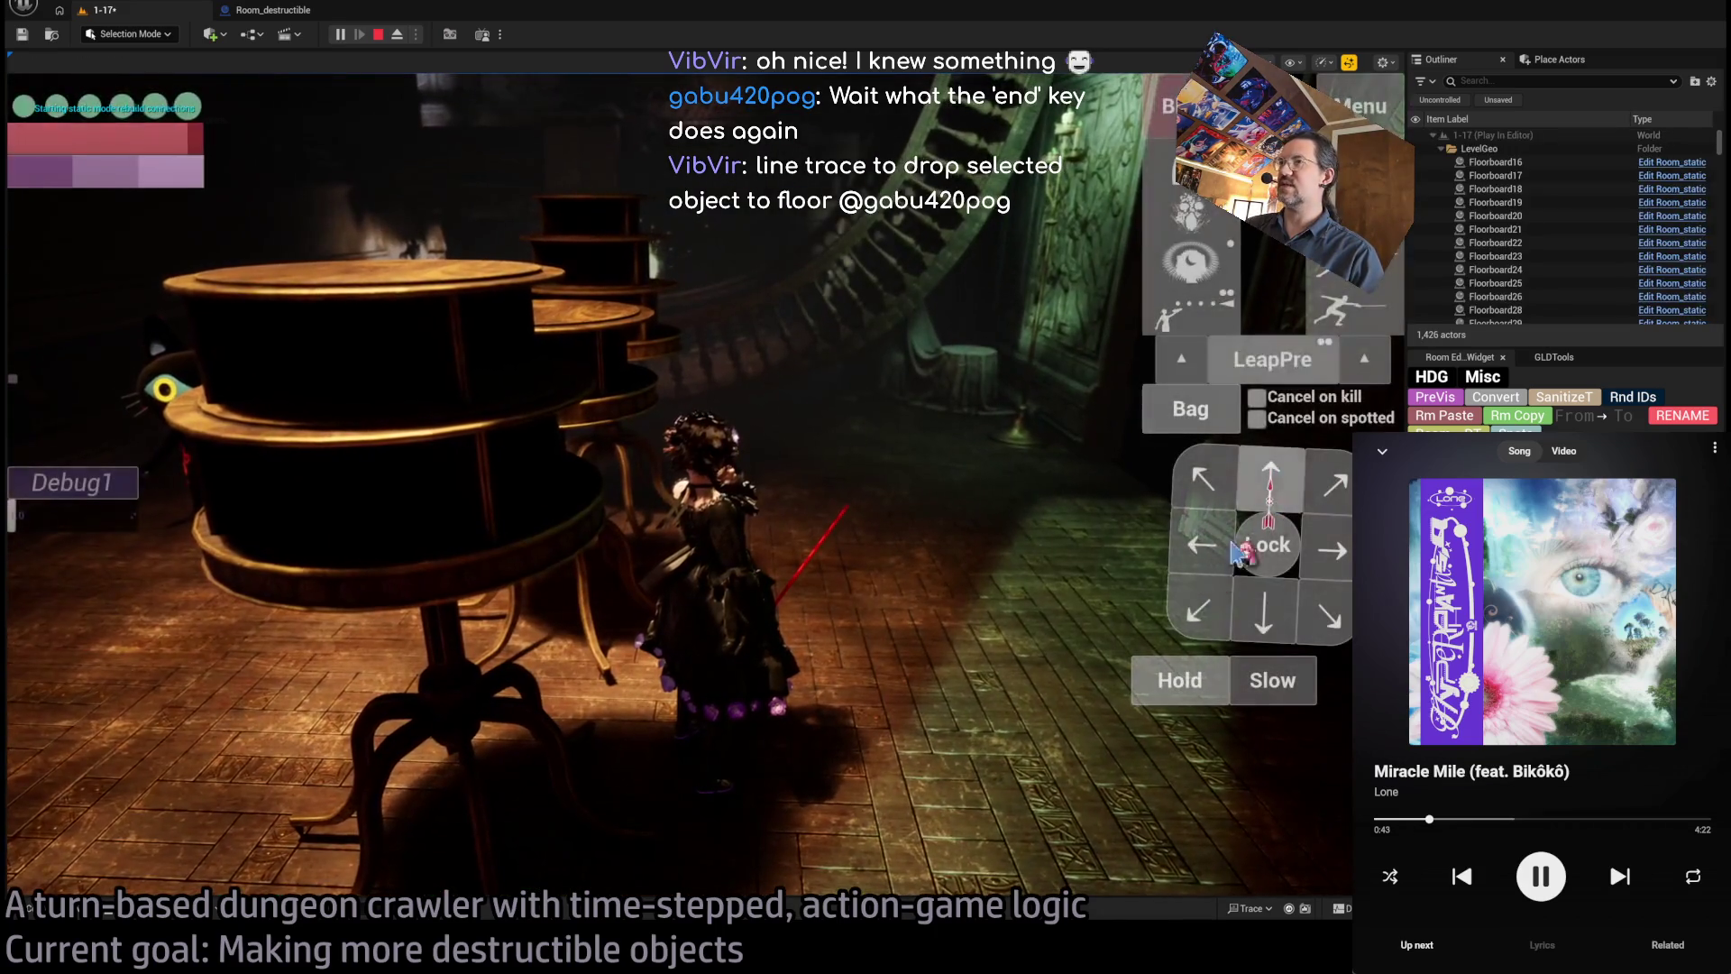
- Queue left, up and diagonal moves and execute the first turns toward the staircase
{"action": "left_click", "coordinate": [1201, 544]}
{"action": "left_click", "coordinate": [1255, 470]}
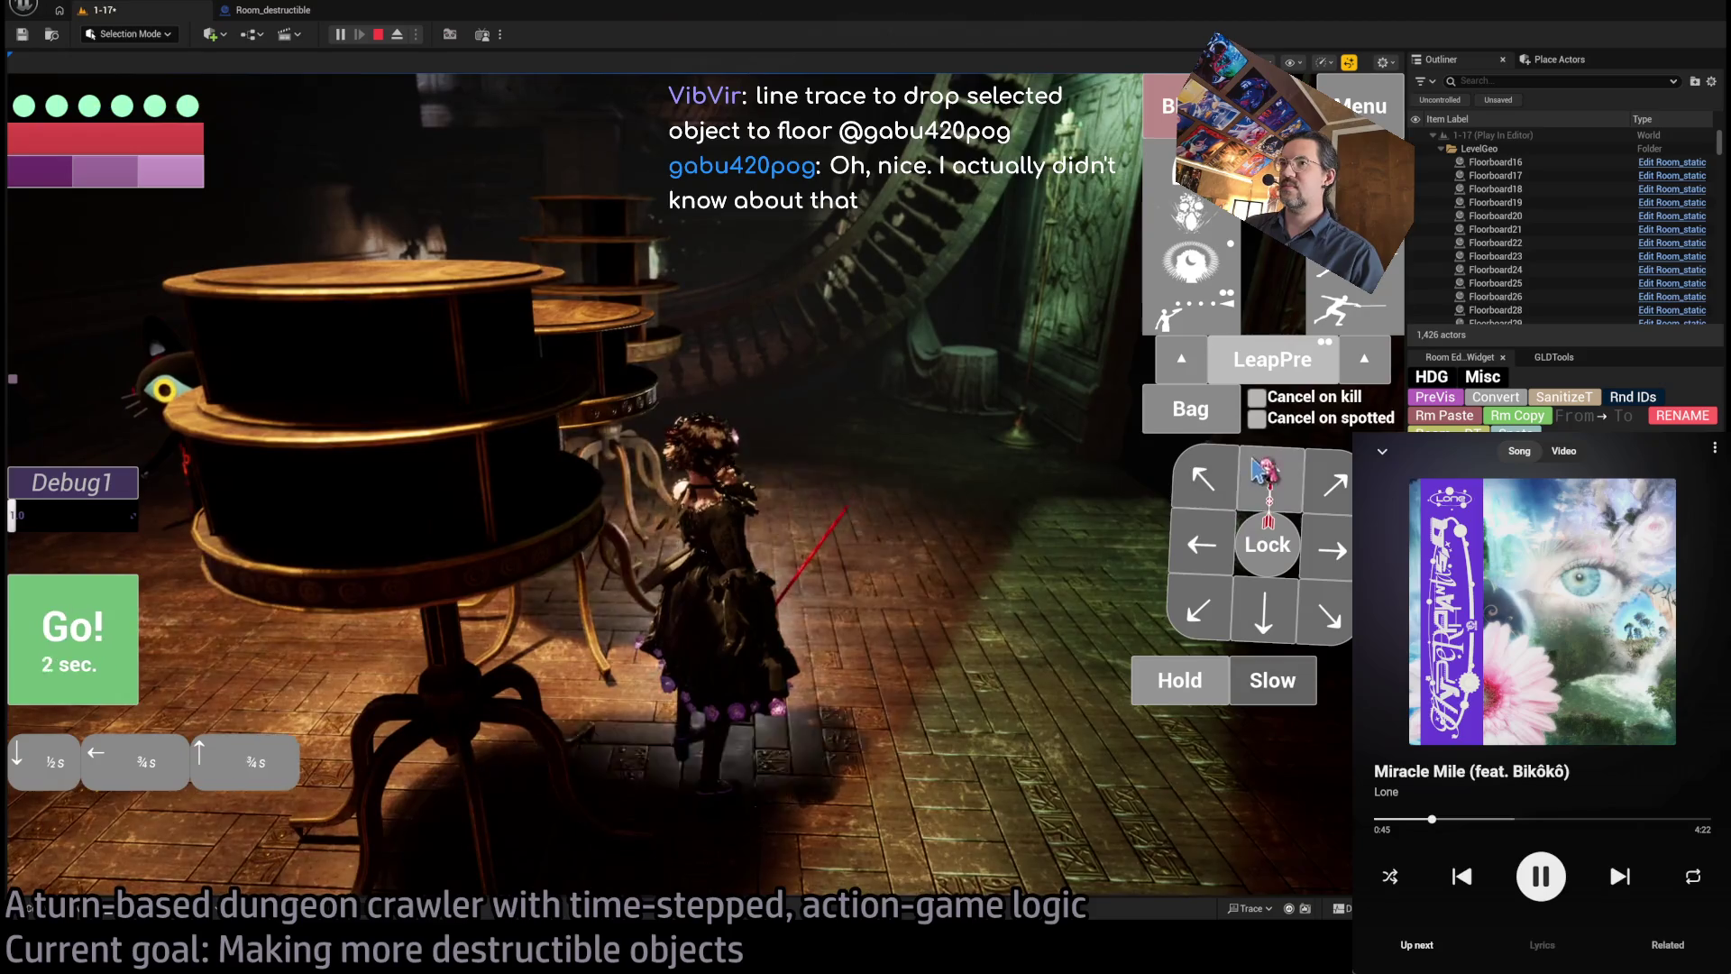
{"action": "left_click", "coordinate": [76, 625]}
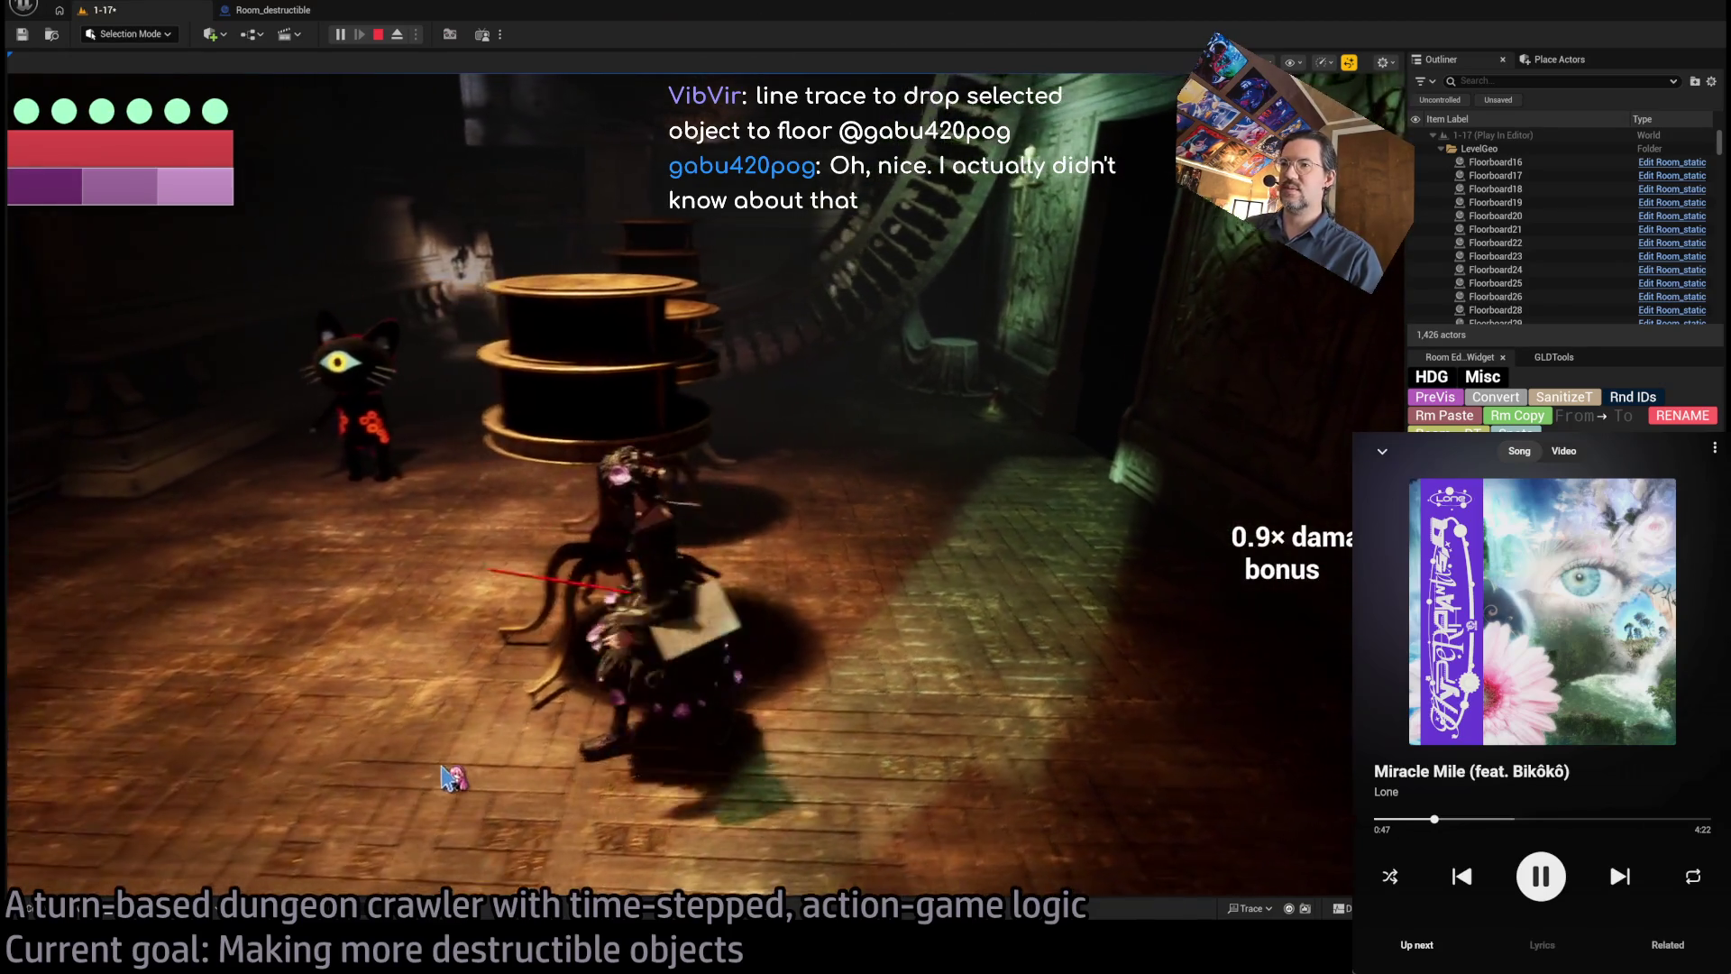
{"action": "left_click", "coordinate": [1195, 487]}
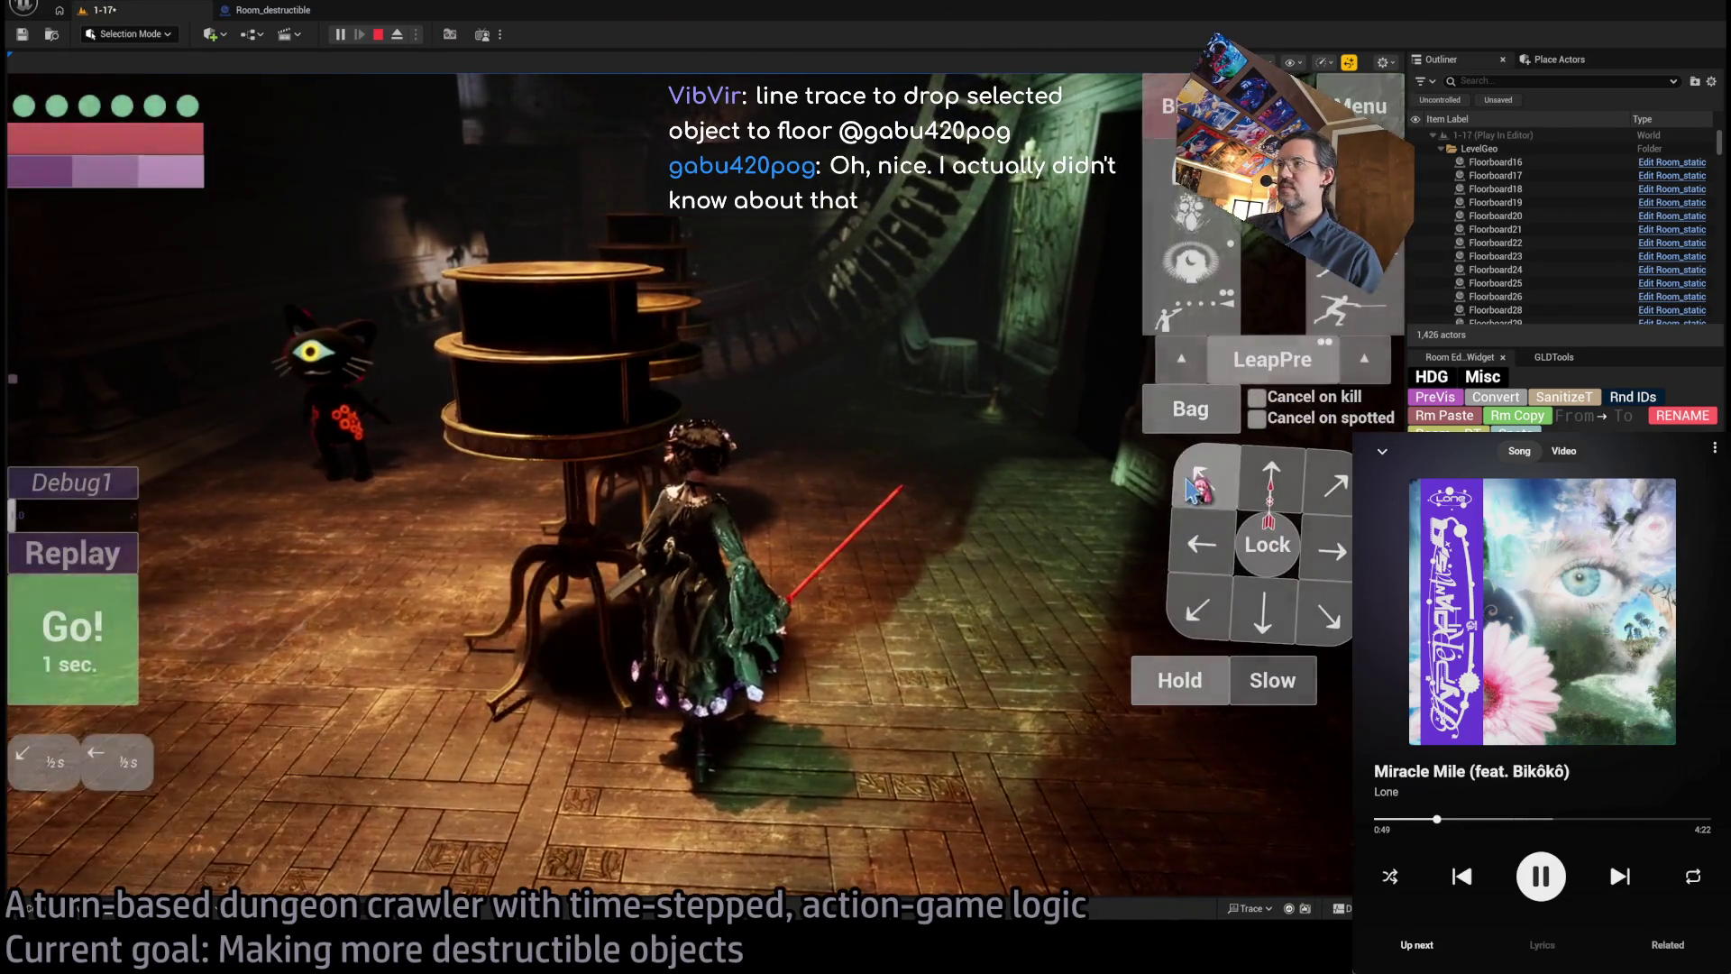
{"action": "key", "text": "space"}
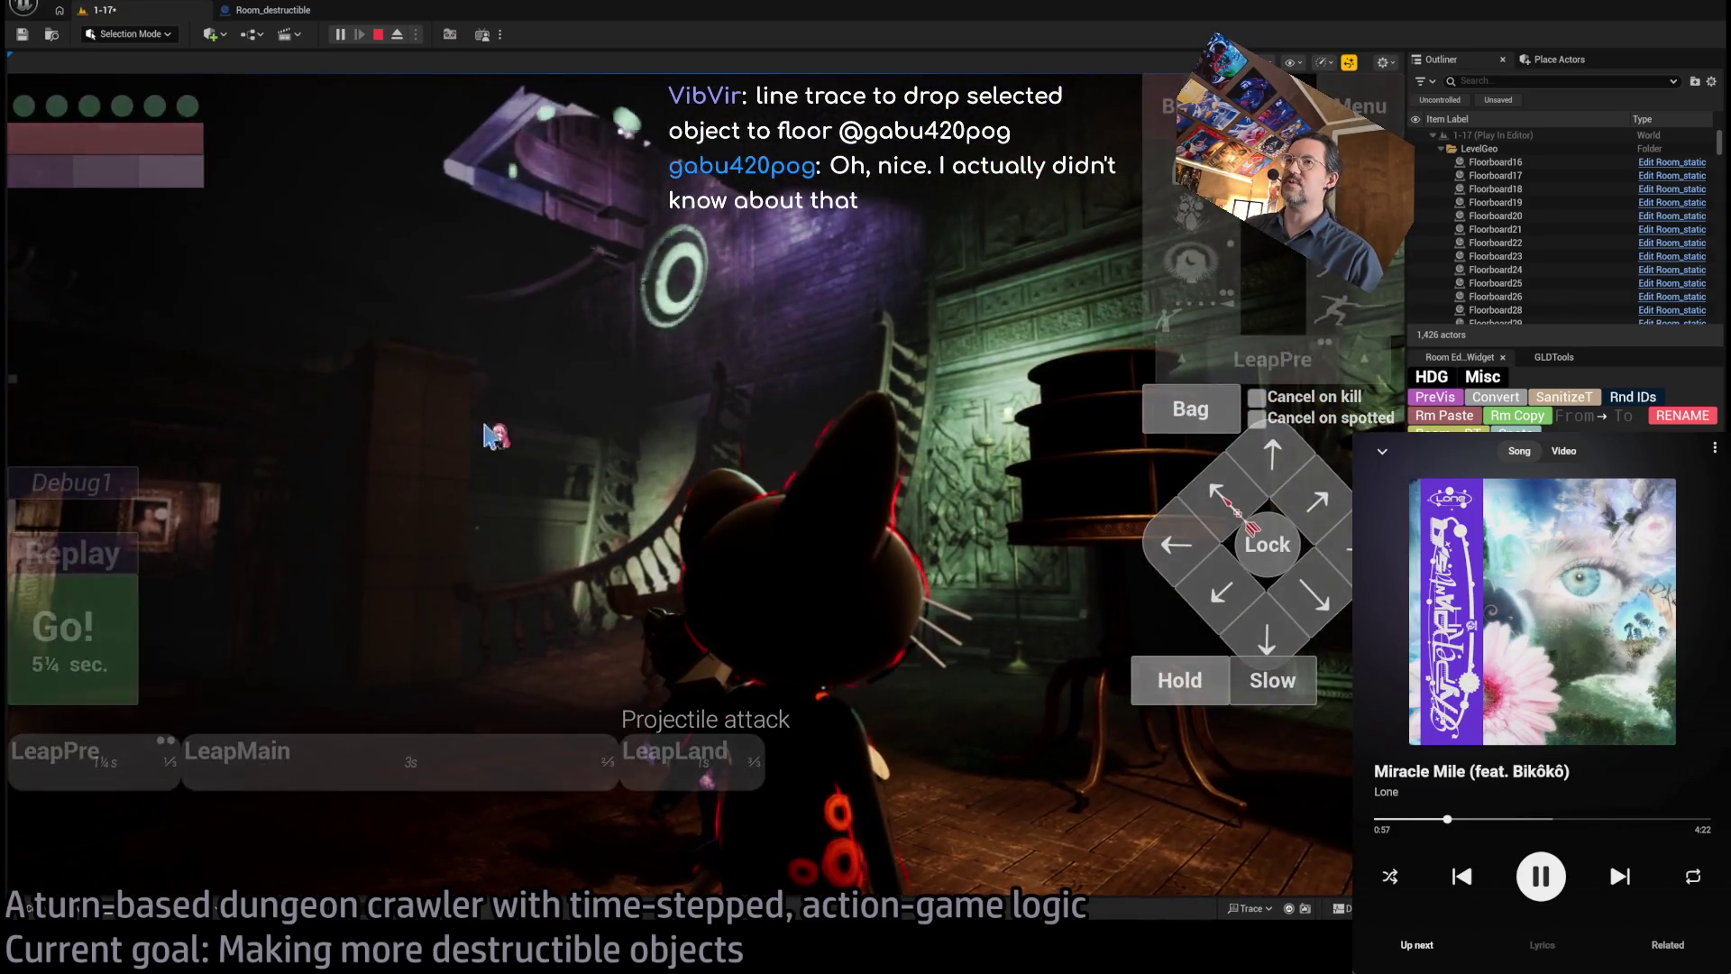
- Run further turns up to the doorway landing, then drag the splitter to widen the side panels
{"action": "key", "text": "space"}
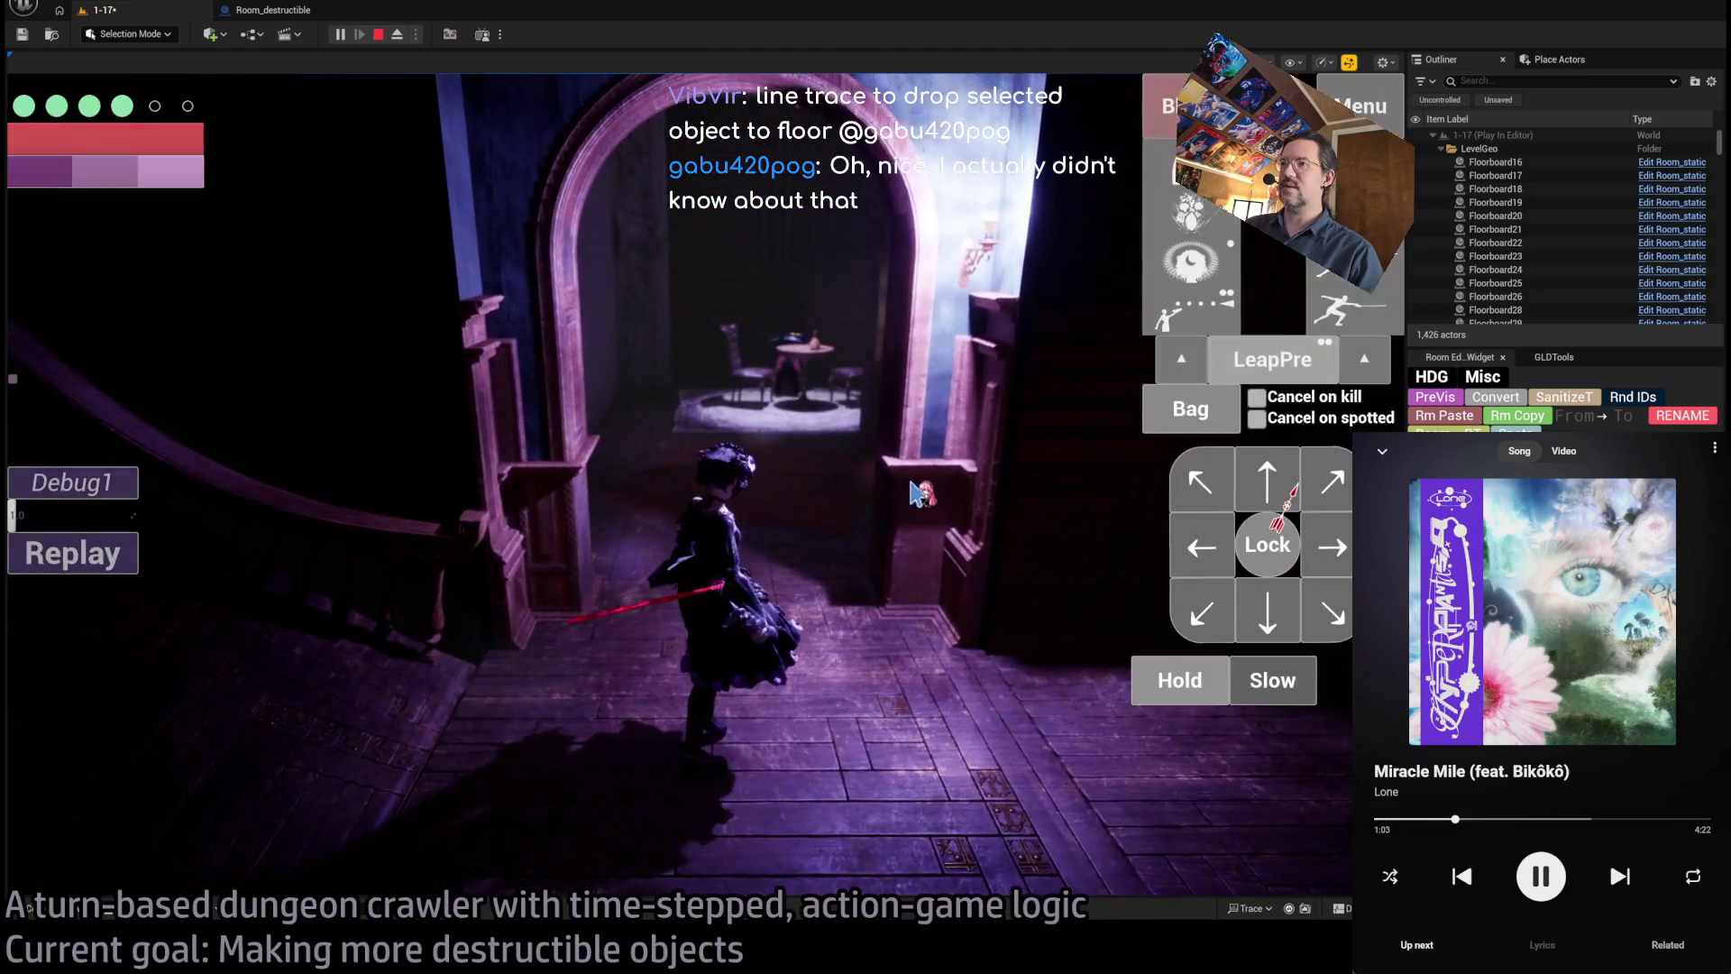
{"action": "left_click", "coordinate": [1267, 379]}
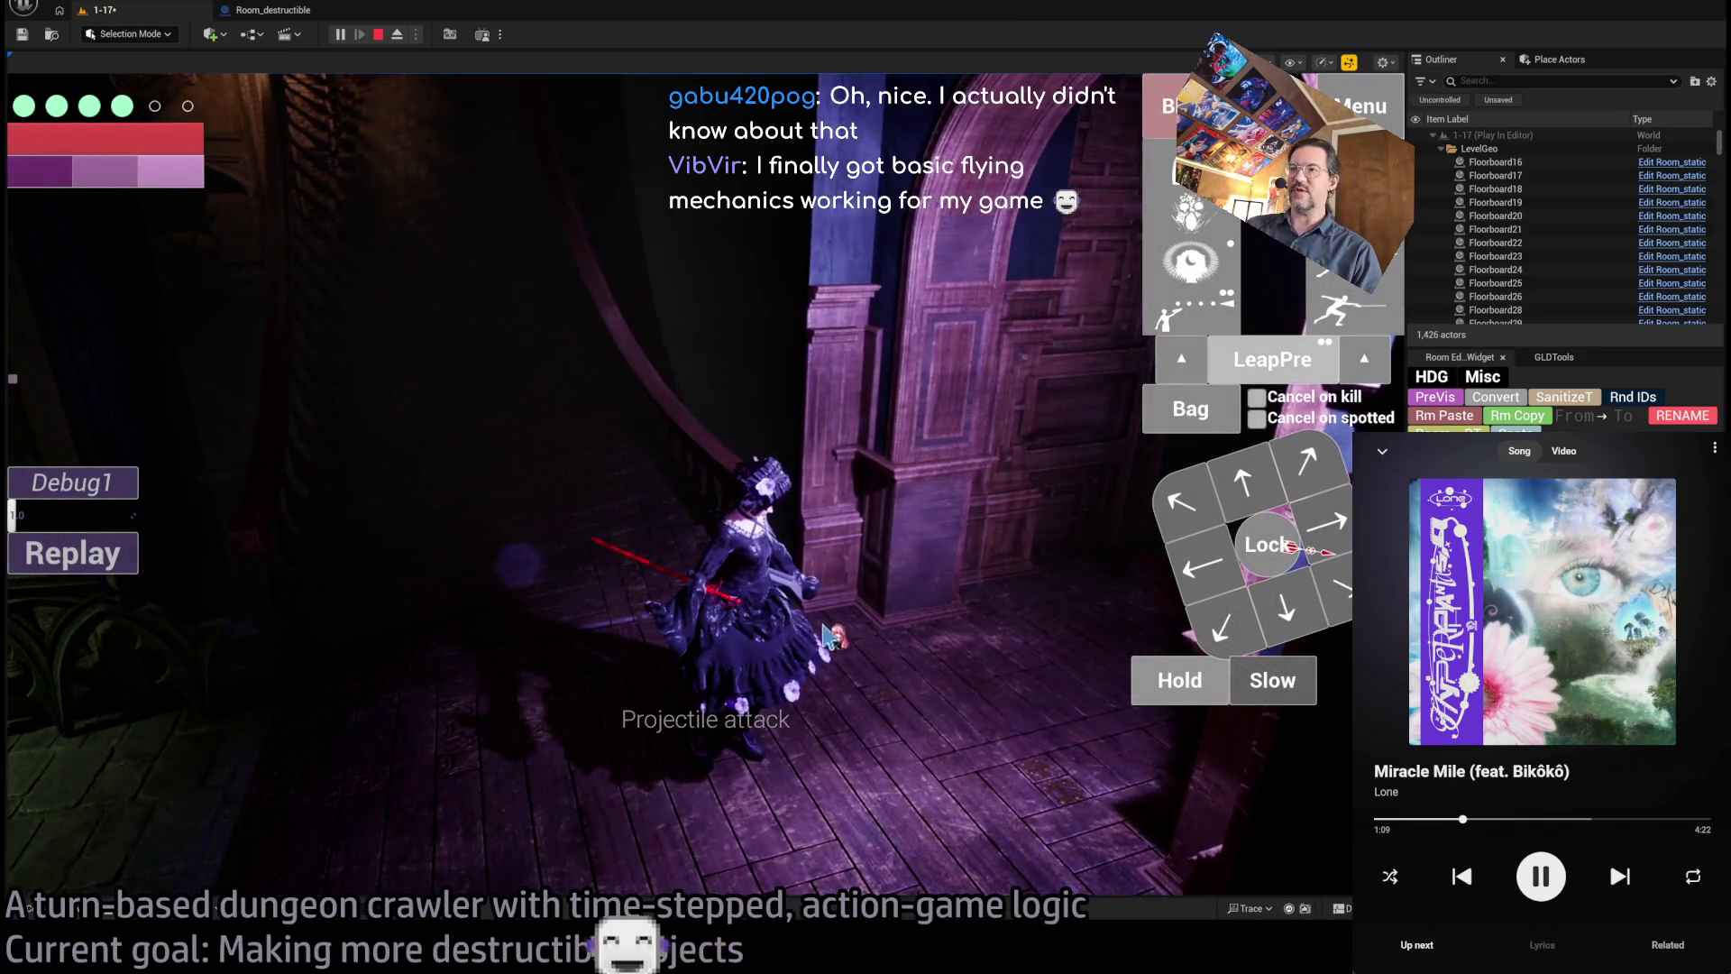
{"action": "left_click", "coordinate": [822, 636]}
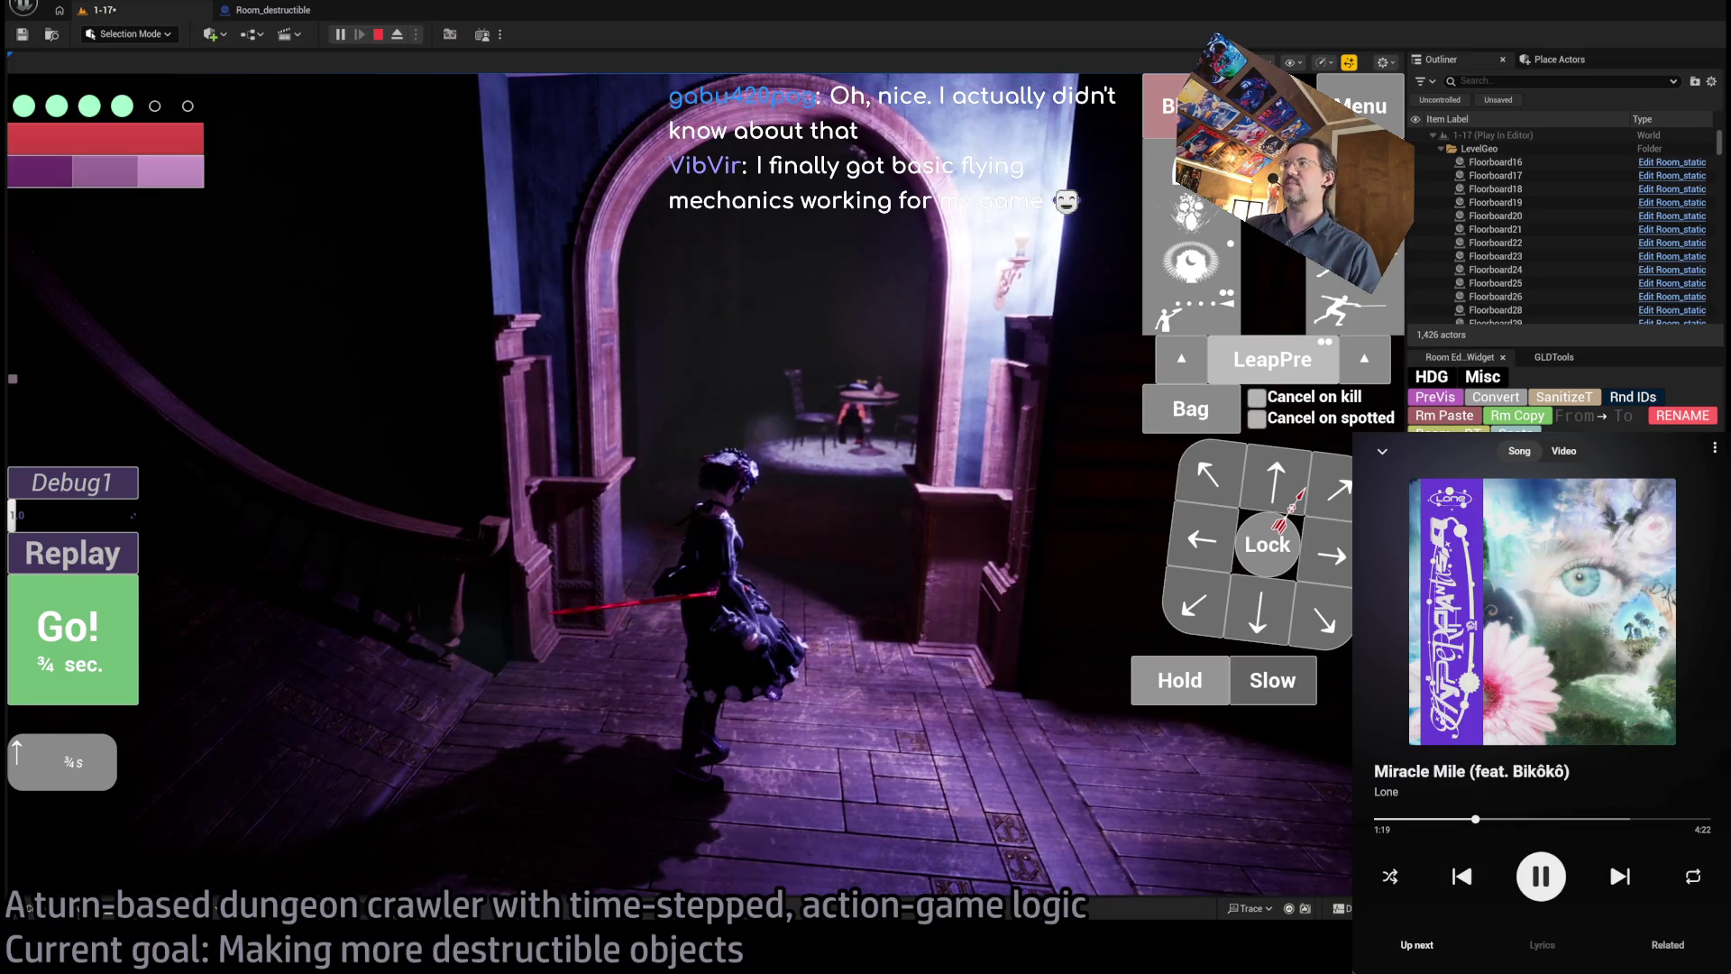
{"action": "left_click_drag", "start_coordinate": [1407, 632], "coordinate": [835, 631]}
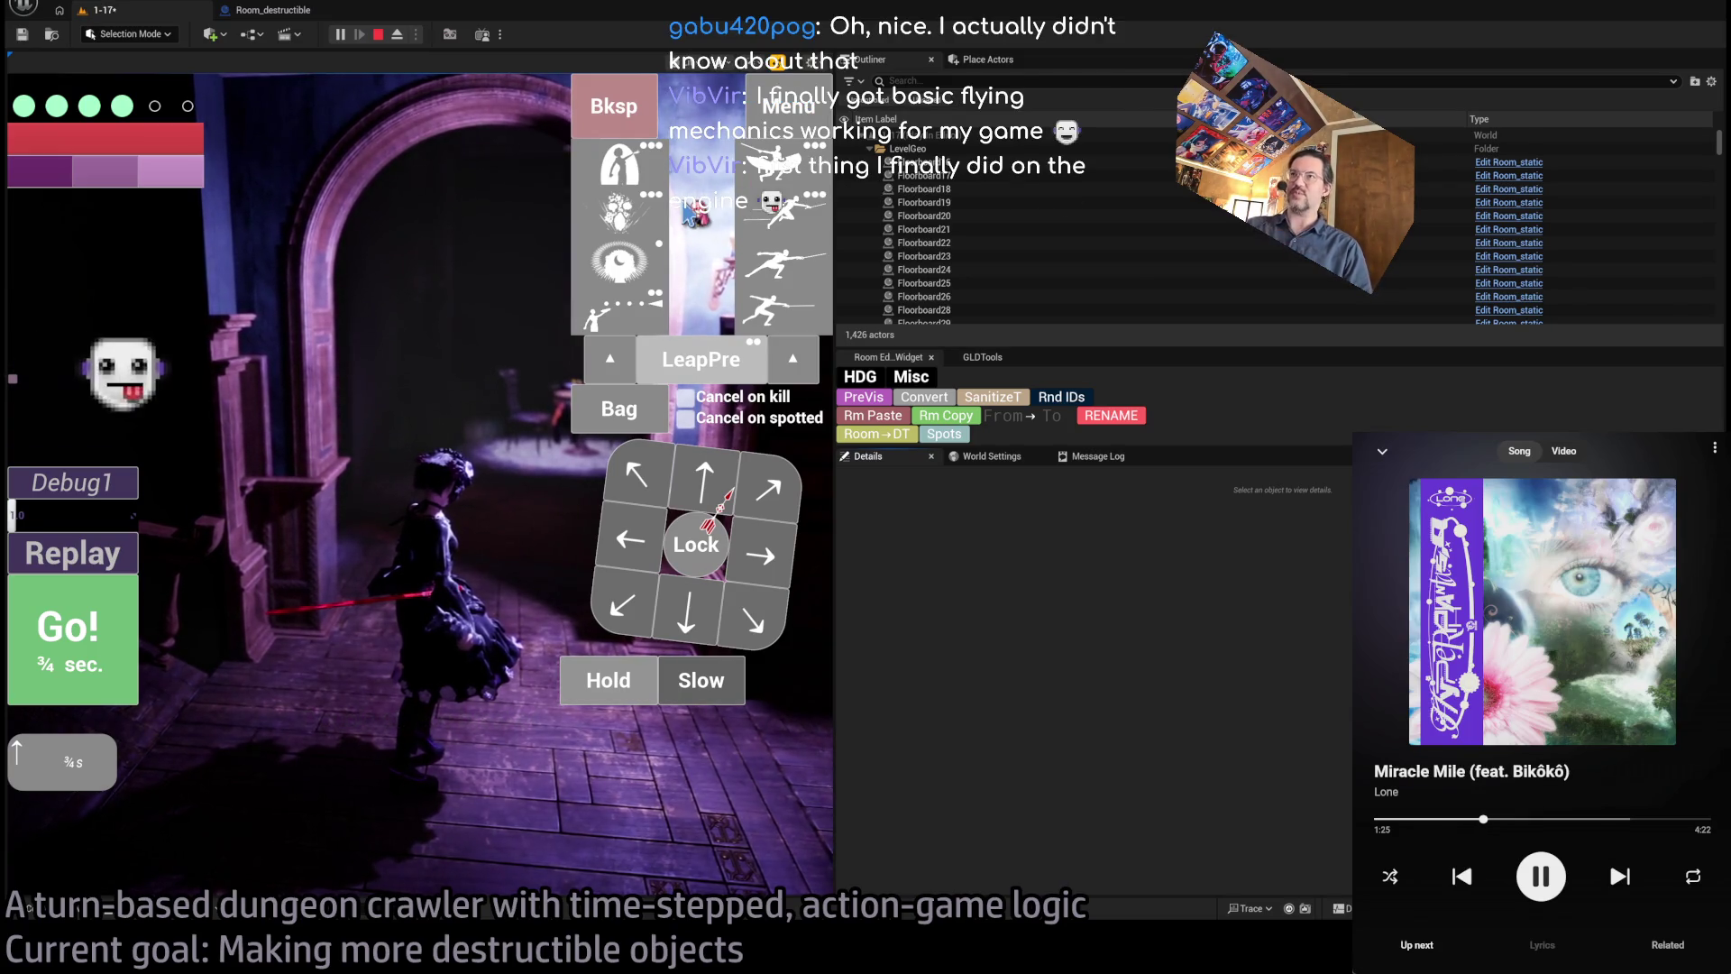
- Run five more turns from the staircase leap into the red-carpeted hallway, widening the game view
{"action": "left_click", "coordinate": [708, 359]}
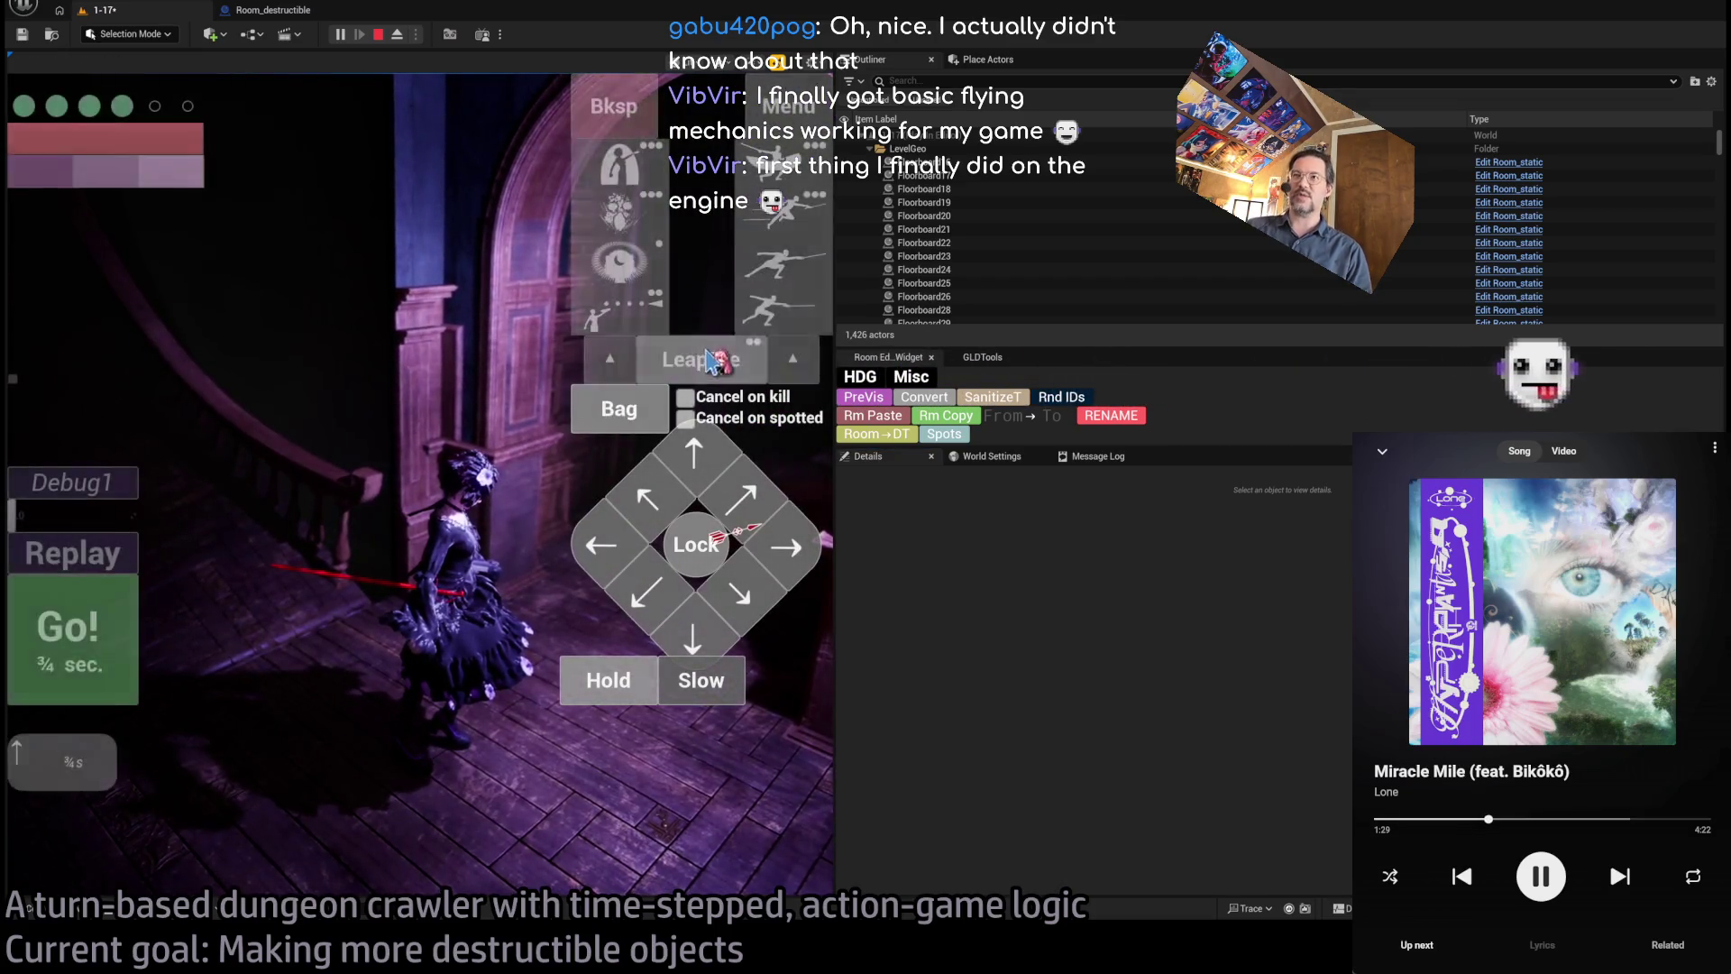
{"action": "left_click", "coordinate": [679, 360]}
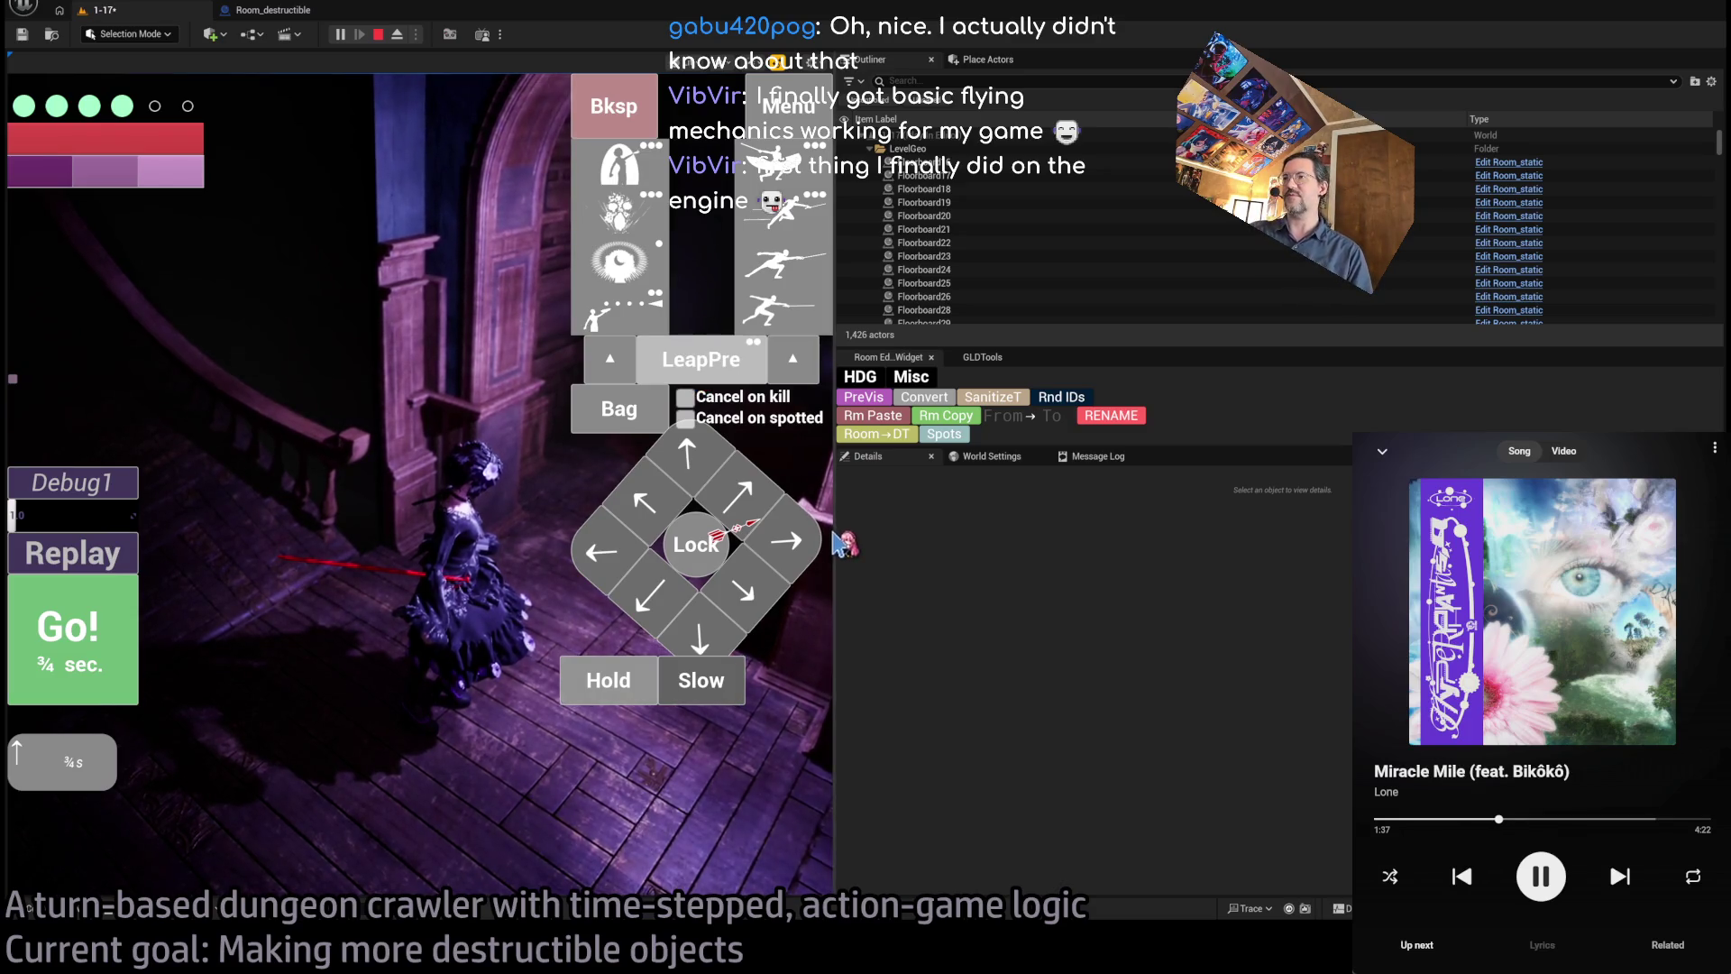
{"action": "left_click_drag", "start_coordinate": [849, 532], "coordinate": [1592, 531]}
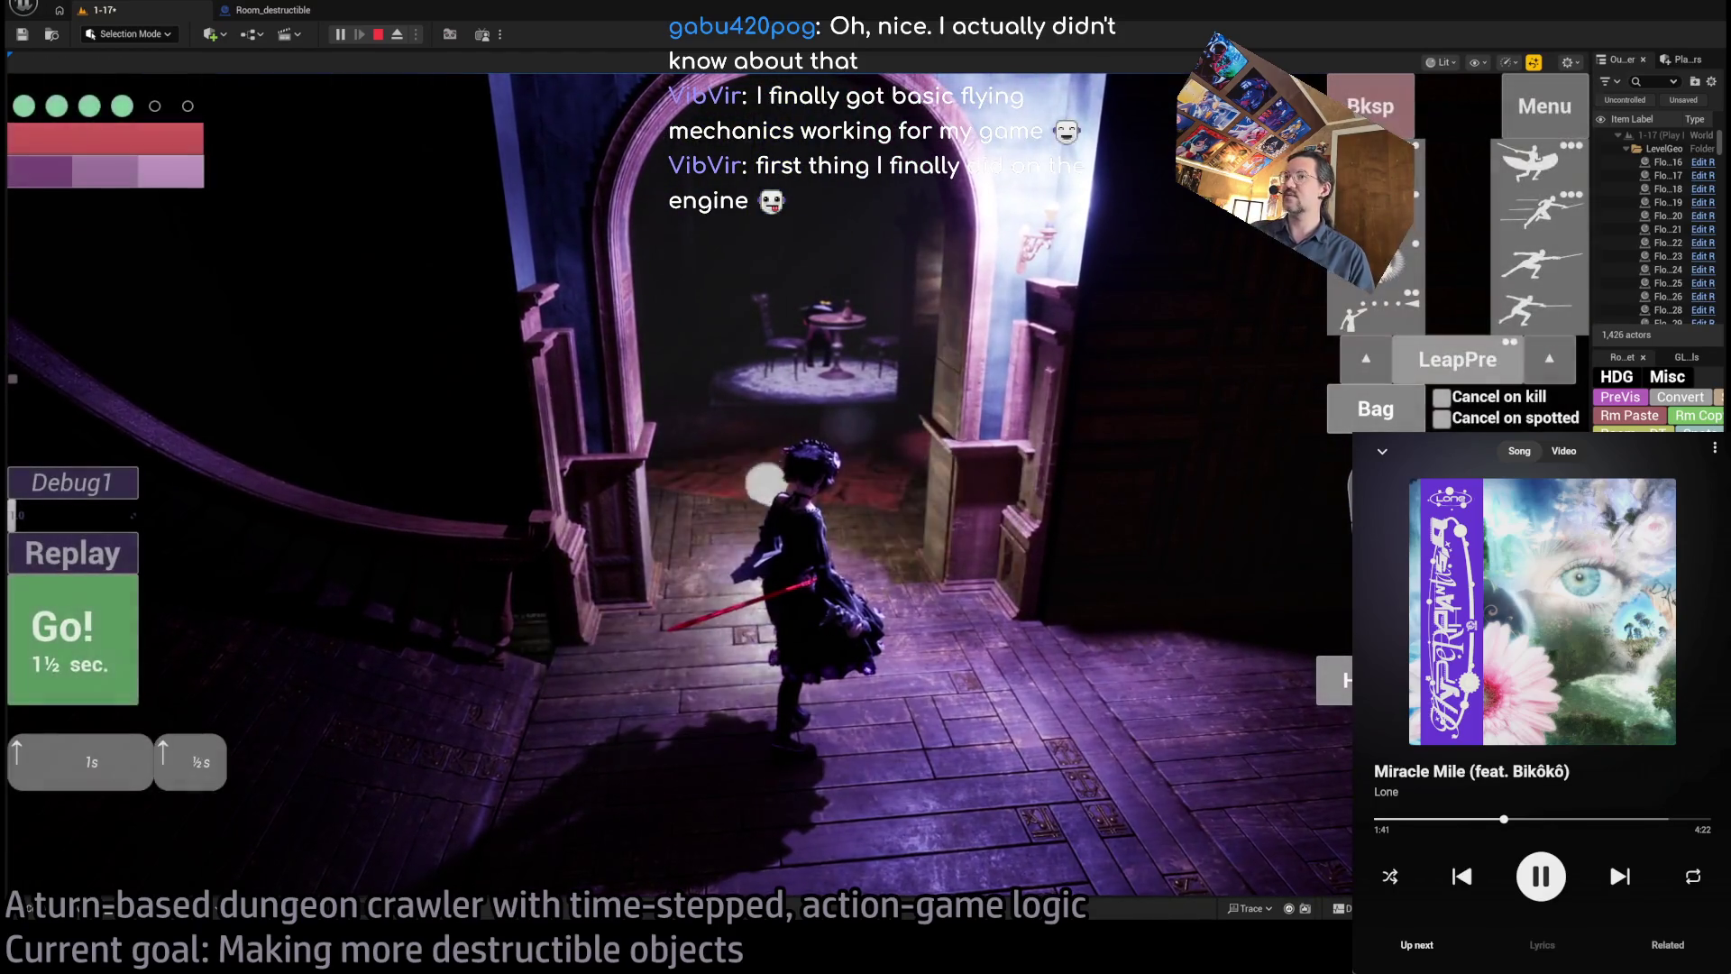
{"action": "left_click", "coordinate": [108, 648]}
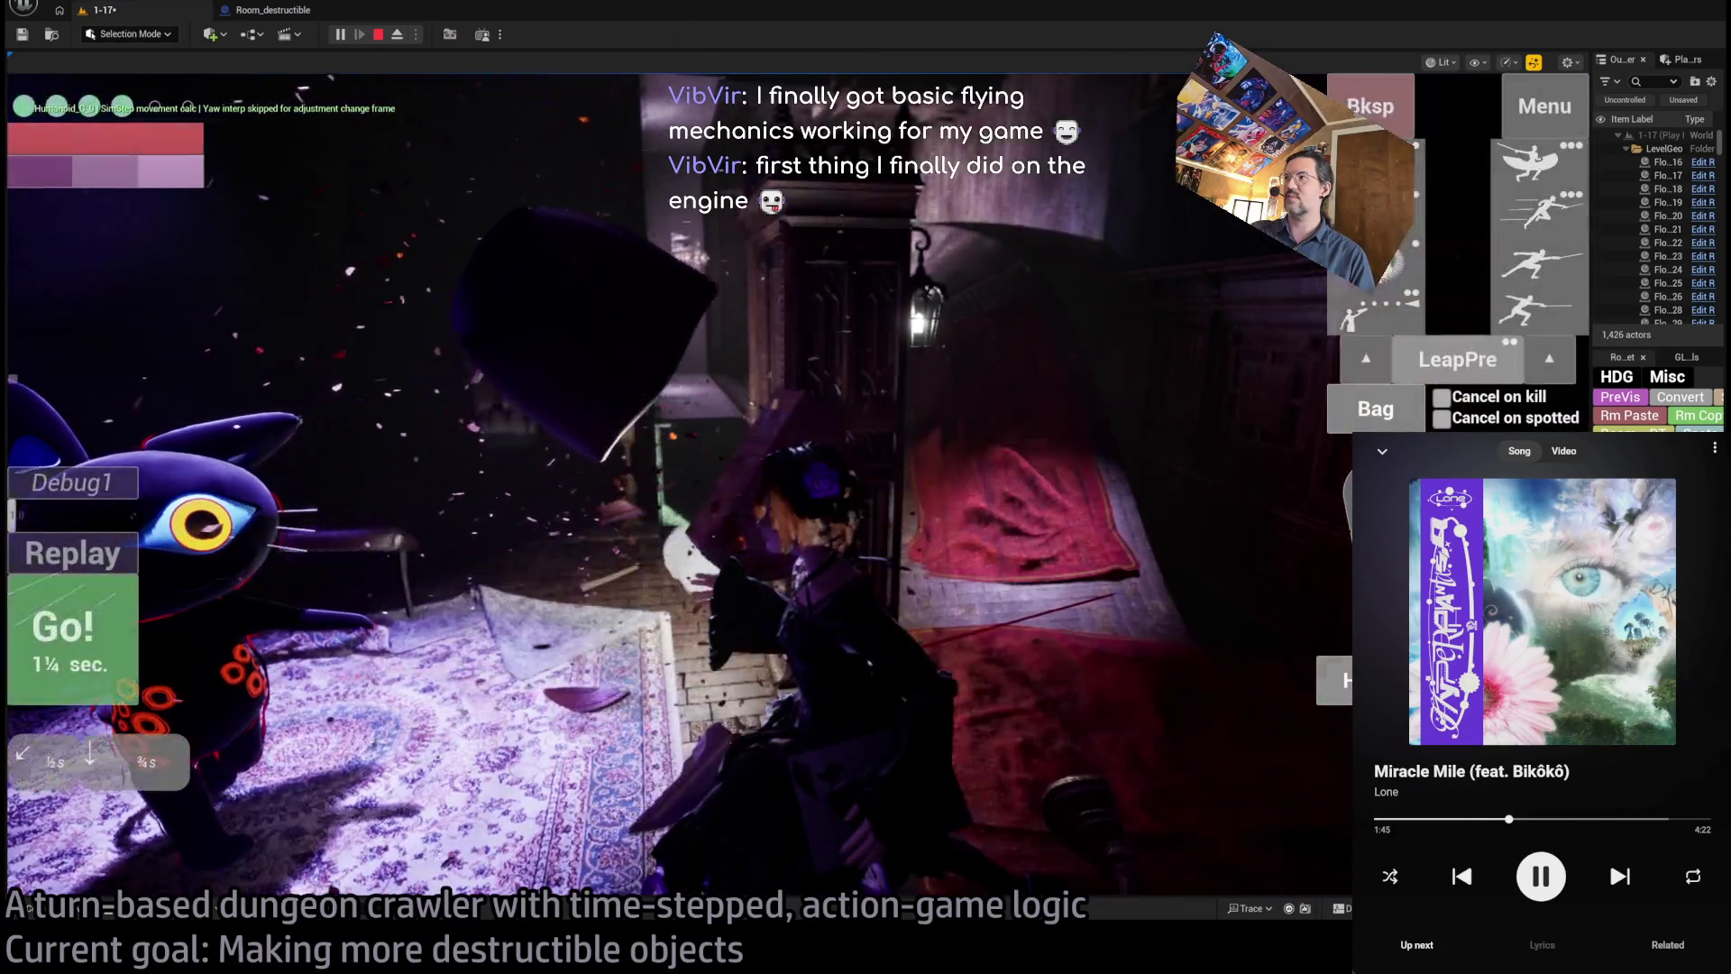
{"action": "left_click", "coordinate": [78, 634]}
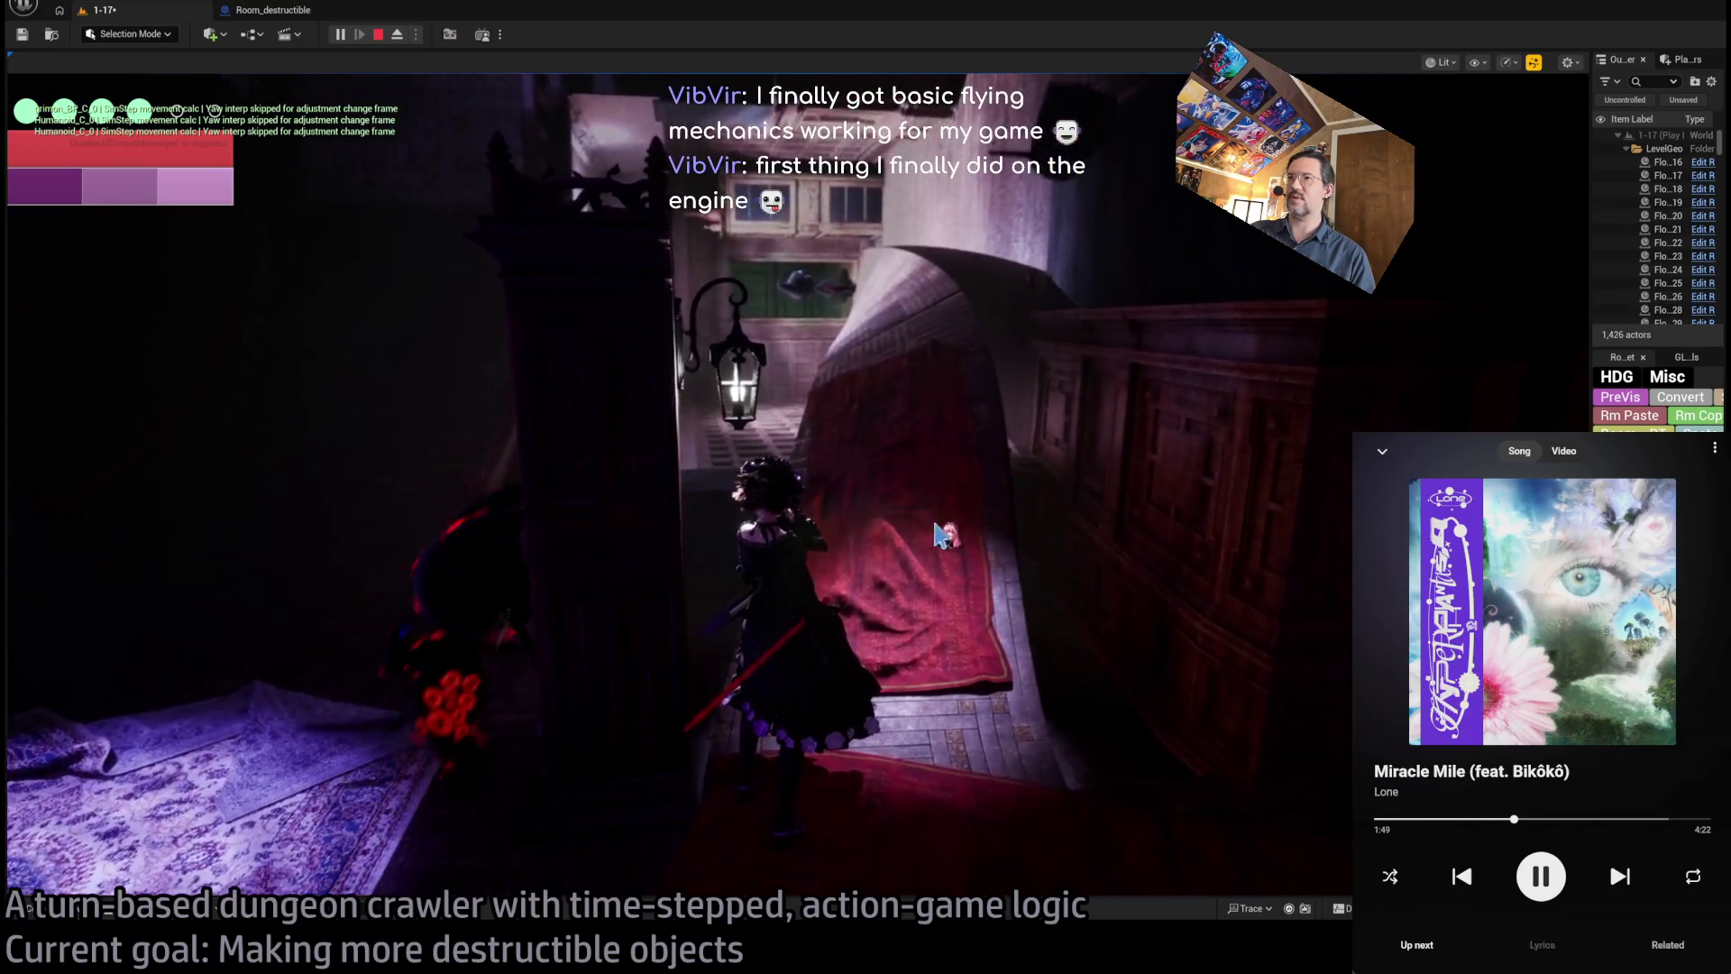
{"action": "left_click", "coordinate": [765, 384]}
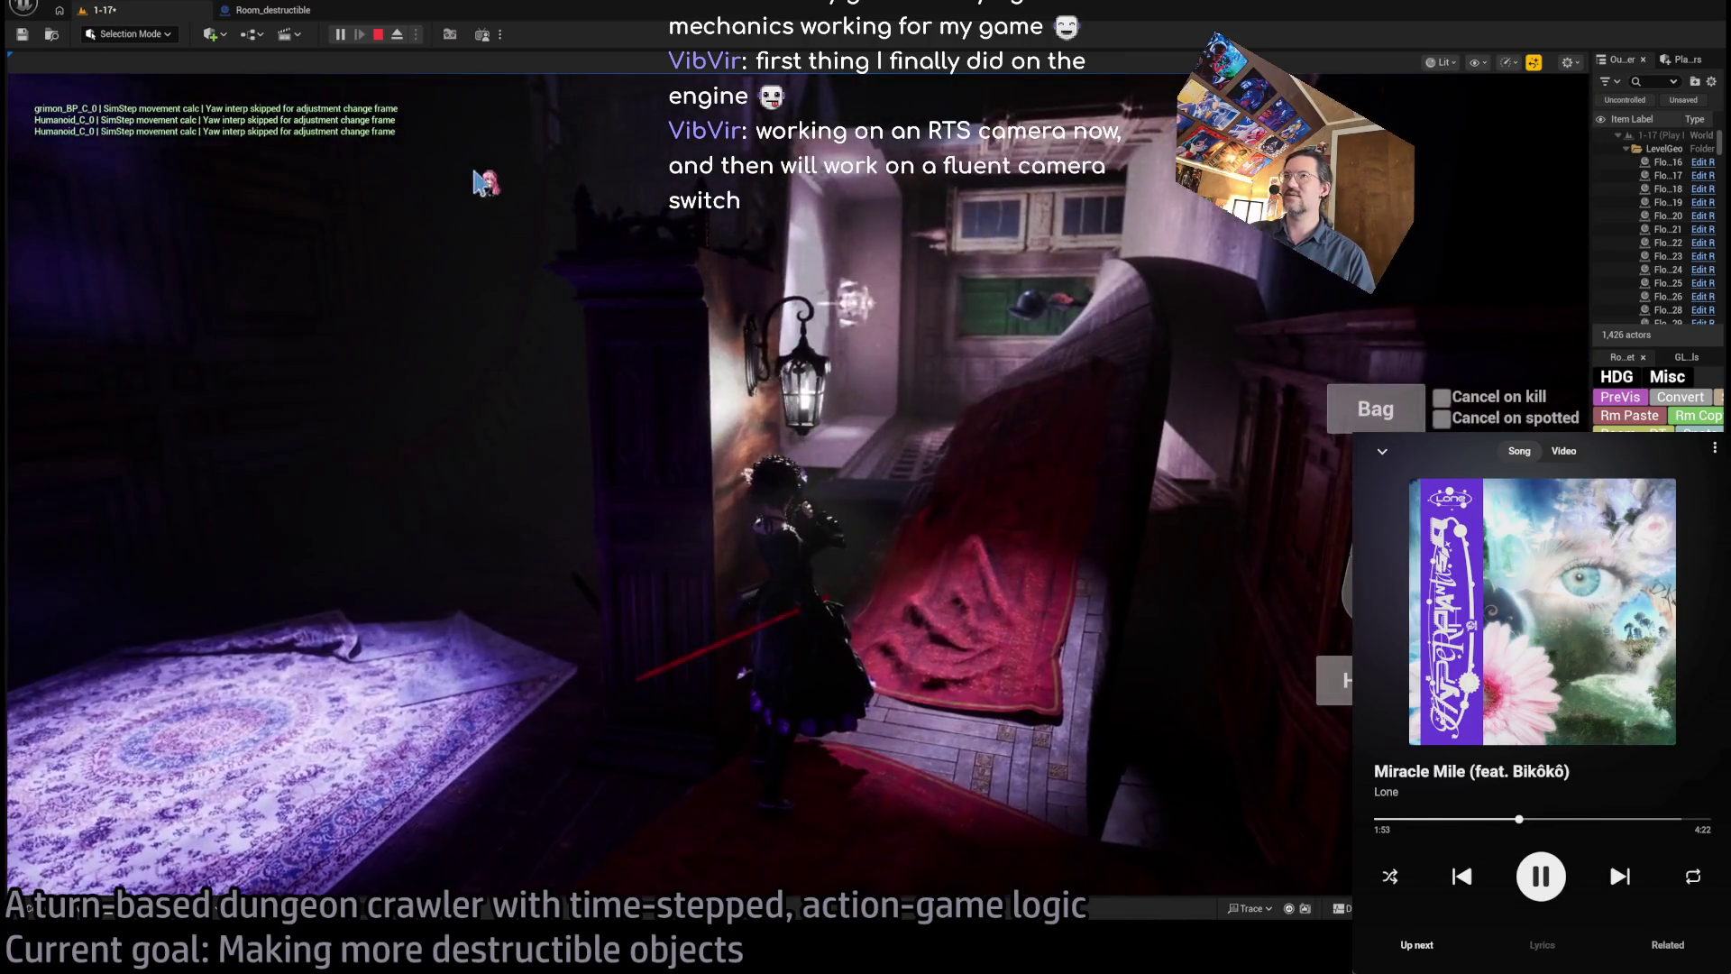
- Stop play, select SM_WallLight5, widen the side panels, then select Room_SplineMesh7 and Room_nav_surface11
{"action": "left_click", "coordinate": [381, 36]}
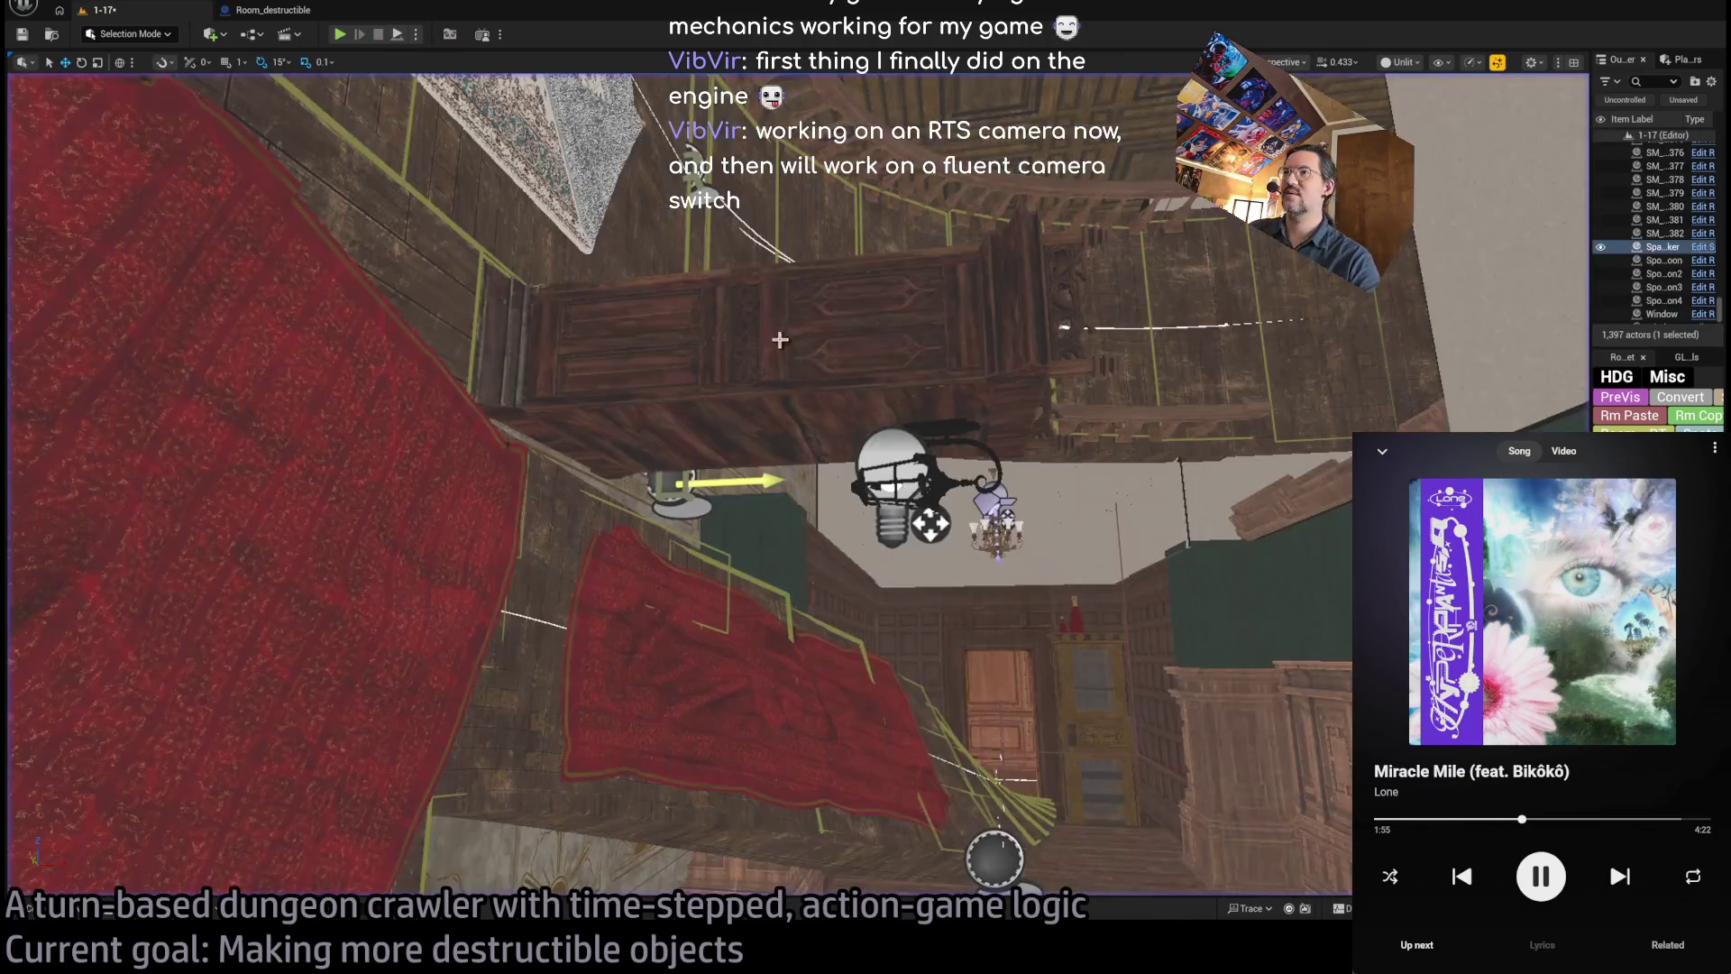
{"action": "left_click", "coordinate": [953, 484]}
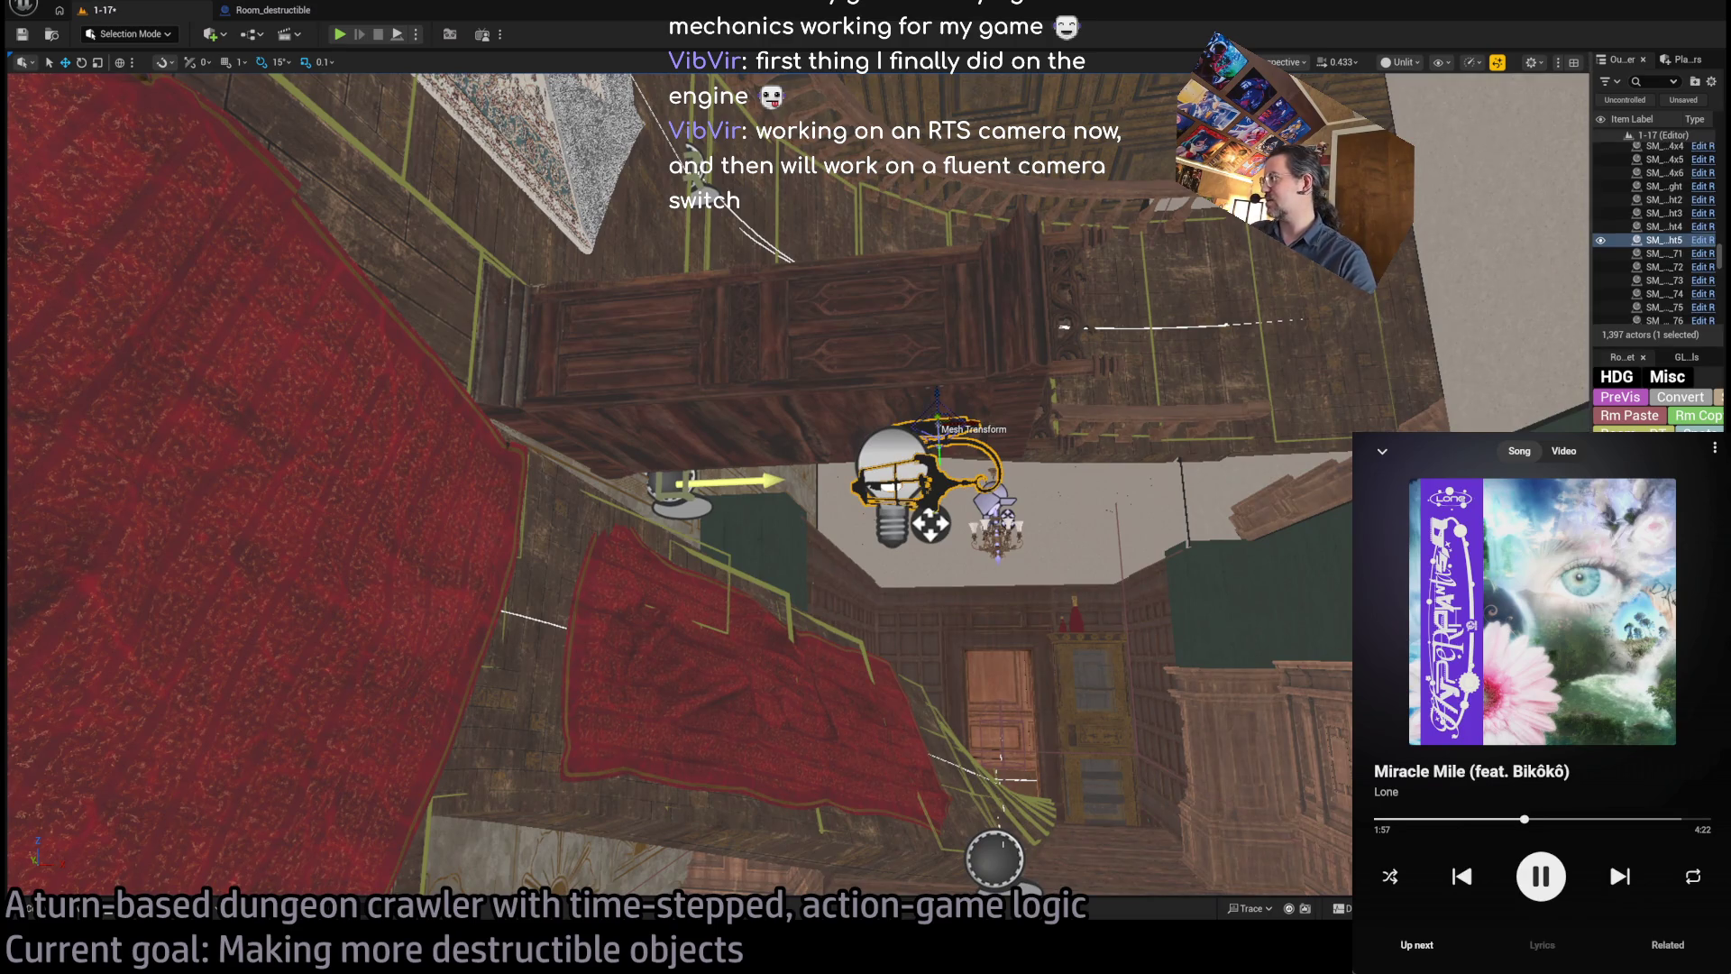
{"action": "left_click_drag", "start_coordinate": [1589, 630], "coordinate": [1173, 630]}
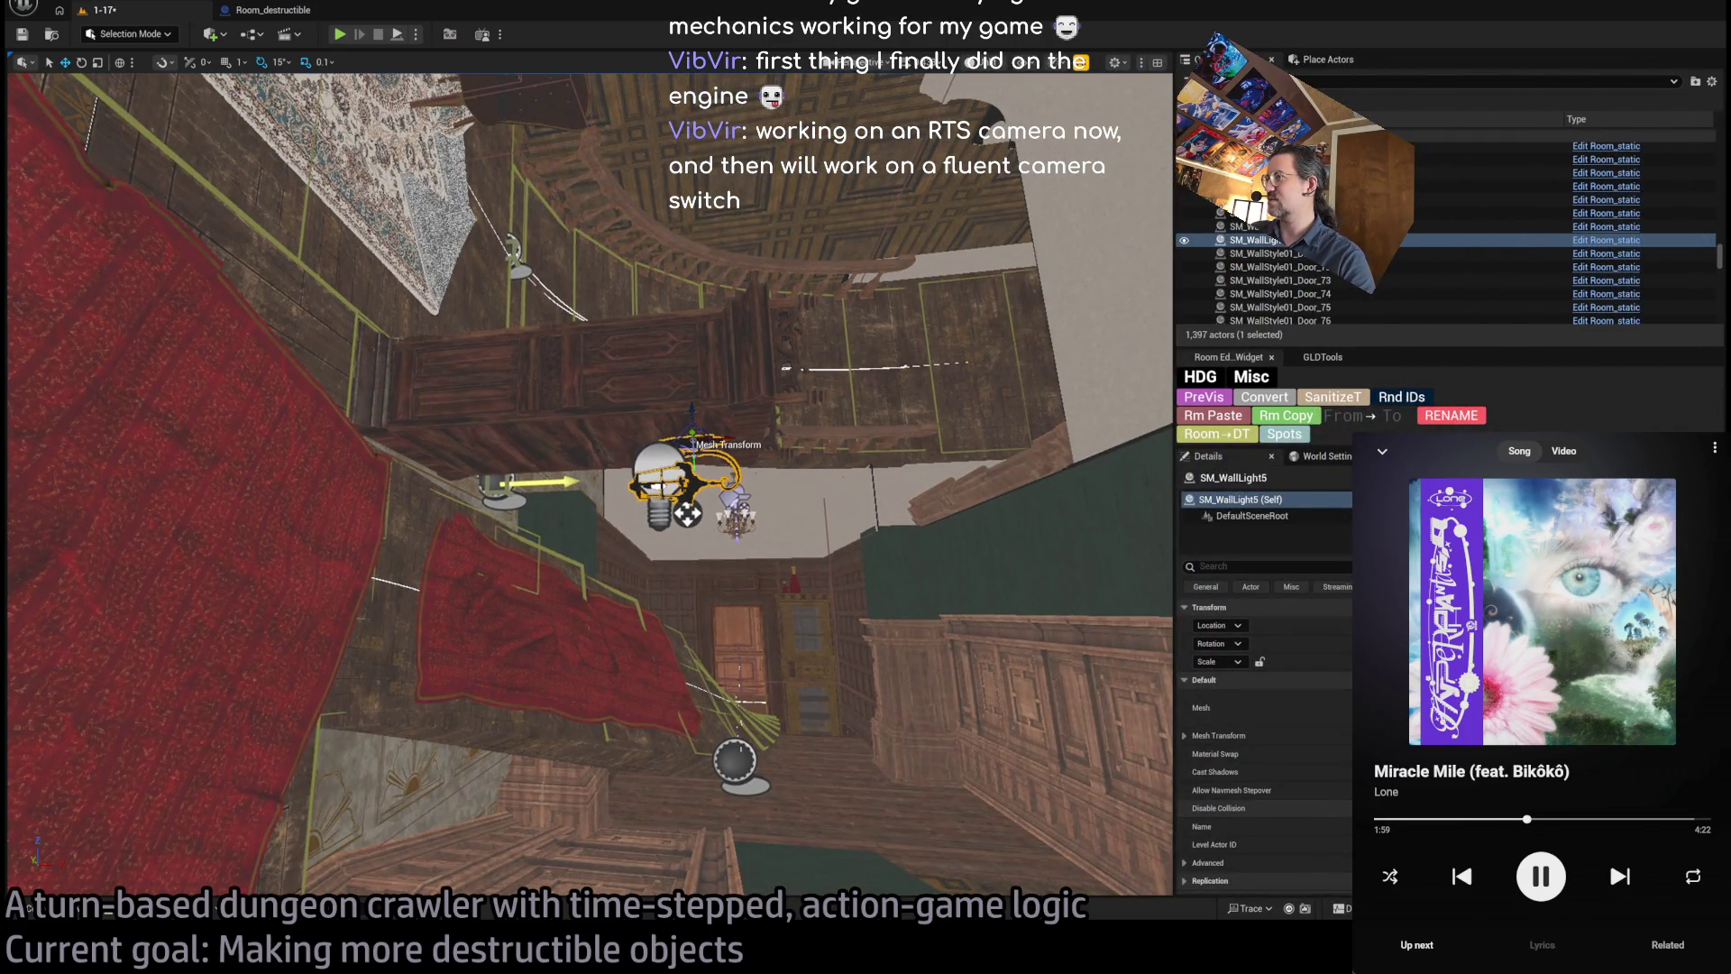
{"action": "left_click_drag", "start_coordinate": [631, 541], "coordinate": [582, 582]}
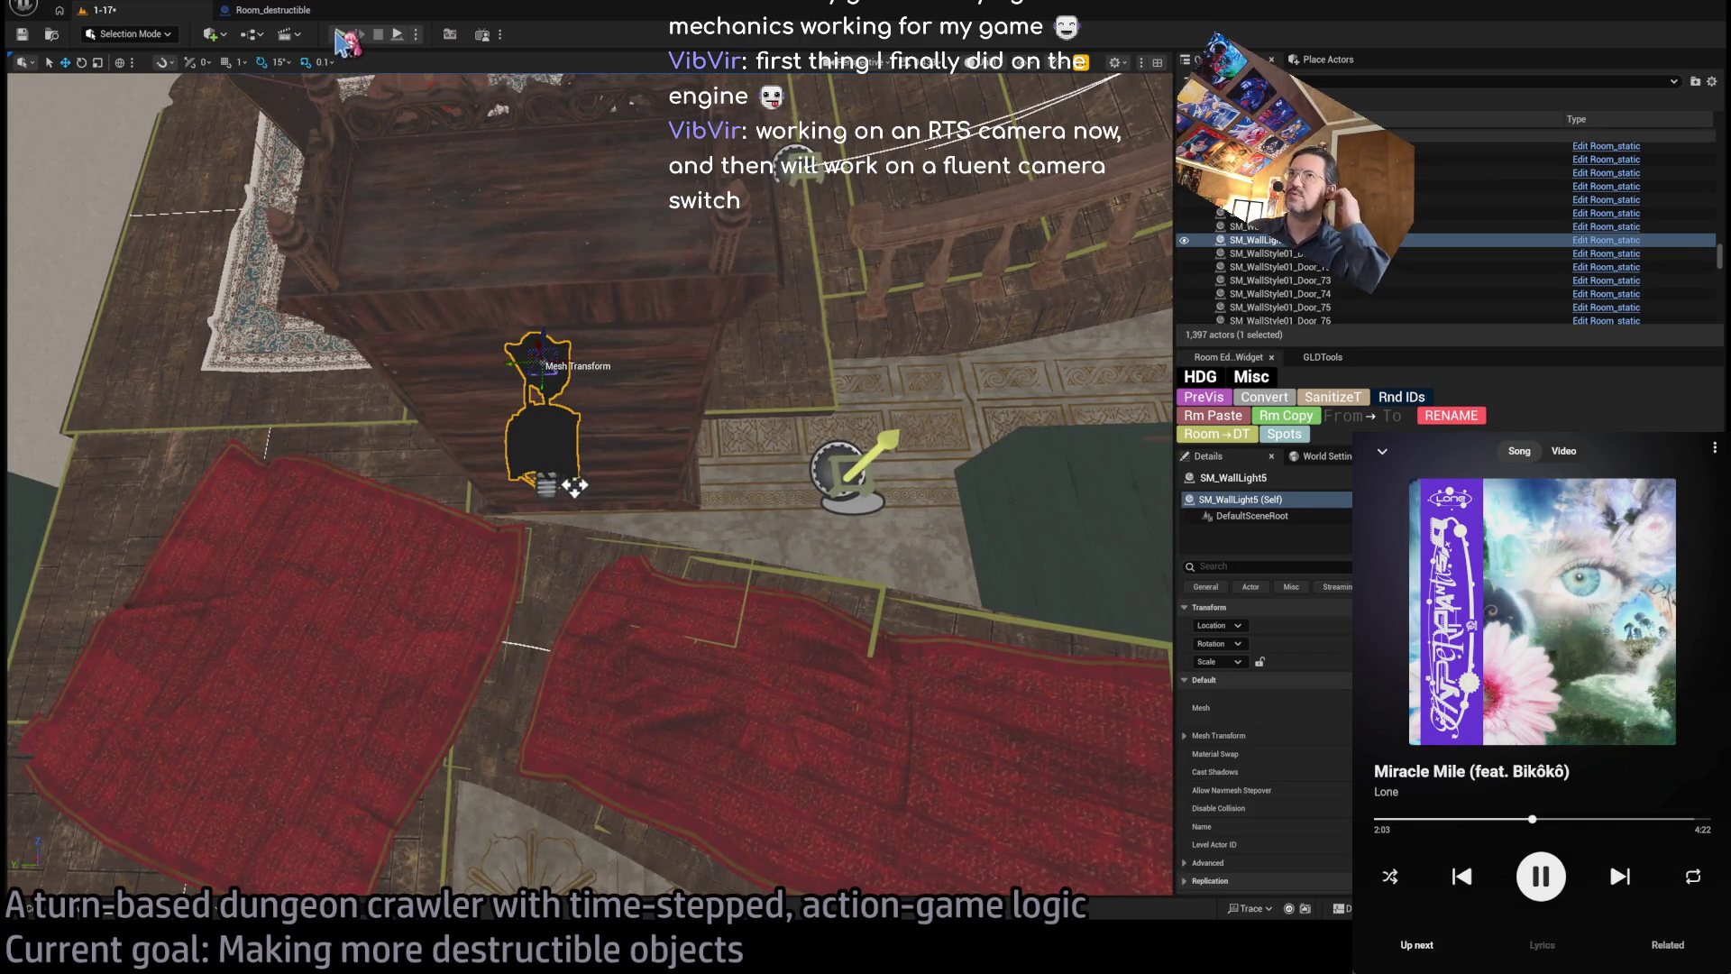
{"action": "left_click", "coordinate": [583, 556]}
{"action": "left_click", "coordinate": [768, 567]}
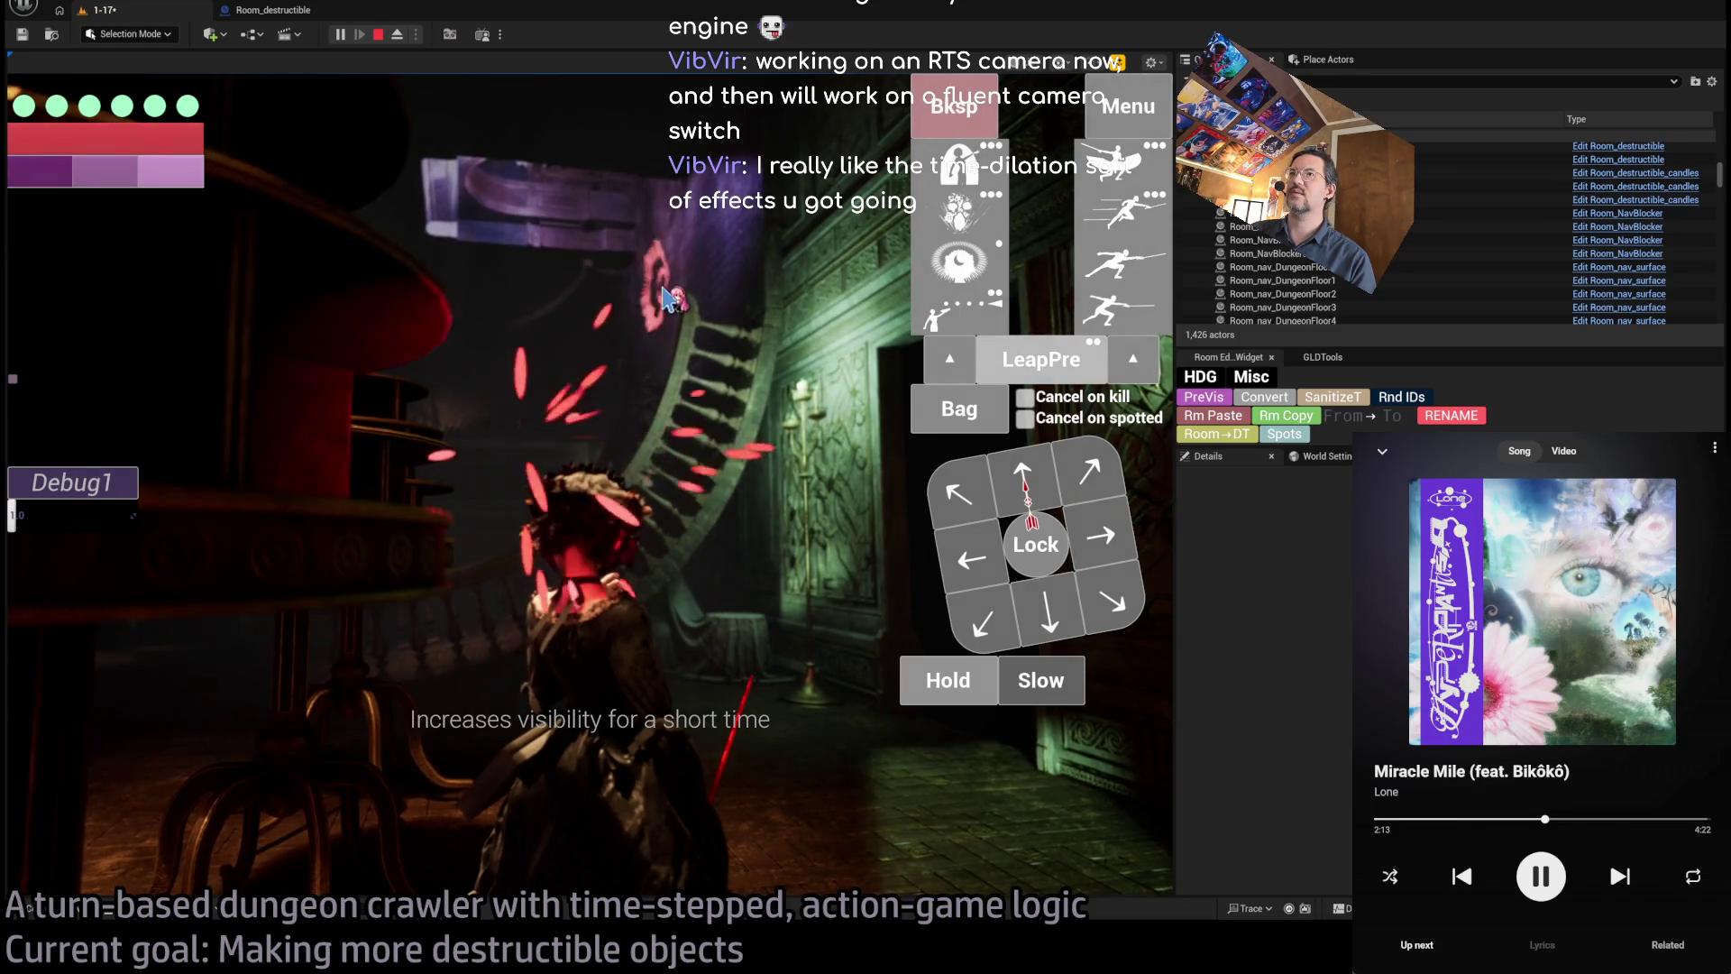
- Queue and play forward moves down the candlelit corridor over several turns
{"action": "key", "text": "w"}
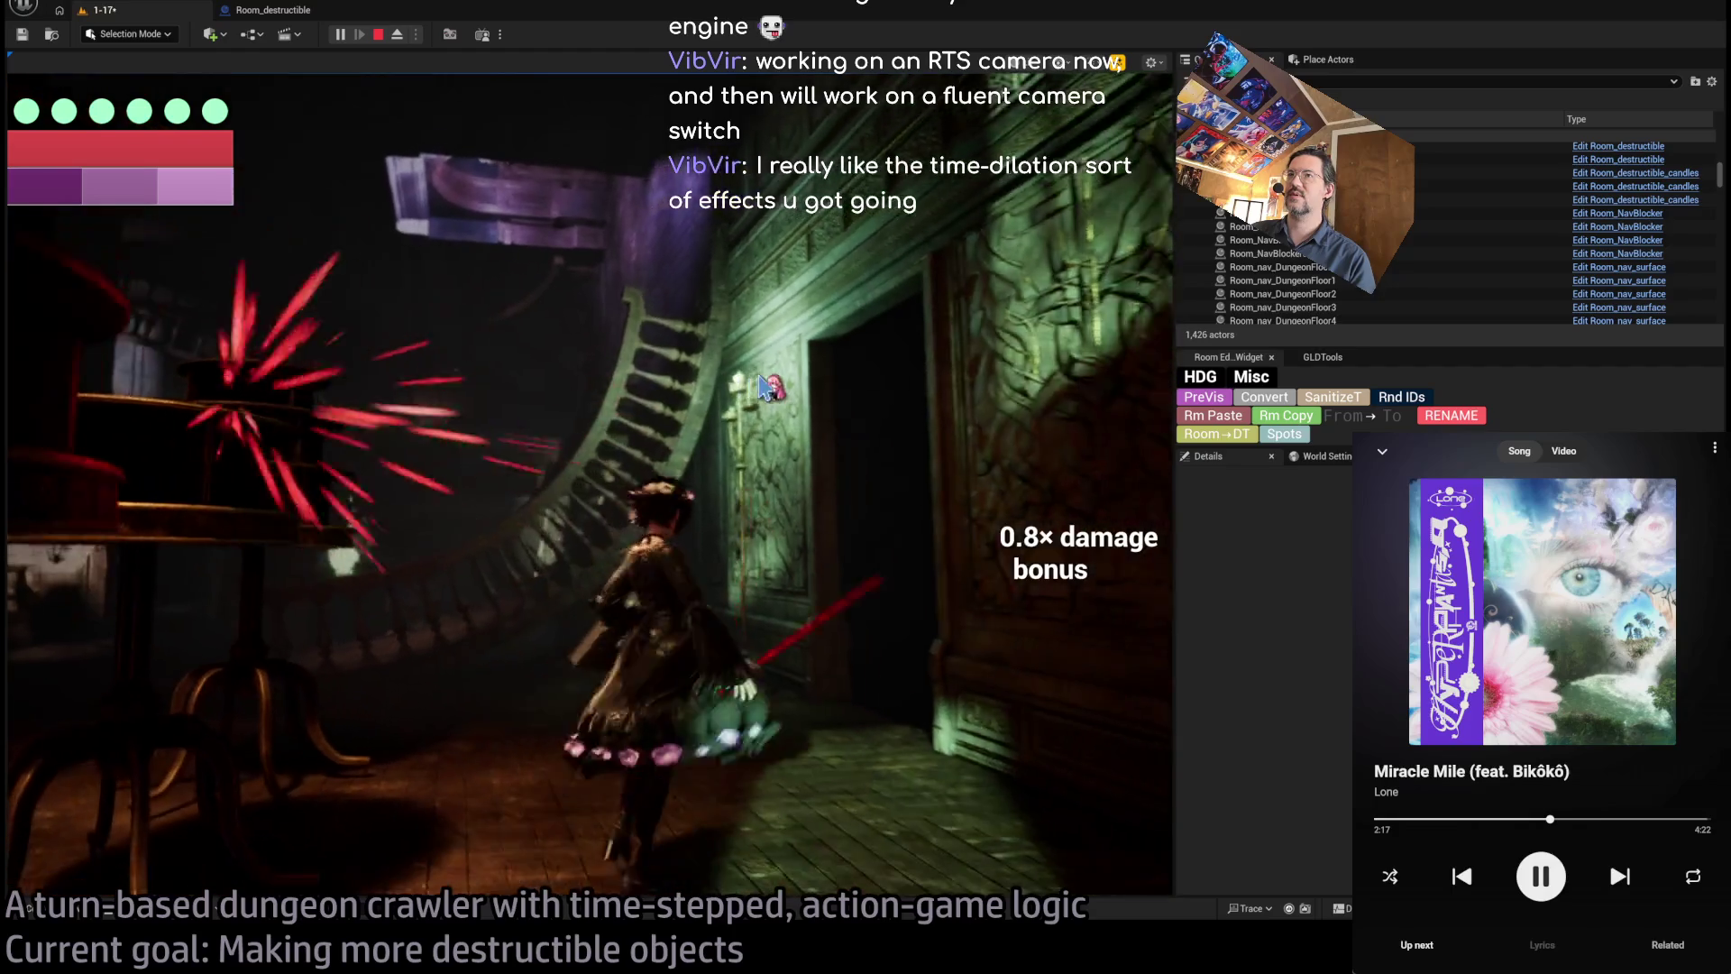
{"action": "key", "text": "w"}
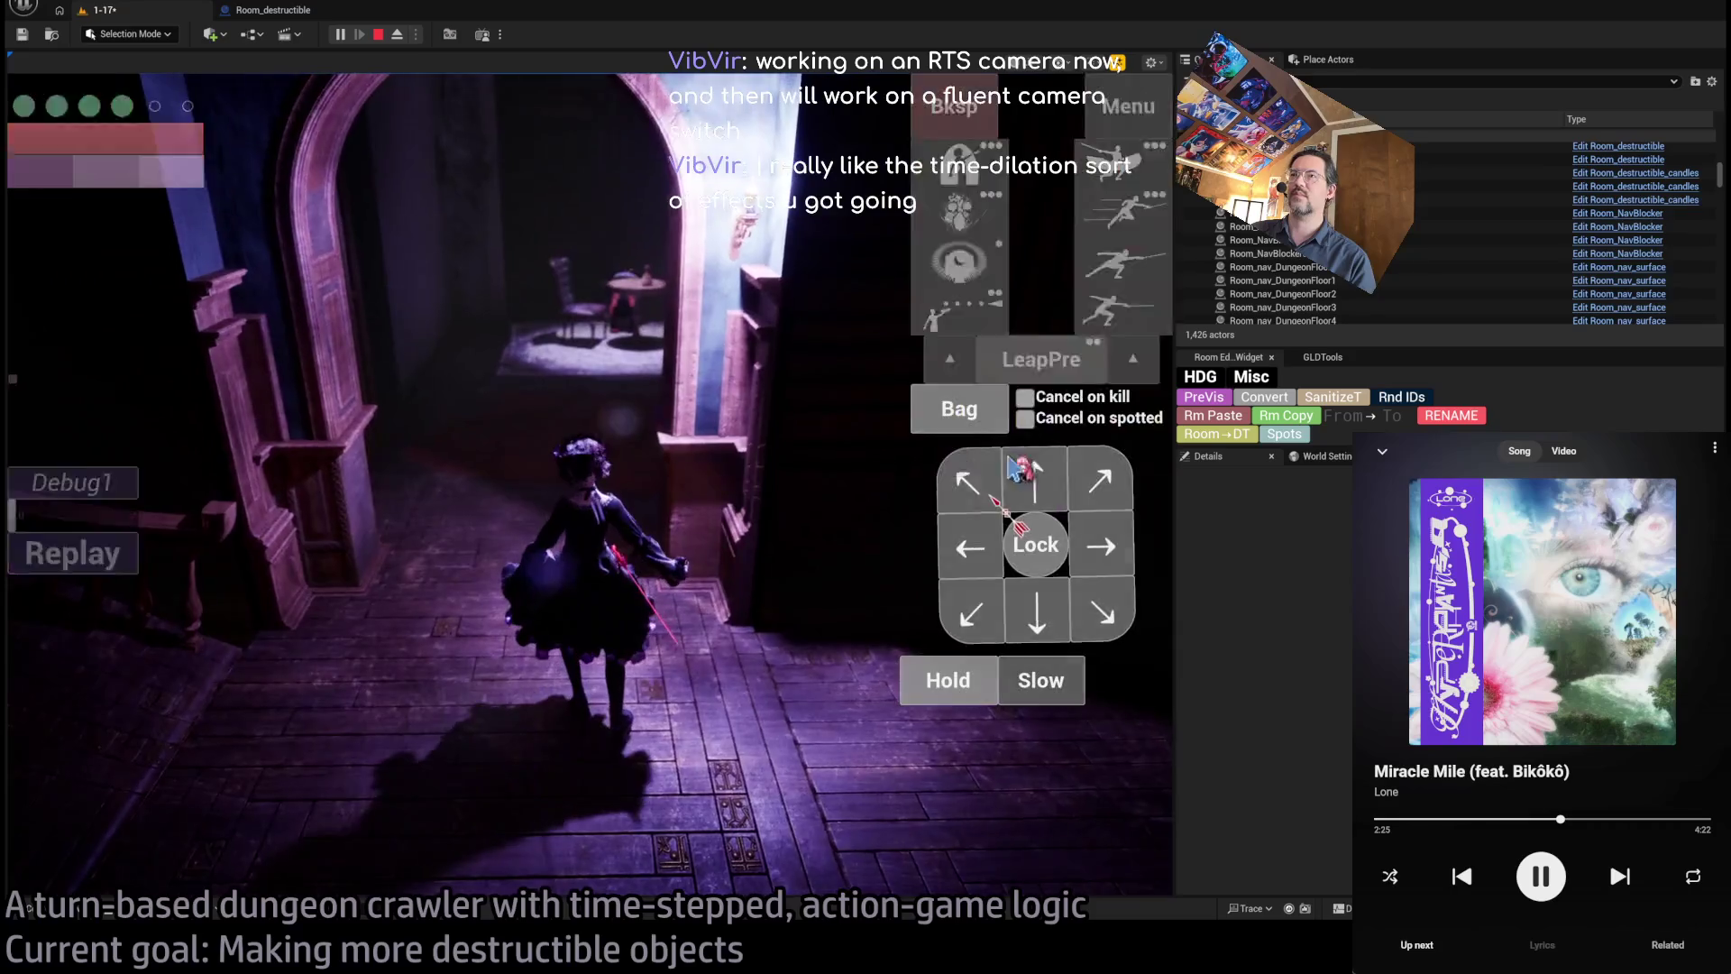
{"action": "key", "text": "w"}
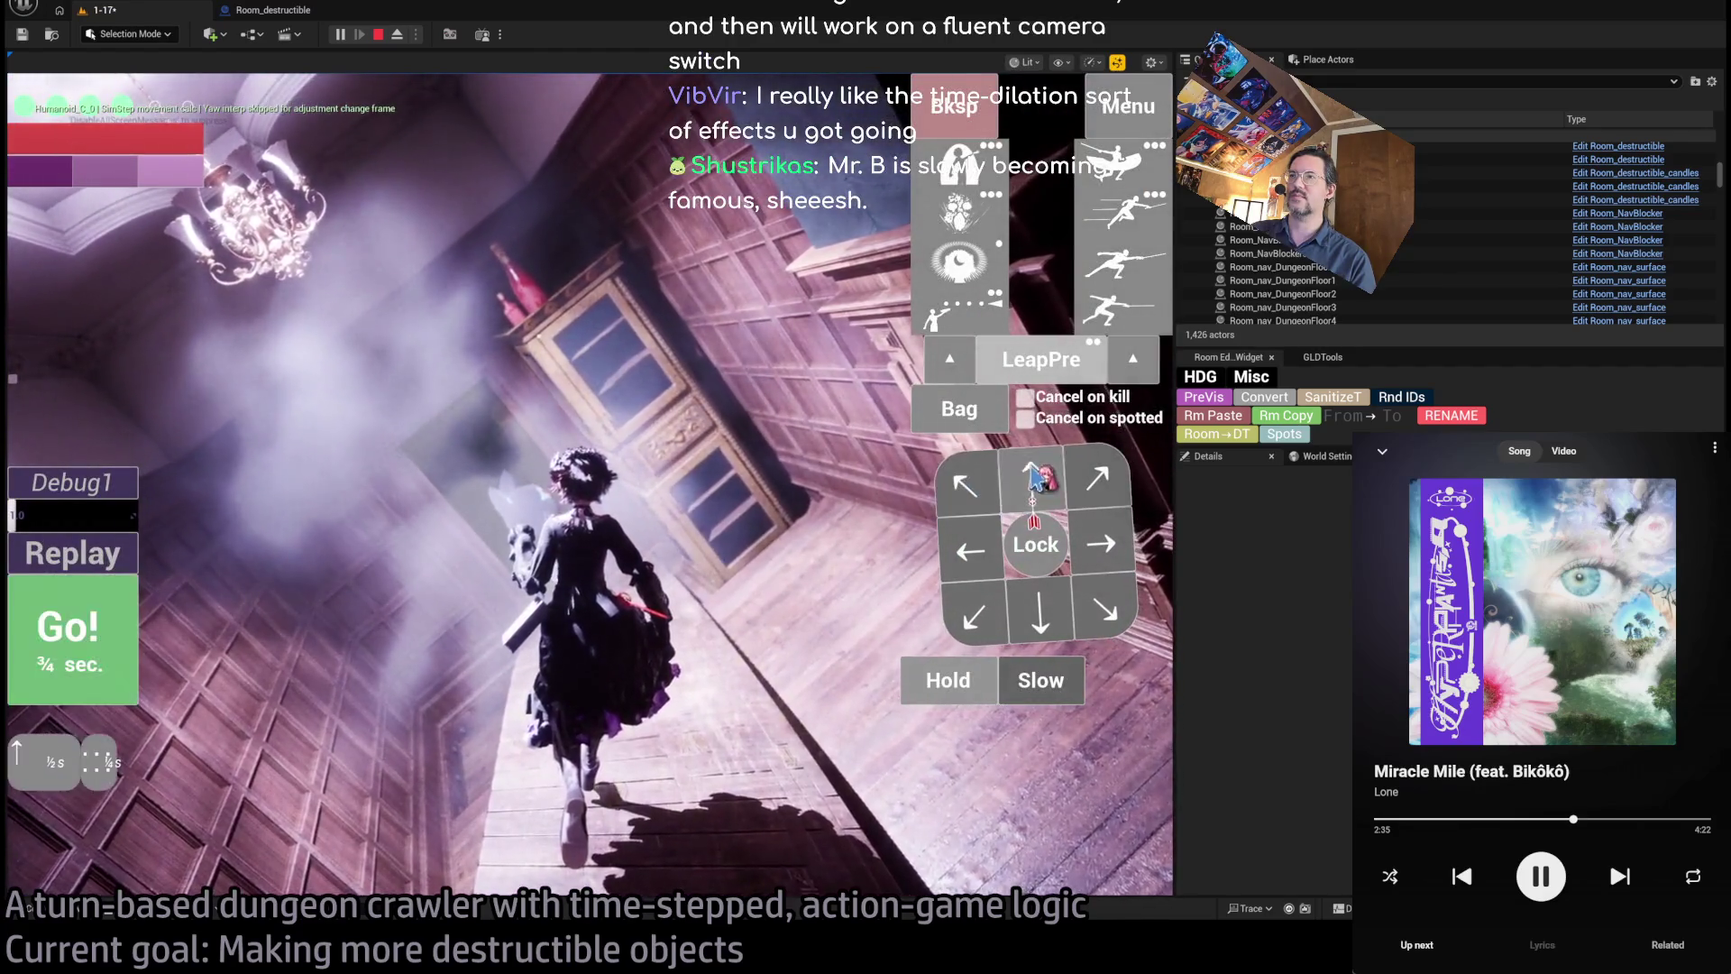
{"action": "left_click", "coordinate": [90, 638]}
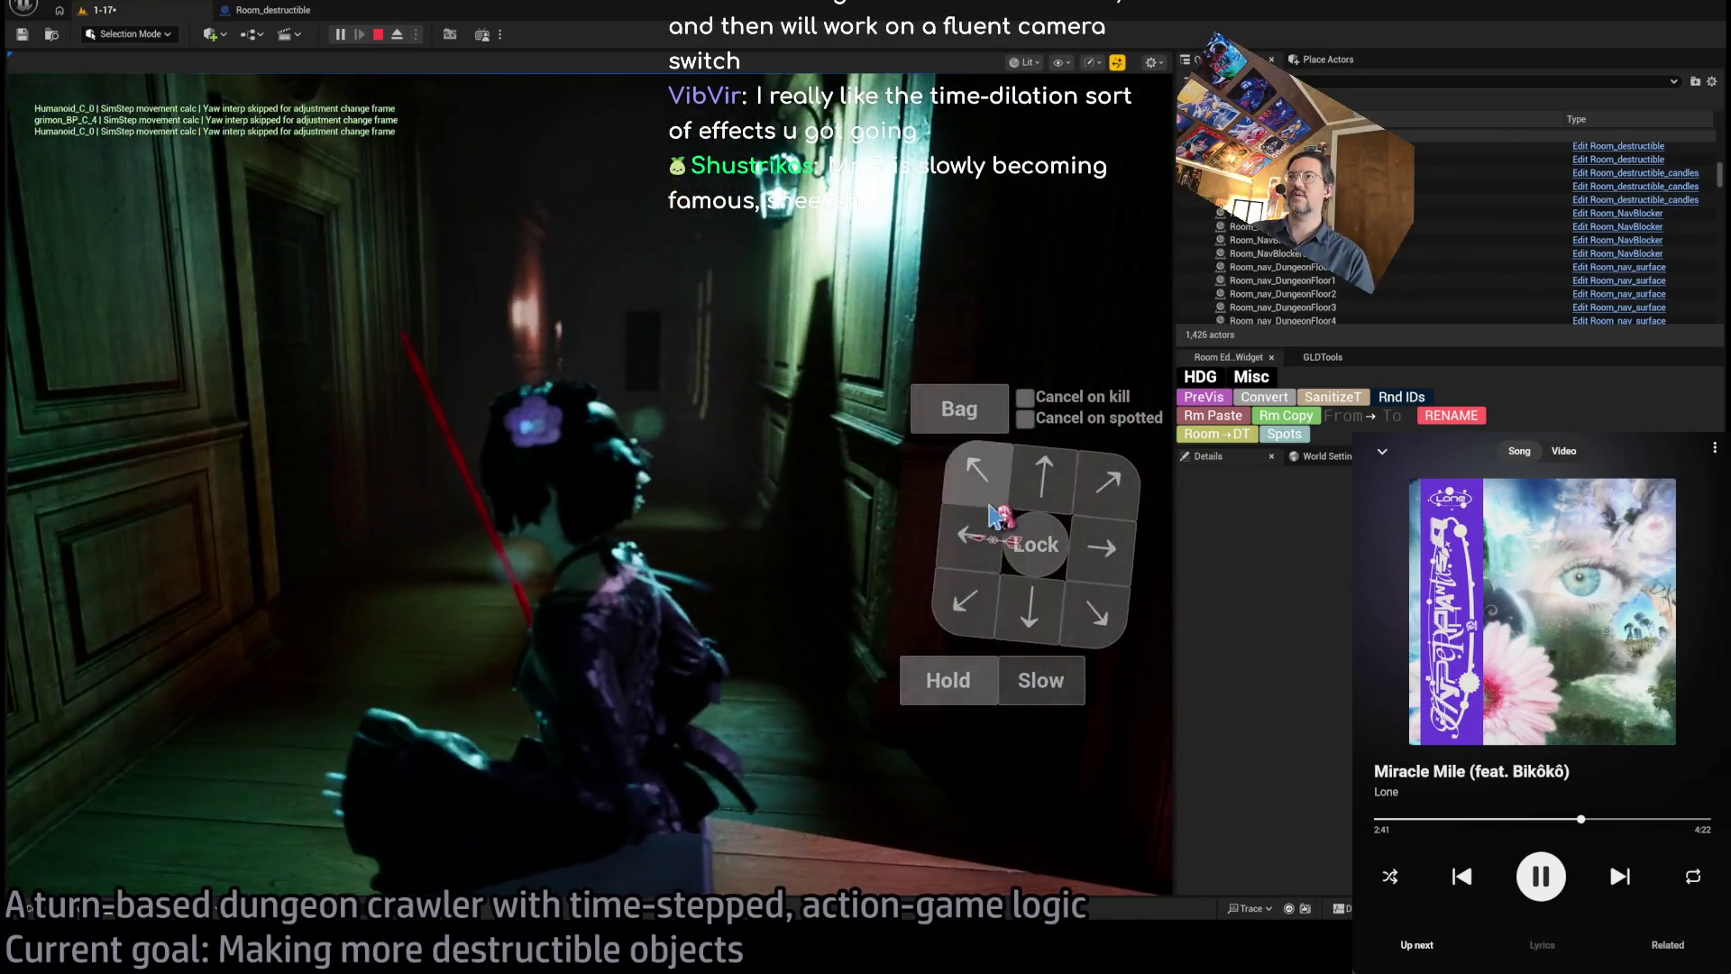
{"action": "left_click", "coordinate": [81, 631]}
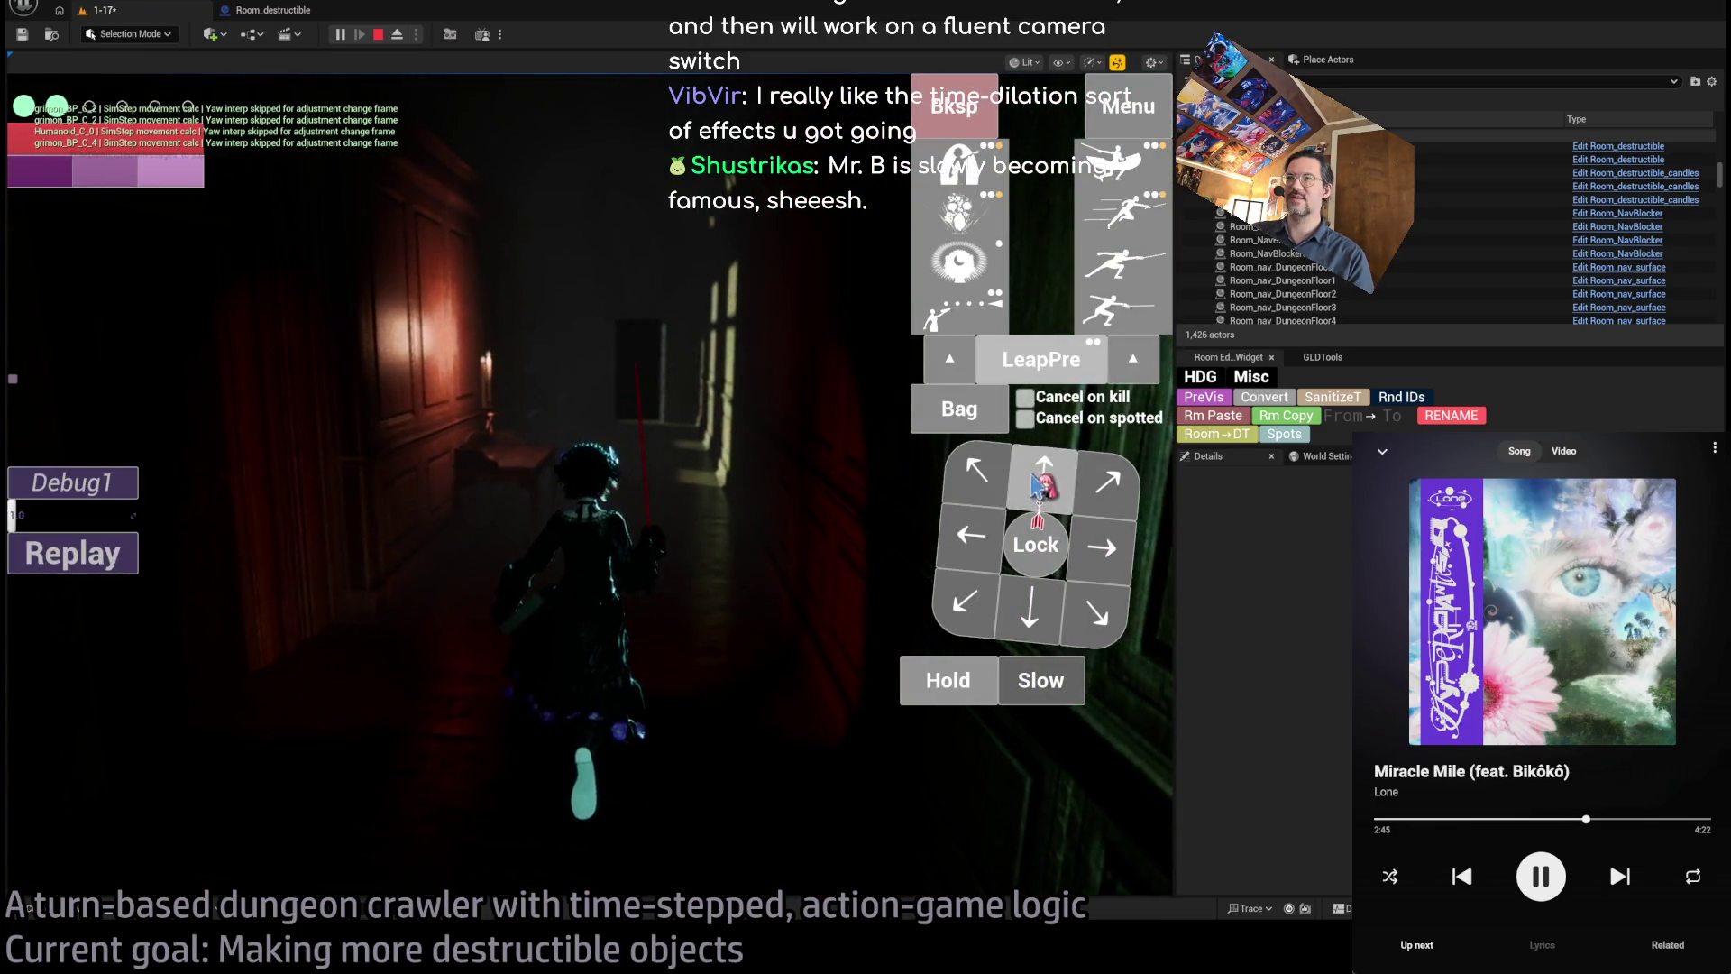
- Attack with a forward move plus Double stance-breaker, run another turn, then stop play
{"action": "left_click", "coordinate": [1038, 479]}
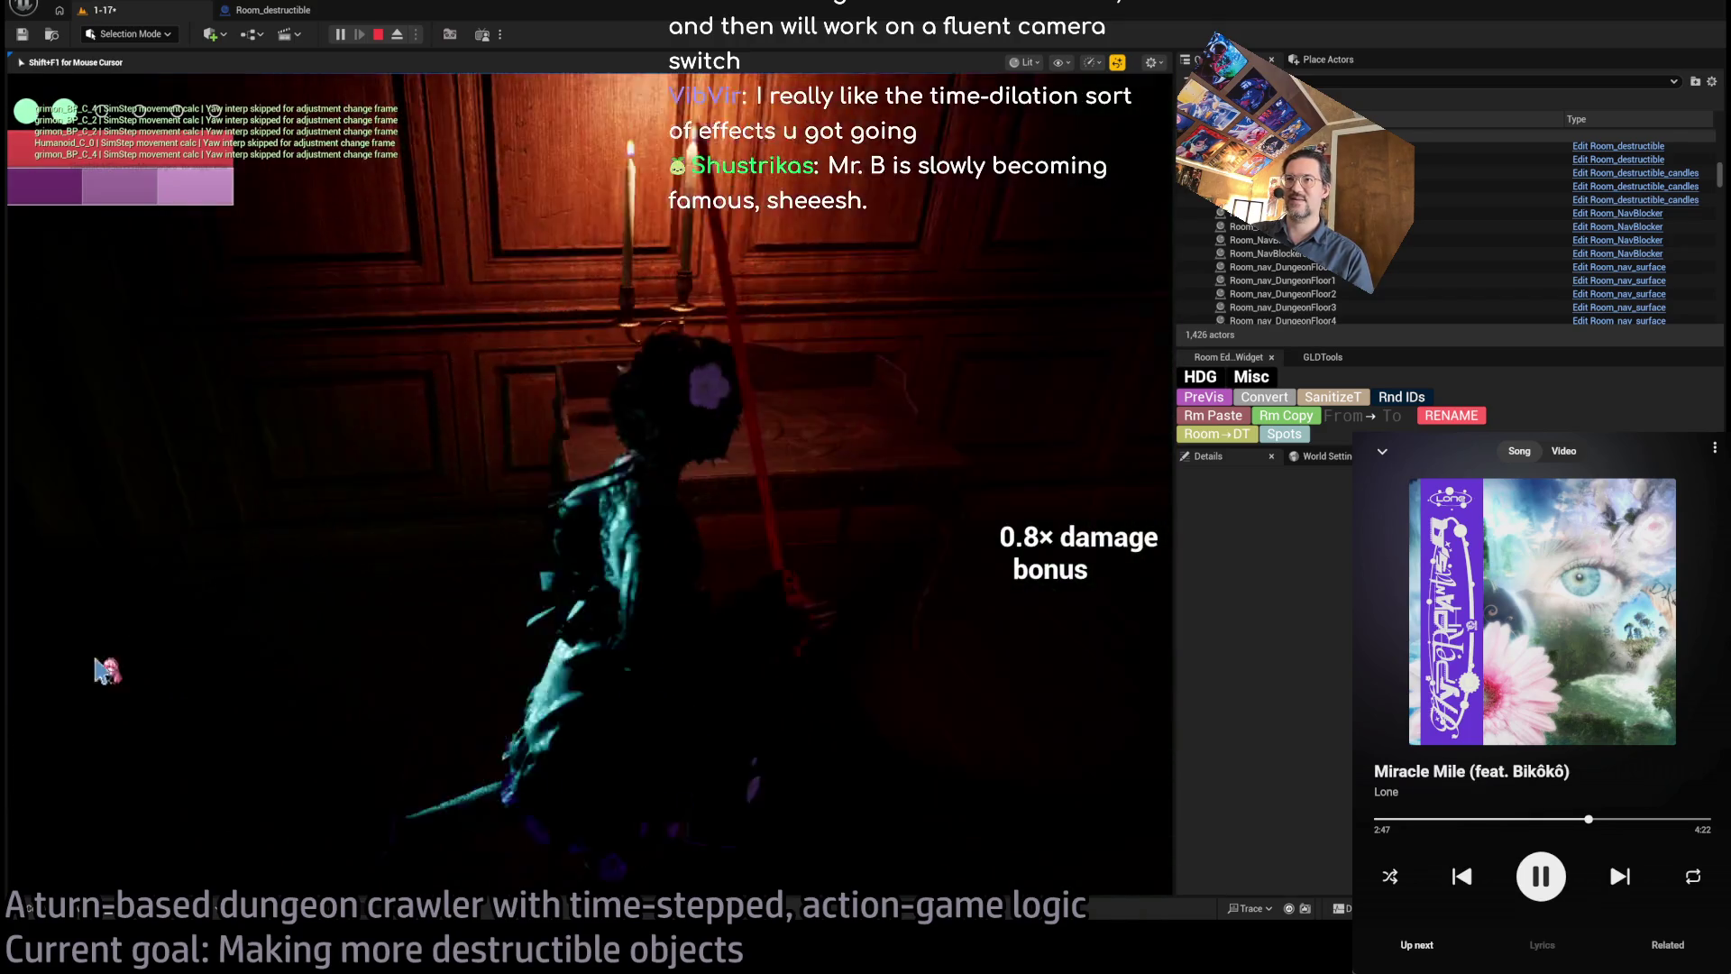
{"action": "left_click", "coordinate": [1127, 168]}
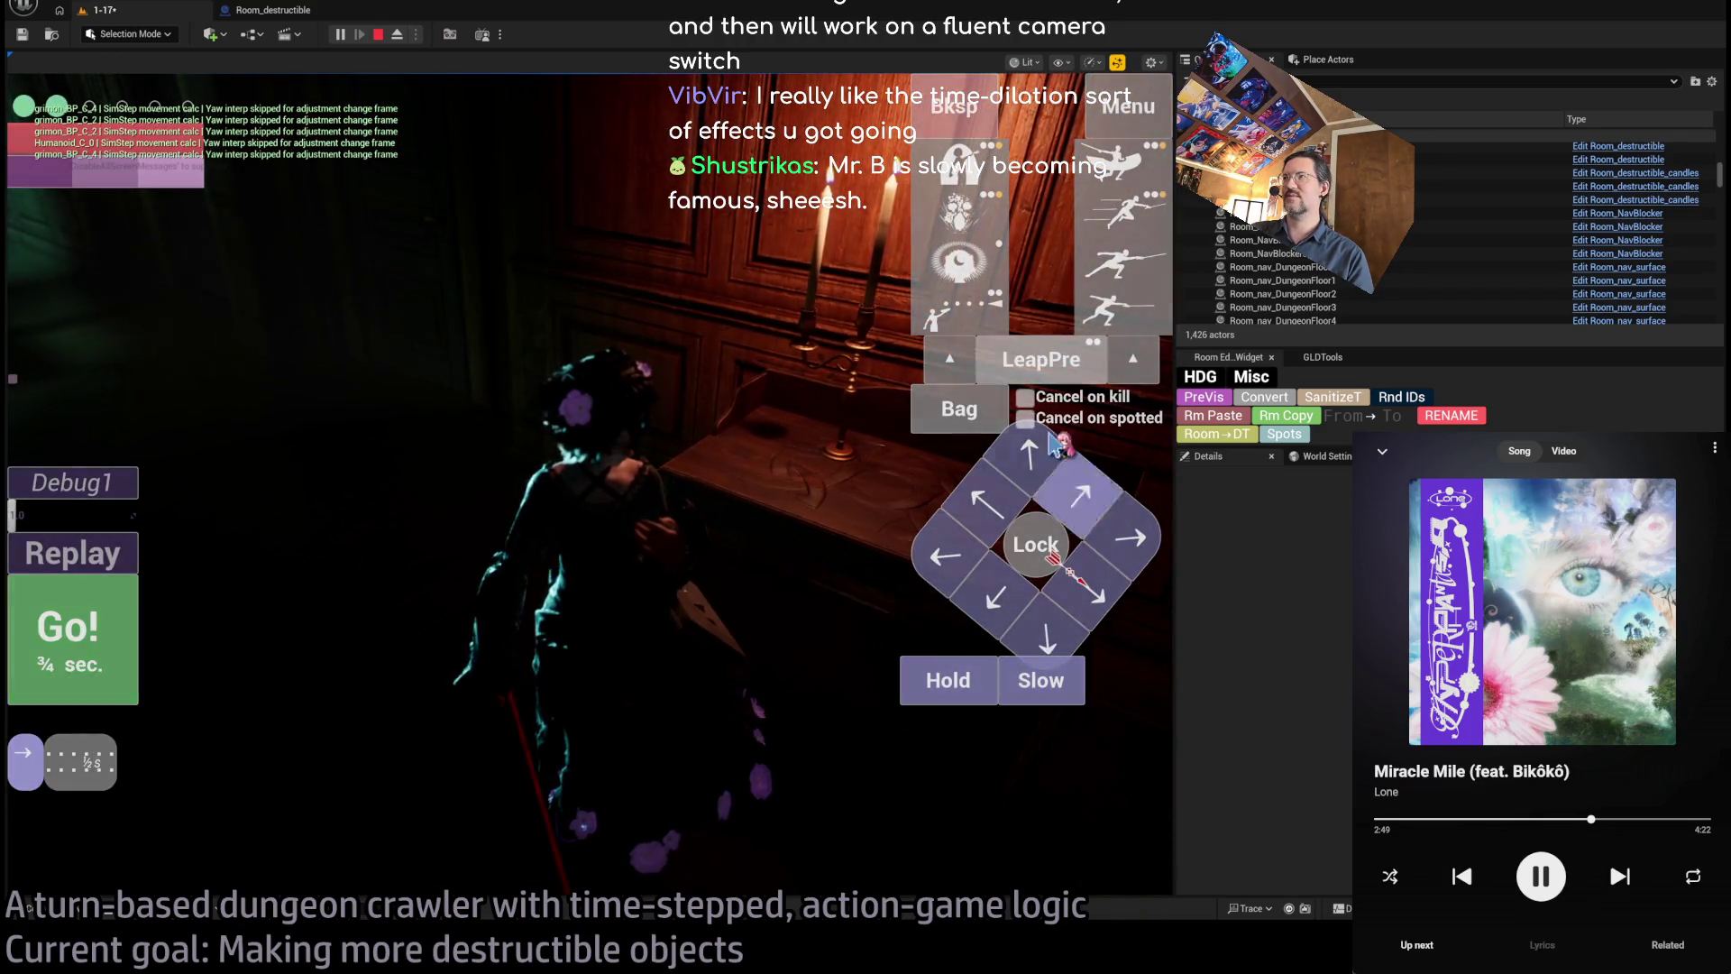
{"action": "left_click", "coordinate": [85, 653]}
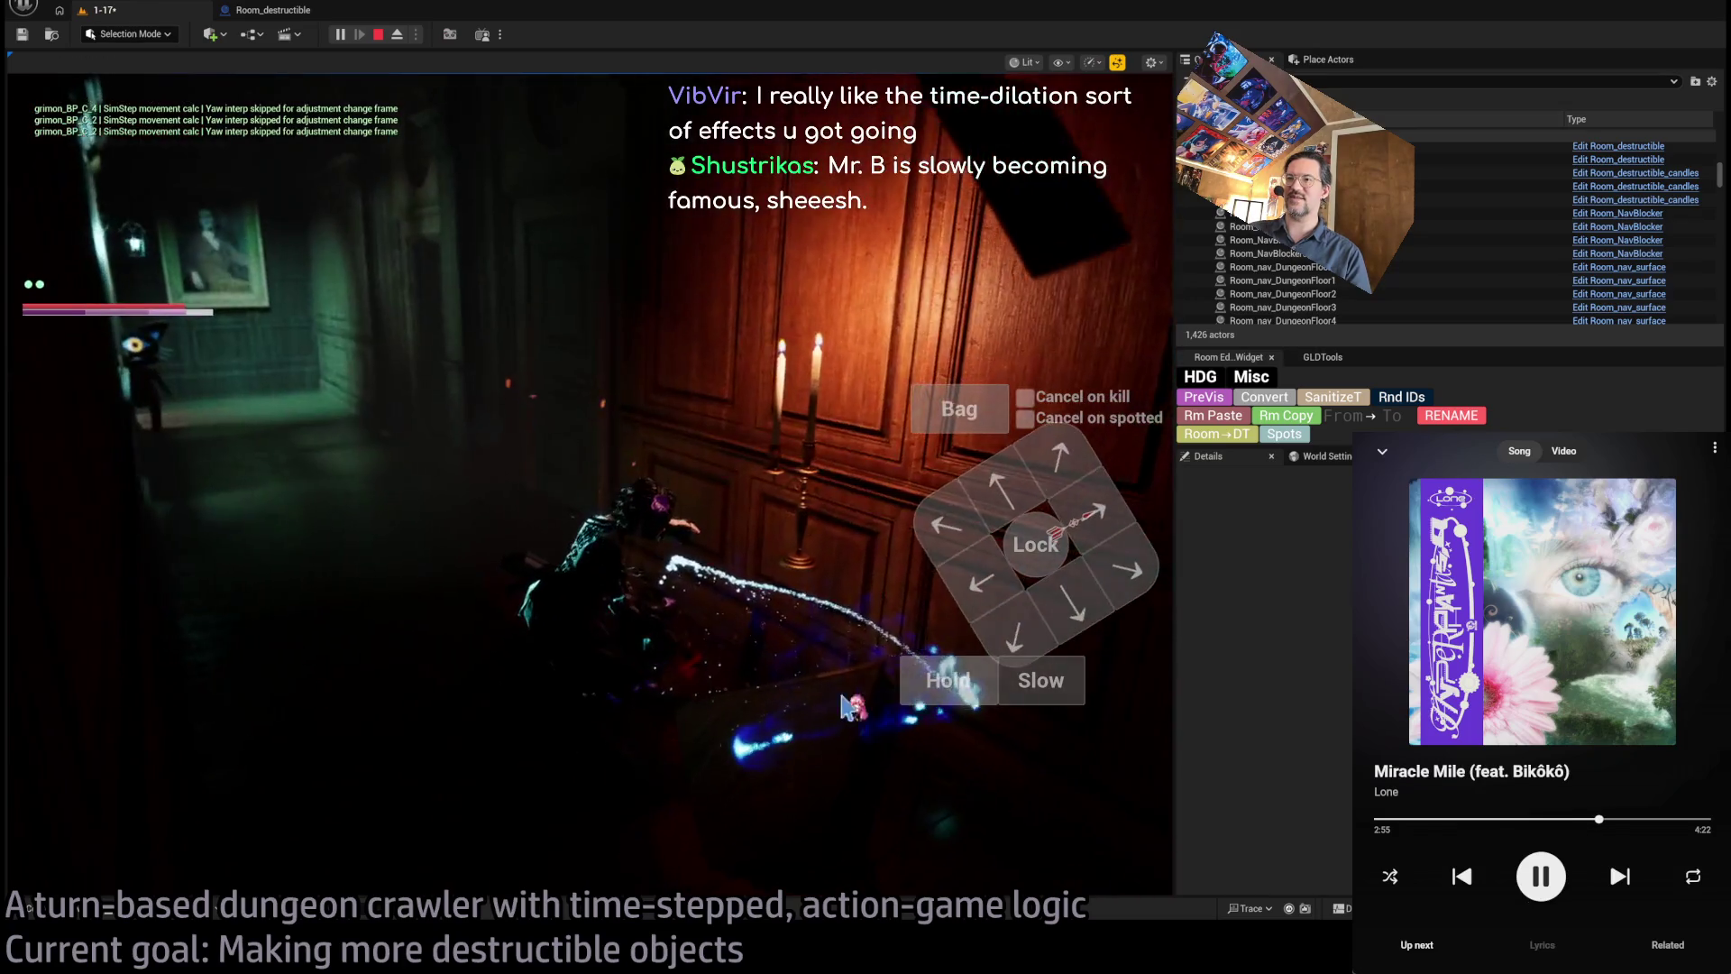
{"action": "left_click", "coordinate": [82, 672]}
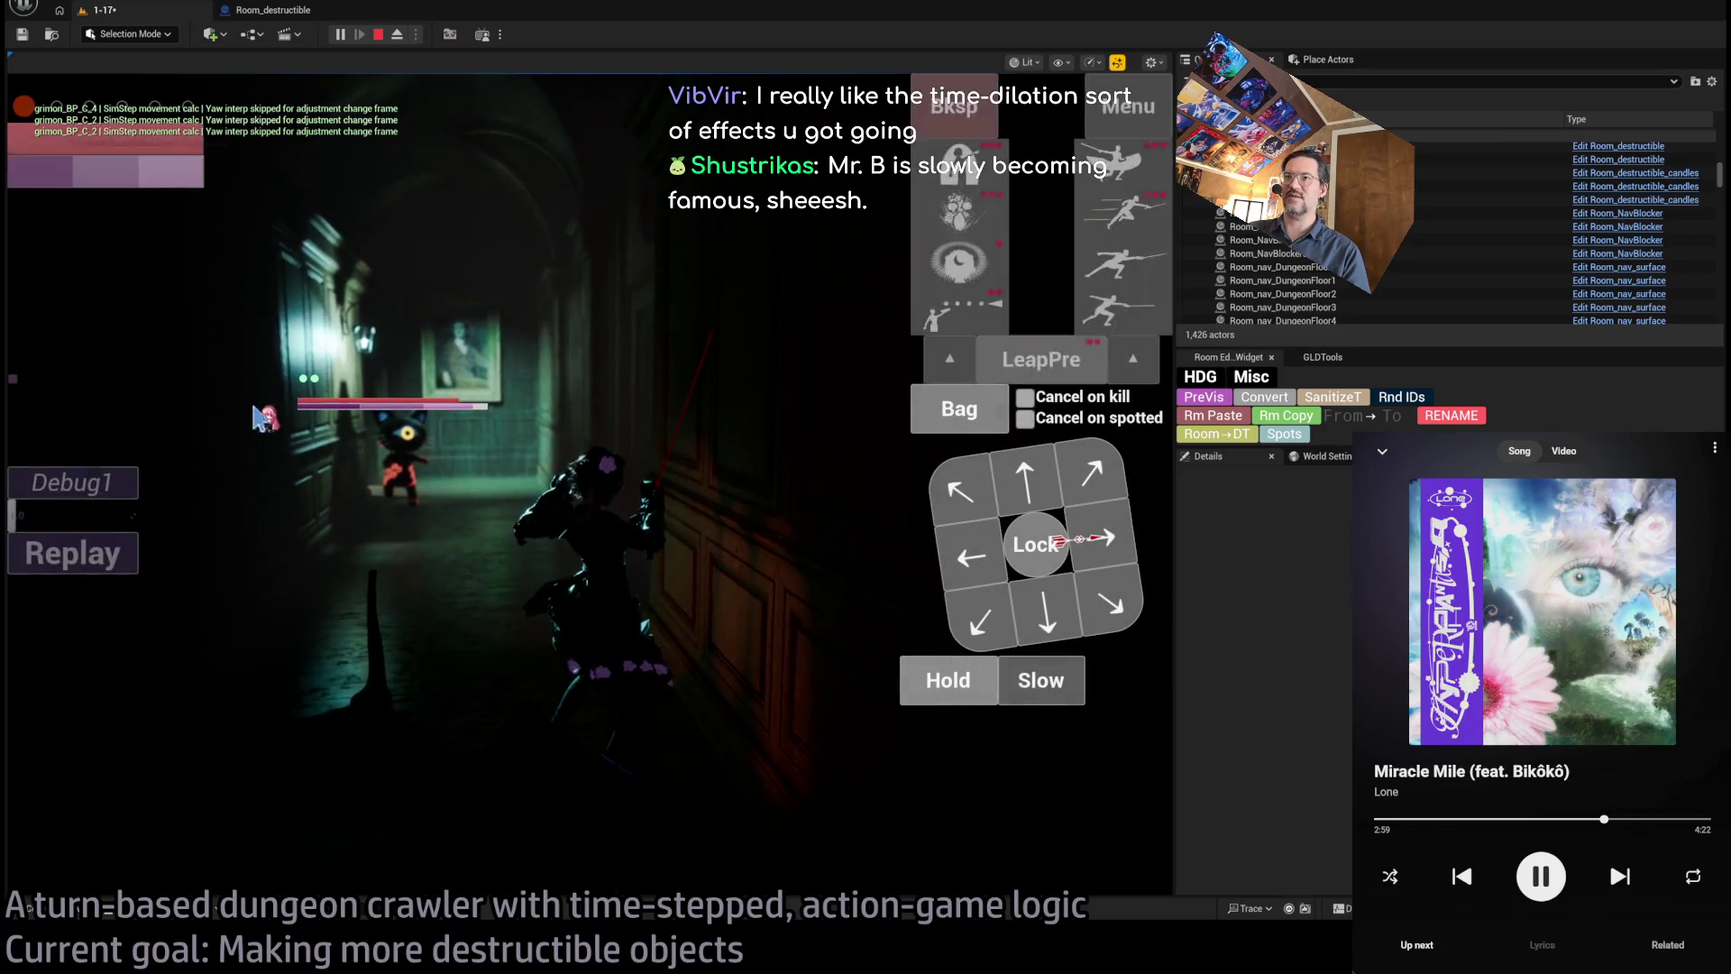
{"action": "left_click", "coordinate": [379, 34]}
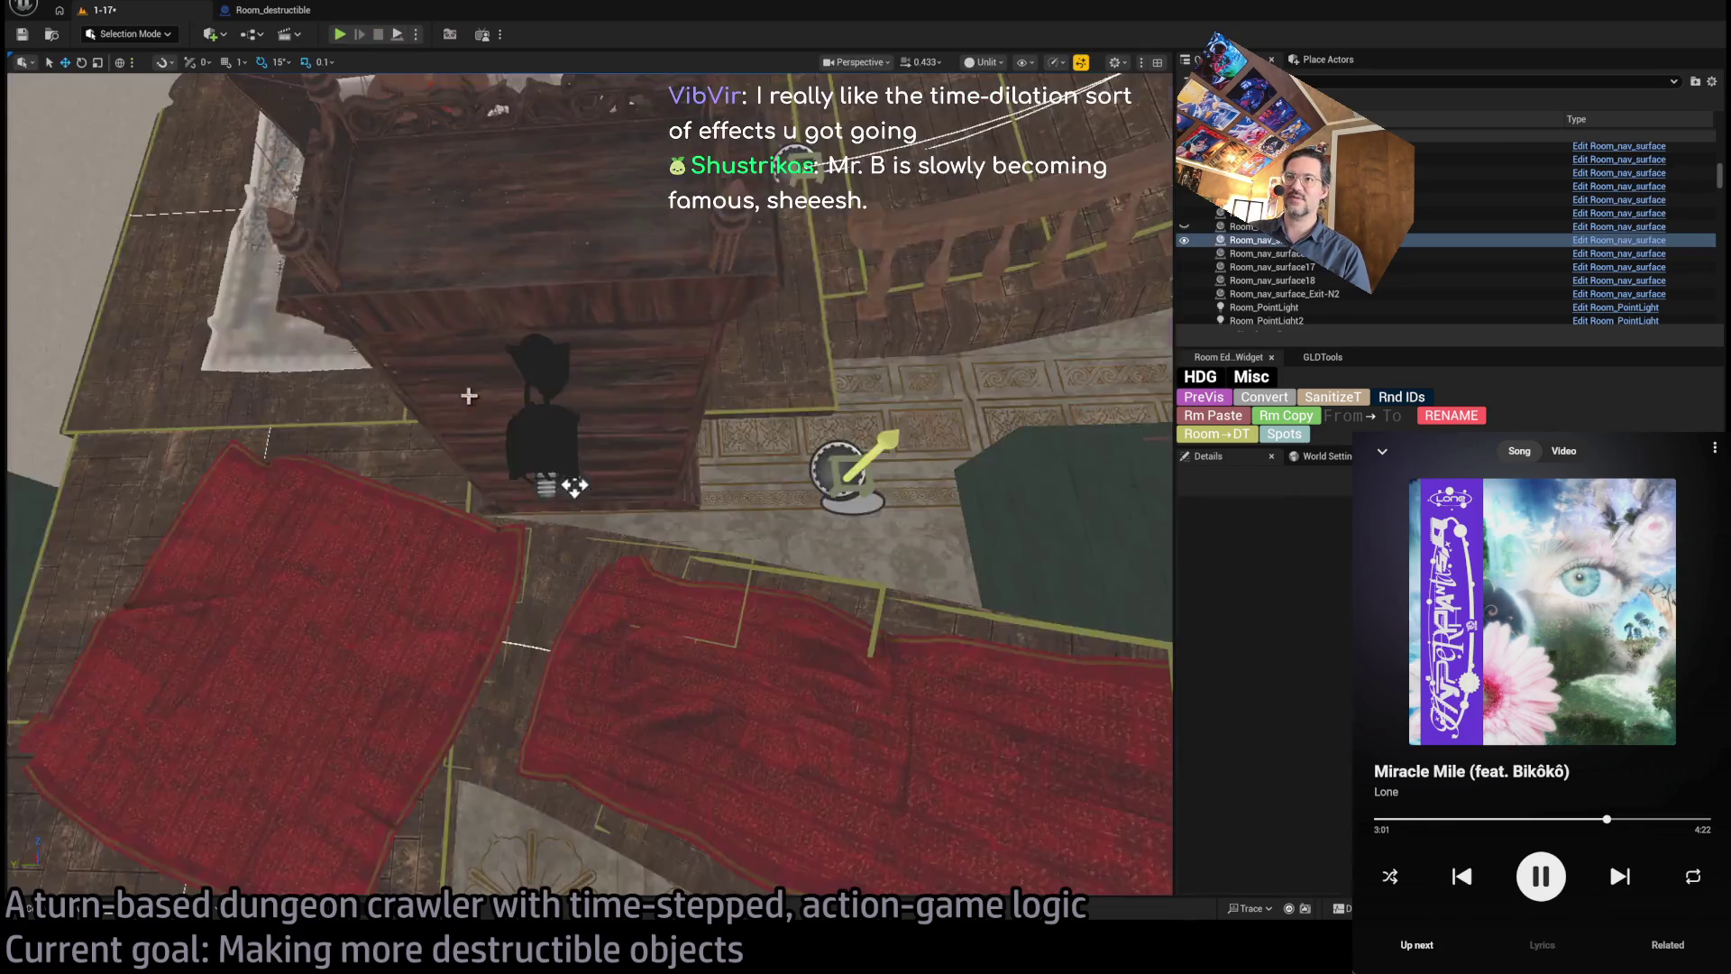
- Inspect the destructible side table and its candles in the corridor
{"action": "left_click", "coordinate": [663, 631]}
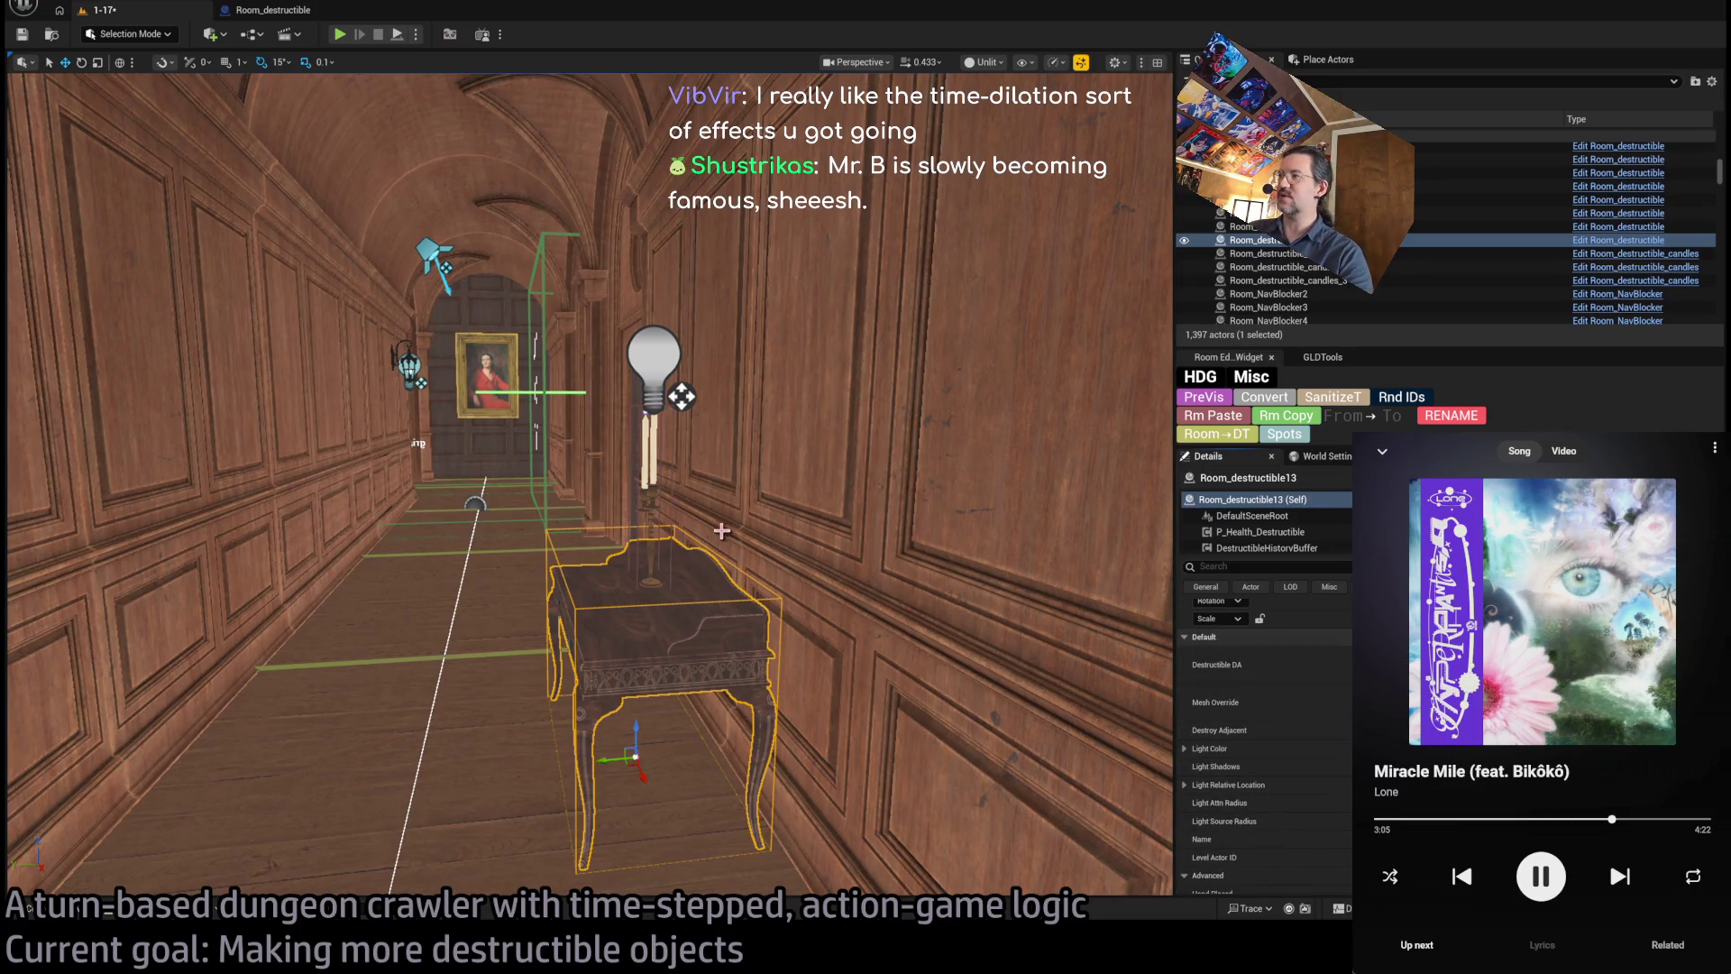
{"action": "left_click", "coordinate": [648, 451]}
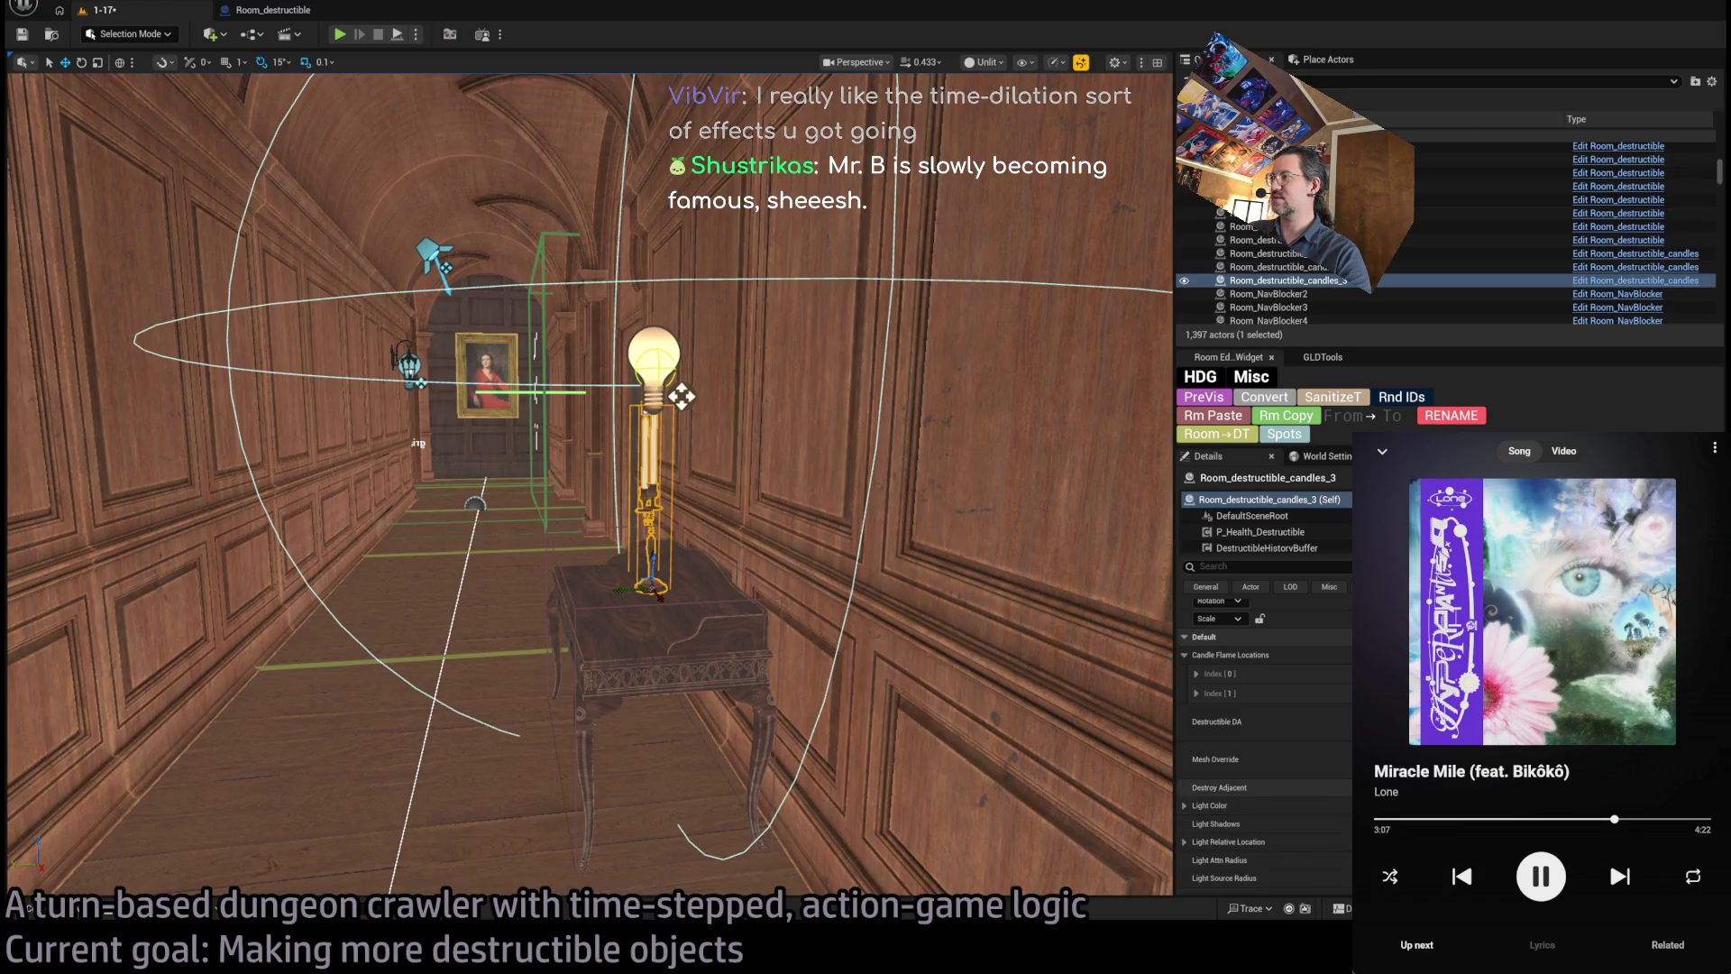
{"action": "scroll", "coordinate": [1003, 287], "scroll_direction": "up", "scroll_amount": 5}
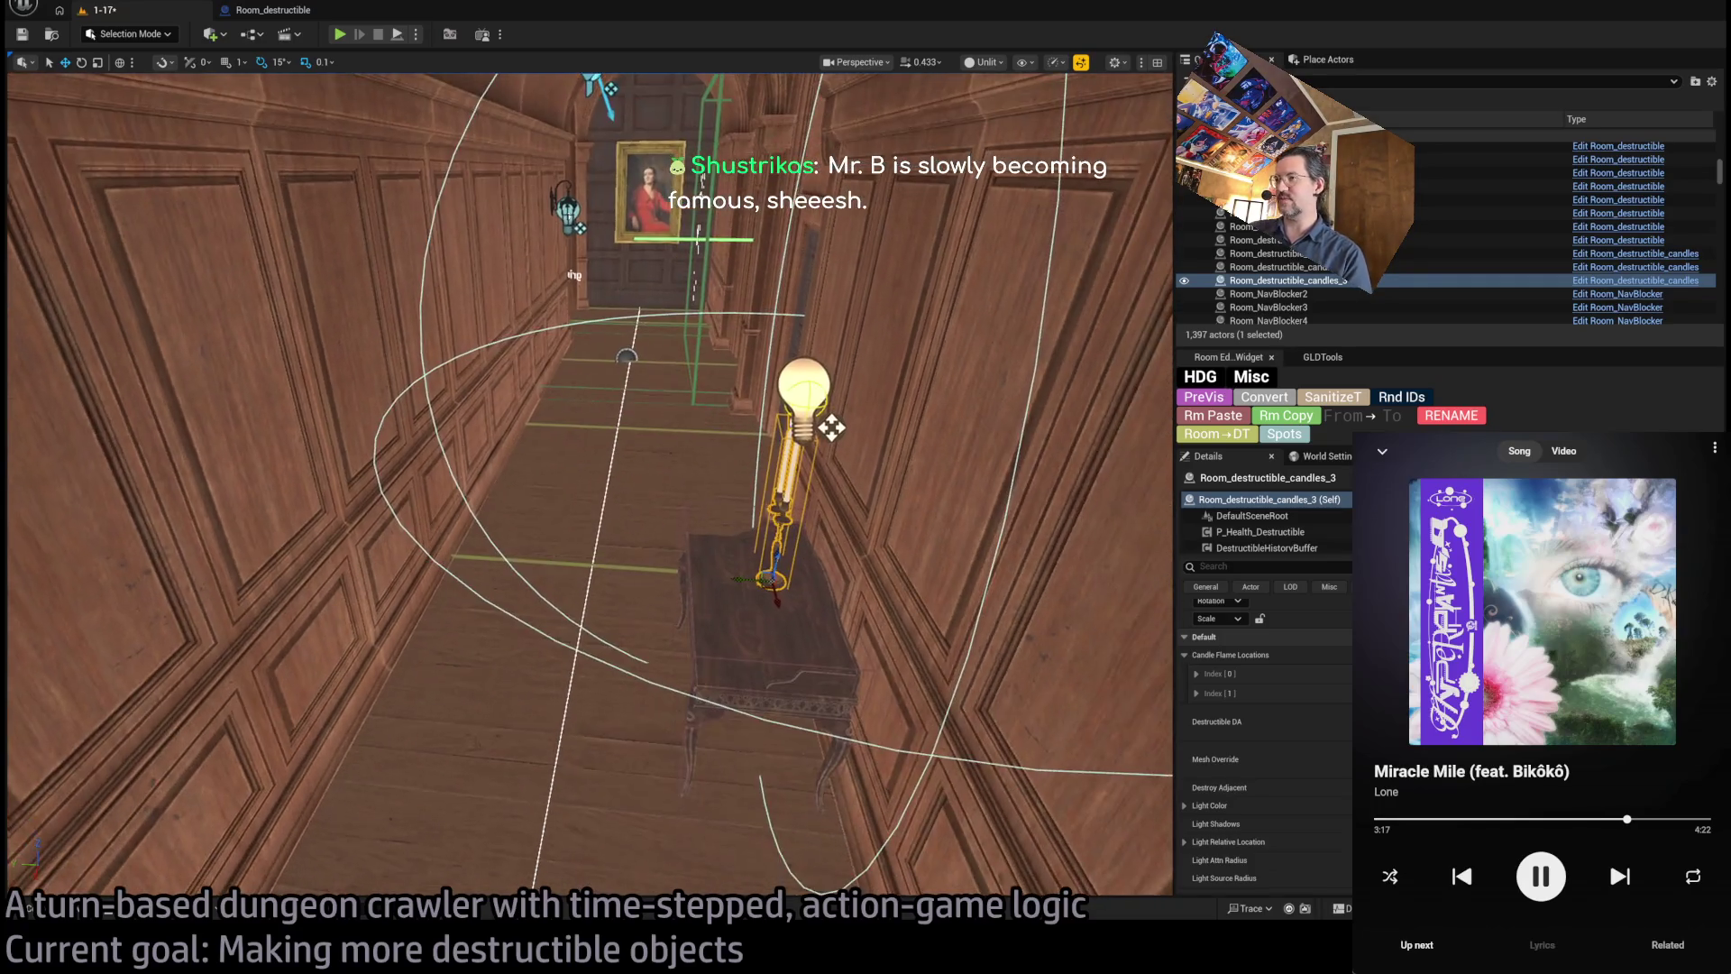
{"action": "left_click", "coordinate": [757, 645]}
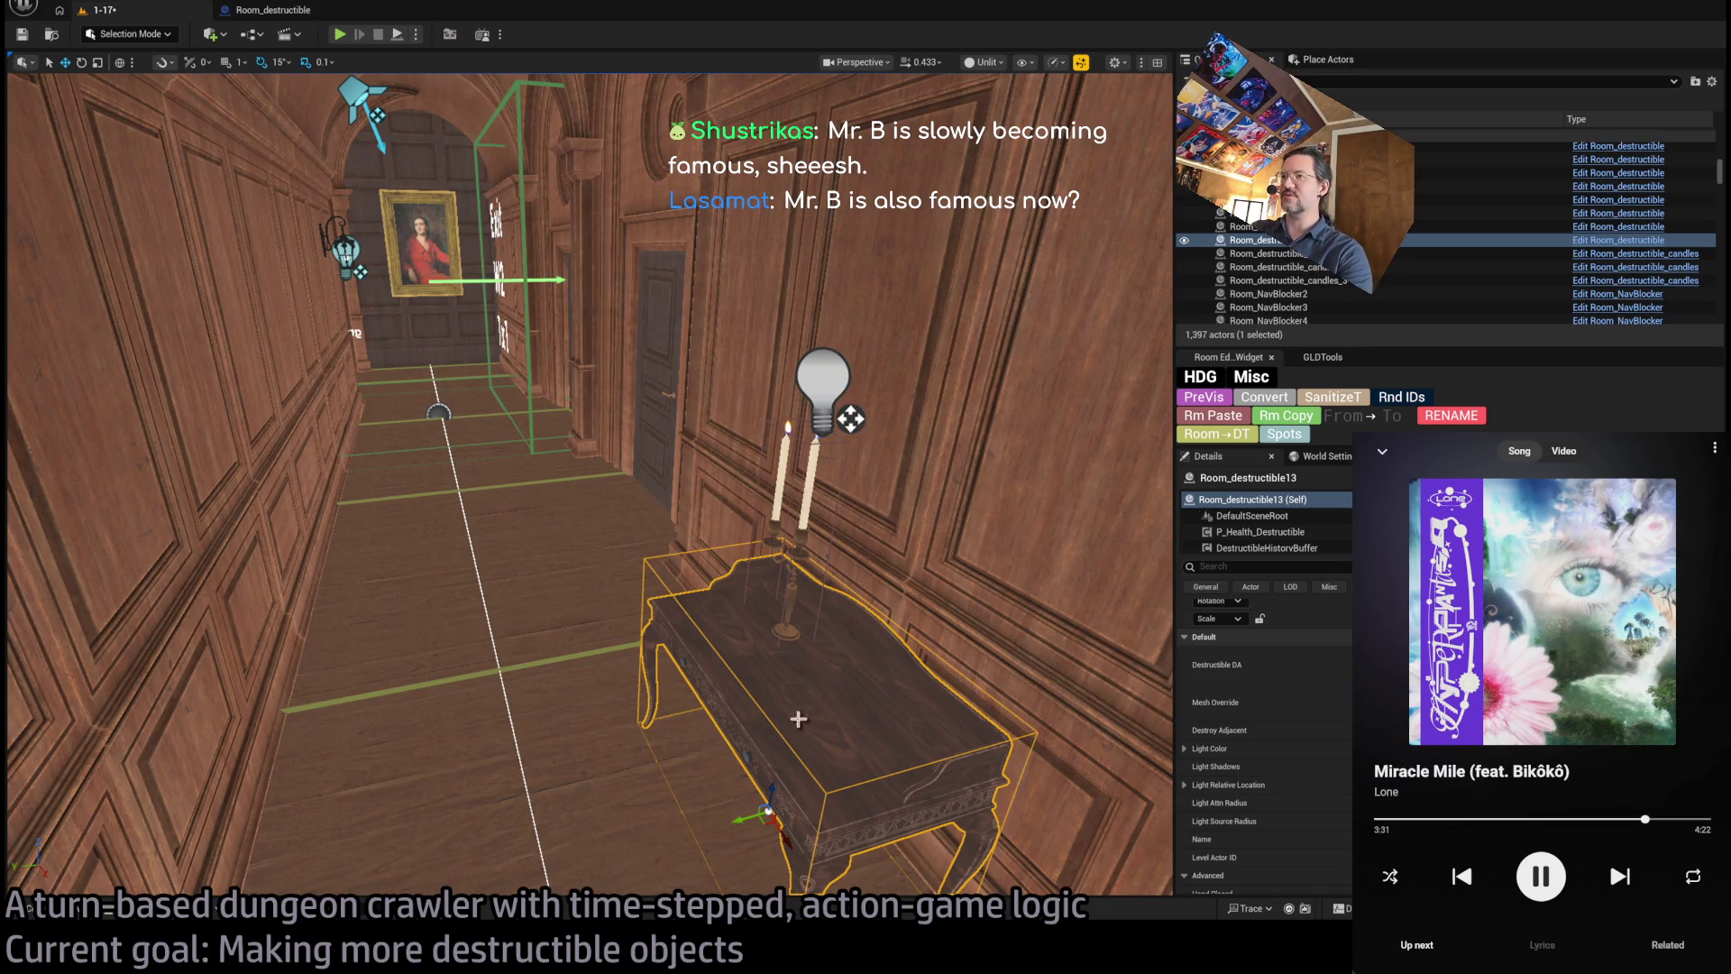
- Locate and select Spawn_marker in the piano room, orbit around it, then start Play in Editor
{"action": "key", "text": "f"}
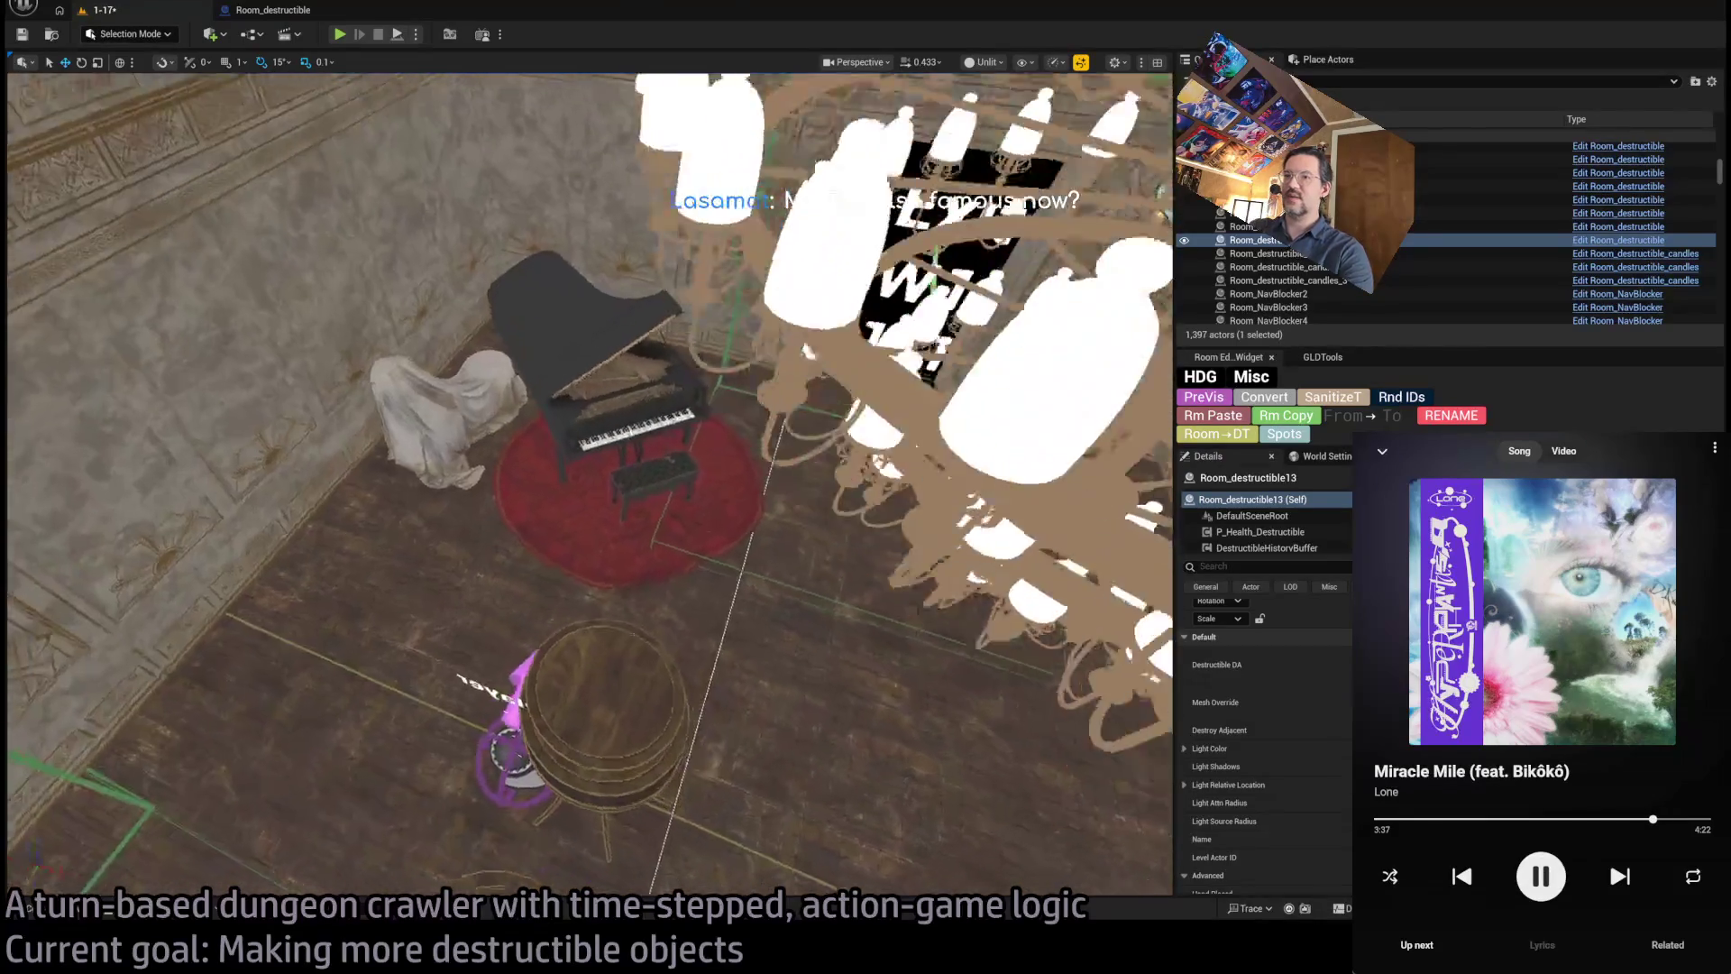
{"action": "left_click", "coordinate": [487, 713]}
{"action": "left_click", "coordinate": [510, 748]}
{"action": "mouse_move", "coordinate": [495, 730]}
{"action": "left_mouse_down"}
{"action": "mouse_move", "coordinate": [484, 409]}
{"action": "mouse_move", "coordinate": [528, 458]}
{"action": "mouse_move", "coordinate": [552, 616]}
{"action": "left_mouse_up"}
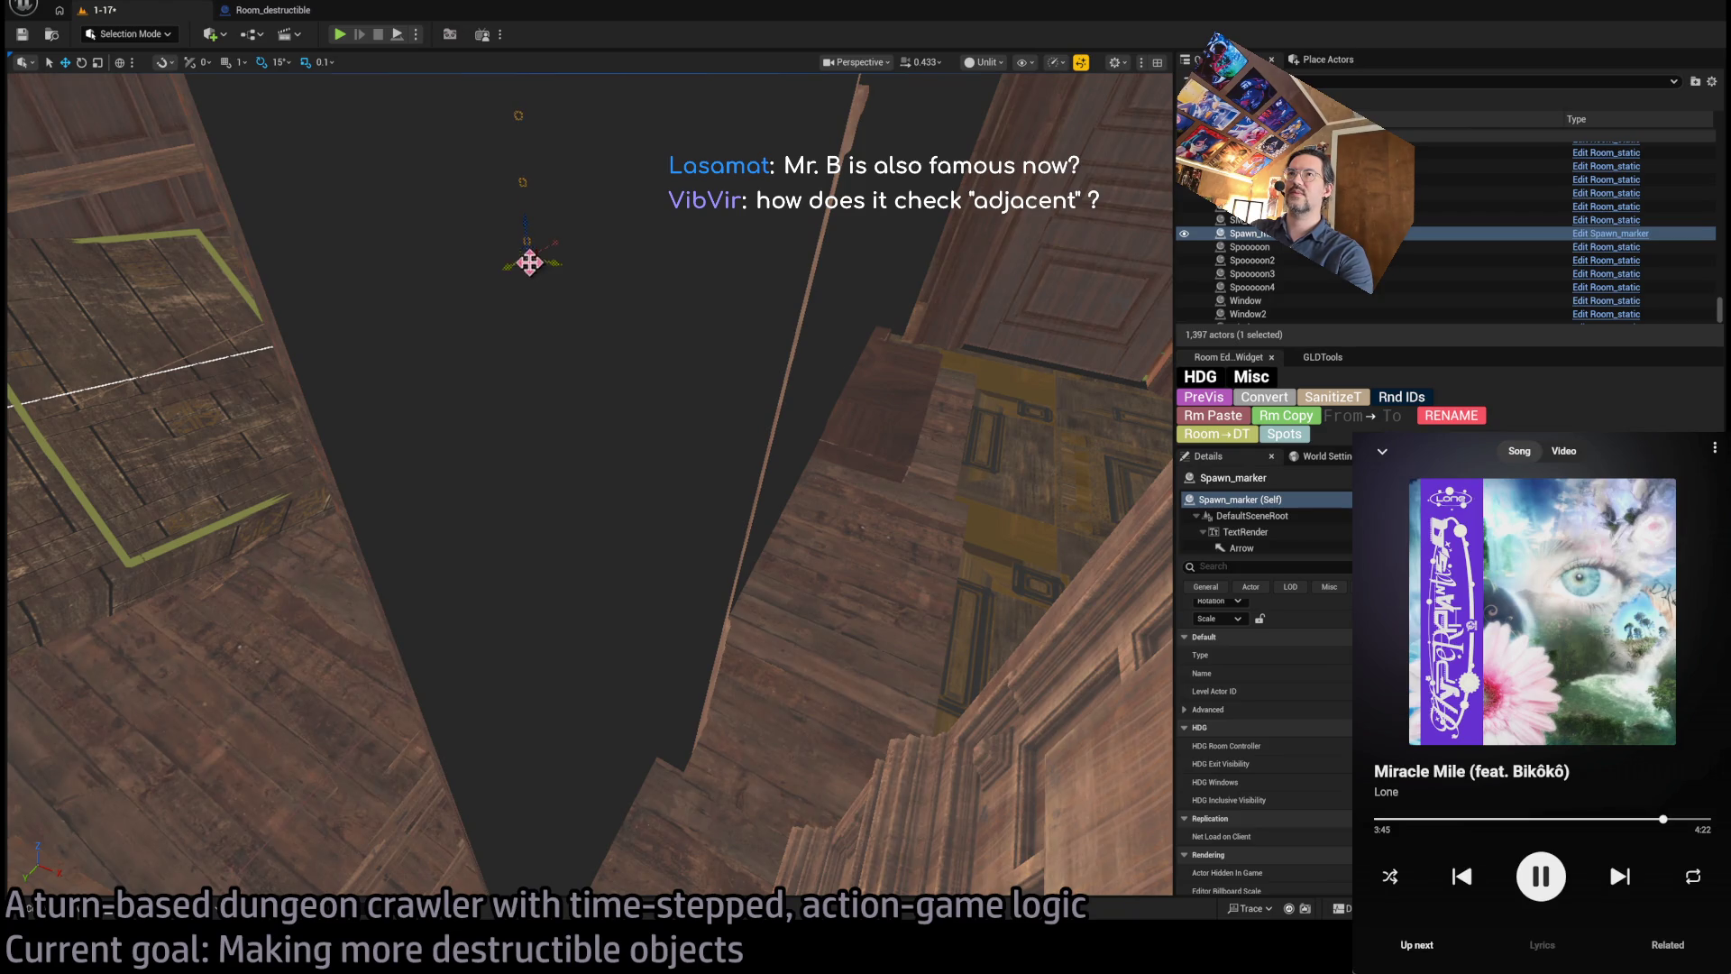
{"action": "mouse_move", "coordinate": [821, 193]}
{"action": "left_mouse_down"}
{"action": "mouse_move", "coordinate": [775, 306]}
{"action": "mouse_move", "coordinate": [310, 449]}
{"action": "left_mouse_up"}
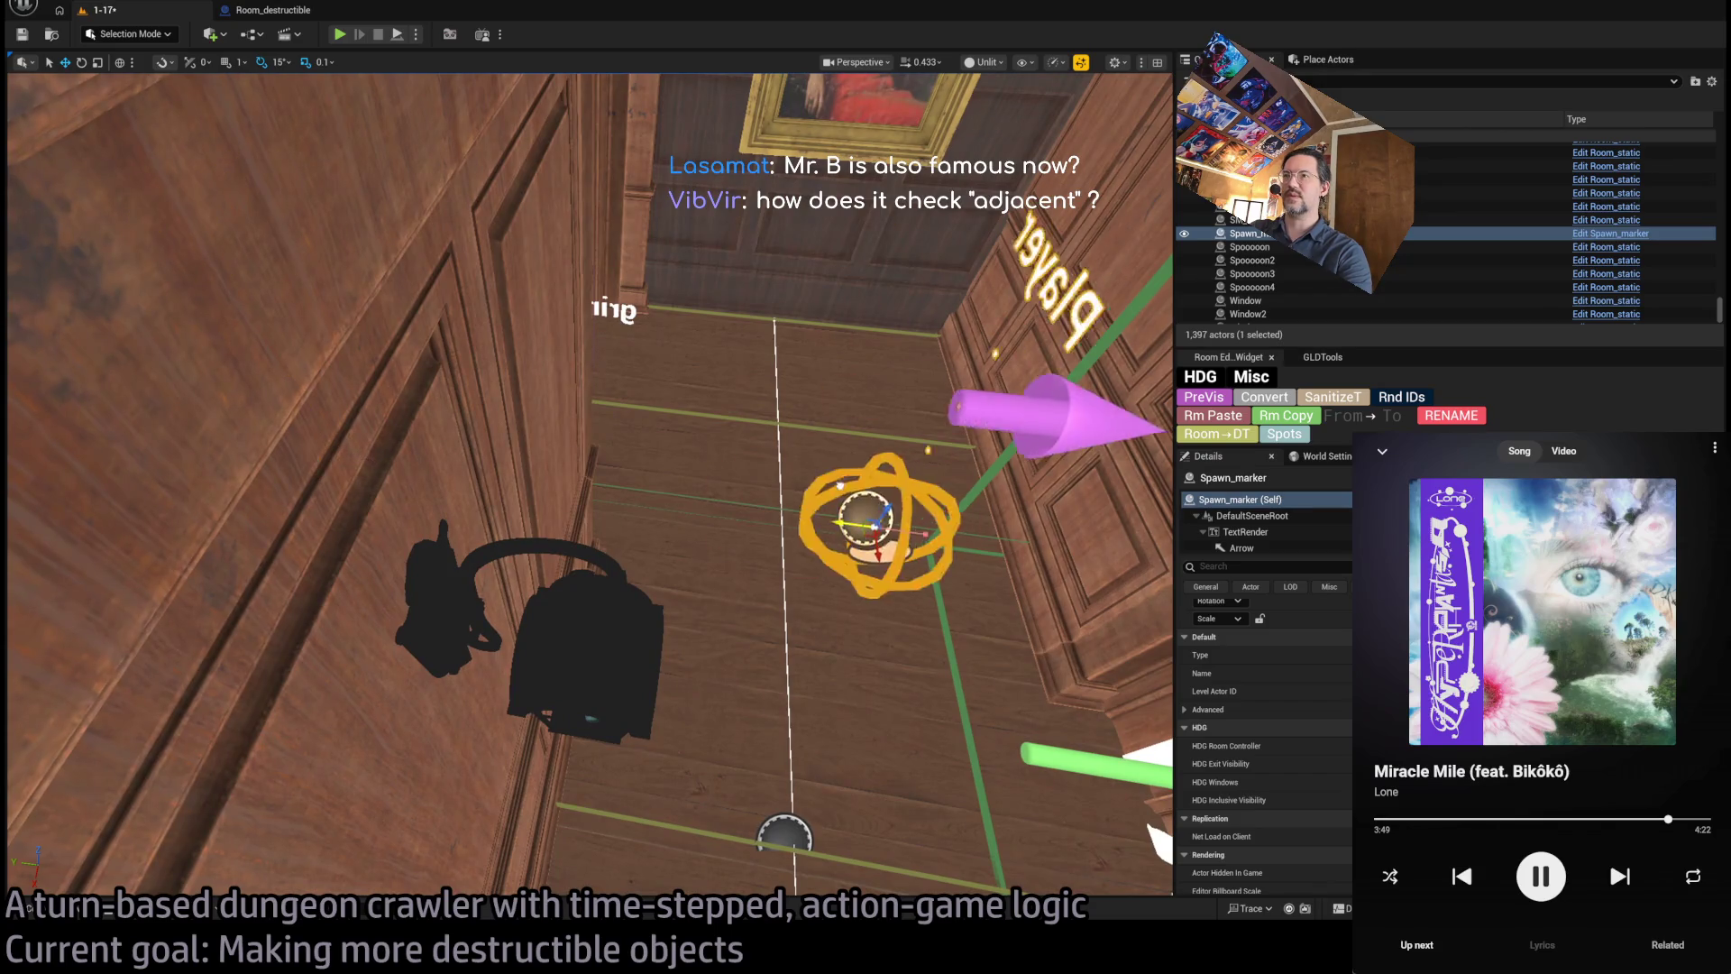
{"action": "left_click_drag", "start_coordinate": [642, 354], "coordinate": [631, 356]}
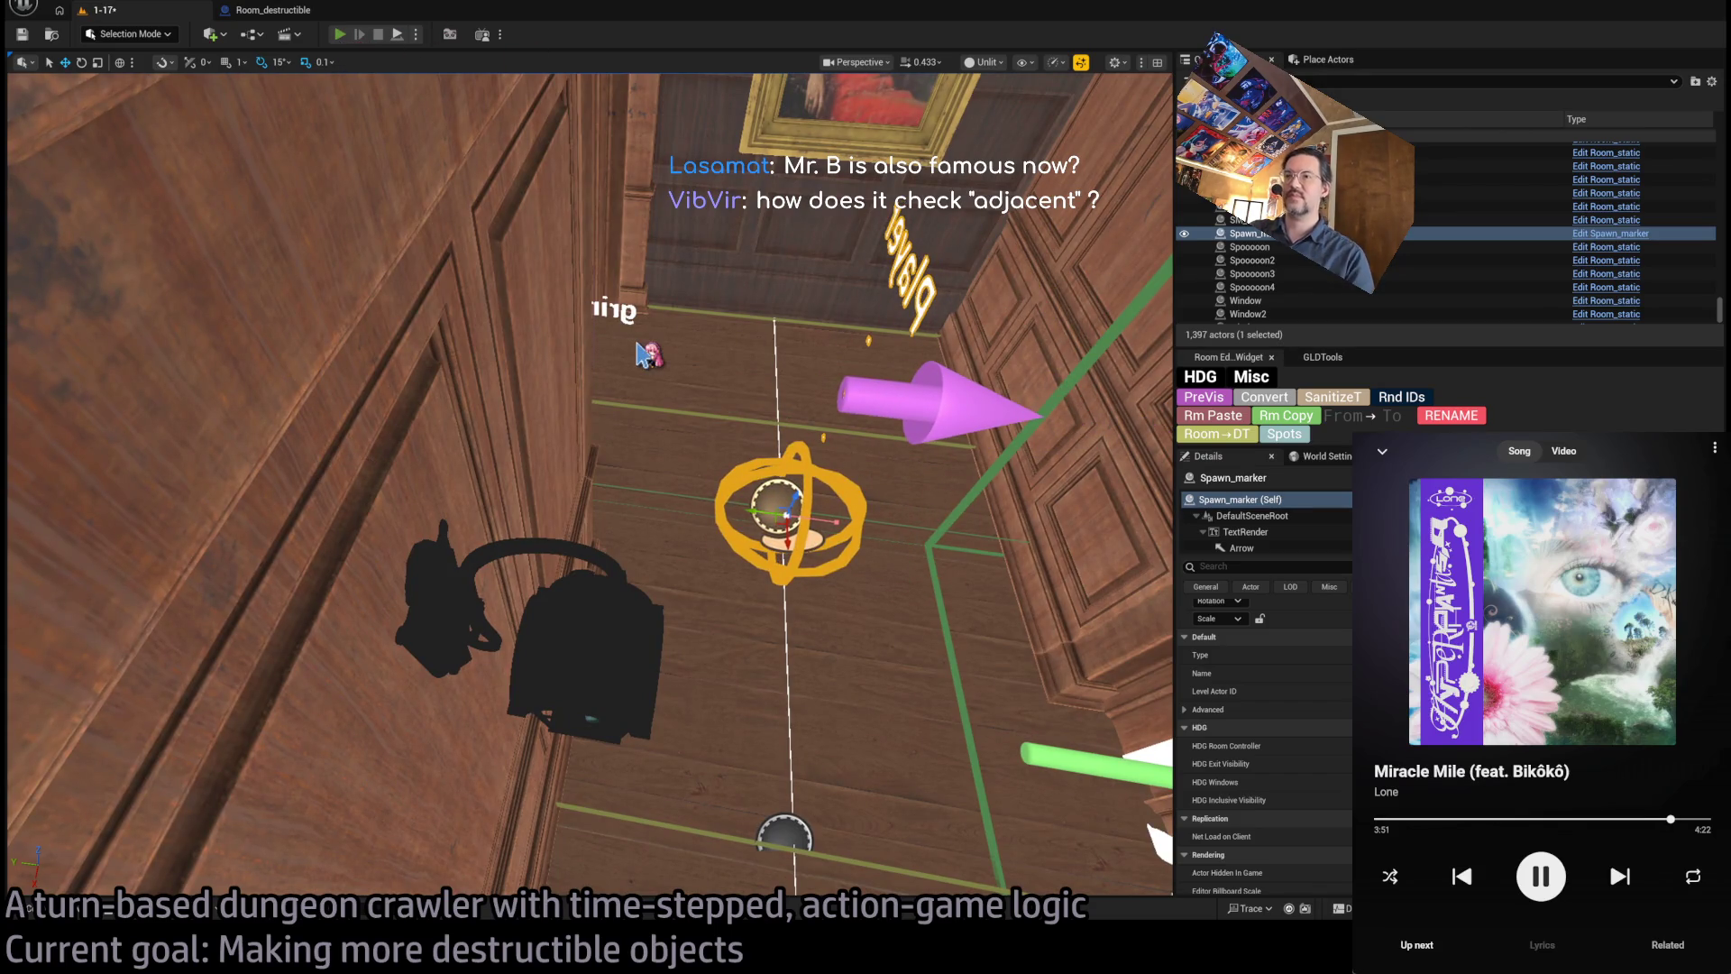
{"action": "key", "text": "alt+p"}
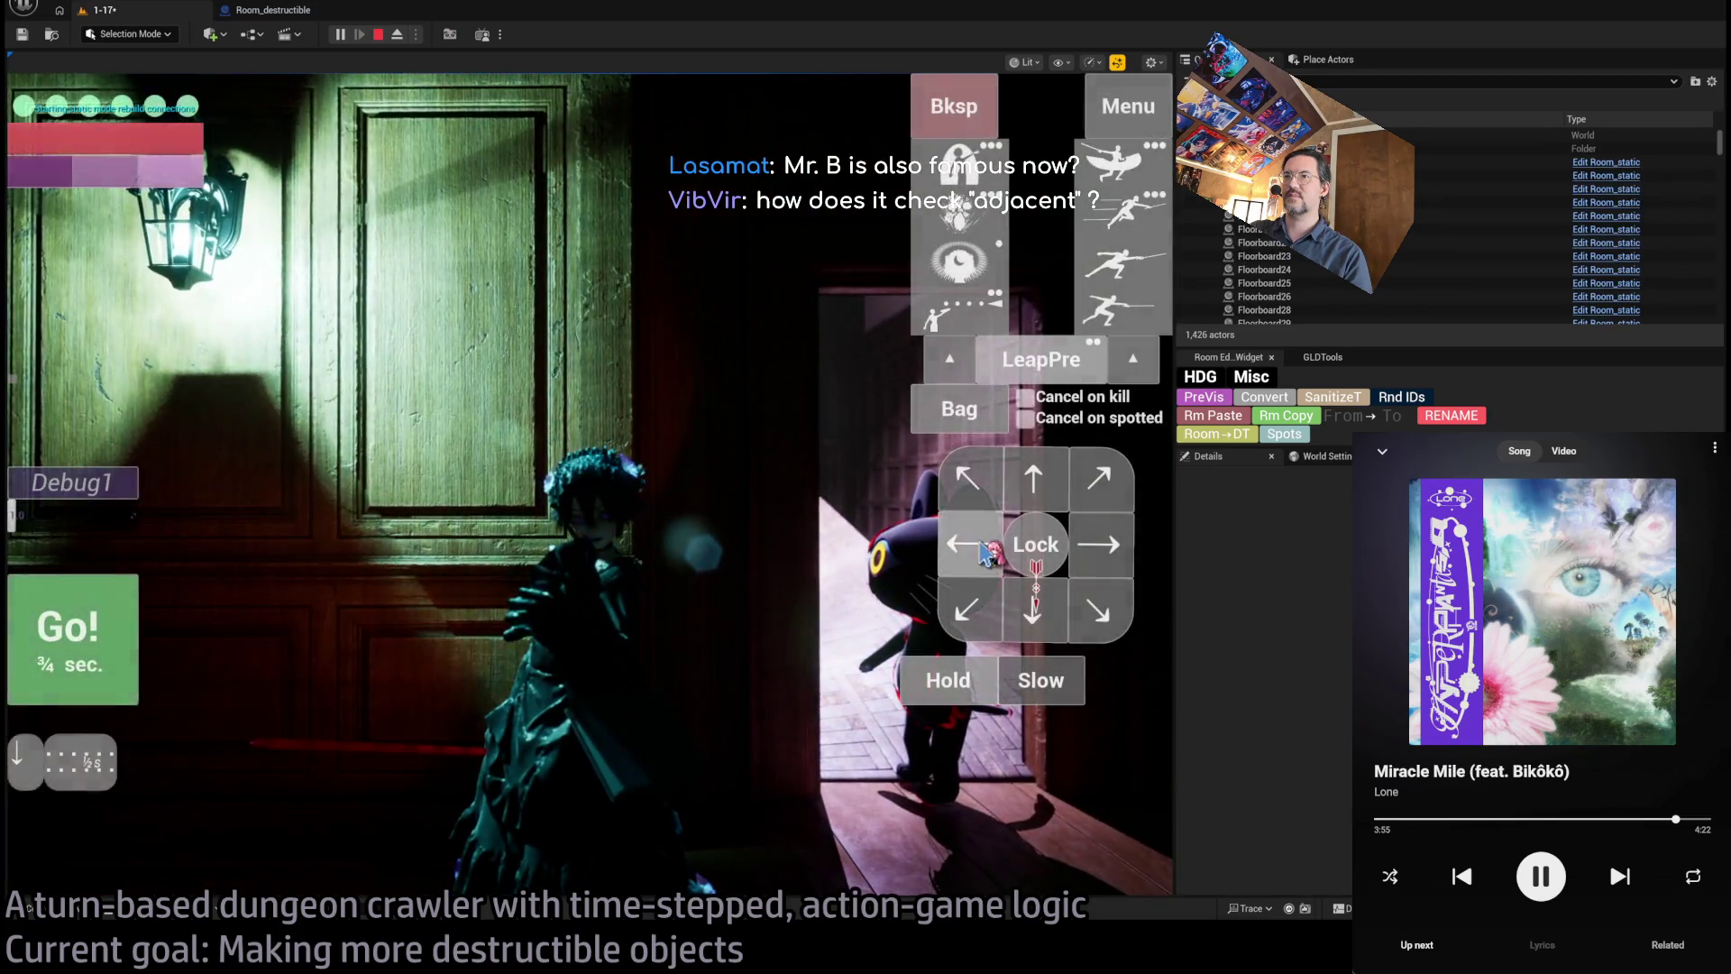
- Play two turns from the new spawn, the second with Double stance-breaker and a hold, then stop
{"action": "left_click", "coordinate": [985, 551]}
{"action": "left_click", "coordinate": [67, 636]}
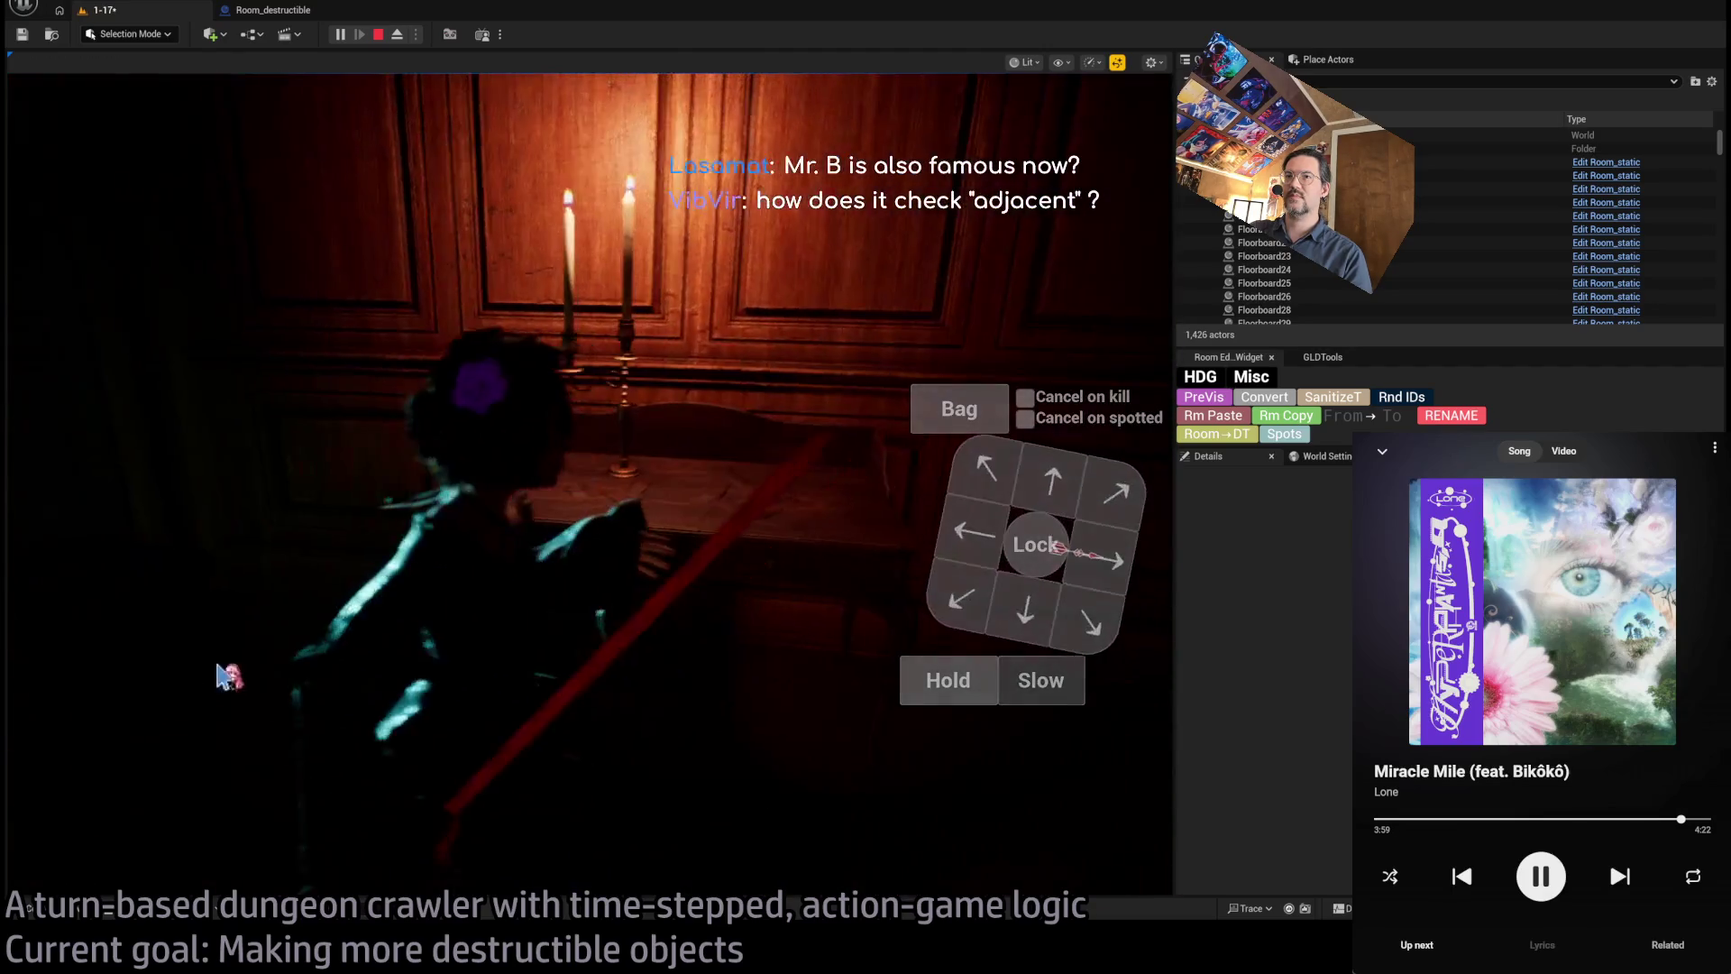
{"action": "left_click", "coordinate": [1111, 178]}
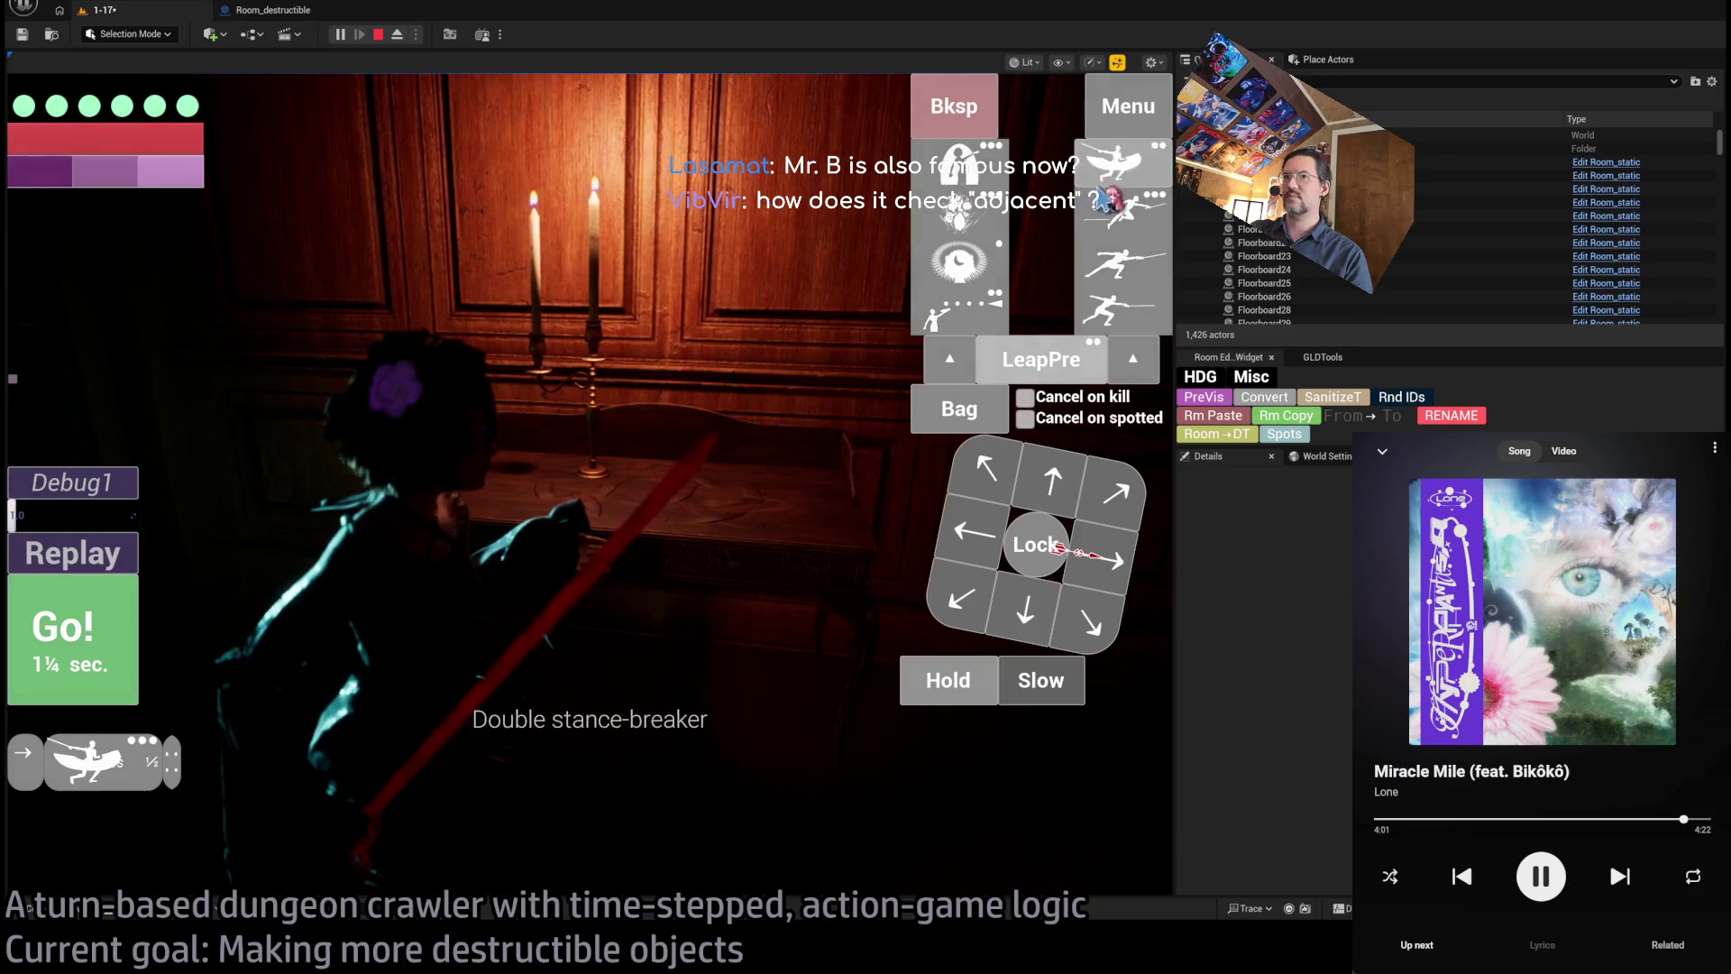
{"action": "left_click", "coordinate": [947, 681]}
{"action": "left_click", "coordinate": [68, 636]}
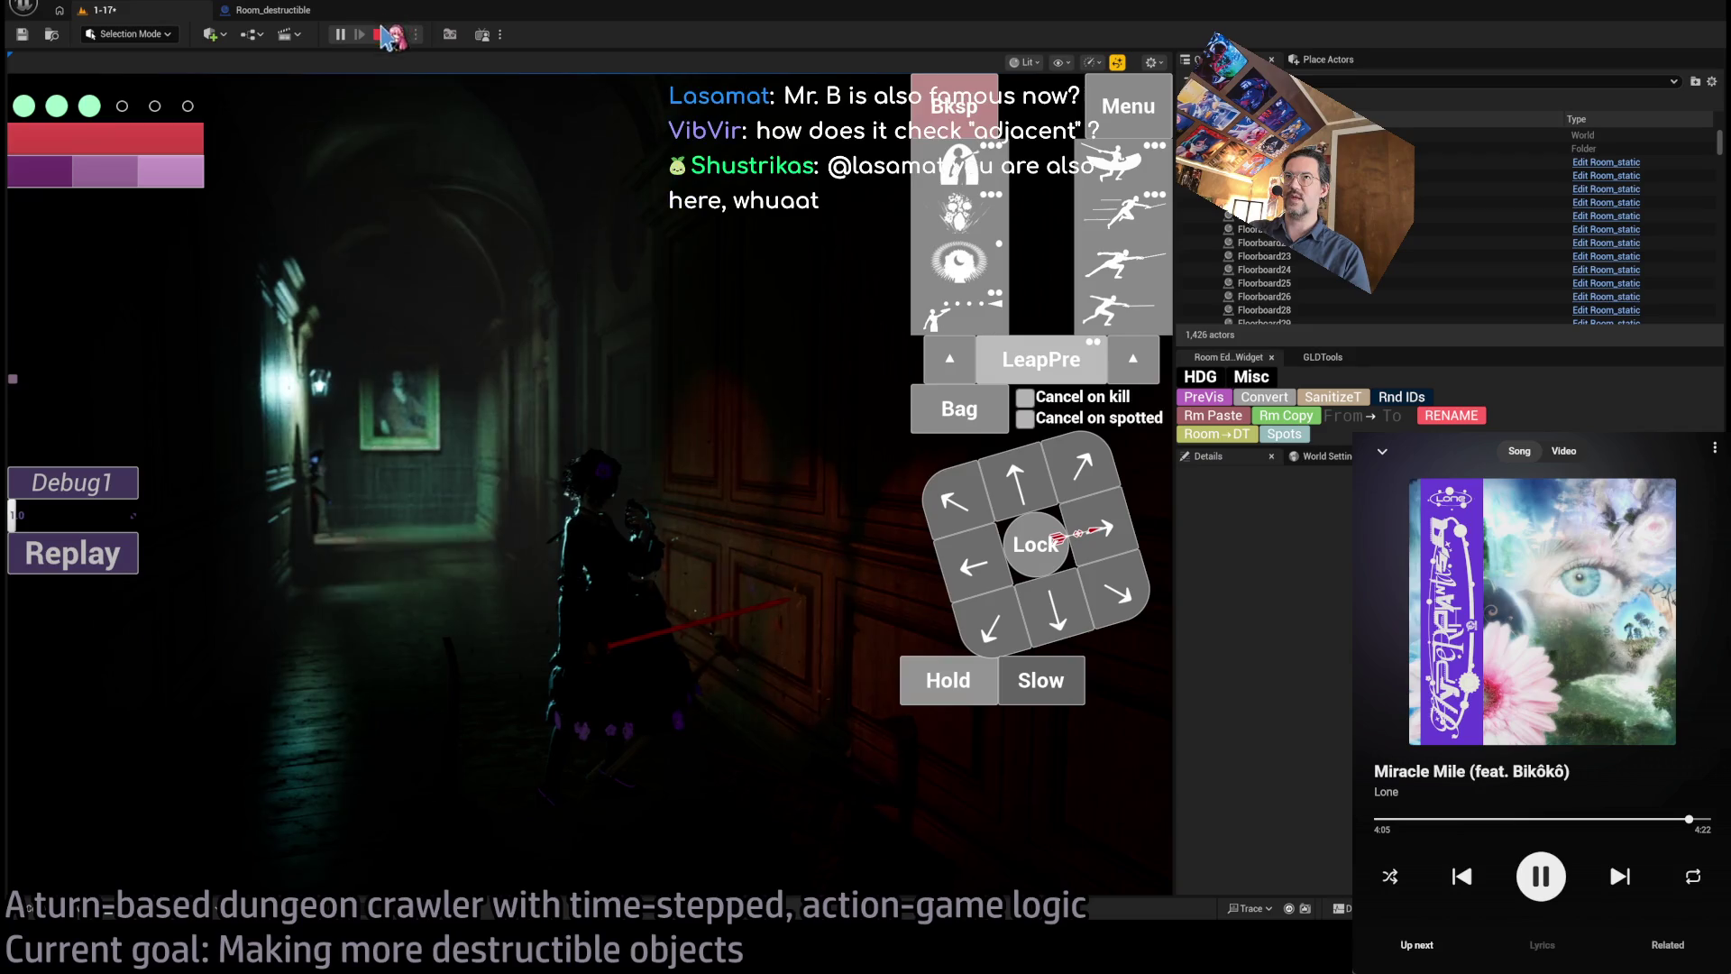
{"action": "left_click", "coordinate": [380, 35]}
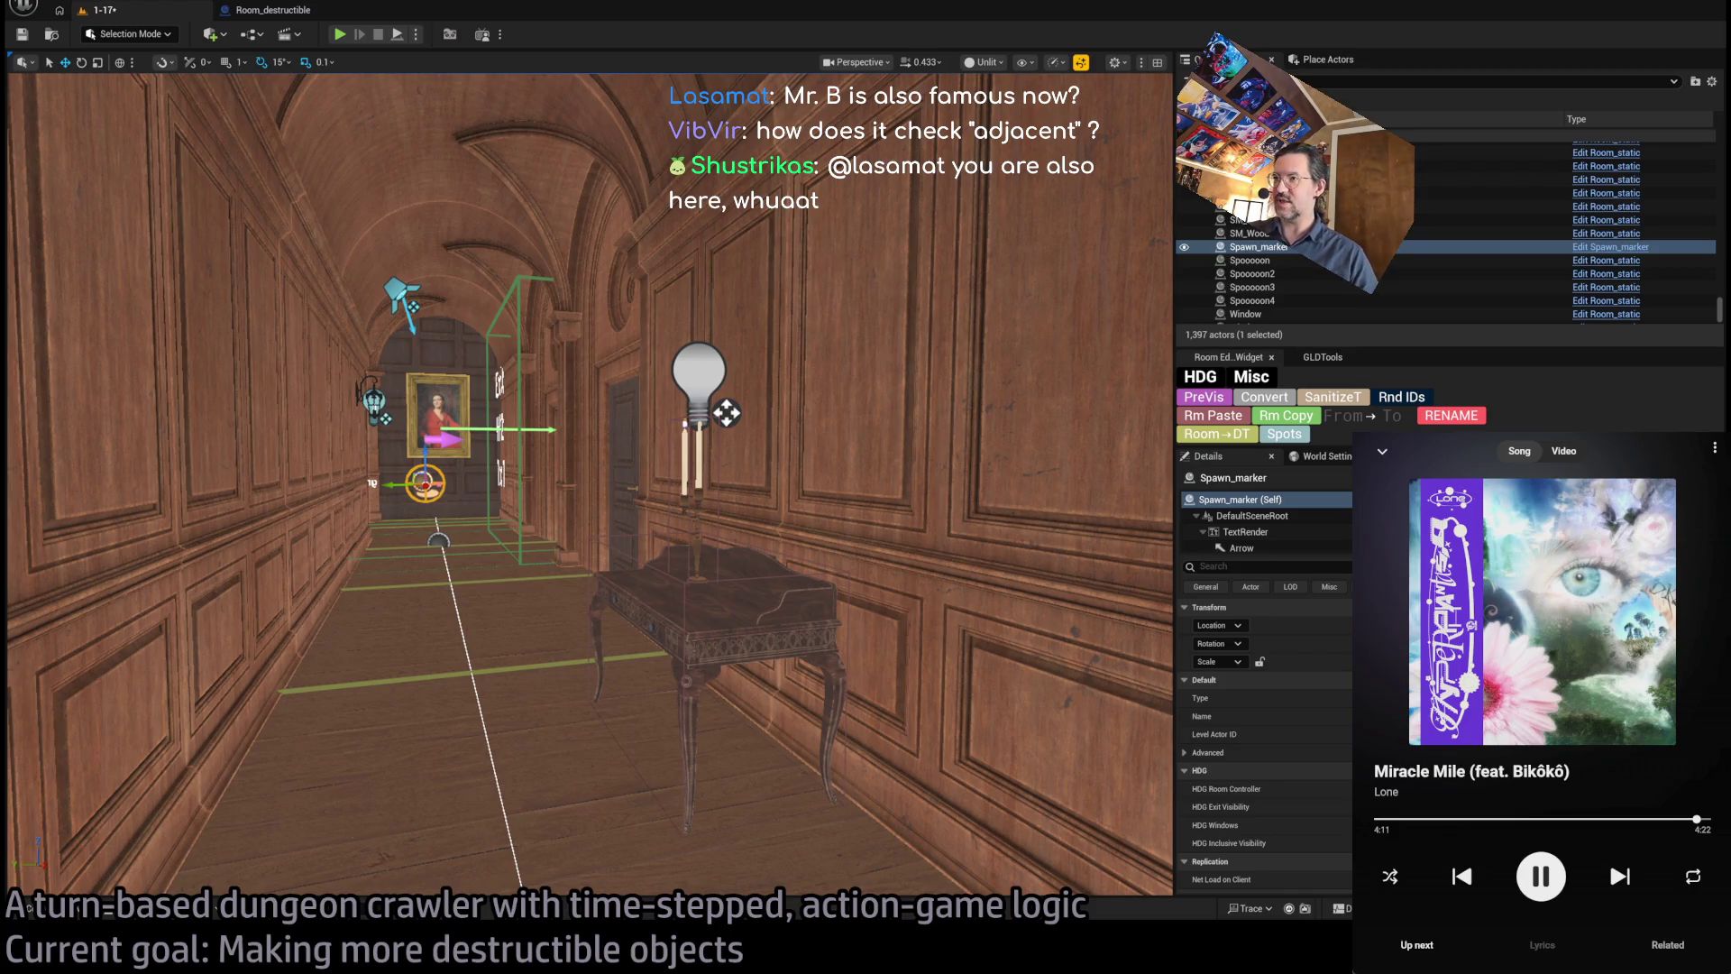
- Open the hallway table's Room_destructible Blueprint and close the extra graph tabs
{"action": "left_click", "coordinate": [721, 613]}
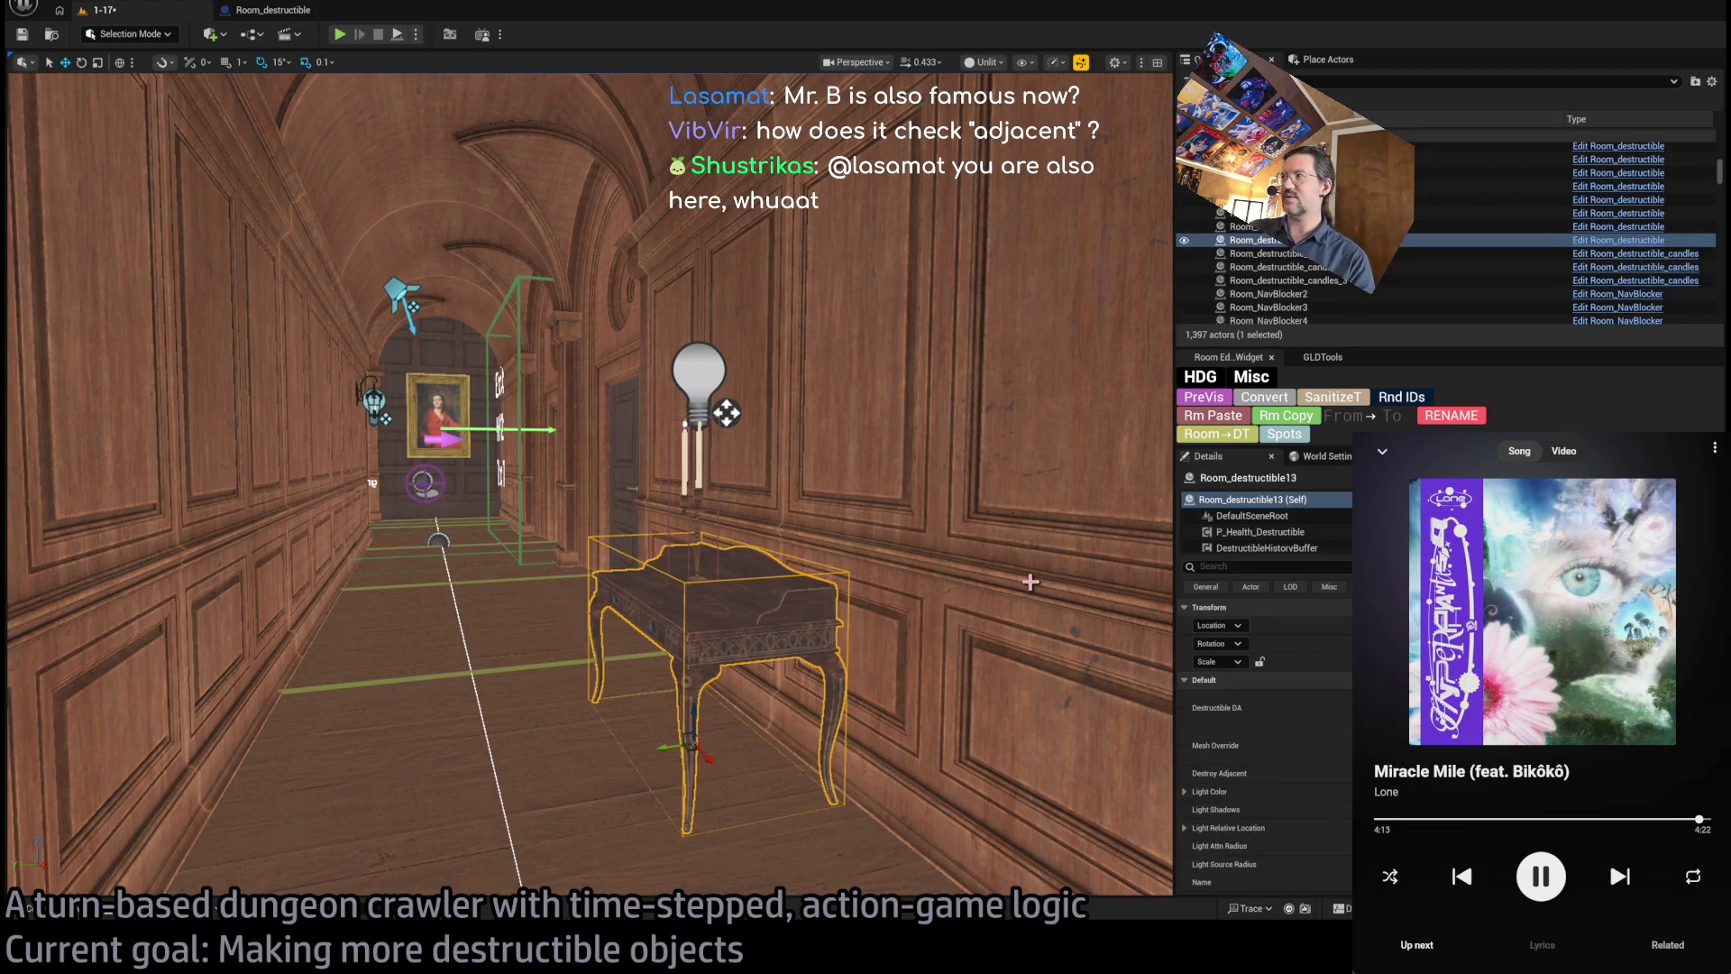
{"action": "left_click", "coordinate": [1608, 250]}
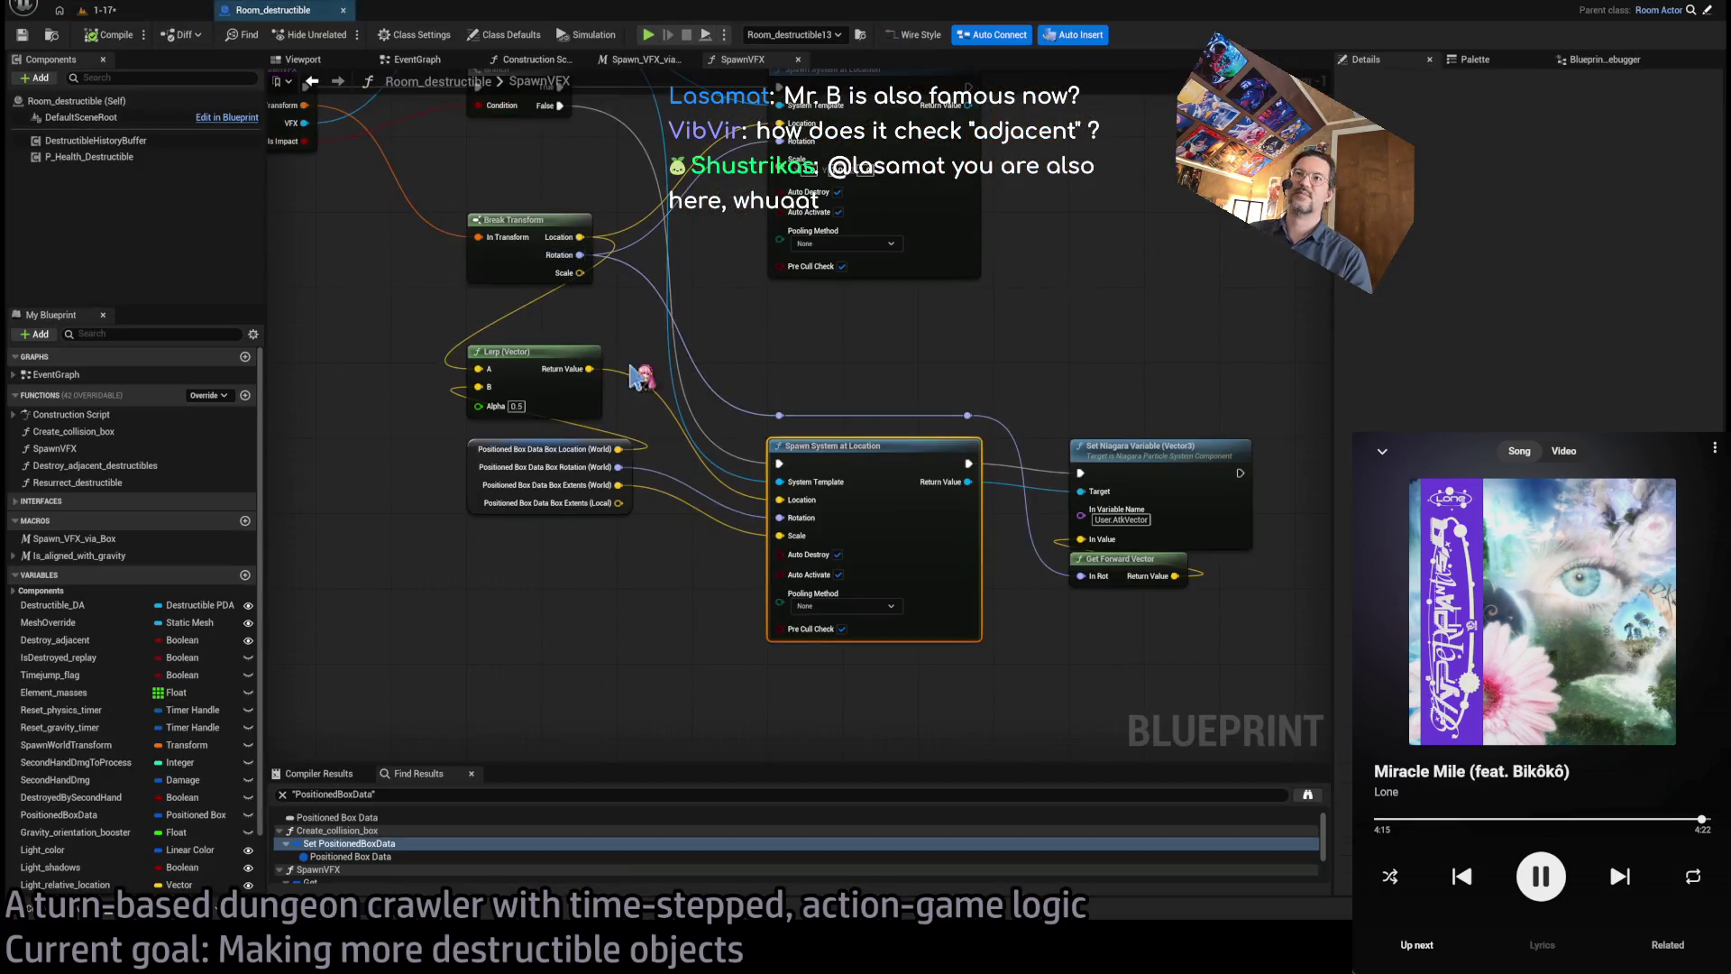
{"action": "left_click", "coordinate": [581, 59]}
{"action": "left_click", "coordinate": [581, 59]}
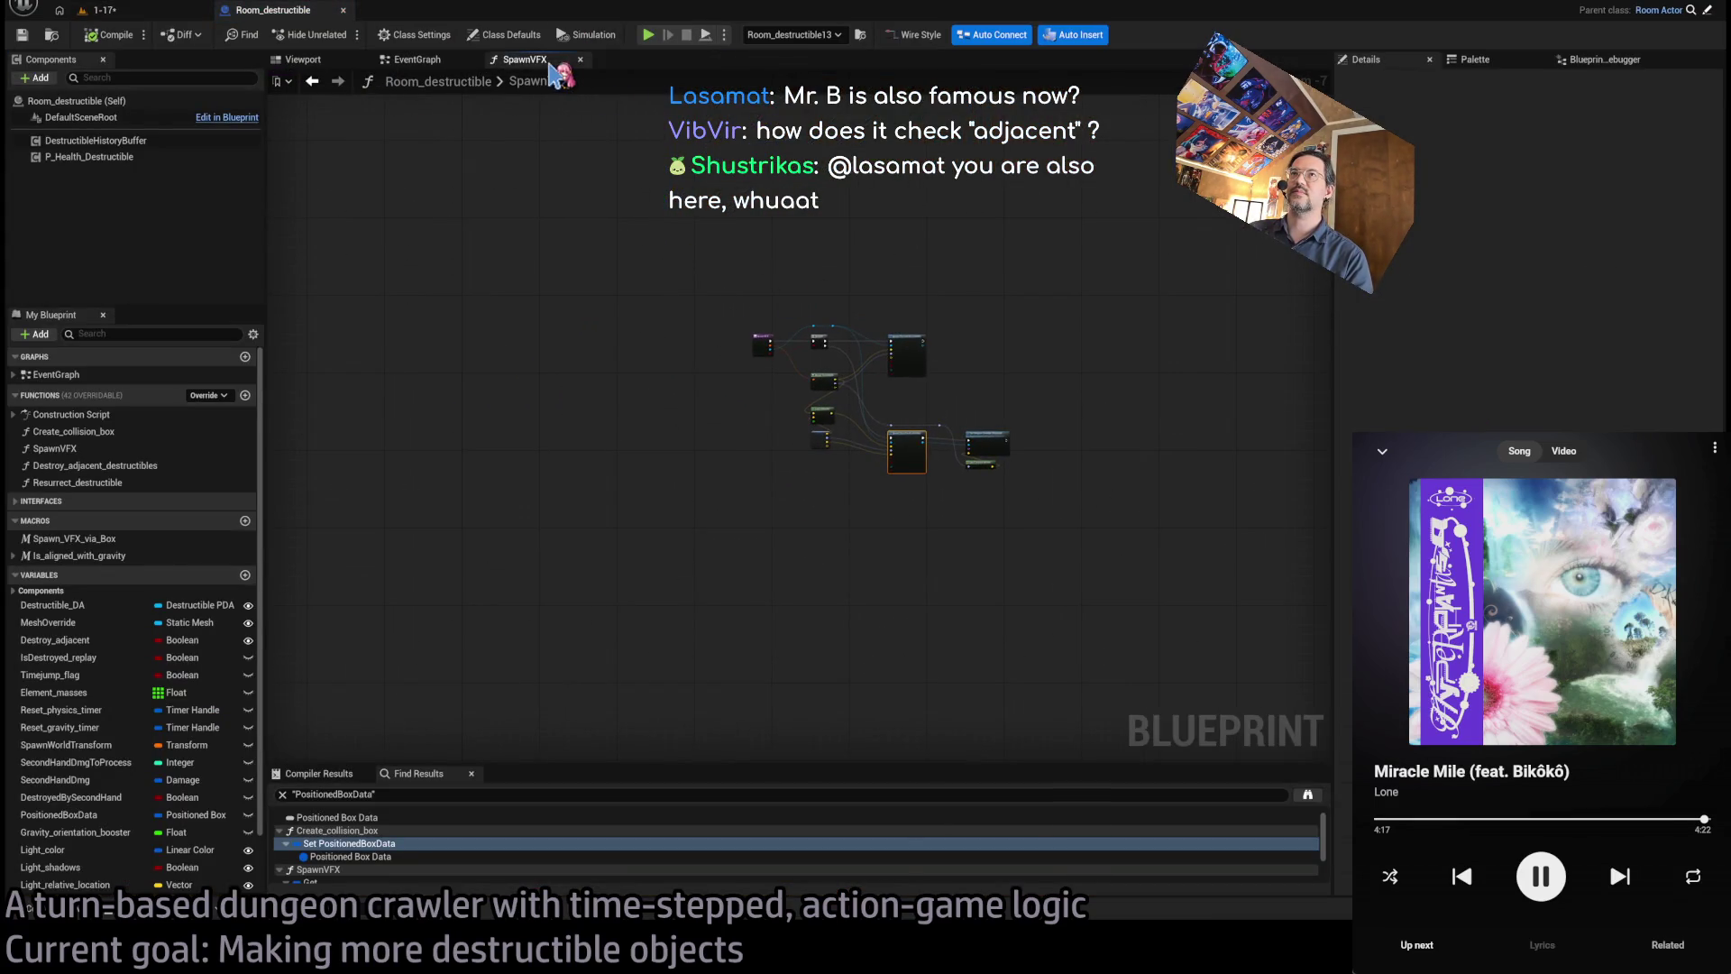
{"action": "left_click", "coordinate": [582, 59]}
- Browse the EventGraph to bring the Set Simulate Physics nodes into view
{"action": "scroll", "coordinate": [645, 340], "scroll_direction": "down", "scroll_amount": 2}
{"action": "scroll", "coordinate": [572, 456], "scroll_direction": "up", "scroll_amount": 3}
{"action": "scroll", "coordinate": [768, 463], "scroll_direction": "down", "scroll_amount": 8}
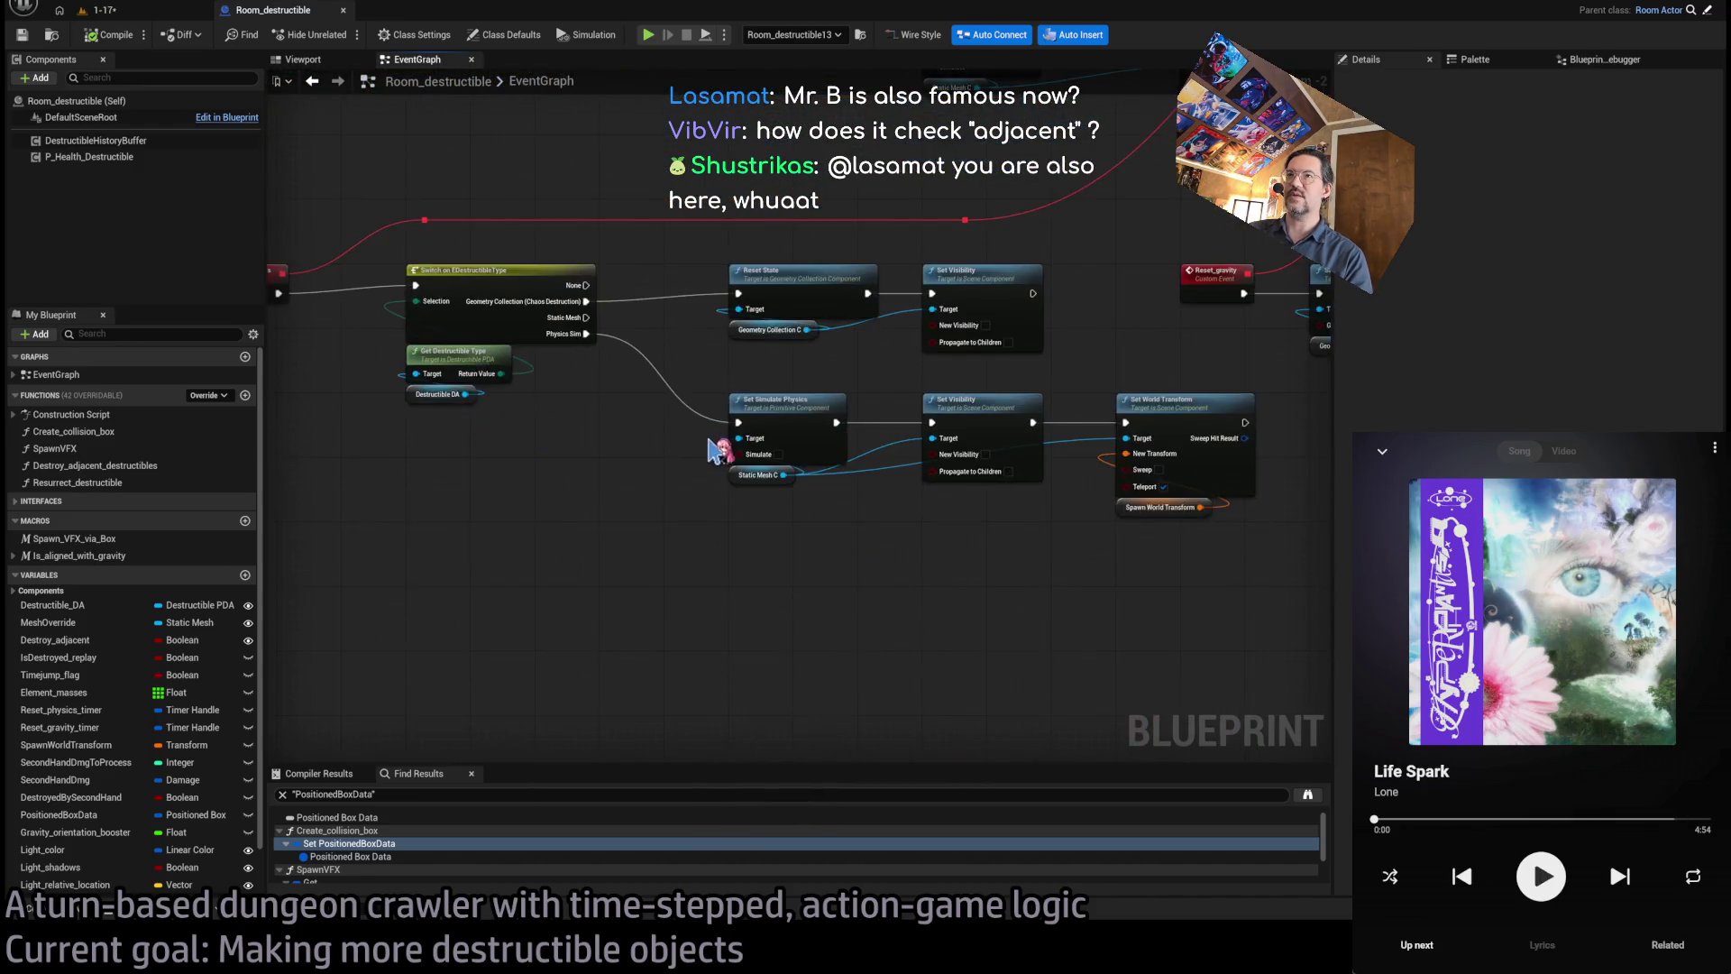
{"action": "scroll", "coordinate": [702, 509], "scroll_direction": "up", "scroll_amount": 10}
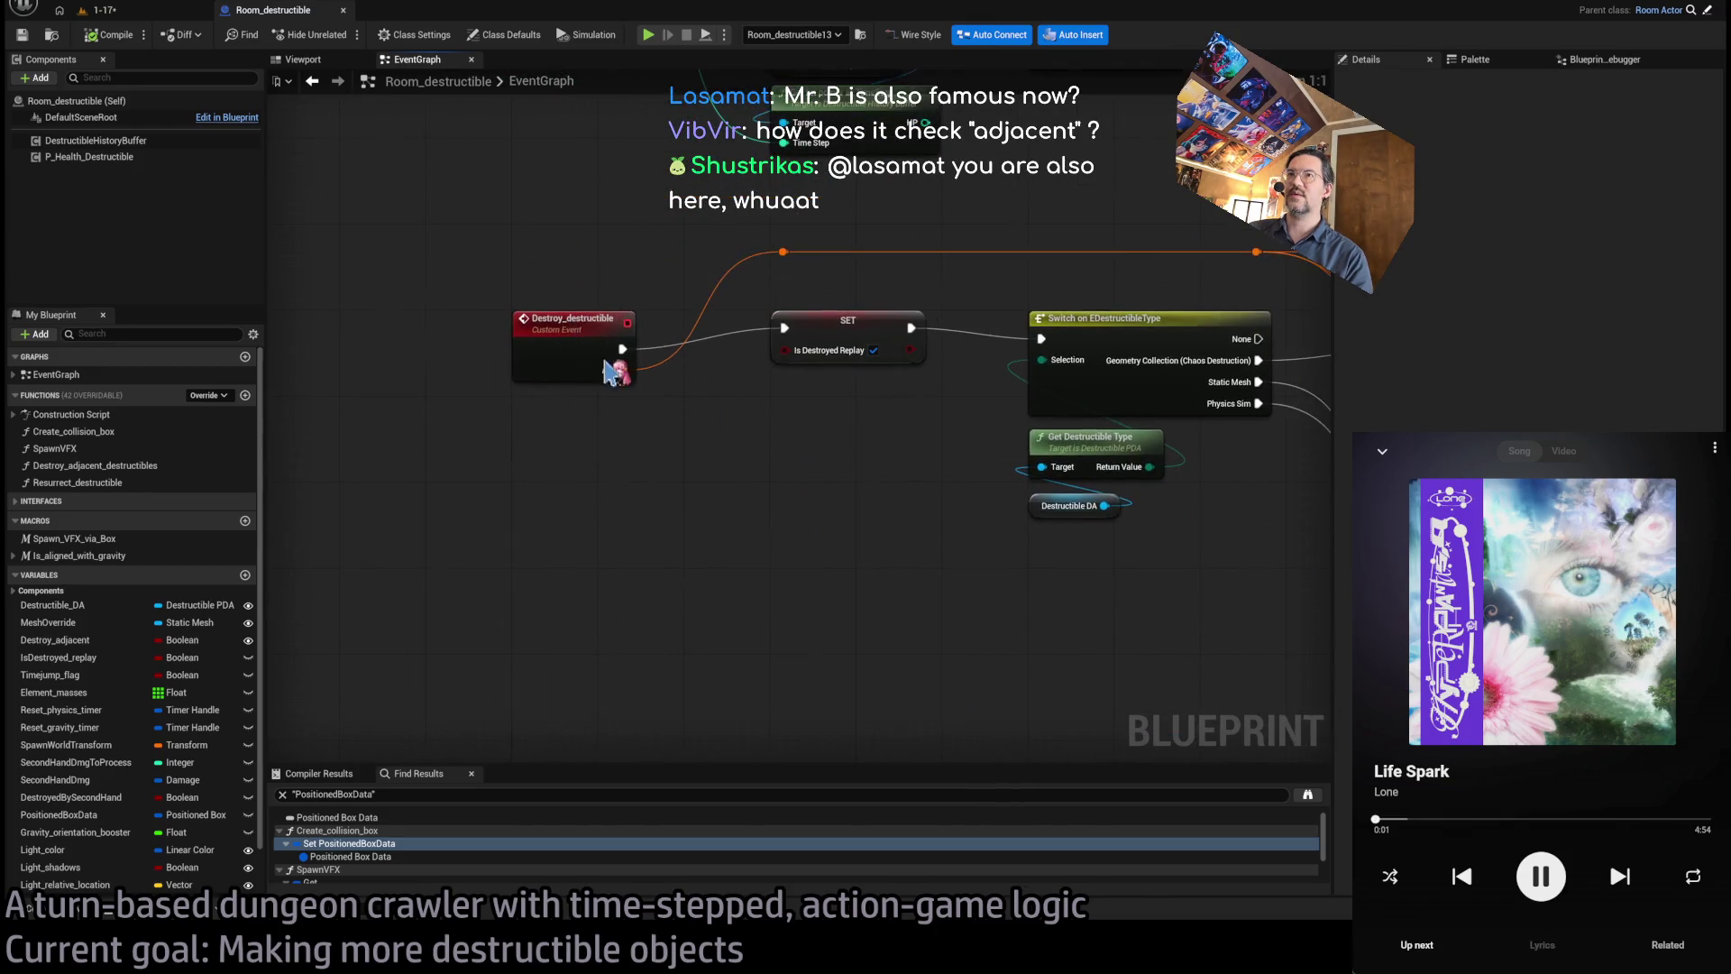
{"action": "scroll", "coordinate": [696, 479], "scroll_direction": "down", "scroll_amount": 1}
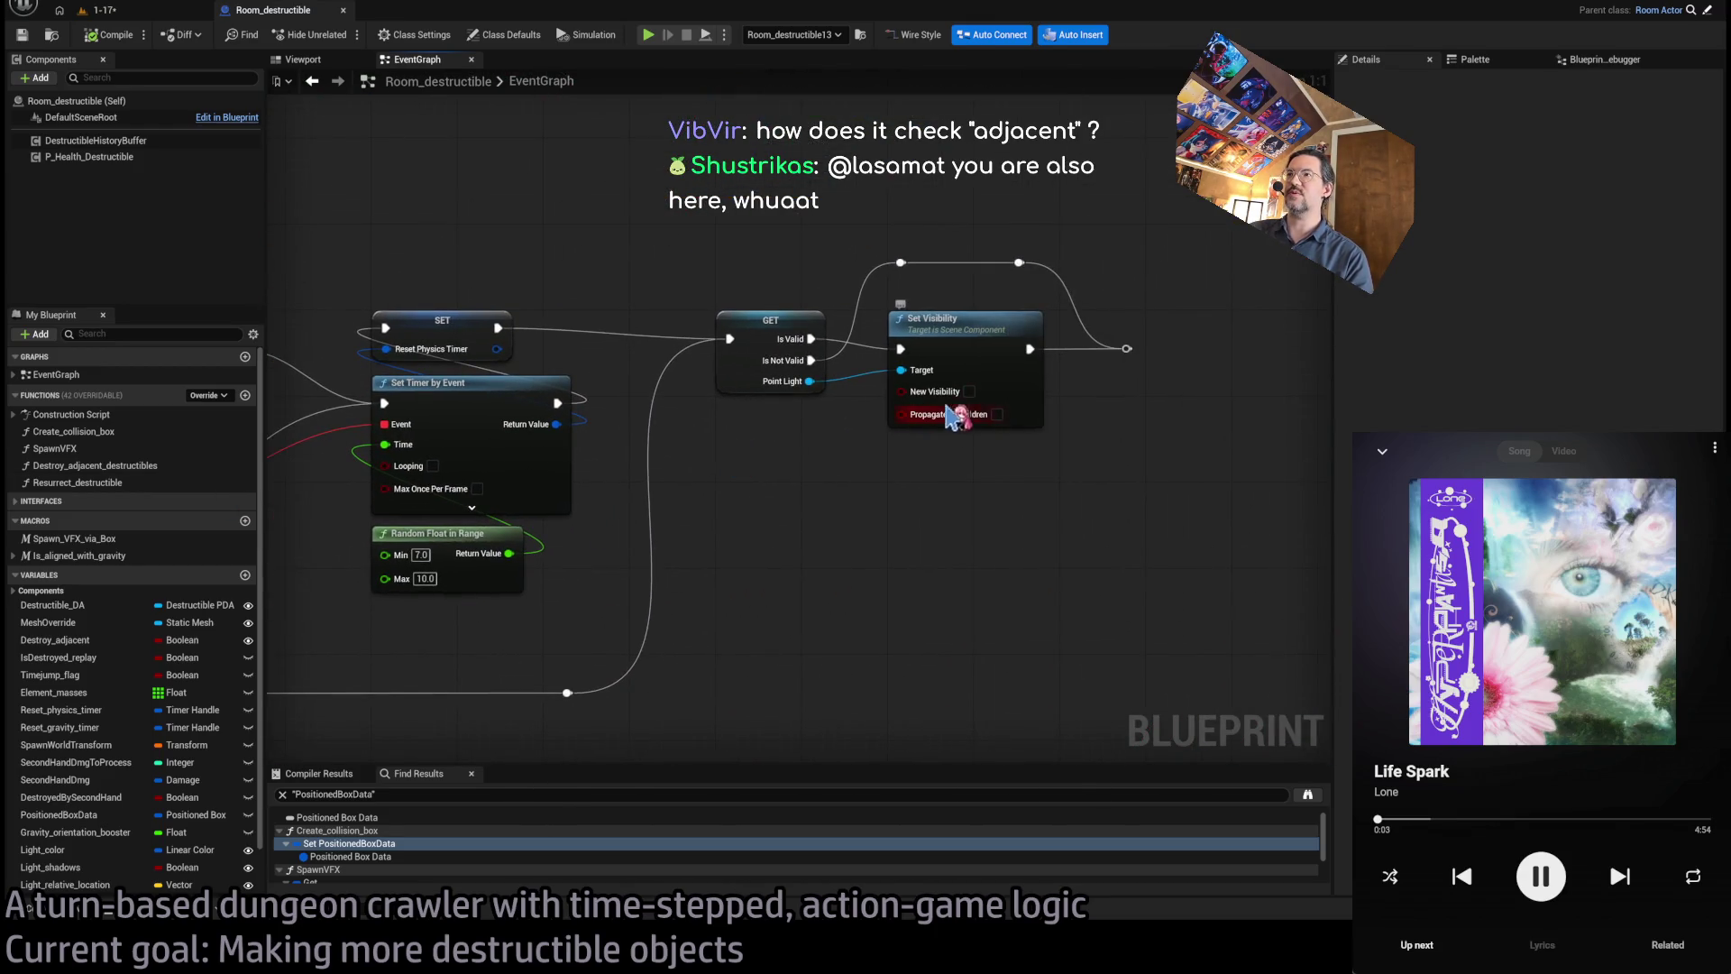
{"action": "scroll", "coordinate": [928, 518], "scroll_direction": "up", "scroll_amount": 1}
{"action": "scroll", "coordinate": [929, 518], "scroll_direction": "down", "scroll_amount": 4}
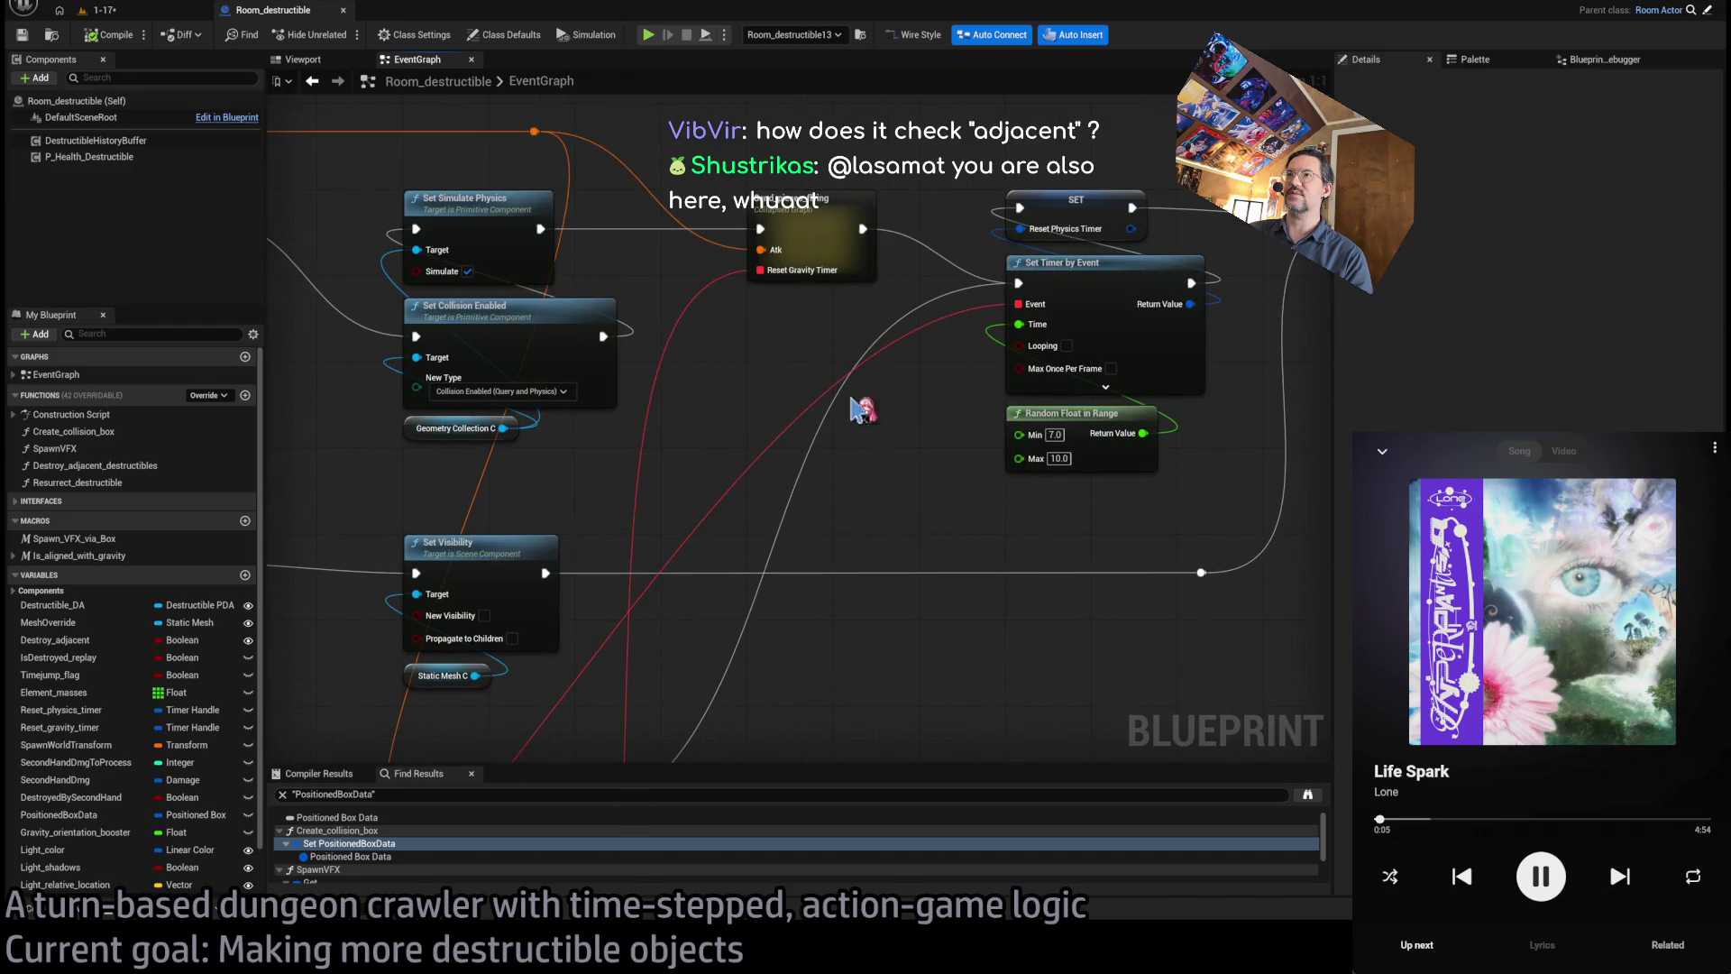
{"action": "scroll", "coordinate": [966, 324], "scroll_direction": "up", "scroll_amount": 4}
{"action": "left_click_drag", "start_coordinate": [928, 404], "coordinate": [1225, 386]}
{"action": "scroll", "coordinate": [1225, 386], "scroll_direction": "down", "scroll_amount": 4}
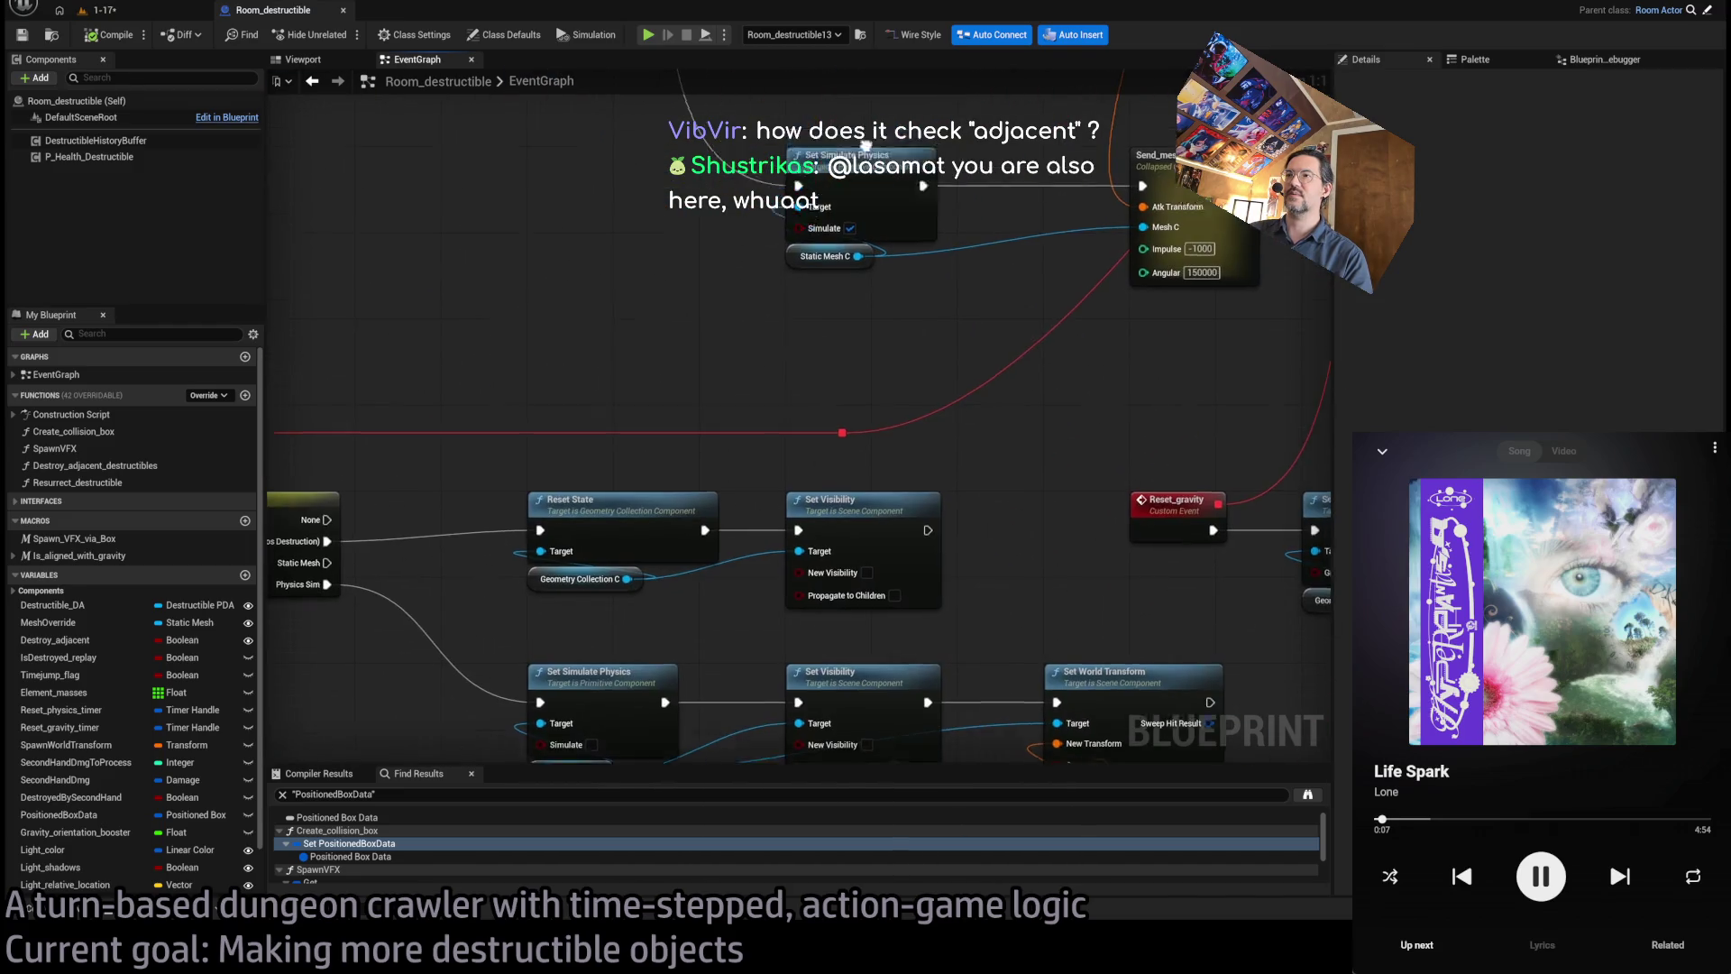
{"action": "left_click_drag", "start_coordinate": [620, 343], "coordinate": [677, 564]}
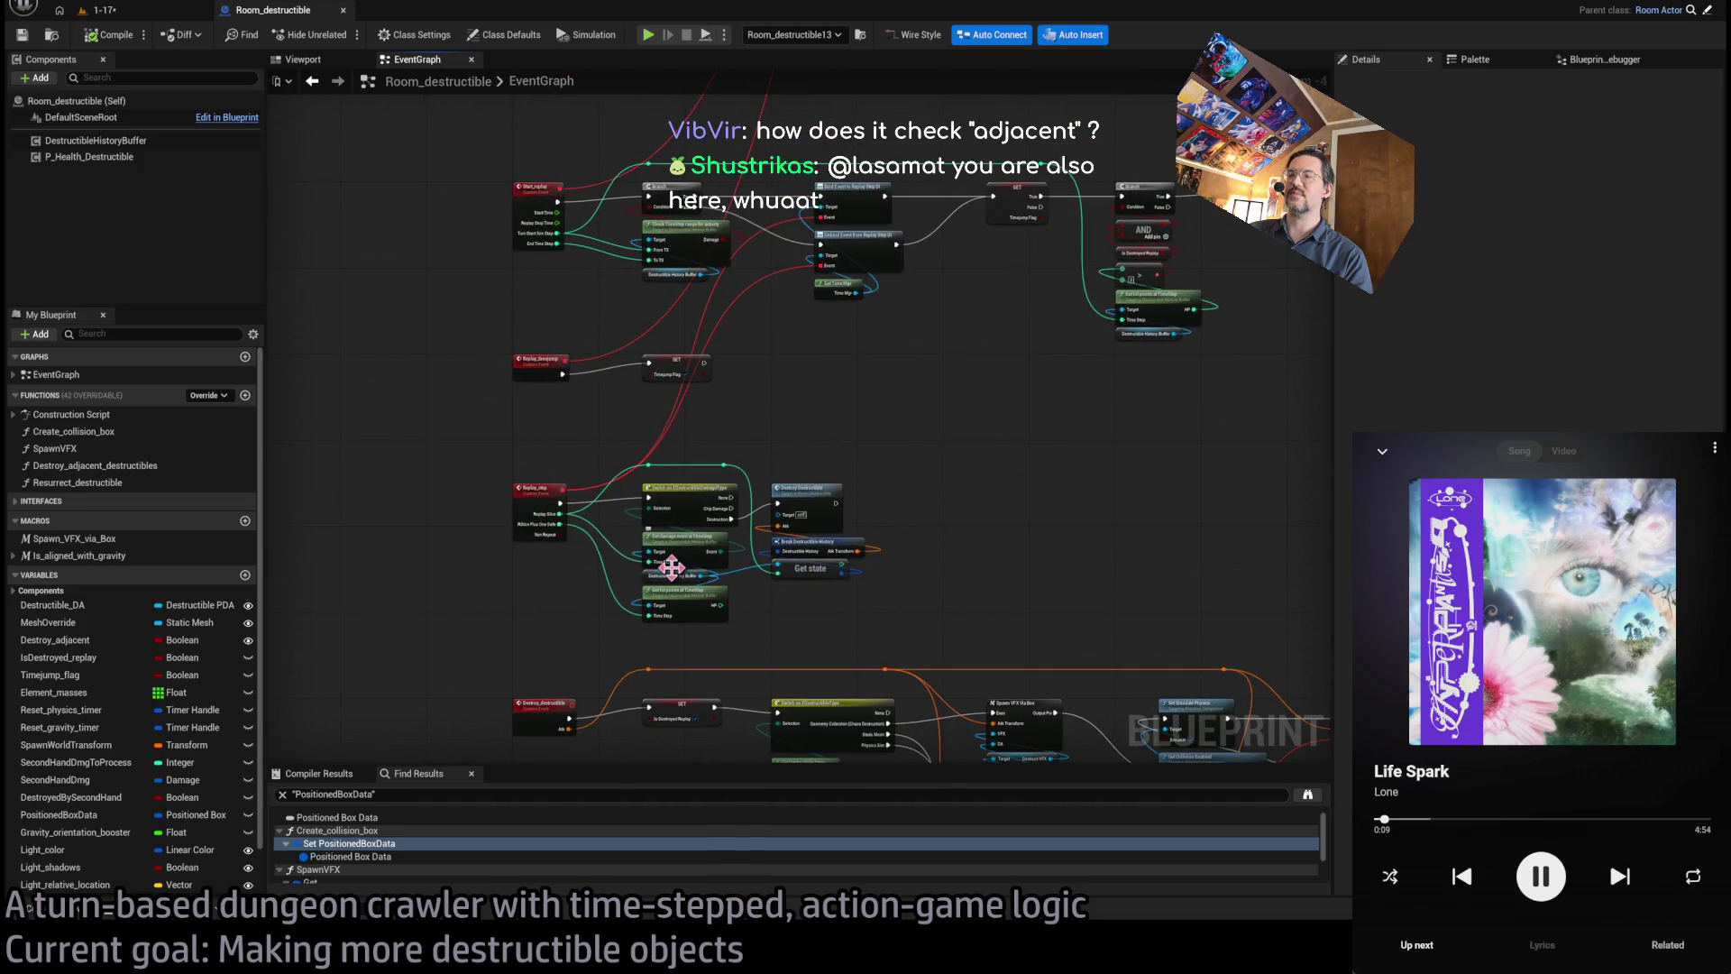
- Locate and select the Destroy Adjacent Destructibles call among the Take_damage logic
{"action": "left_click_drag", "start_coordinate": [752, 410], "coordinate": [653, 820]}
{"action": "scroll", "coordinate": [1118, 295], "scroll_direction": "up", "scroll_amount": 3}
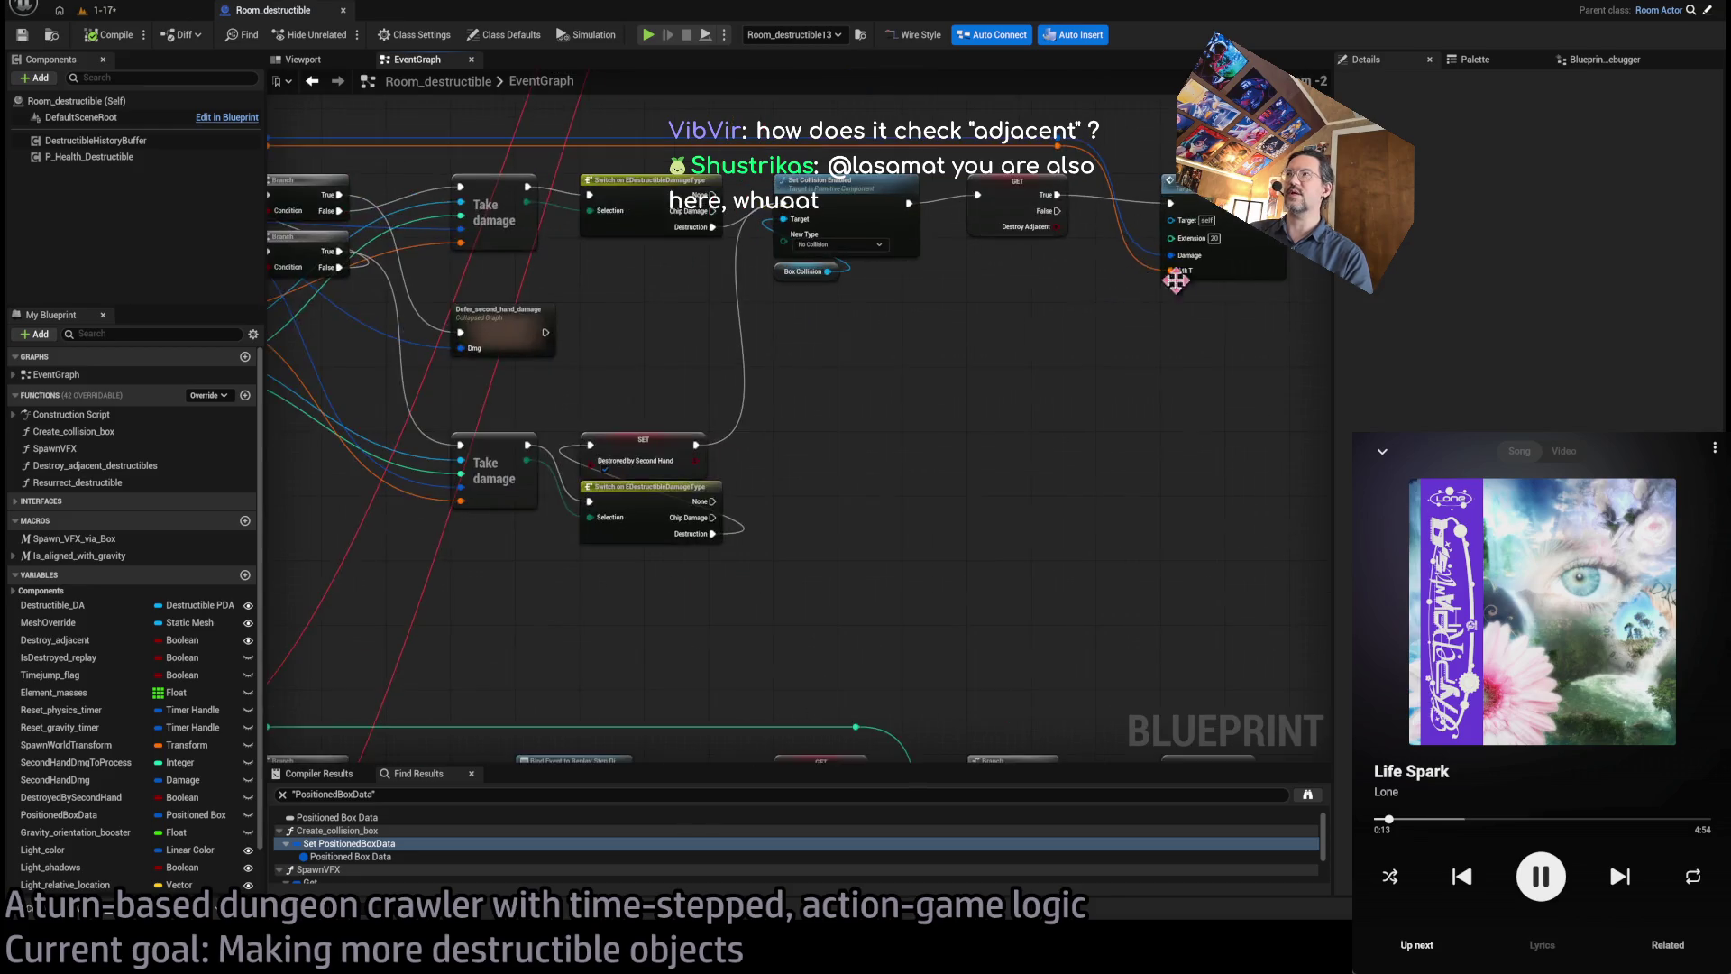
{"action": "left_click_drag", "start_coordinate": [1162, 267], "coordinate": [883, 416]}
{"action": "scroll", "coordinate": [882, 416], "scroll_direction": "up", "scroll_amount": 1}
{"action": "left_click", "coordinate": [884, 353]}
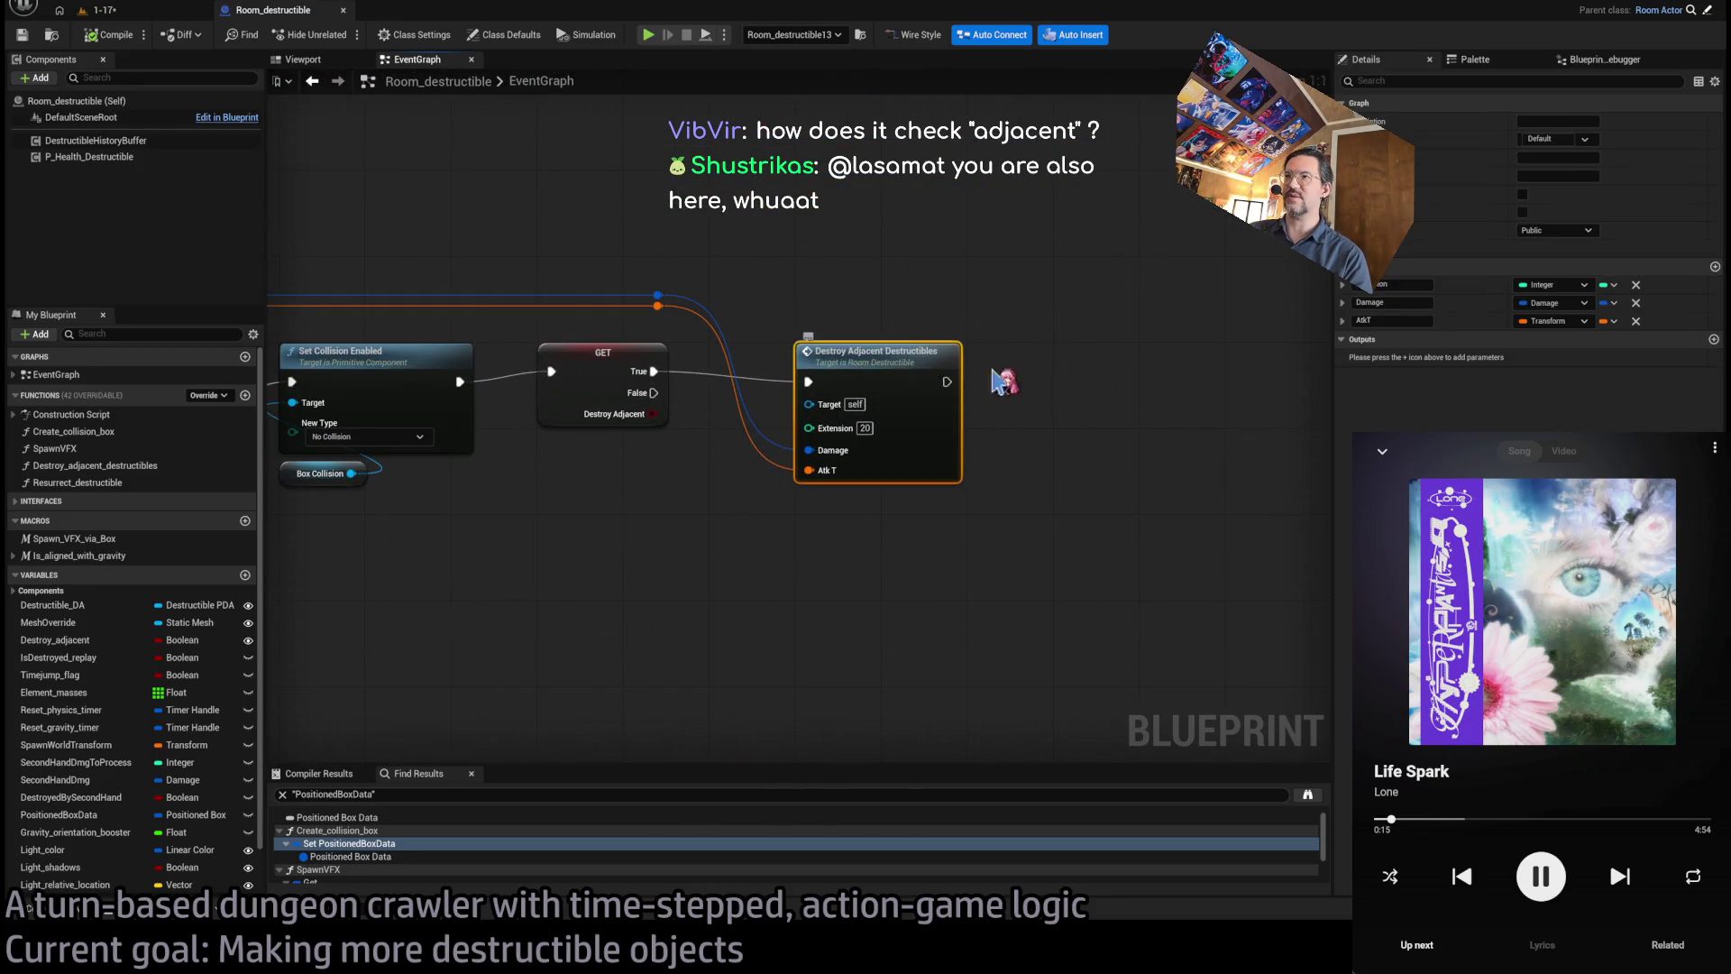
{"action": "left_click_drag", "start_coordinate": [842, 382], "coordinate": [1122, 234]}
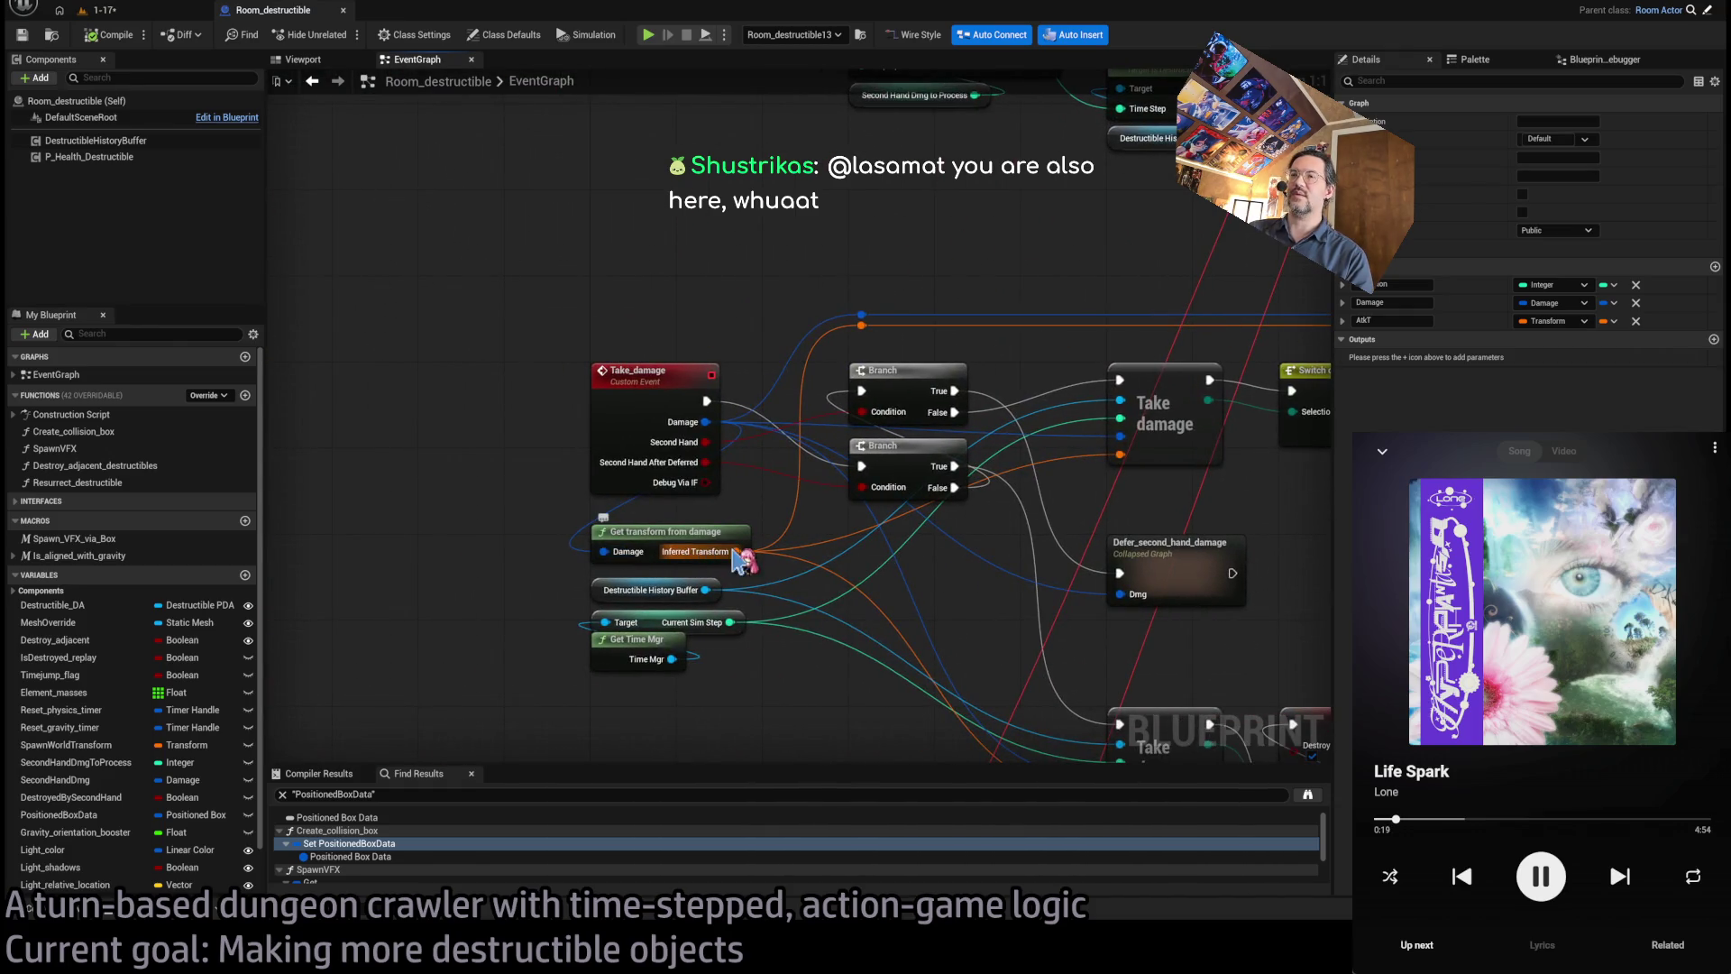
{"action": "key", "text": "Home"}
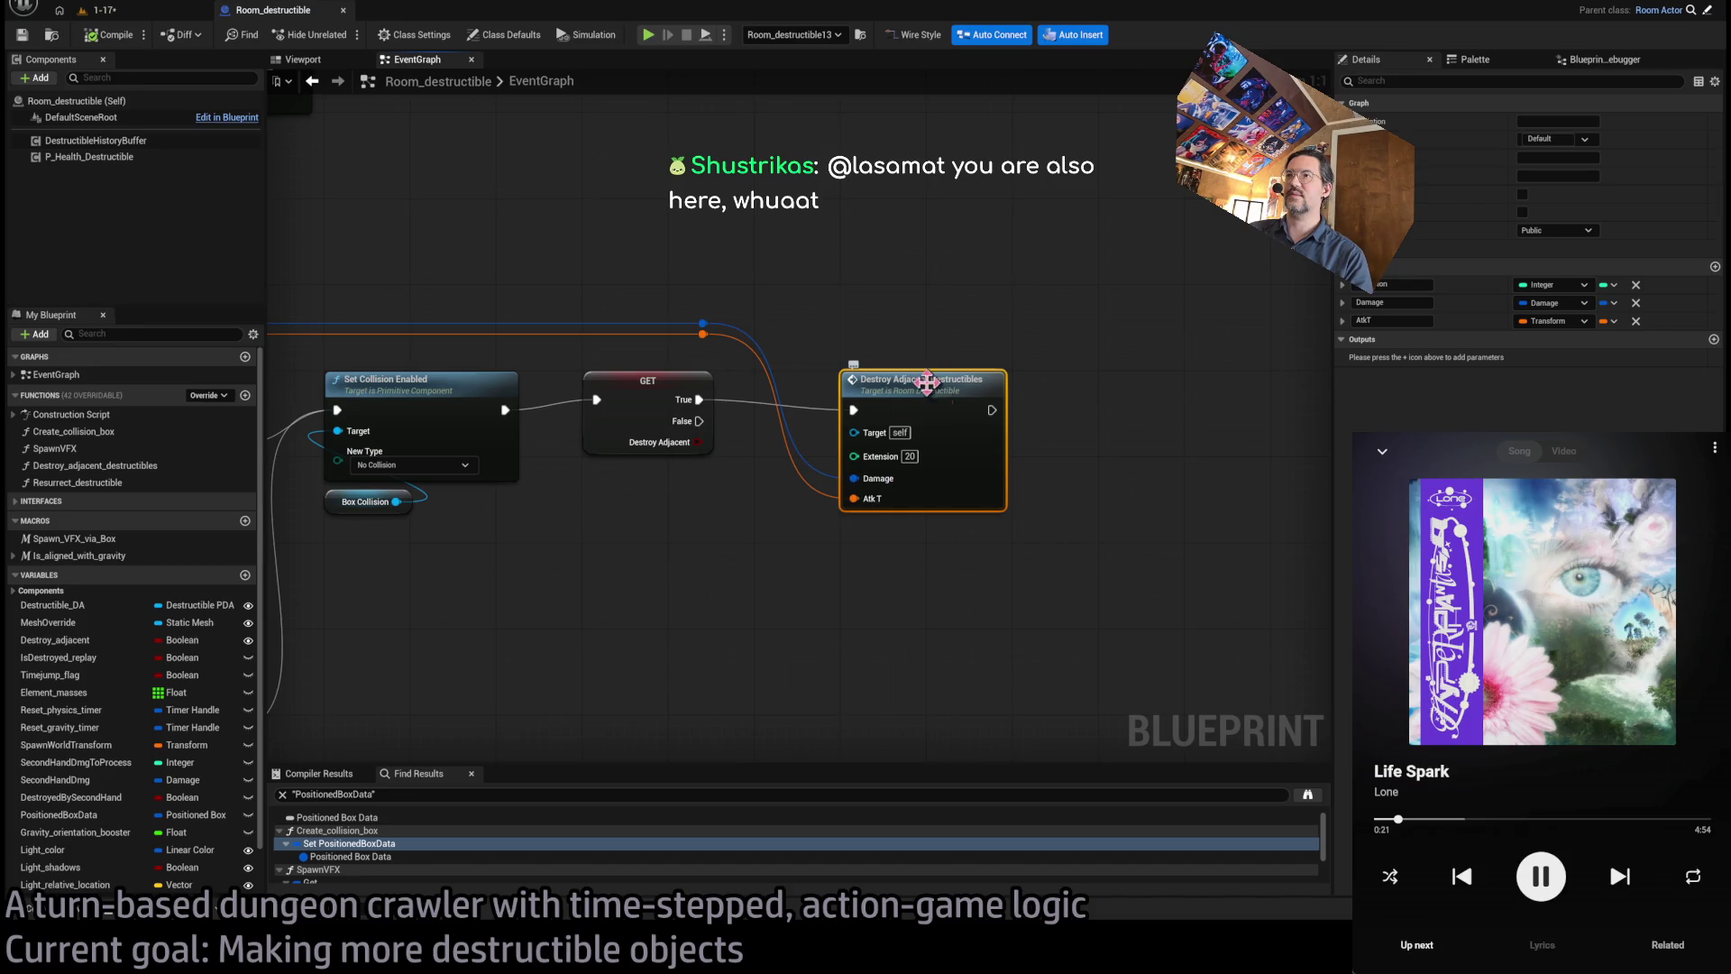
- Open the Destroy_adjacent_destructibles function and inspect its Box Overlap Actors node
{"action": "double_click", "coordinate": [926, 379]}
{"action": "mouse_move", "coordinate": [631, 221]}
{"action": "left_mouse_down"}
{"action": "mouse_move", "coordinate": [874, 404]}
{"action": "mouse_move", "coordinate": [884, 501]}
{"action": "left_mouse_up"}
{"action": "left_click", "coordinate": [721, 269]}
{"action": "left_click", "coordinate": [793, 440]}
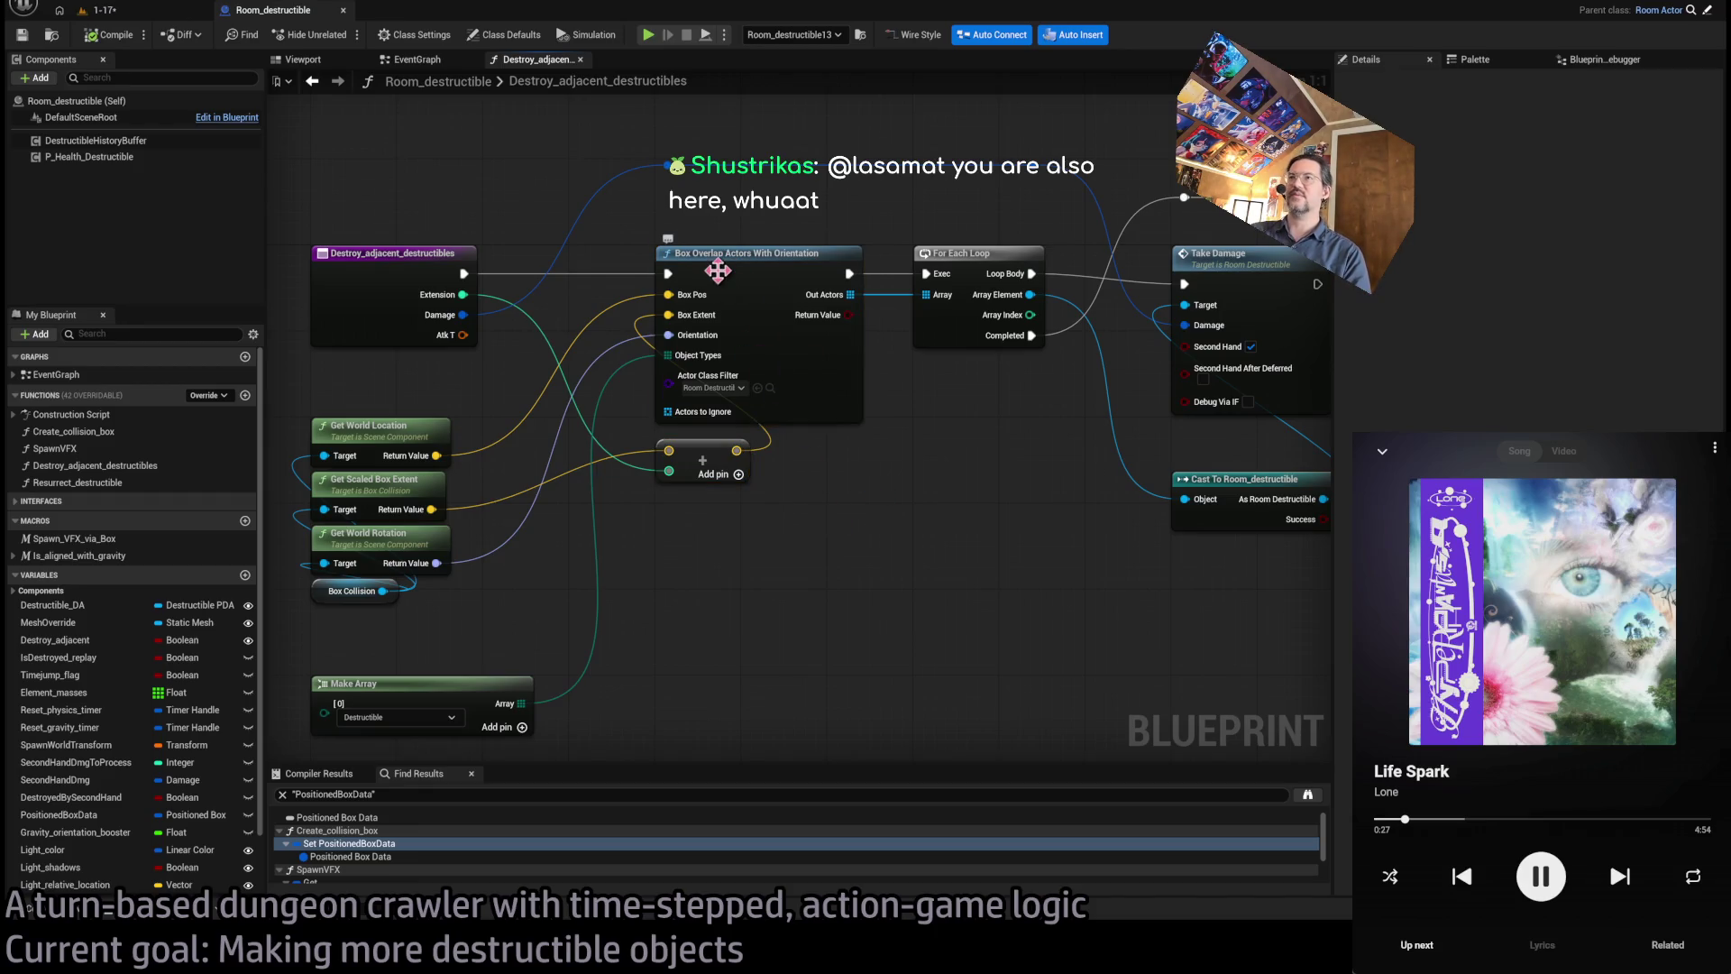
- Review the loop, Take Damage and Cast To Room_destructible nodes, then return to the 1-17 level
{"action": "mouse_move", "coordinate": [802, 337]}
{"action": "left_mouse_down"}
{"action": "mouse_move", "coordinate": [830, 406]}
{"action": "mouse_move", "coordinate": [784, 460]}
{"action": "left_mouse_up"}
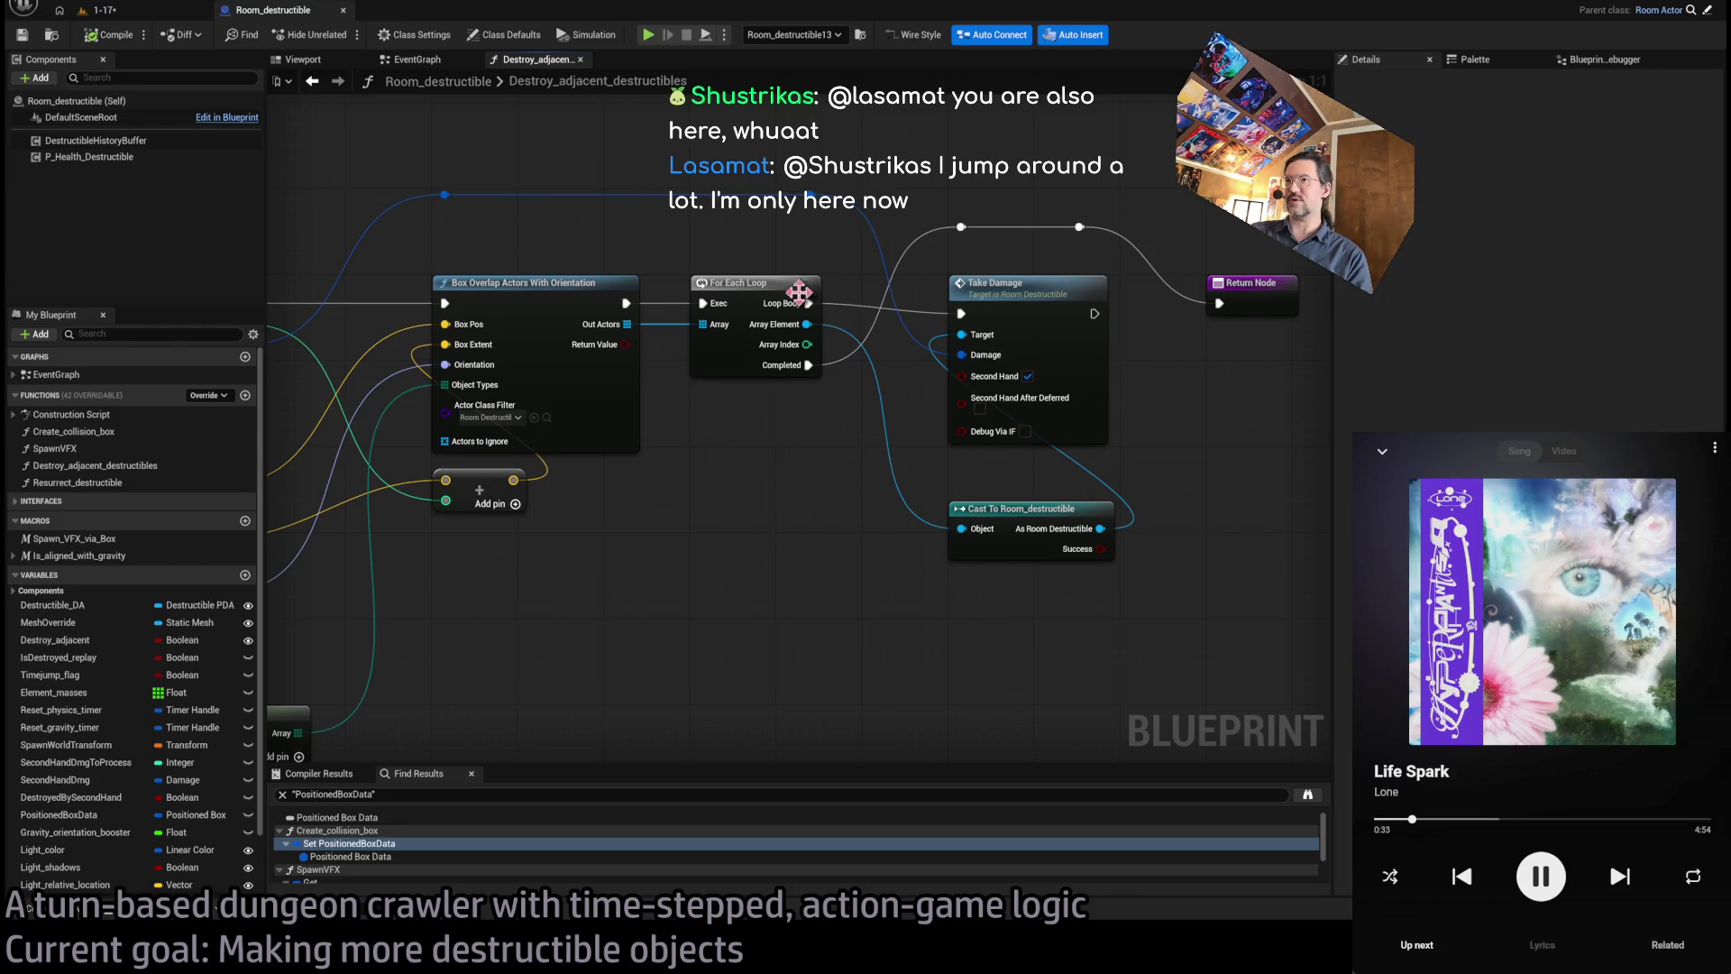
{"action": "left_click_drag", "start_coordinate": [793, 287], "coordinate": [630, 315]}
{"action": "left_click_drag", "start_coordinate": [577, 208], "coordinate": [617, 455]}
{"action": "left_click_drag", "start_coordinate": [823, 180], "coordinate": [828, 668]}
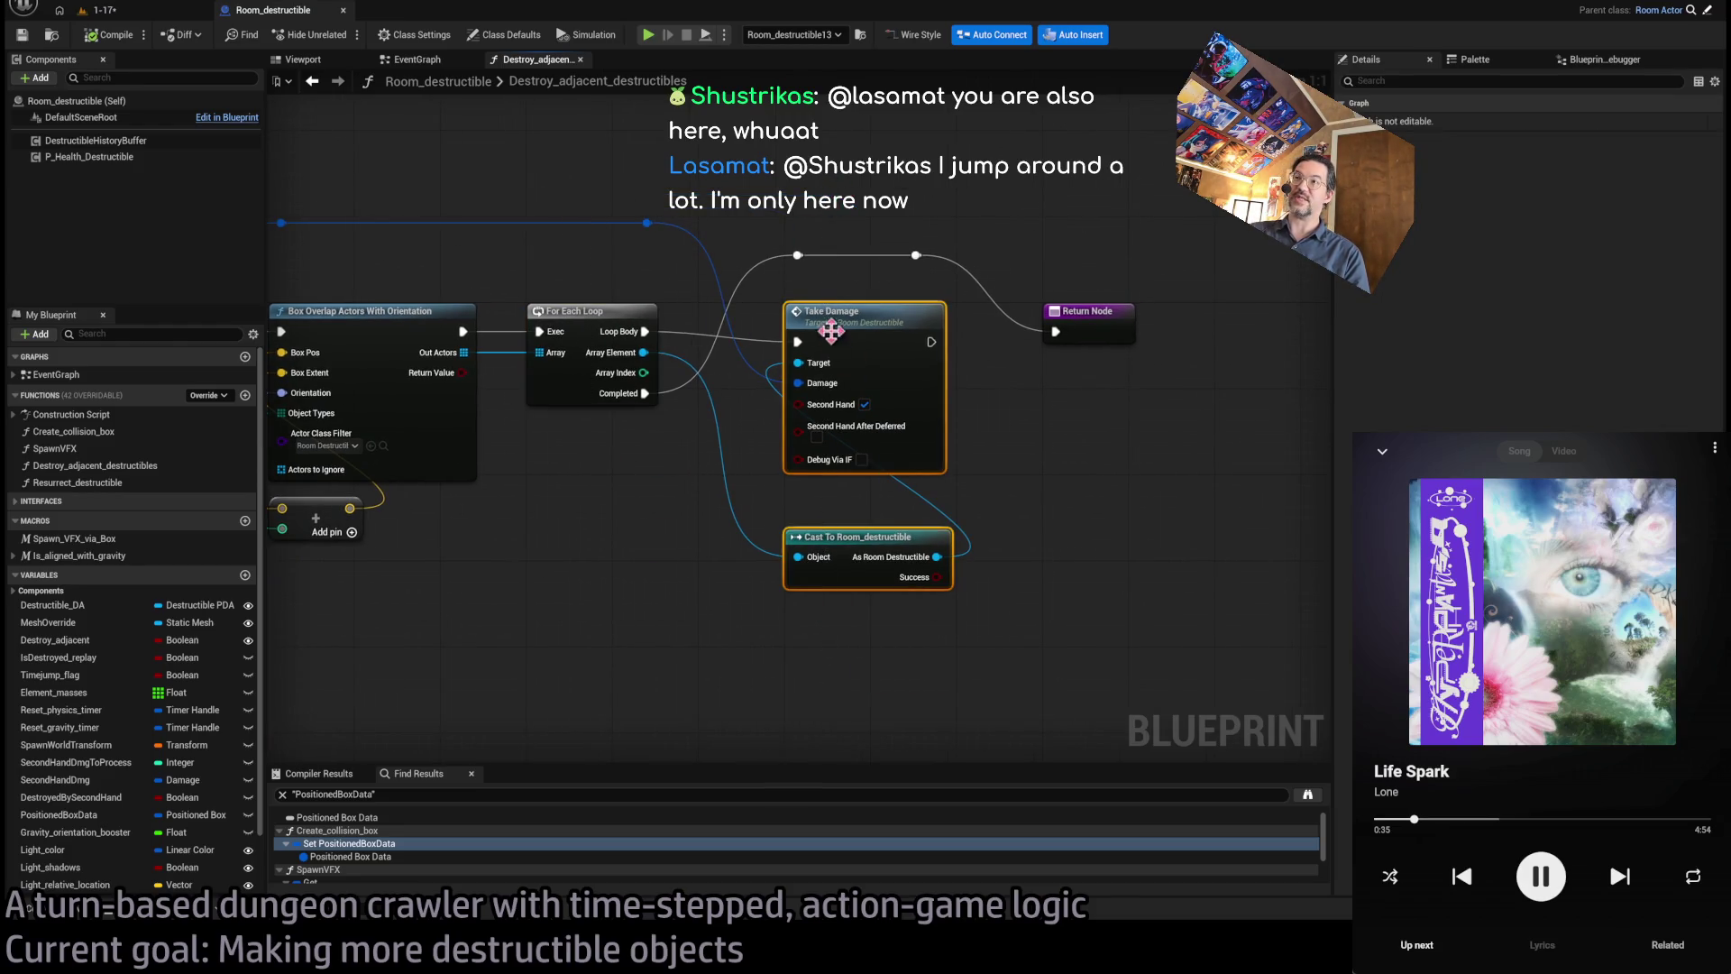
{"action": "left_click", "coordinate": [1088, 520]}
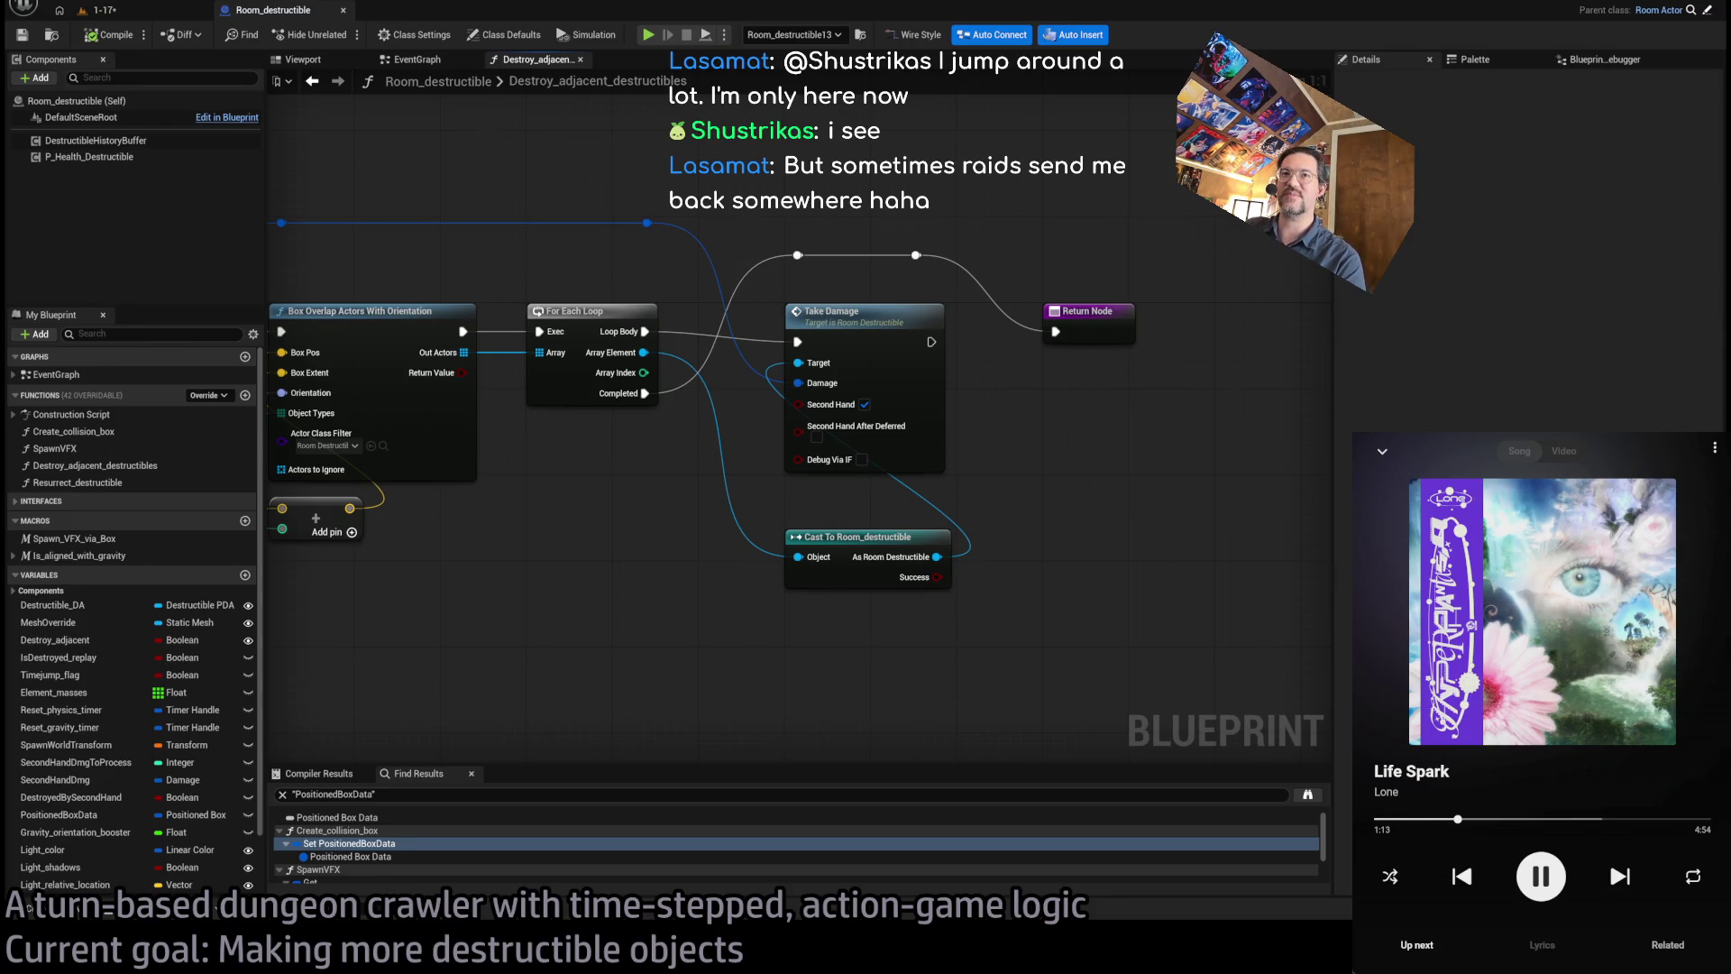
{"action": "left_click", "coordinate": [117, 10]}
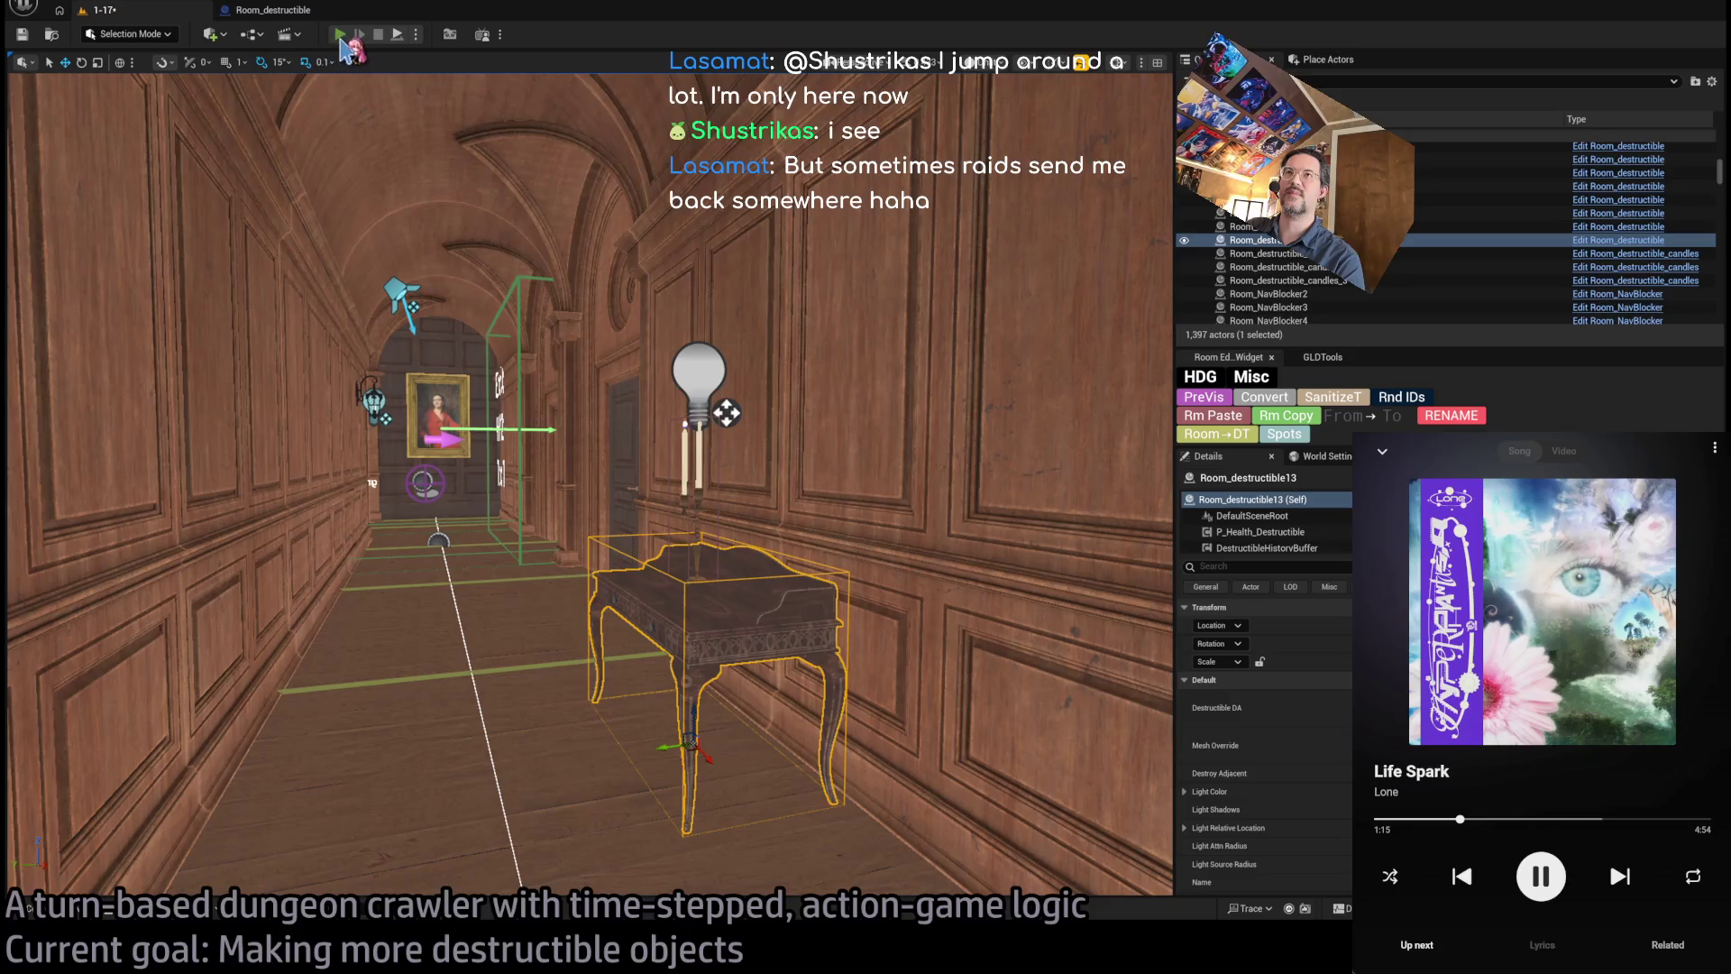
{"action": "key", "text": "alt+p"}
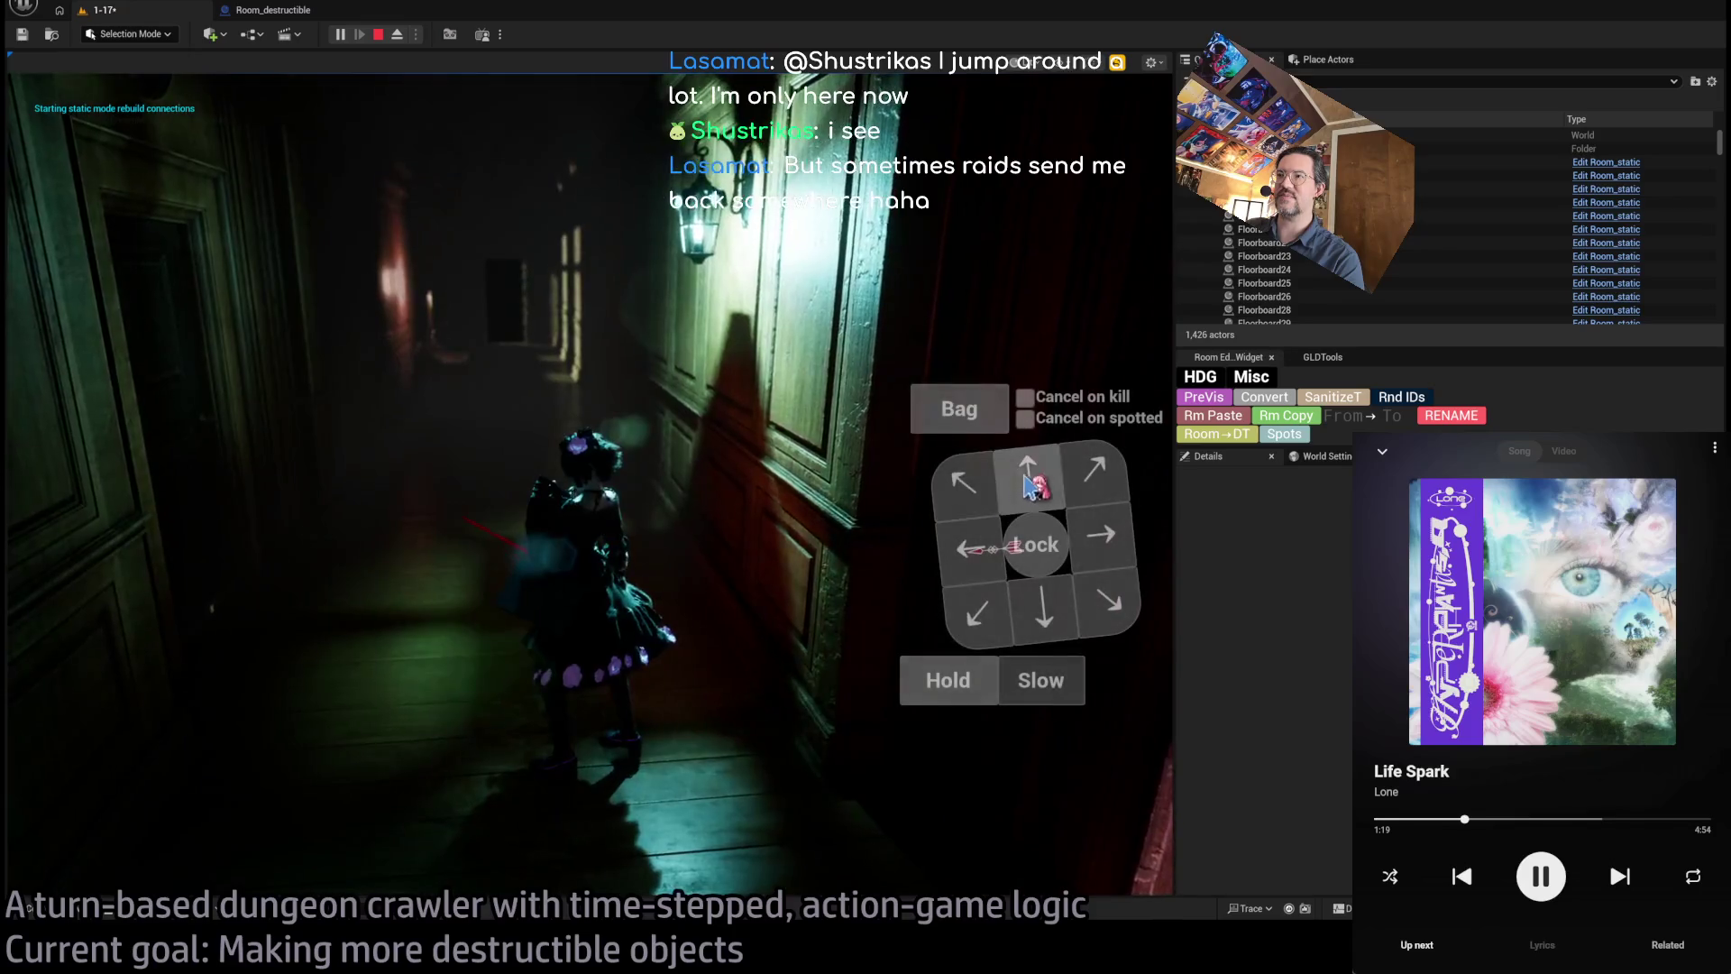
{"action": "left_click", "coordinate": [1032, 484]}
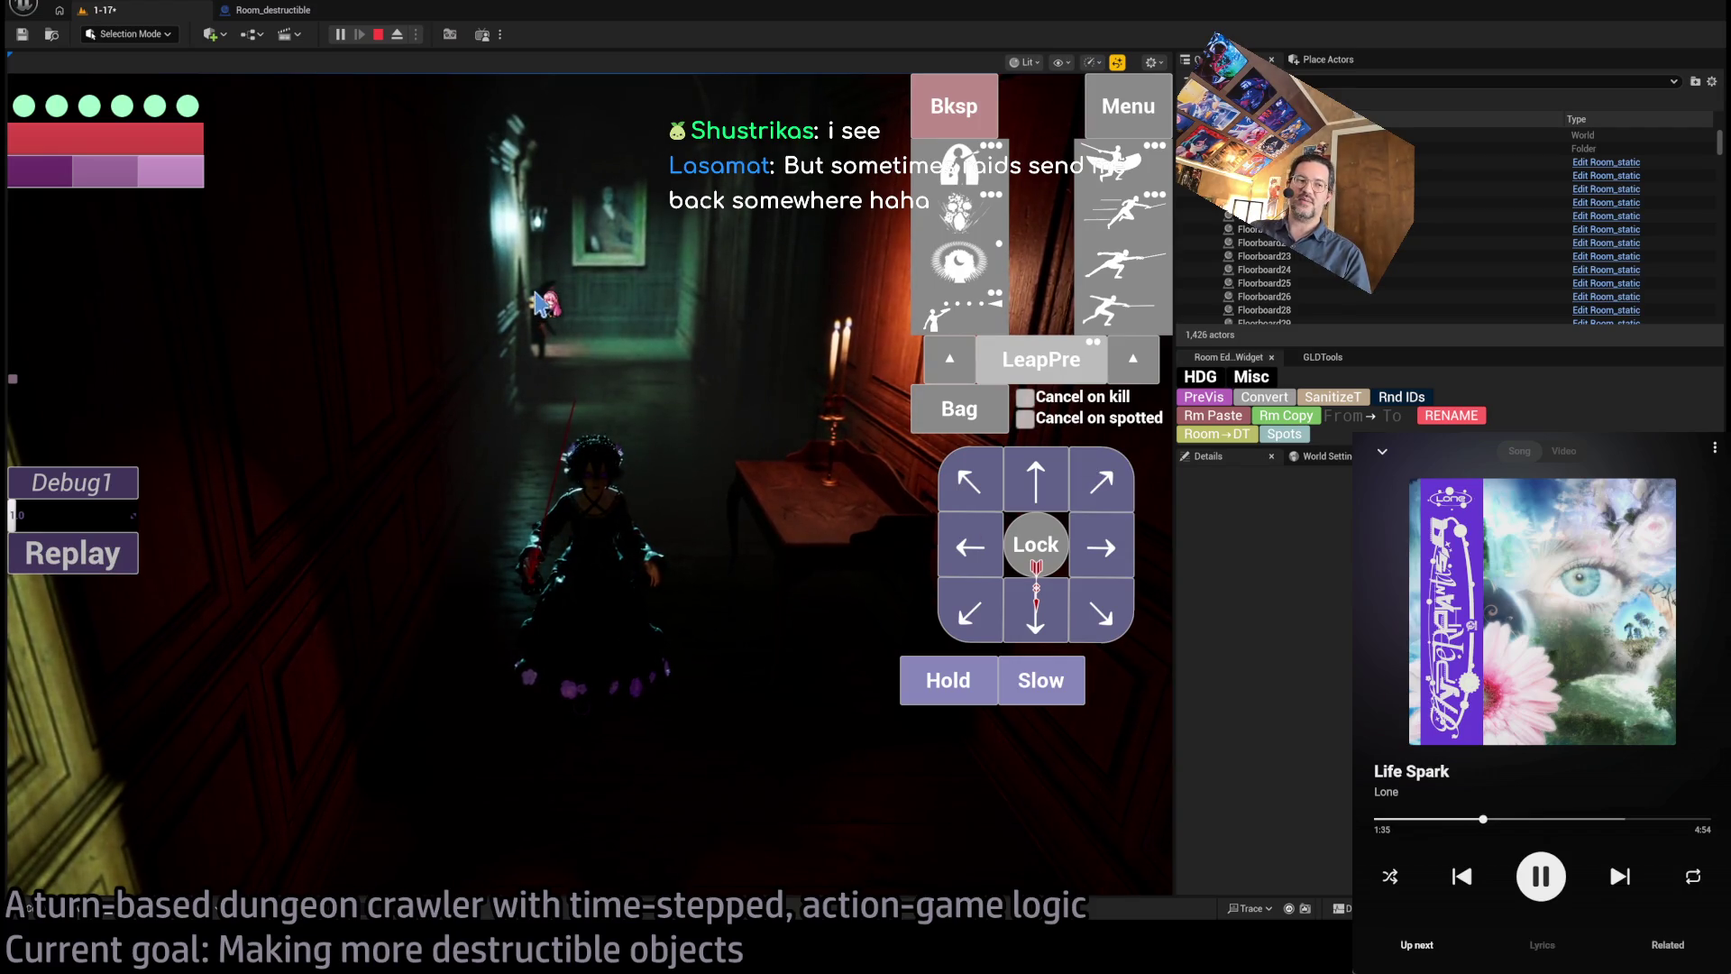
{"action": "left_click", "coordinate": [1102, 480]}
{"action": "left_click", "coordinate": [1122, 263]}
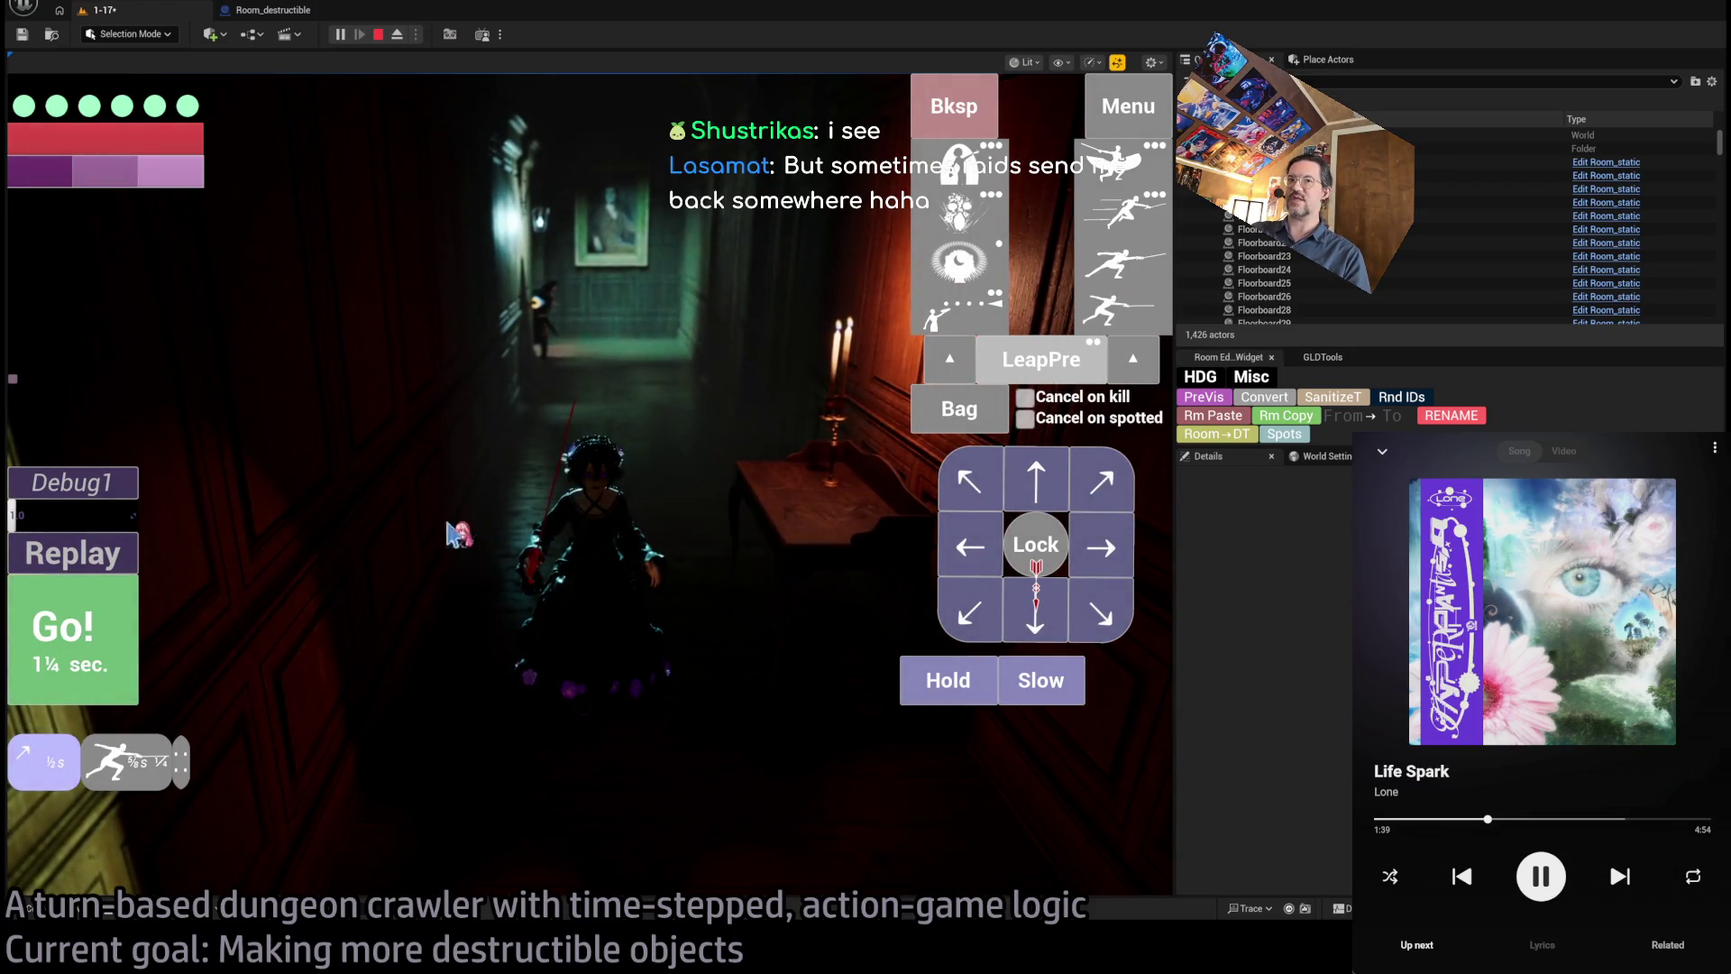
{"action": "left_click", "coordinate": [72, 631]}
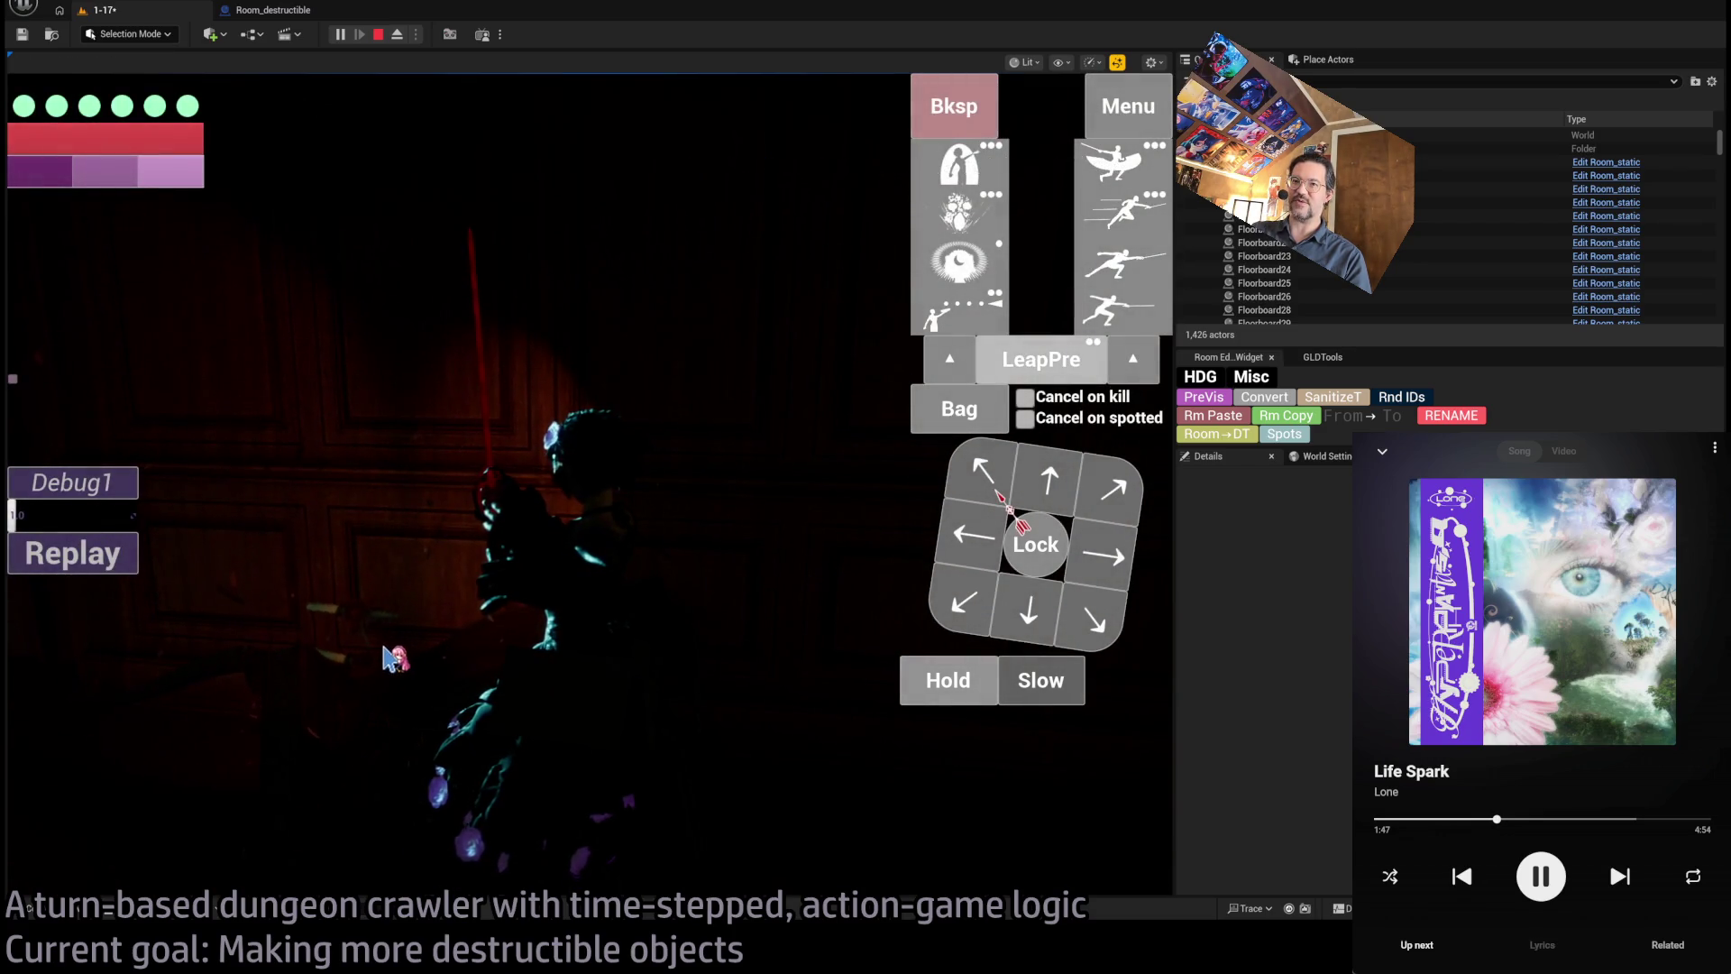
{"action": "left_click", "coordinate": [265, 729]}
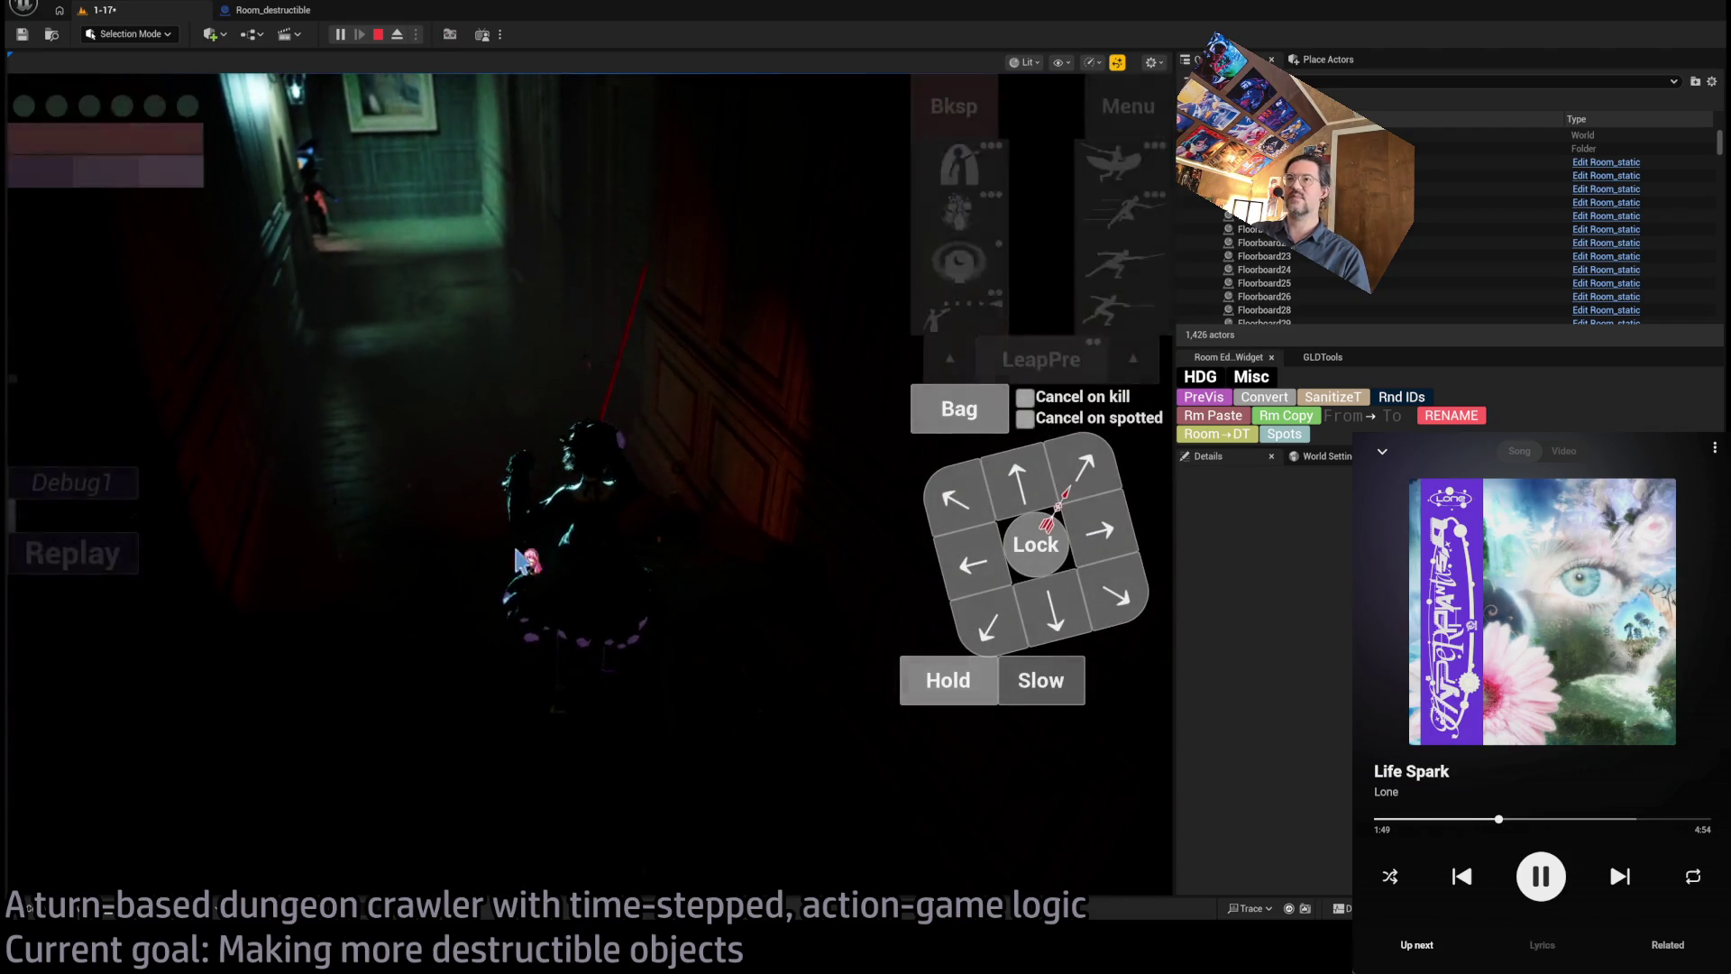
{"action": "left_click", "coordinate": [375, 38]}
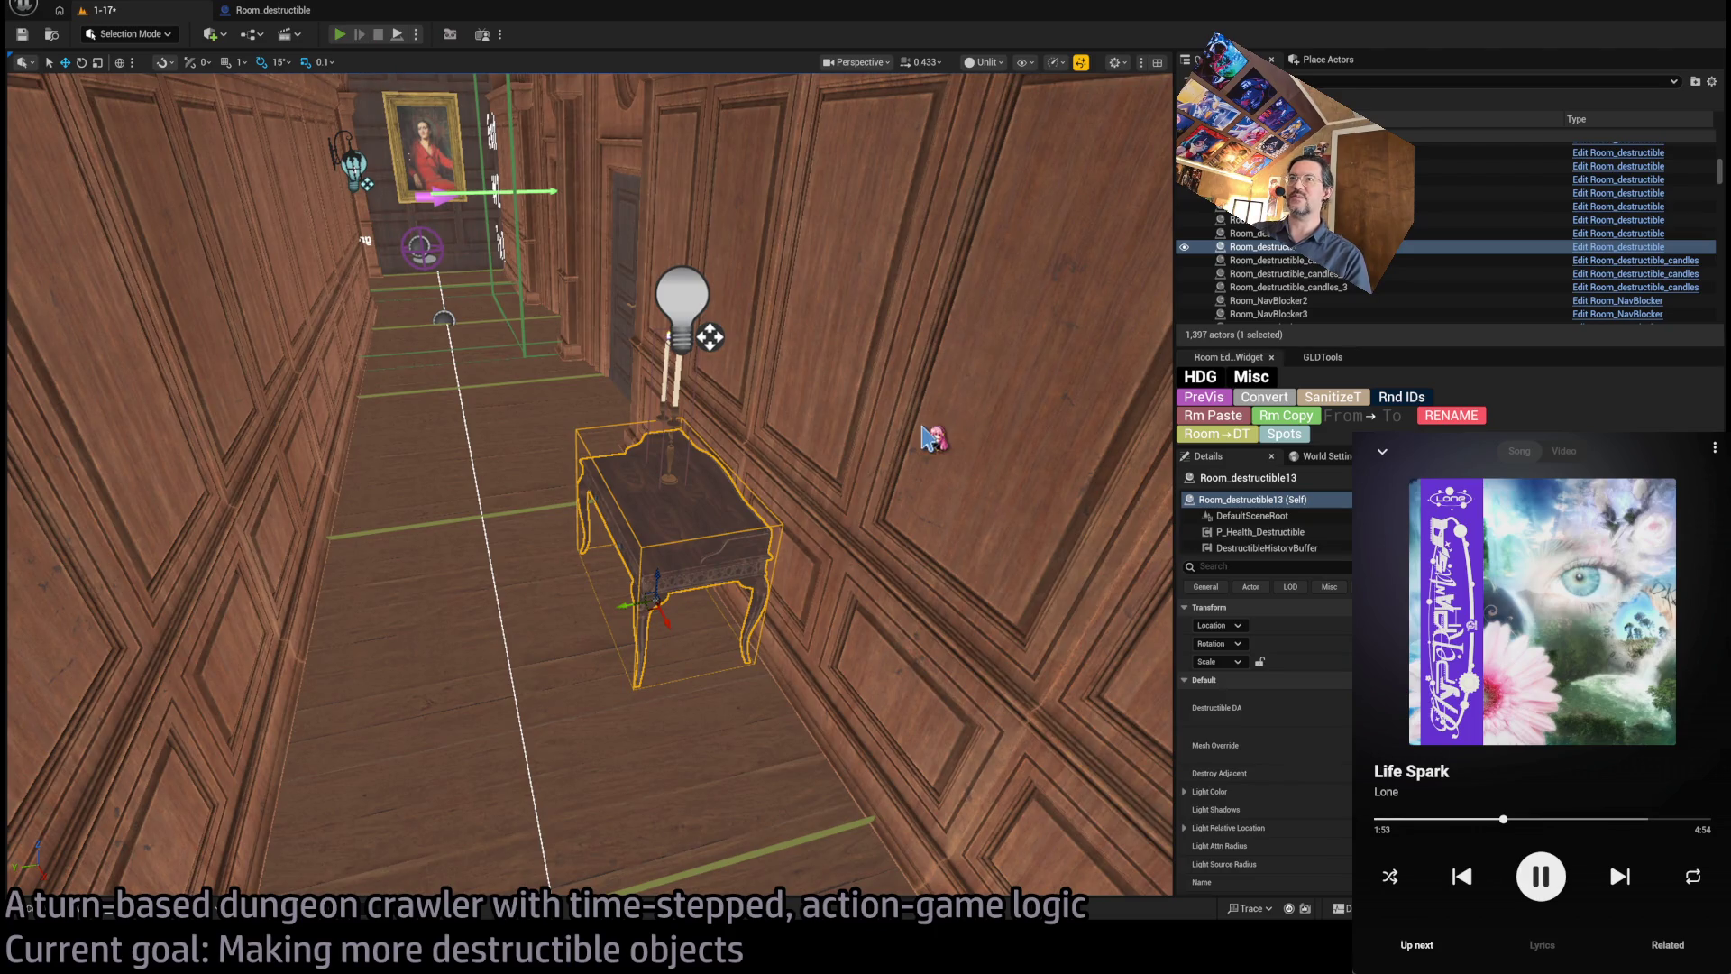
{"action": "key", "text": "alt+p"}
{"action": "left_click", "coordinate": [379, 36]}
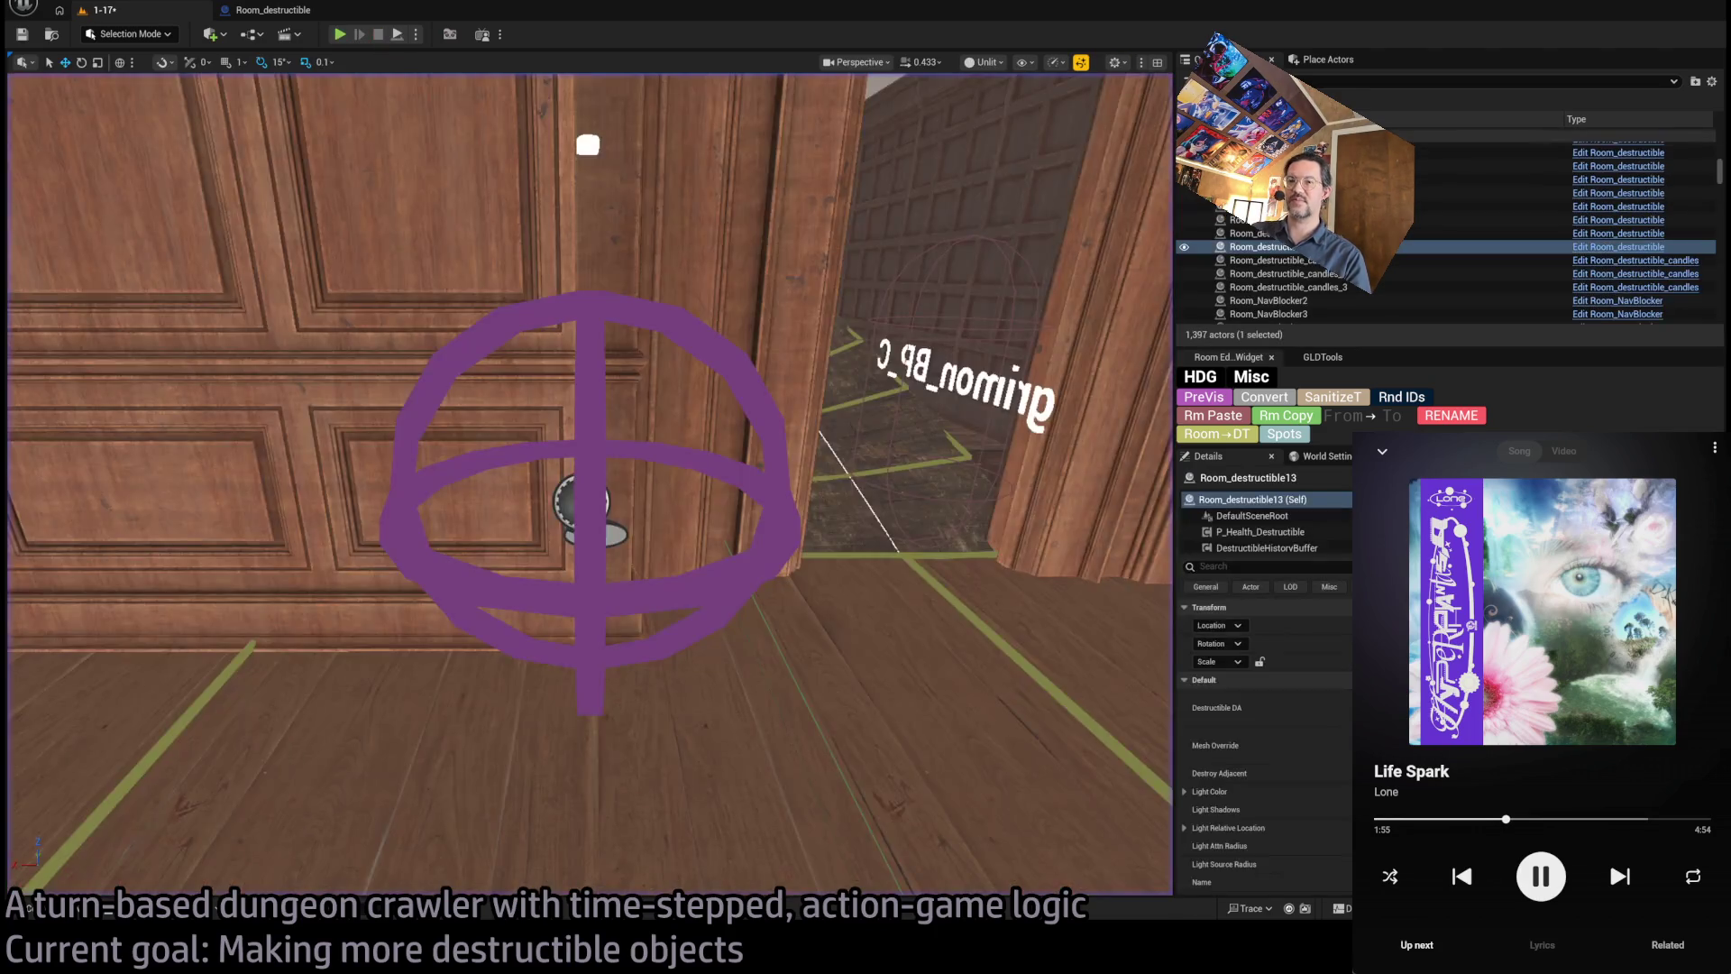
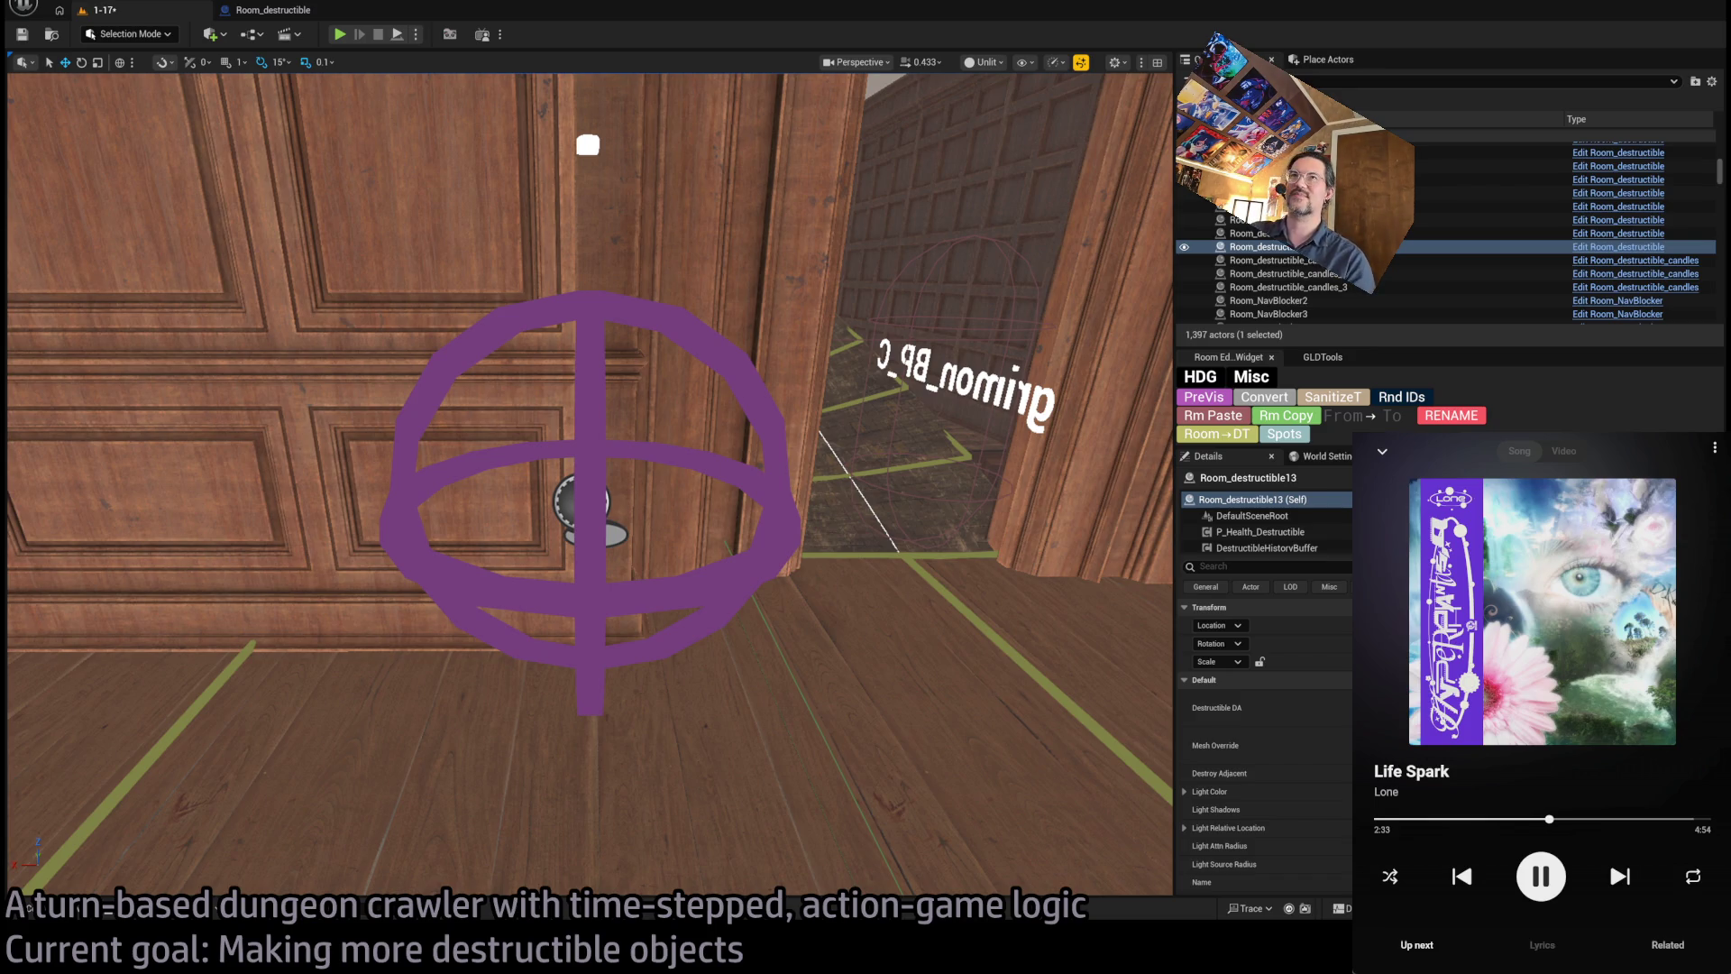
- Look over the corridor and candle table, then widen the level viewport
{"action": "mouse_move", "coordinate": [811, 286]}
{"action": "left_mouse_down"}
{"action": "mouse_move", "coordinate": [812, 324]}
{"action": "mouse_move", "coordinate": [776, 370]}
{"action": "mouse_move", "coordinate": [730, 334]}
{"action": "left_mouse_up"}
{"action": "left_click_drag", "start_coordinate": [407, 570], "coordinate": [407, 571]}
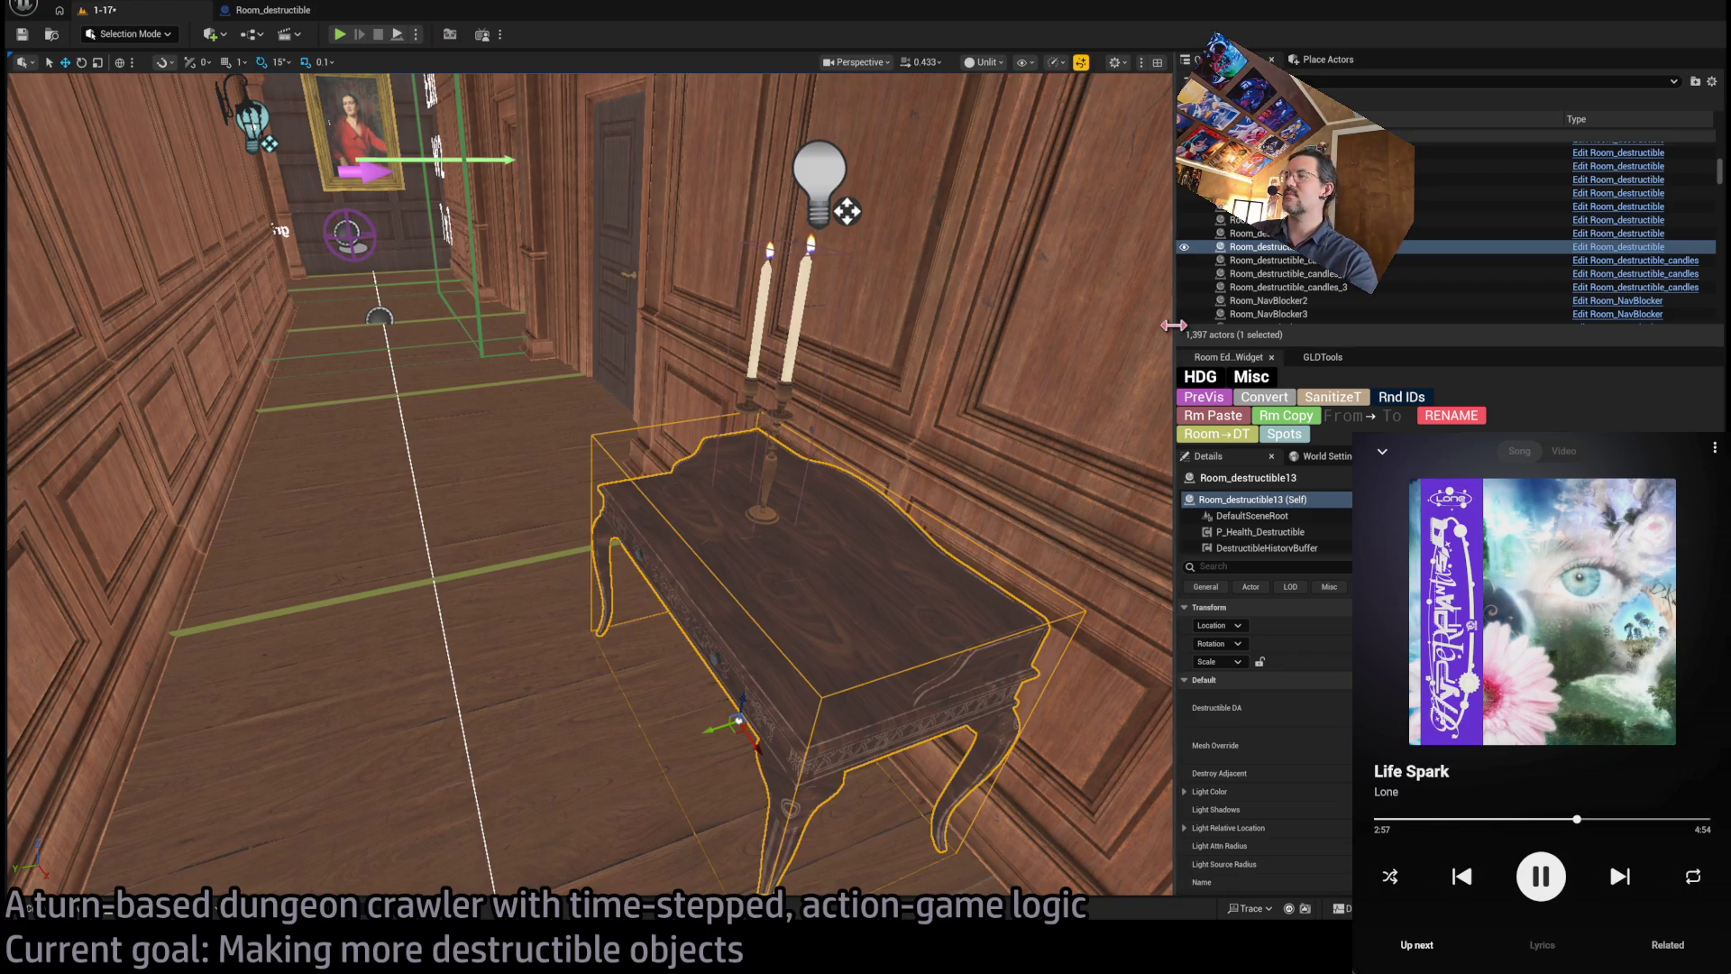
{"action": "left_click_drag", "start_coordinate": [1174, 380], "coordinate": [1404, 380]}
- Fly down the corridor into the piano room and start a play test of level 1-17
{"action": "key", "text": "w"}
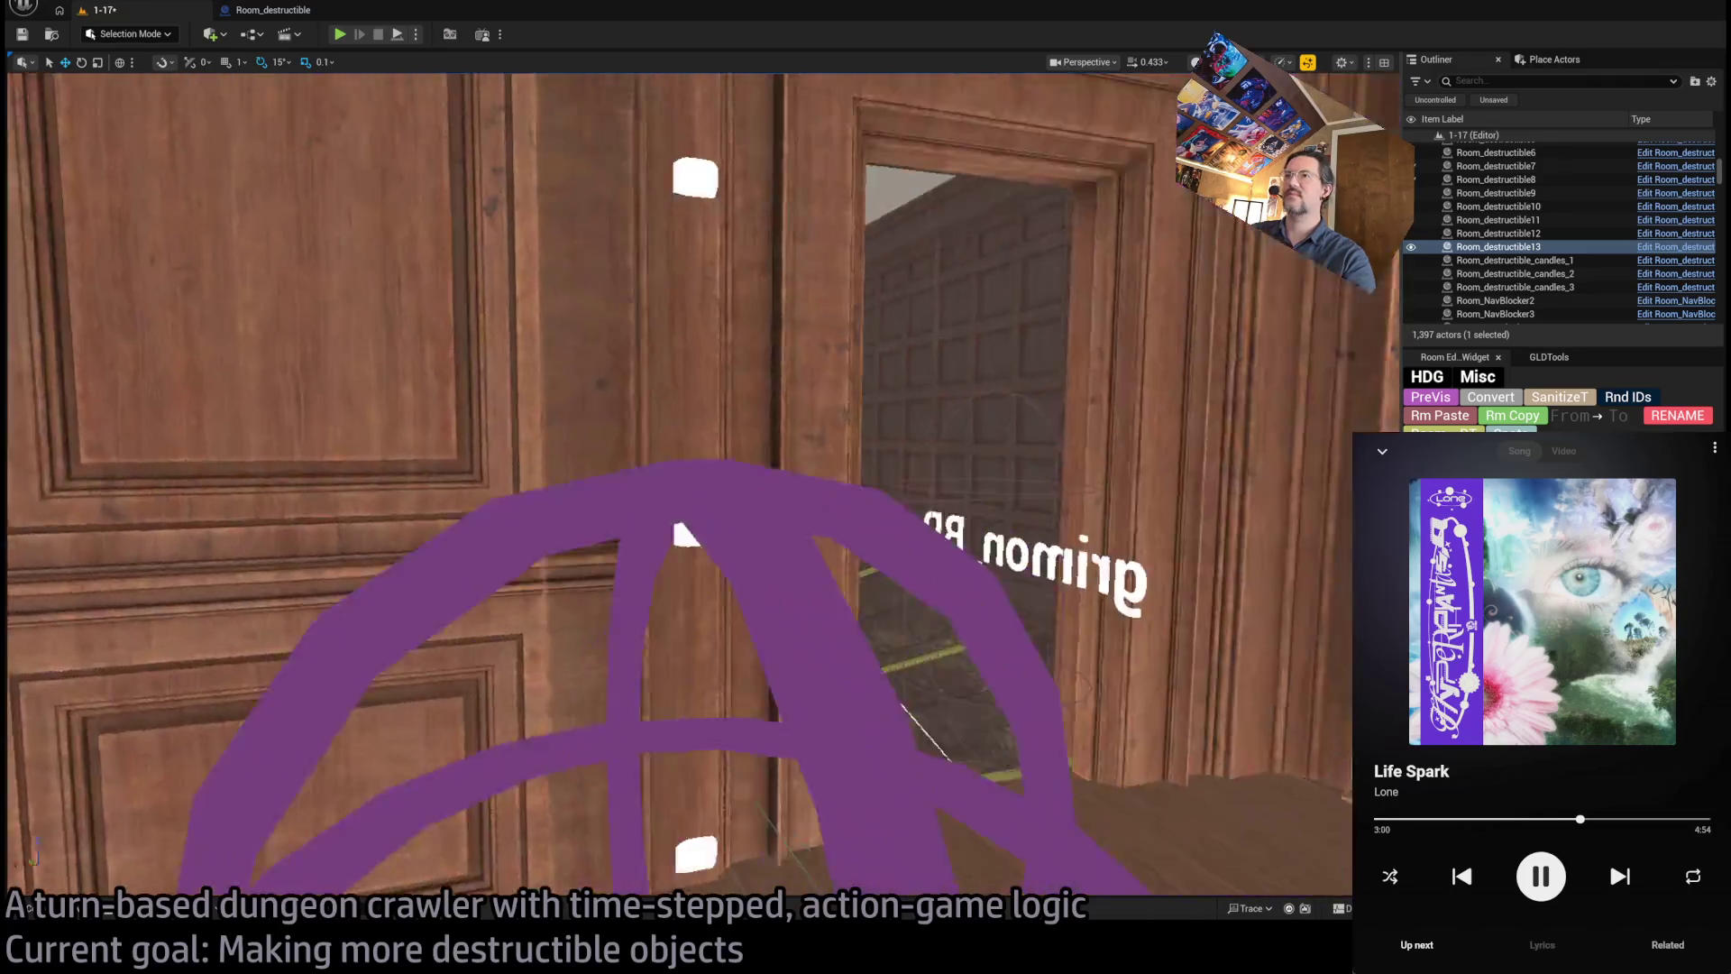
{"action": "mouse_move", "coordinate": [686, 534]}
{"action": "left_mouse_down"}
{"action": "mouse_move", "coordinate": [663, 775]}
{"action": "mouse_move", "coordinate": [712, 739]}
{"action": "mouse_move", "coordinate": [677, 713]}
{"action": "left_mouse_up"}
{"action": "left_click_drag", "start_coordinate": [855, 424], "coordinate": [855, 366]}
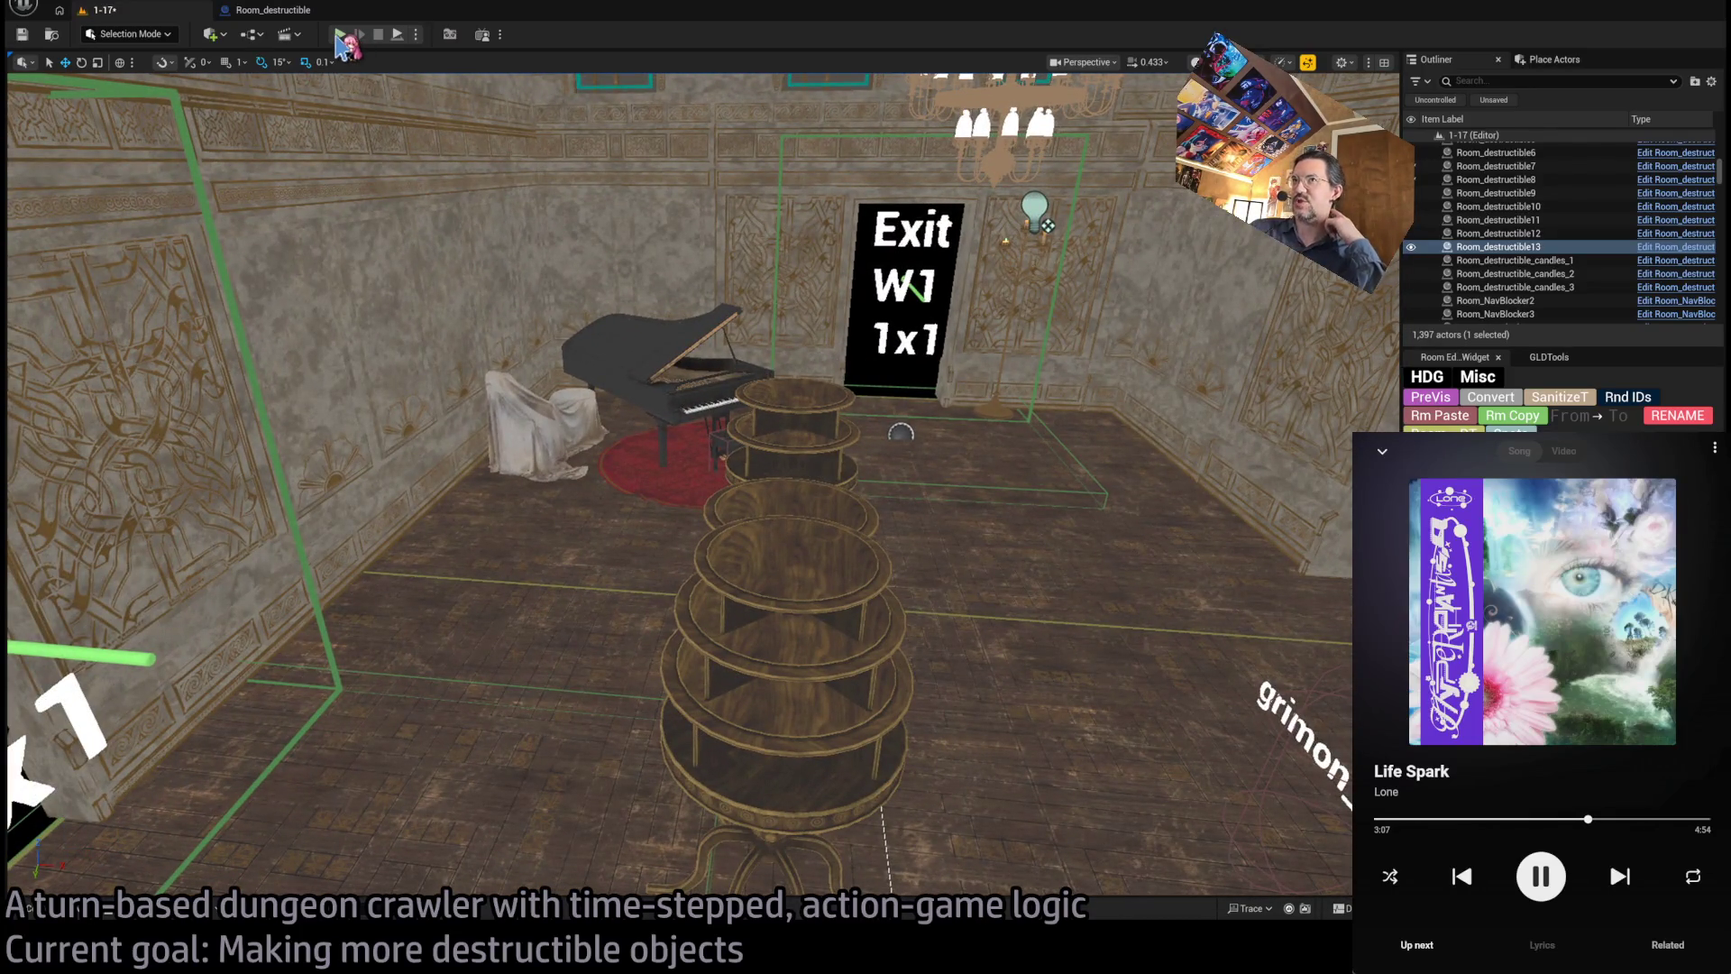
{"action": "key", "text": "alt+p"}
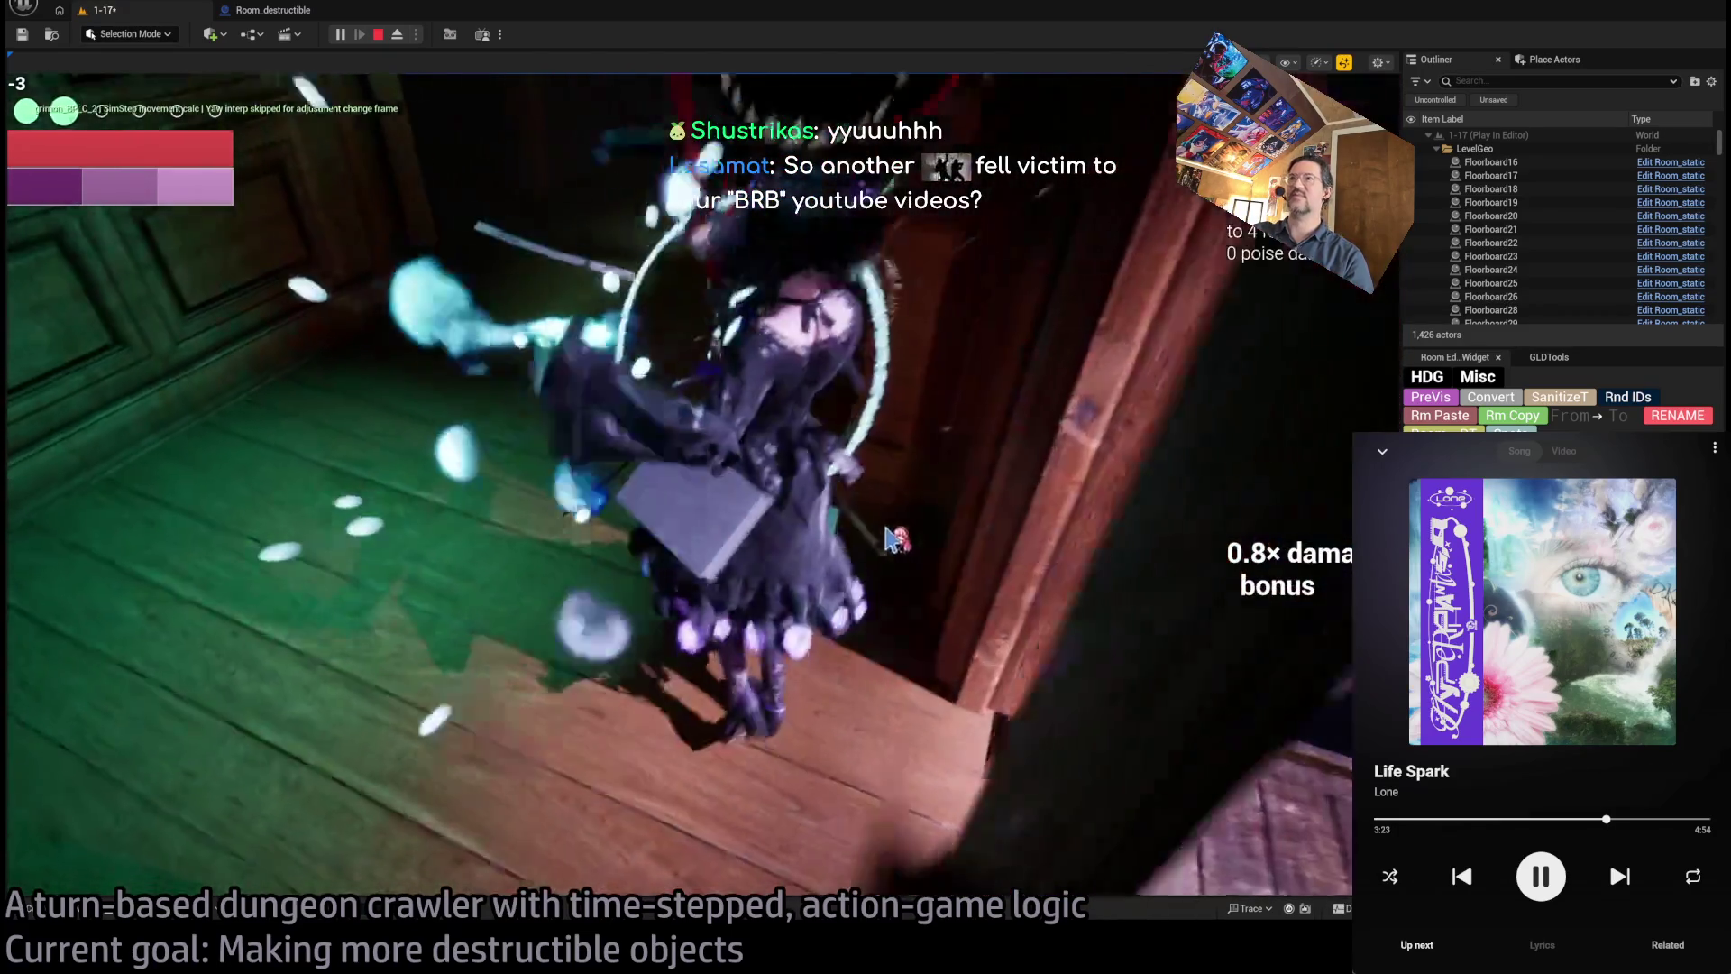
- End the running test, then play-test again and execute the queued move down the hallway
{"action": "key", "text": "Escape"}
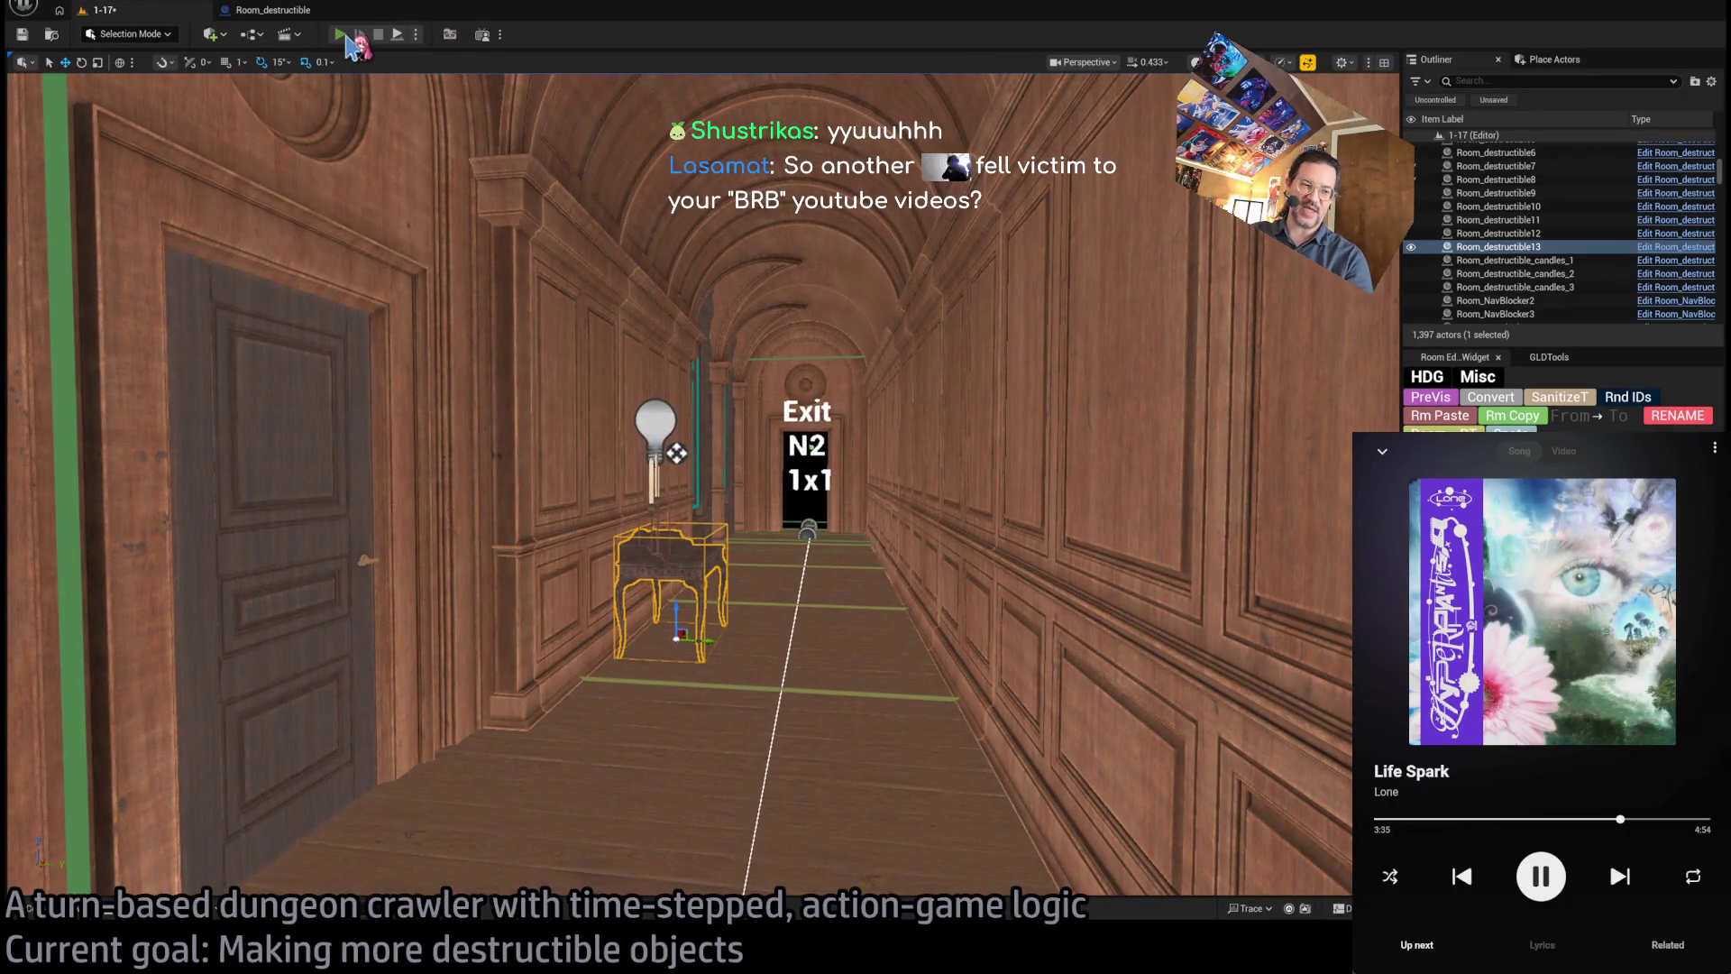
{"action": "left_click", "coordinate": [341, 34]}
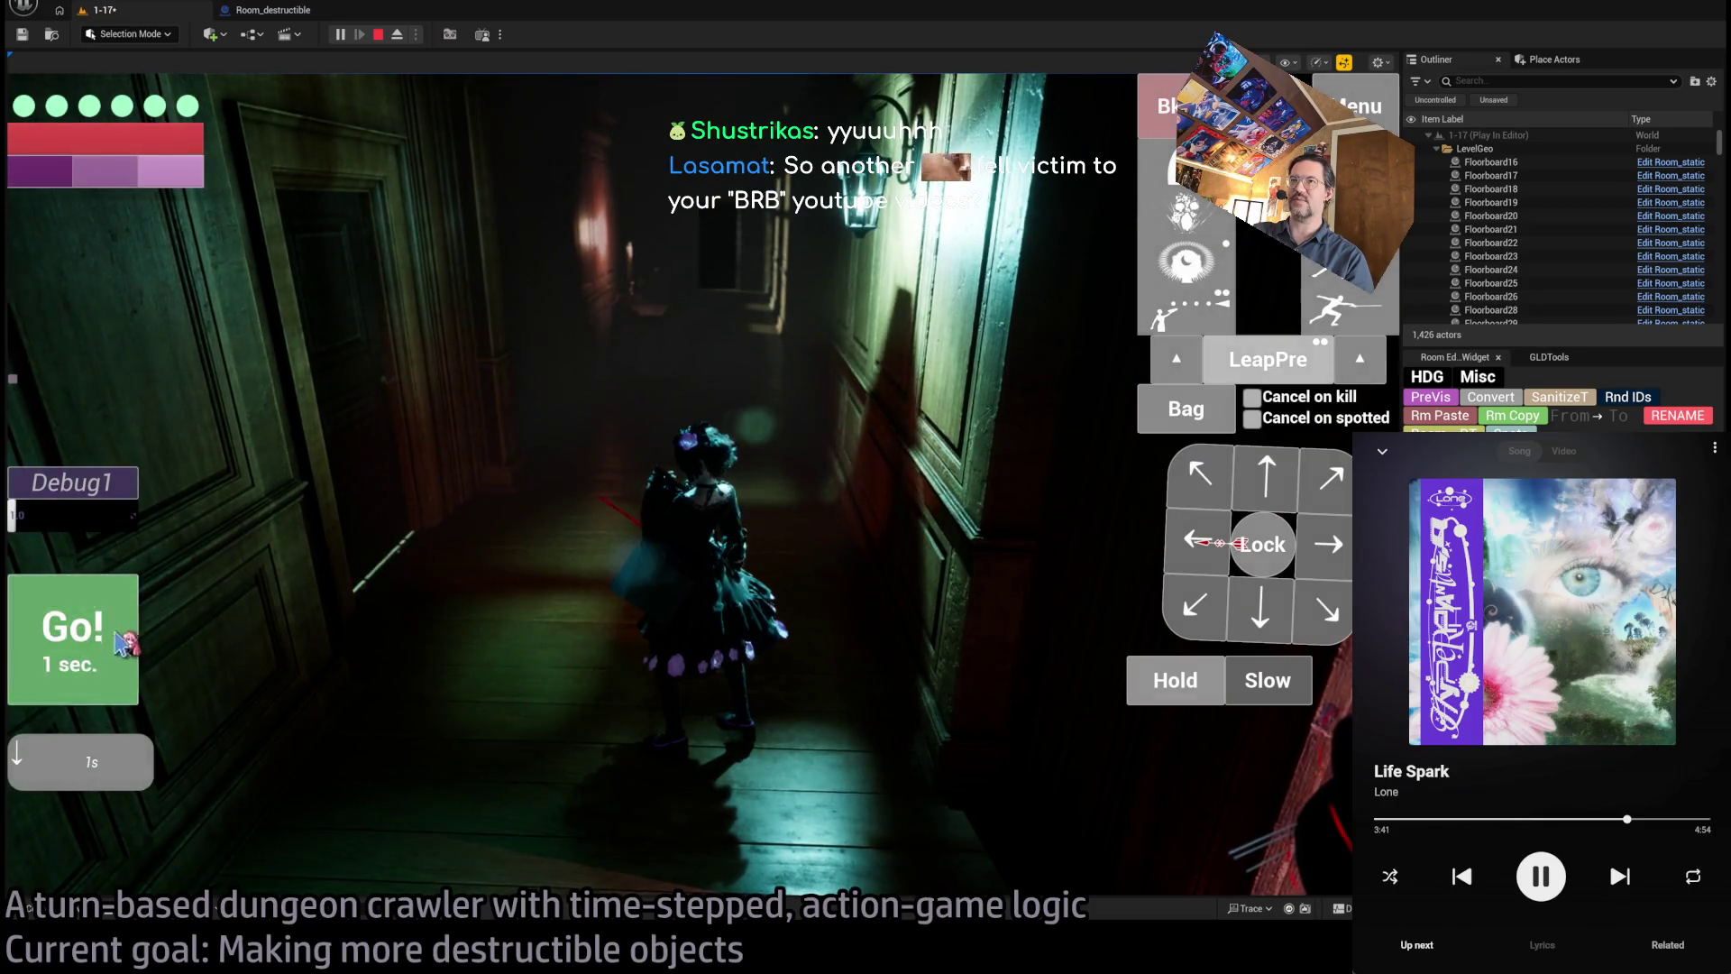
{"action": "left_click", "coordinate": [117, 644]}
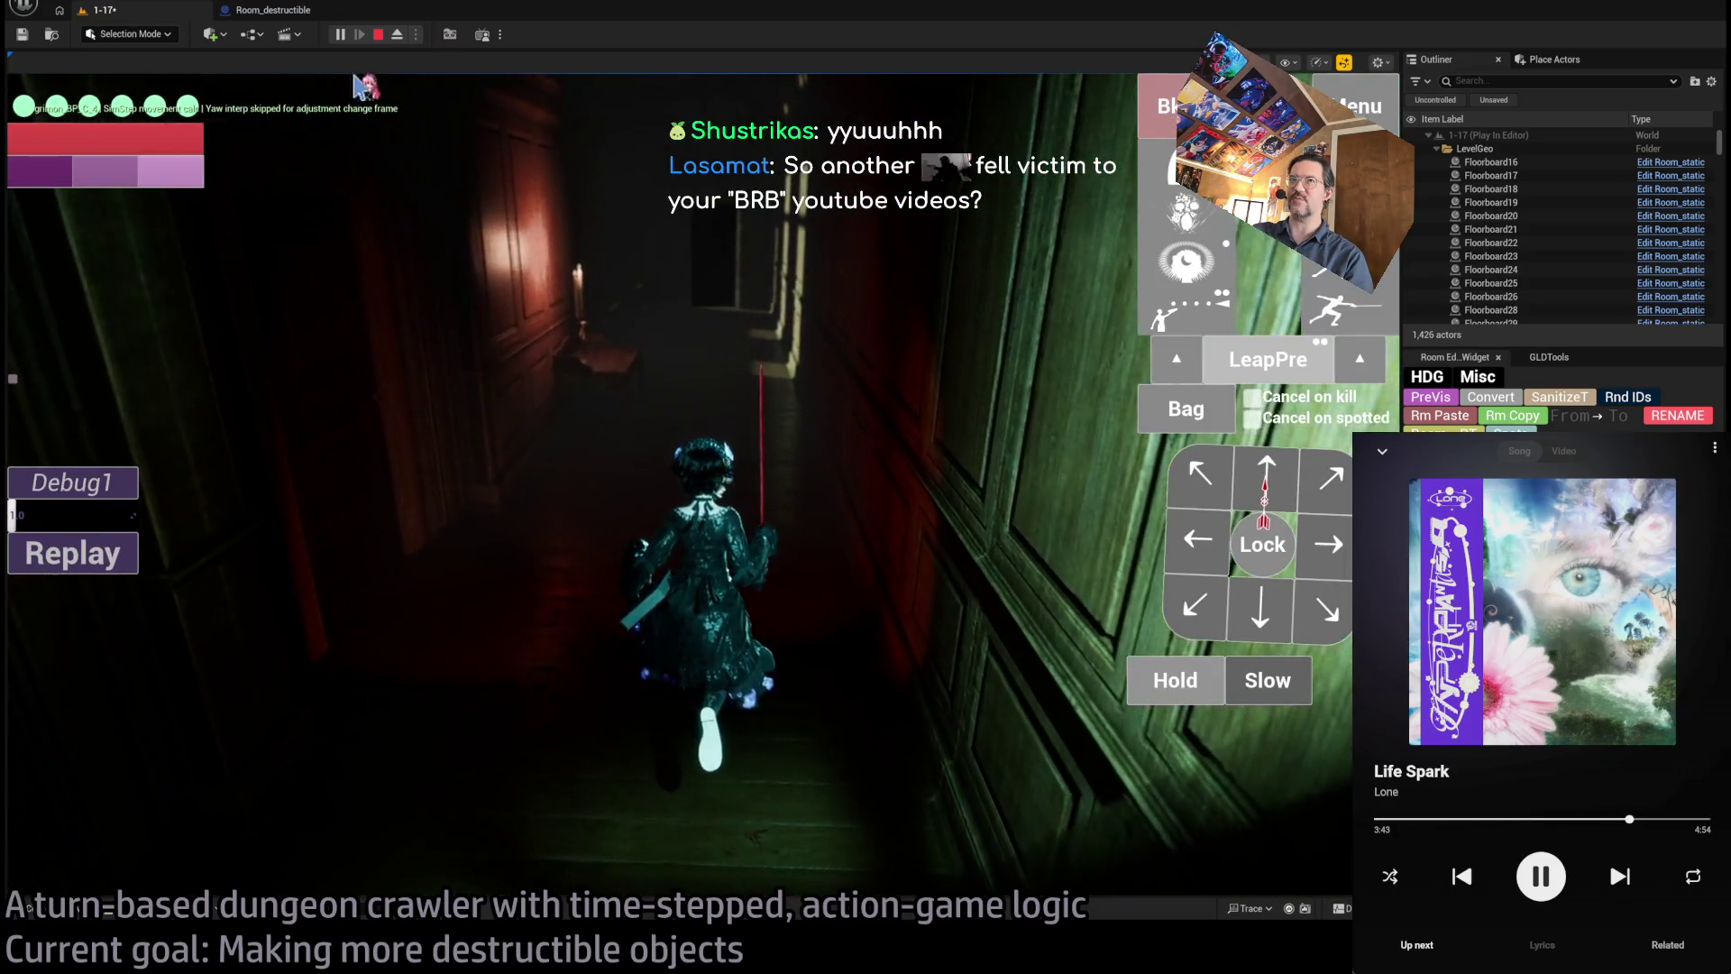
{"action": "left_click", "coordinate": [378, 35]}
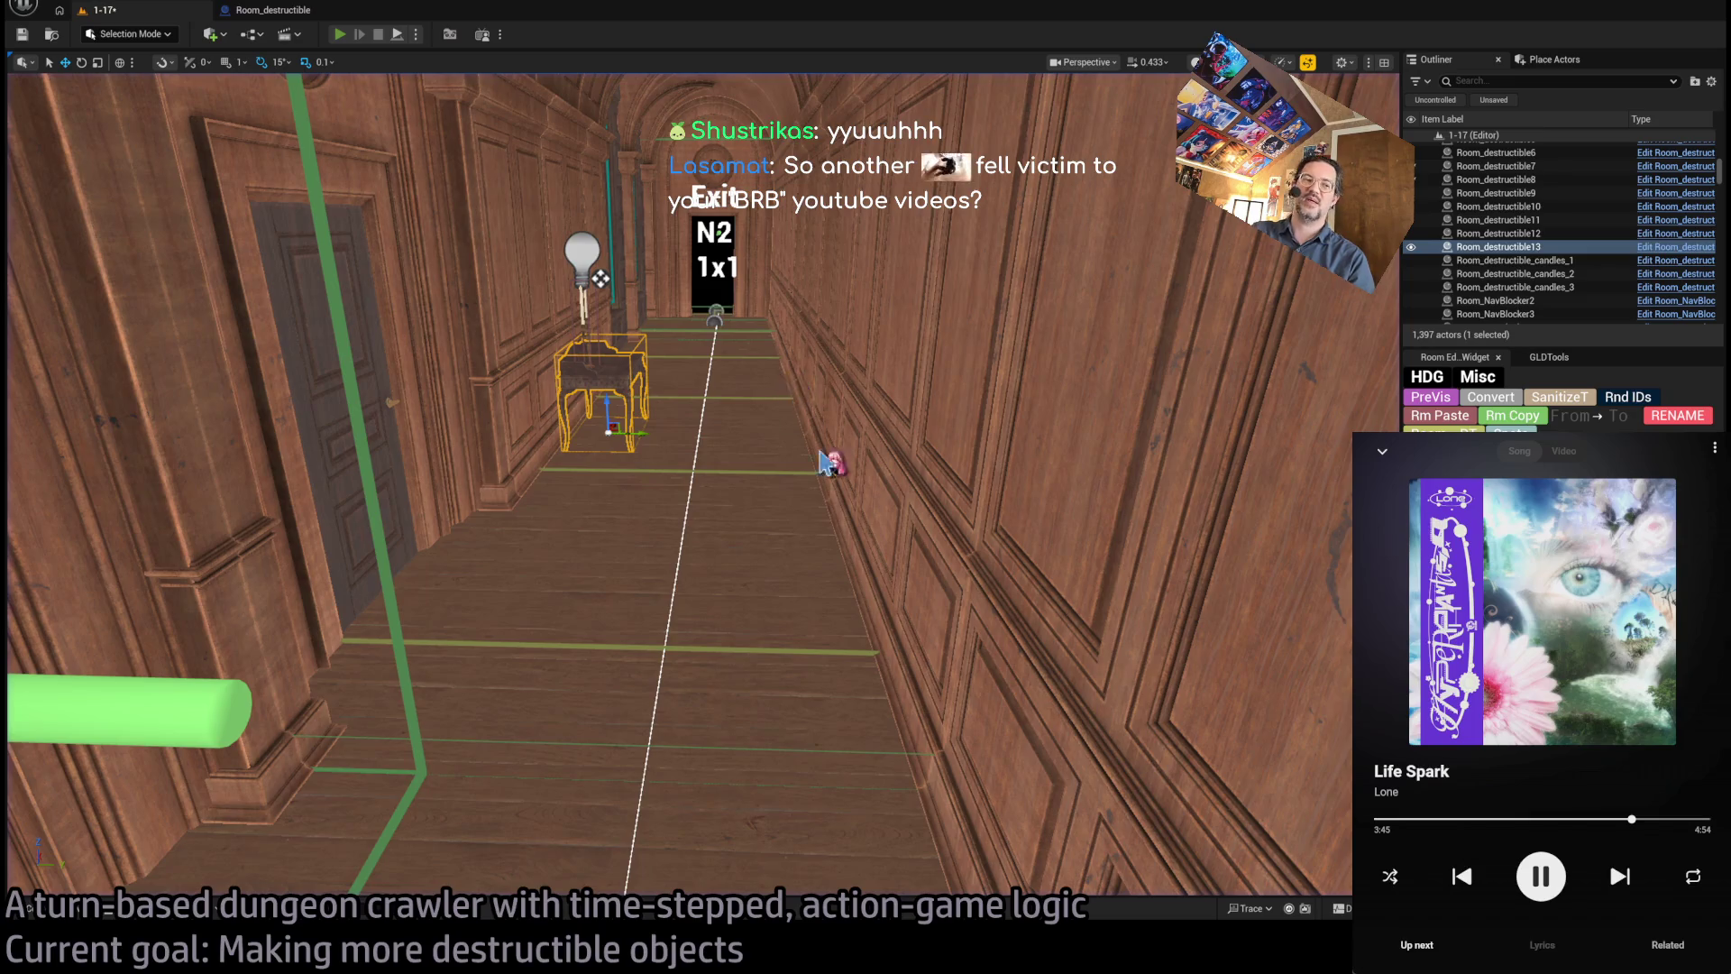
- Play-test once more with the character holding position, then bring up the Open Asset picker
{"action": "key", "text": "alt+p"}
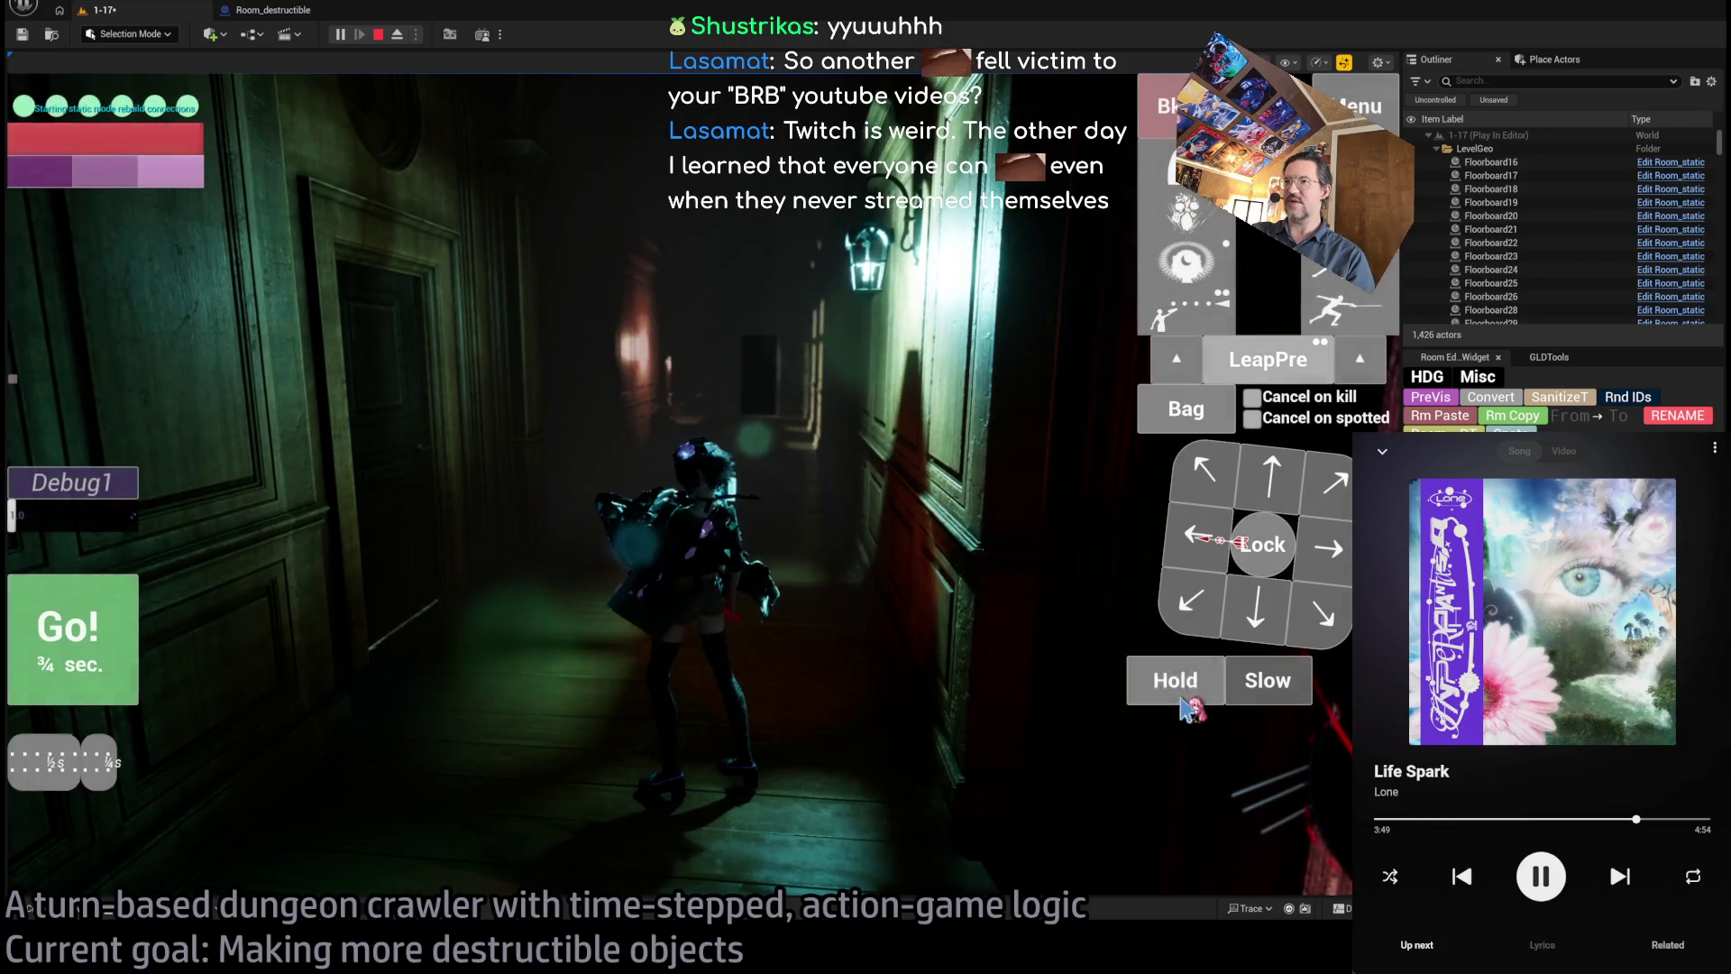
{"action": "left_click", "coordinate": [1183, 699]}
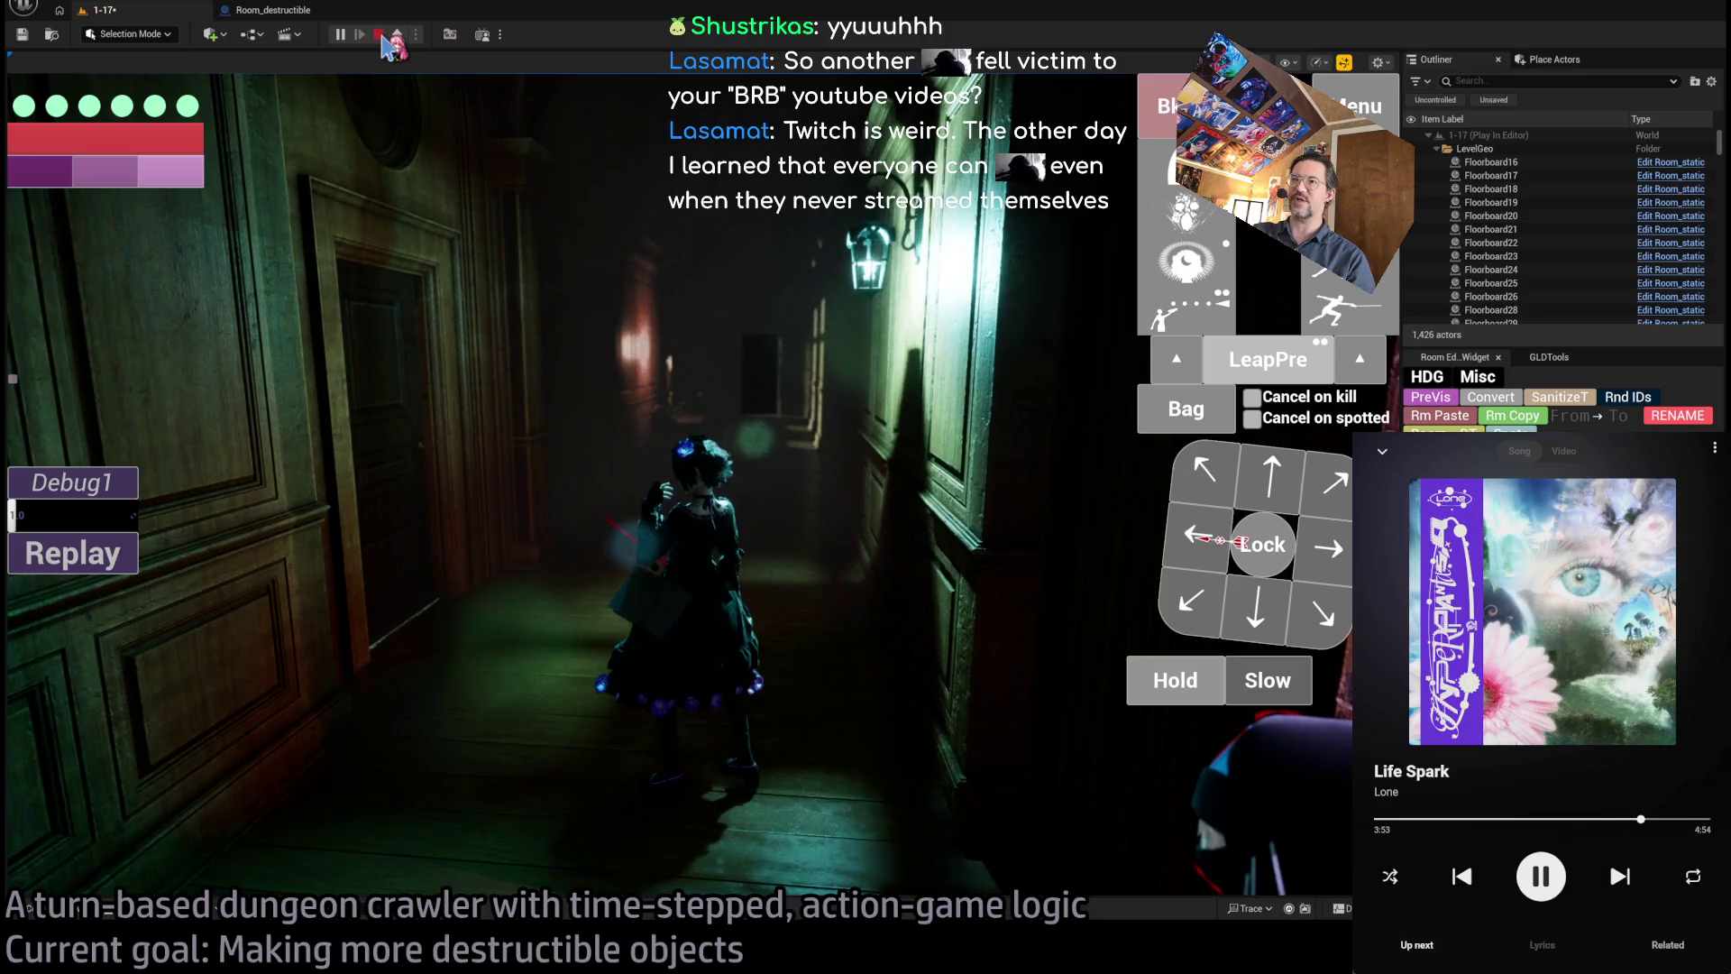
{"action": "left_click", "coordinate": [379, 35]}
{"action": "key", "text": "ctrl+p"}
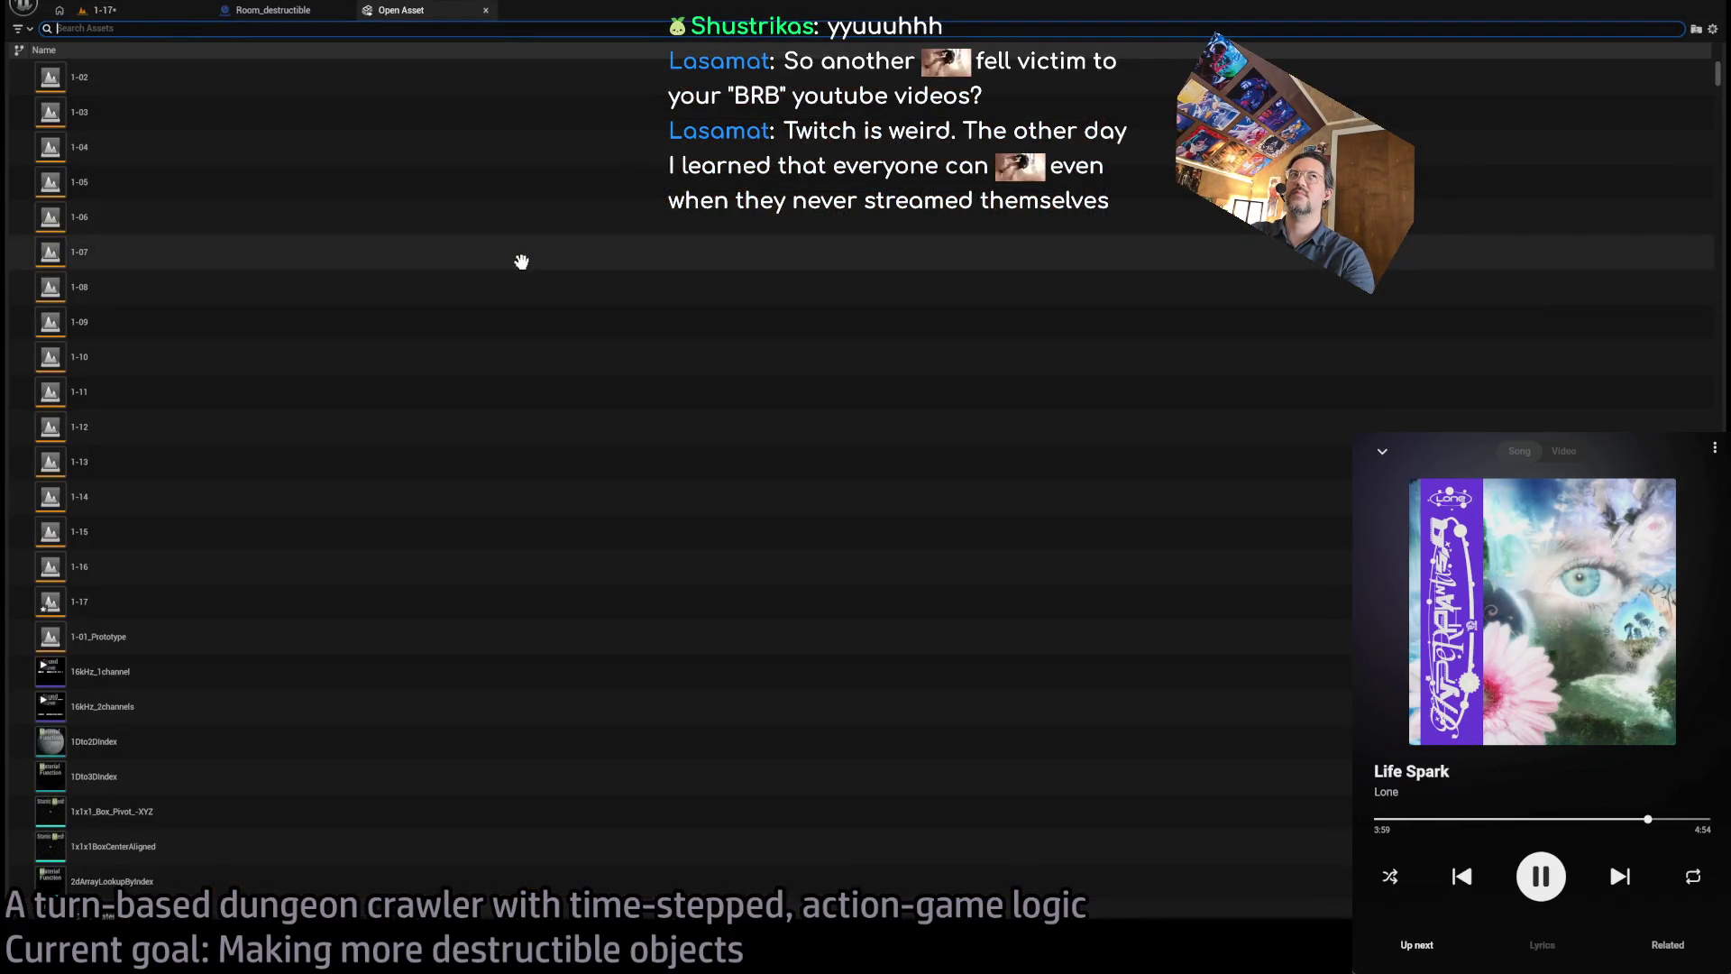
- Filter the asset list for puppet assets and open the Puppetpuppet_MetaDusk Blueprint
{"action": "type", "text": "puppe"}
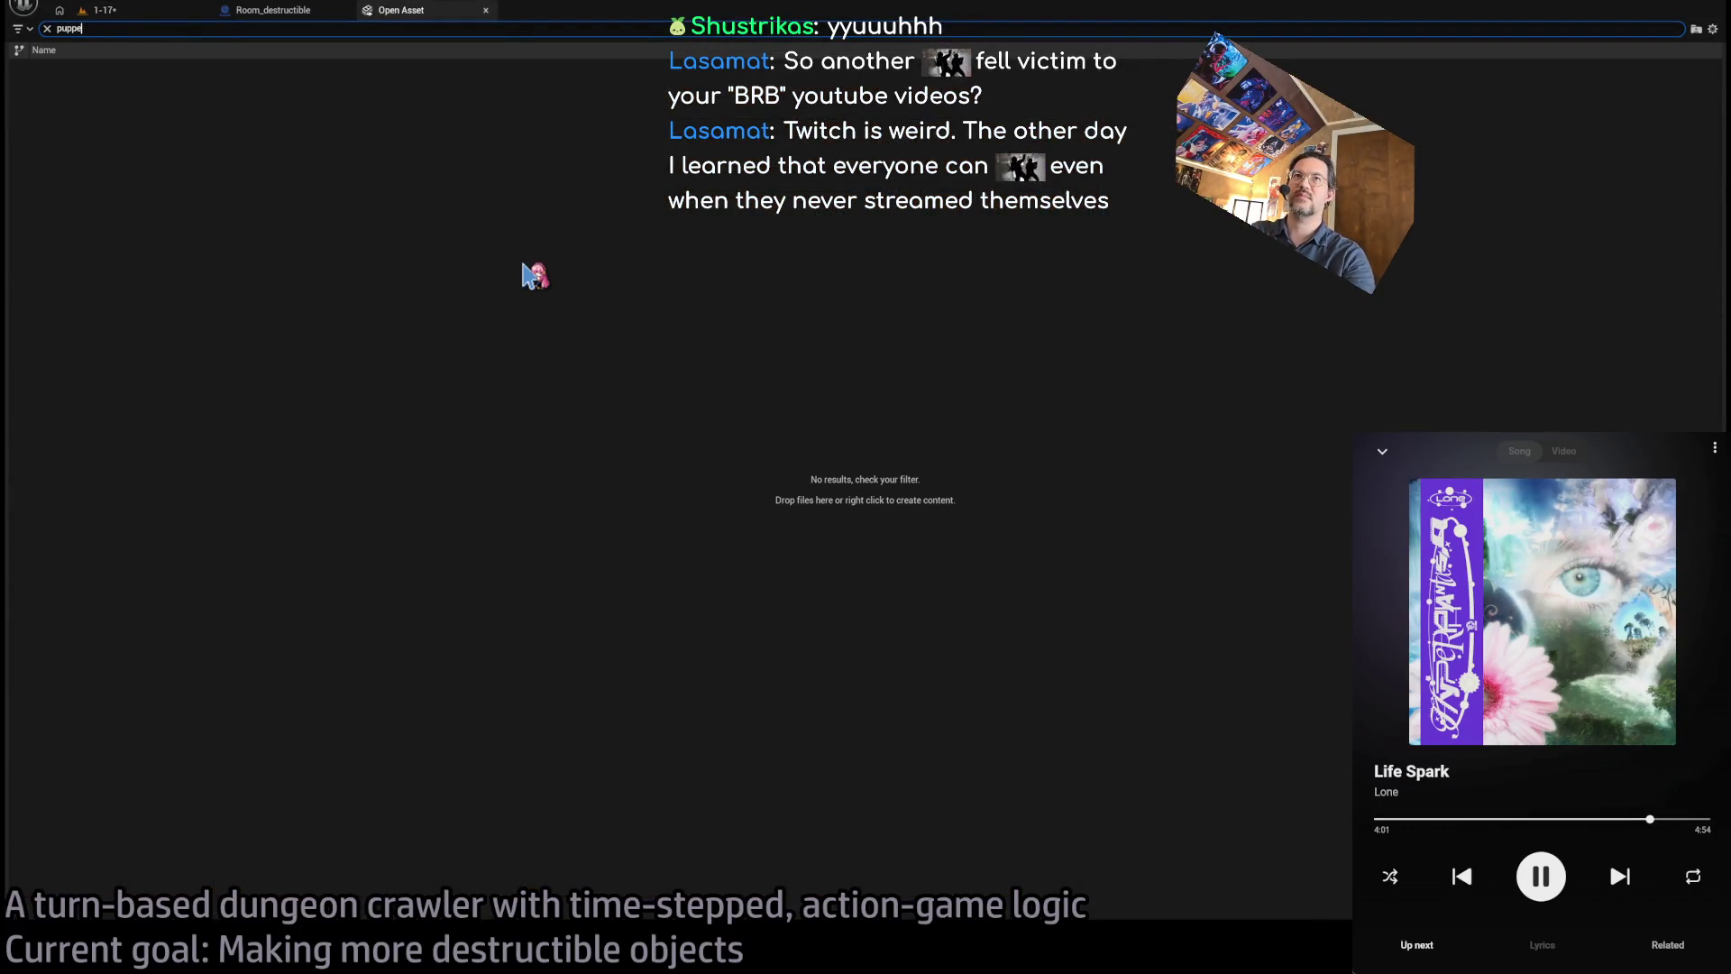
{"action": "key", "text": "BackSpace"}
{"action": "type", "text": "tp"}
{"action": "left_click", "coordinate": [308, 187]}
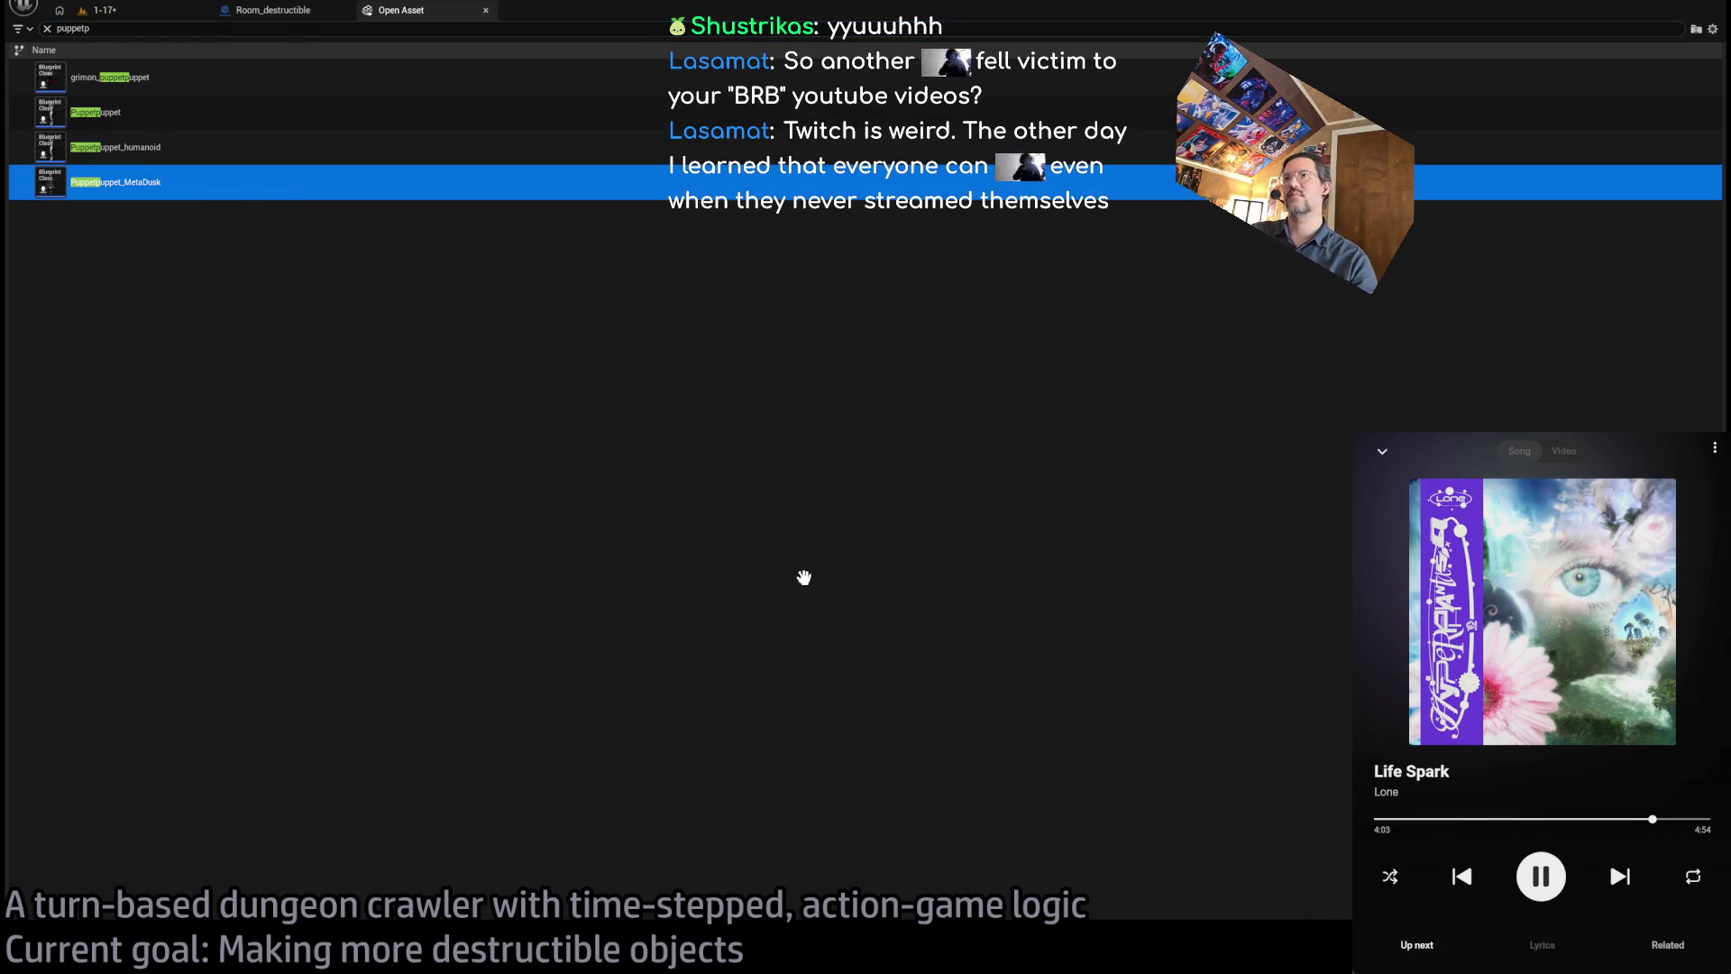
{"action": "key", "text": "Return"}
- Pan the EventGraph across the BeginPlay, Destroy Component, Settings_updated and On_LOD_swap nodes
{"action": "scroll", "coordinate": [812, 541], "scroll_direction": "down", "scroll_amount": 3}
{"action": "scroll", "coordinate": [807, 406], "scroll_direction": "up", "scroll_amount": 3}
{"action": "mouse_move", "coordinate": [808, 406]}
{"action": "left_mouse_down"}
{"action": "mouse_move", "coordinate": [851, 519]}
{"action": "mouse_move", "coordinate": [933, 583]}
{"action": "mouse_move", "coordinate": [806, 521]}
{"action": "left_mouse_up"}
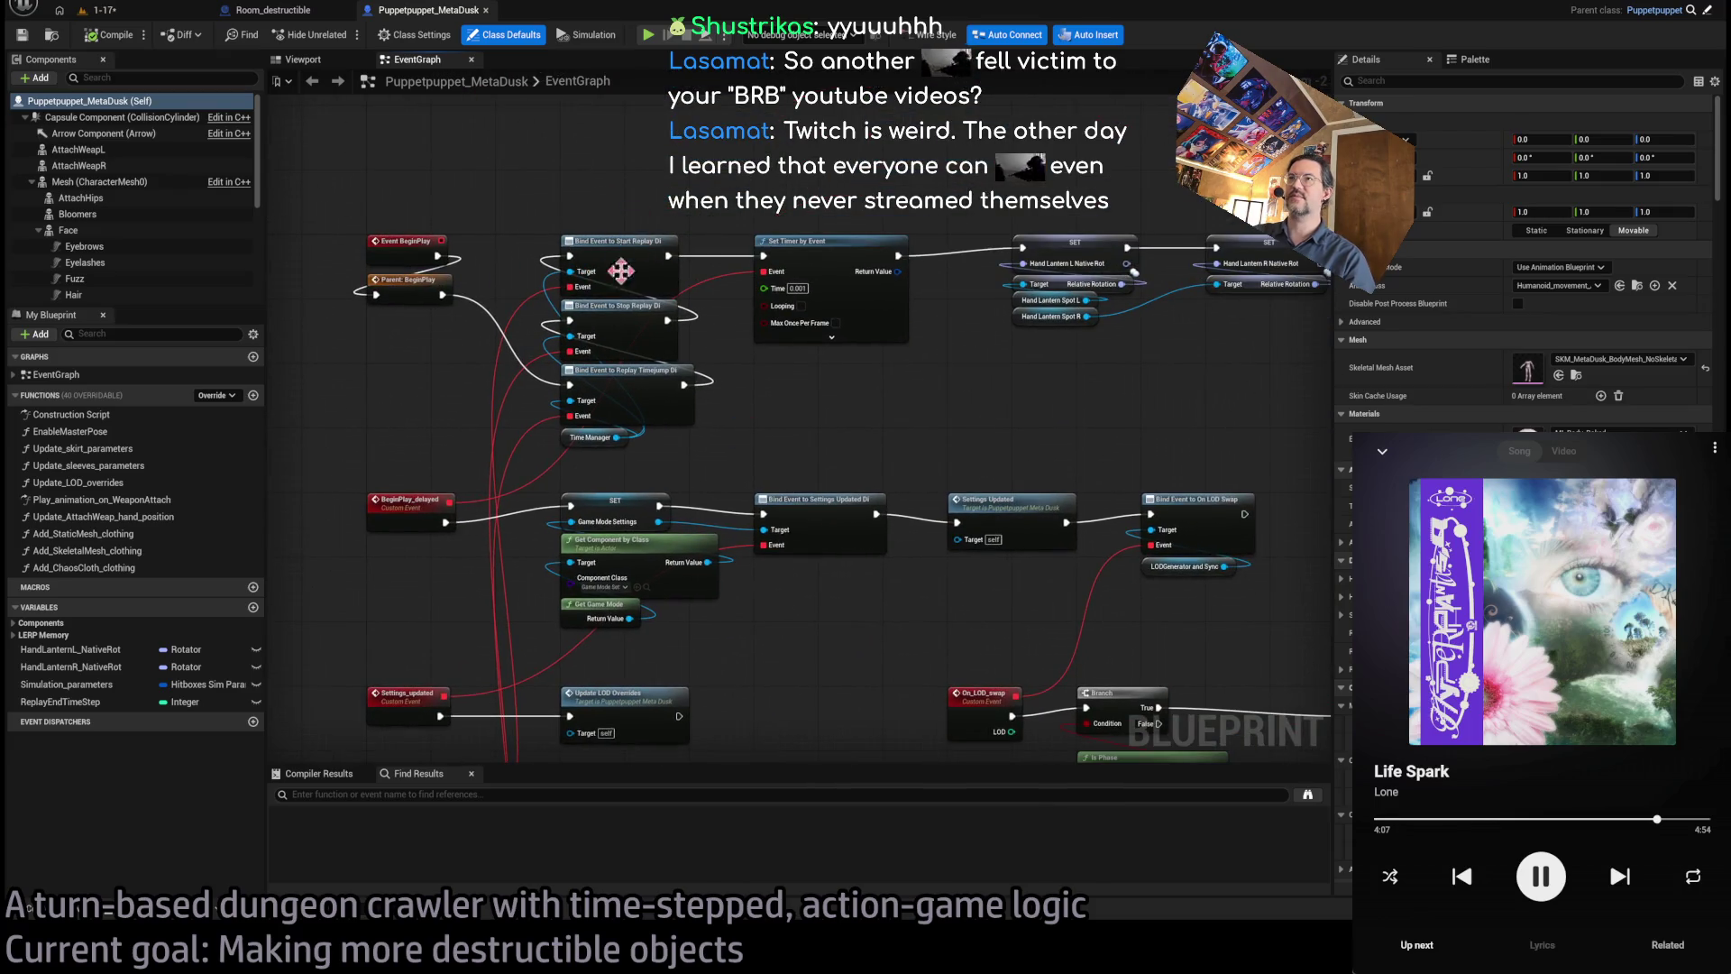
{"action": "left_click_drag", "start_coordinate": [618, 257], "coordinate": [696, 367]}
{"action": "left_click_drag", "start_coordinate": [934, 324], "coordinate": [861, 455]}
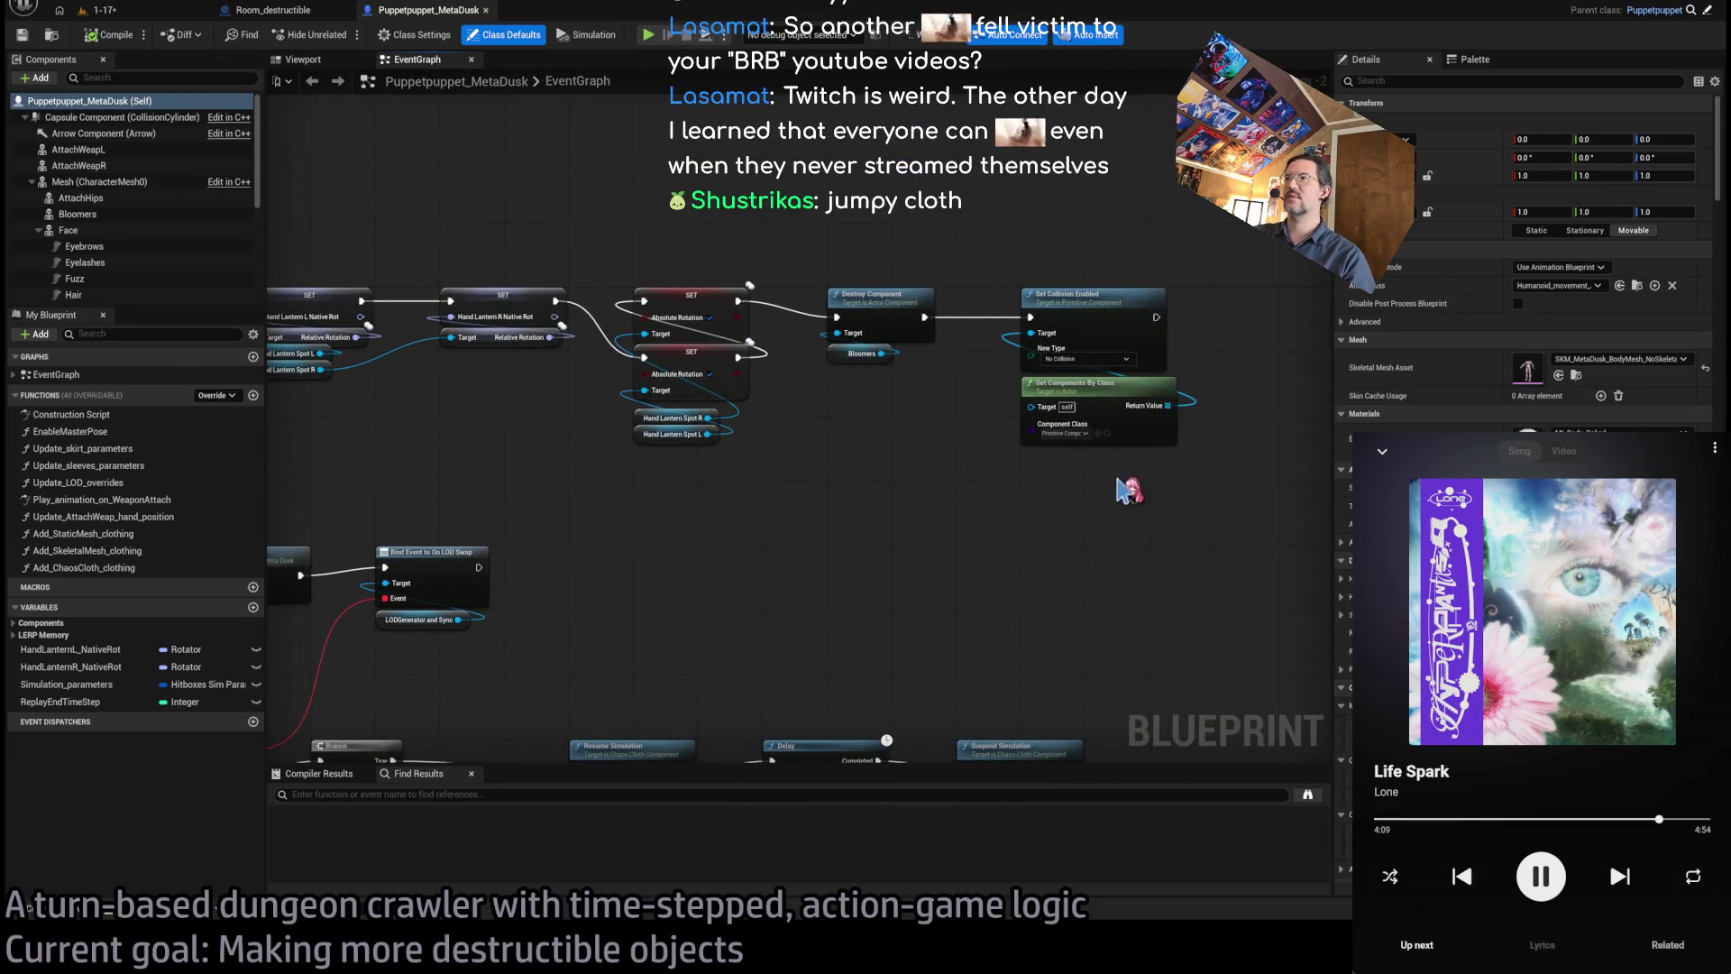
{"action": "left_click_drag", "start_coordinate": [721, 587], "coordinate": [1610, 387]}
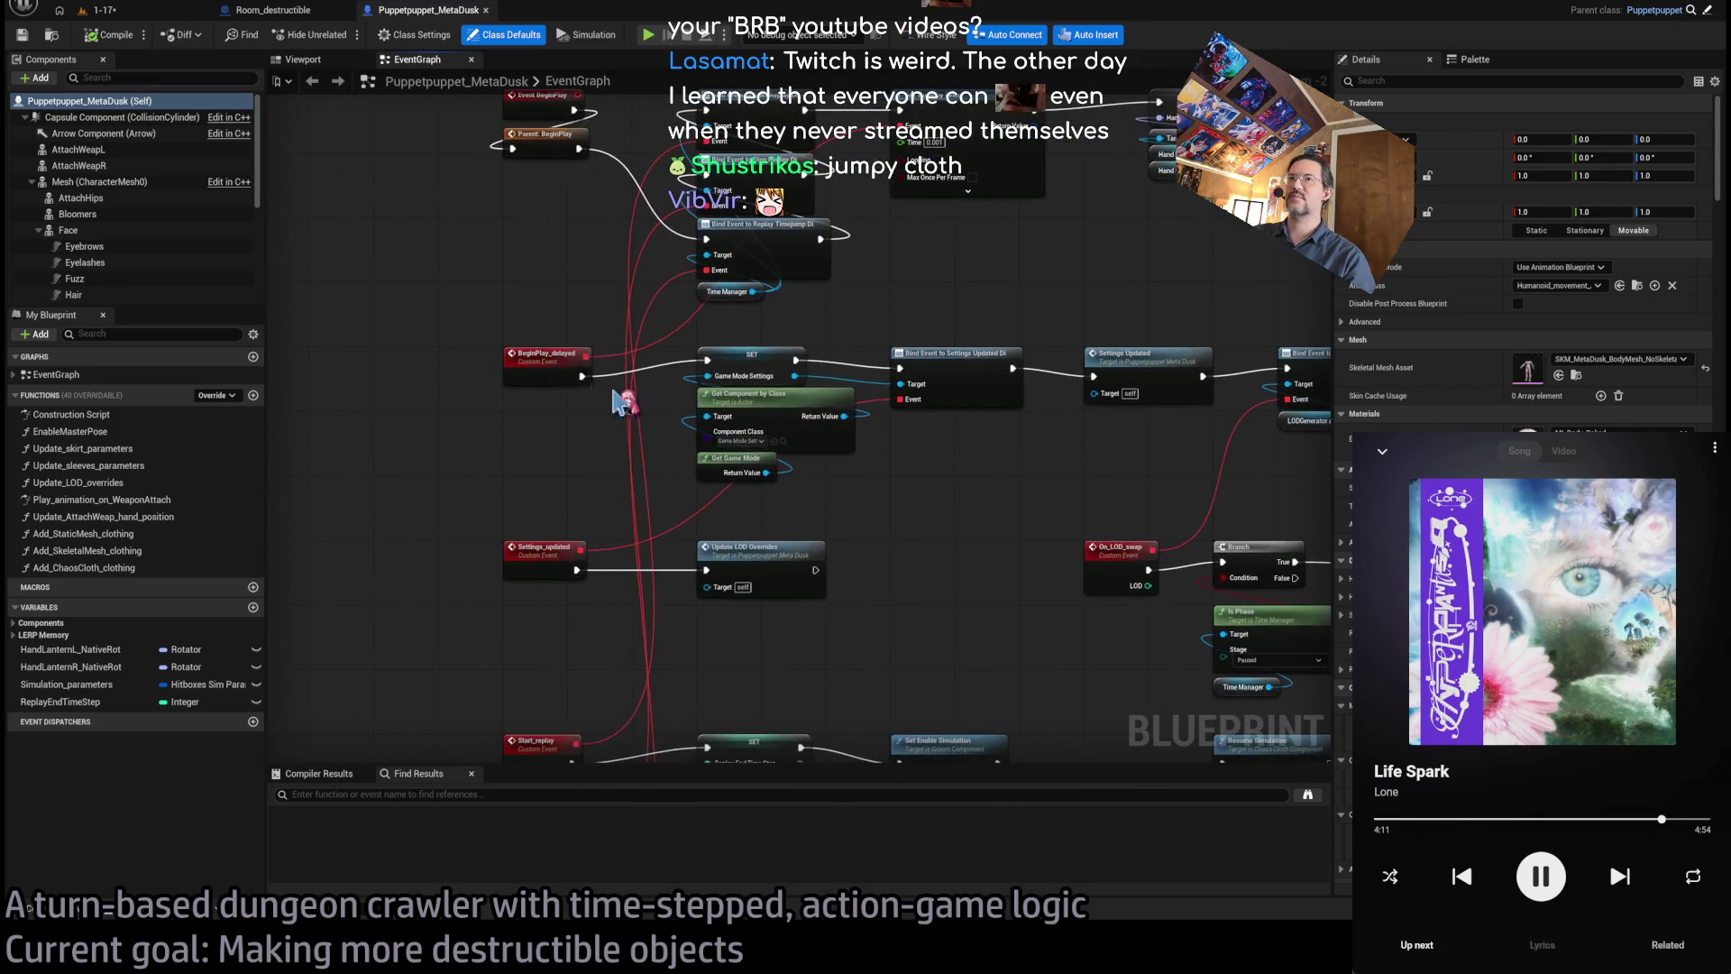
{"action": "left_click_drag", "start_coordinate": [970, 358], "coordinate": [715, 377]}
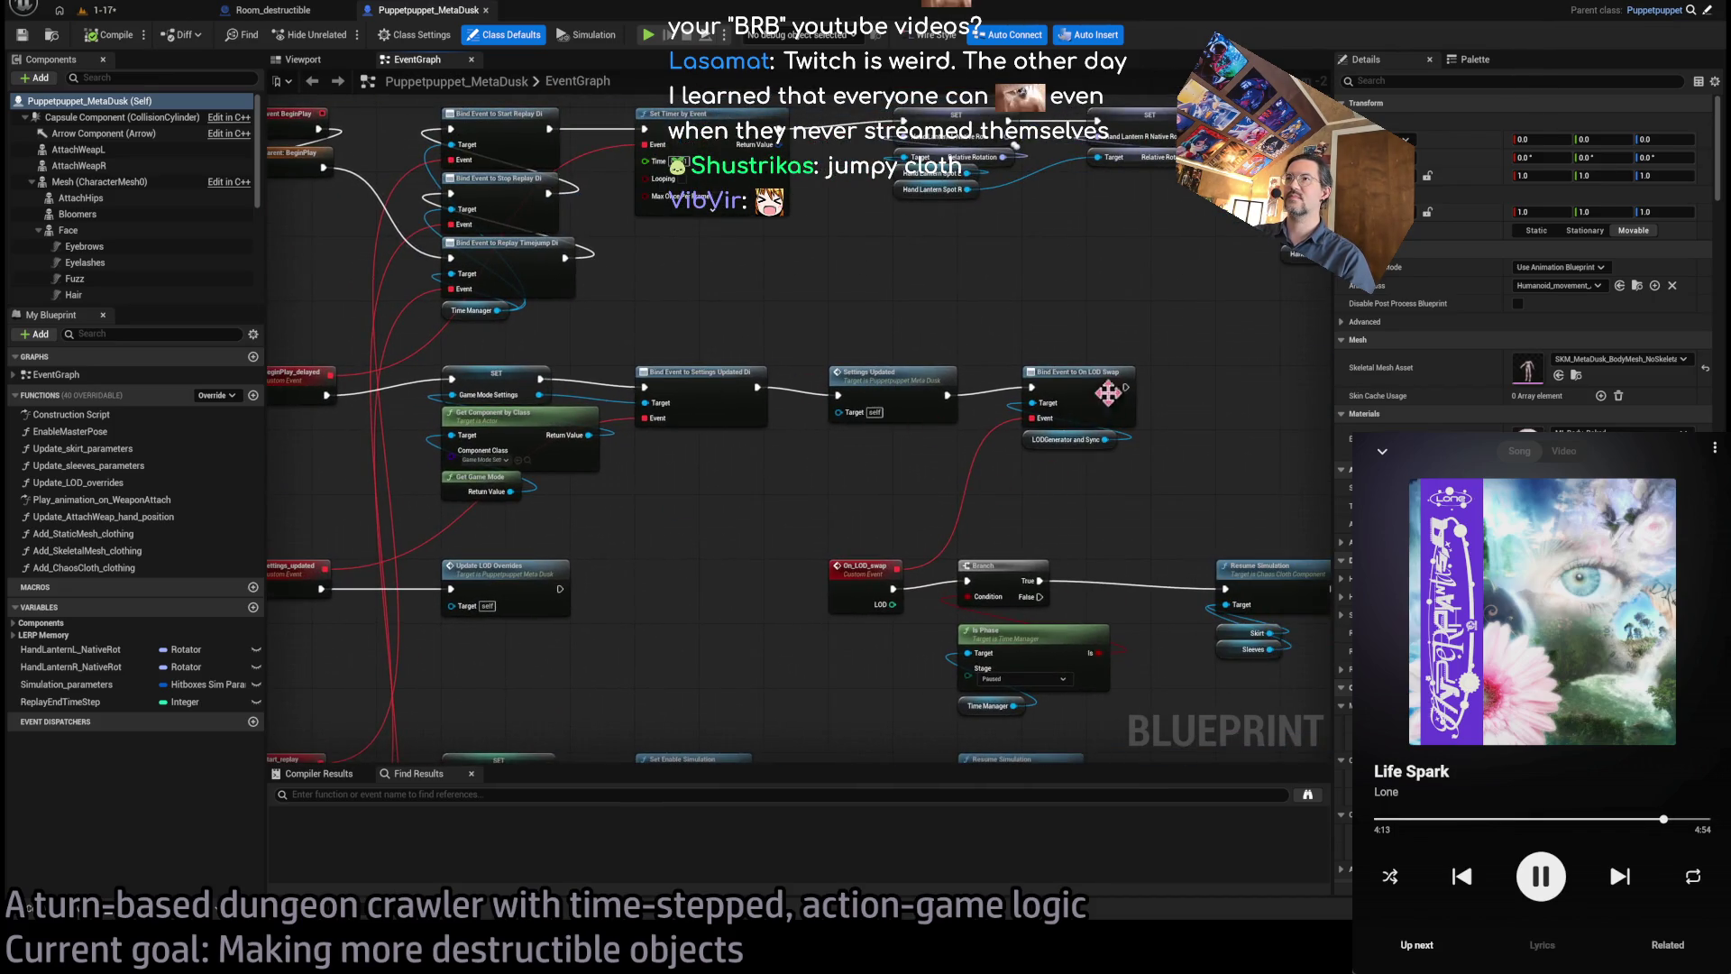
- Inspect the Update_LOD_overrides function graph, close it, and return to the On_LOD_swap area
{"action": "double_click", "coordinate": [897, 388]}
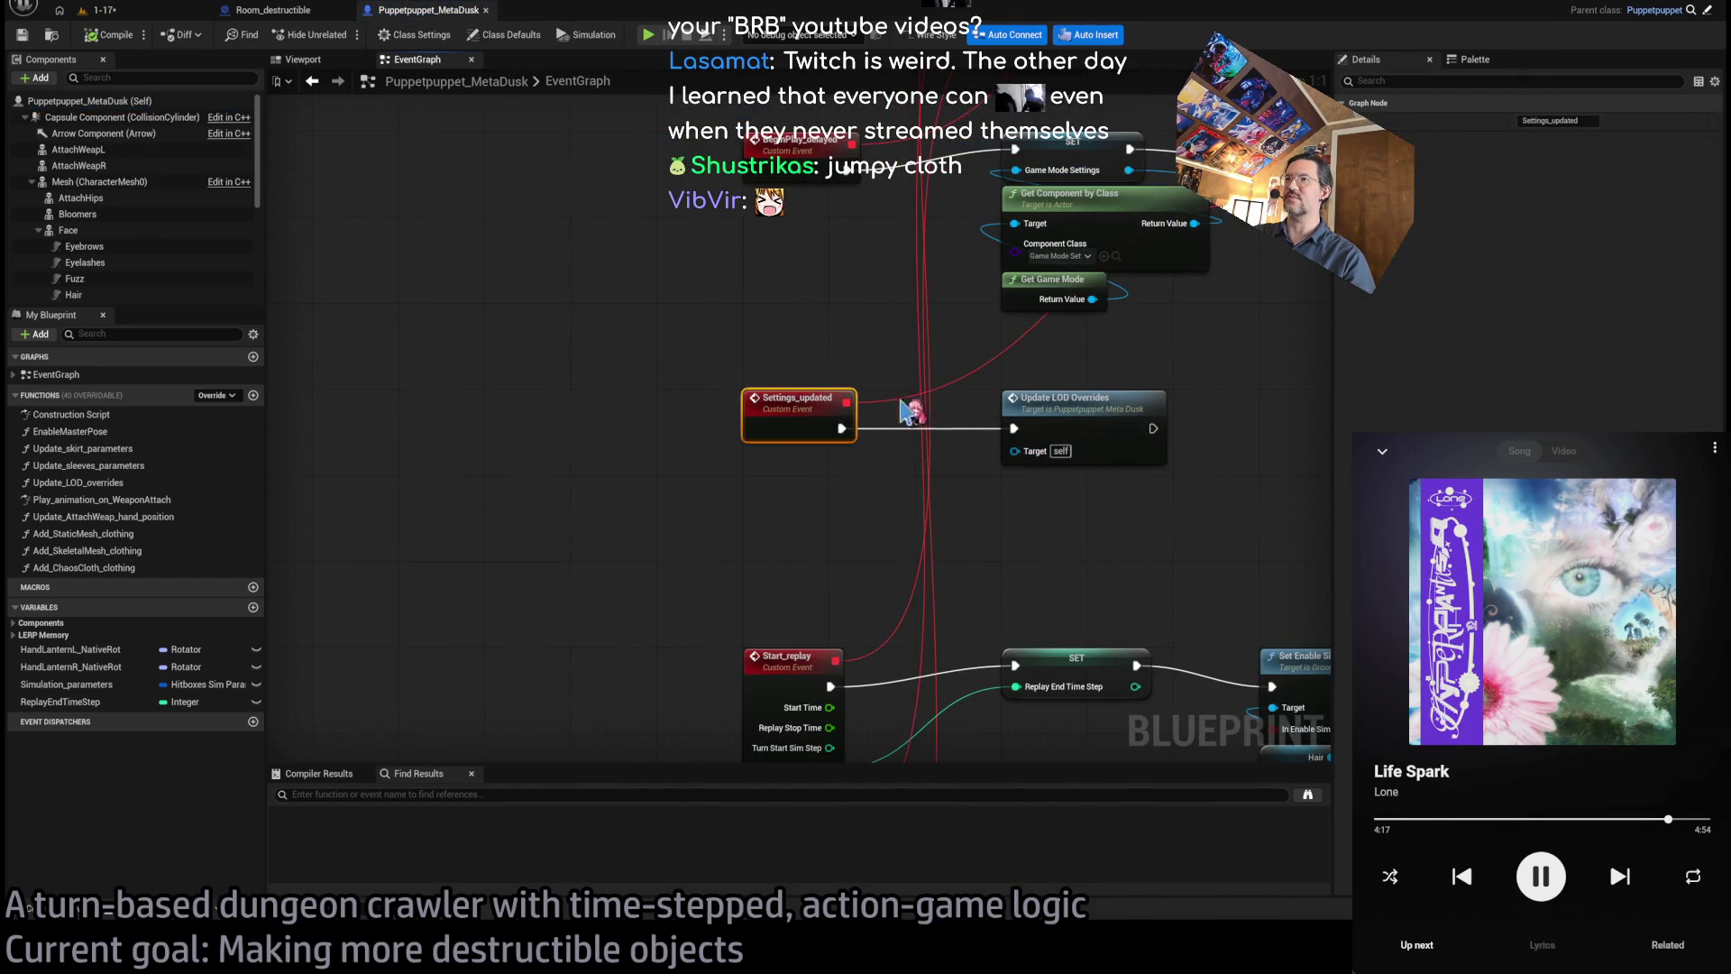
{"action": "left_click", "coordinate": [1087, 403]}
{"action": "left_click_drag", "start_coordinate": [1087, 403], "coordinate": [831, 414]}
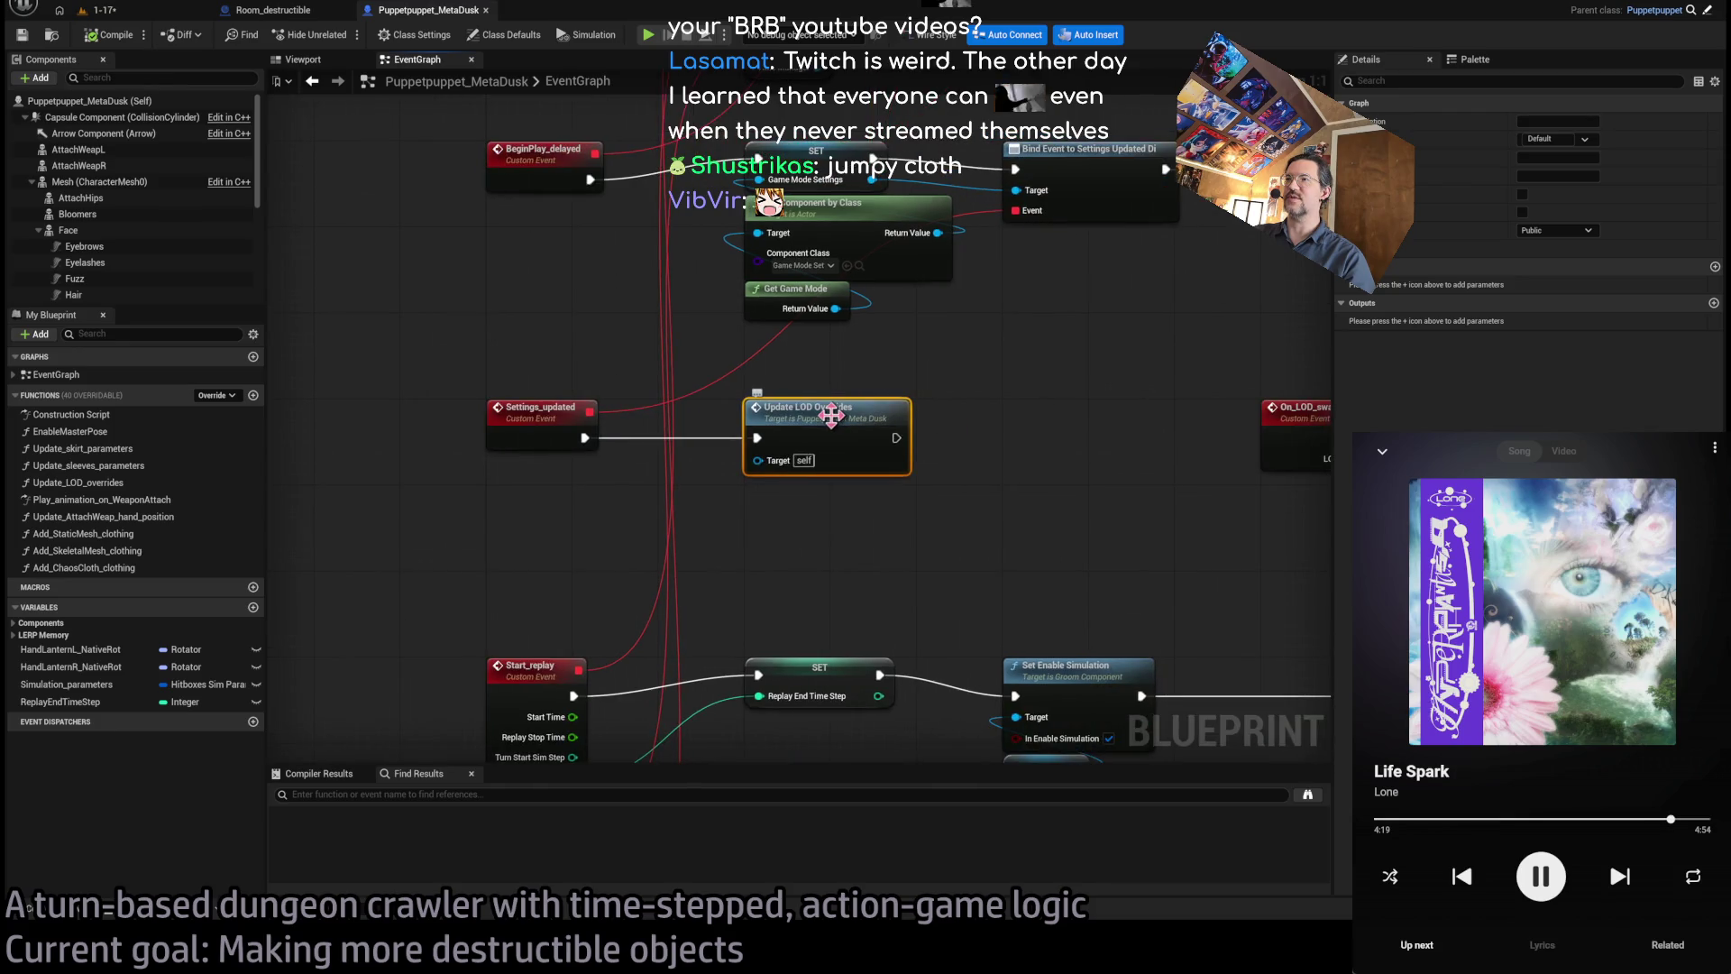
{"action": "double_click", "coordinate": [831, 414]}
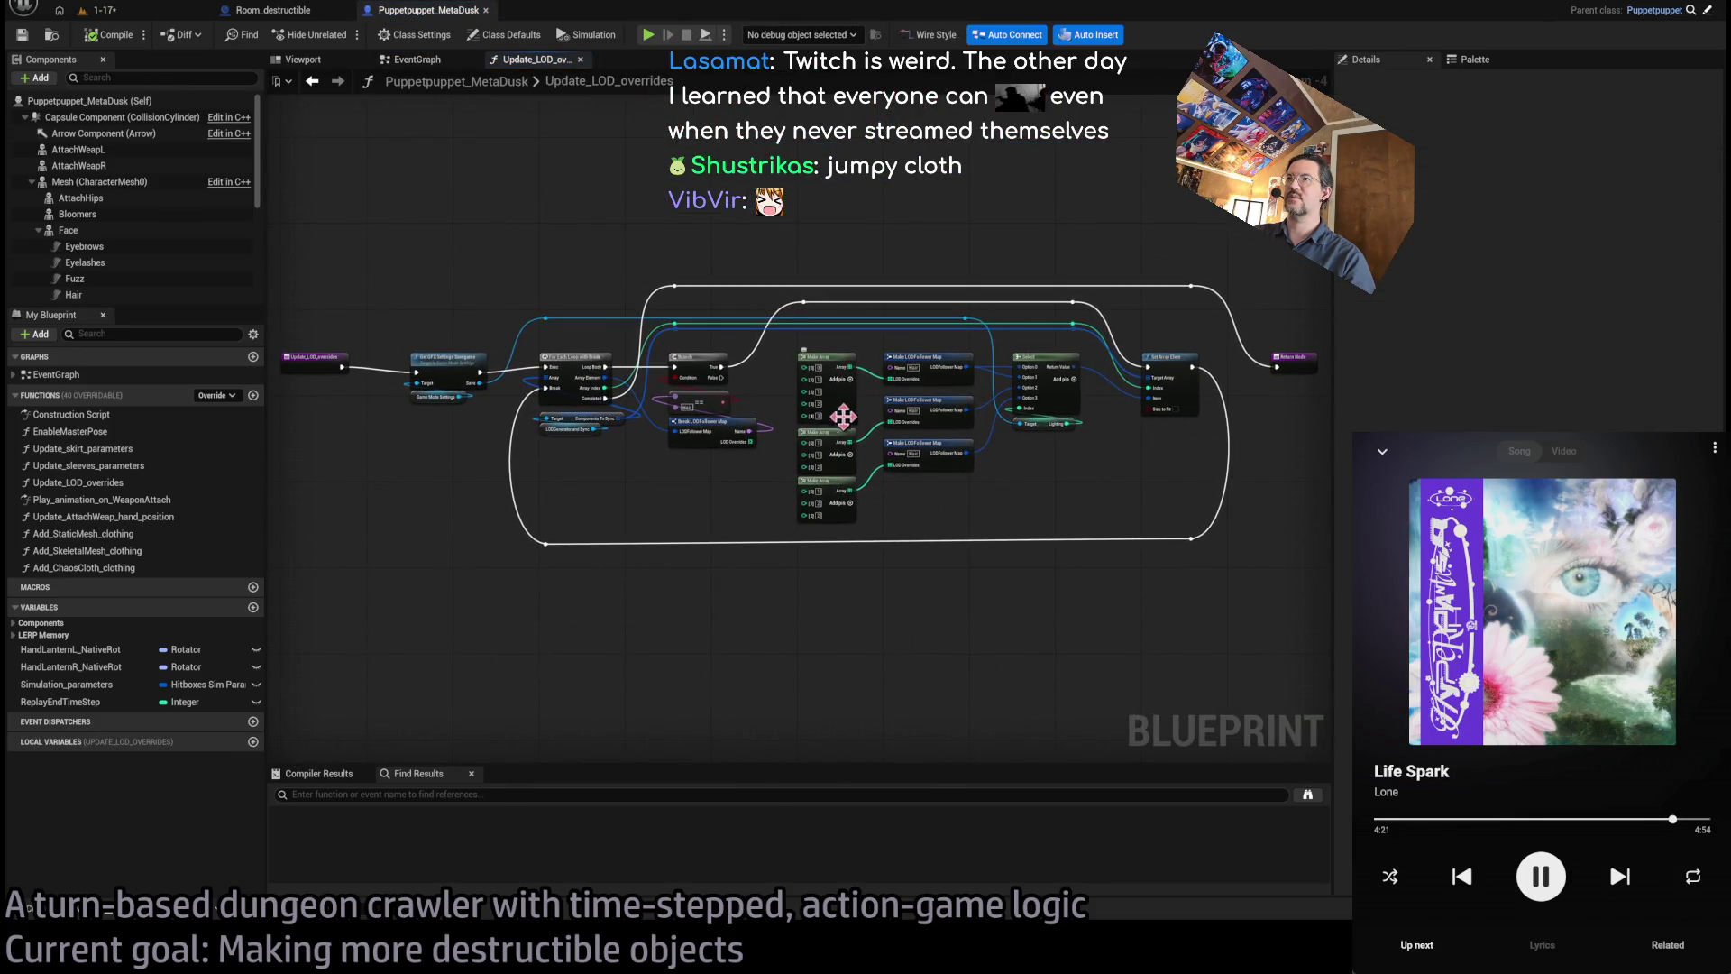
{"action": "scroll", "coordinate": [1141, 494], "scroll_direction": "down", "scroll_amount": 2}
{"action": "middle_click", "coordinate": [534, 63]}
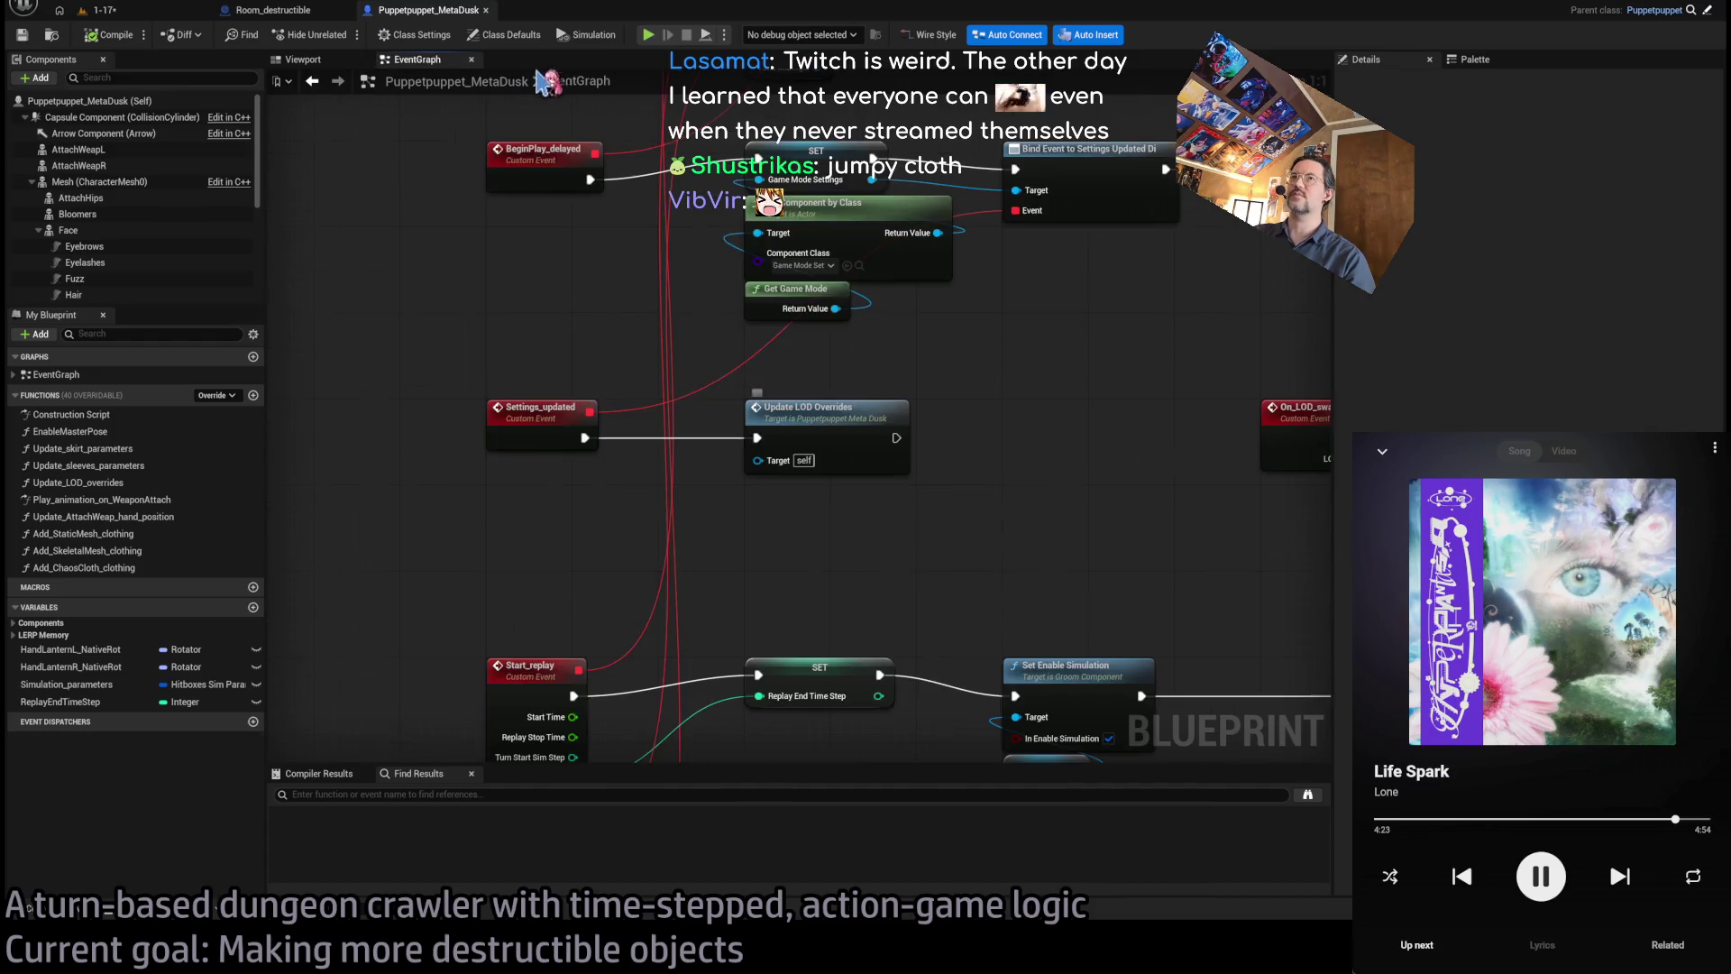
{"action": "mouse_move", "coordinate": [744, 431]}
{"action": "left_mouse_down"}
{"action": "mouse_move", "coordinate": [466, 430]}
{"action": "mouse_move", "coordinate": [942, 389]}
{"action": "mouse_move", "coordinate": [989, 360]}
{"action": "mouse_move", "coordinate": [1001, 463]}
{"action": "mouse_move", "coordinate": [1198, 235]}
{"action": "mouse_move", "coordinate": [915, 309]}
{"action": "left_mouse_up"}
{"action": "scroll", "coordinate": [466, 430], "scroll_direction": "down", "scroll_amount": 1}
{"action": "scroll", "coordinate": [942, 390], "scroll_direction": "up", "scroll_amount": 2}
{"action": "scroll", "coordinate": [946, 397], "scroll_direction": "down", "scroll_amount": 1}
{"action": "scroll", "coordinate": [857, 471], "scroll_direction": "up", "scroll_amount": 2}
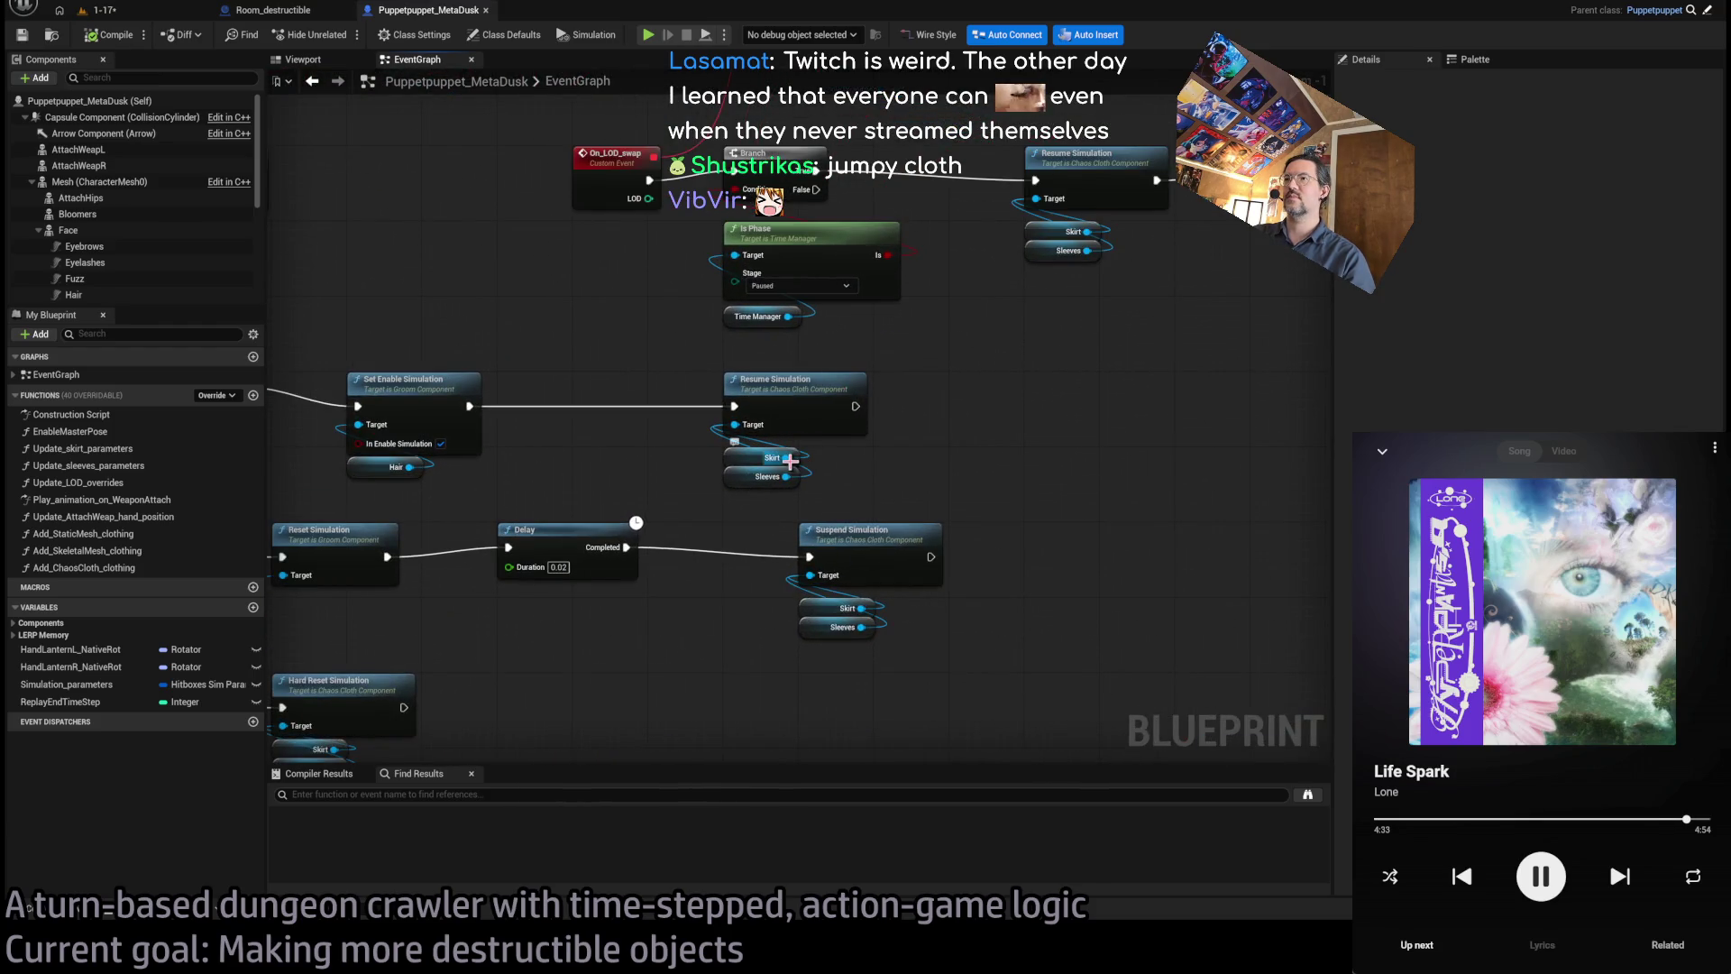
- Copy the Skirt and Sleeves getters and paste them beside the On_LOD_swap binding
{"action": "mouse_move", "coordinate": [839, 459]}
{"action": "left_mouse_down"}
{"action": "mouse_move", "coordinate": [872, 513]}
{"action": "mouse_move", "coordinate": [811, 537]}
{"action": "left_mouse_up"}
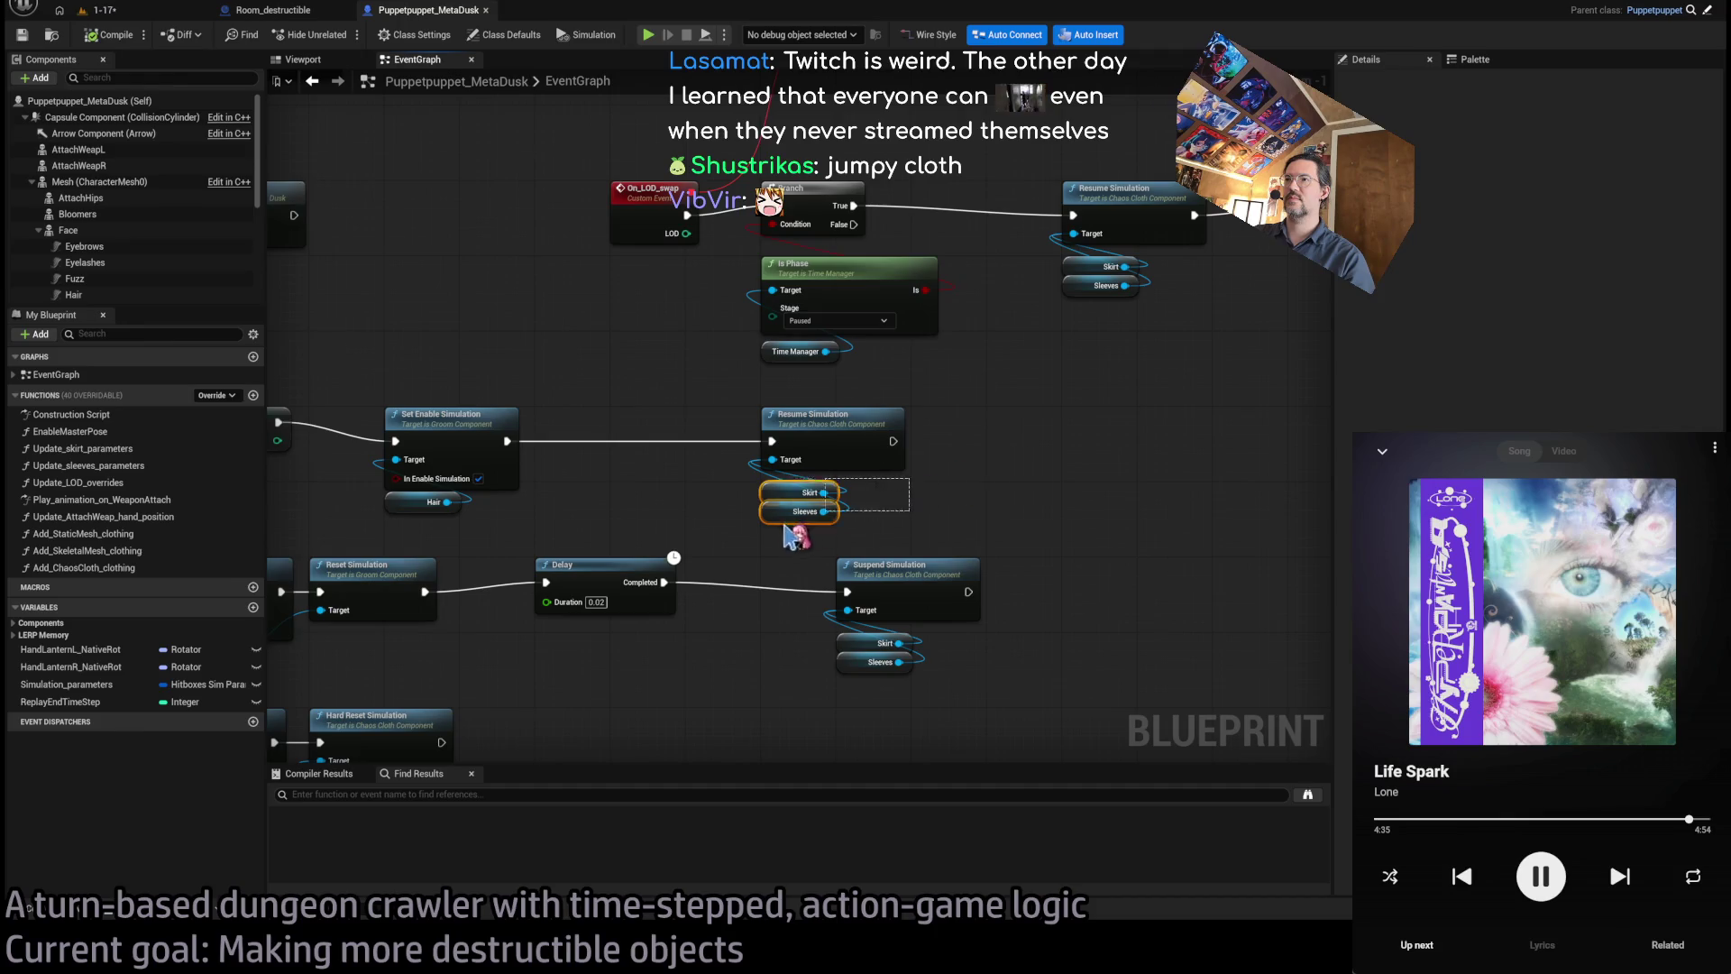
{"action": "left_click_drag", "start_coordinate": [1047, 359], "coordinate": [1017, 483]}
{"action": "mouse_move", "coordinate": [1060, 287]}
{"action": "left_mouse_down"}
{"action": "mouse_move", "coordinate": [1026, 341]}
{"action": "mouse_move", "coordinate": [1176, 195]}
{"action": "left_mouse_up"}
{"action": "key", "text": "ctrl+v"}
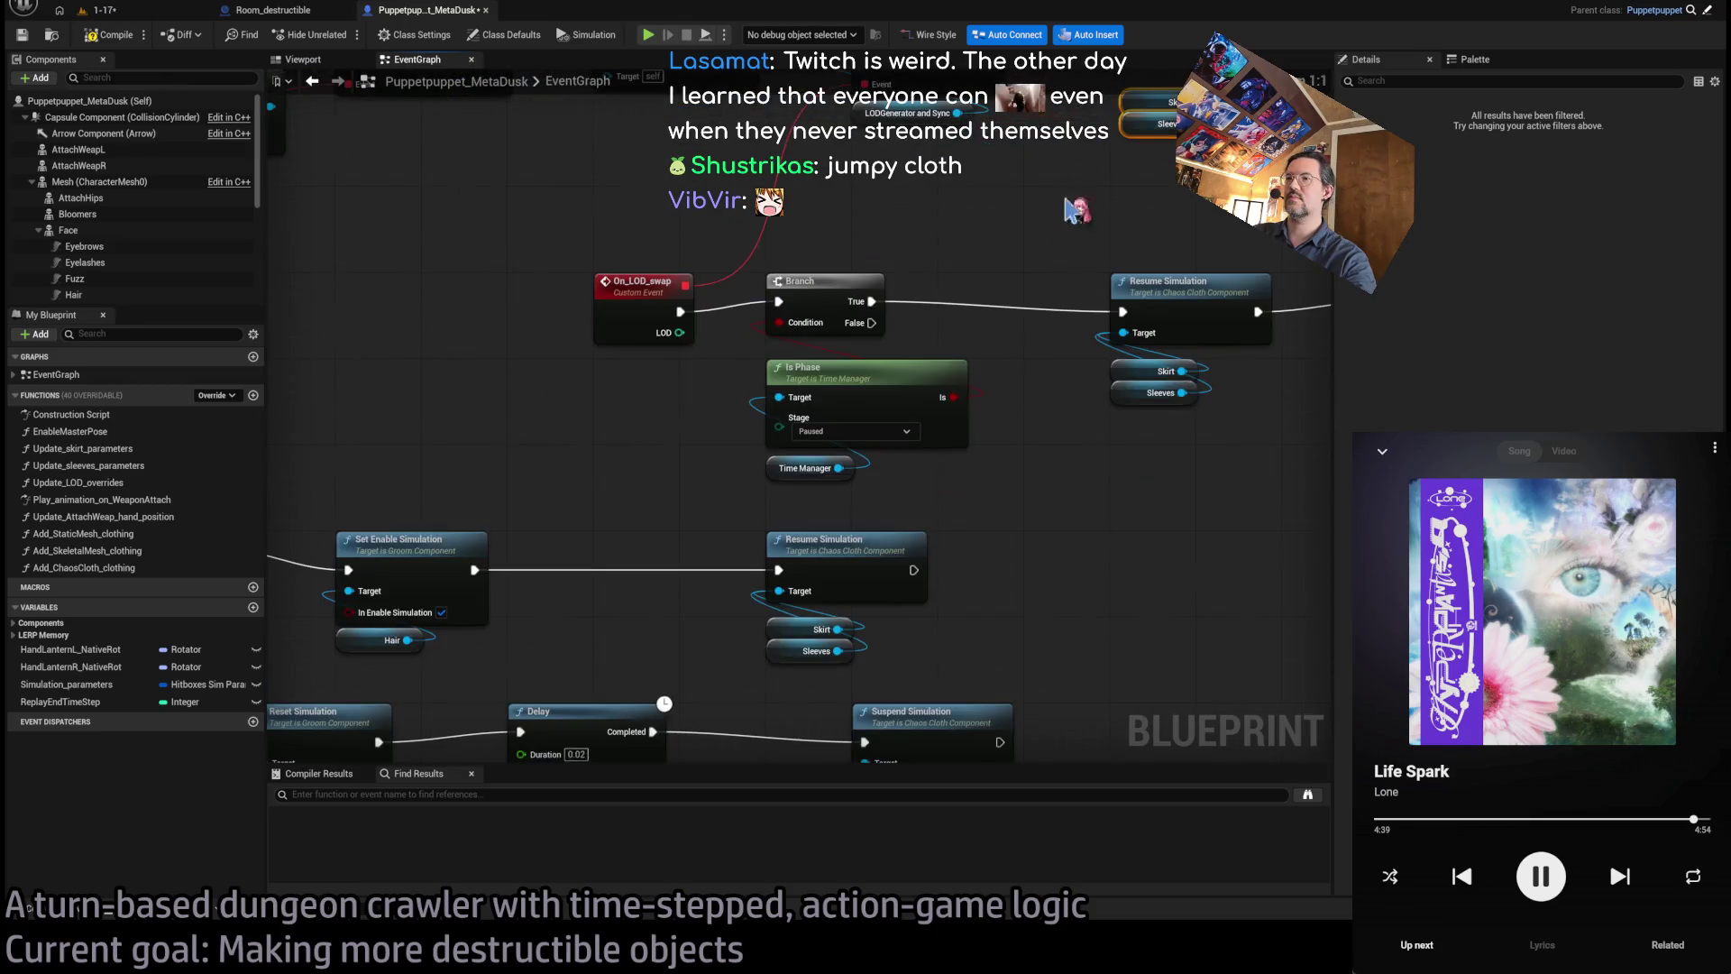
{"action": "left_click_drag", "start_coordinate": [989, 529], "coordinate": [1257, 461]}
{"action": "left_click_drag", "start_coordinate": [861, 451], "coordinate": [1023, 298]}
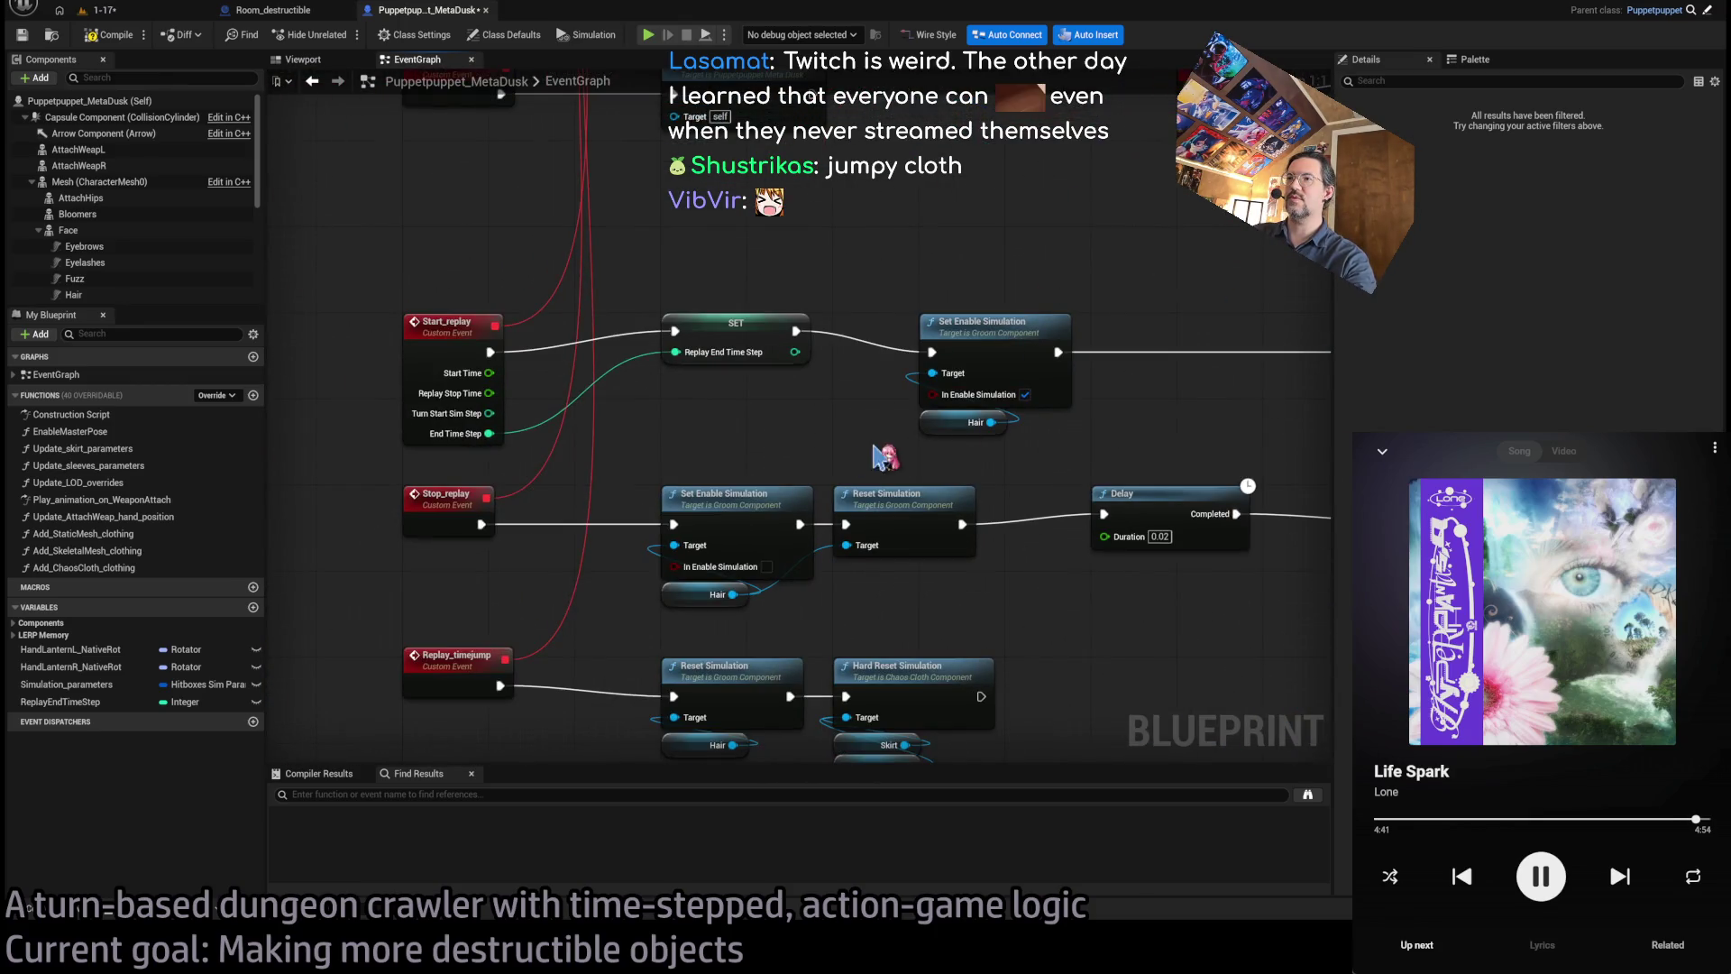
{"action": "left_click_drag", "start_coordinate": [875, 509], "coordinate": [513, 678]}
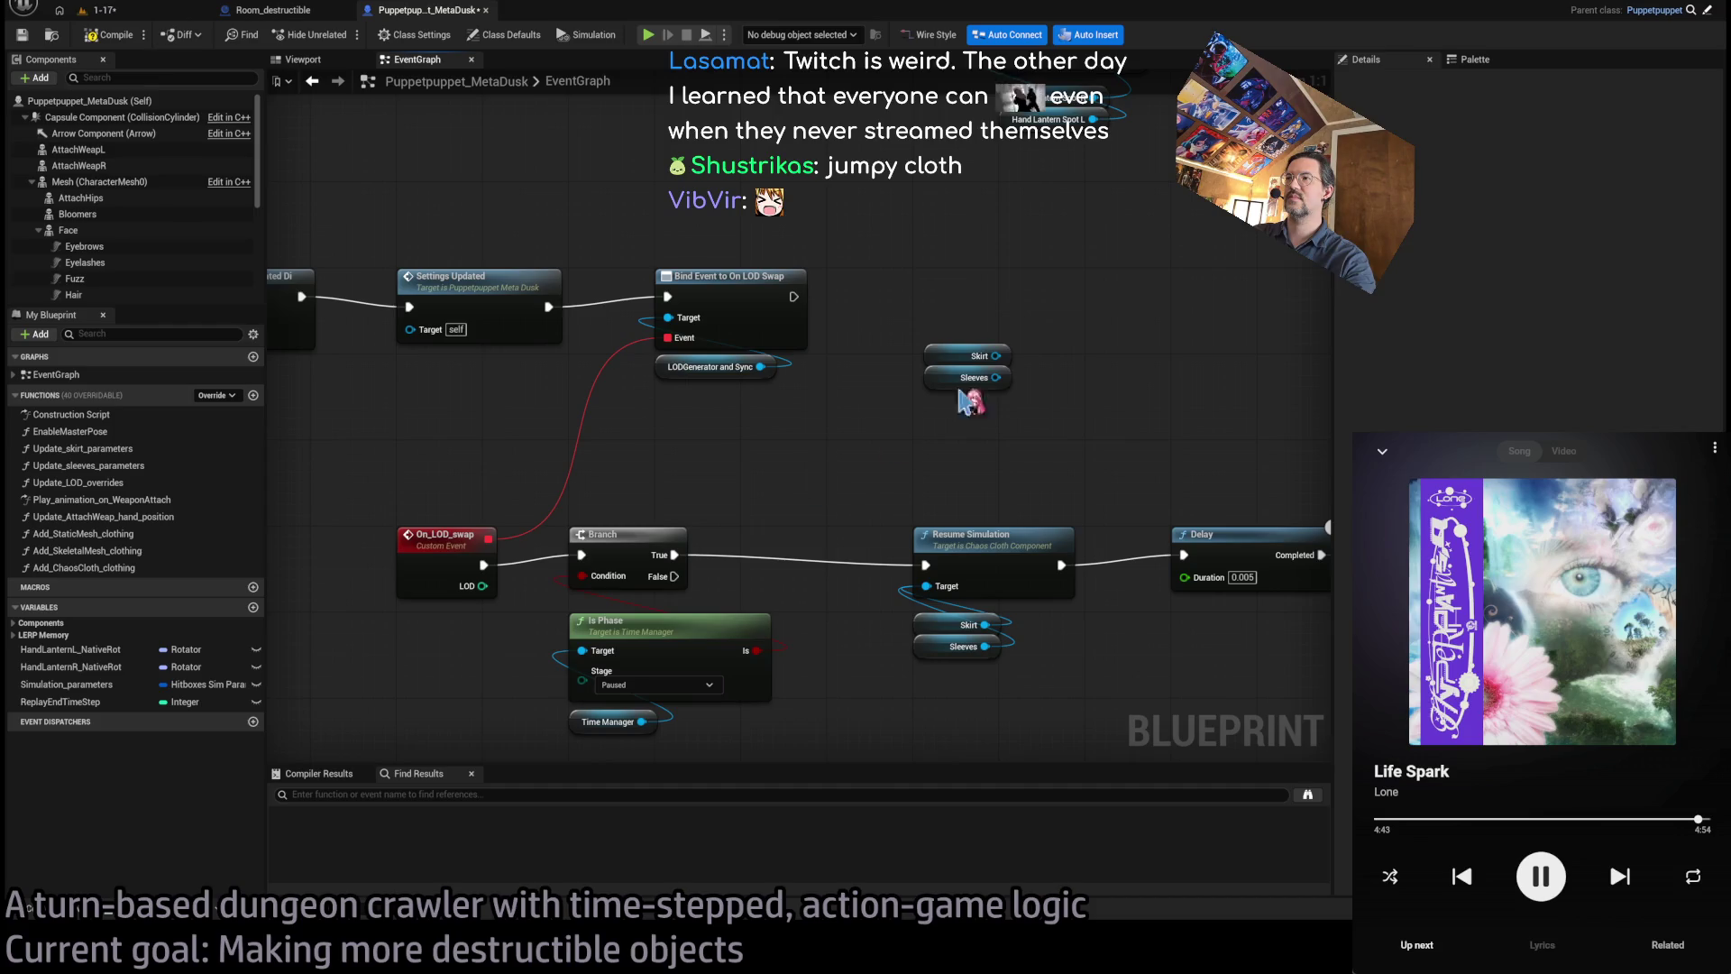
- Add a Hard Reset Simulation on Skirt and Sleeves after the Bind Event, and compile
{"action": "left_click_drag", "start_coordinate": [996, 357], "coordinate": [1062, 289]}
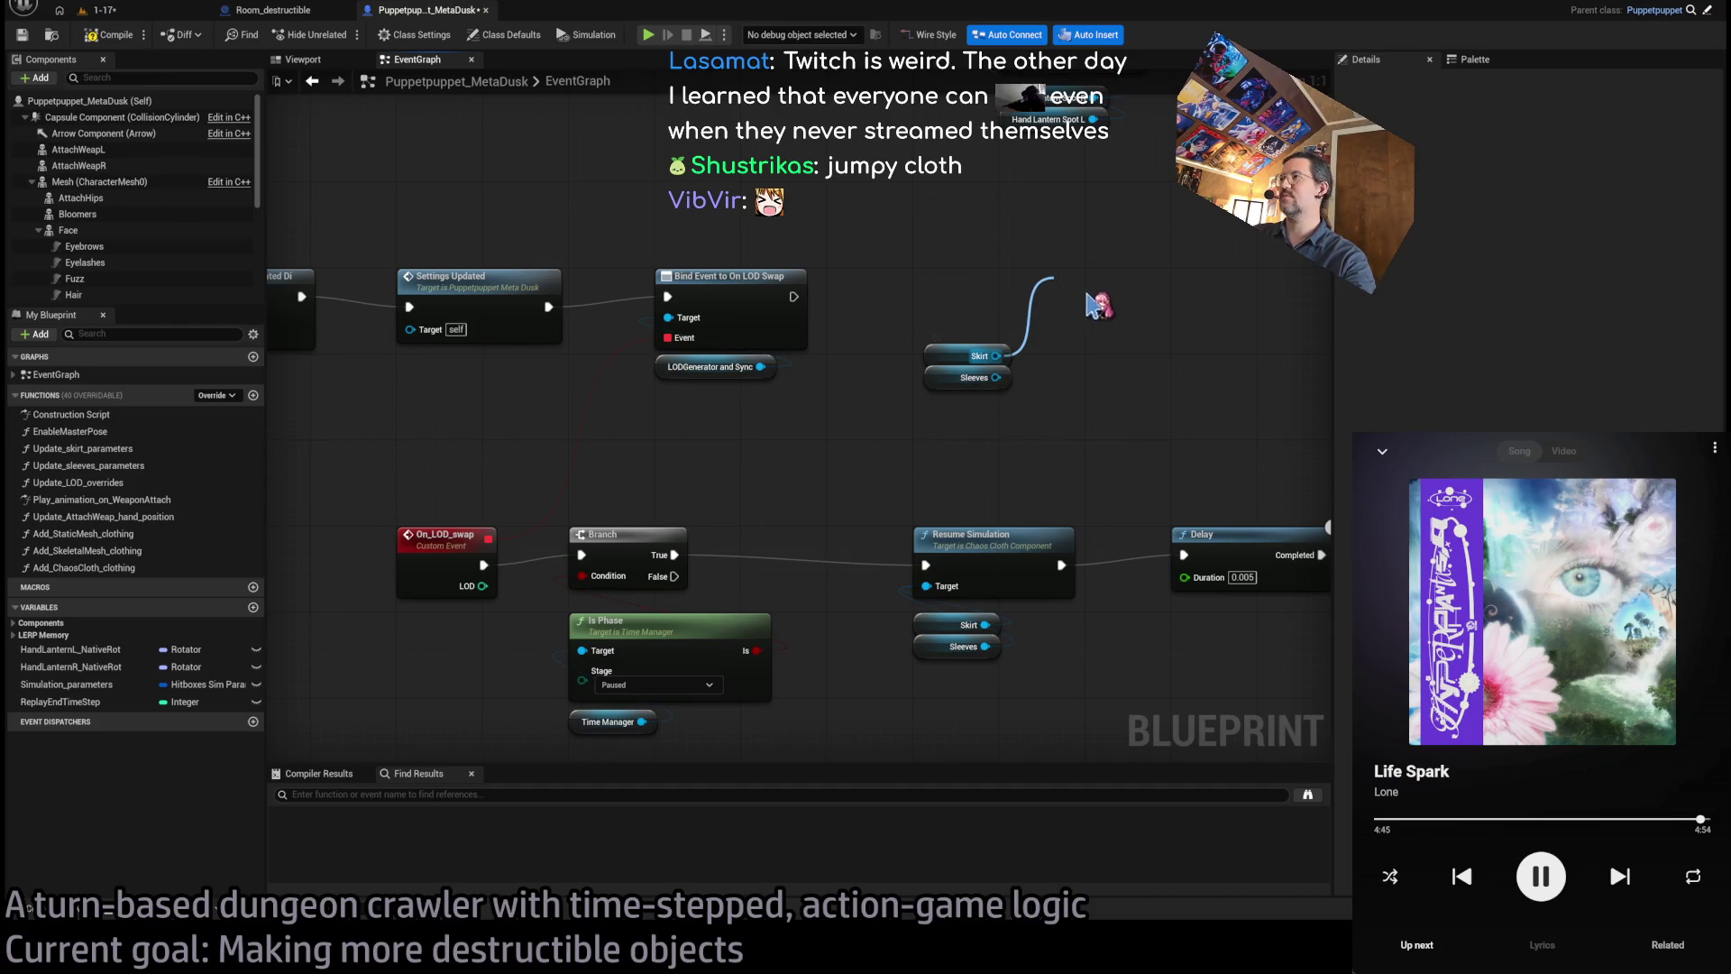
{"action": "left_click_drag", "start_coordinate": [1132, 281], "coordinate": [1004, 281]}
{"action": "left_click_drag", "start_coordinate": [996, 376], "coordinate": [937, 327]}
{"action": "mouse_move", "coordinate": [794, 296]}
{"action": "left_mouse_down"}
{"action": "mouse_move", "coordinate": [936, 307]}
{"action": "mouse_move", "coordinate": [1012, 279]}
{"action": "left_mouse_up"}
{"action": "left_click", "coordinate": [956, 232]}
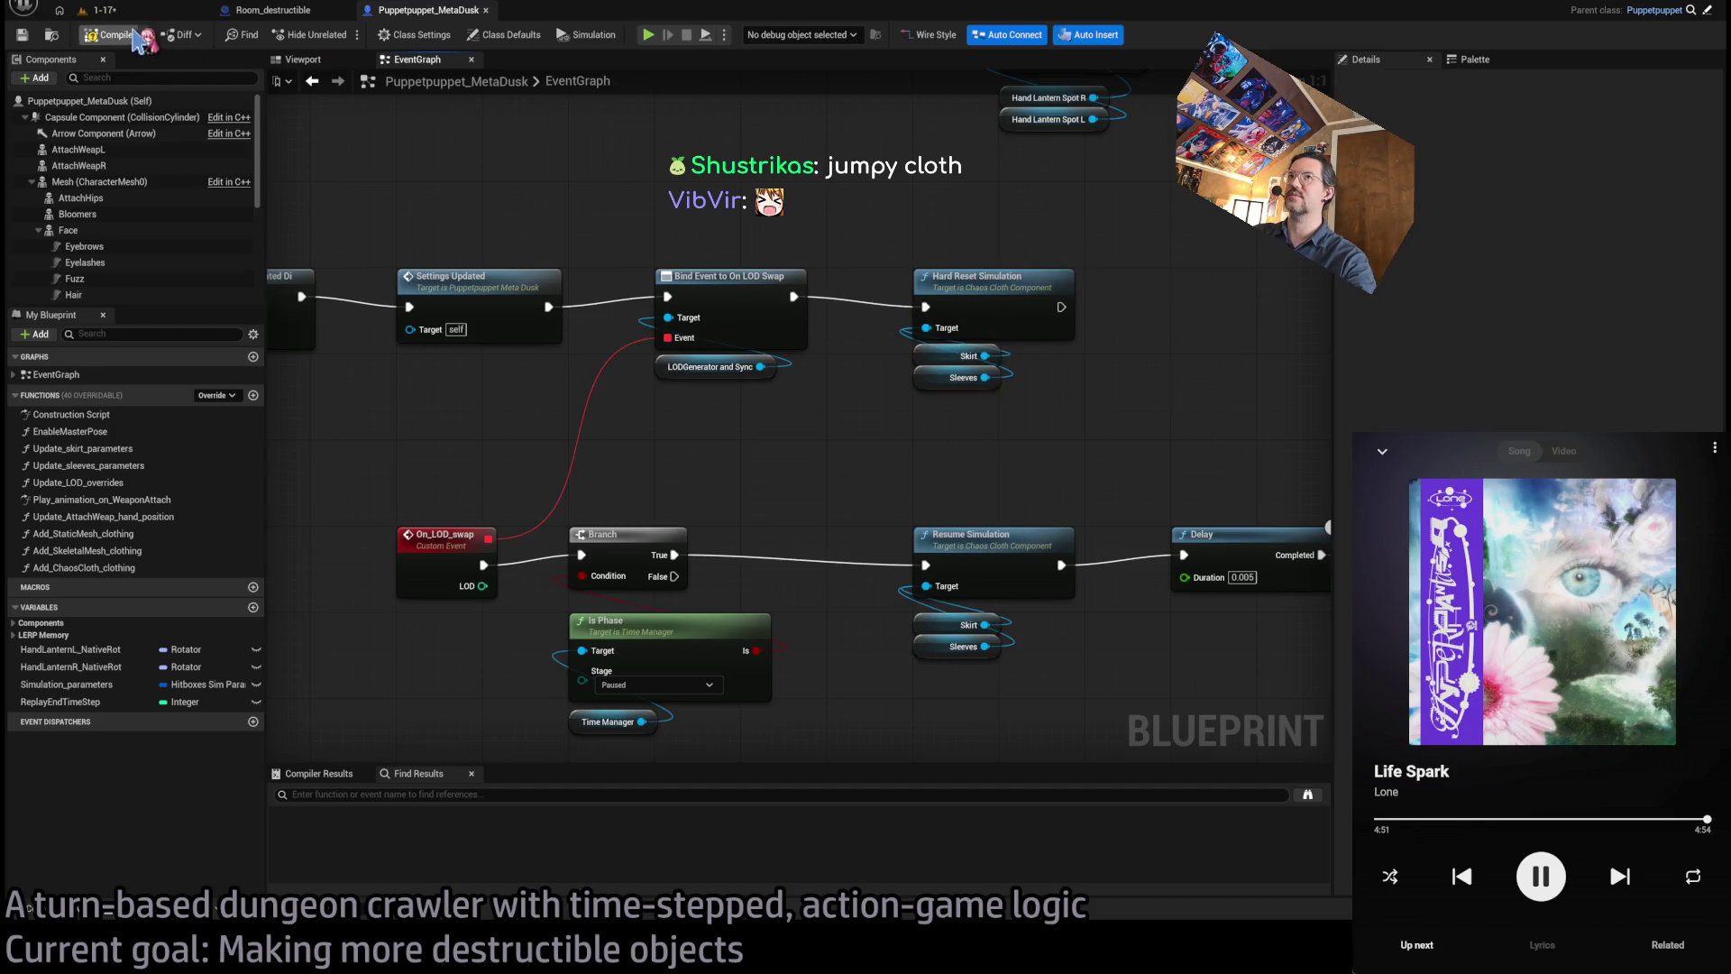
{"action": "mouse_move", "coordinate": [577, 298]}
{"action": "left_mouse_down"}
{"action": "mouse_move", "coordinate": [703, 375]}
{"action": "mouse_move", "coordinate": [613, 383]}
{"action": "mouse_move", "coordinate": [857, 379]}
{"action": "mouse_move", "coordinate": [353, 374]}
{"action": "left_mouse_up"}
{"action": "left_click", "coordinate": [194, 10]}
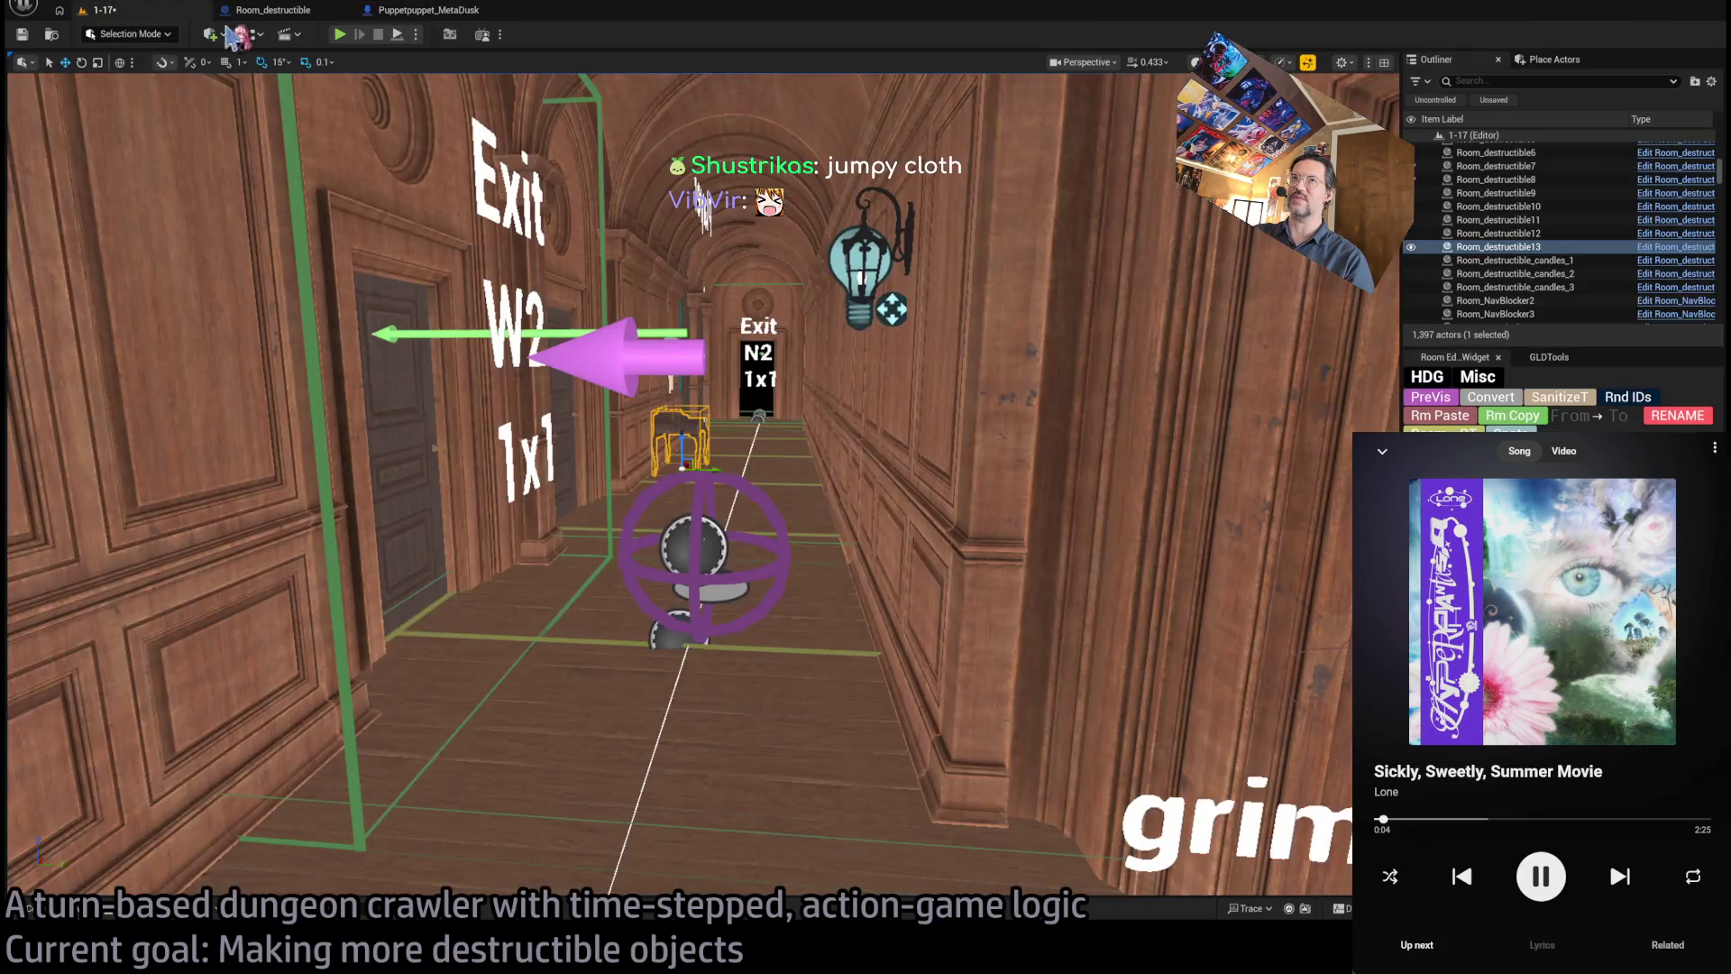
- Play-test the cloth, then shift Hard Reset Simulation right and rewire it after the On LOD Swap binding
{"action": "key", "text": "alt+p"}
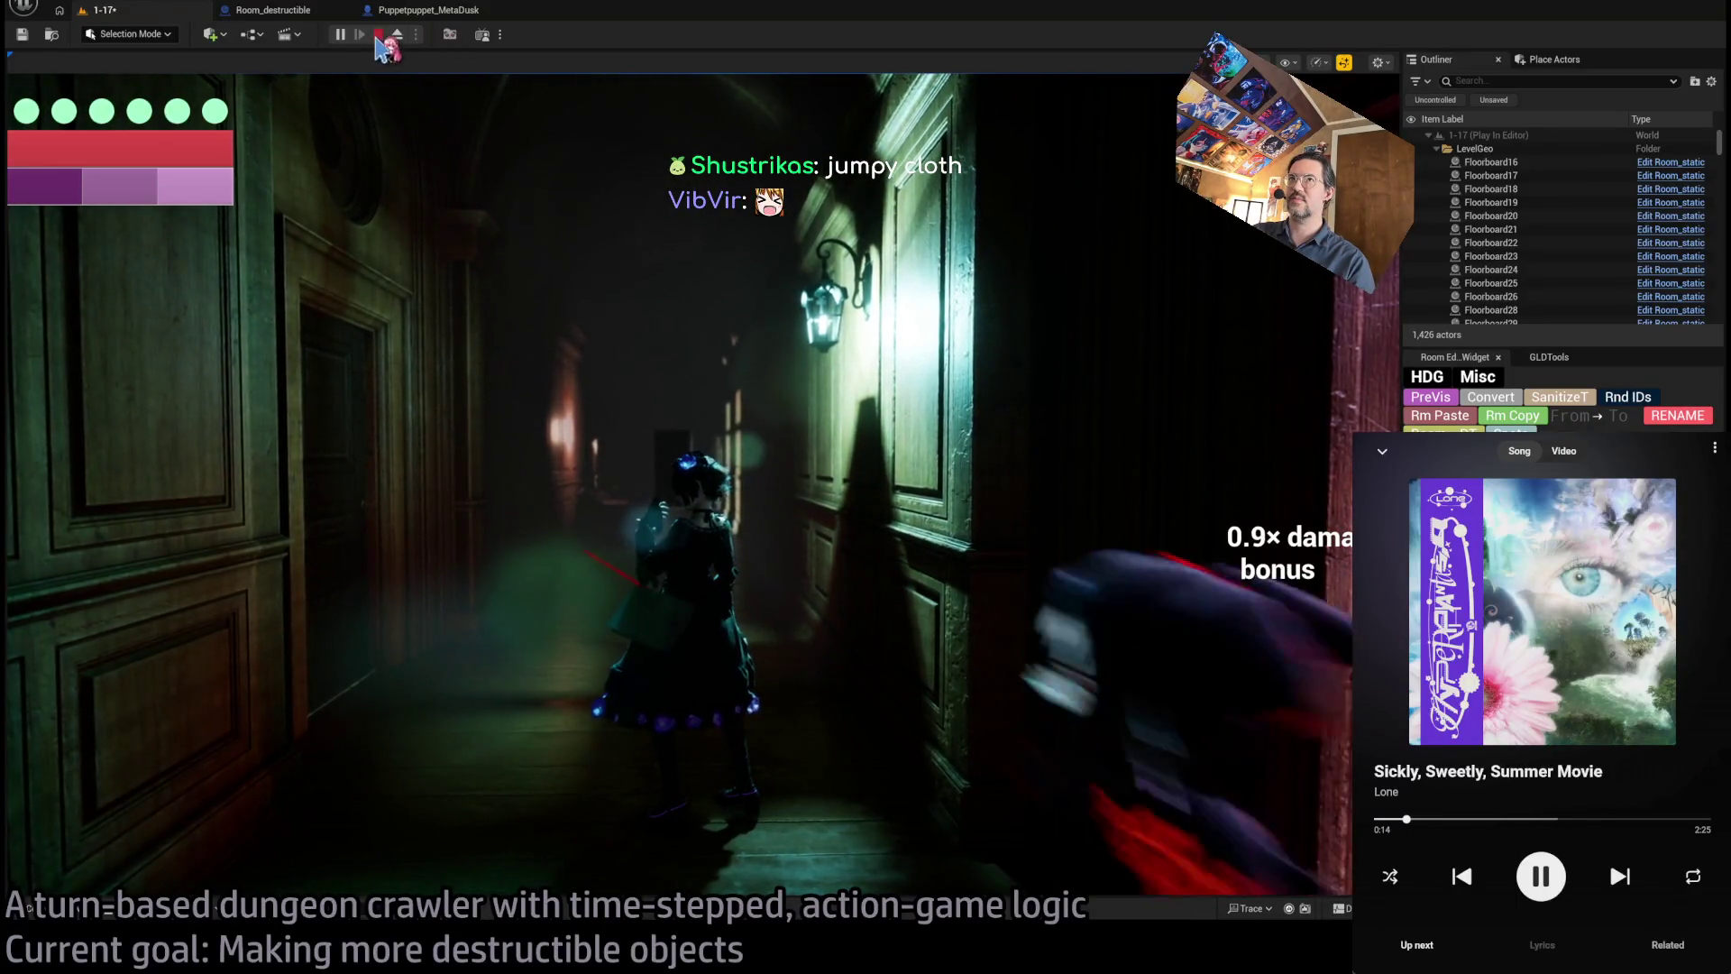
{"action": "left_click", "coordinate": [428, 10]}
{"action": "scroll", "coordinate": [897, 462], "scroll_direction": "up", "scroll_amount": 3}
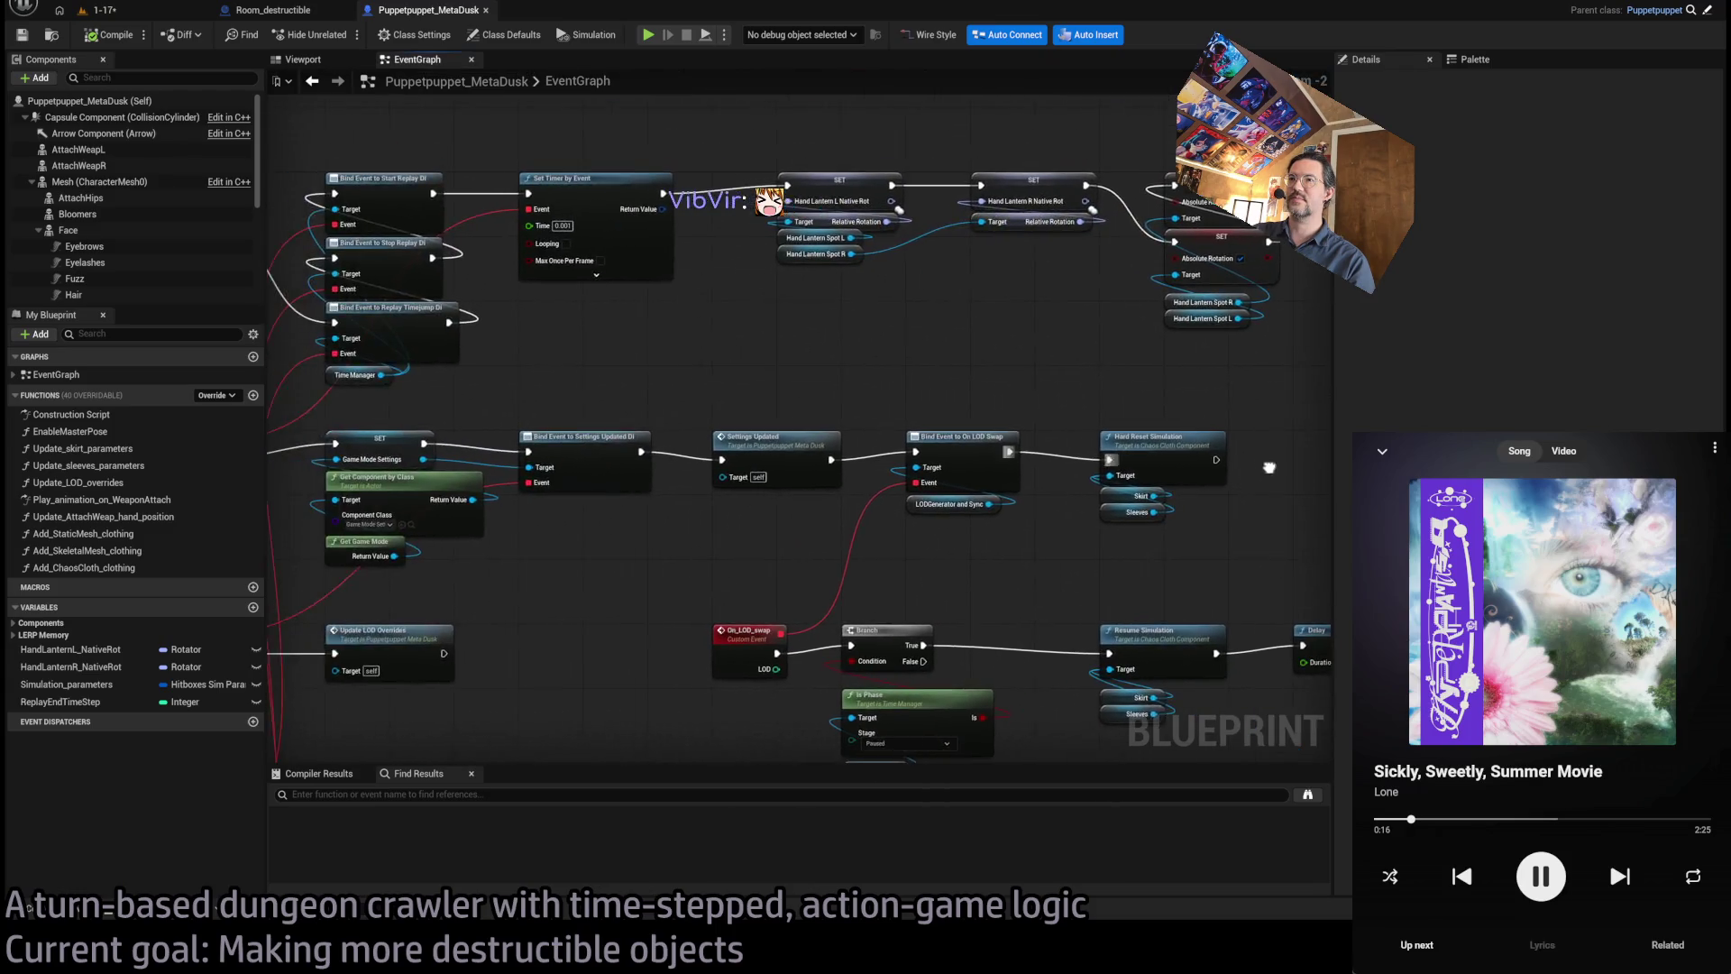
{"action": "left_click_drag", "start_coordinate": [965, 455], "coordinate": [1149, 446]}
{"action": "left_click_drag", "start_coordinate": [729, 449], "coordinate": [825, 426]}
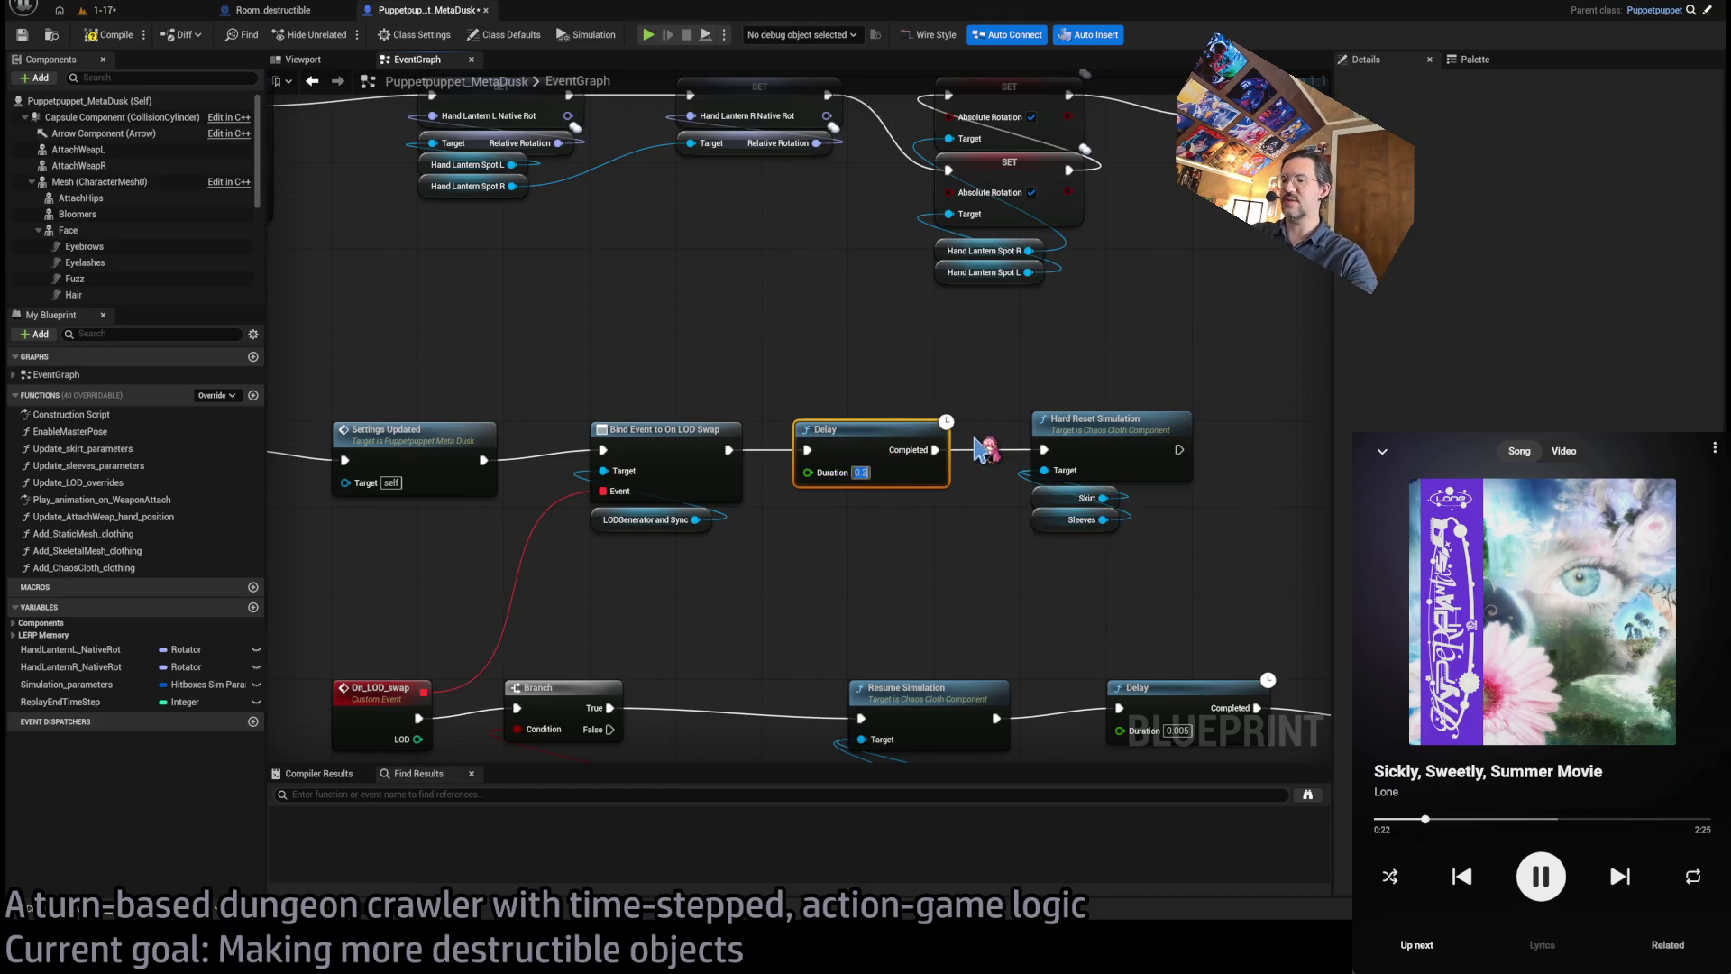
- Play-test level 1-17 again, then add a Print String node after Hard Reset Simulation
{"action": "left_click", "coordinate": [135, 17]}
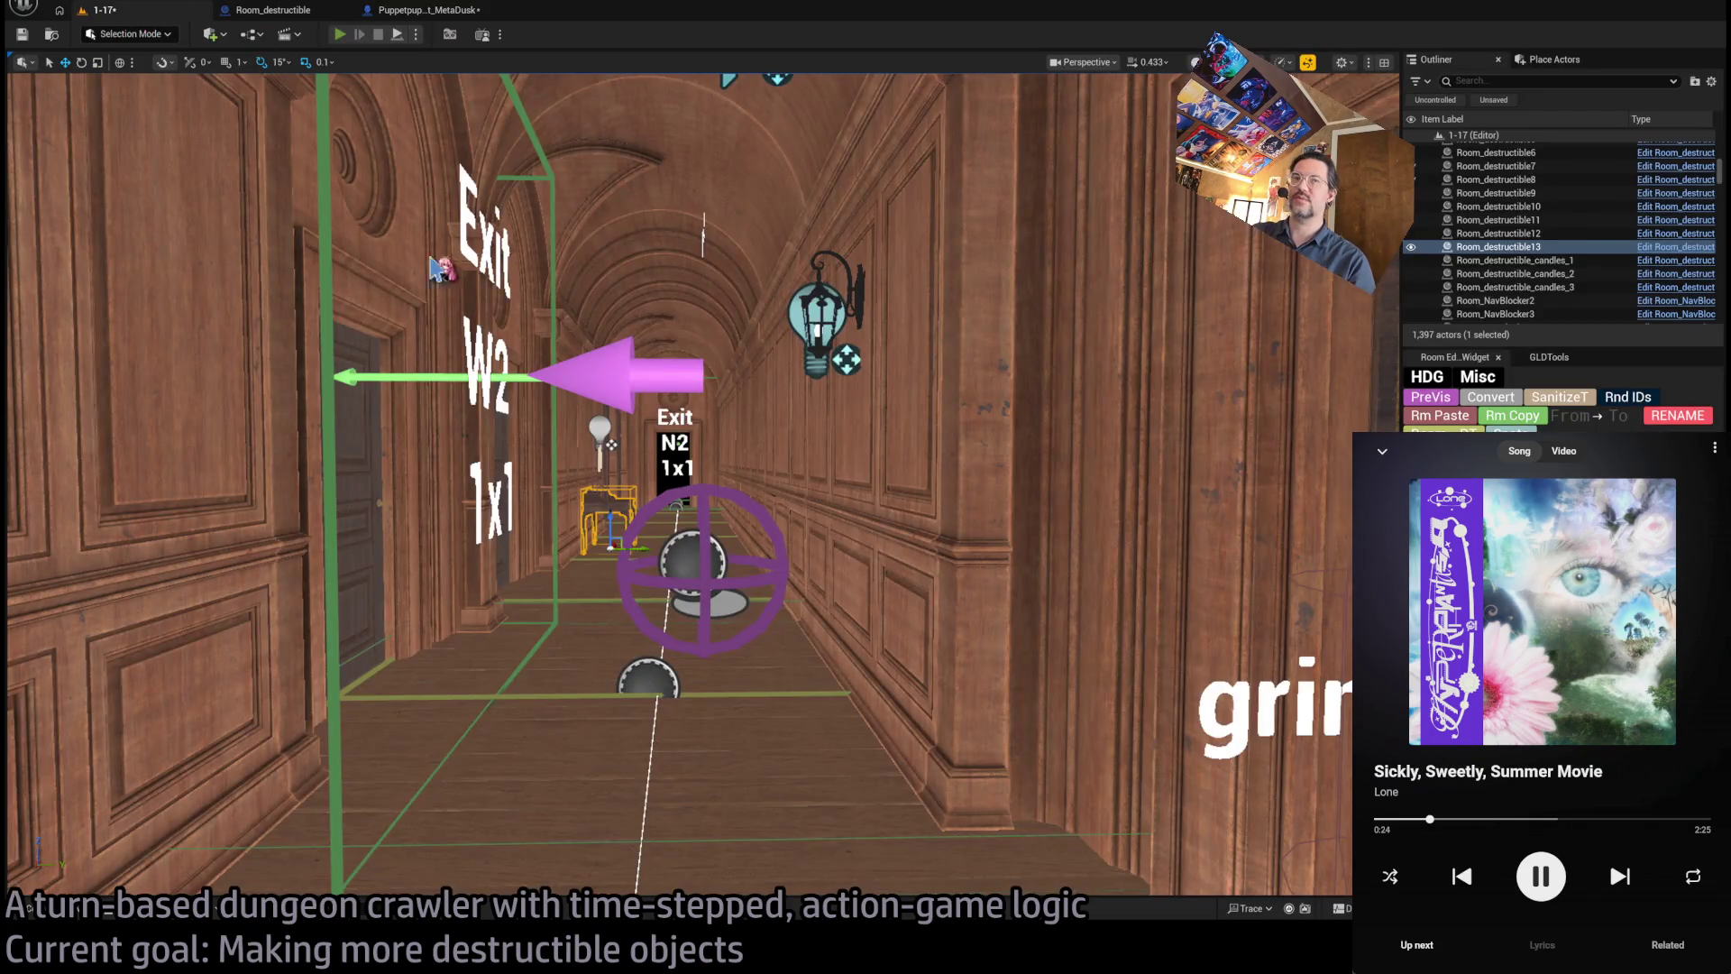
{"action": "key", "text": "alt+p"}
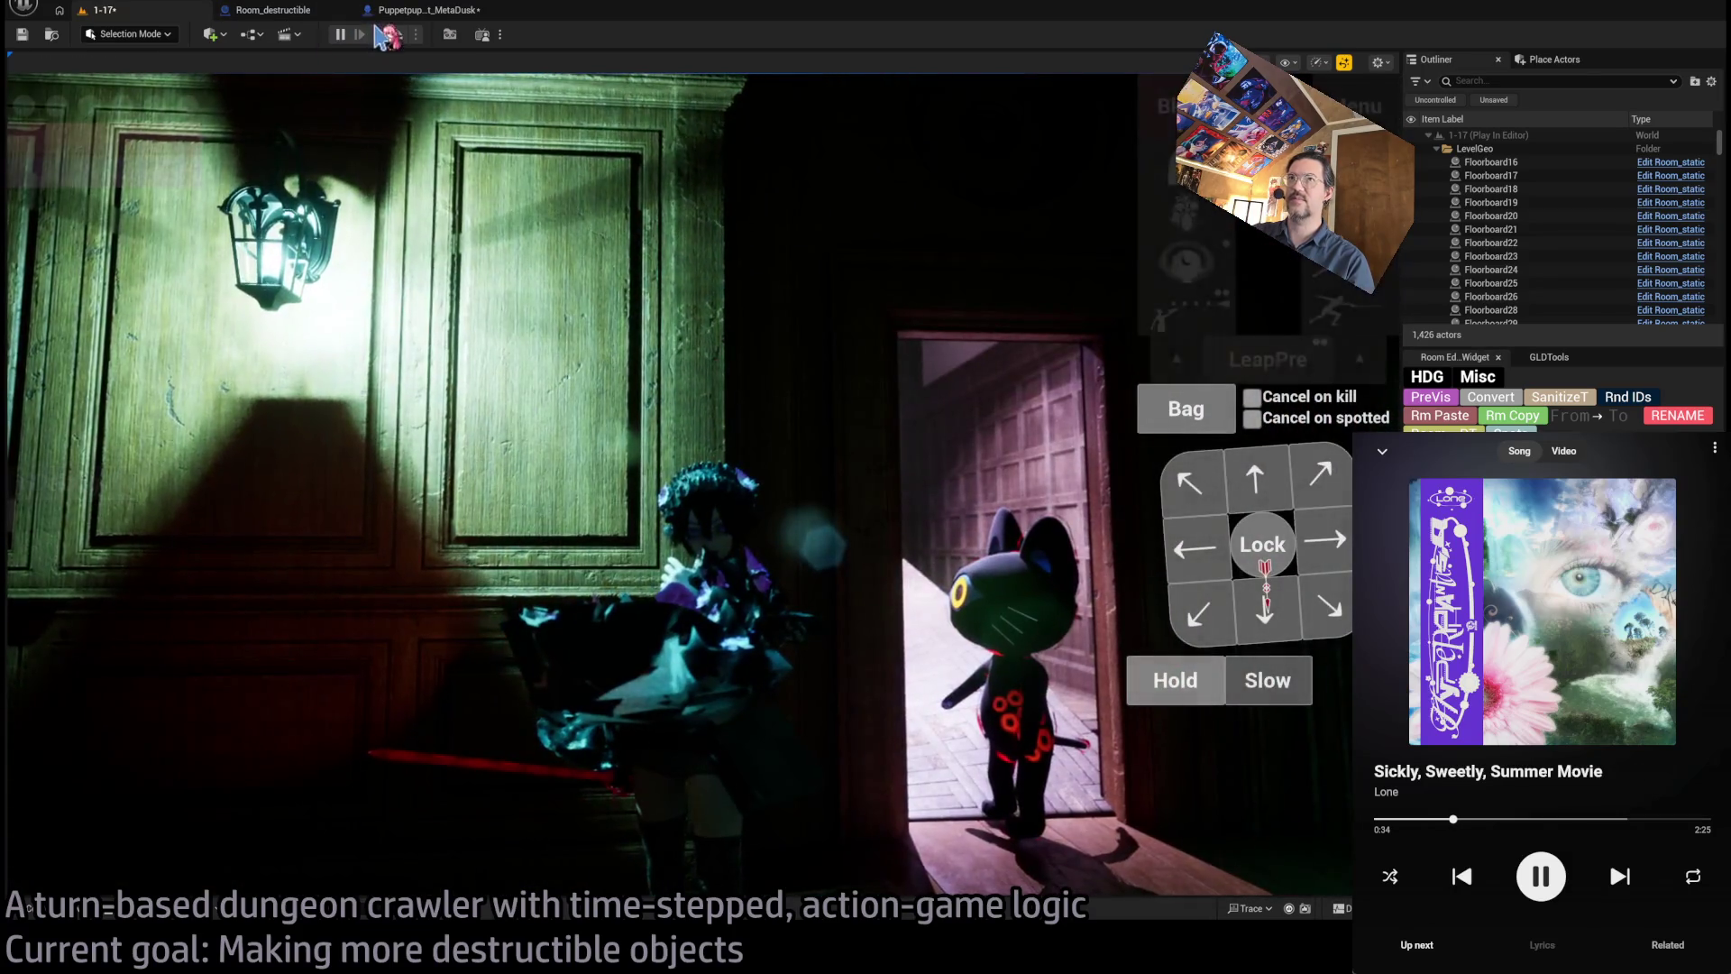
{"action": "key", "text": "Escape"}
{"action": "left_click", "coordinate": [454, 12]}
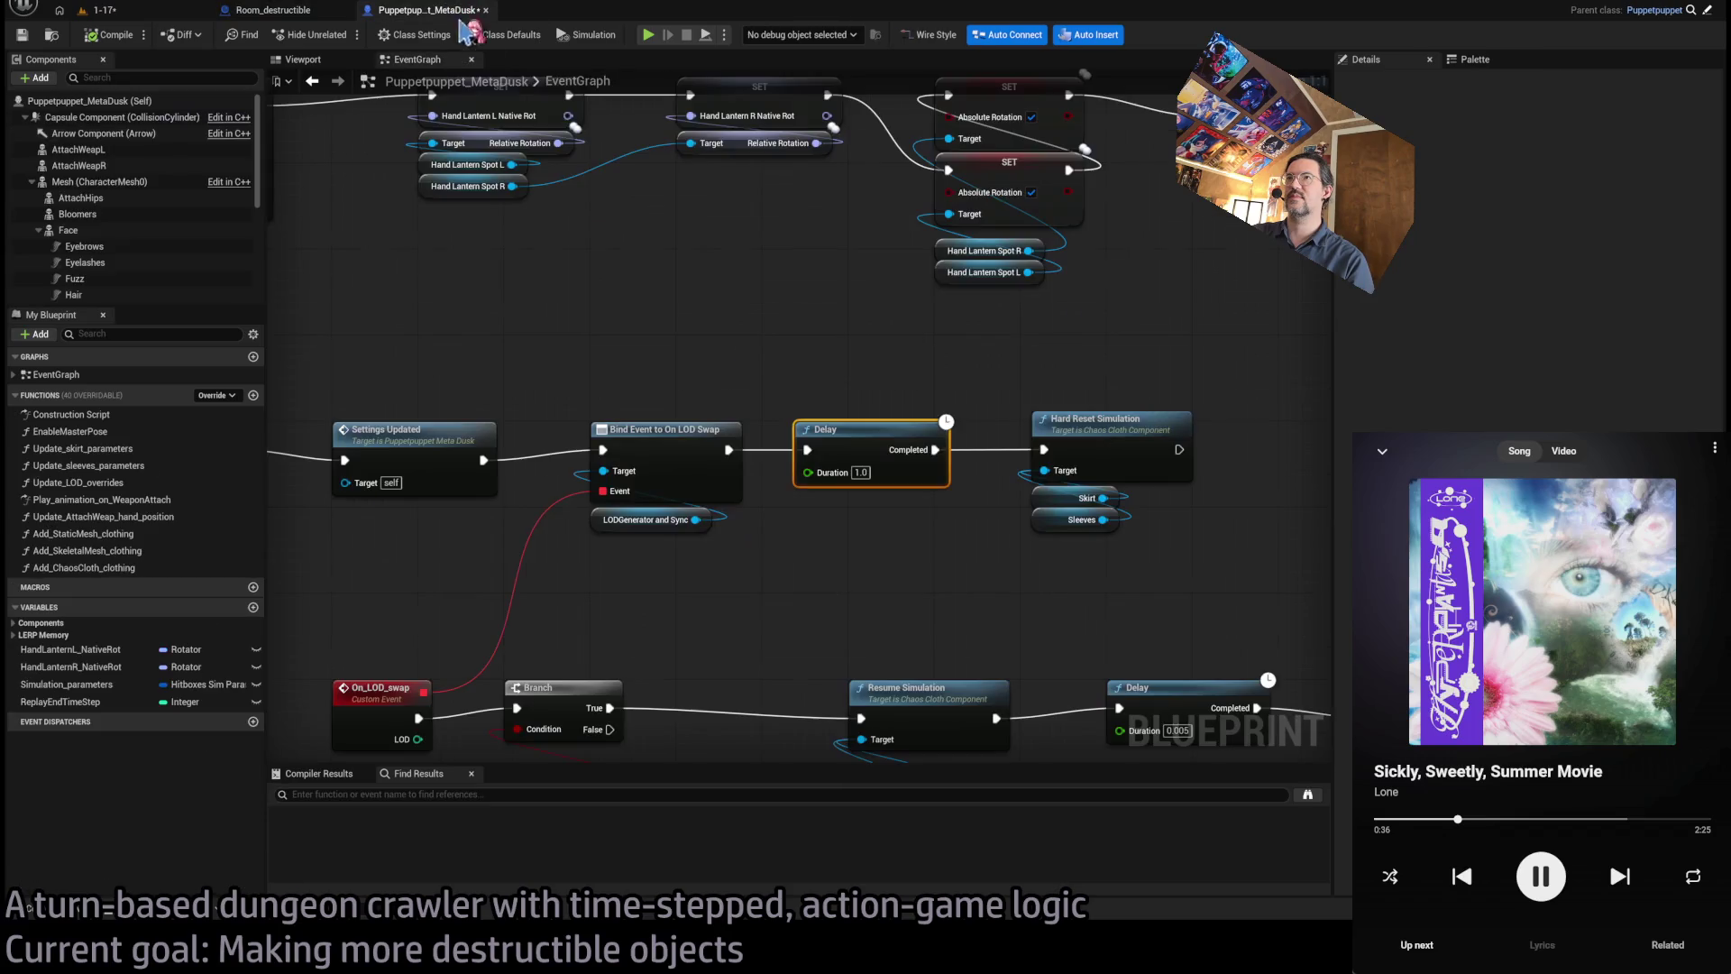
{"action": "left_click_drag", "start_coordinate": [983, 352], "coordinate": [805, 360]}
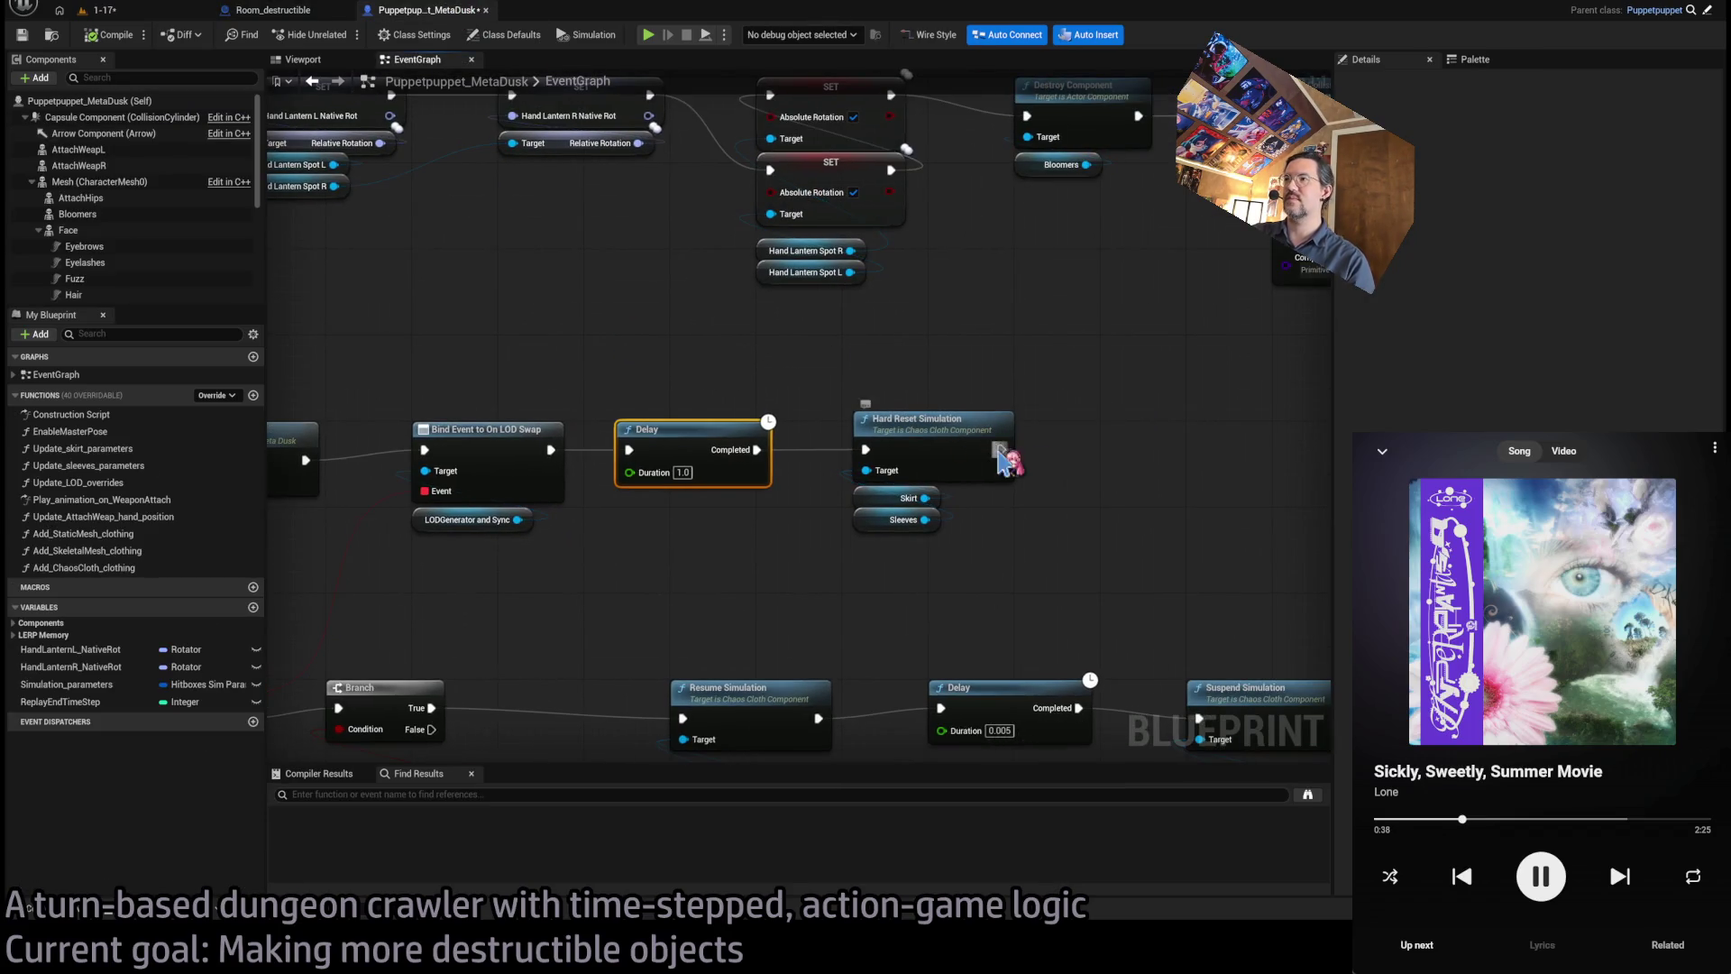
{"action": "left_click_drag", "start_coordinate": [1078, 456], "coordinate": [1075, 453]}
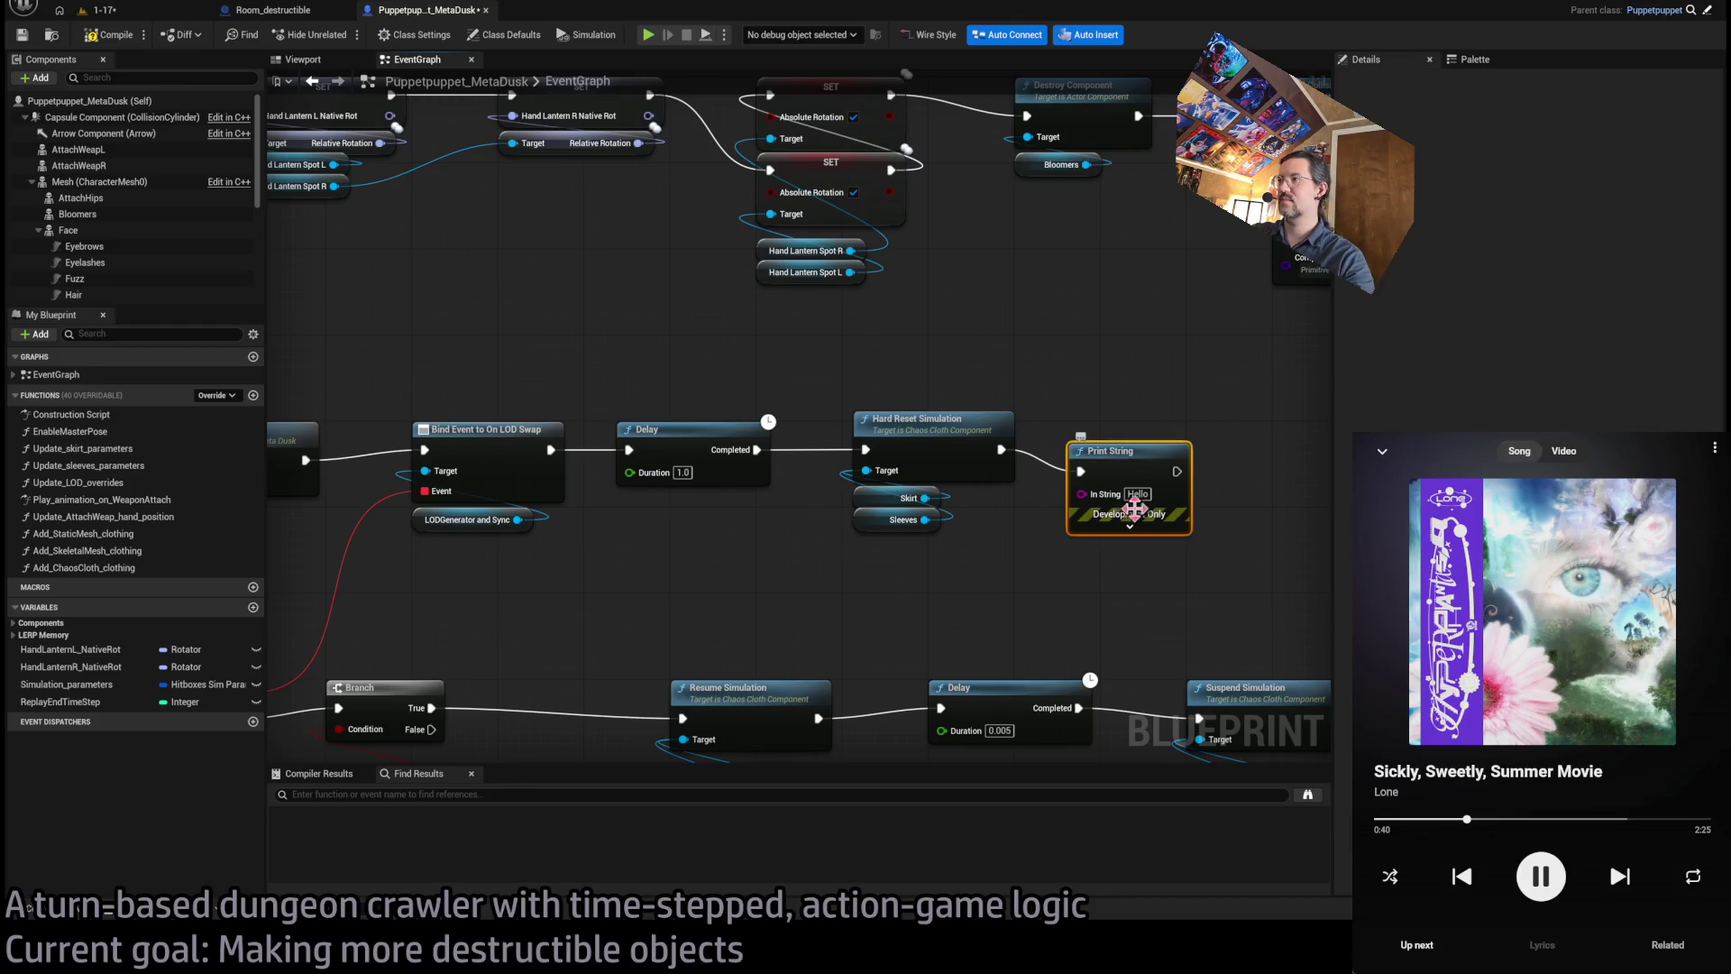
- Play-test level 1-17, committing the character's turn so it plays out
{"action": "left_click", "coordinate": [167, 11]}
{"action": "left_click", "coordinate": [341, 35]}
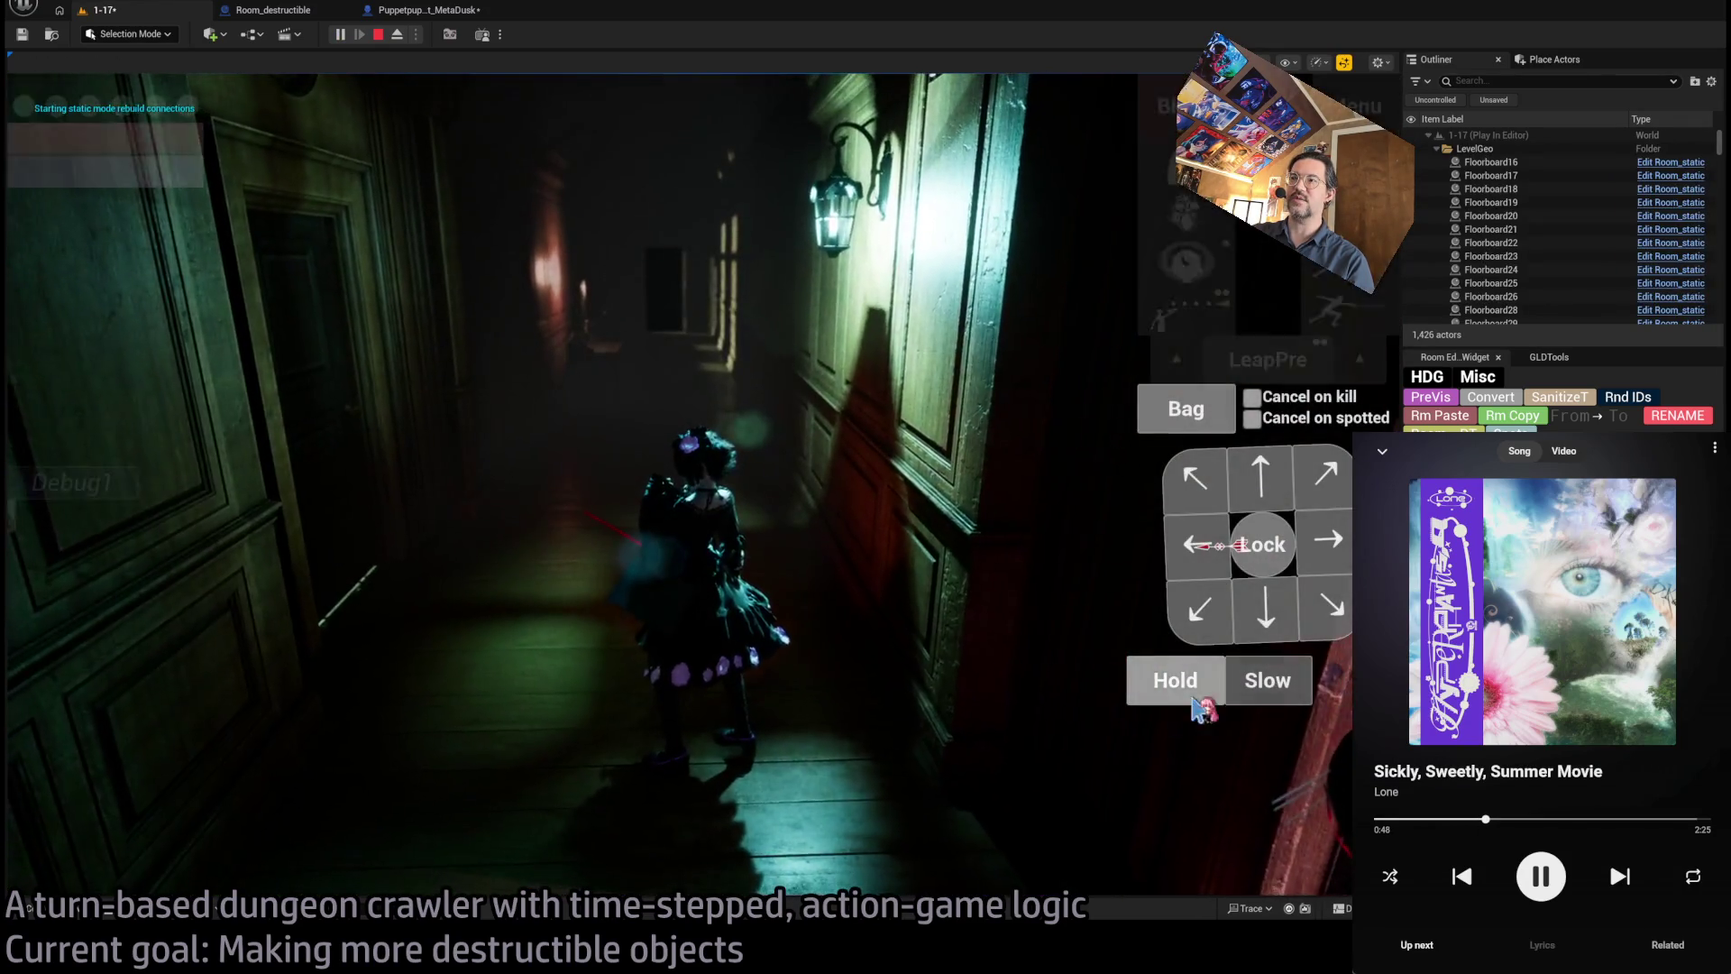
{"action": "left_click", "coordinate": [70, 638]}
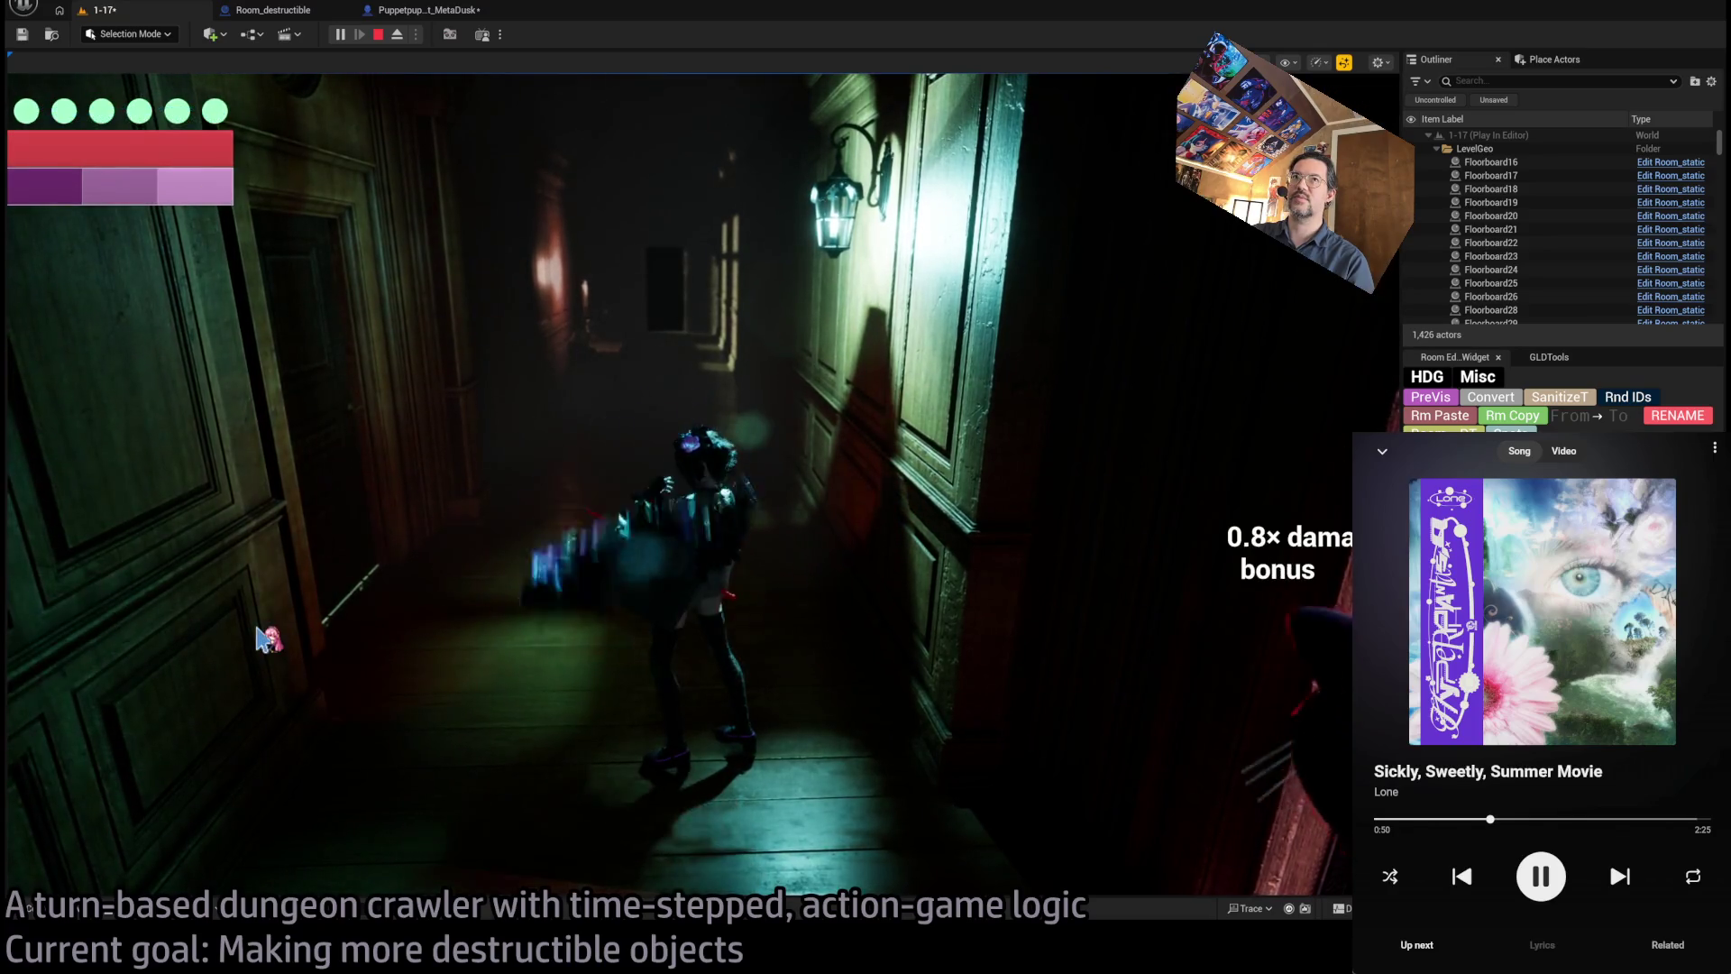
{"action": "left_click", "coordinate": [379, 34]}
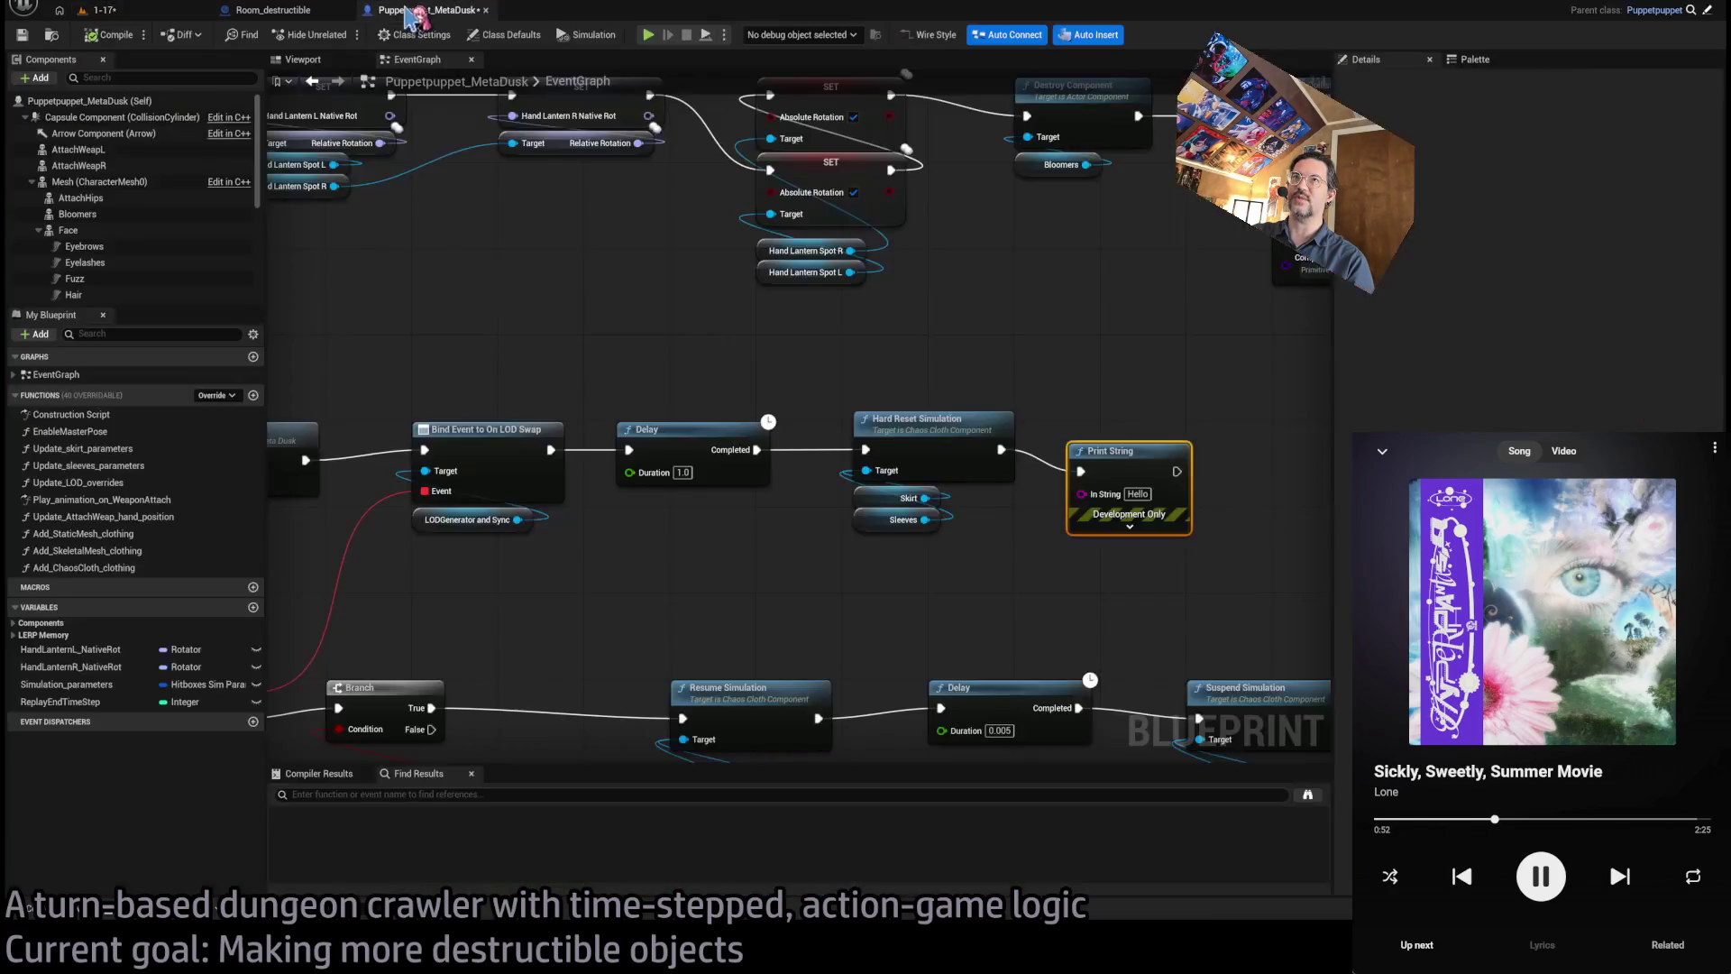
- Select Hard Reset Simulation with its Skirt and Sleeves inputs and play-test the level once more
{"action": "left_click_drag", "start_coordinate": [888, 352], "coordinate": [931, 580]}
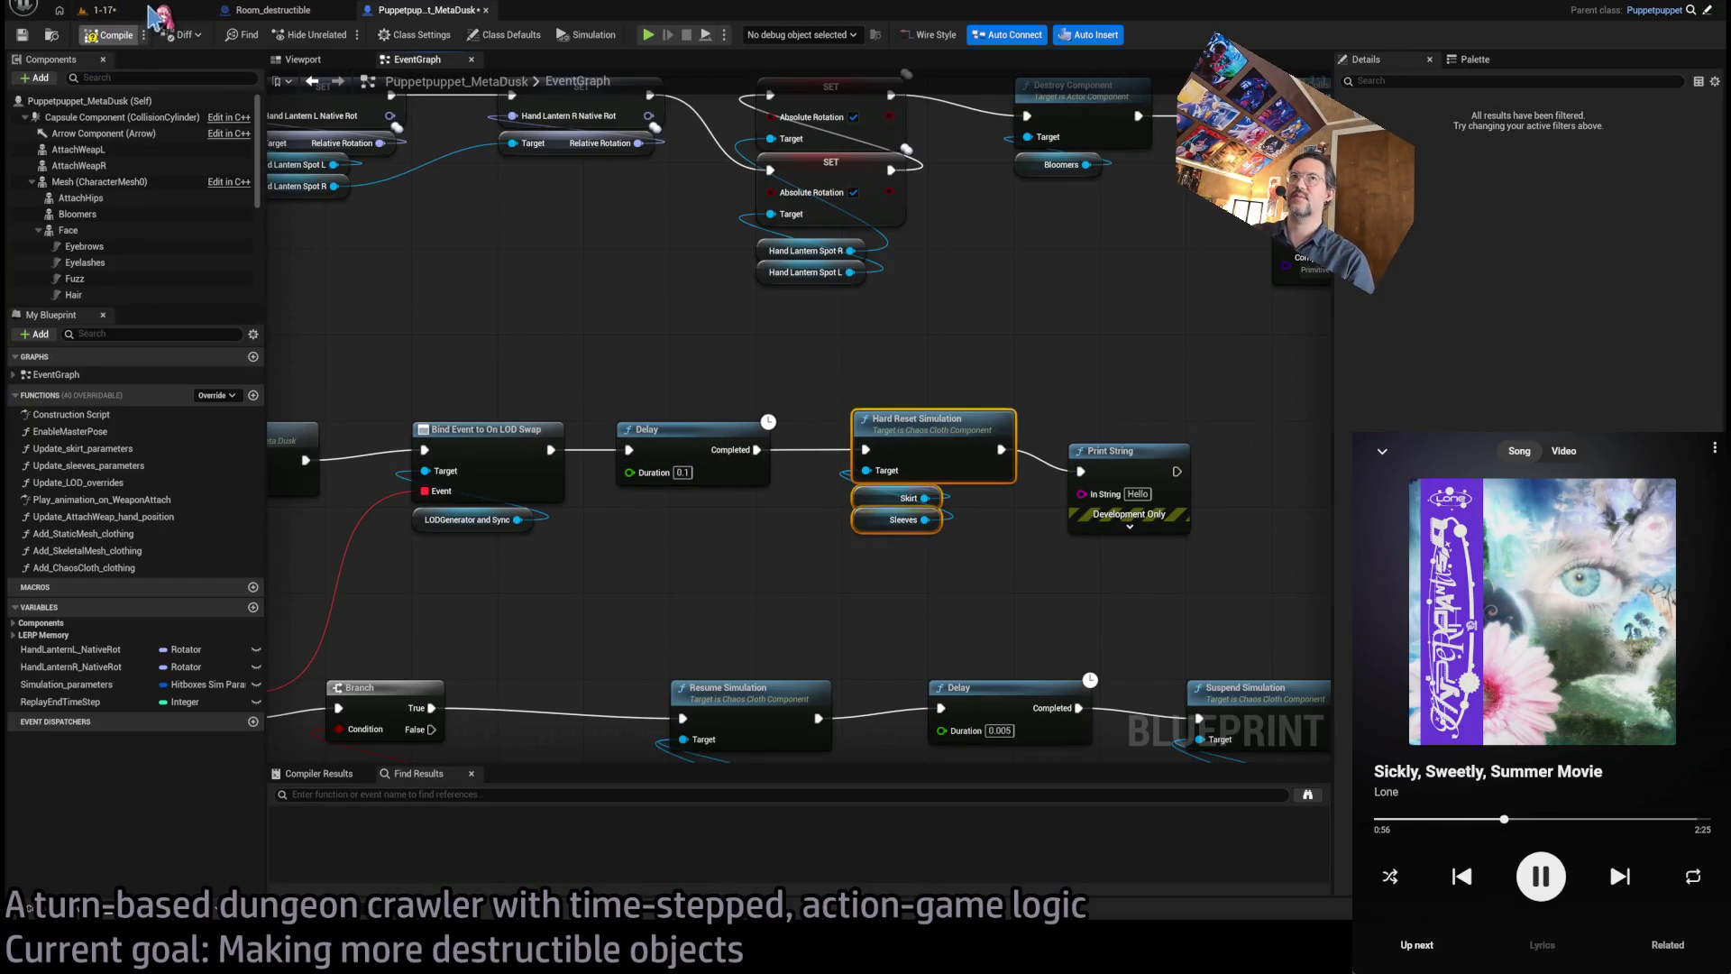
{"action": "left_click", "coordinate": [103, 11]}
{"action": "left_click", "coordinate": [340, 34]}
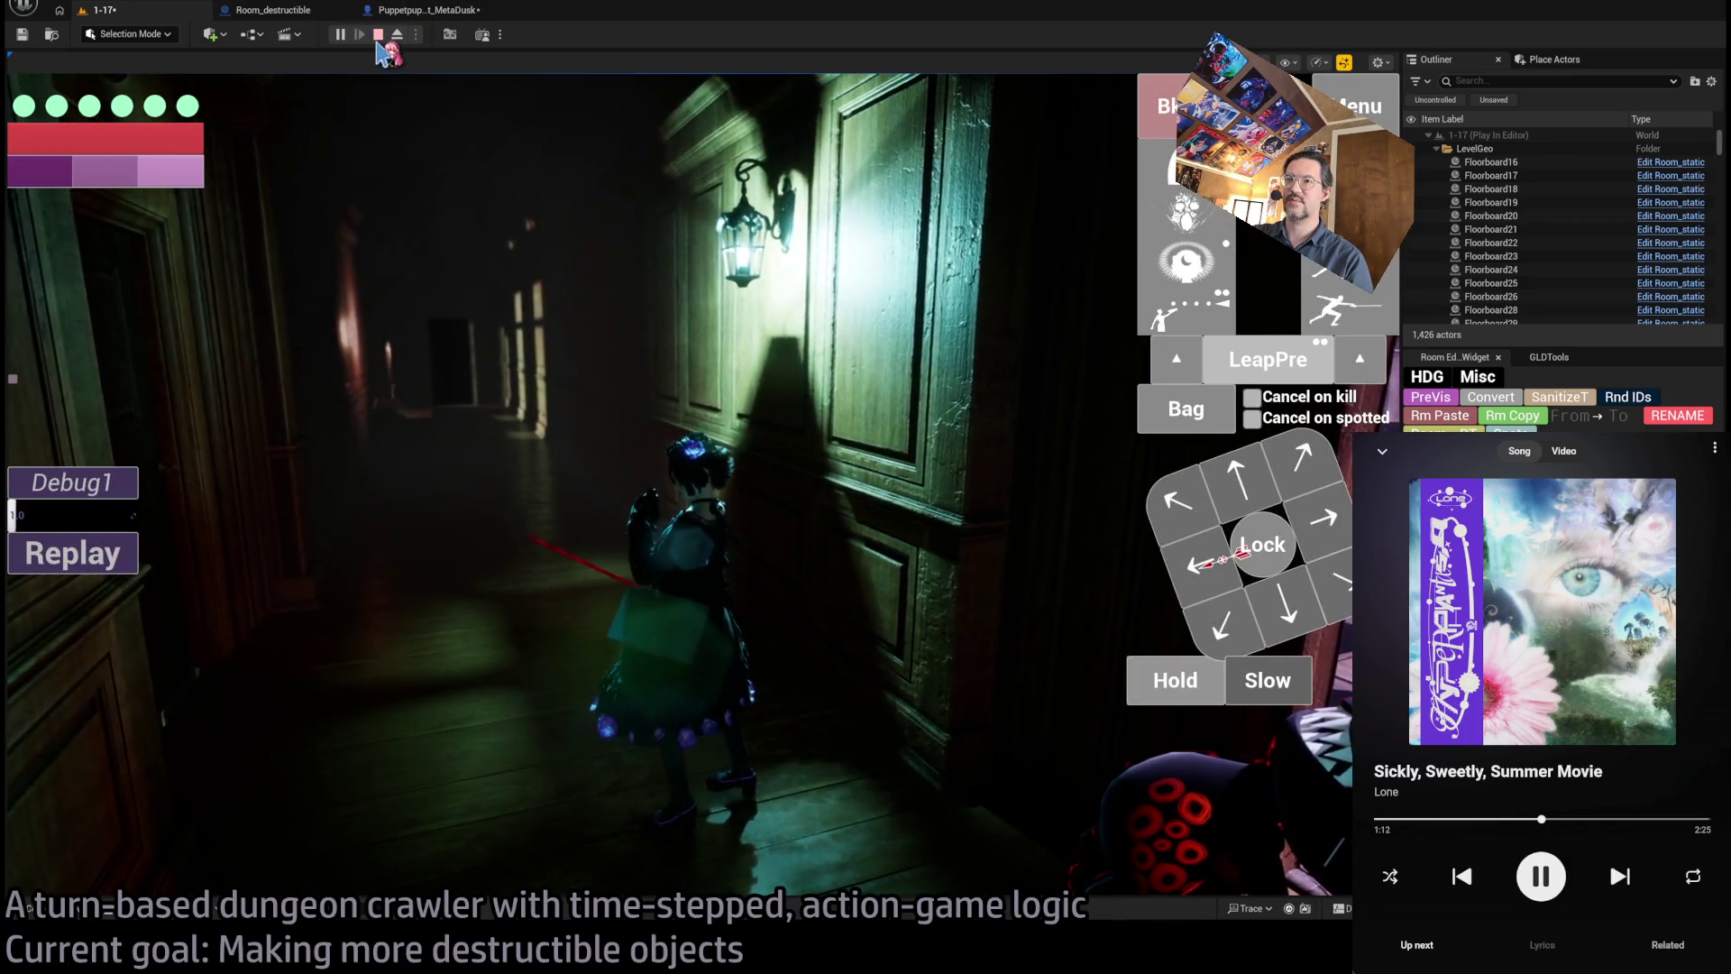
{"action": "left_click", "coordinate": [378, 35]}
{"action": "left_click", "coordinate": [695, 555]}
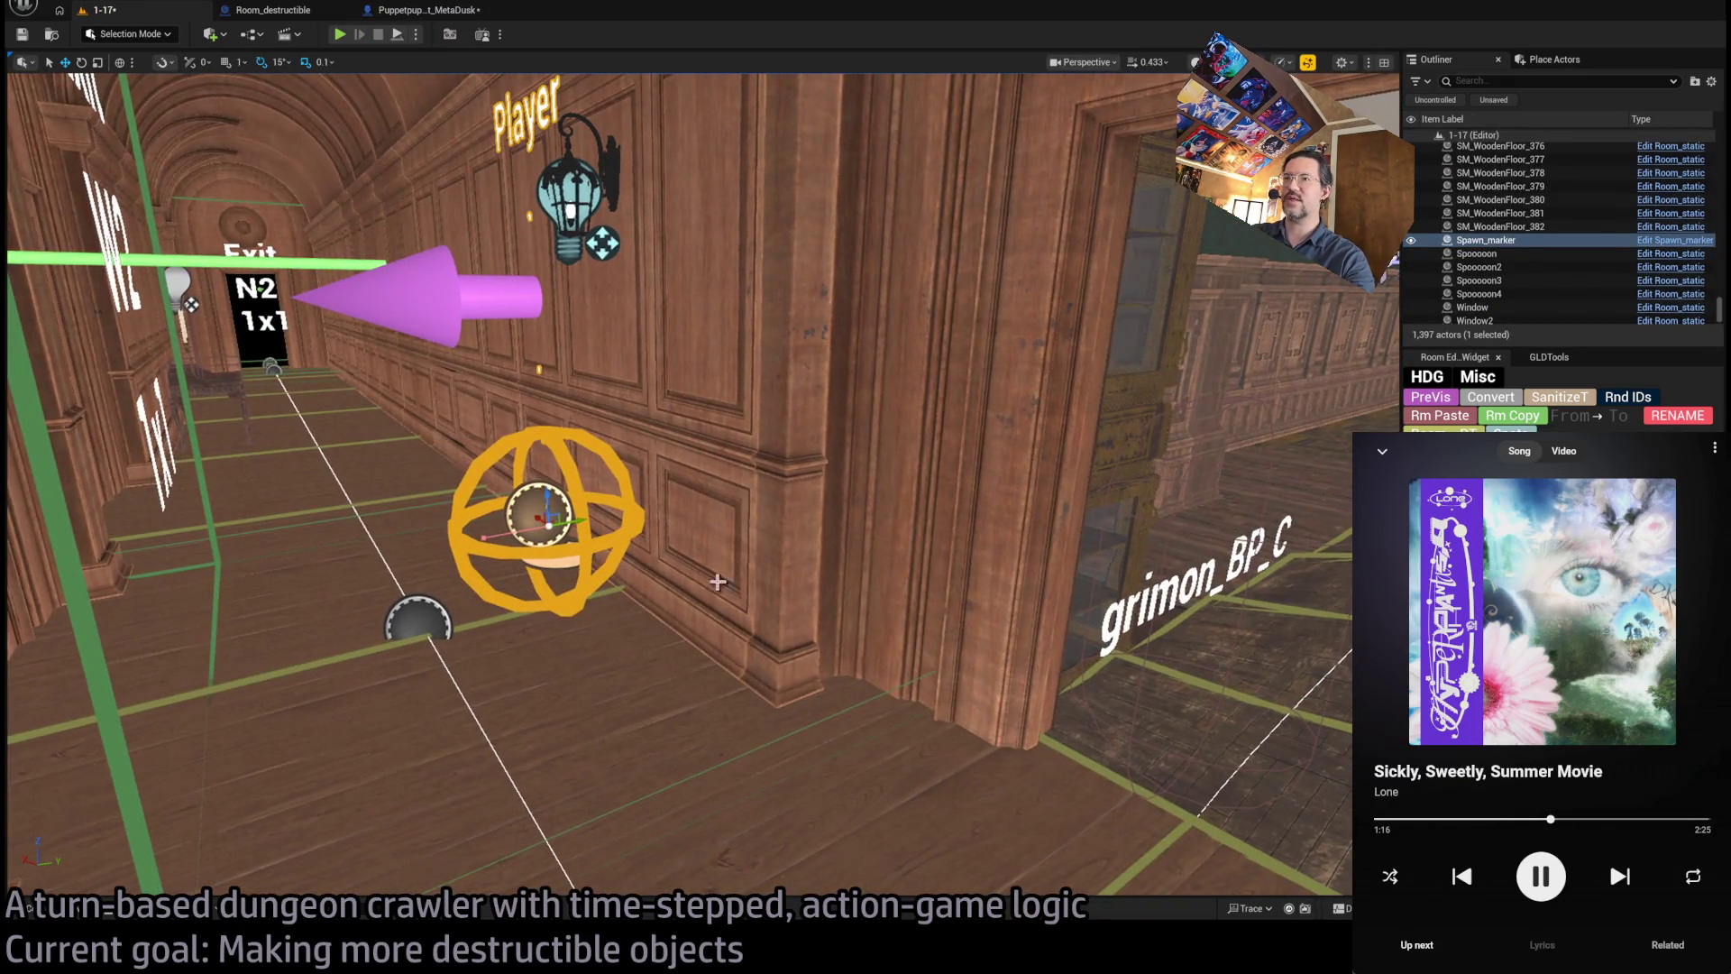
- Drag the player spawn marker out of the hallway and drop it in the wood-panelled room
{"action": "left_click_drag", "start_coordinate": [553, 532], "coordinate": [890, 306]}
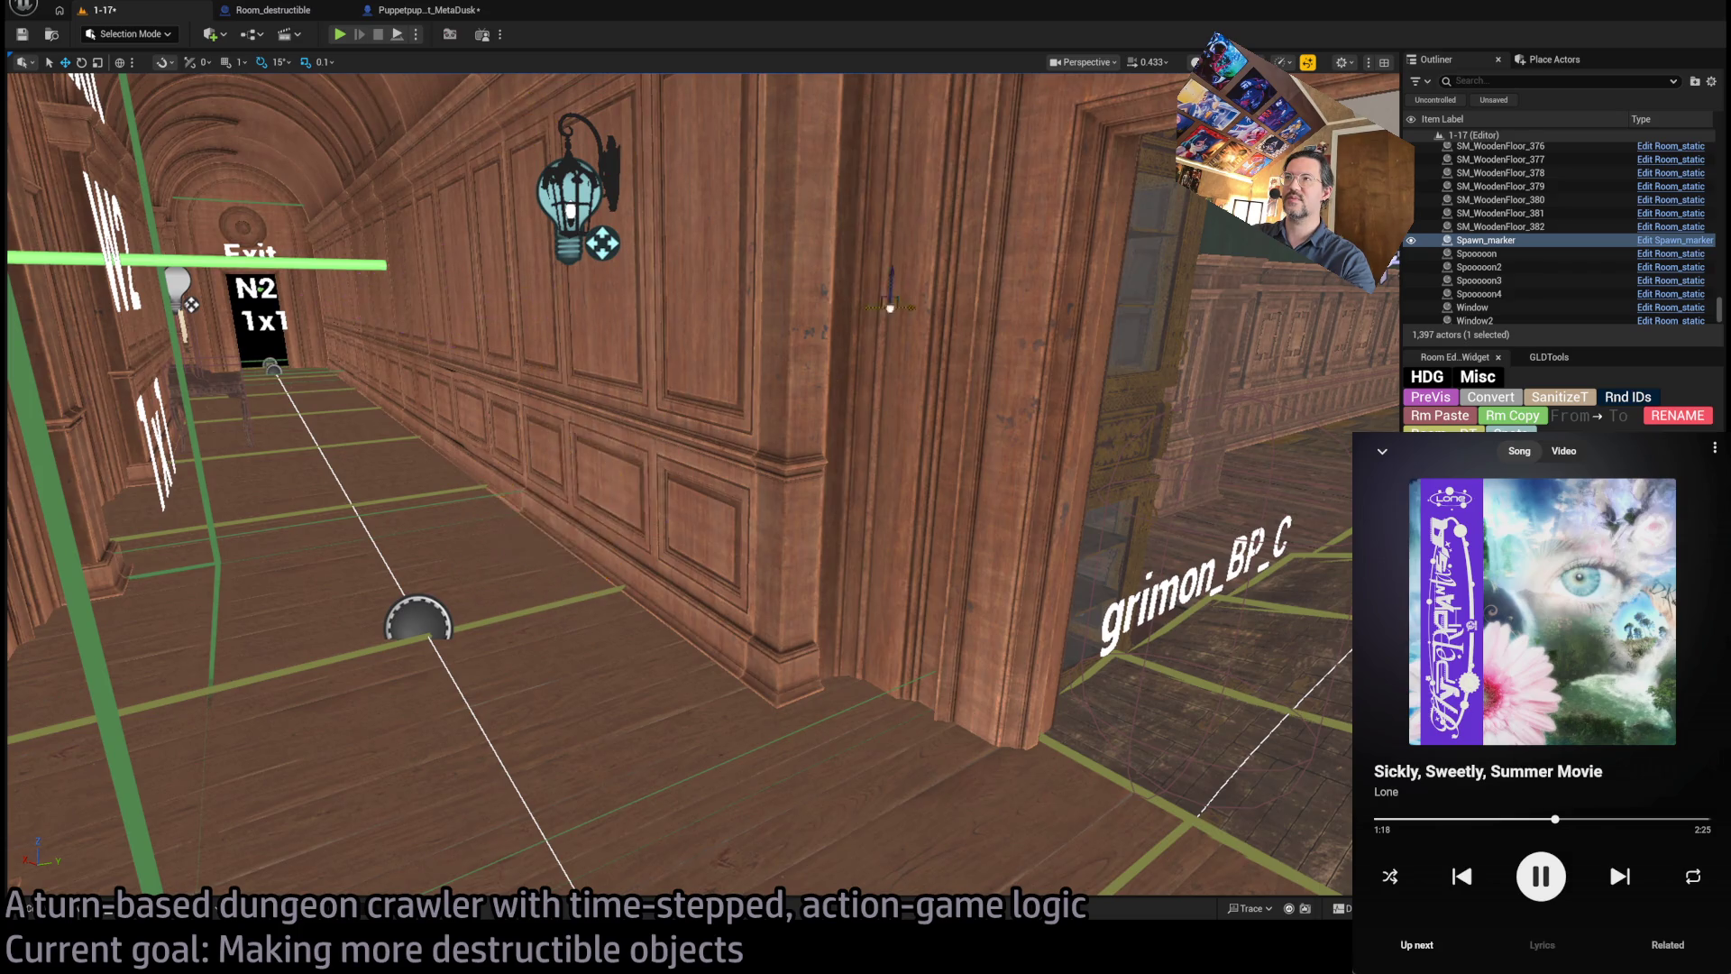
{"action": "key", "text": "f"}
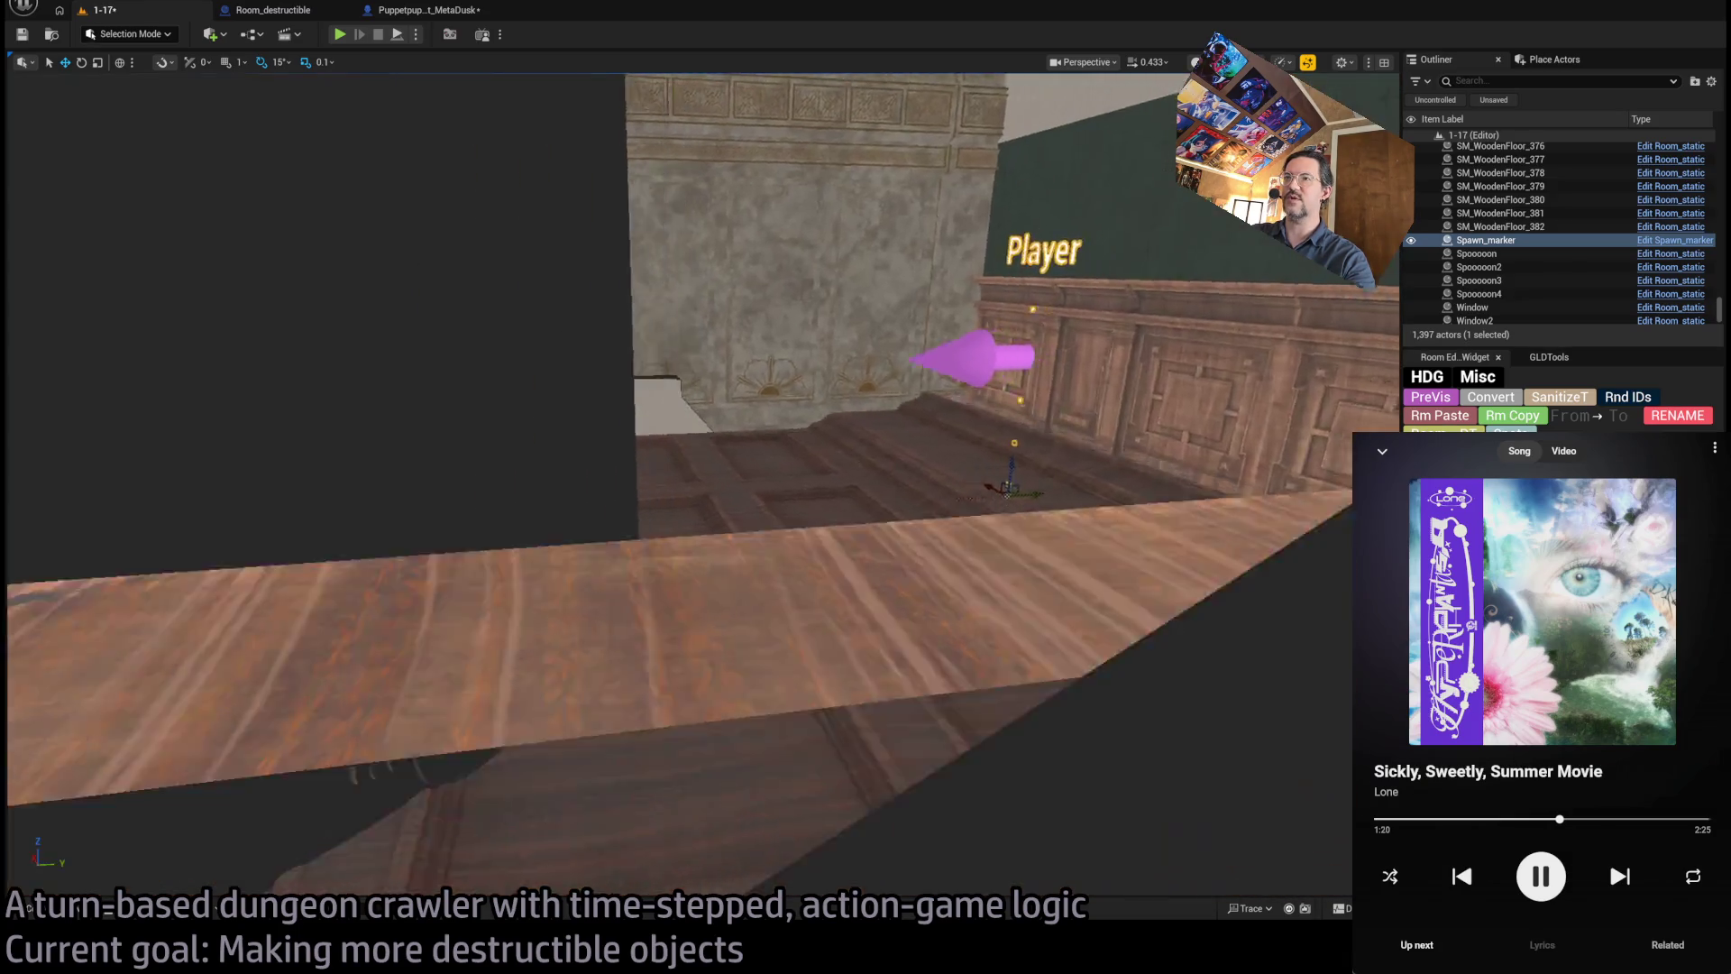
{"action": "key", "text": "f"}
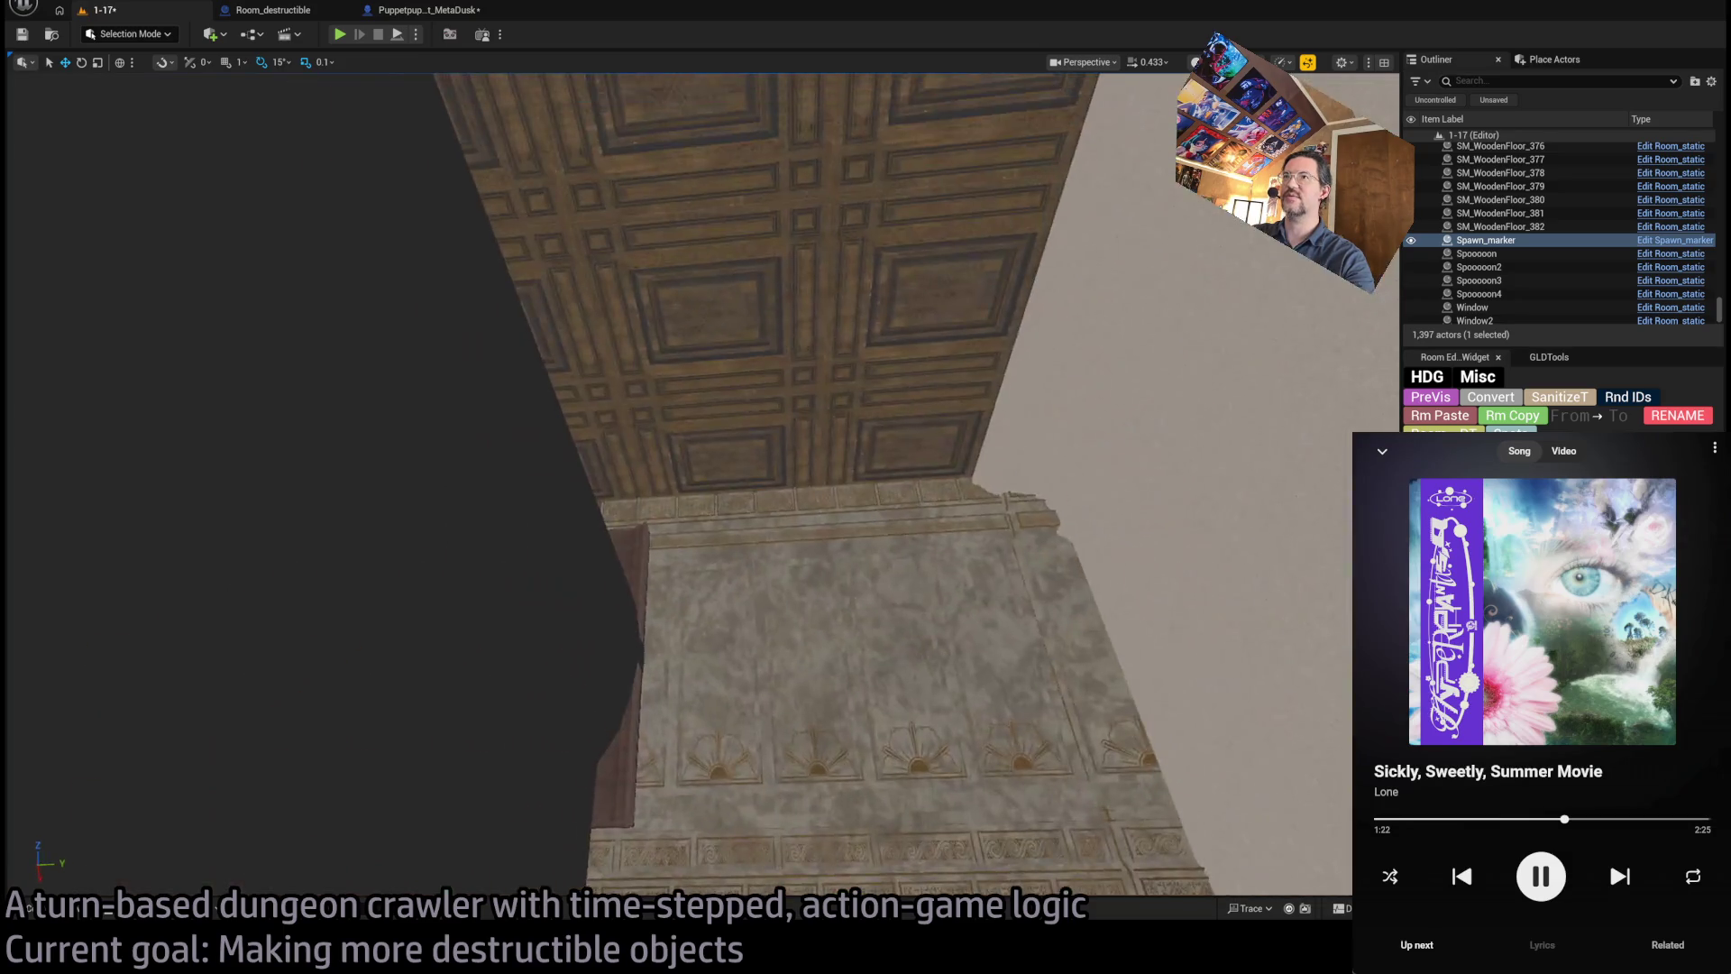
{"action": "key", "text": "w"}
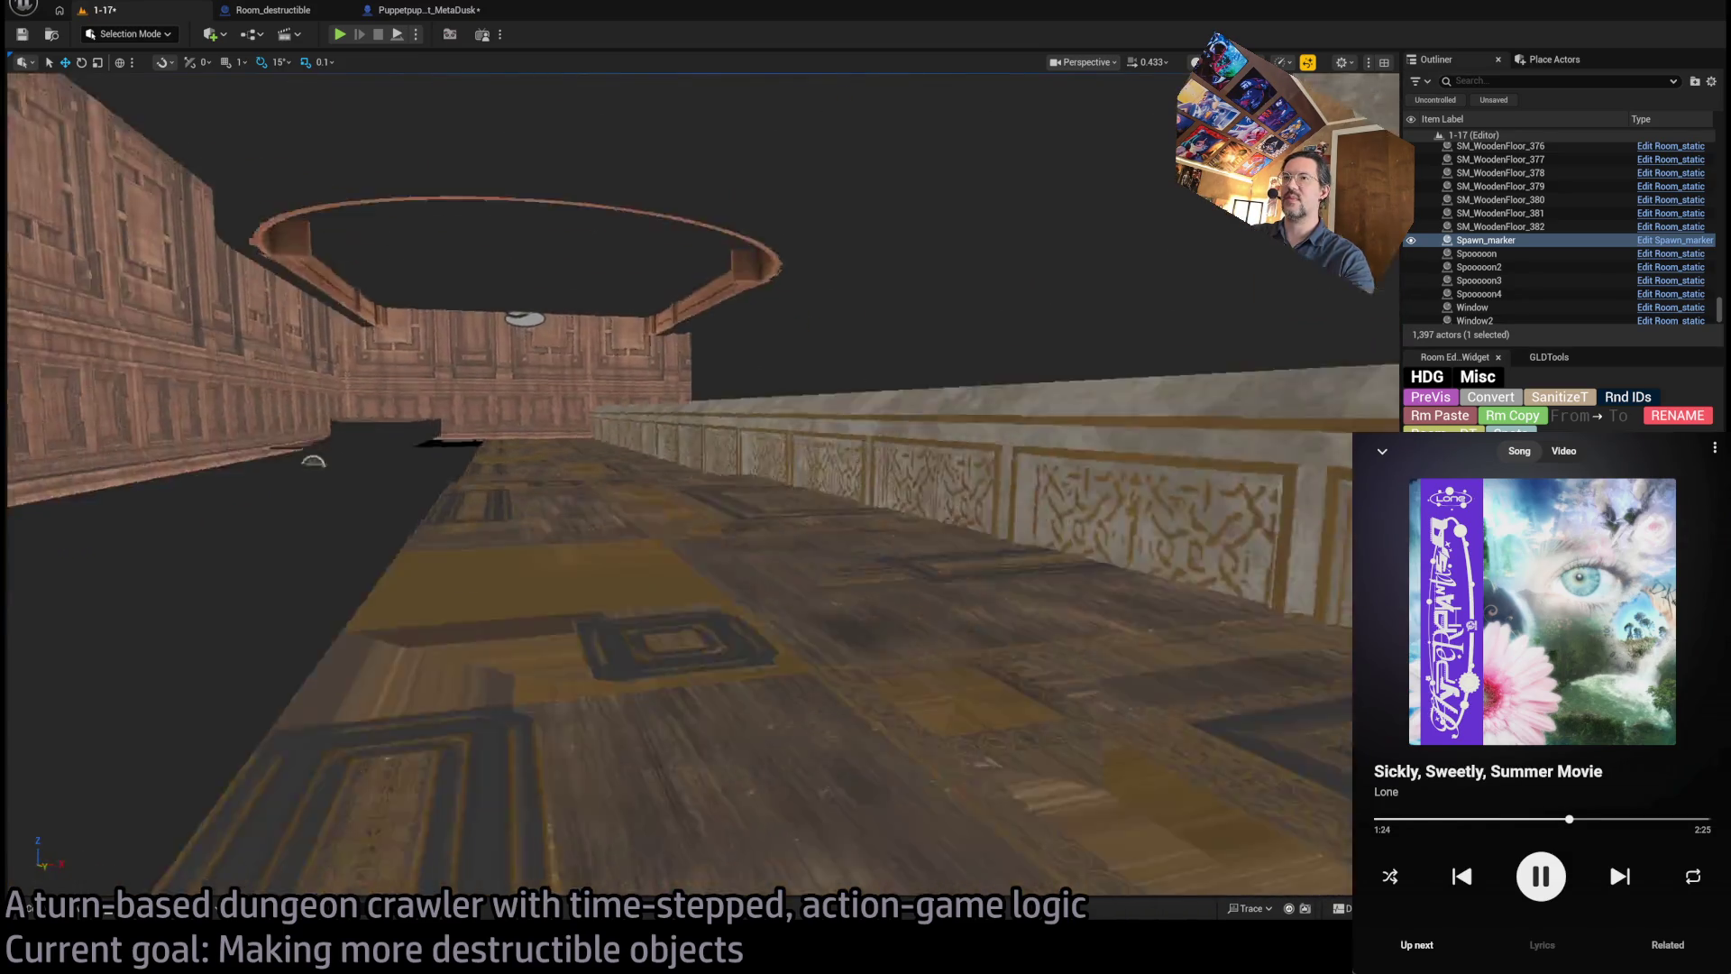
{"action": "key", "text": "w"}
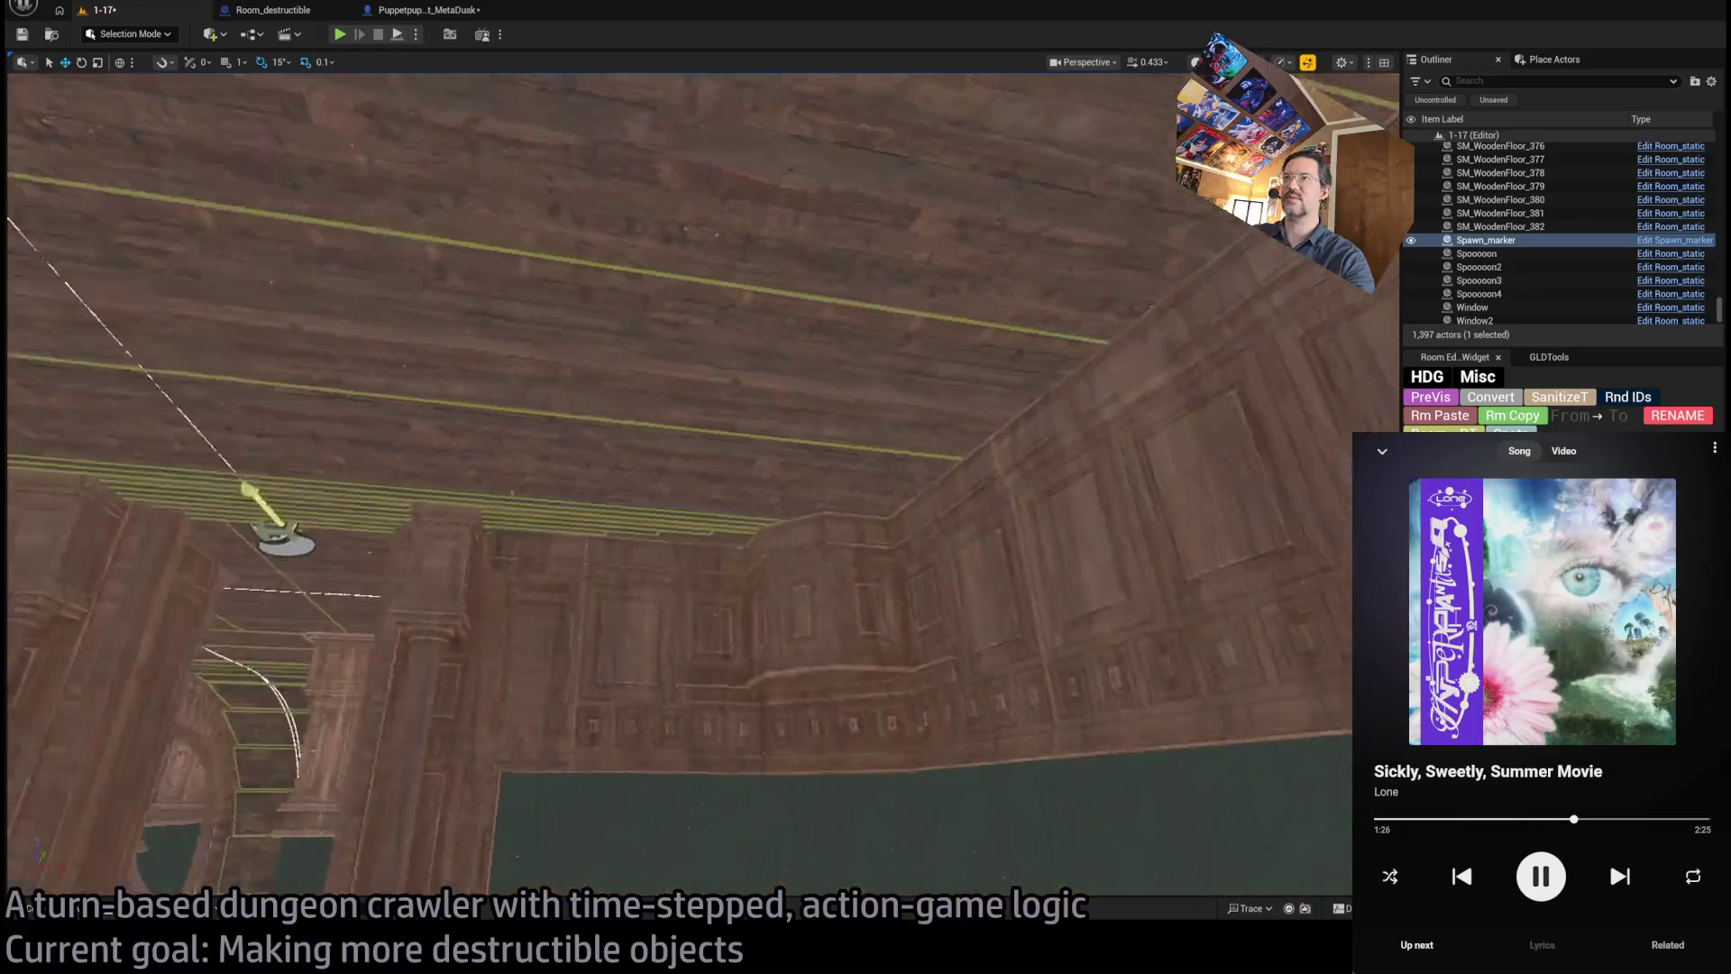
{"action": "key", "text": "w"}
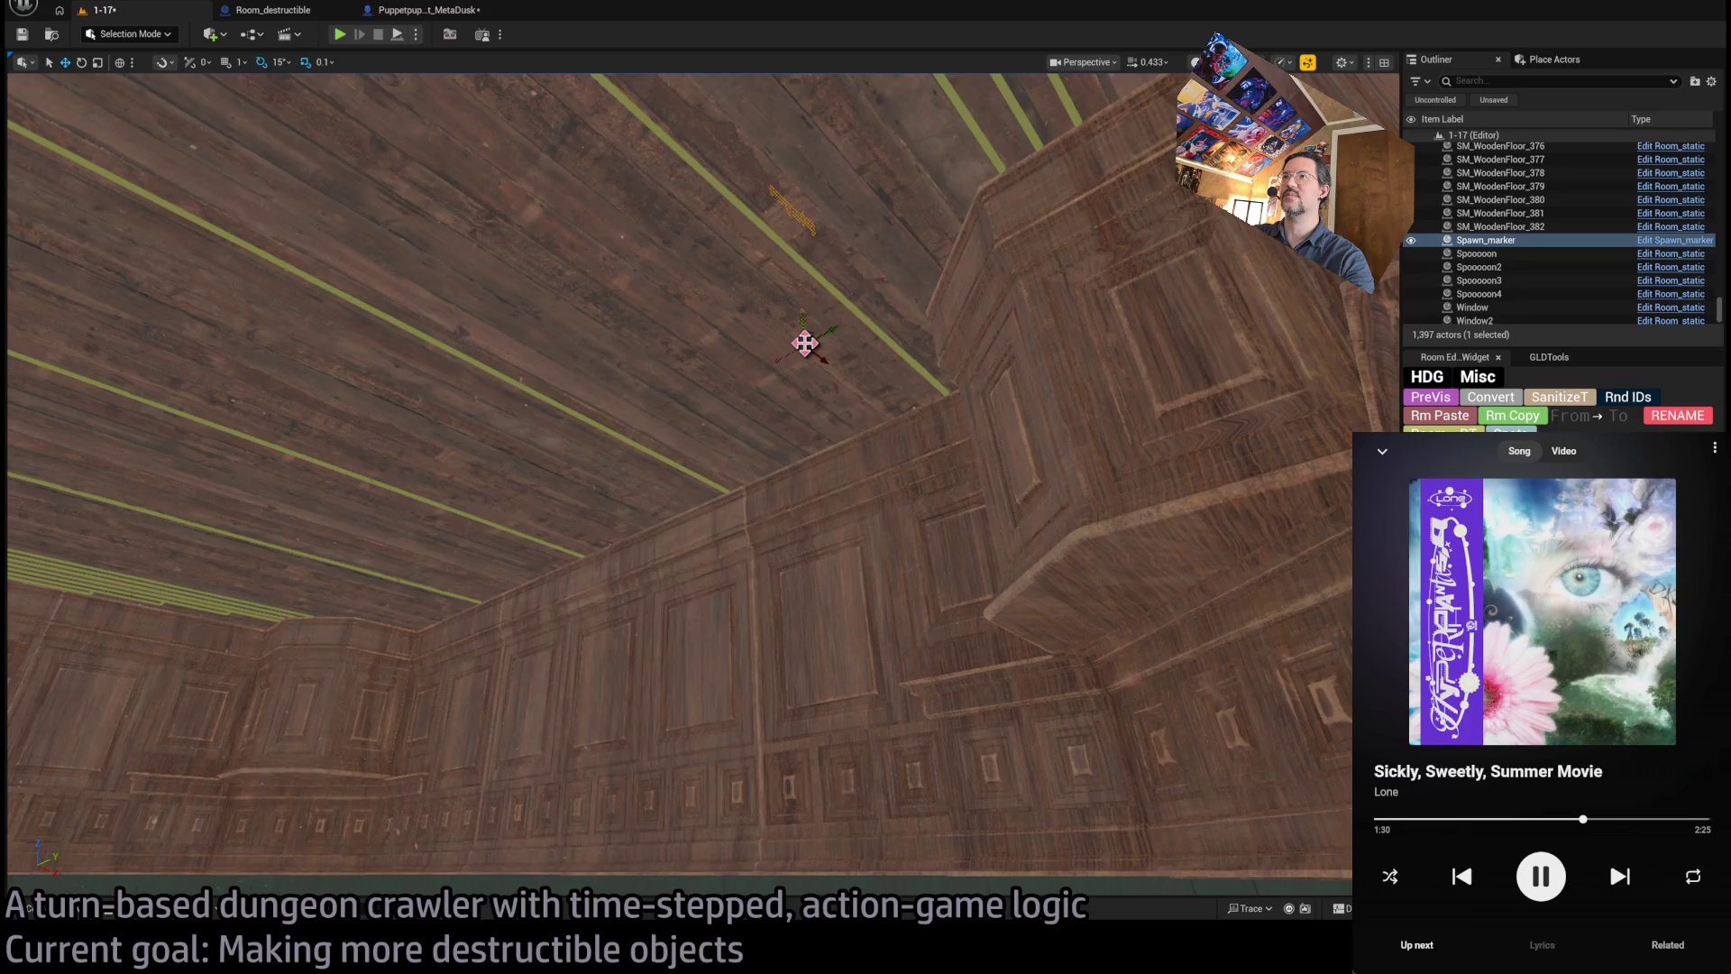
{"action": "mouse_move", "coordinate": [806, 343]}
{"action": "left_mouse_down"}
{"action": "mouse_move", "coordinate": [762, 694]}
{"action": "mouse_move", "coordinate": [864, 693]}
{"action": "mouse_move", "coordinate": [330, 475]}
{"action": "mouse_move", "coordinate": [339, 330]}
{"action": "left_mouse_up"}
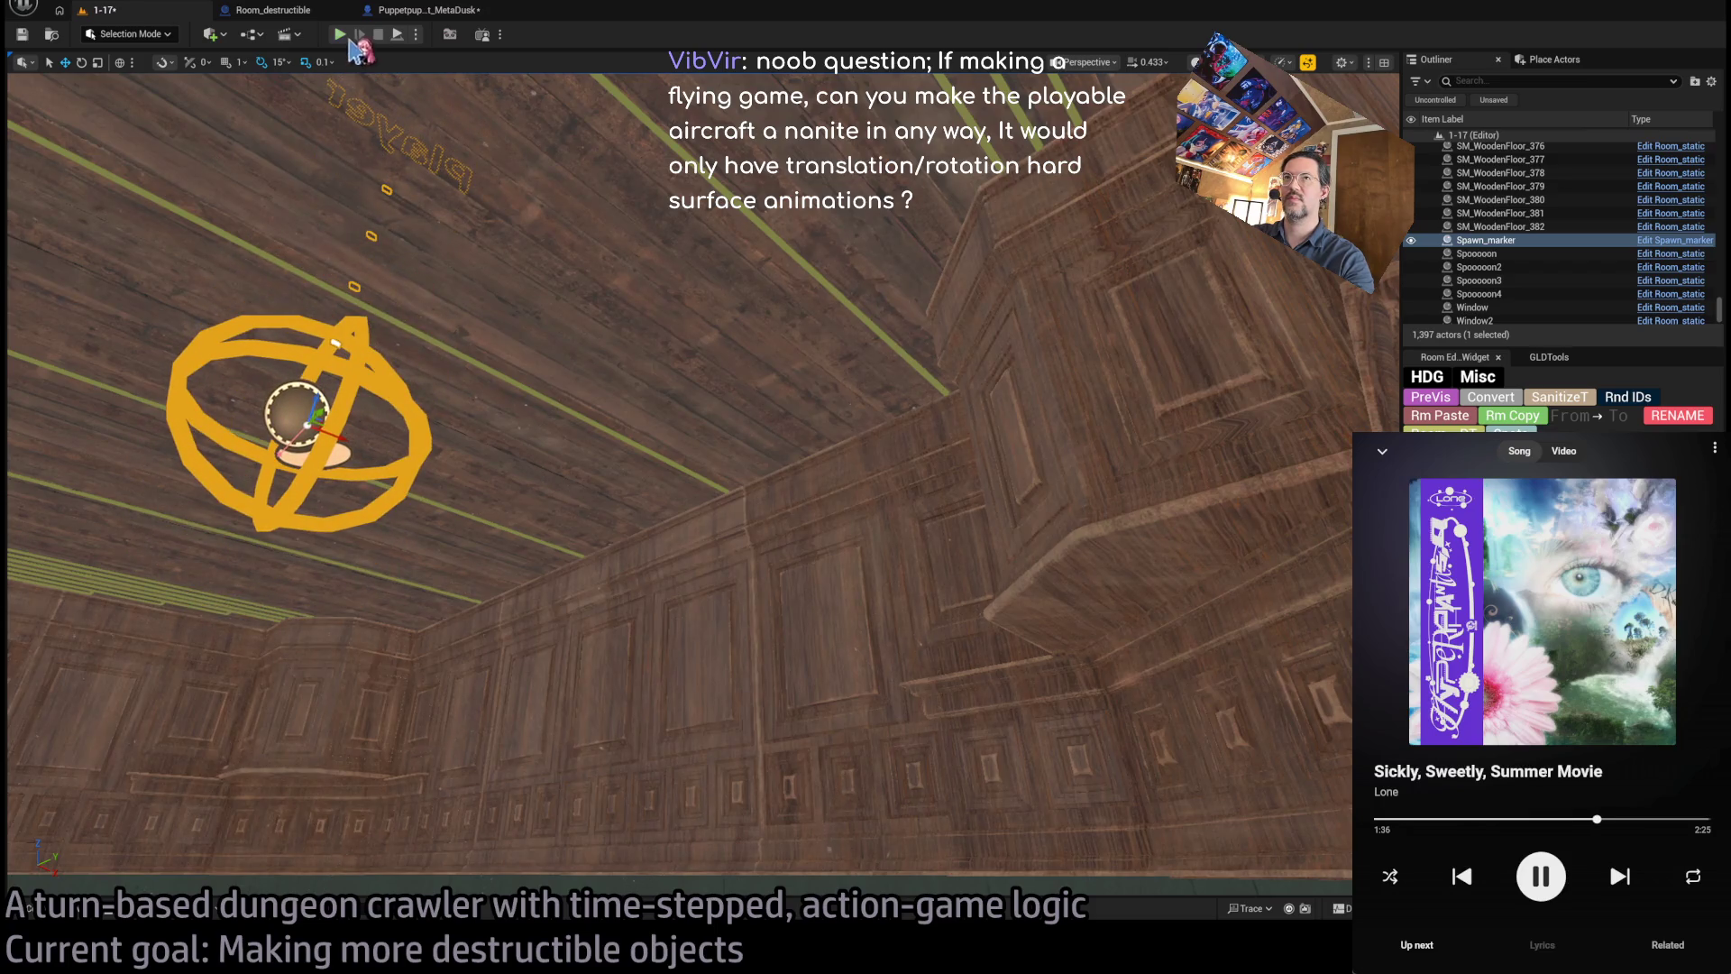
{"action": "key", "text": "alt+p"}
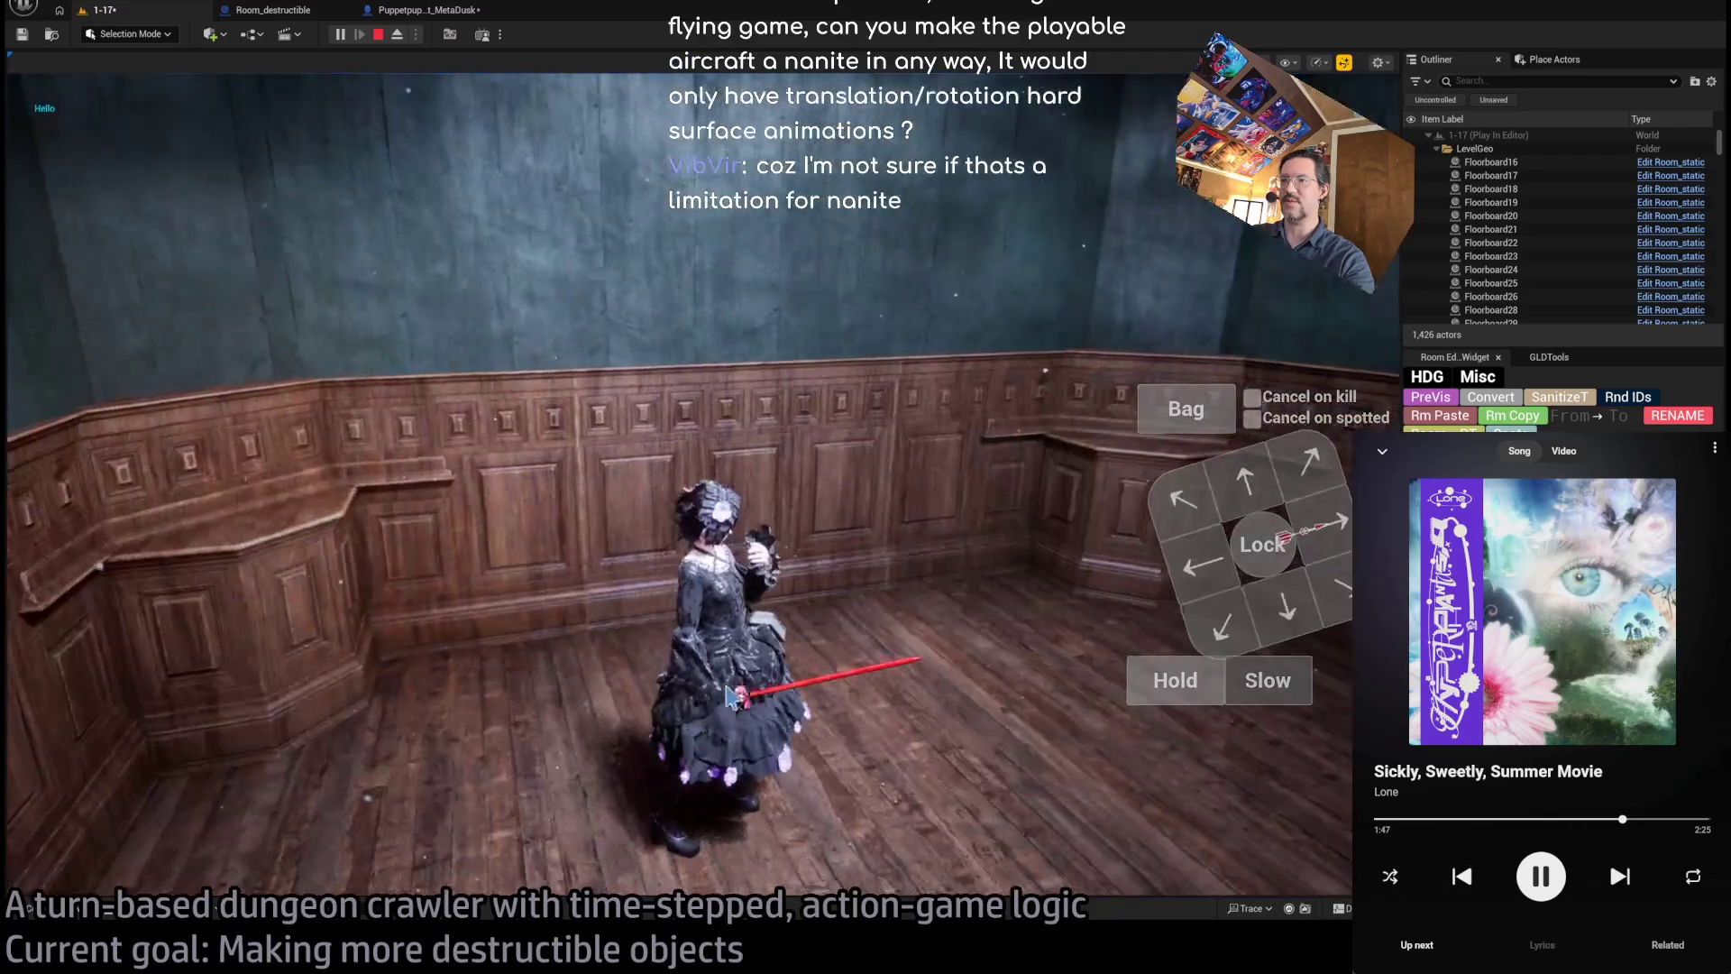
{"action": "left_click", "coordinate": [729, 697]}
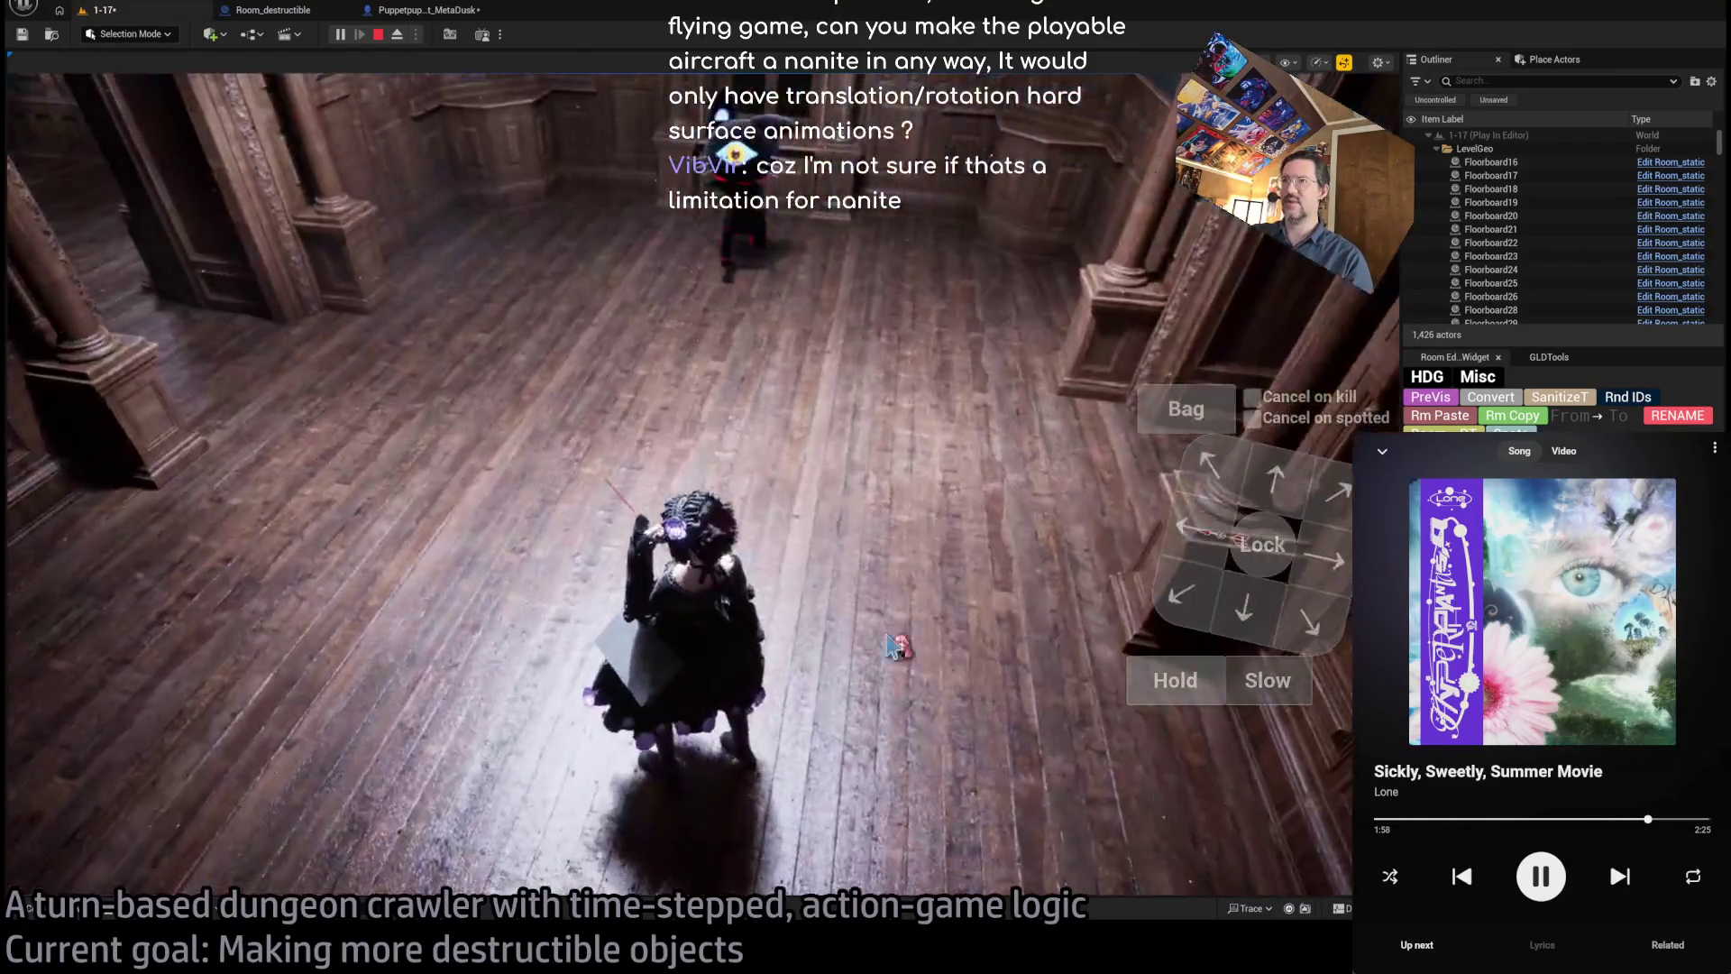
{"action": "left_click", "coordinate": [938, 672]}
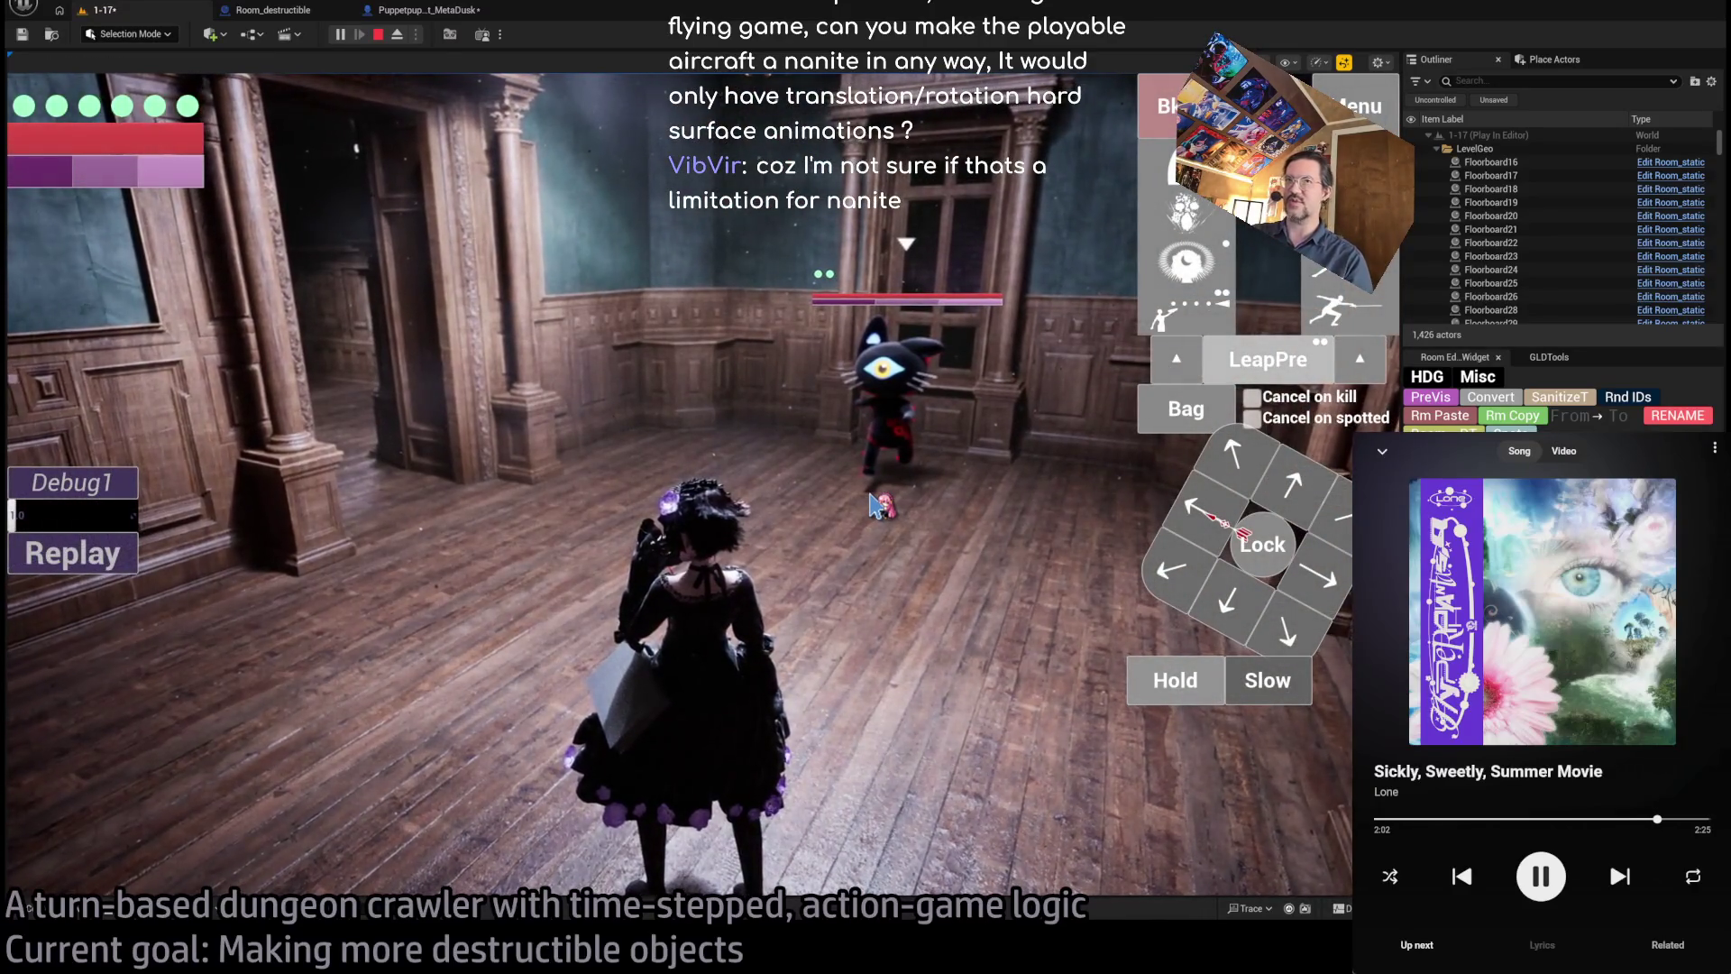
{"action": "left_click", "coordinate": [1278, 547]}
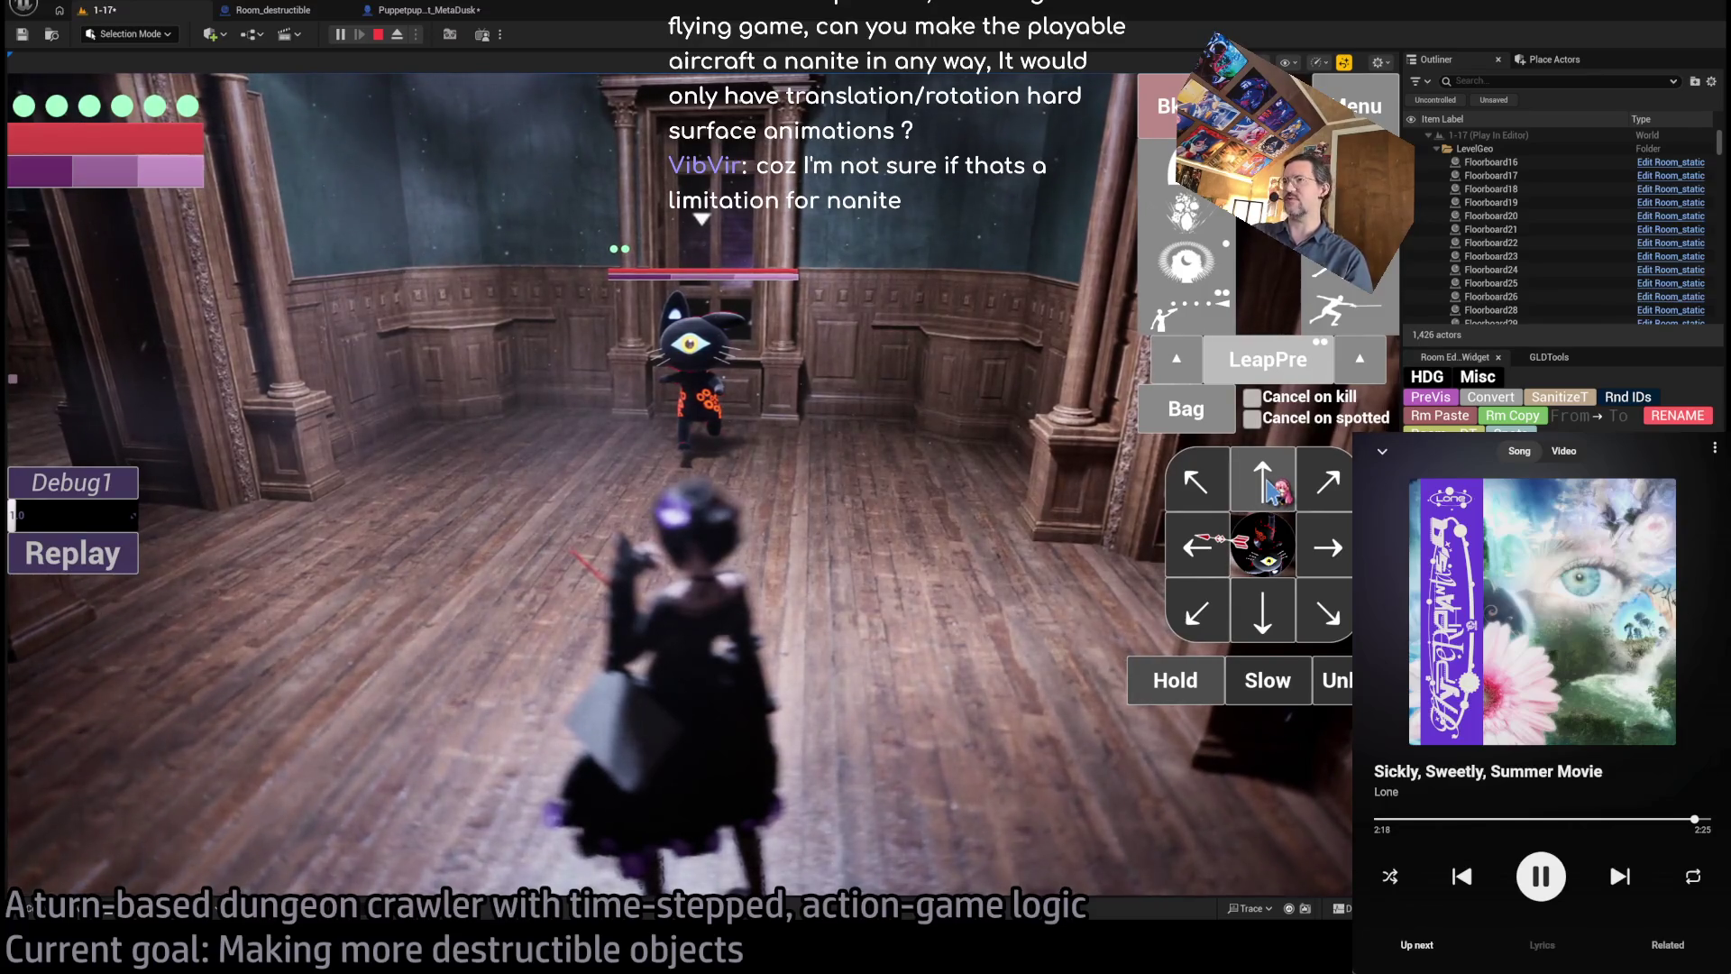
{"action": "left_click", "coordinate": [1267, 487]}
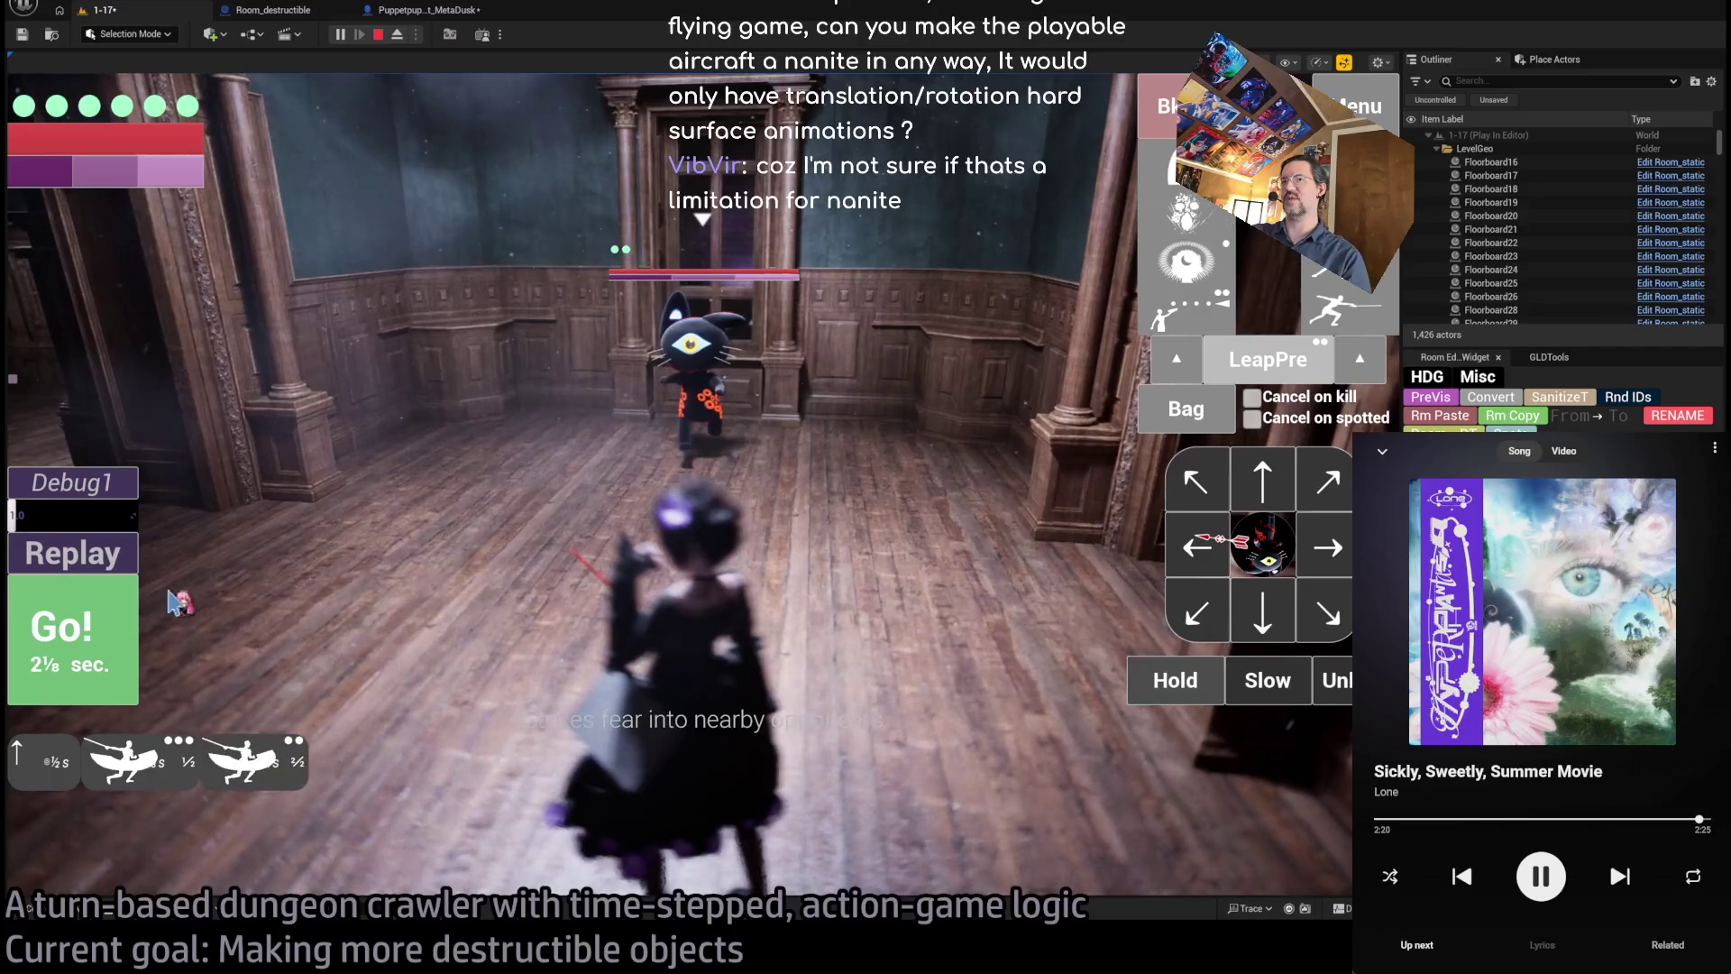
{"action": "left_click", "coordinate": [112, 634]}
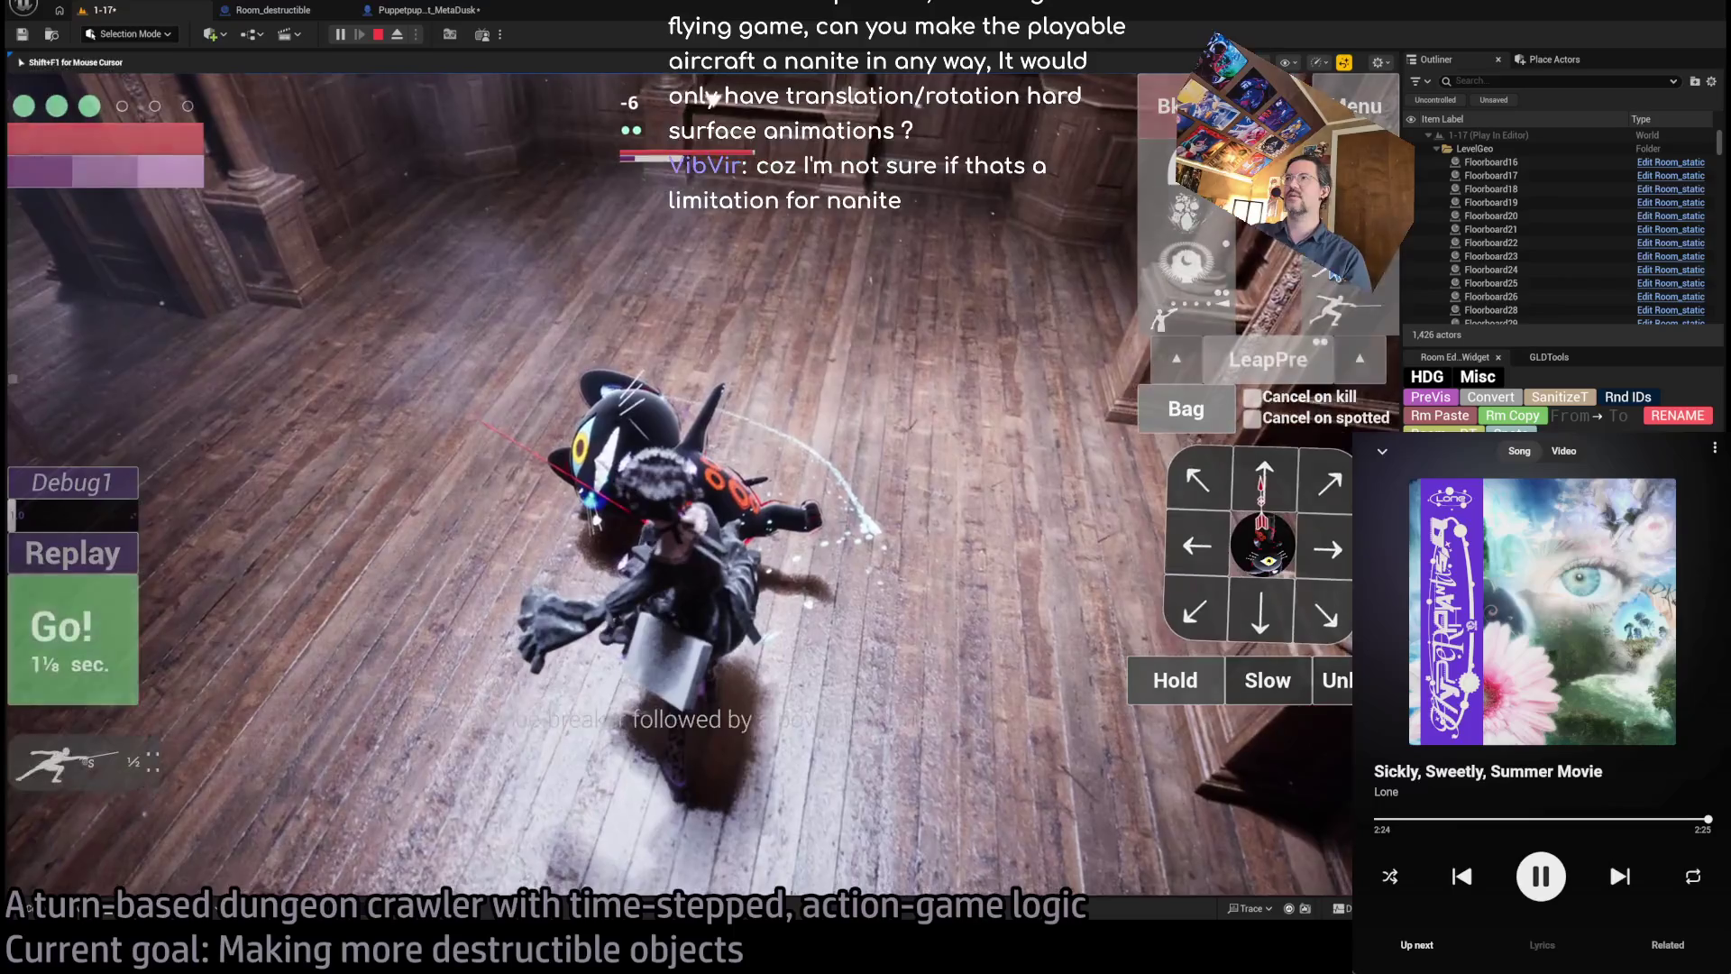
{"action": "left_click", "coordinate": [129, 634]}
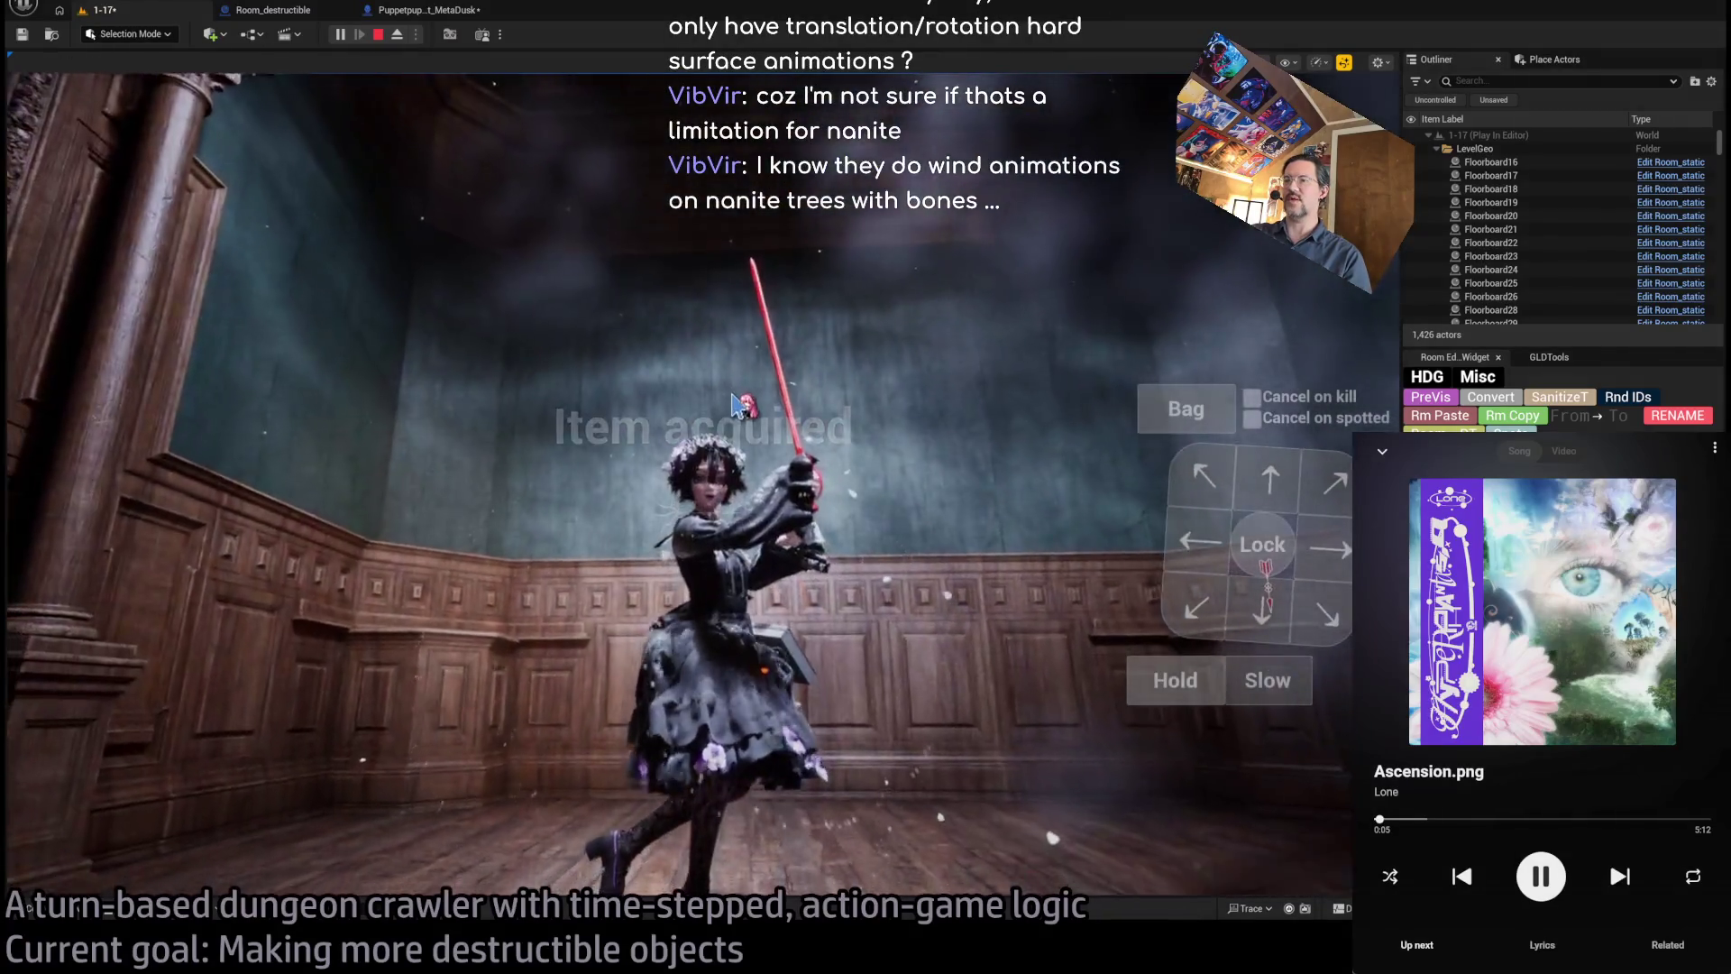
{"action": "key", "text": "Escape"}
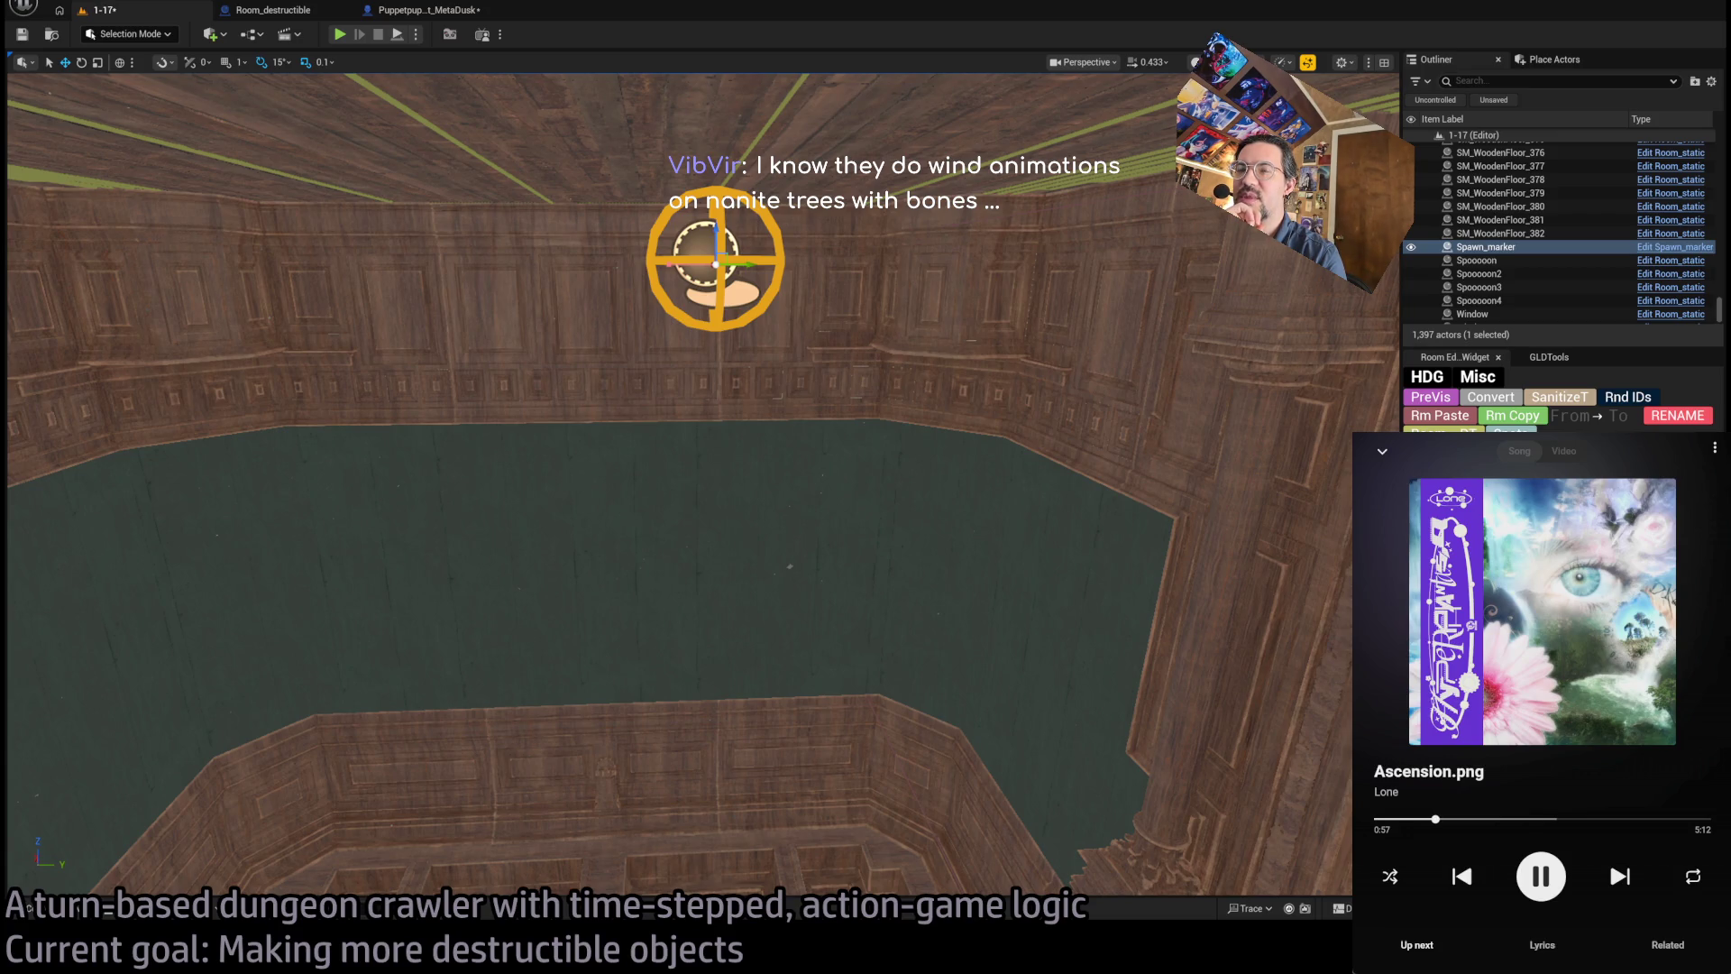
- Play level 1-17, eject to a free camera, and switch to the Nanite visualization views
{"action": "left_click", "coordinate": [340, 34]}
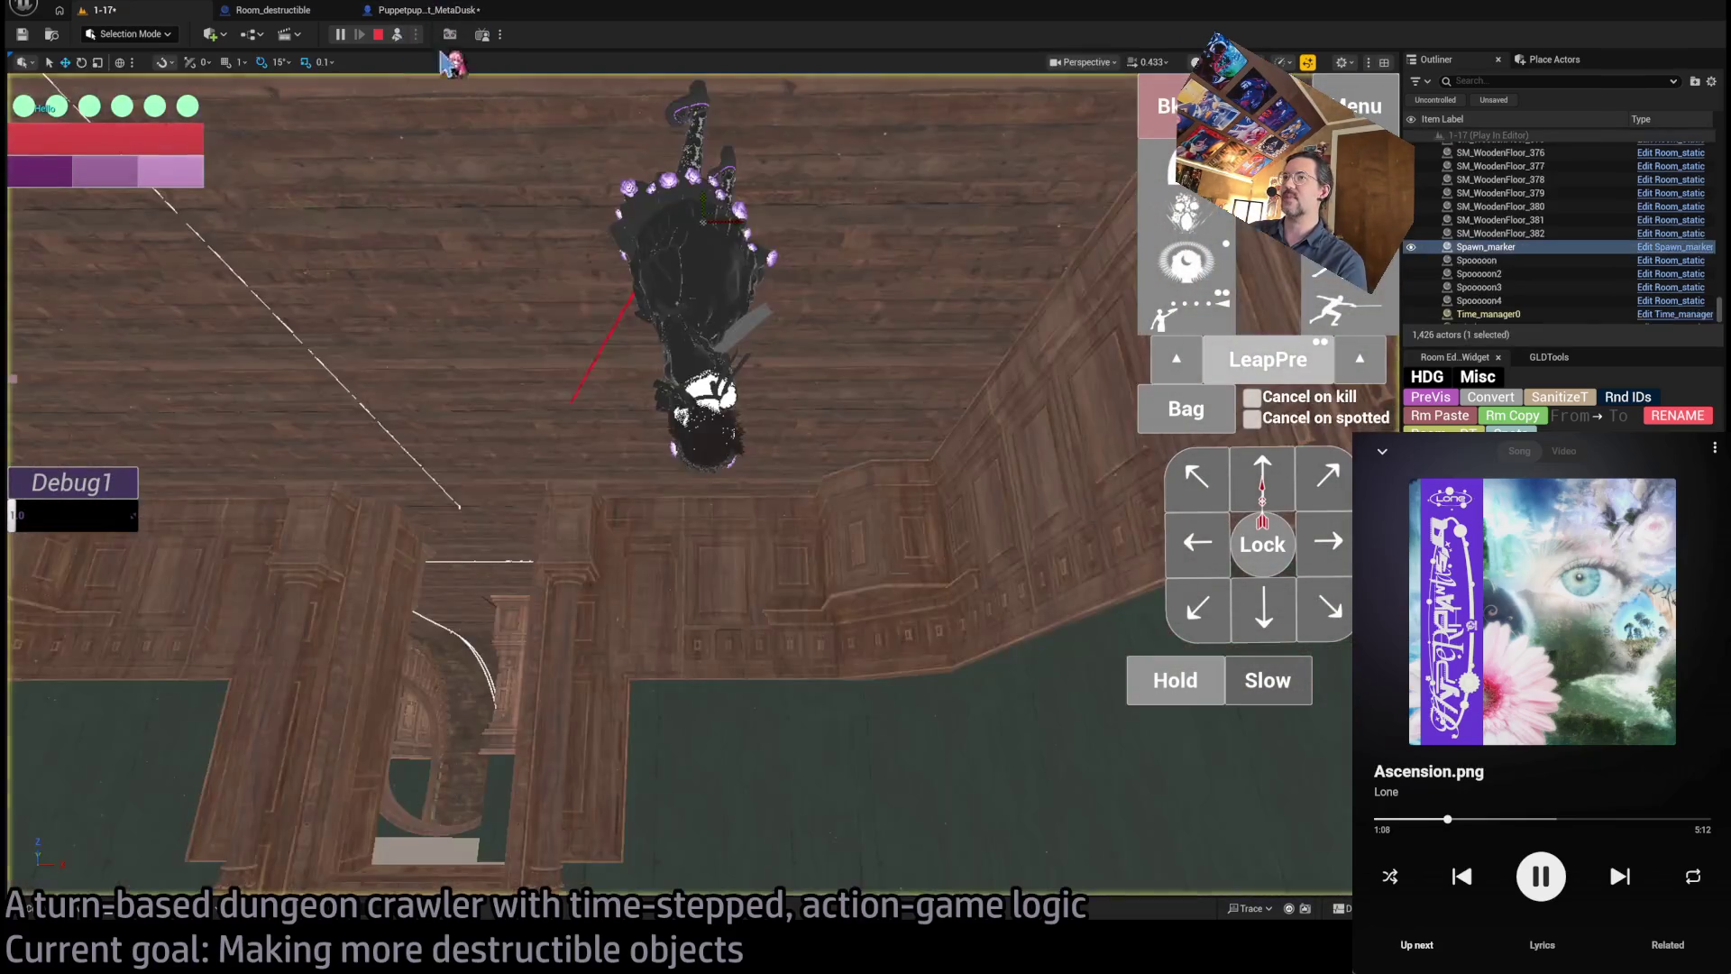
{"action": "left_click", "coordinate": [397, 34]}
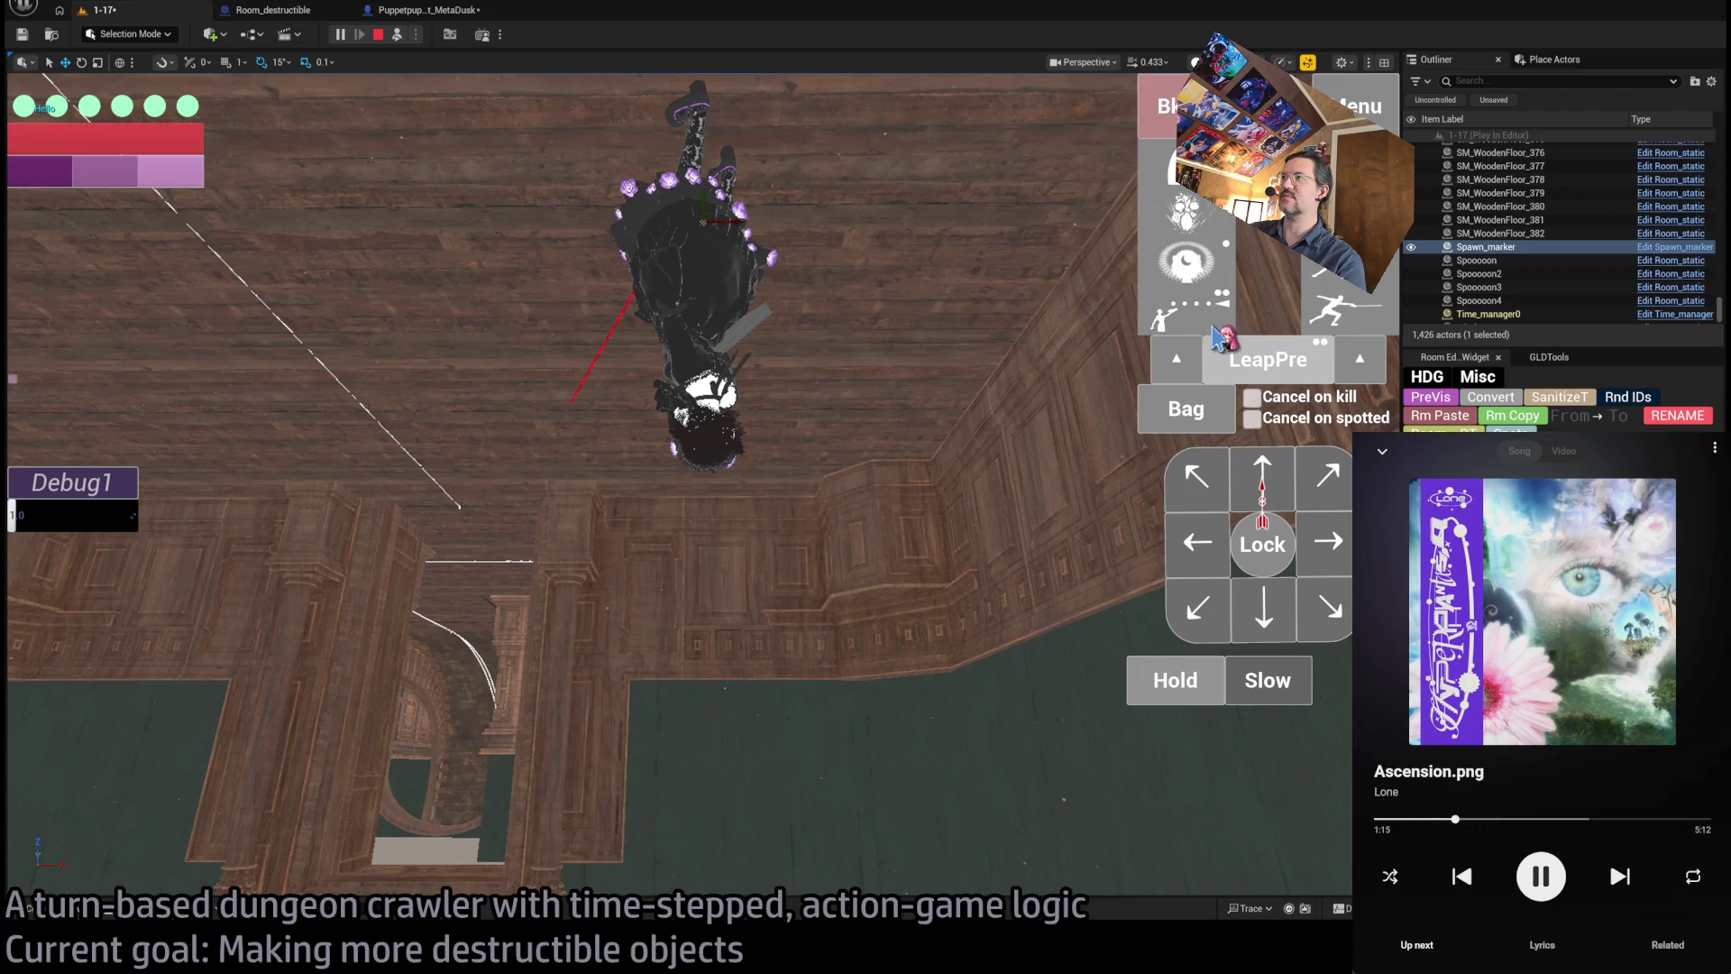
{"action": "left_click", "coordinate": [1431, 397]}
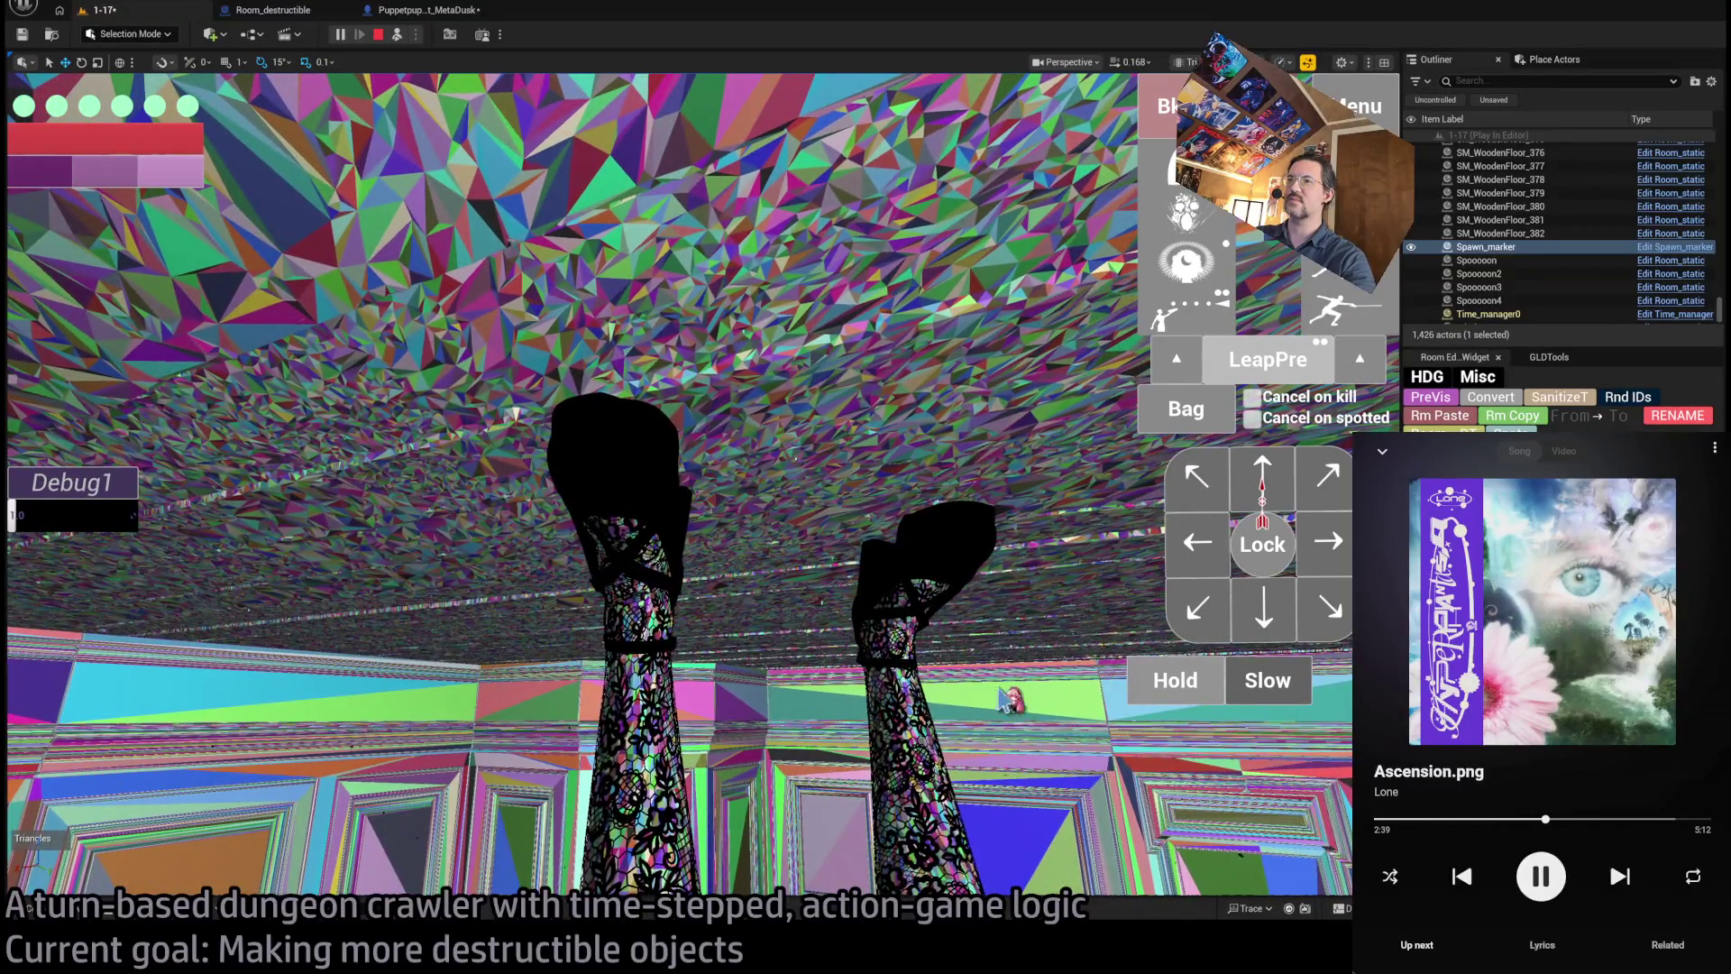
- Stop the play session and glance over the mansion meshes, Room_destructible and puppet tabs
{"action": "key", "text": "Escape"}
{"action": "left_click", "coordinate": [86, 915]}
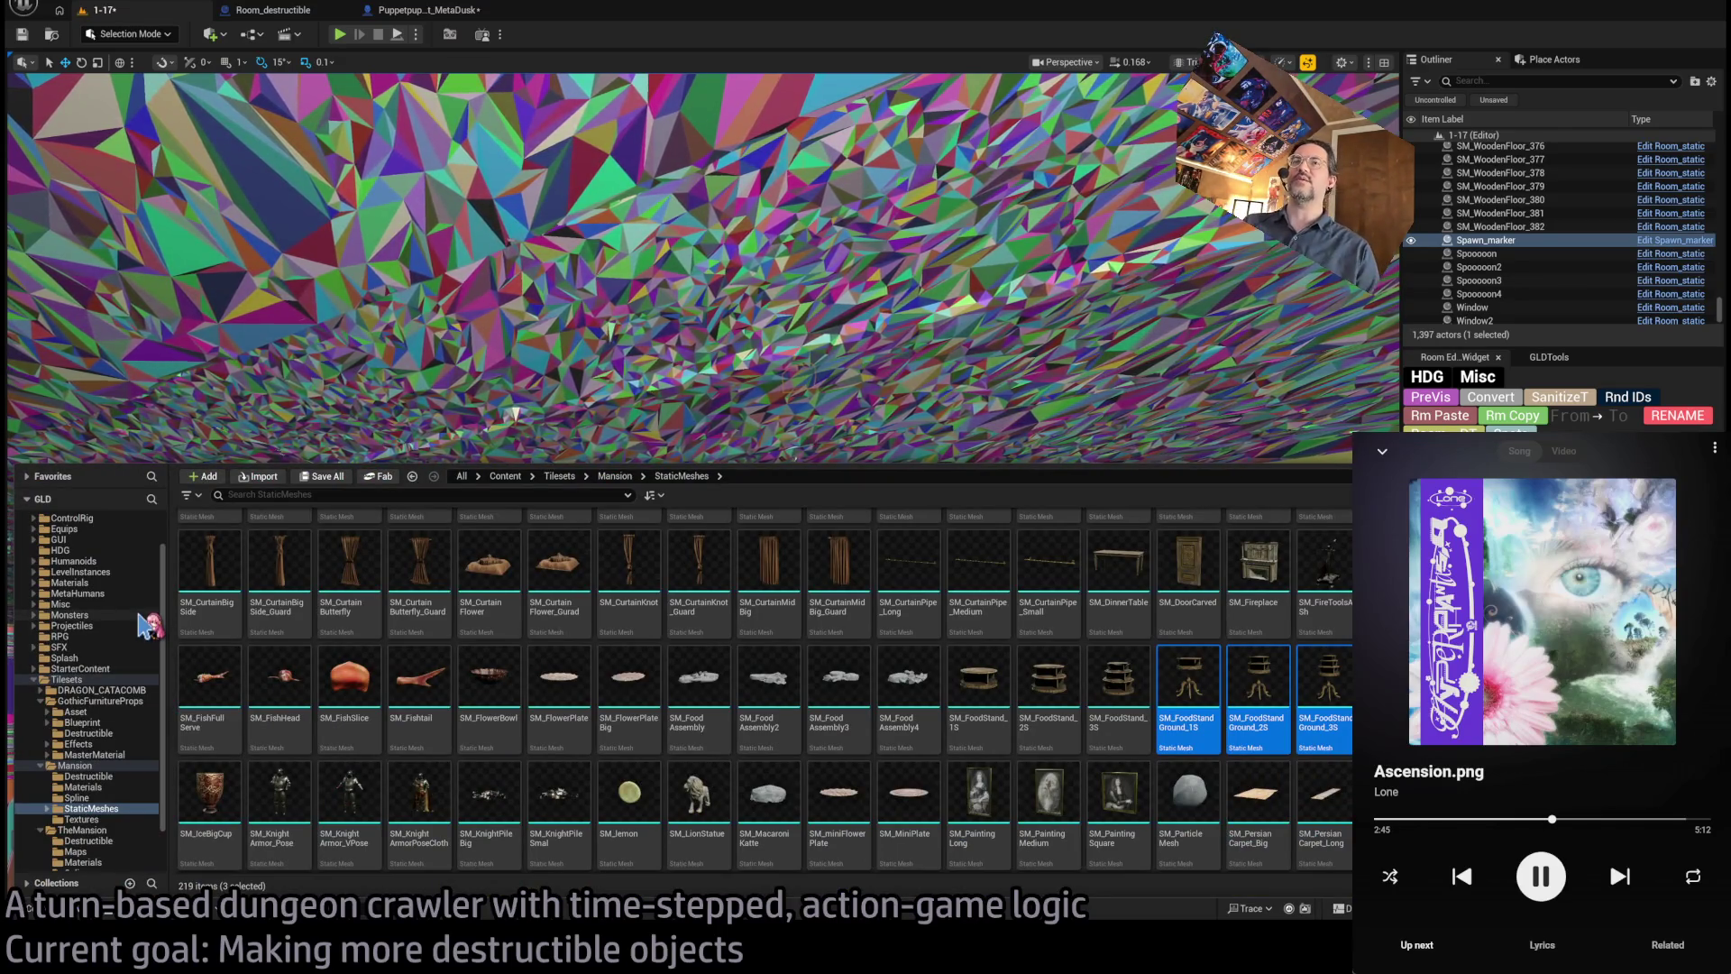
{"action": "left_click", "coordinate": [316, 10]}
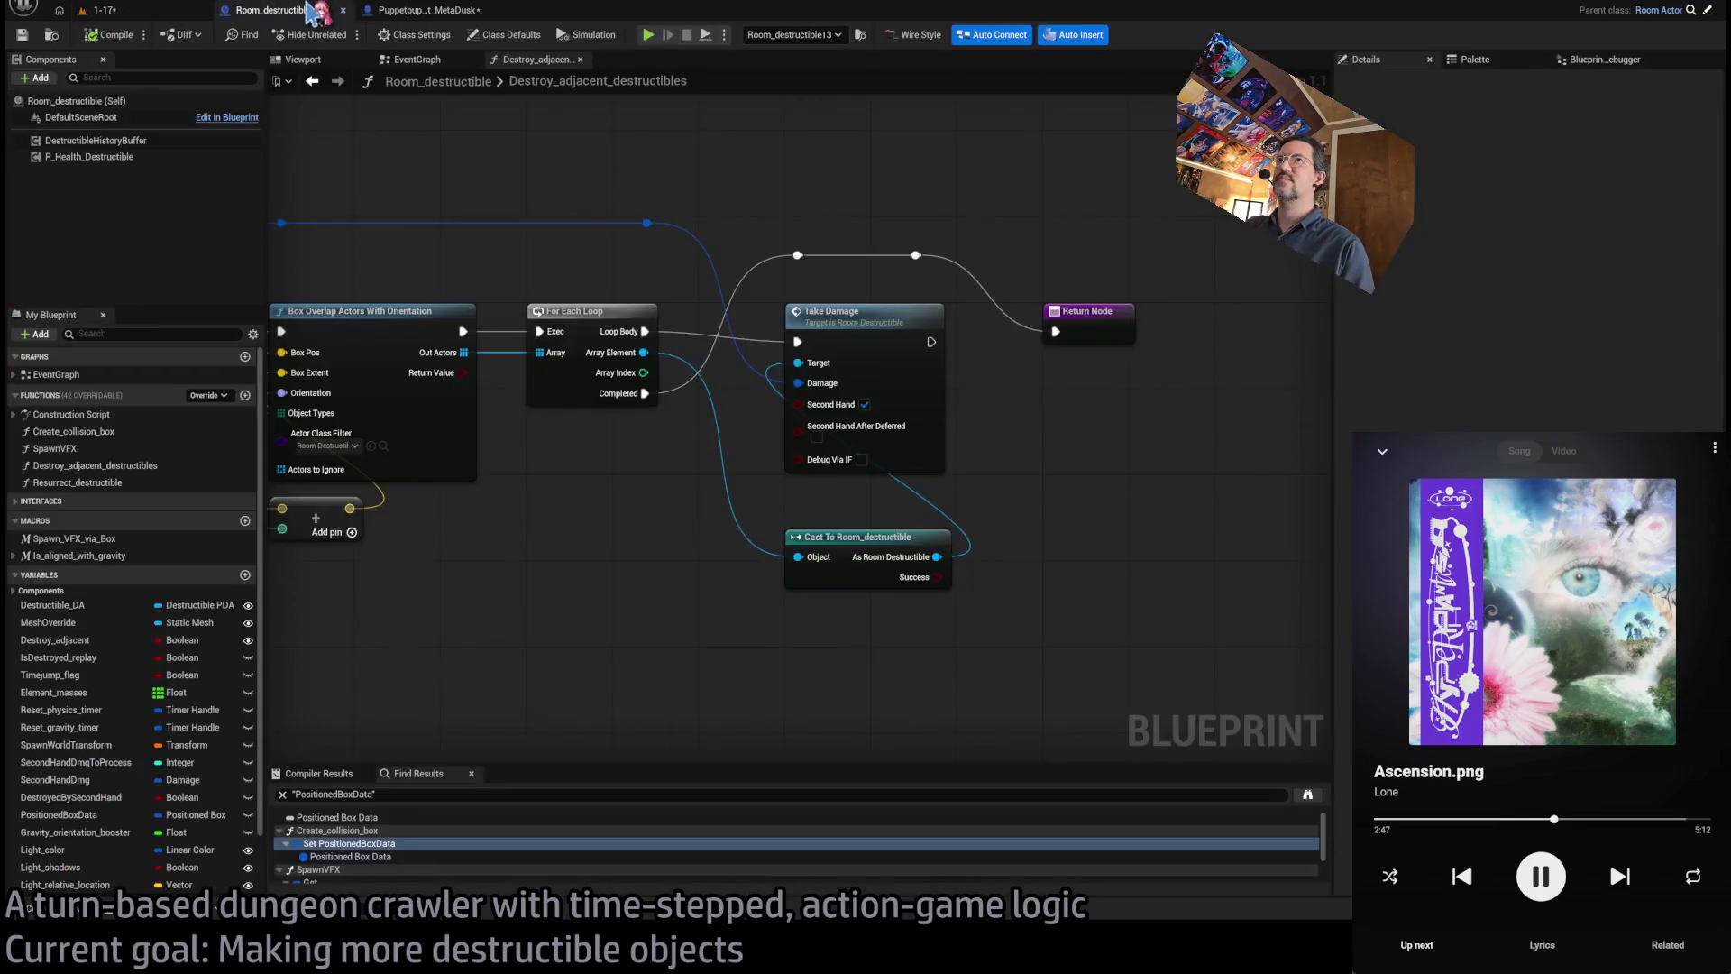
{"action": "left_click", "coordinate": [437, 11]}
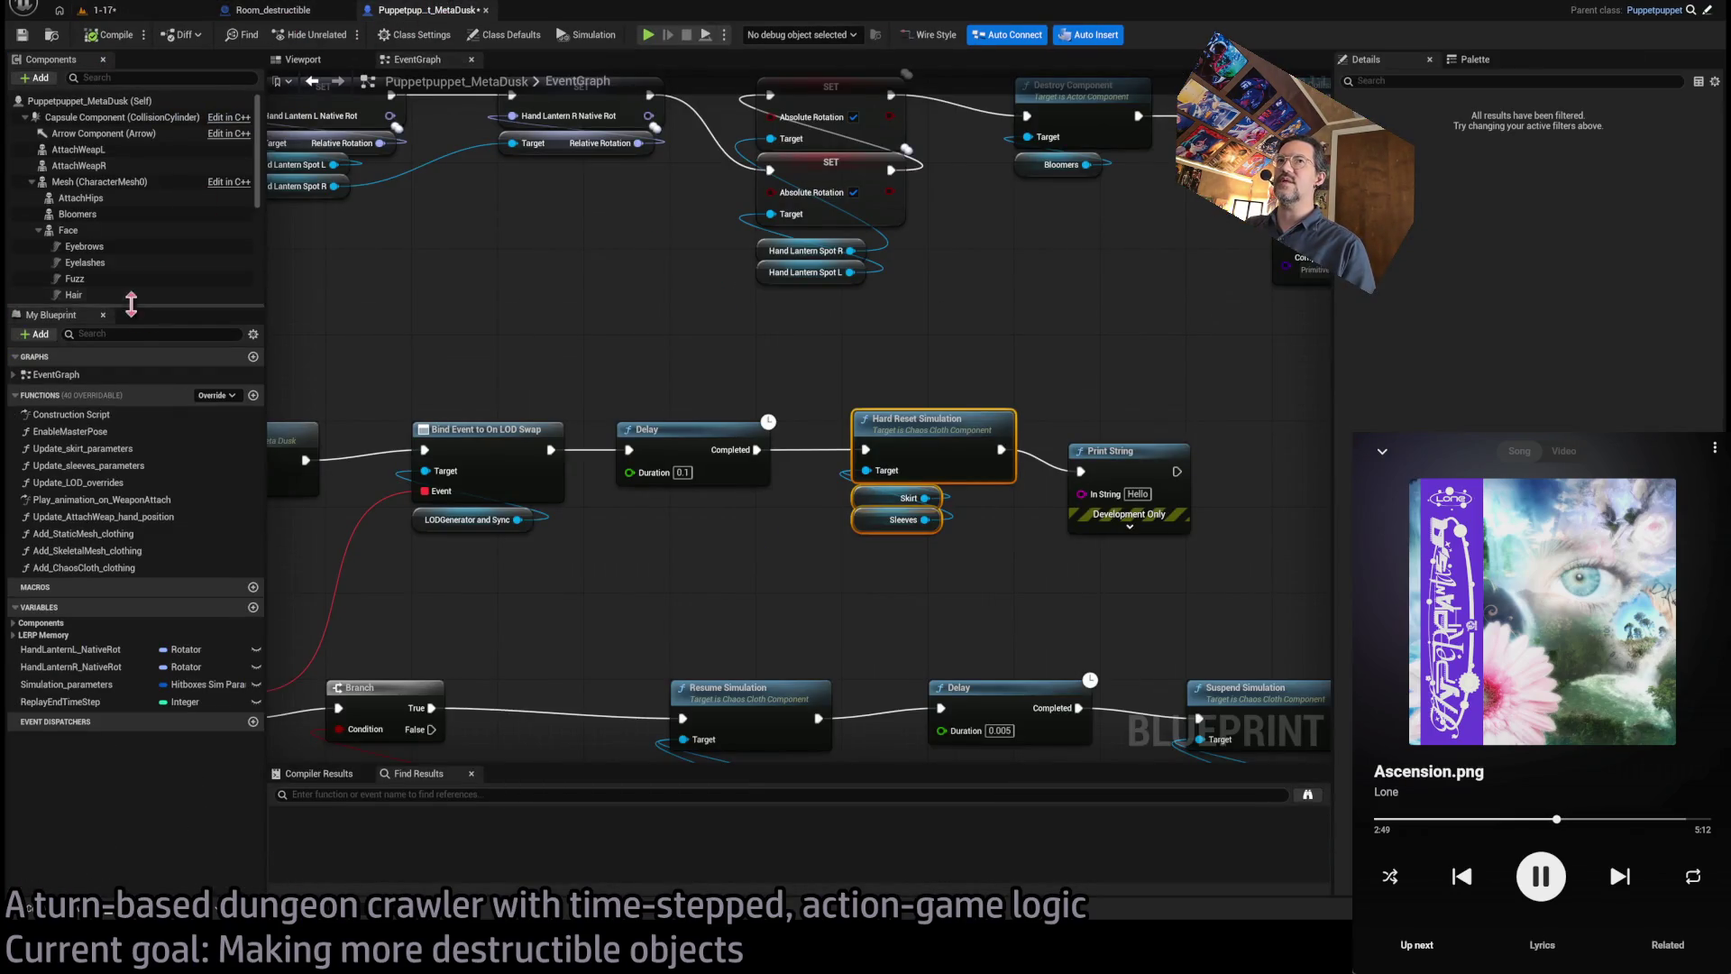
{"action": "scroll", "coordinate": [165, 252], "scroll_direction": "down", "scroll_amount": 3}
- Switch the 1-17 viewport from Nanite triangles to Lit shading and pull the camera back
{"action": "left_click", "coordinate": [101, 10]}
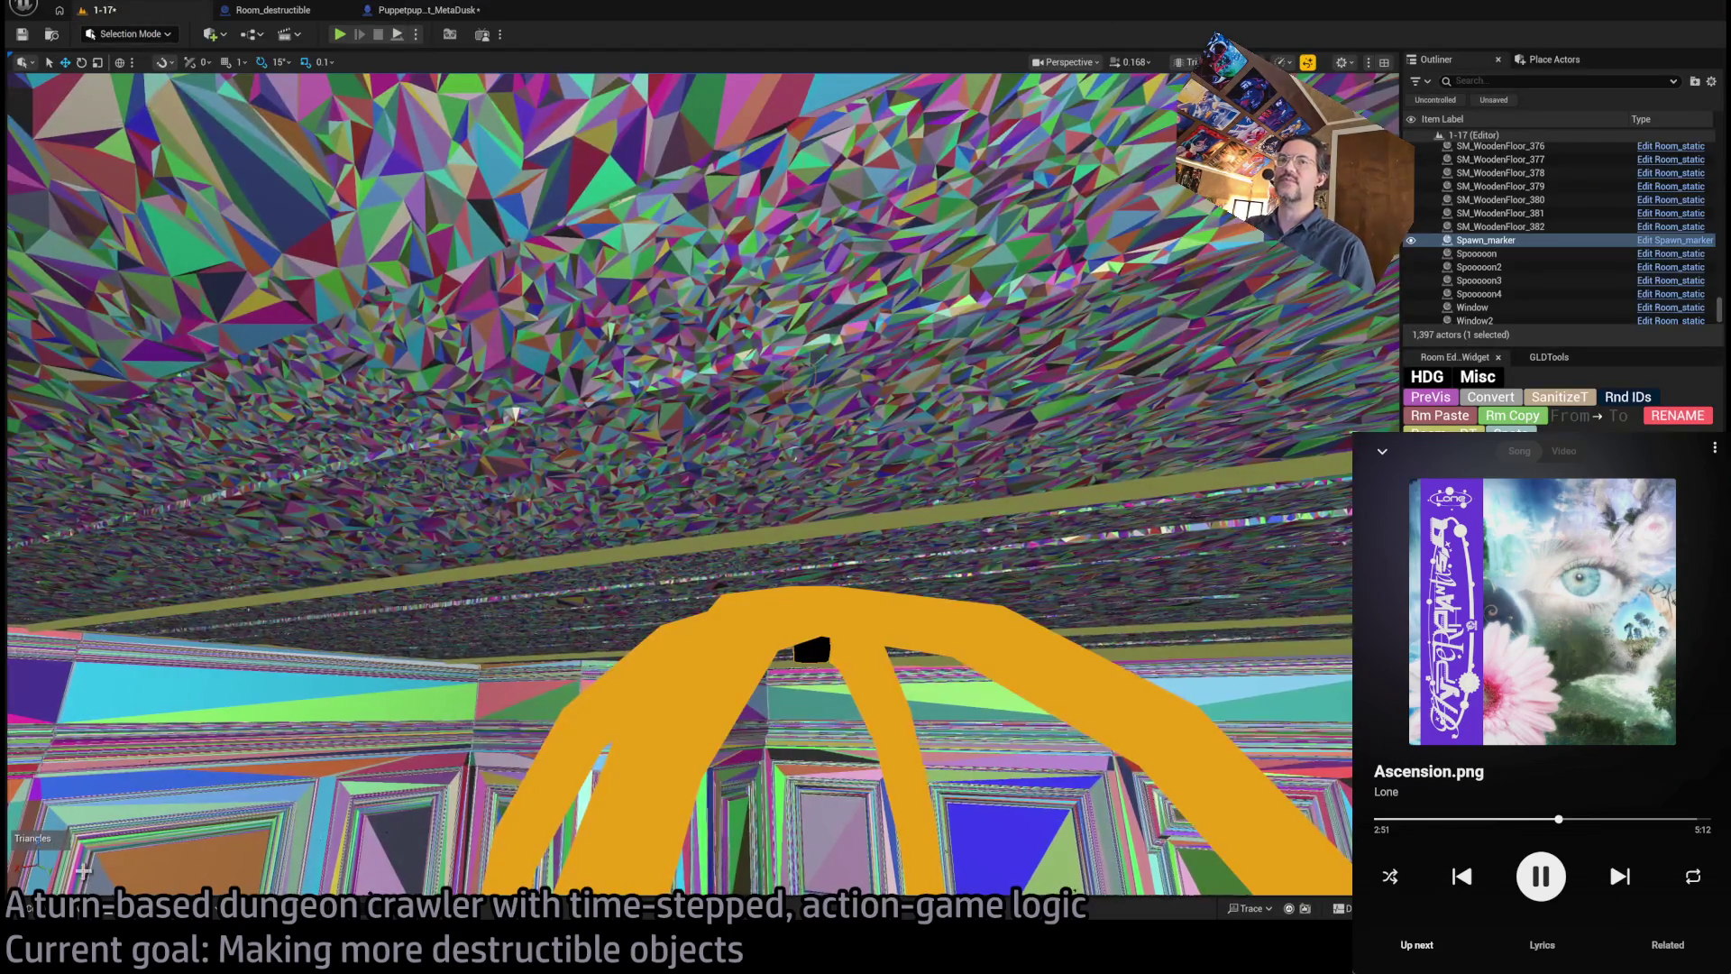
{"action": "key", "text": "alt+4"}
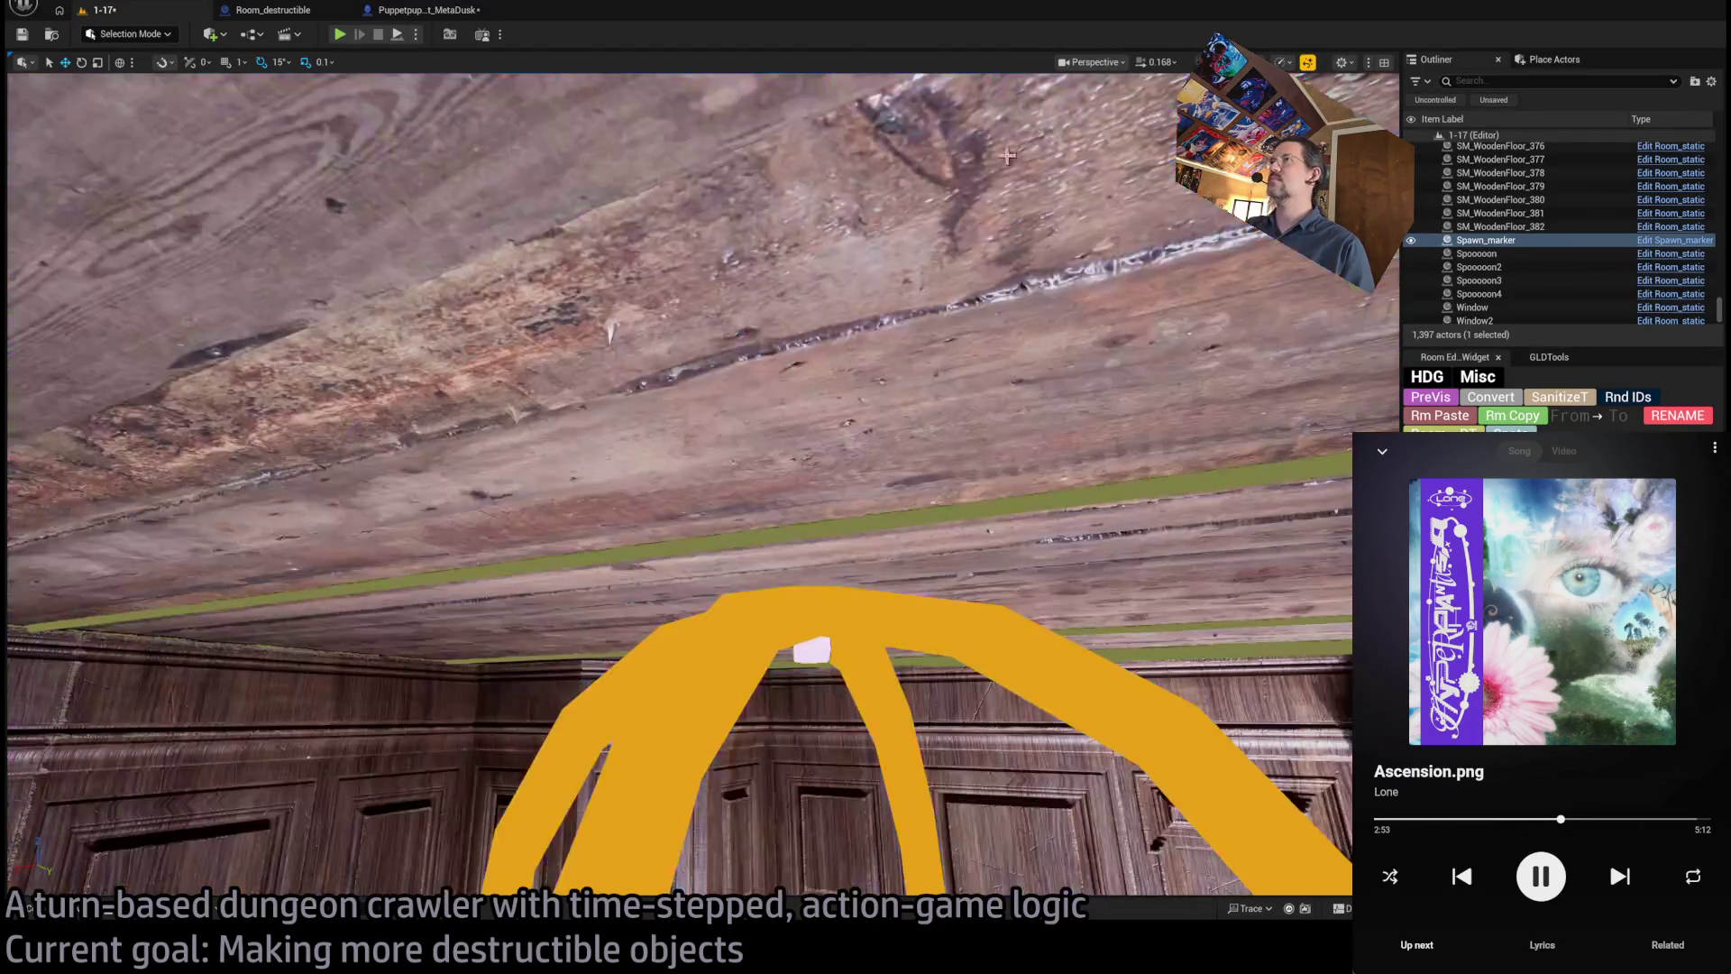
{"action": "left_click_drag", "start_coordinate": [515, 659], "coordinate": [523, 744]}
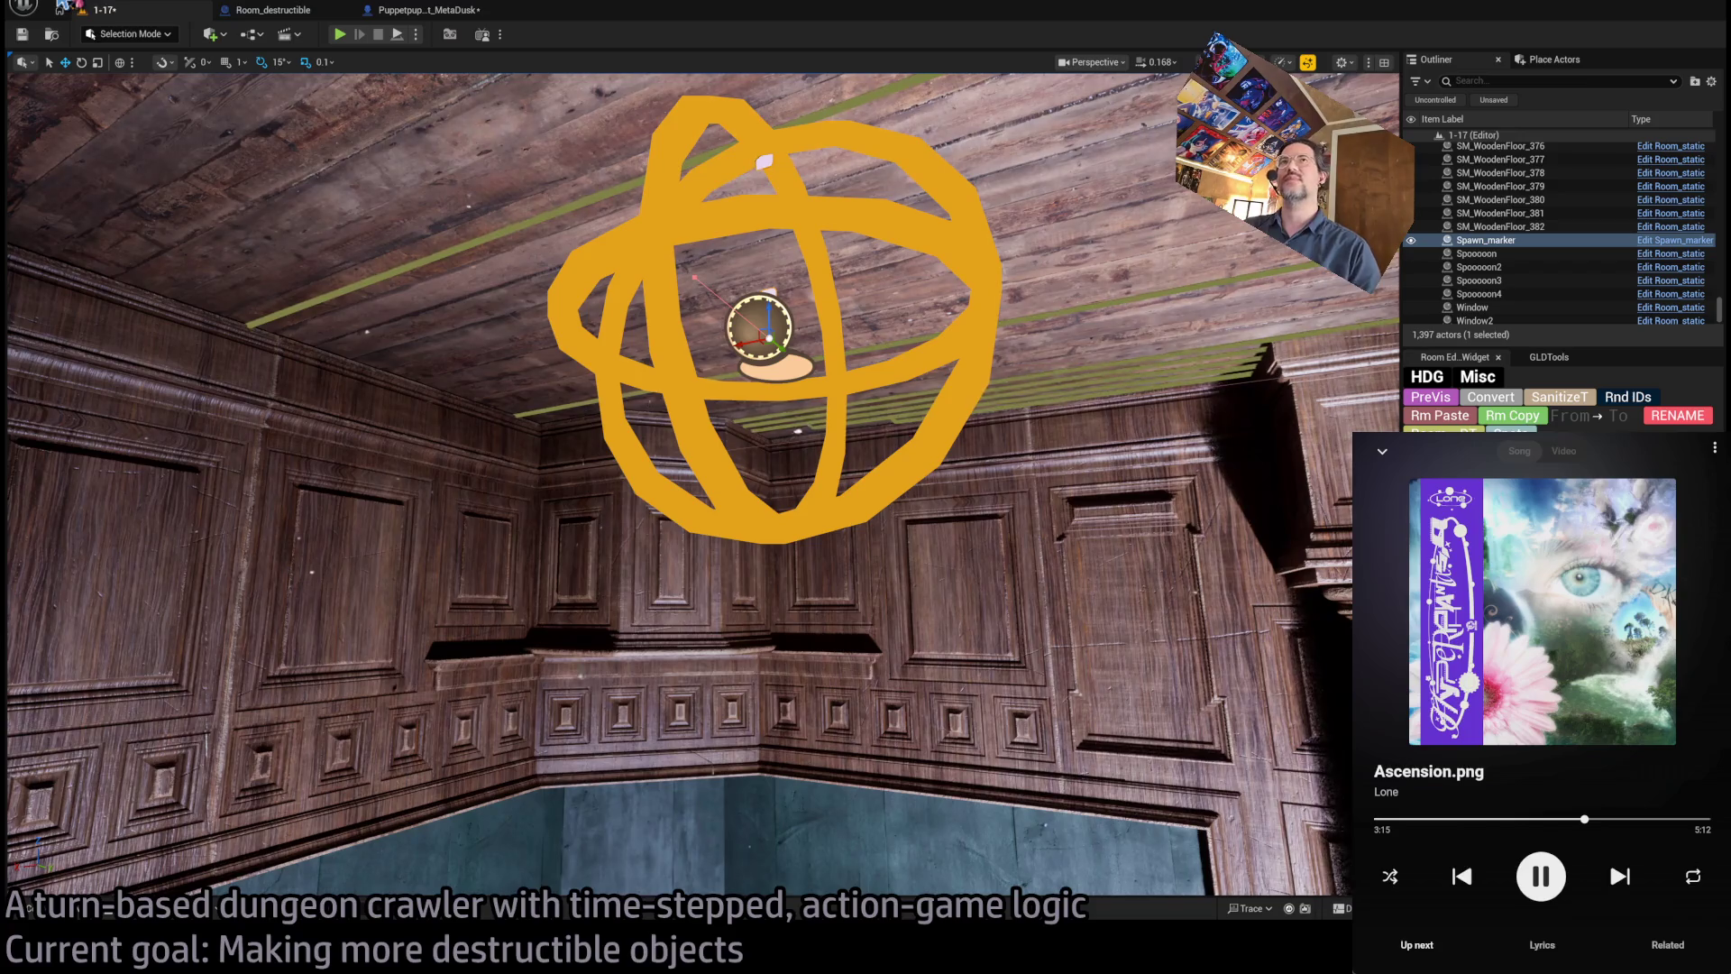
{"action": "left_click", "coordinate": [426, 10]}
{"action": "left_click", "coordinate": [102, 11]}
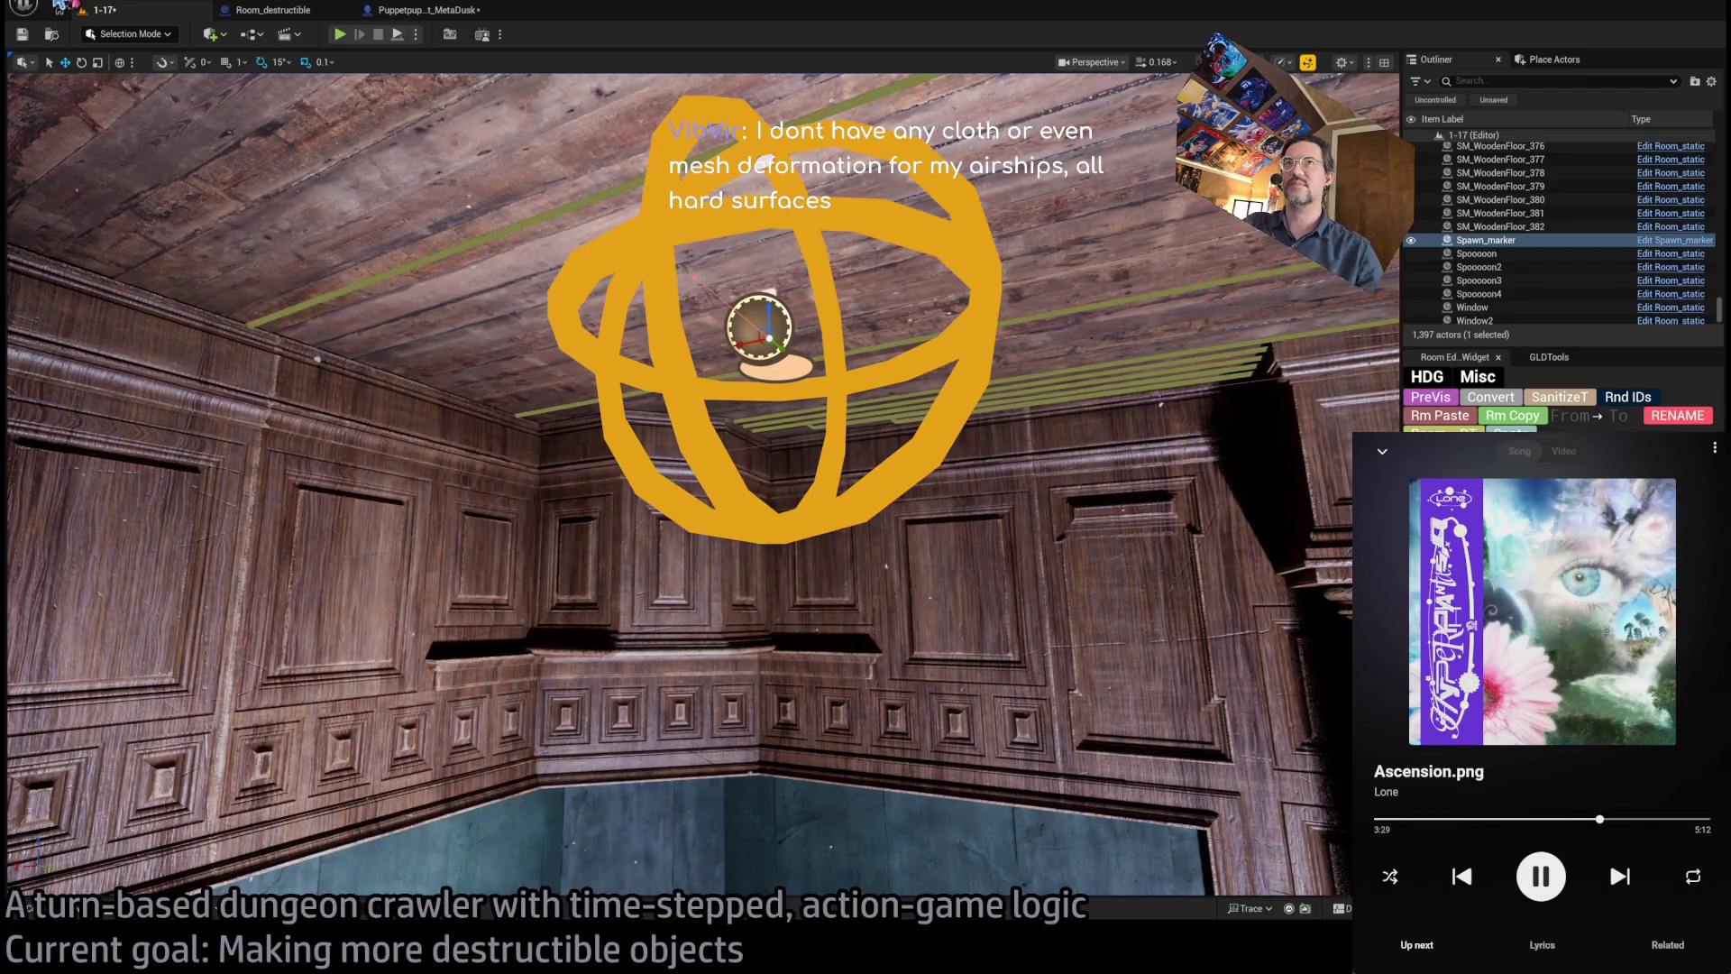
{"action": "left_click", "coordinate": [448, 11]}
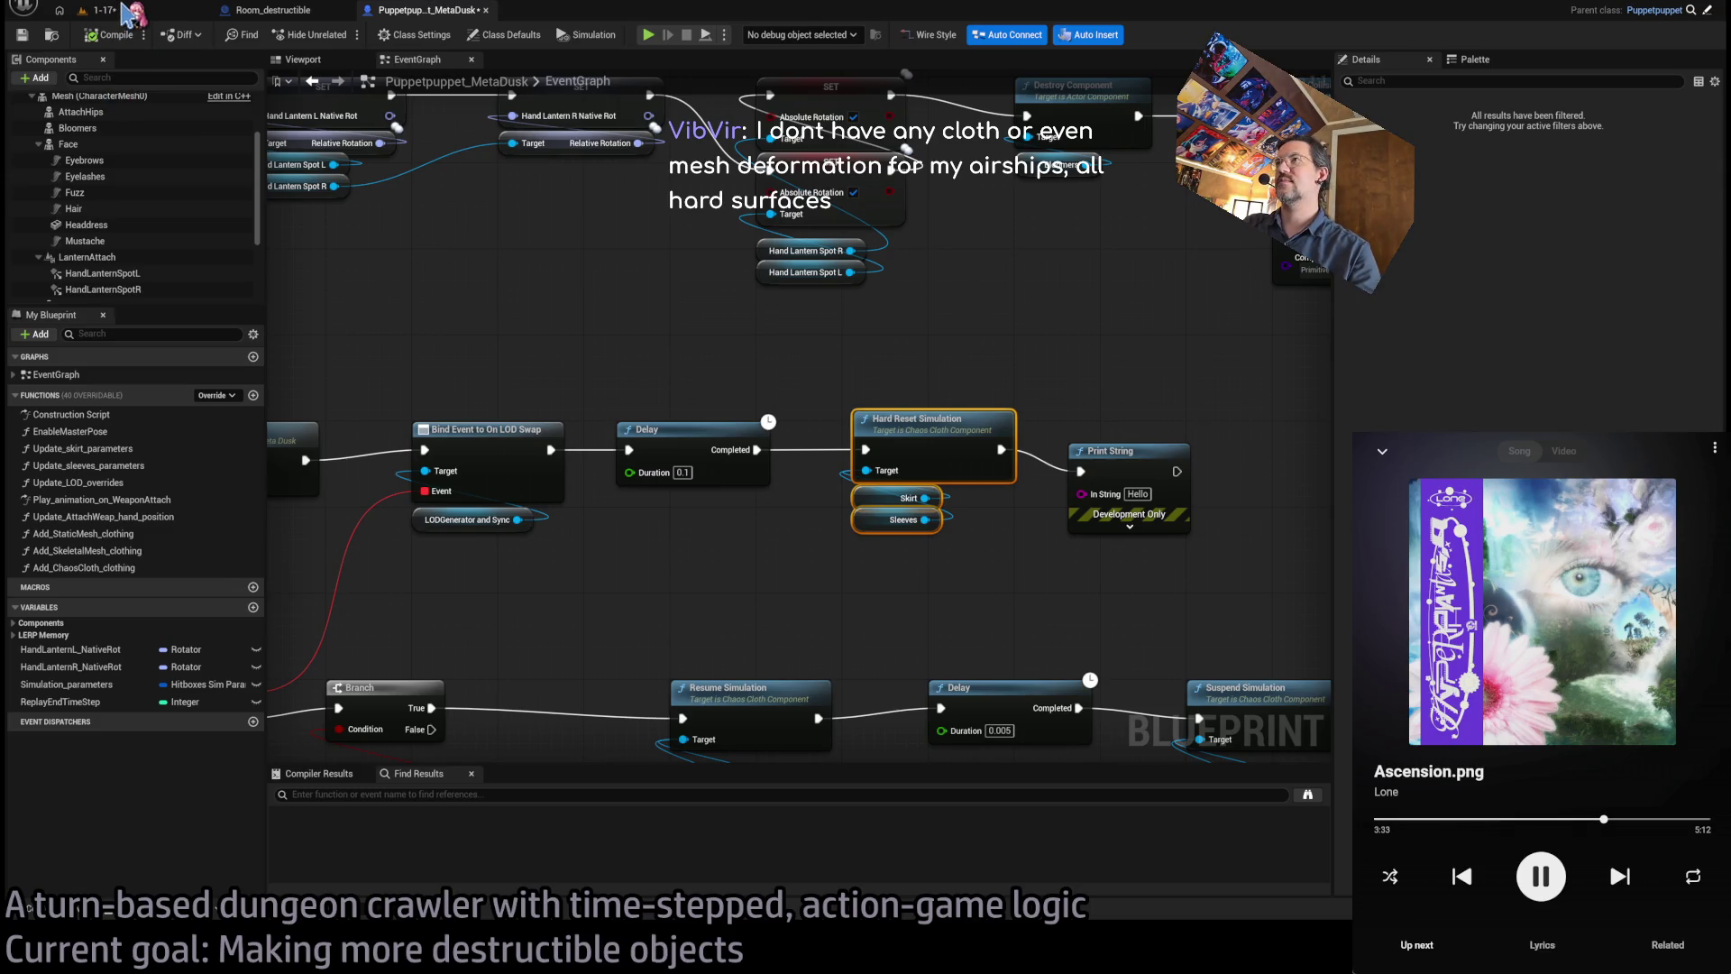
- Delete the Print String node, nudge Hard Reset Simulation into place, and compile
{"action": "scroll", "coordinate": [622, 275], "scroll_direction": "down", "scroll_amount": 3}
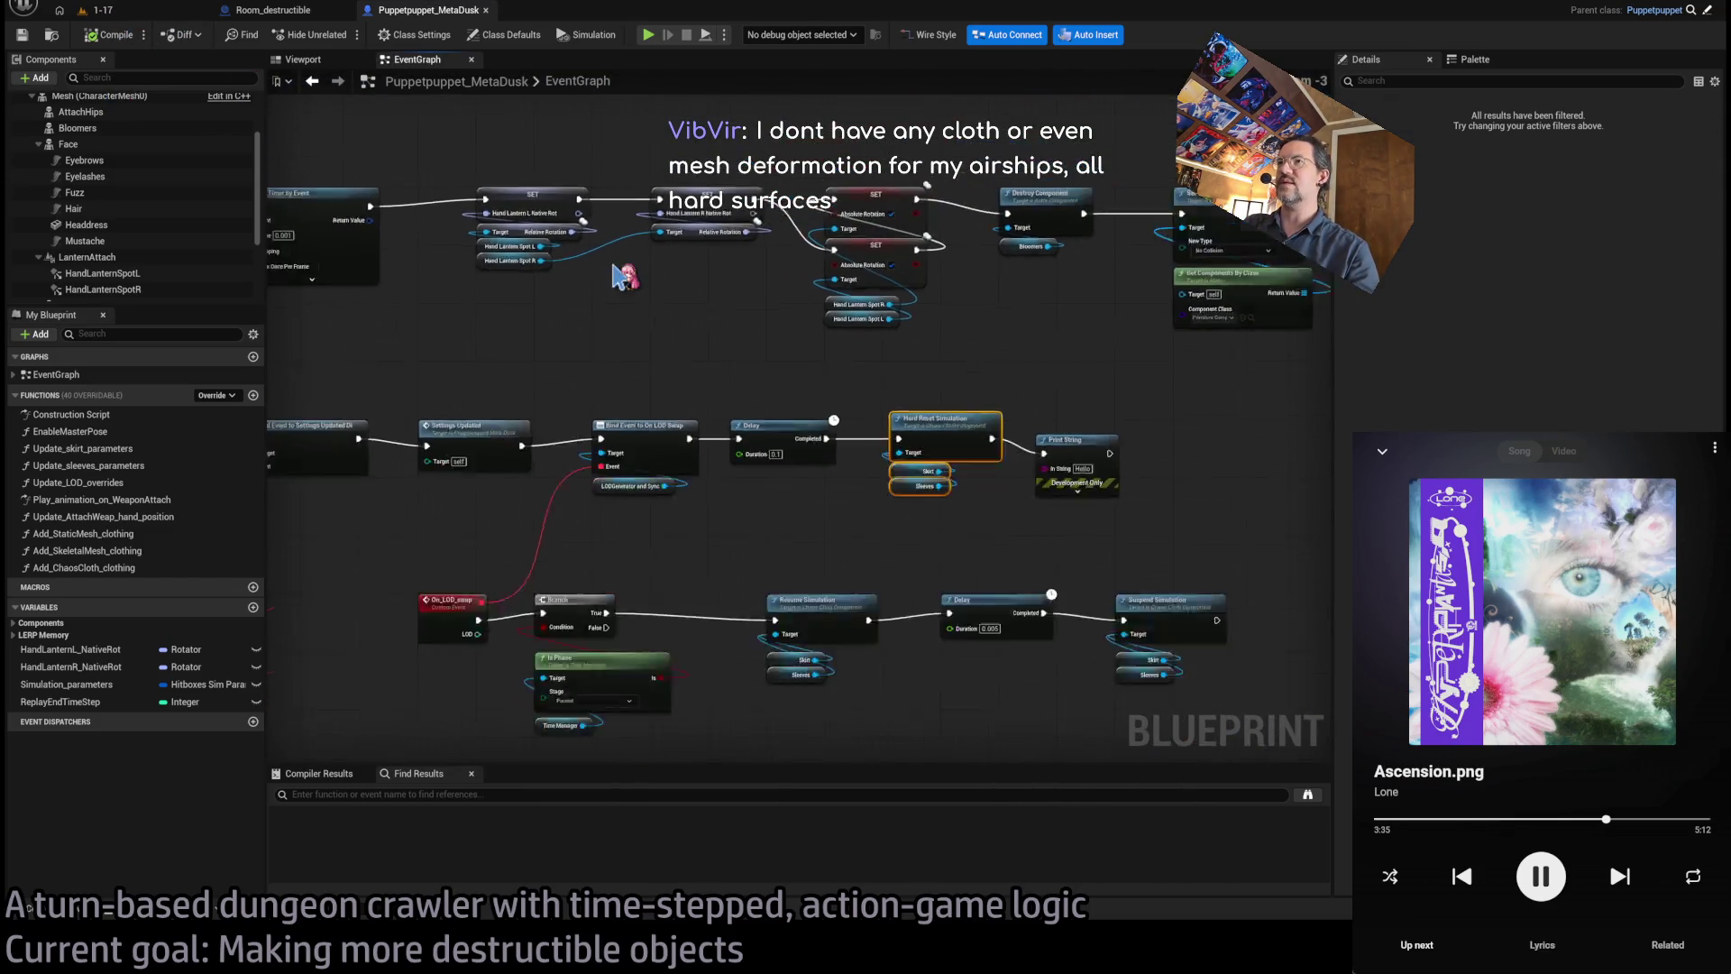
{"action": "scroll", "coordinate": [622, 275], "scroll_direction": "up", "scroll_amount": 2}
{"action": "left_click_drag", "start_coordinate": [1109, 415], "coordinate": [959, 532]}
{"action": "key", "text": "Delete"}
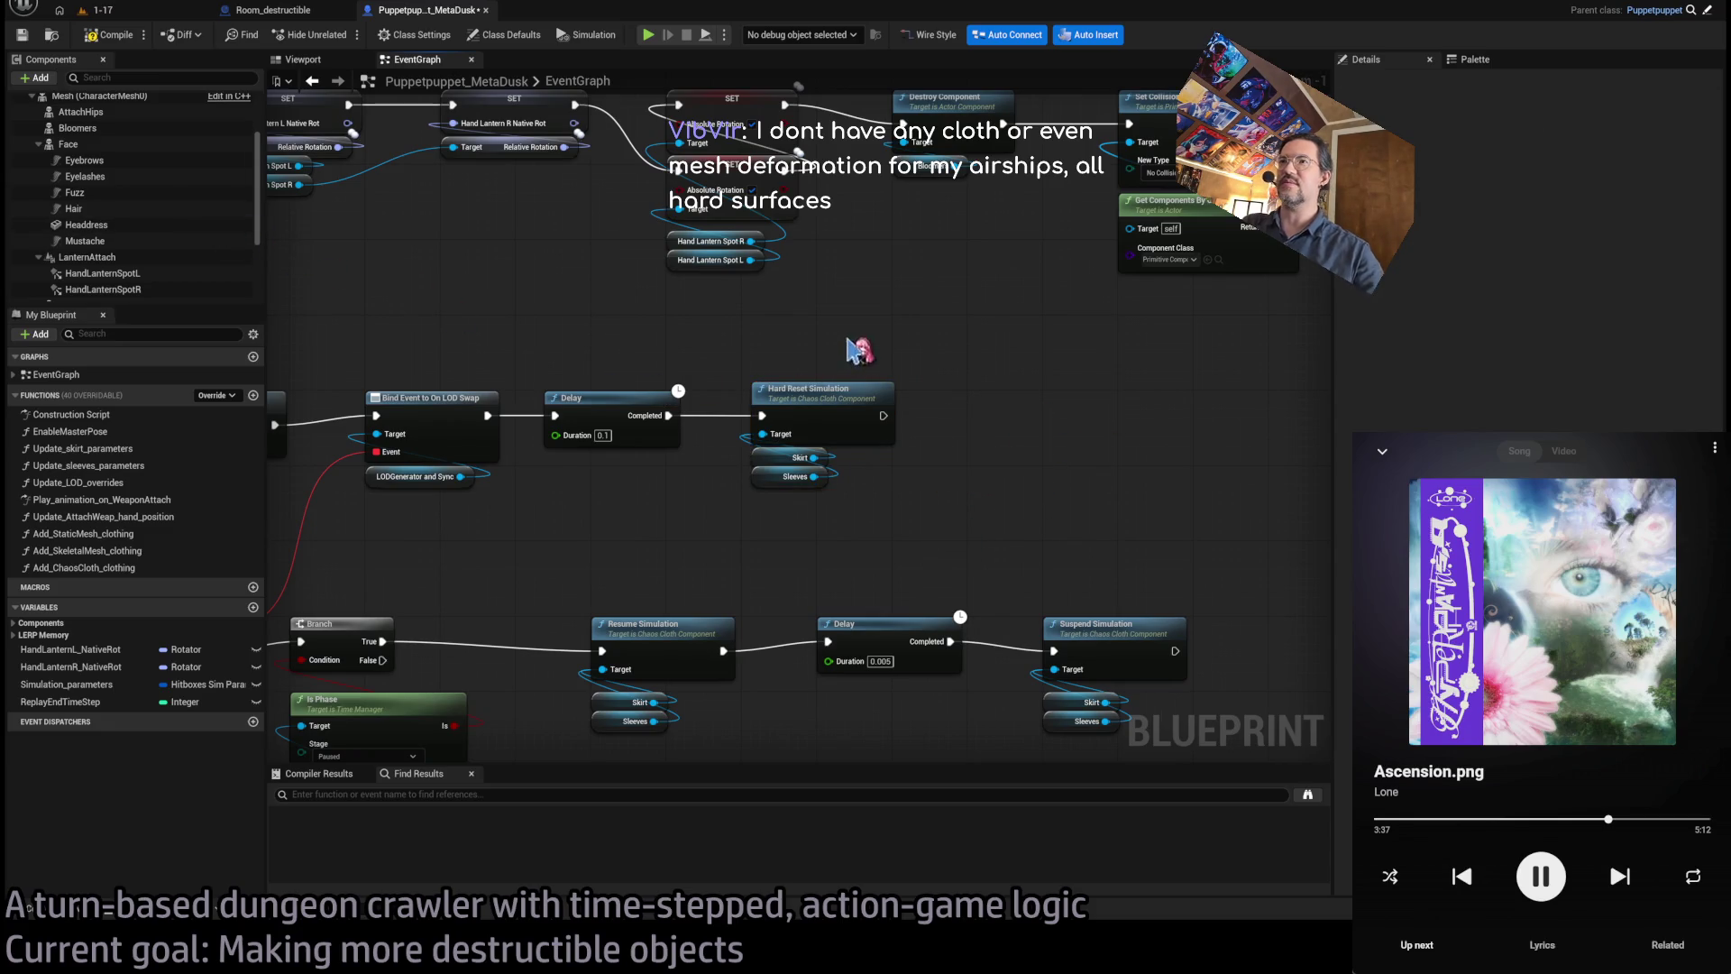
{"action": "left_click", "coordinate": [811, 390]}
{"action": "left_click_drag", "start_coordinate": [812, 389], "coordinate": [802, 399]}
{"action": "left_click", "coordinate": [715, 355]}
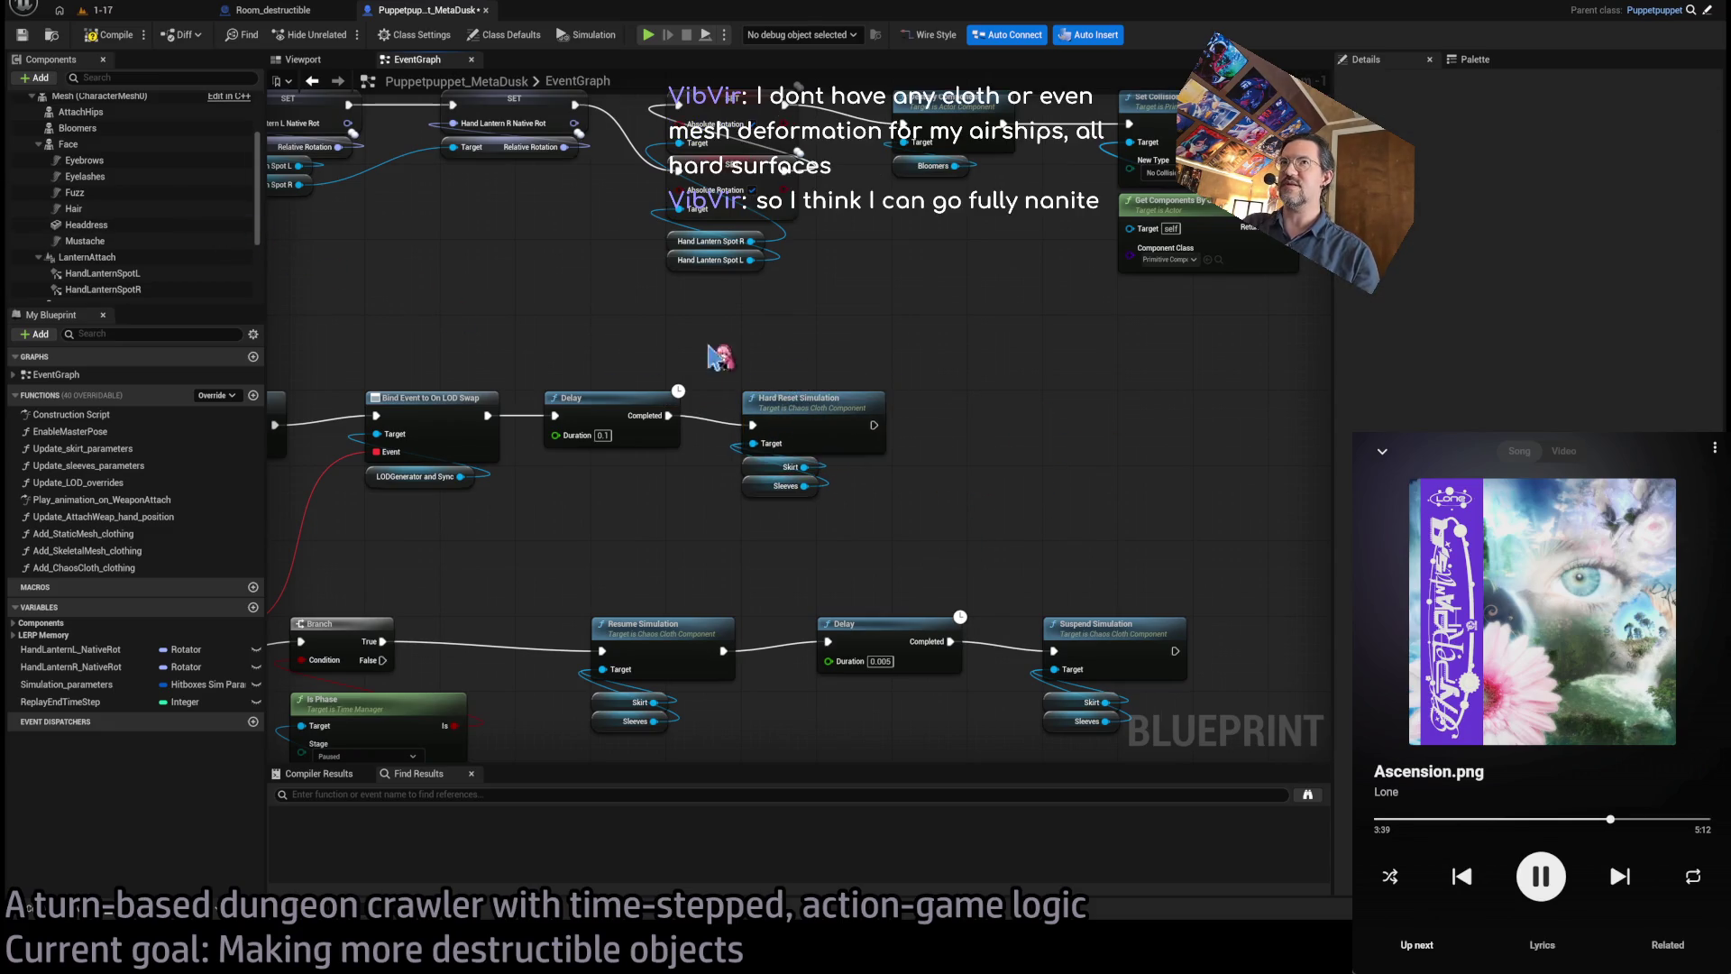
{"action": "left_click", "coordinate": [117, 36]}
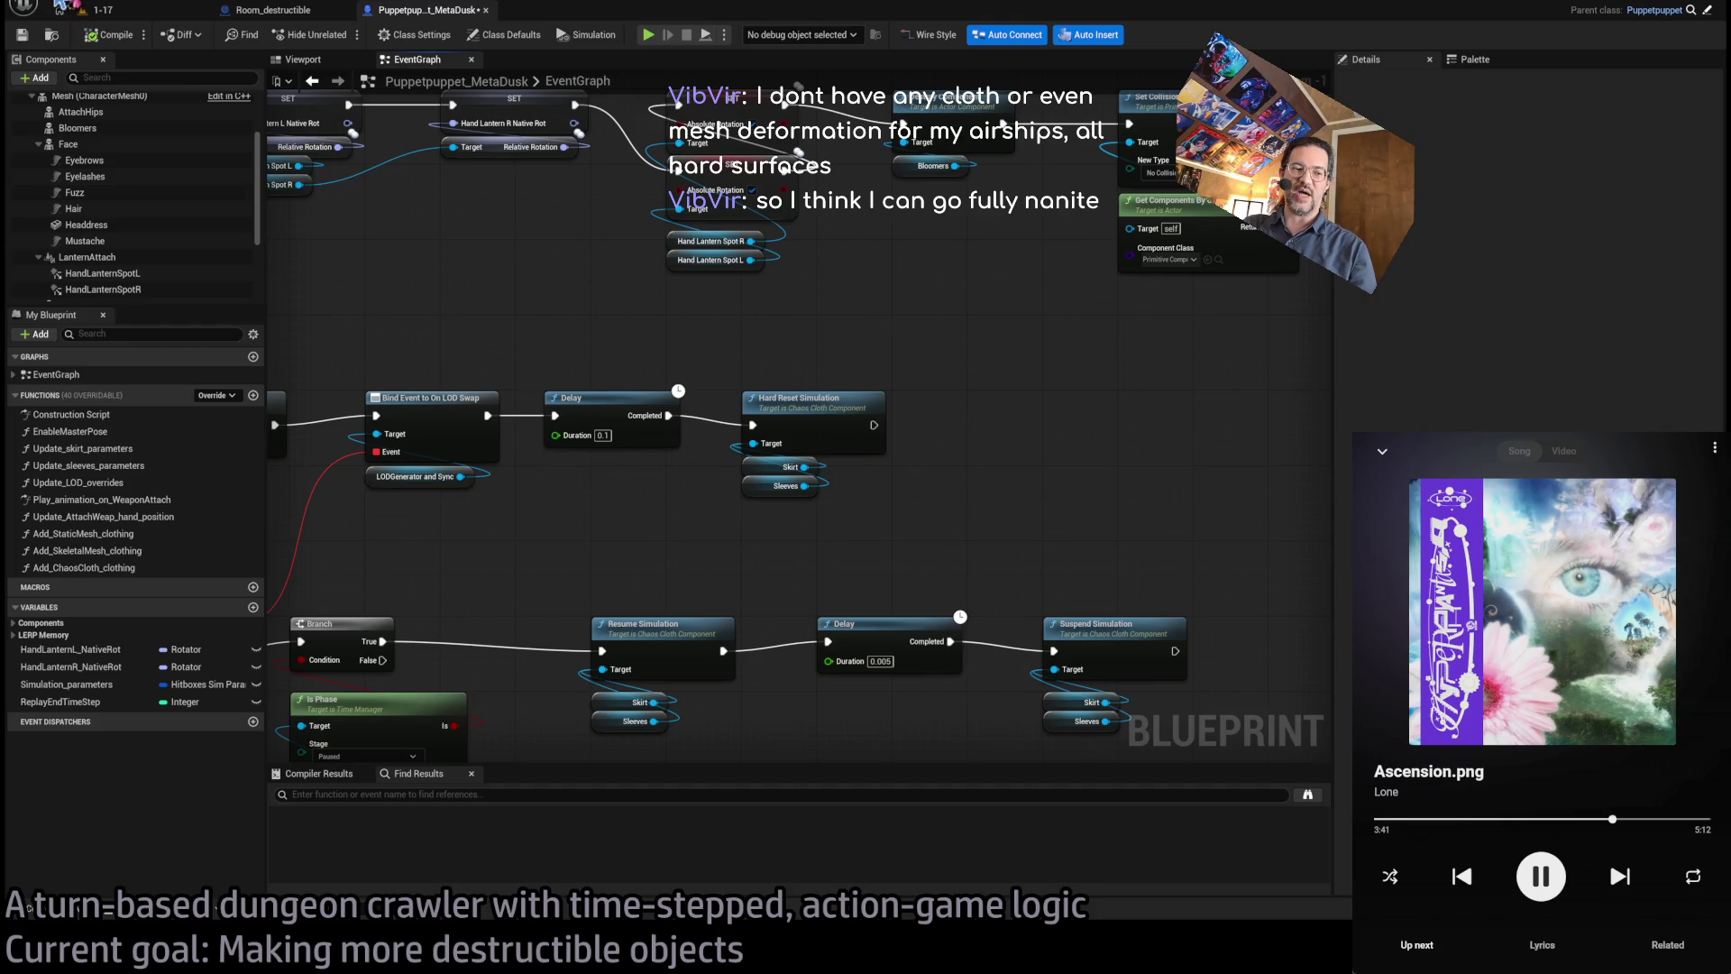
- Review the Delay and cloth simulation nodes, select Hard Reset with its getters, then open Open Asset
{"action": "scroll", "coordinate": [463, 277], "scroll_direction": "up", "scroll_amount": 1}
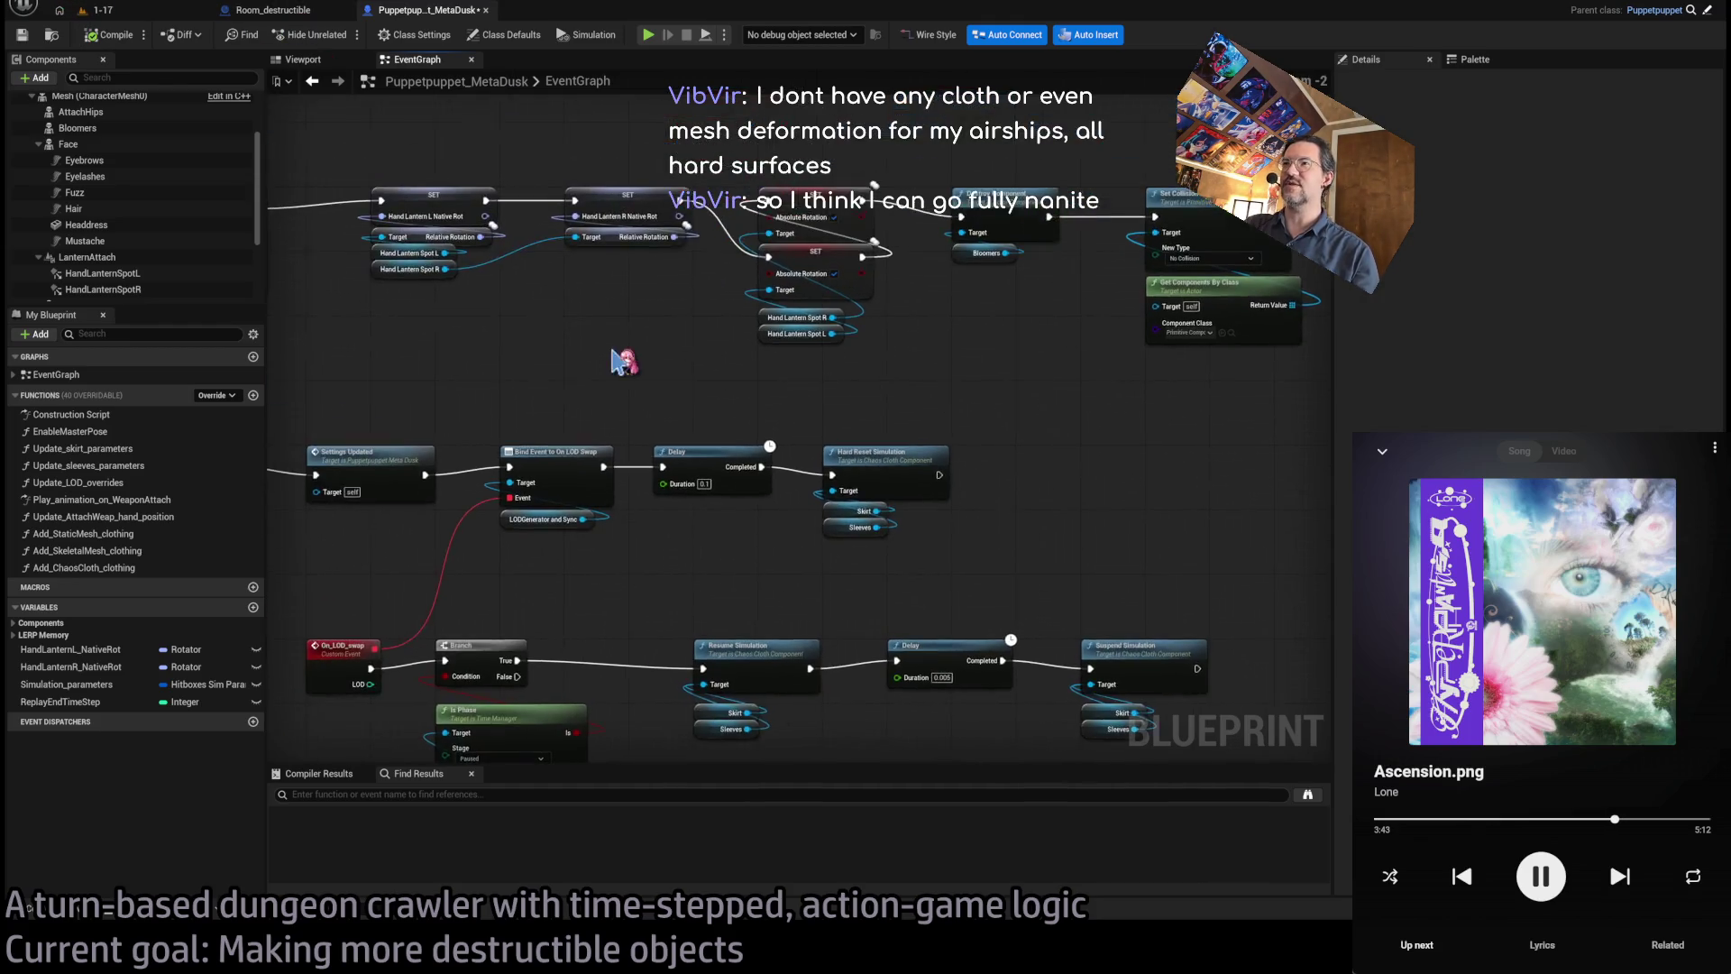
{"action": "mouse_move", "coordinate": [845, 424]}
{"action": "left_mouse_down"}
{"action": "mouse_move", "coordinate": [786, 419]}
{"action": "mouse_move", "coordinate": [796, 391]}
{"action": "mouse_move", "coordinate": [940, 488]}
{"action": "left_mouse_up"}
{"action": "scroll", "coordinate": [776, 431], "scroll_direction": "down", "scroll_amount": 1}
{"action": "left_click_drag", "start_coordinate": [579, 508], "coordinate": [269, 448]}
{"action": "scroll", "coordinate": [879, 407], "scroll_direction": "up", "scroll_amount": 1}
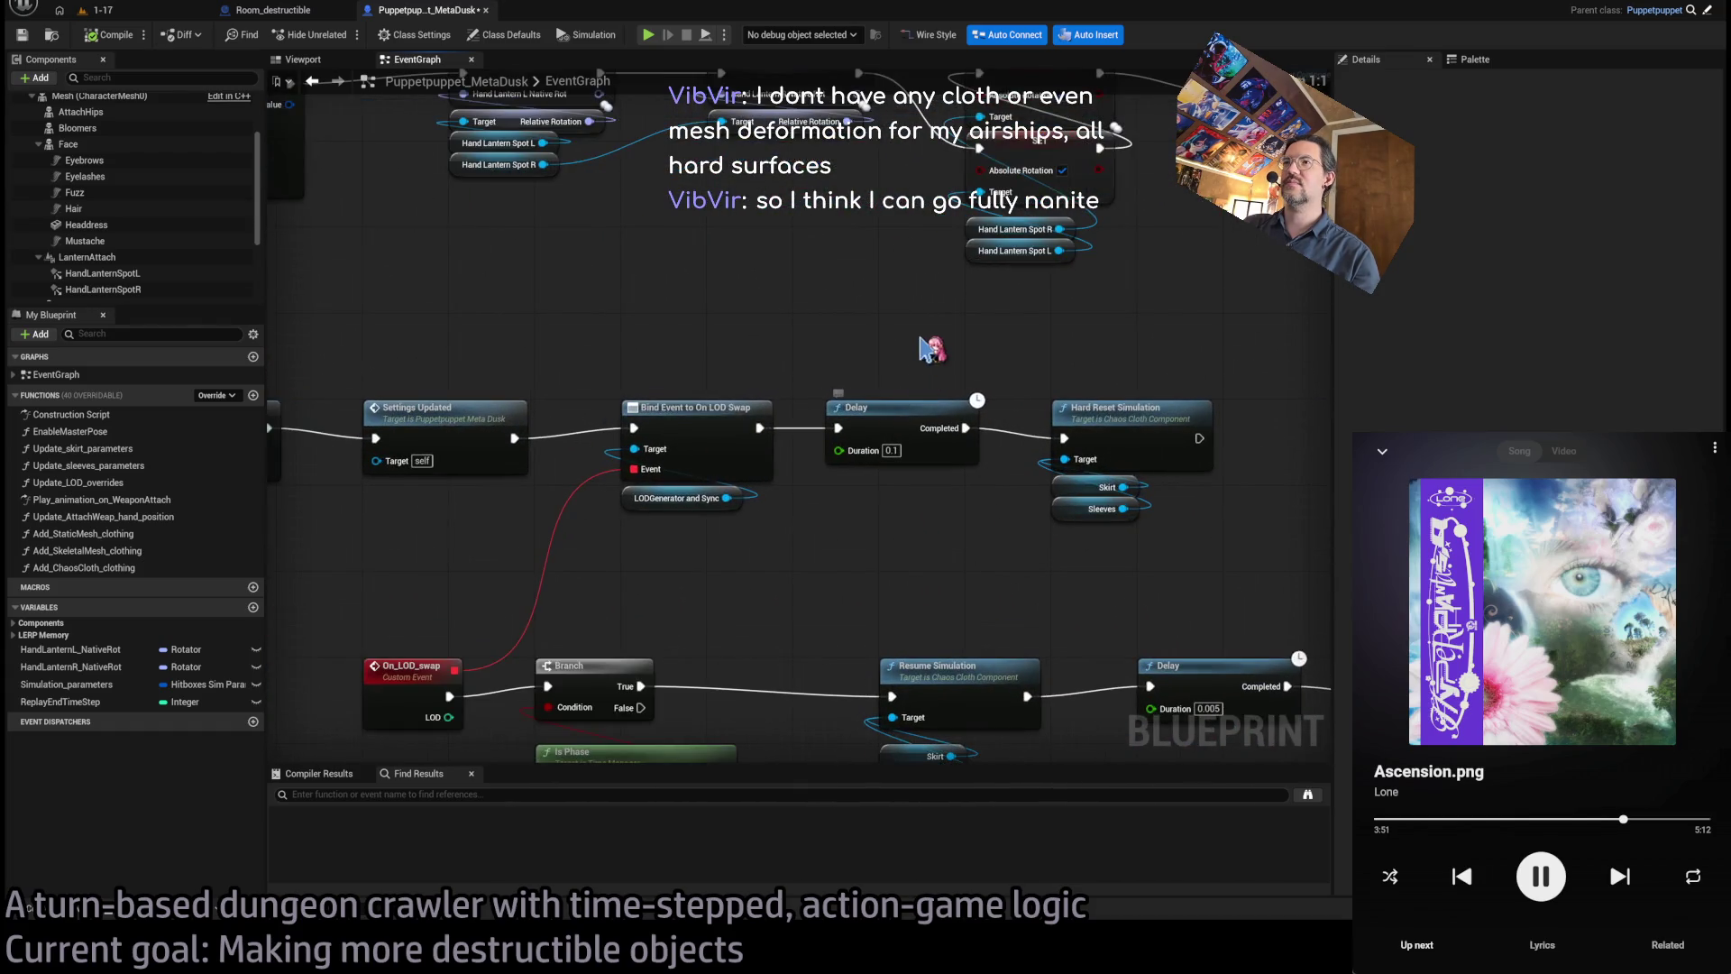
{"action": "scroll", "coordinate": [947, 365], "scroll_direction": "down", "scroll_amount": 3}
{"action": "scroll", "coordinate": [962, 379], "scroll_direction": "up", "scroll_amount": 3}
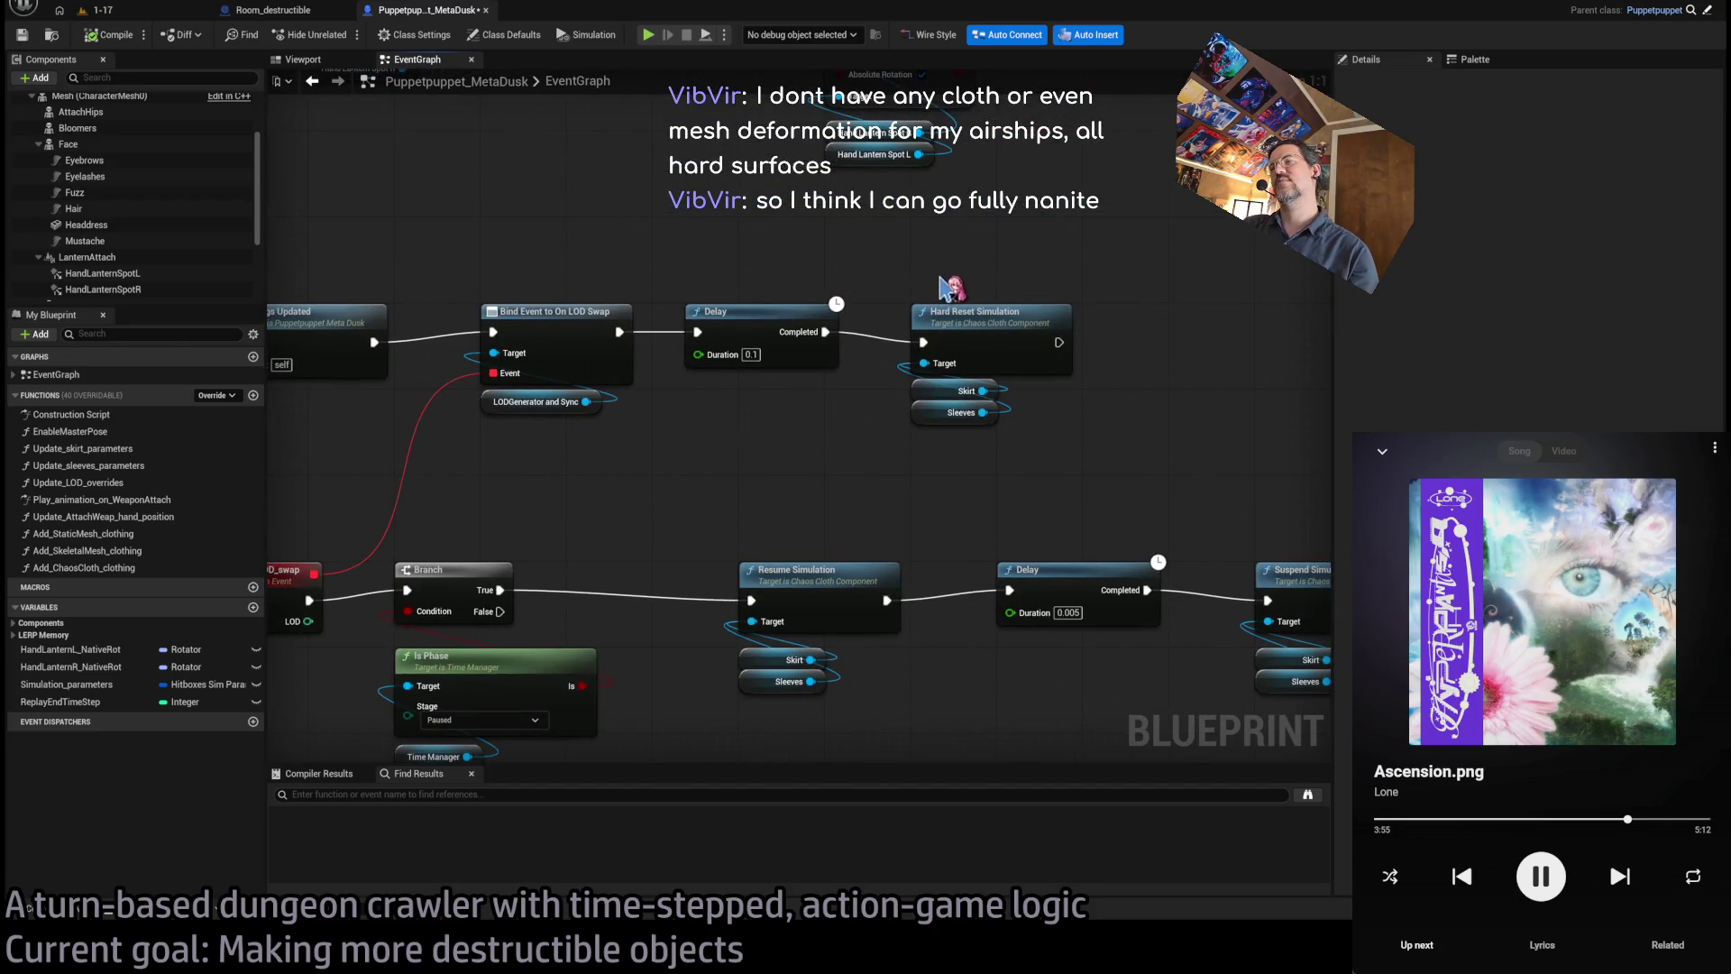
{"action": "scroll", "coordinate": [942, 284], "scroll_direction": "down", "scroll_amount": 3}
{"action": "scroll", "coordinate": [1049, 399], "scroll_direction": "up", "scroll_amount": 2}
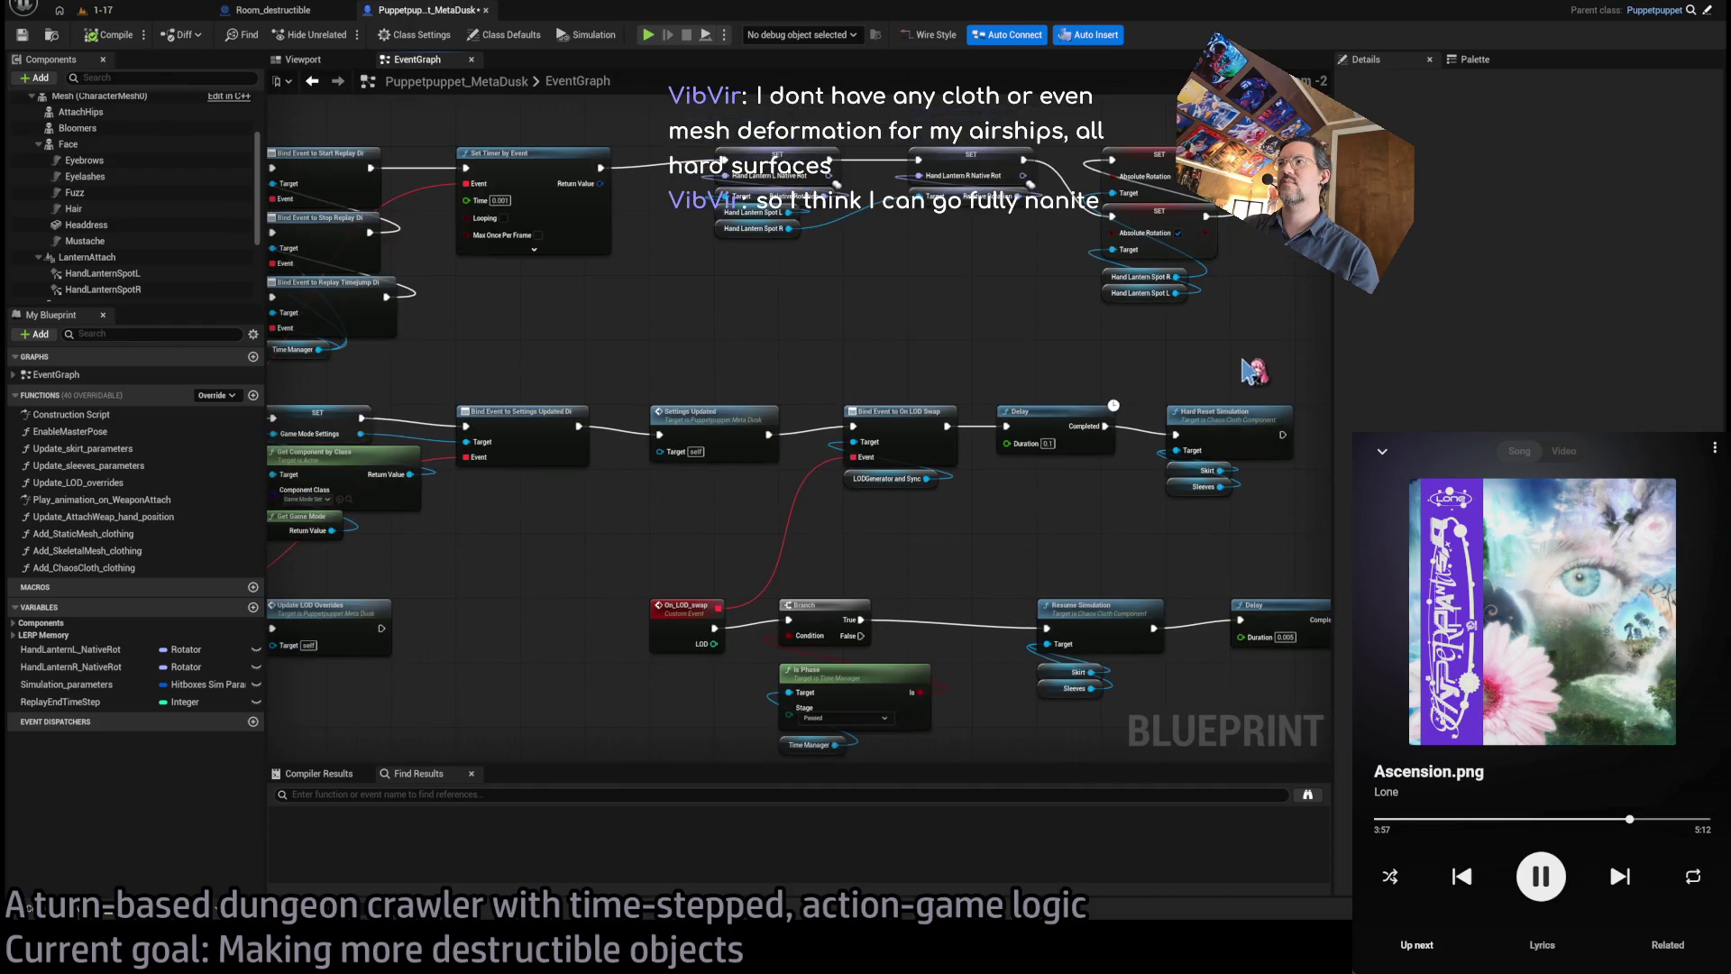
{"action": "scroll", "coordinate": [1004, 394], "scroll_direction": "down", "scroll_amount": 1}
{"action": "left_click_drag", "start_coordinate": [1002, 387], "coordinate": [1165, 534]}
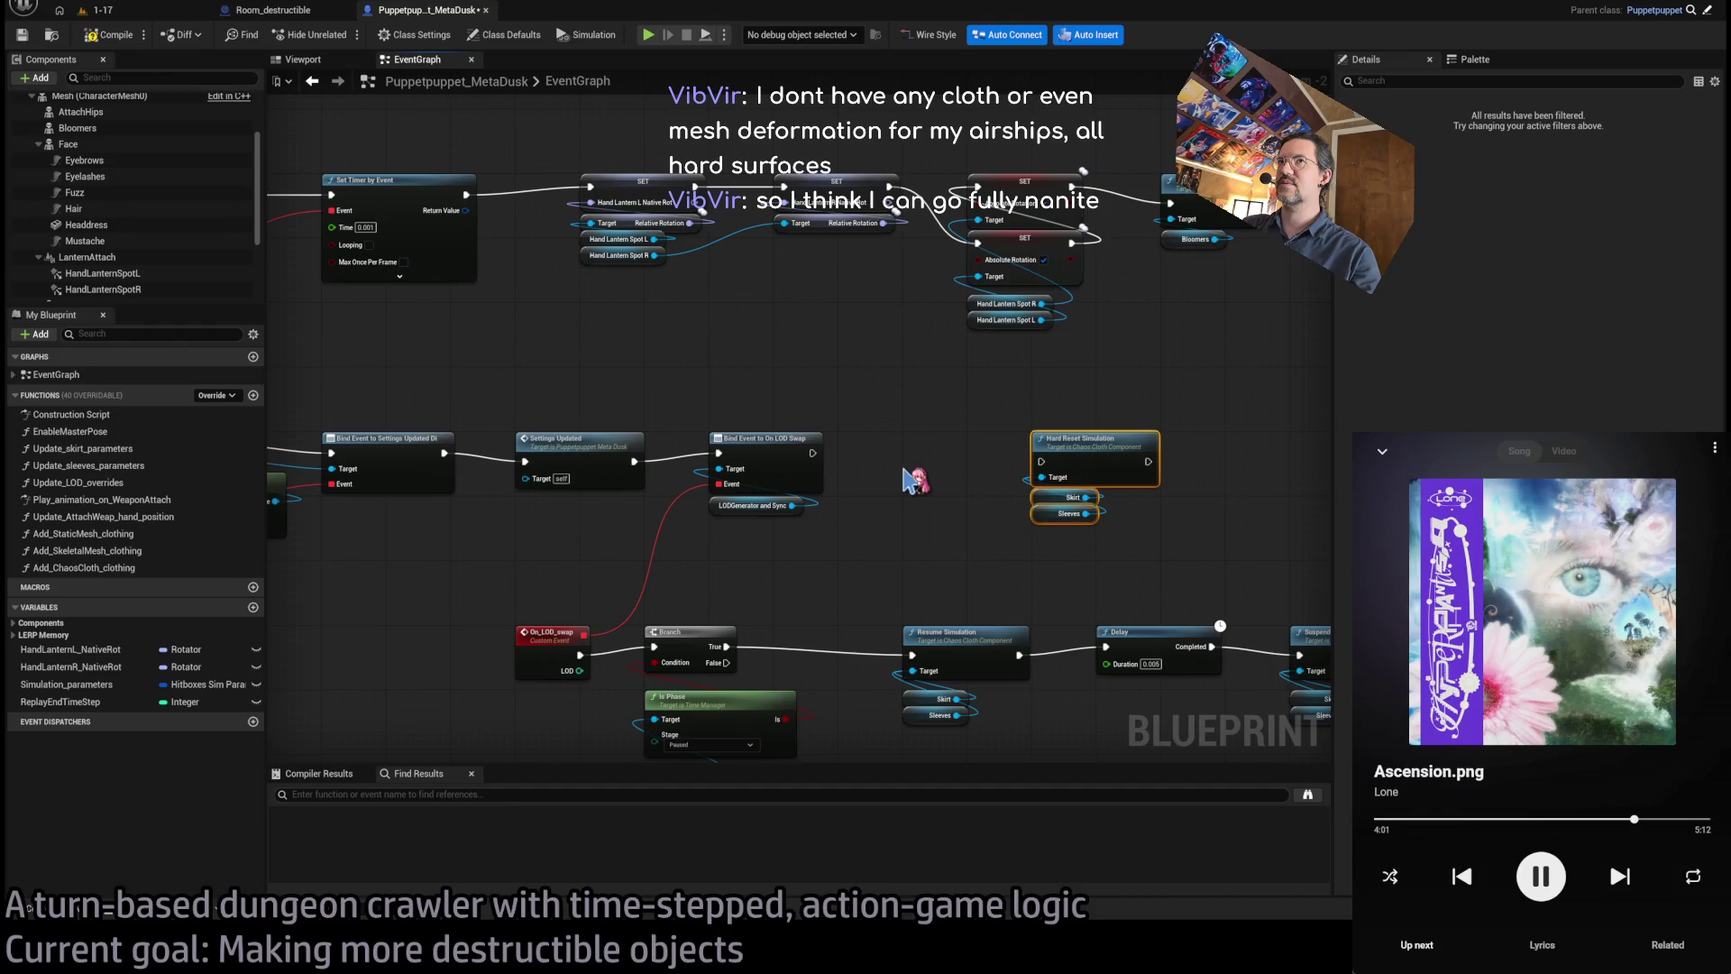
{"action": "scroll", "coordinate": [811, 433], "scroll_direction": "down", "scroll_amount": 2}
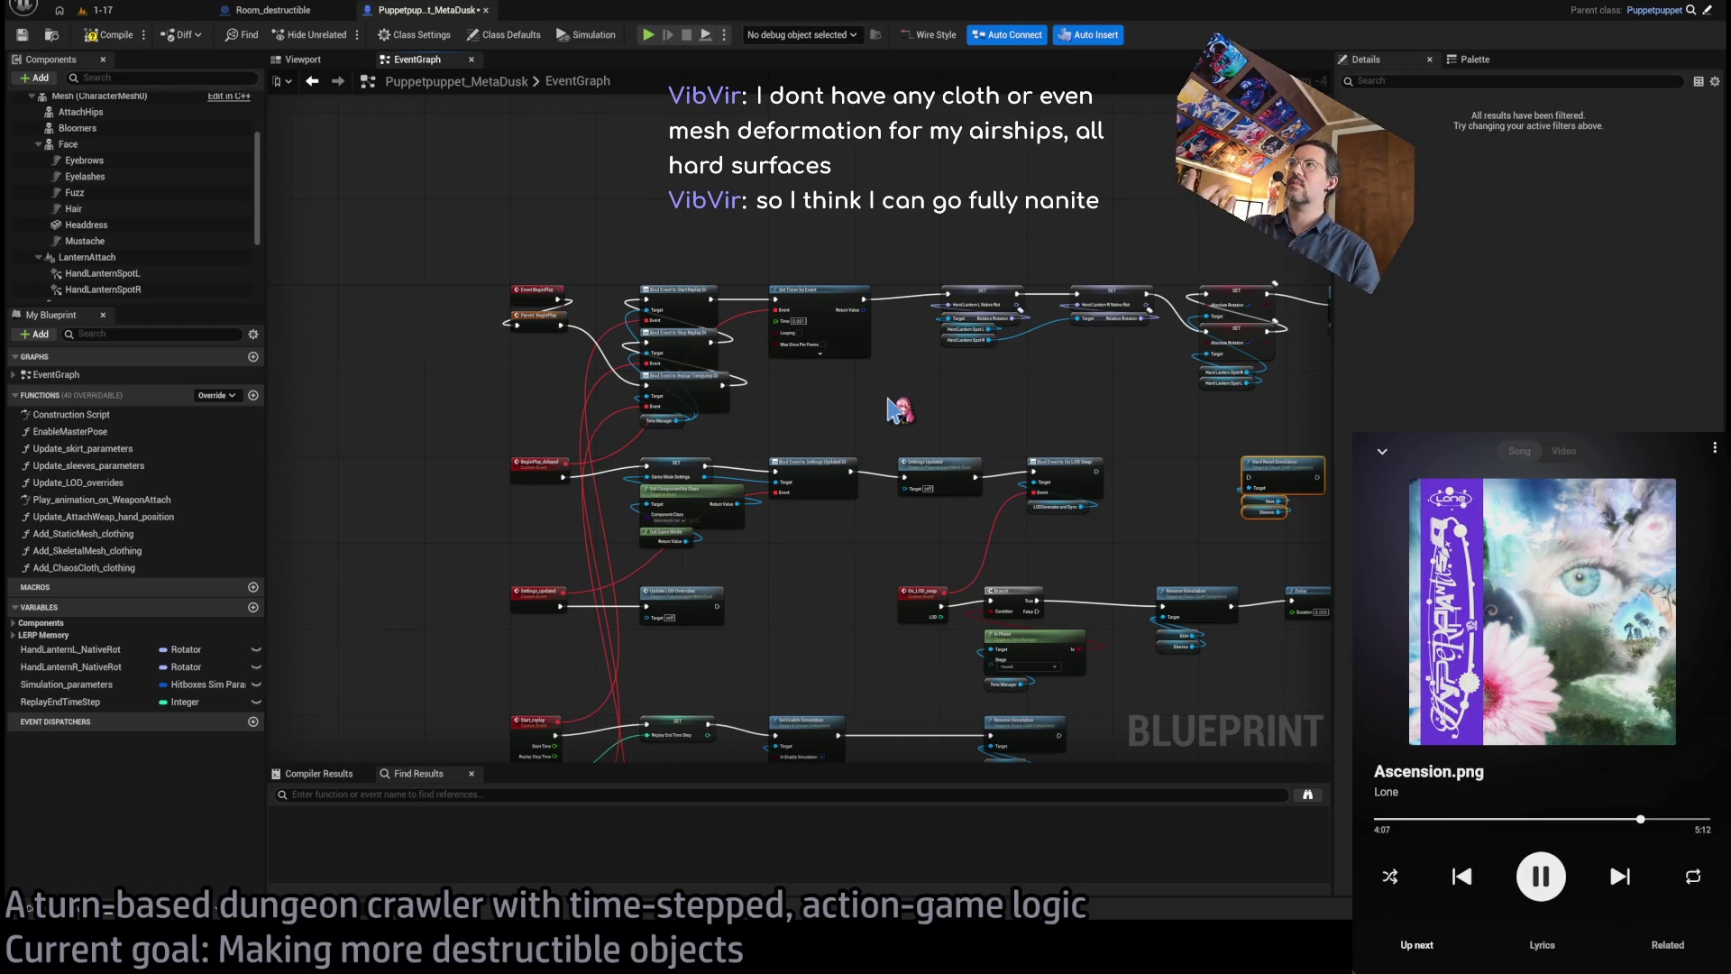
{"action": "key", "text": "ctrl+p"}
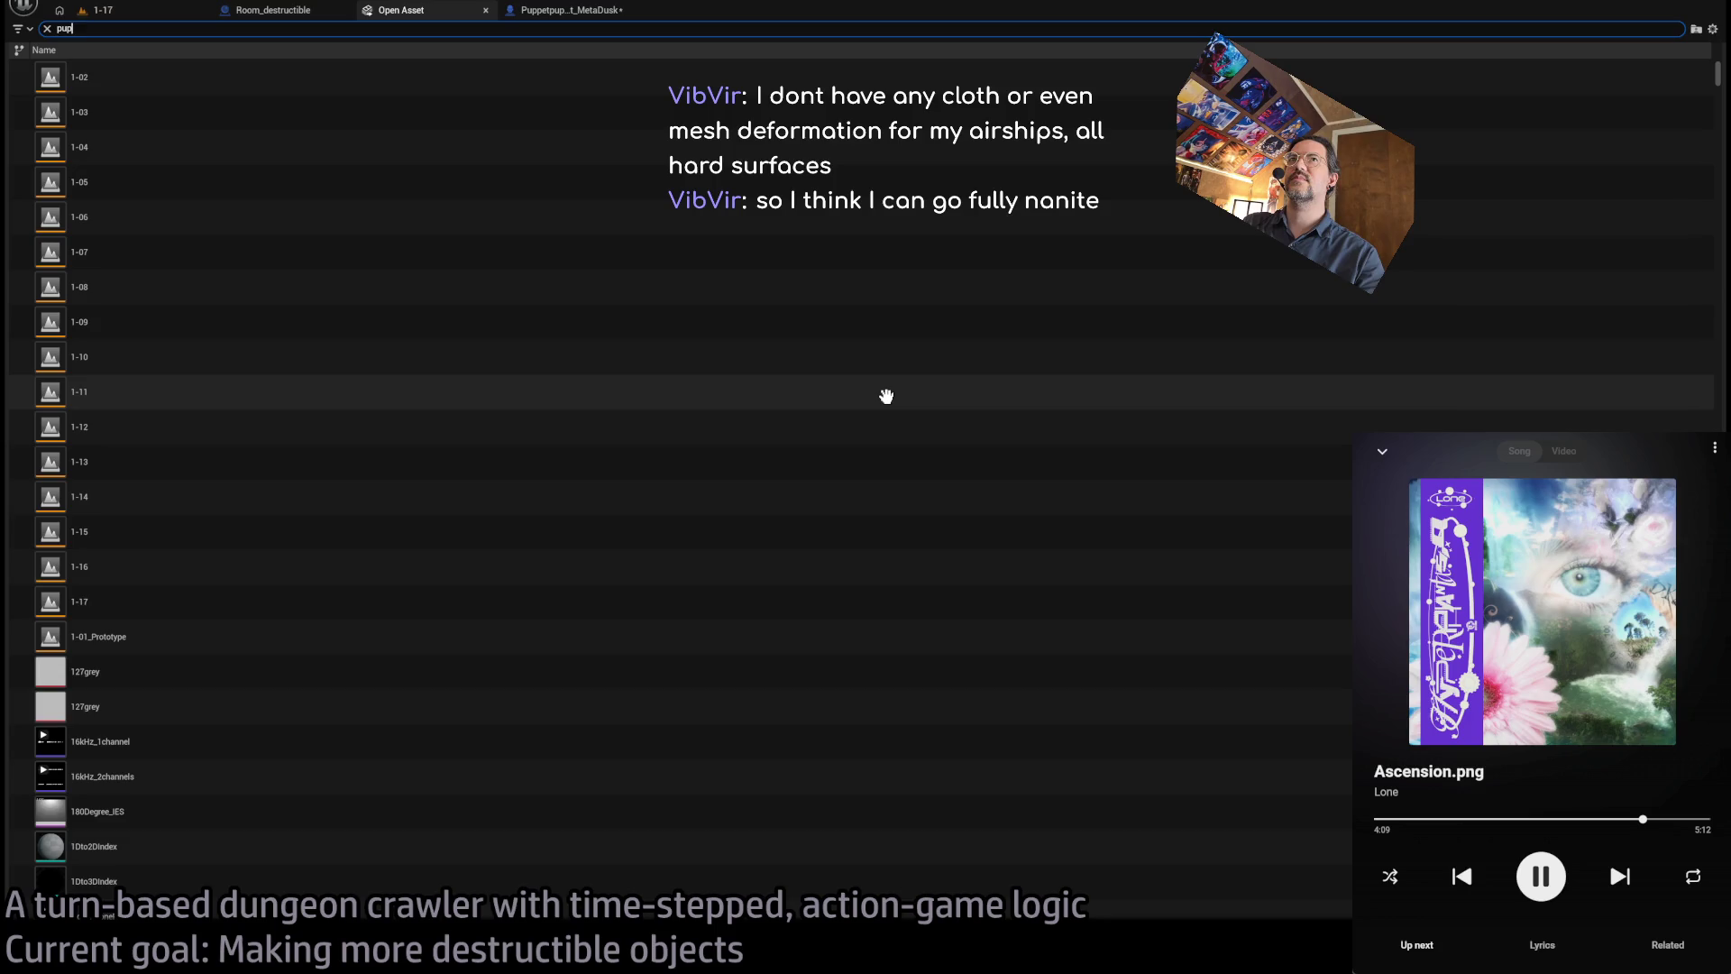
- Search the asset list and open the Humanoid Blueprint from the results
{"action": "type", "text": "pet_"}
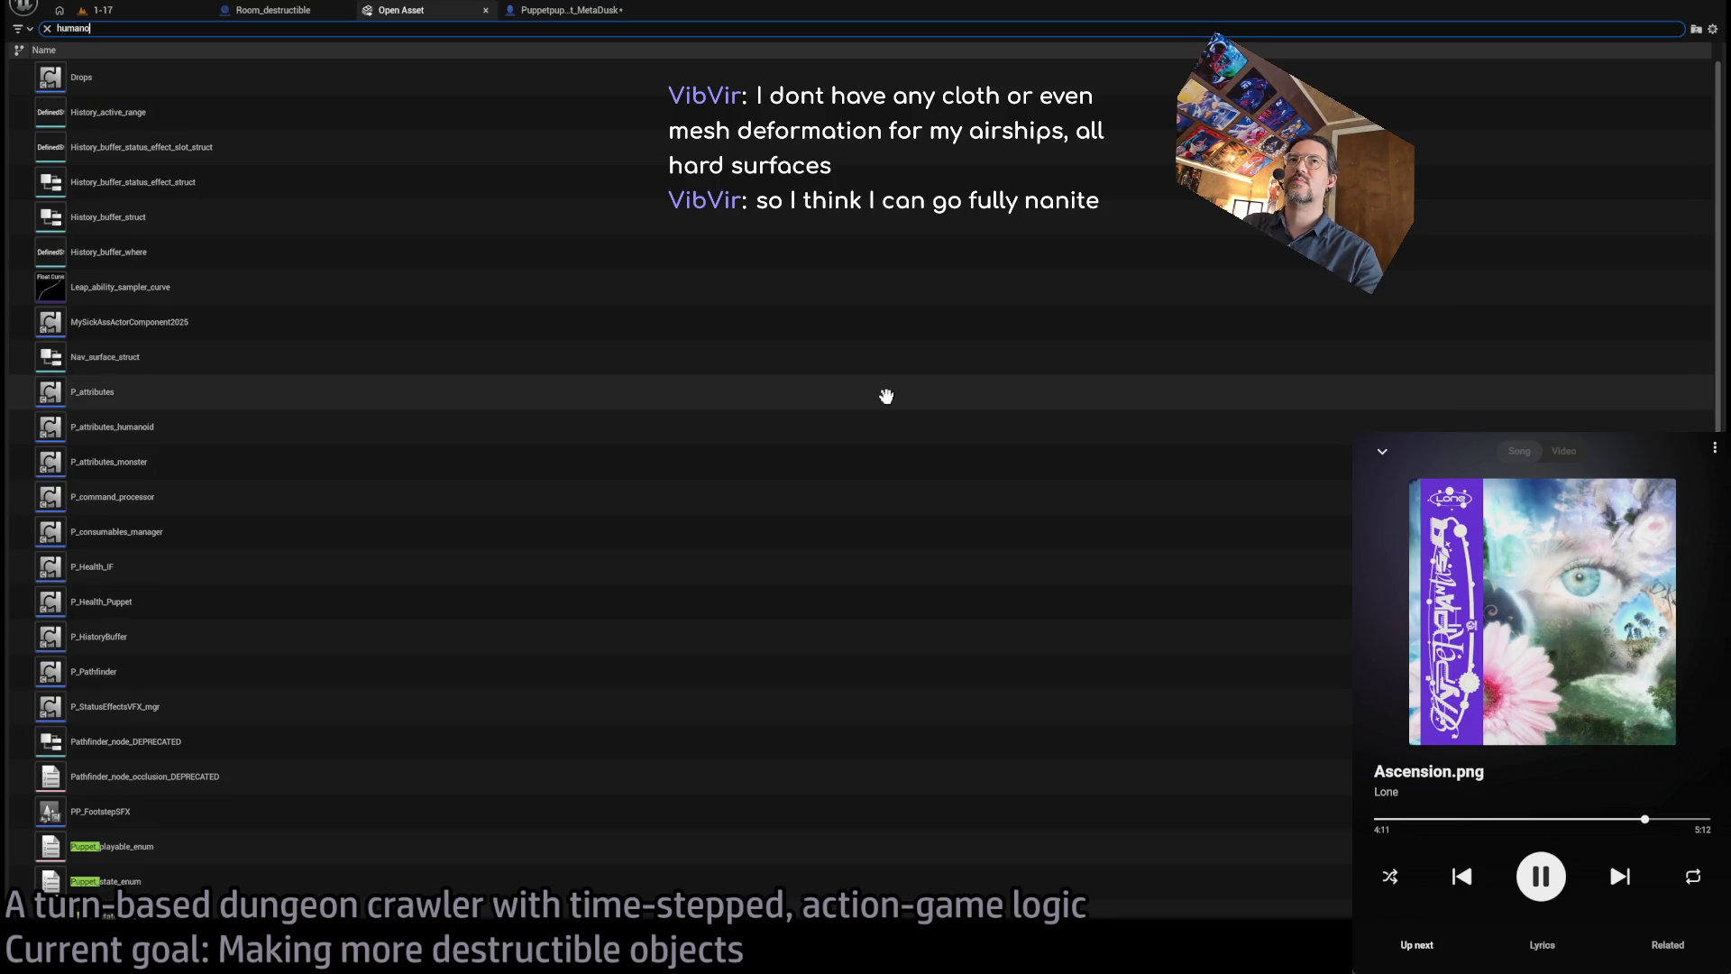
{"action": "type", "text": "id"}
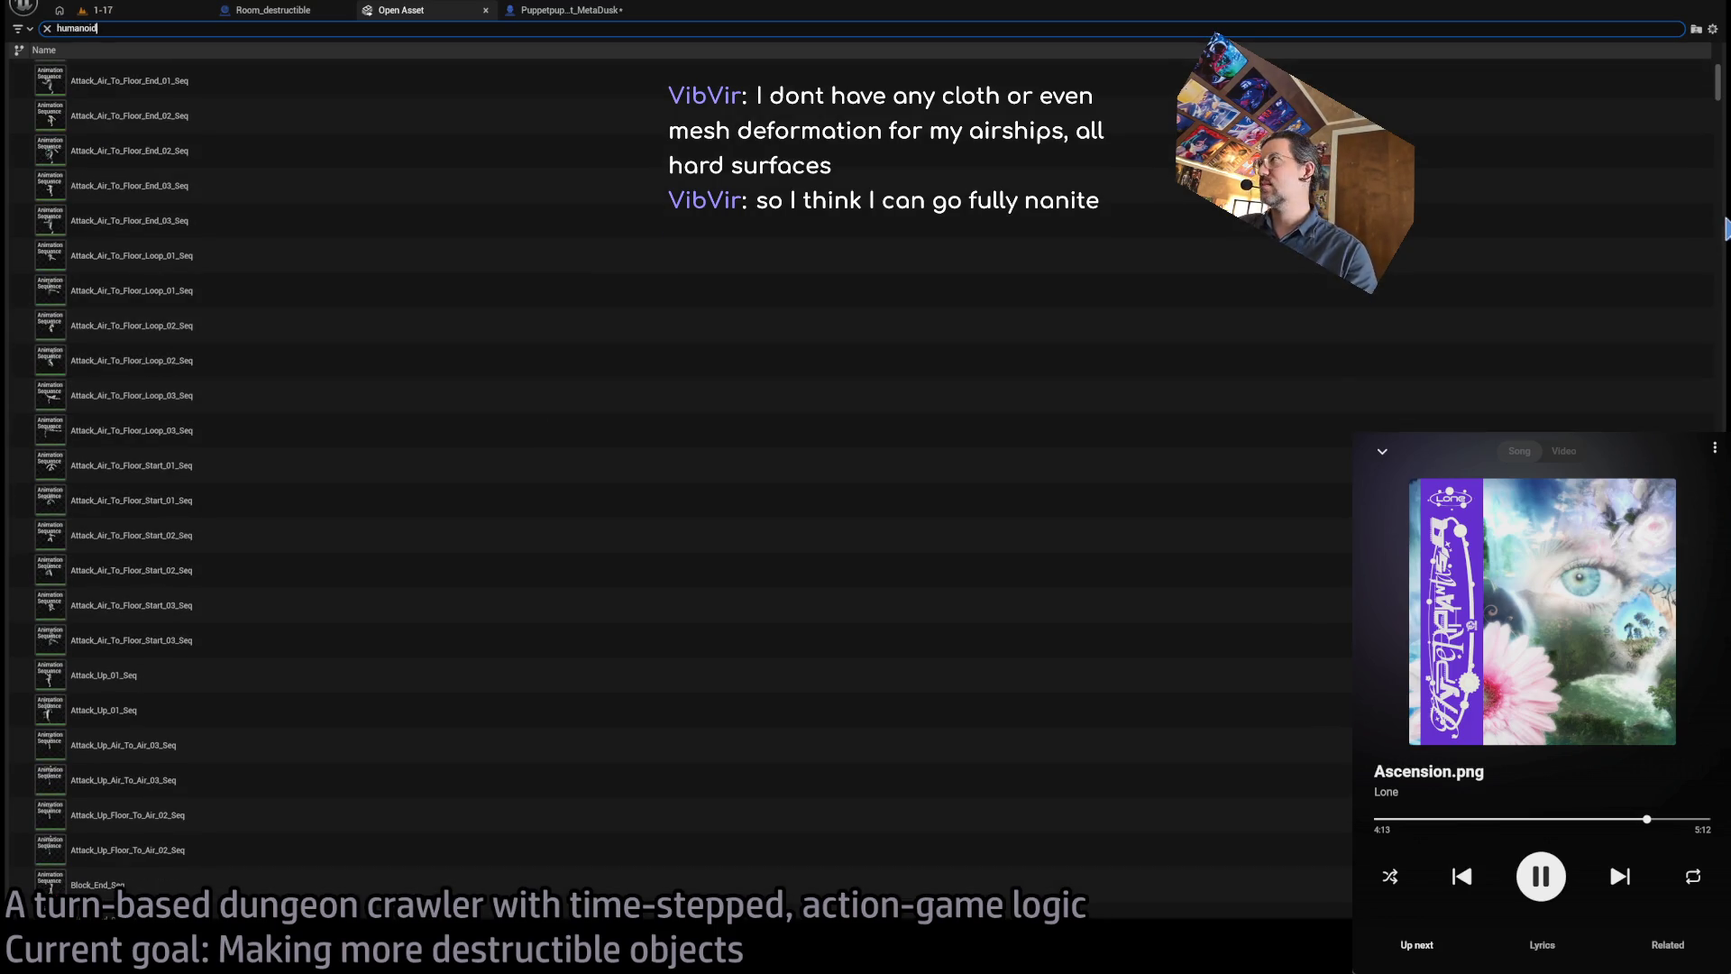
{"action": "mouse_move", "coordinate": [1718, 91]}
{"action": "left_mouse_down"}
{"action": "mouse_move", "coordinate": [1709, 408]}
{"action": "mouse_move", "coordinate": [1711, 311]}
{"action": "left_mouse_up"}
{"action": "left_click", "coordinate": [271, 257]}
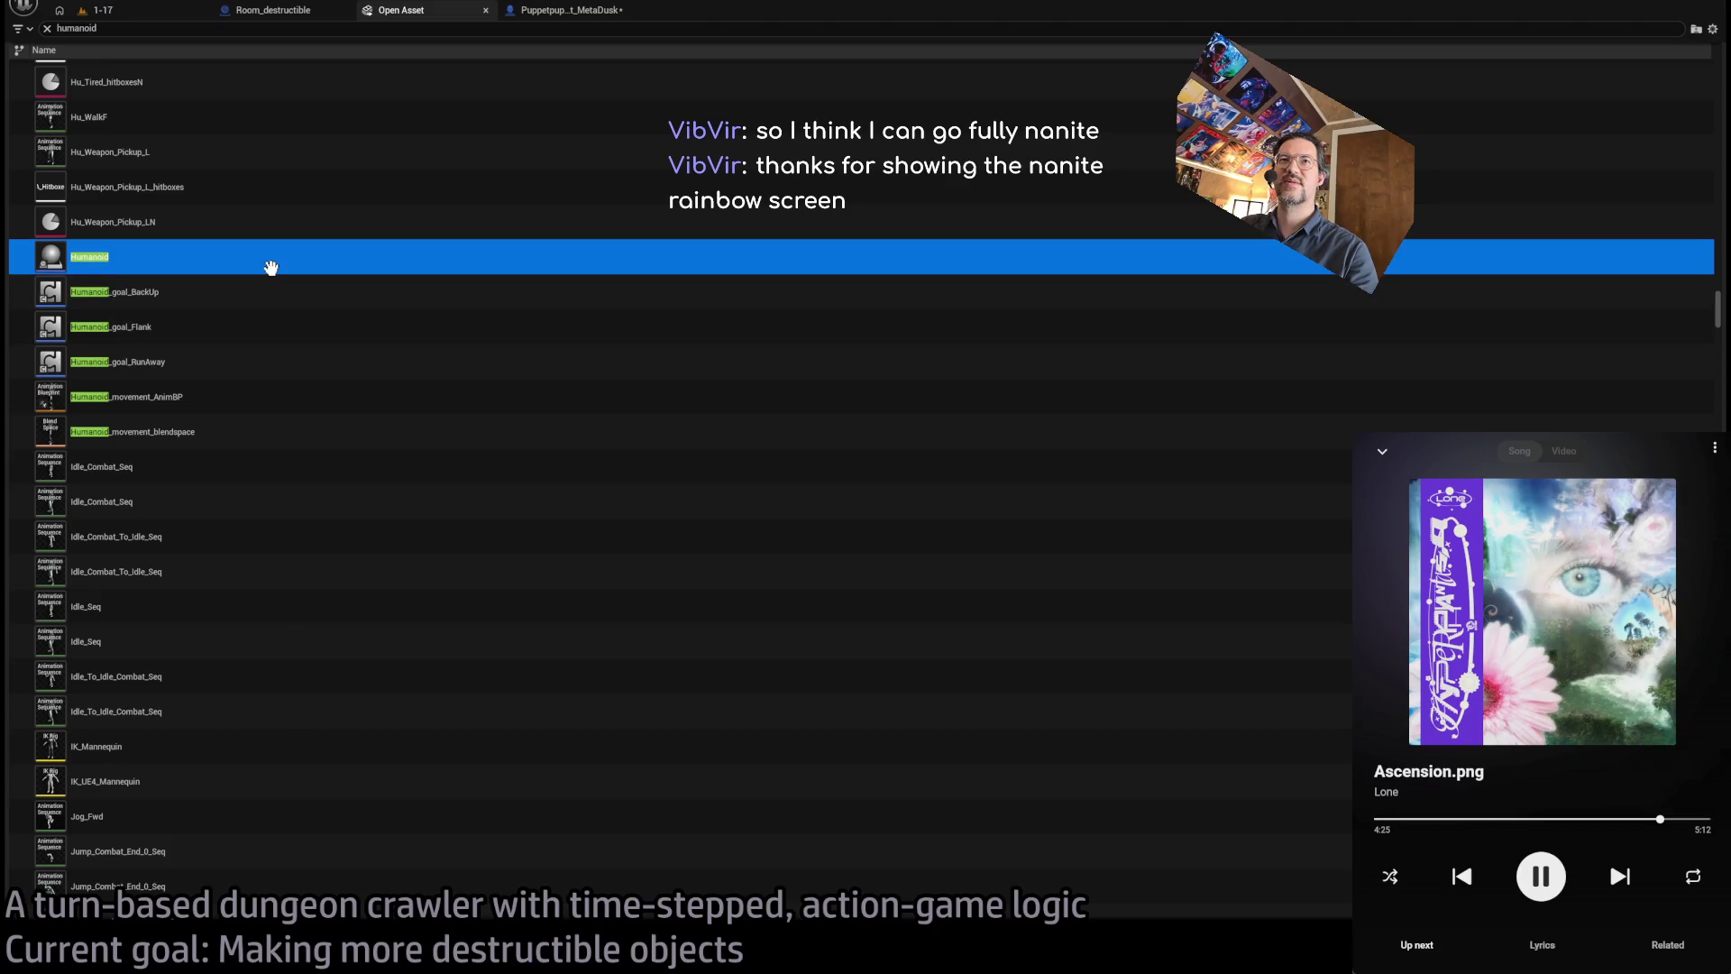
{"action": "double_click", "coordinate": [1005, 255]}
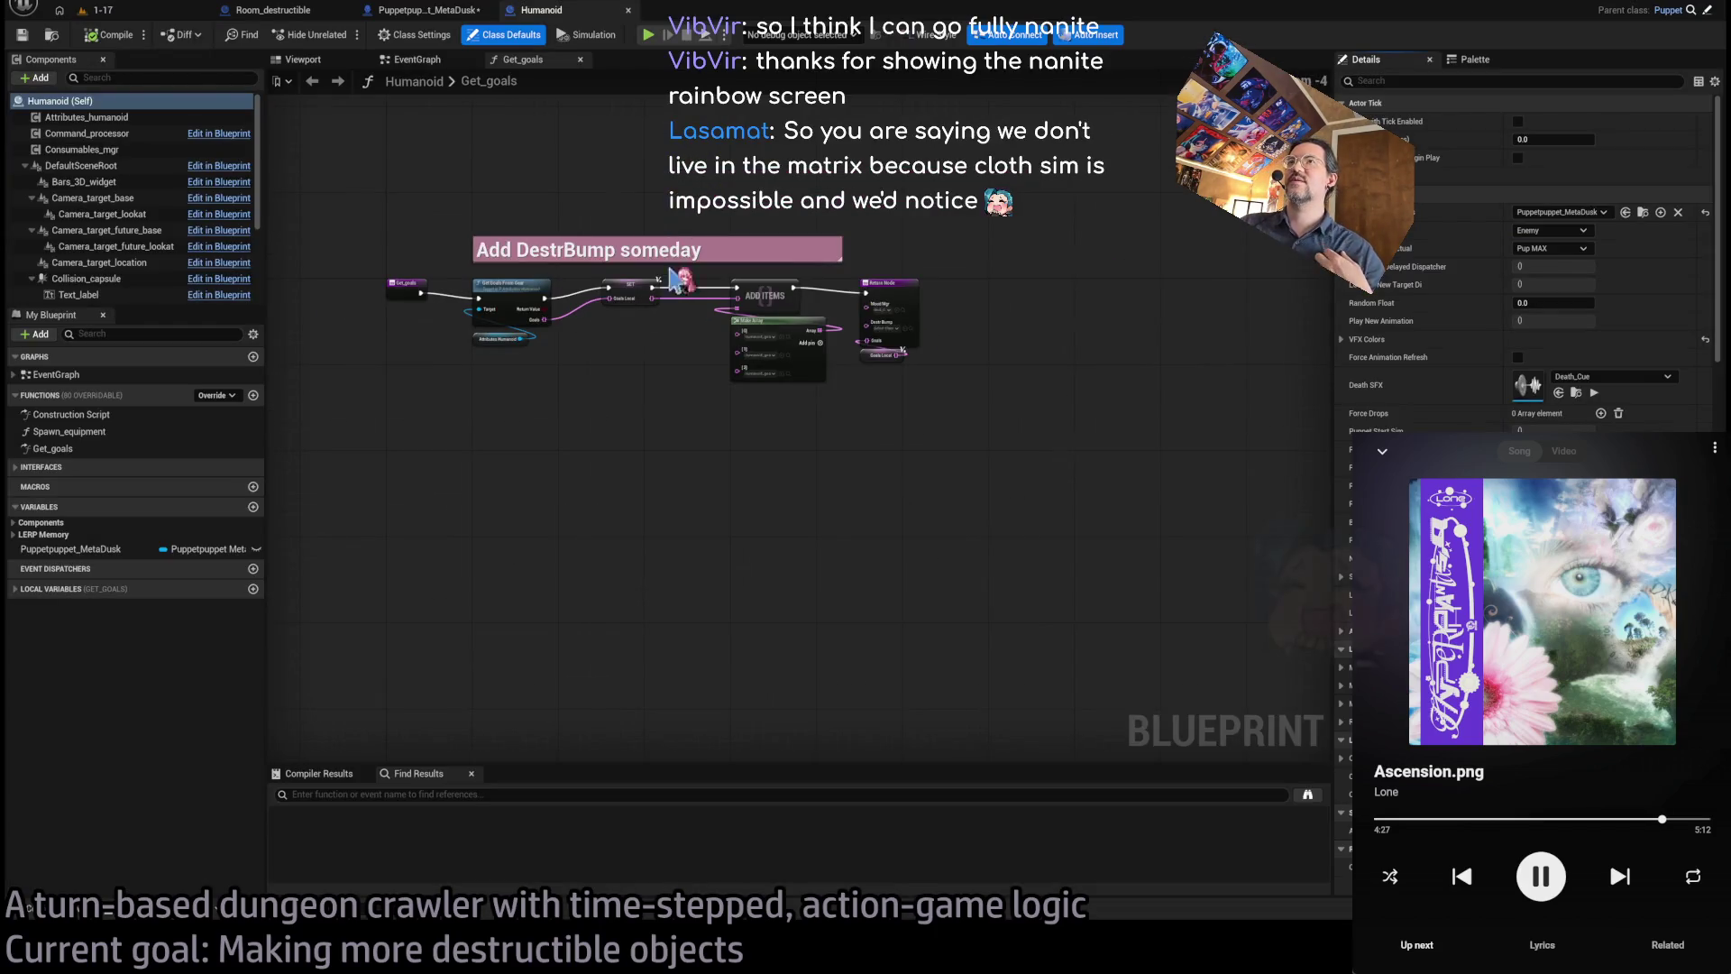
- Close the Get_goals graph and open the parent Puppet blueprint's EventGraph from Humanoid
{"action": "middle_click", "coordinate": [512, 65]}
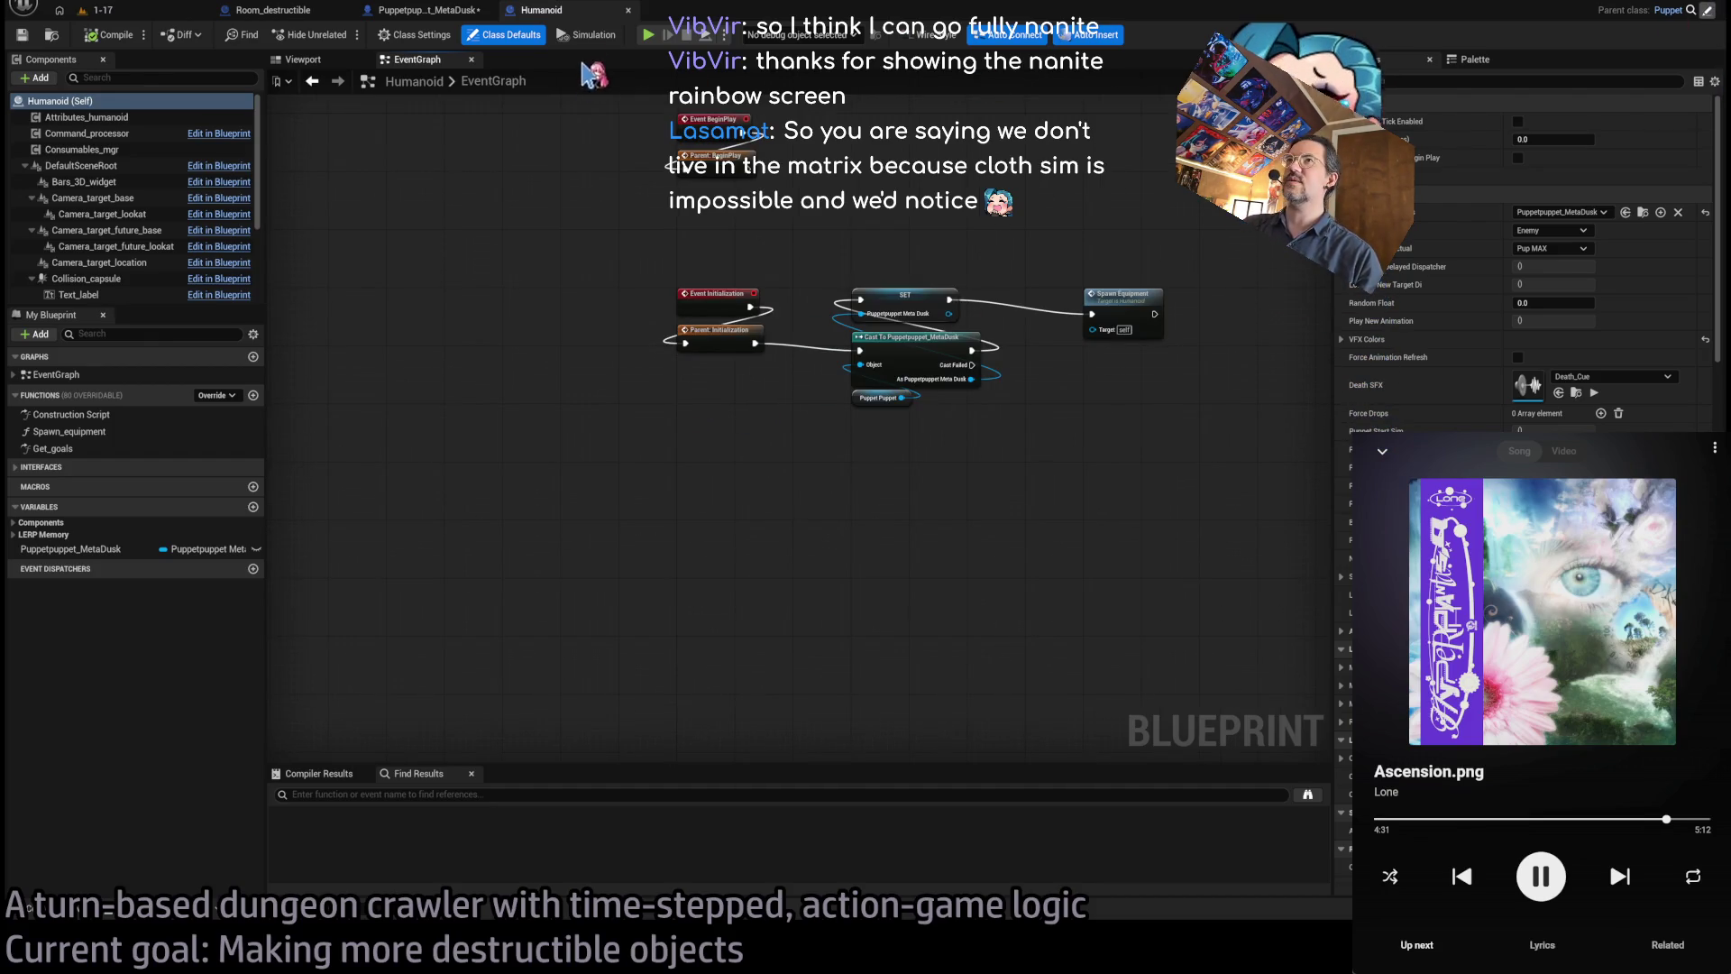
{"action": "double_click", "coordinate": [718, 330]}
{"action": "scroll", "coordinate": [599, 336], "scroll_direction": "down", "scroll_amount": 5}
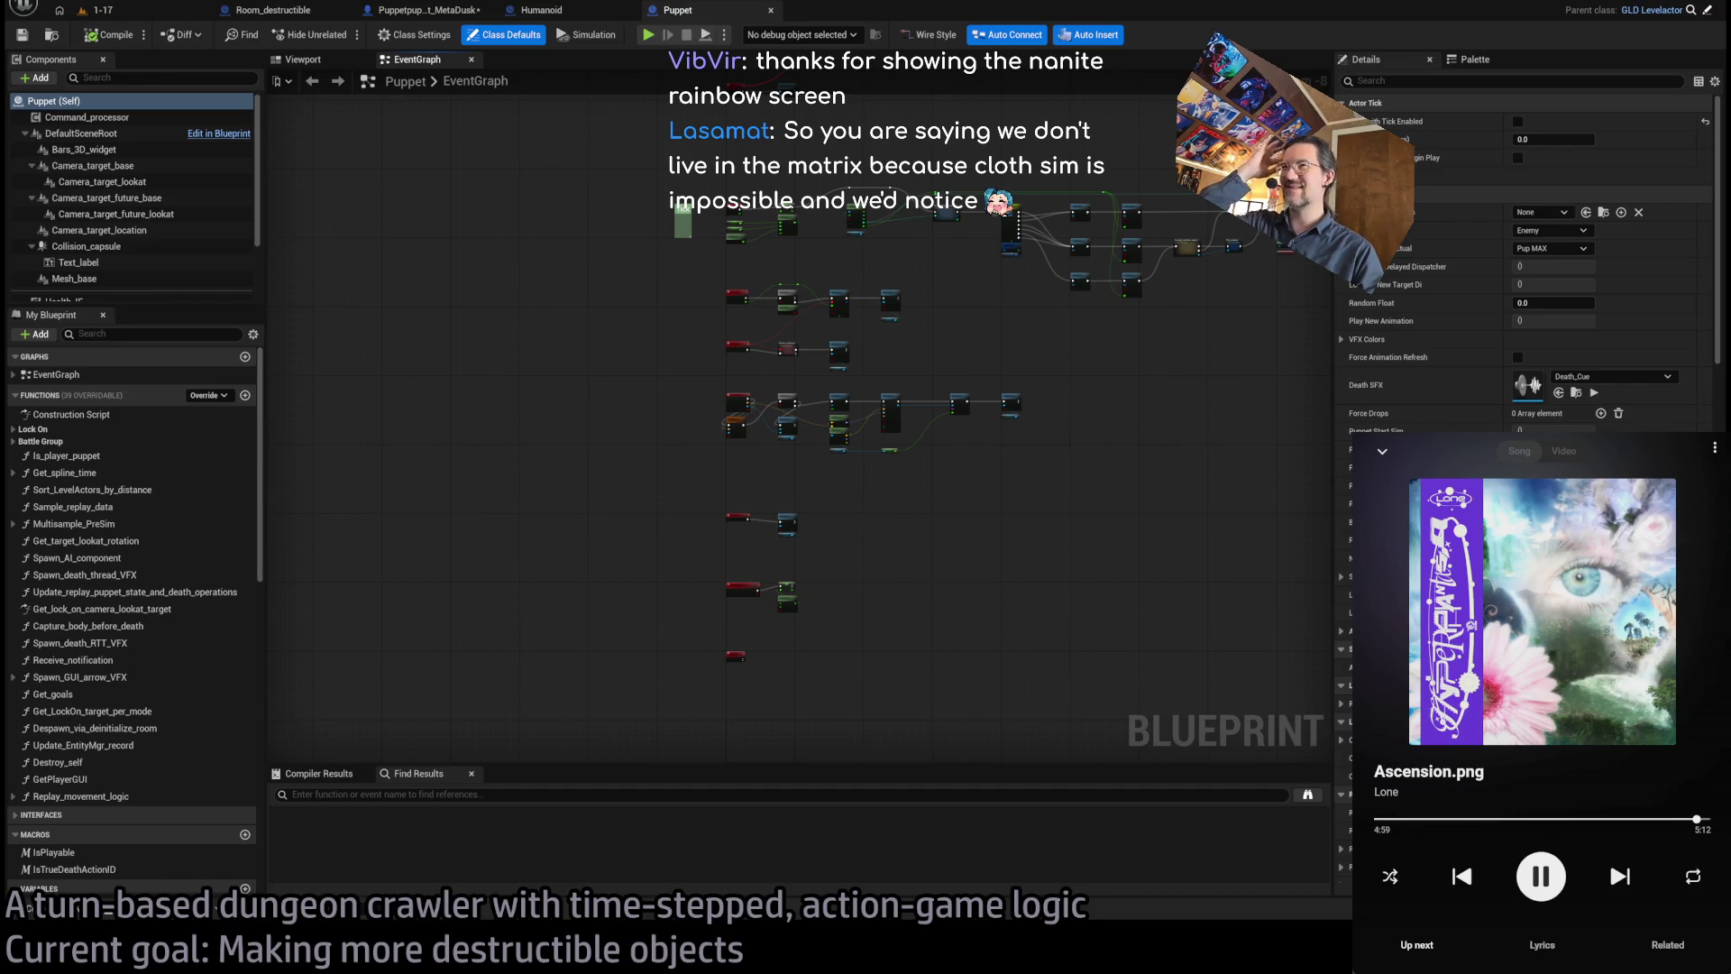
{"action": "scroll", "coordinate": [773, 441], "scroll_direction": "up", "scroll_amount": 7}
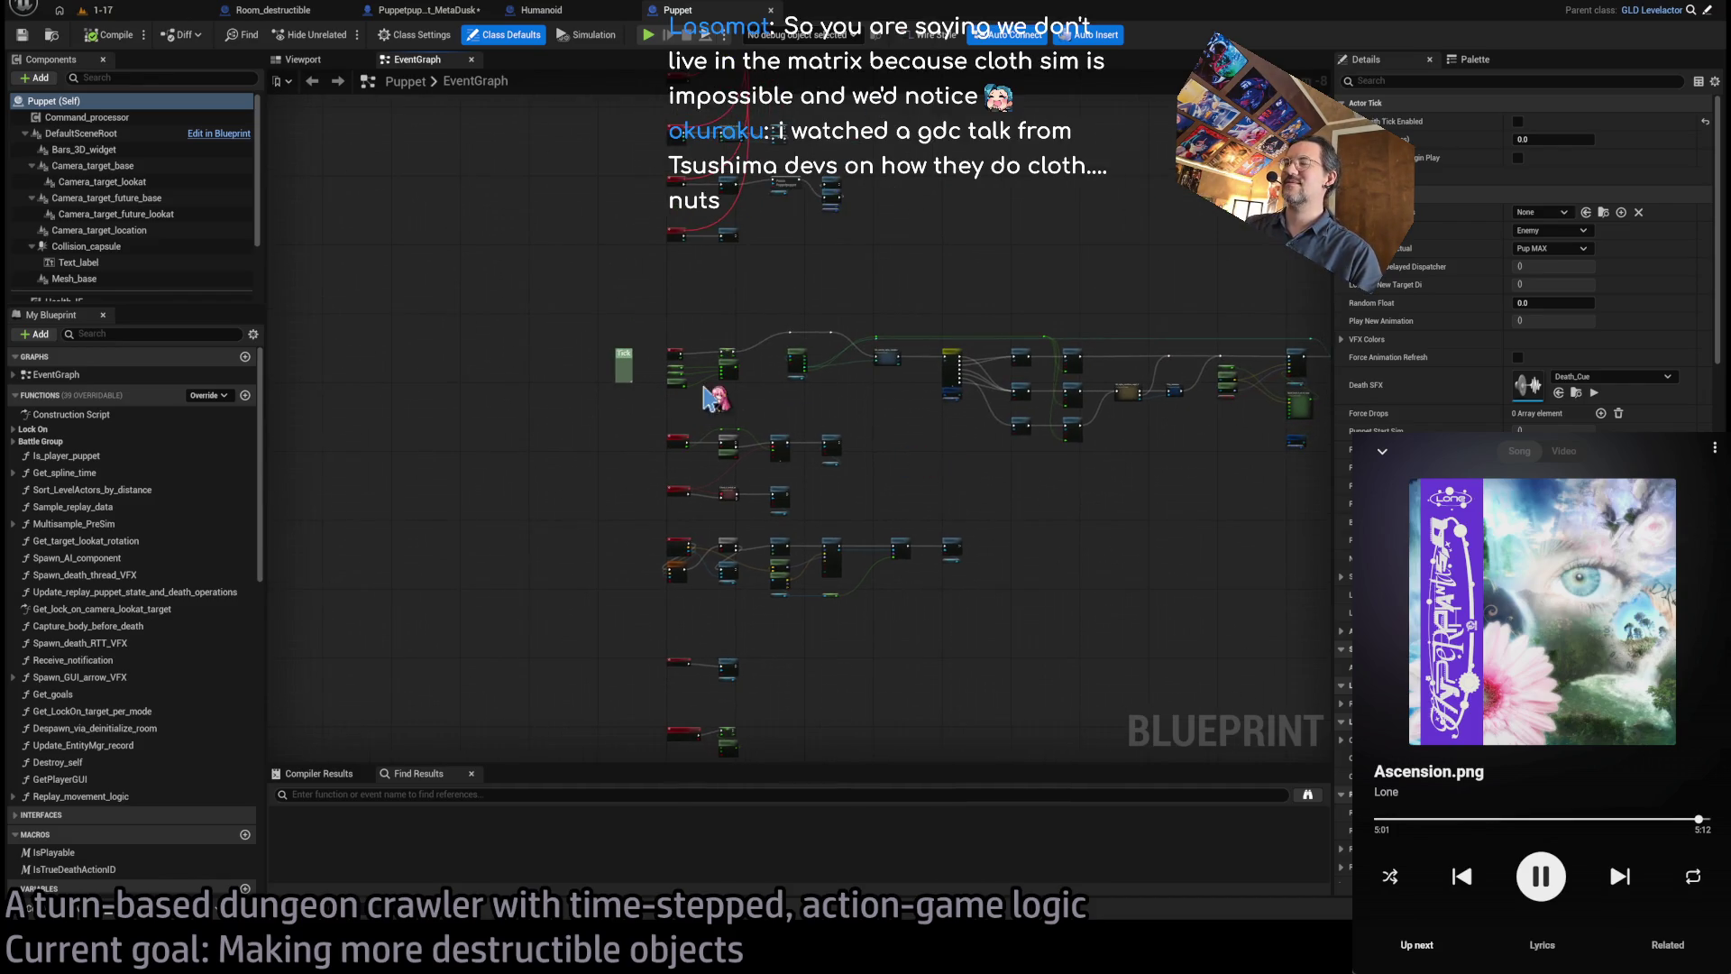
{"action": "scroll", "coordinate": [773, 442], "scroll_direction": "down", "scroll_amount": 2}
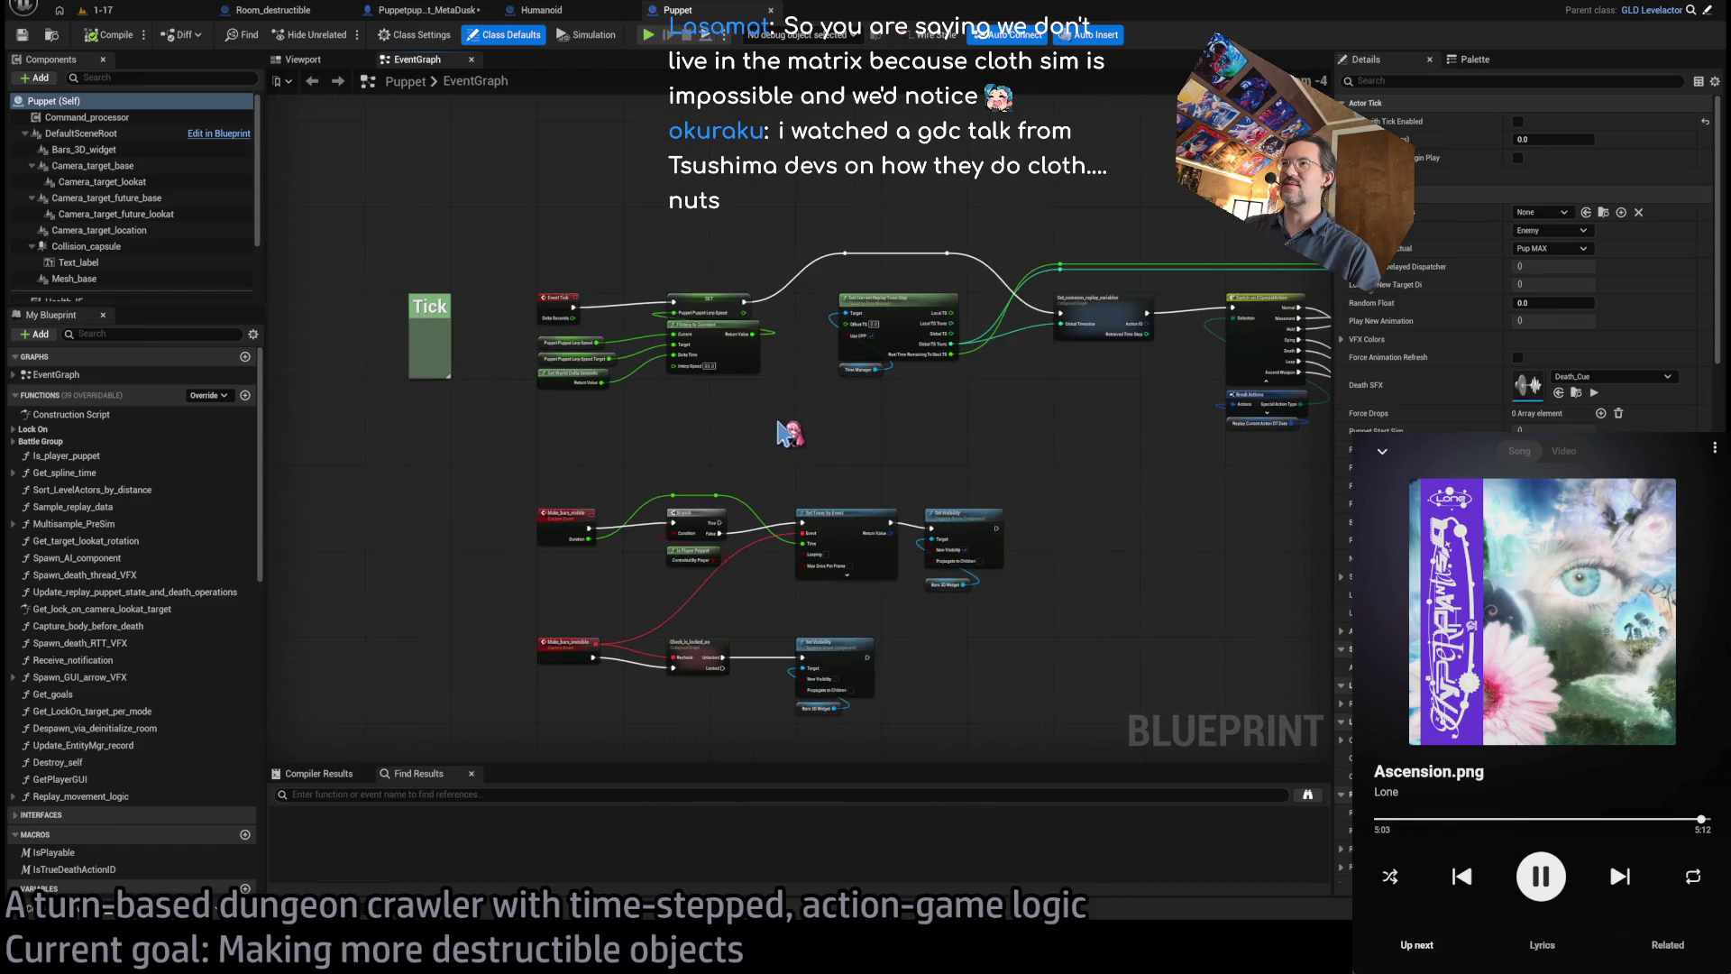
{"action": "scroll", "coordinate": [692, 458], "scroll_direction": "up", "scroll_amount": 2}
{"action": "scroll", "coordinate": [857, 539], "scroll_direction": "up", "scroll_amount": 1}
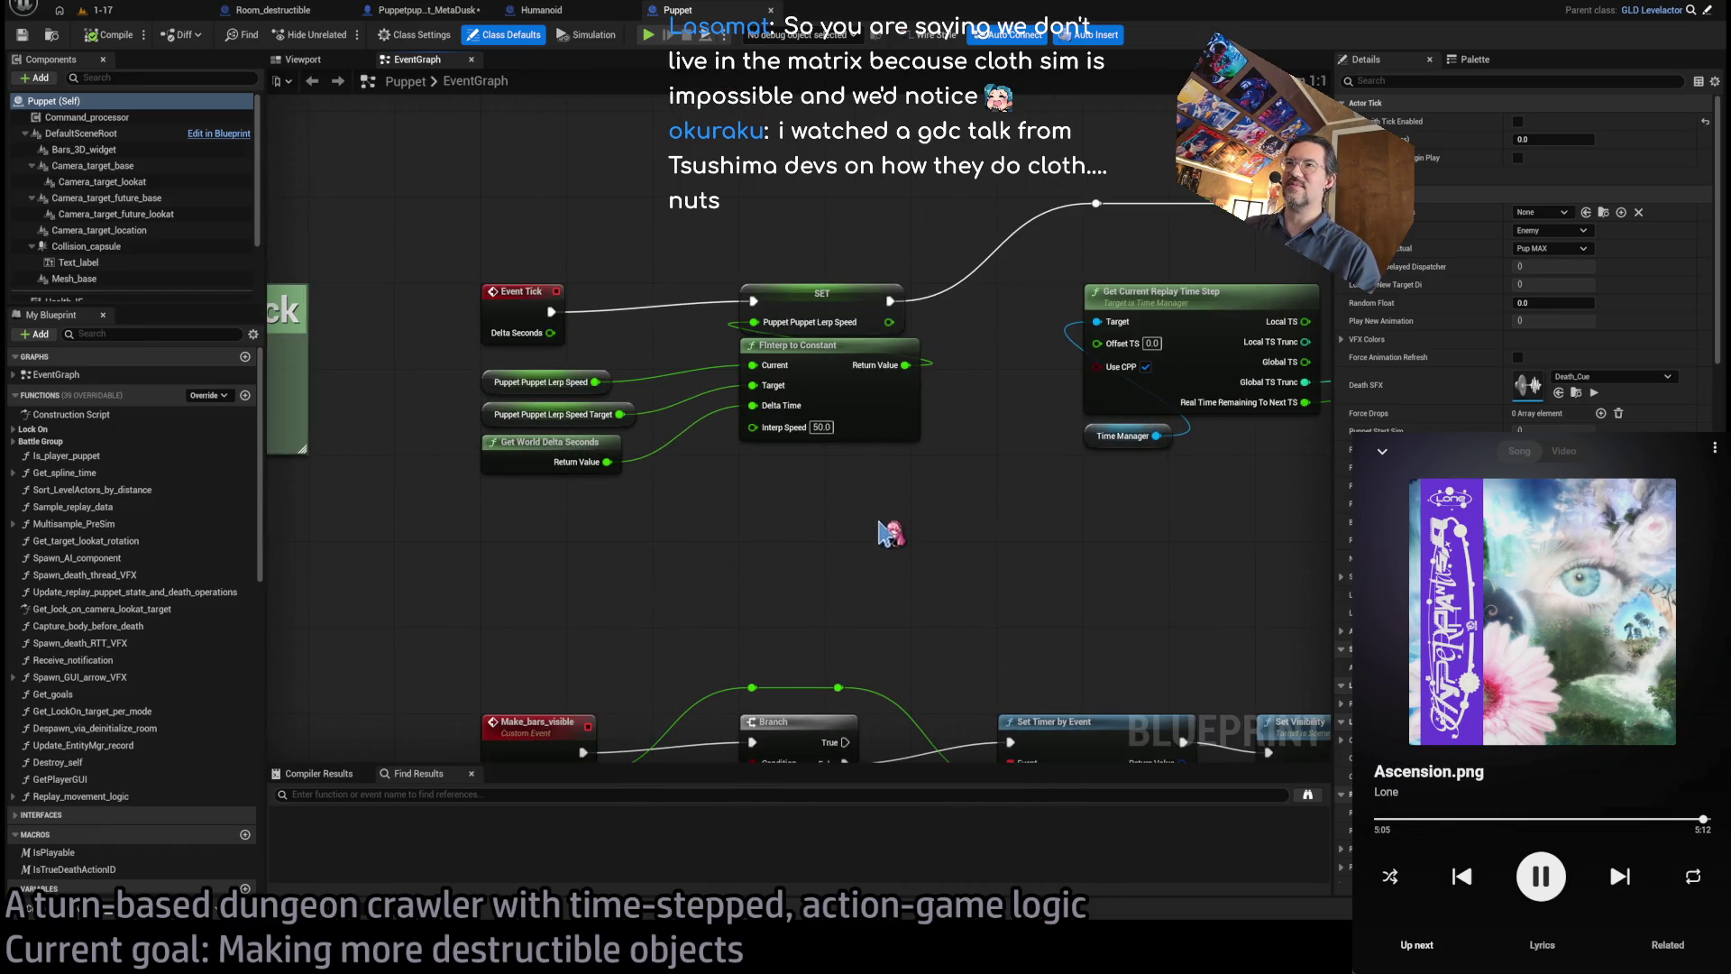
{"action": "scroll", "coordinate": [884, 534], "scroll_direction": "down", "scroll_amount": 2}
{"action": "scroll", "coordinate": [1147, 547], "scroll_direction": "up", "scroll_amount": 2}
{"action": "scroll", "coordinate": [608, 538], "scroll_direction": "down", "scroll_amount": 2}
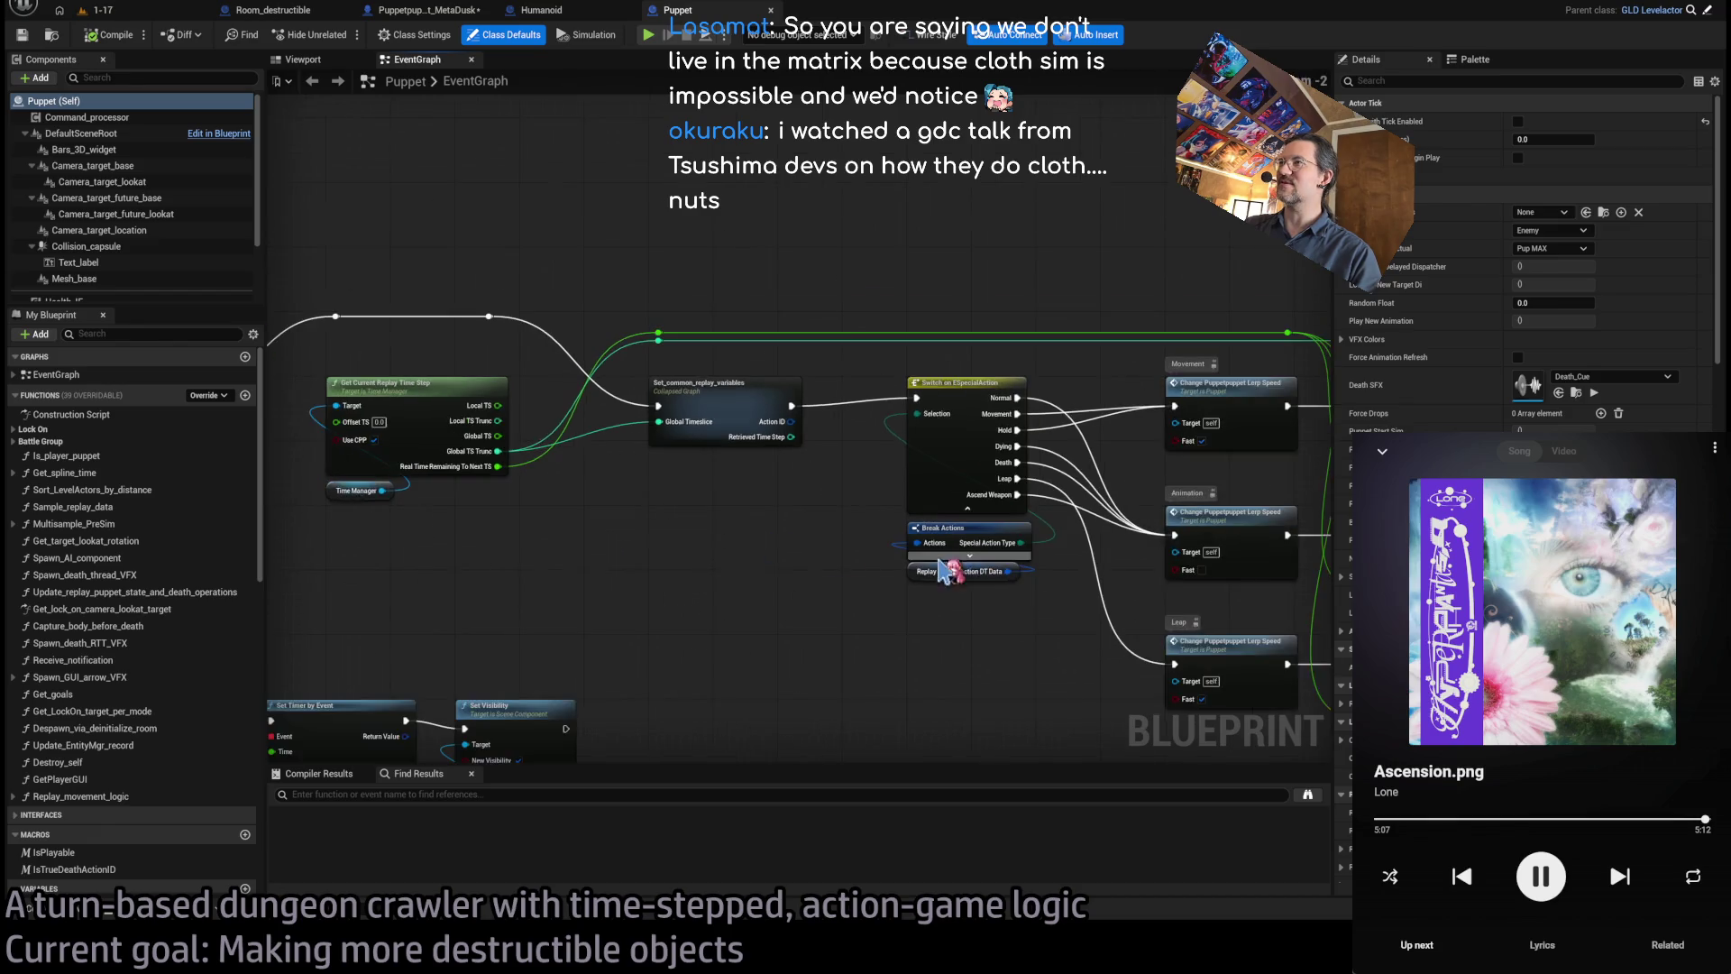
{"action": "scroll", "coordinate": [514, 514], "scroll_direction": "down", "scroll_amount": 2}
{"action": "scroll", "coordinate": [482, 532], "scroll_direction": "up", "scroll_amount": 2}
{"action": "scroll", "coordinate": [532, 575], "scroll_direction": "down", "scroll_amount": 1}
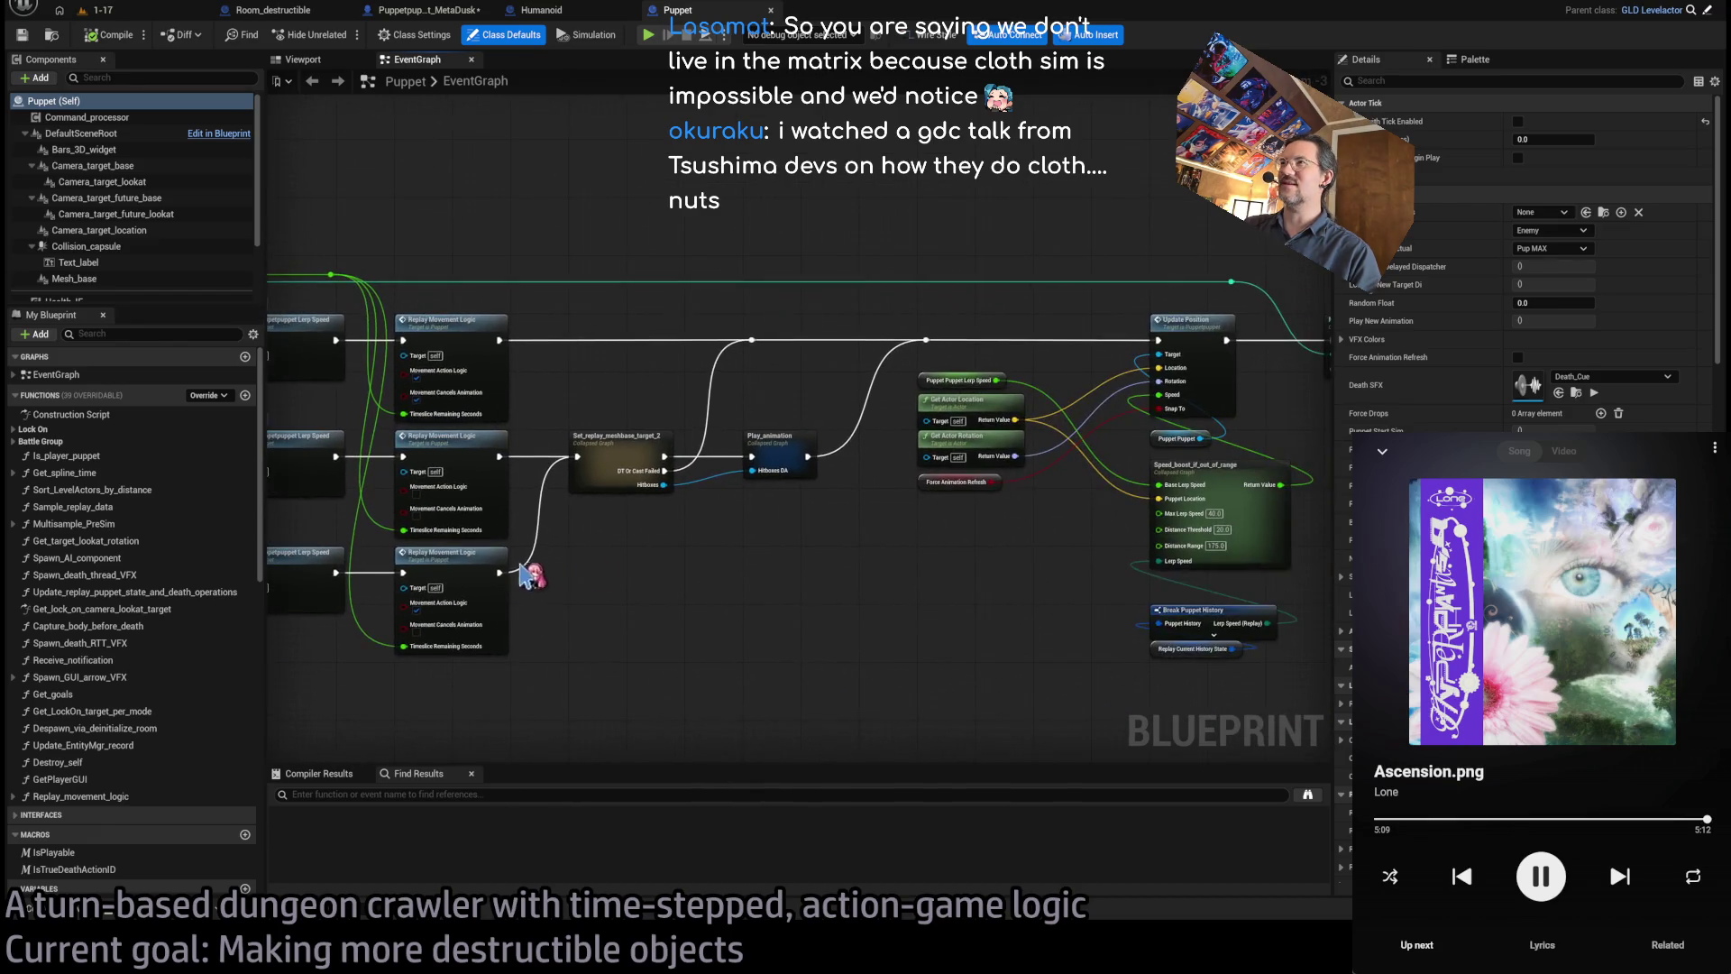
{"action": "scroll", "coordinate": [532, 576], "scroll_direction": "down", "scroll_amount": 1}
{"action": "scroll", "coordinate": [378, 631], "scroll_direction": "down", "scroll_amount": 1}
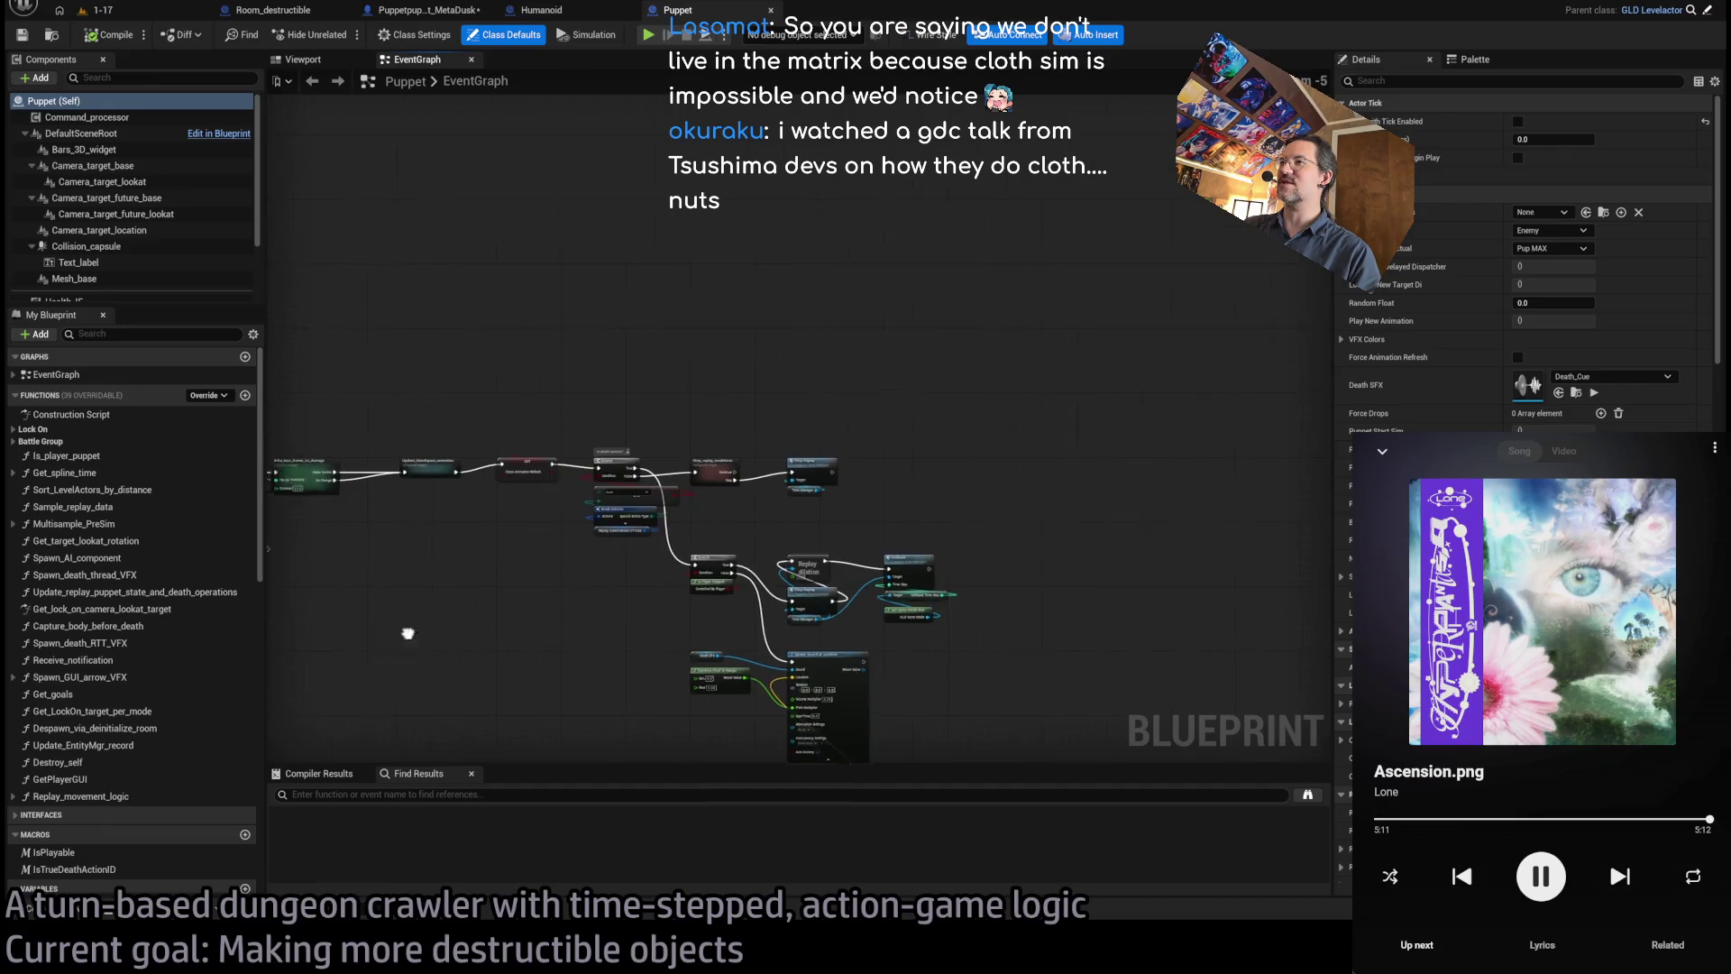
{"action": "scroll", "coordinate": [599, 580], "scroll_direction": "up", "scroll_amount": 1}
{"action": "scroll", "coordinate": [949, 540], "scroll_direction": "up", "scroll_amount": 1}
{"action": "scroll", "coordinate": [1009, 541], "scroll_direction": "up", "scroll_amount": 1}
{"action": "scroll", "coordinate": [1209, 518], "scroll_direction": "up", "scroll_amount": 1}
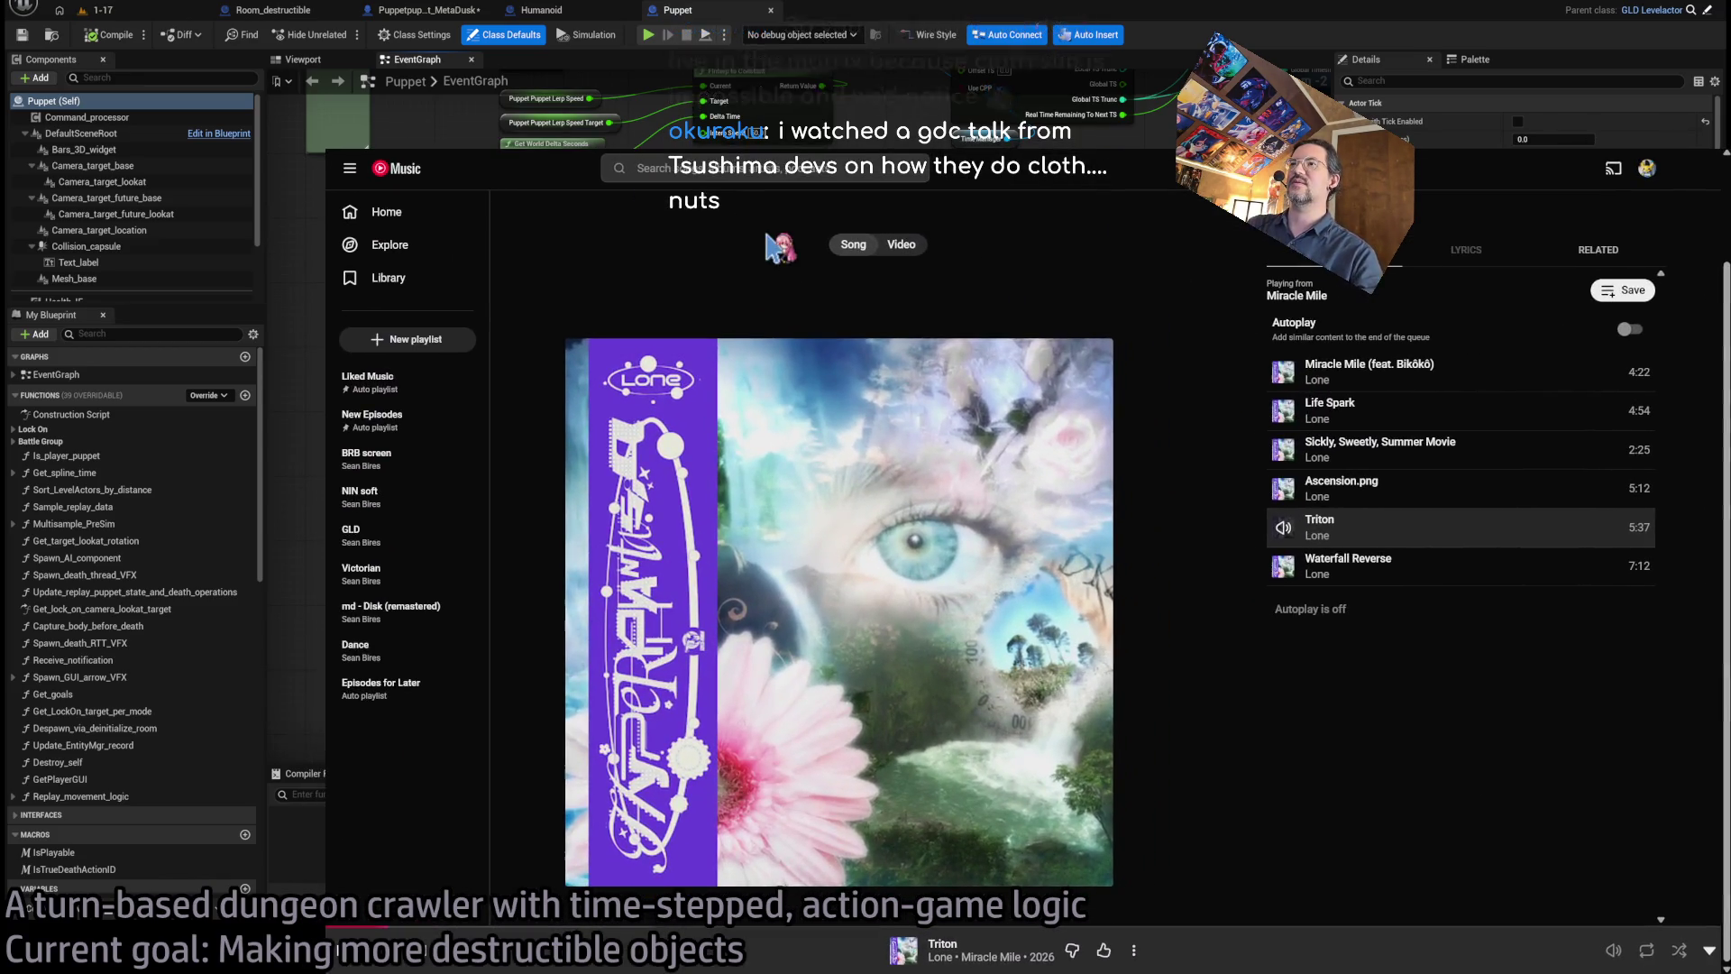
- Enlarge the YouTube window and page zoom, then scroll down through the gdc tsushima results
{"action": "key", "text": "ctrl+t"}
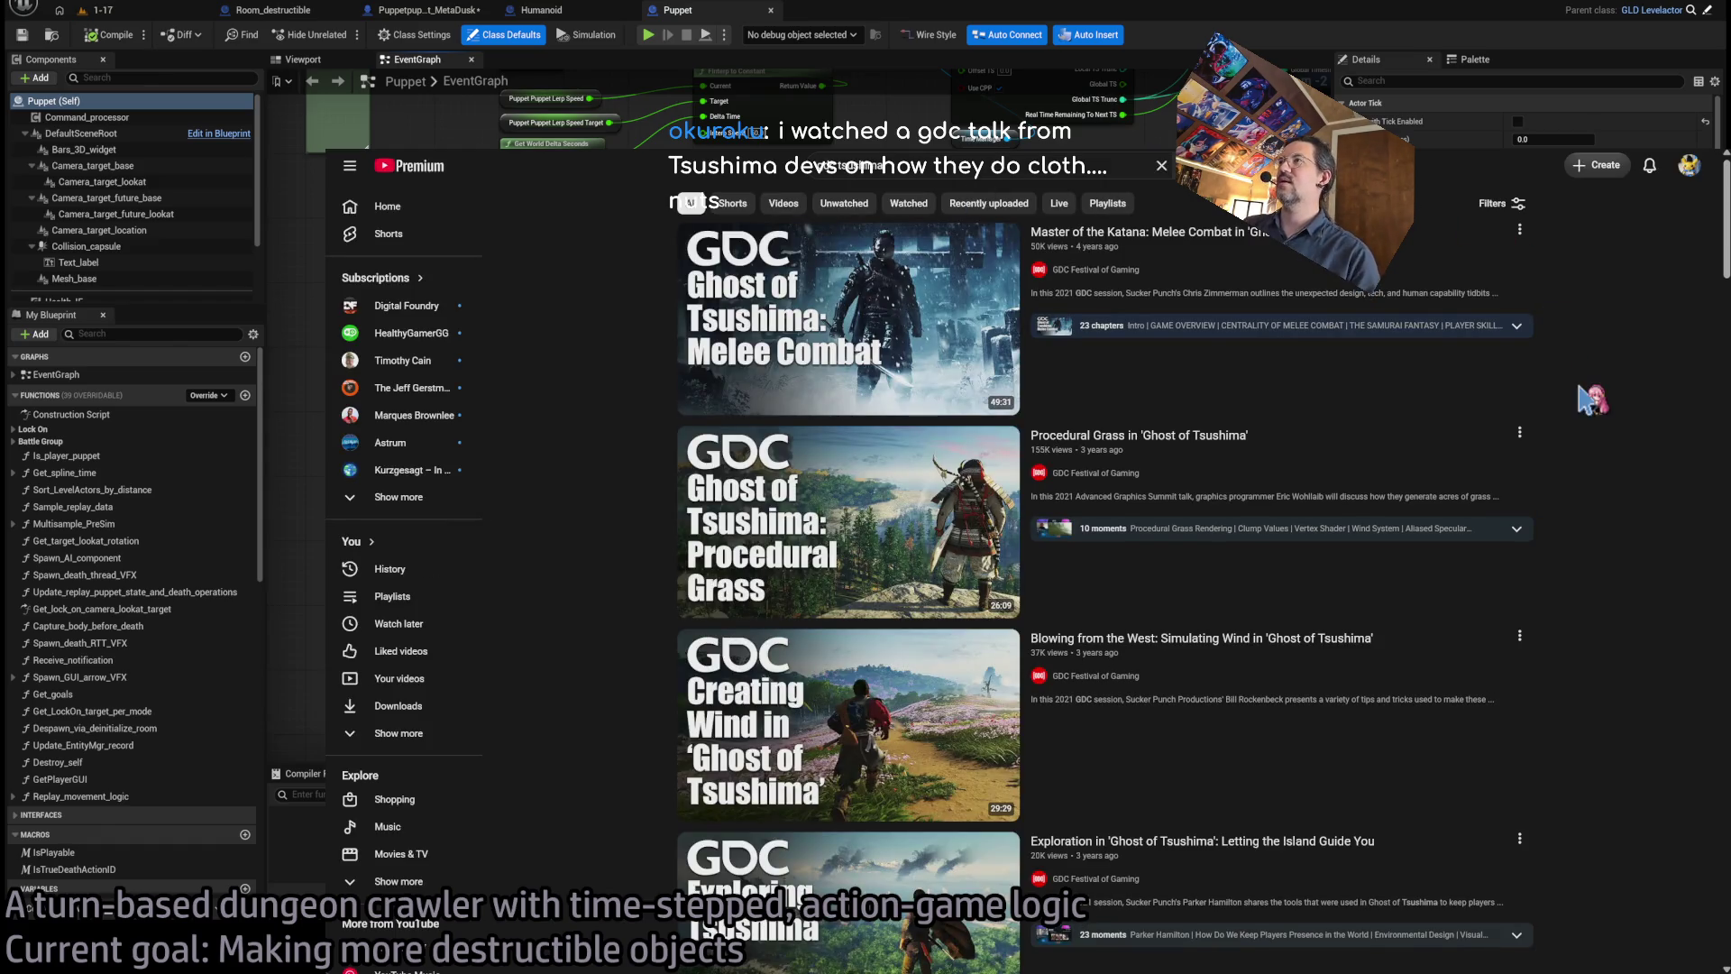
{"action": "key", "text": "ctrl+plus"}
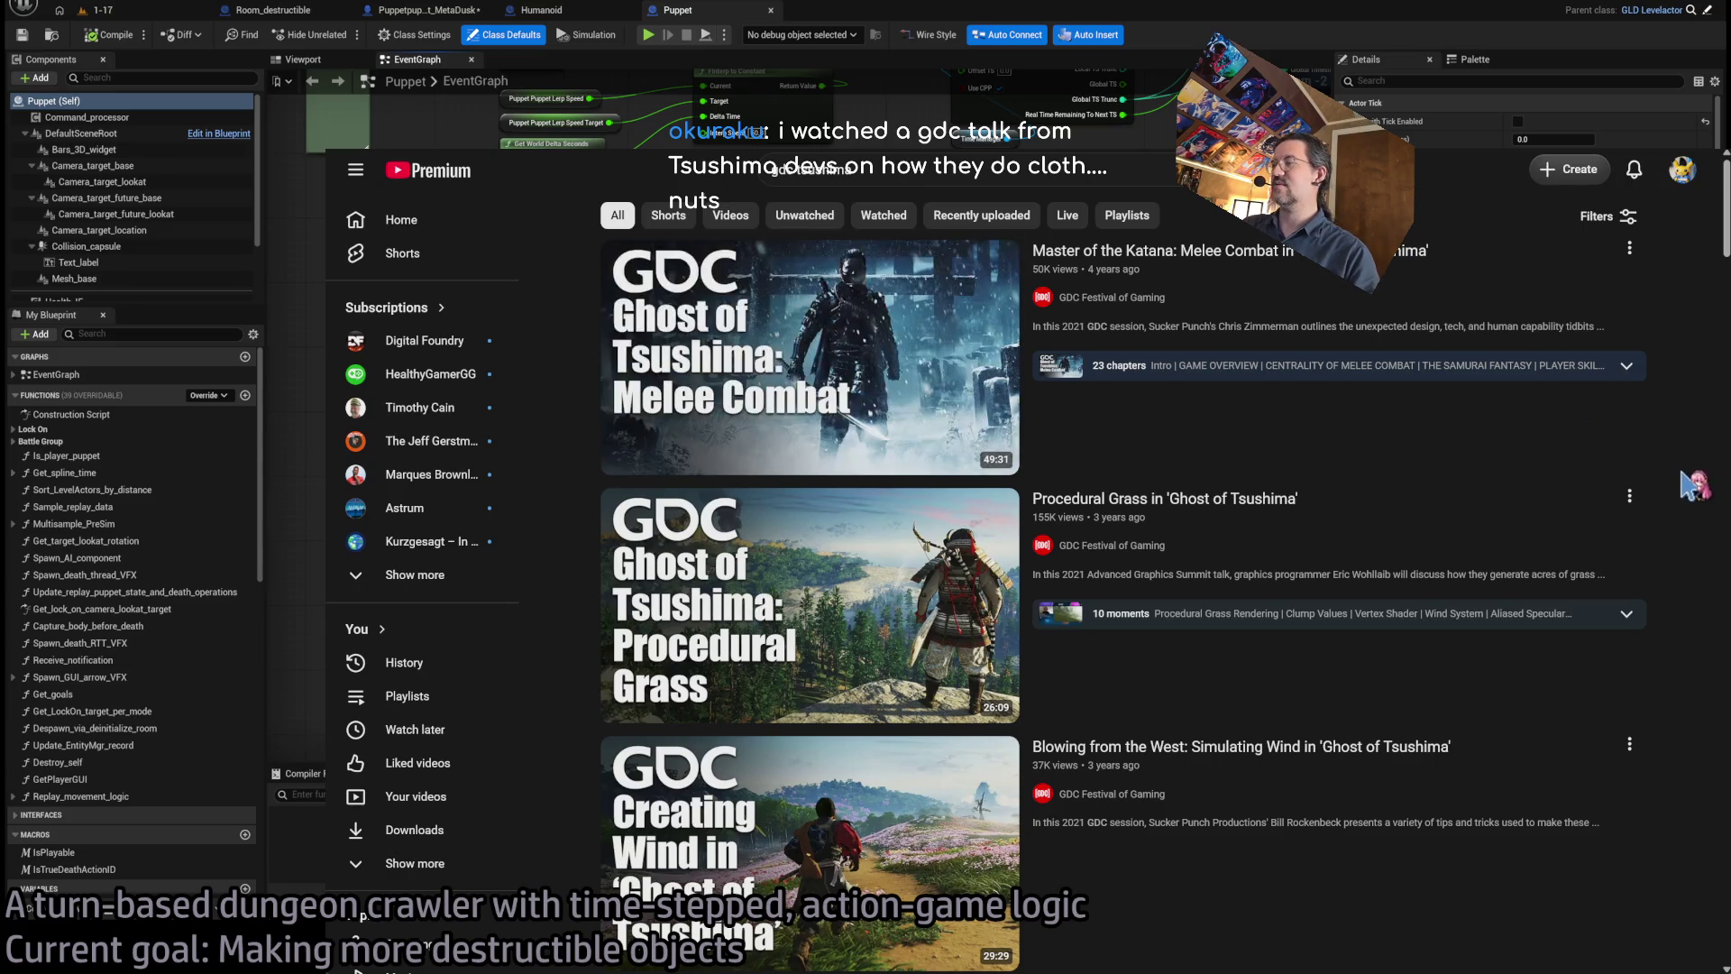
{"action": "scroll", "coordinate": [1623, 532], "scroll_direction": "down", "scroll_amount": 2}
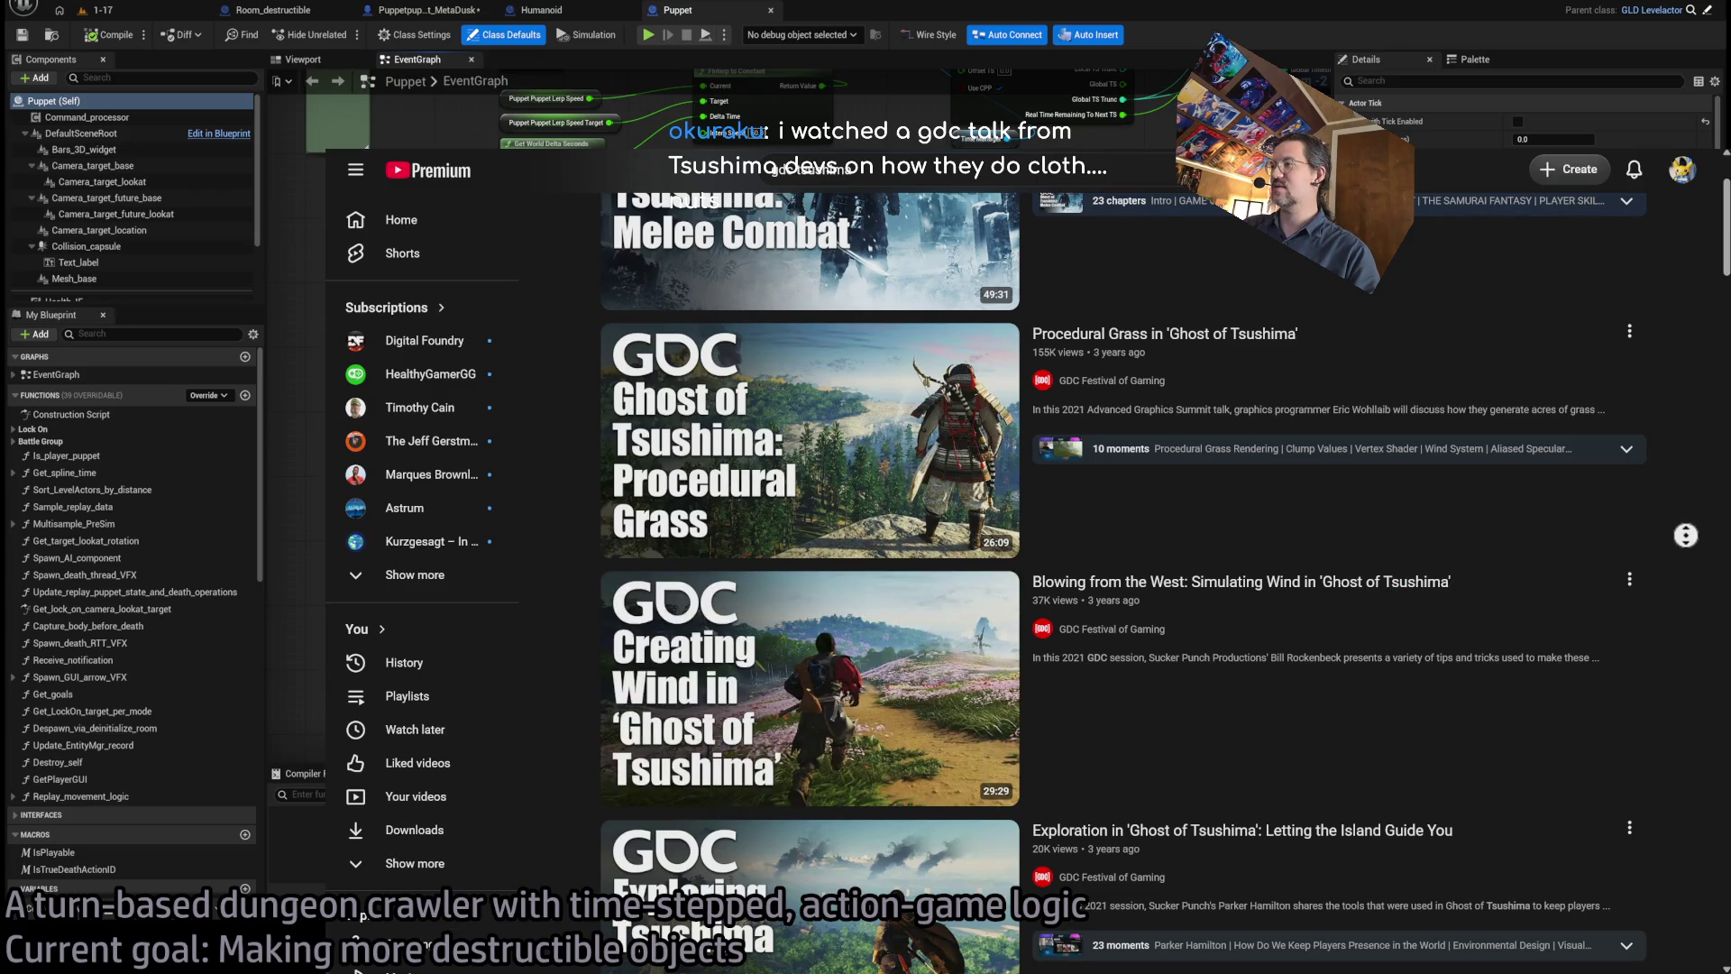
{"action": "scroll", "coordinate": [1708, 629], "scroll_direction": "down", "scroll_amount": 1}
{"action": "scroll", "coordinate": [1708, 629], "scroll_direction": "down", "scroll_amount": 2}
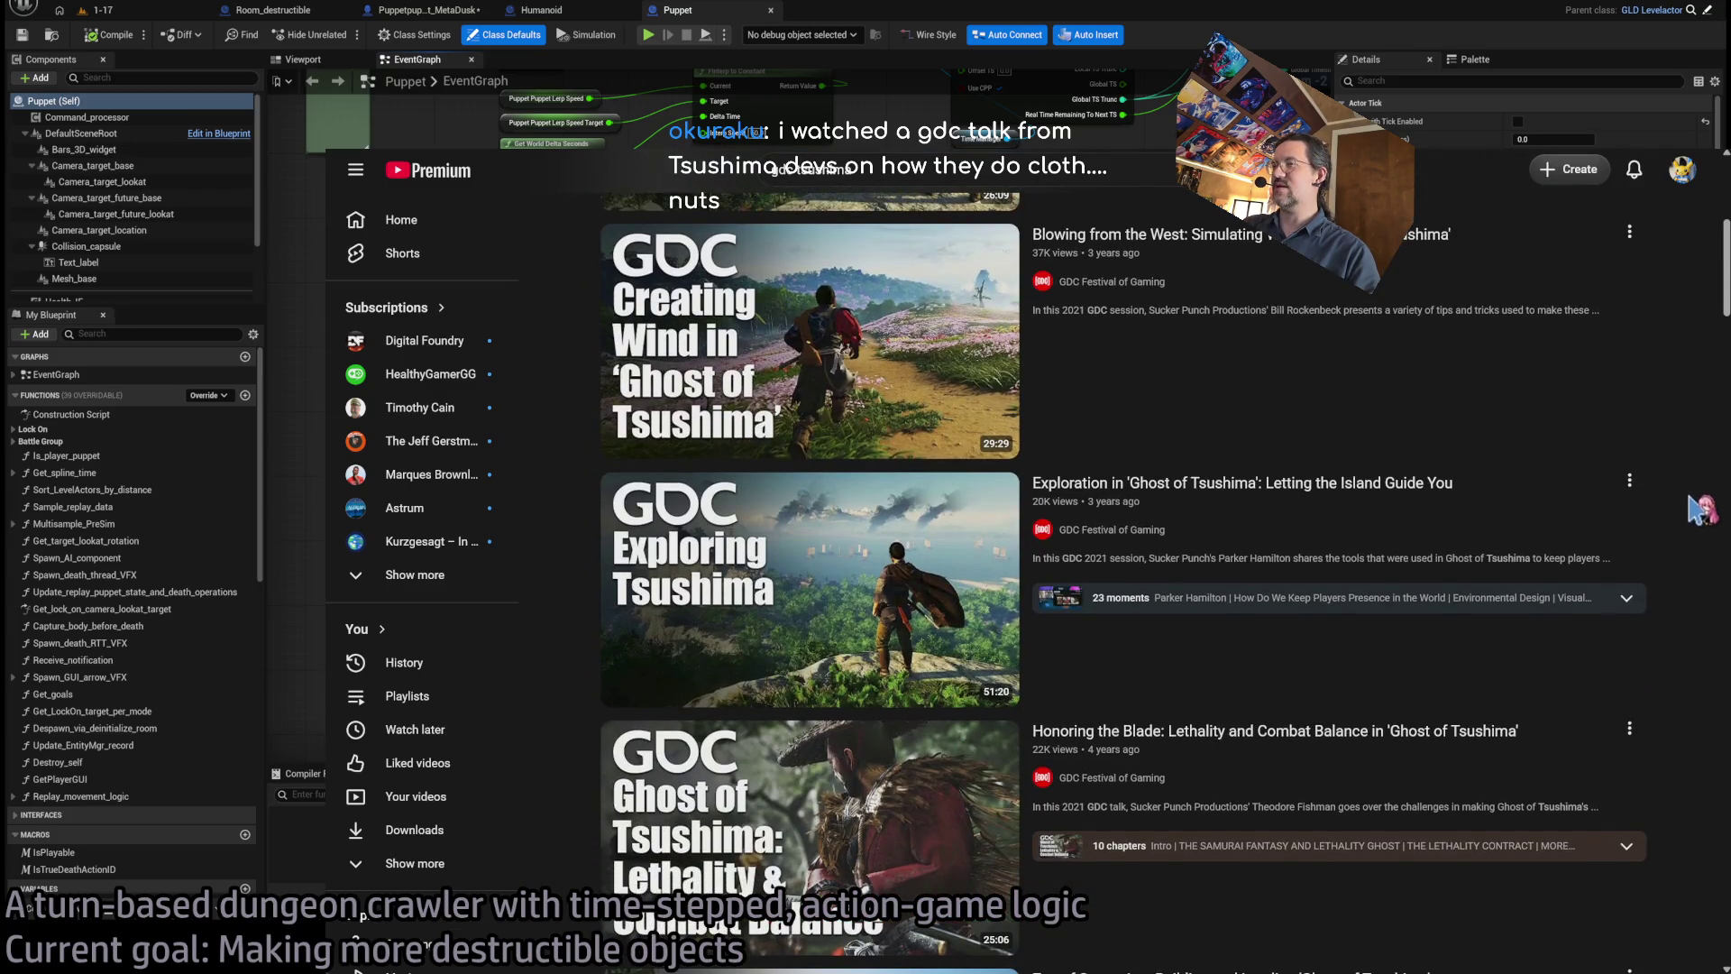
{"action": "scroll", "coordinate": [1700, 514], "scroll_direction": "down", "scroll_amount": 2}
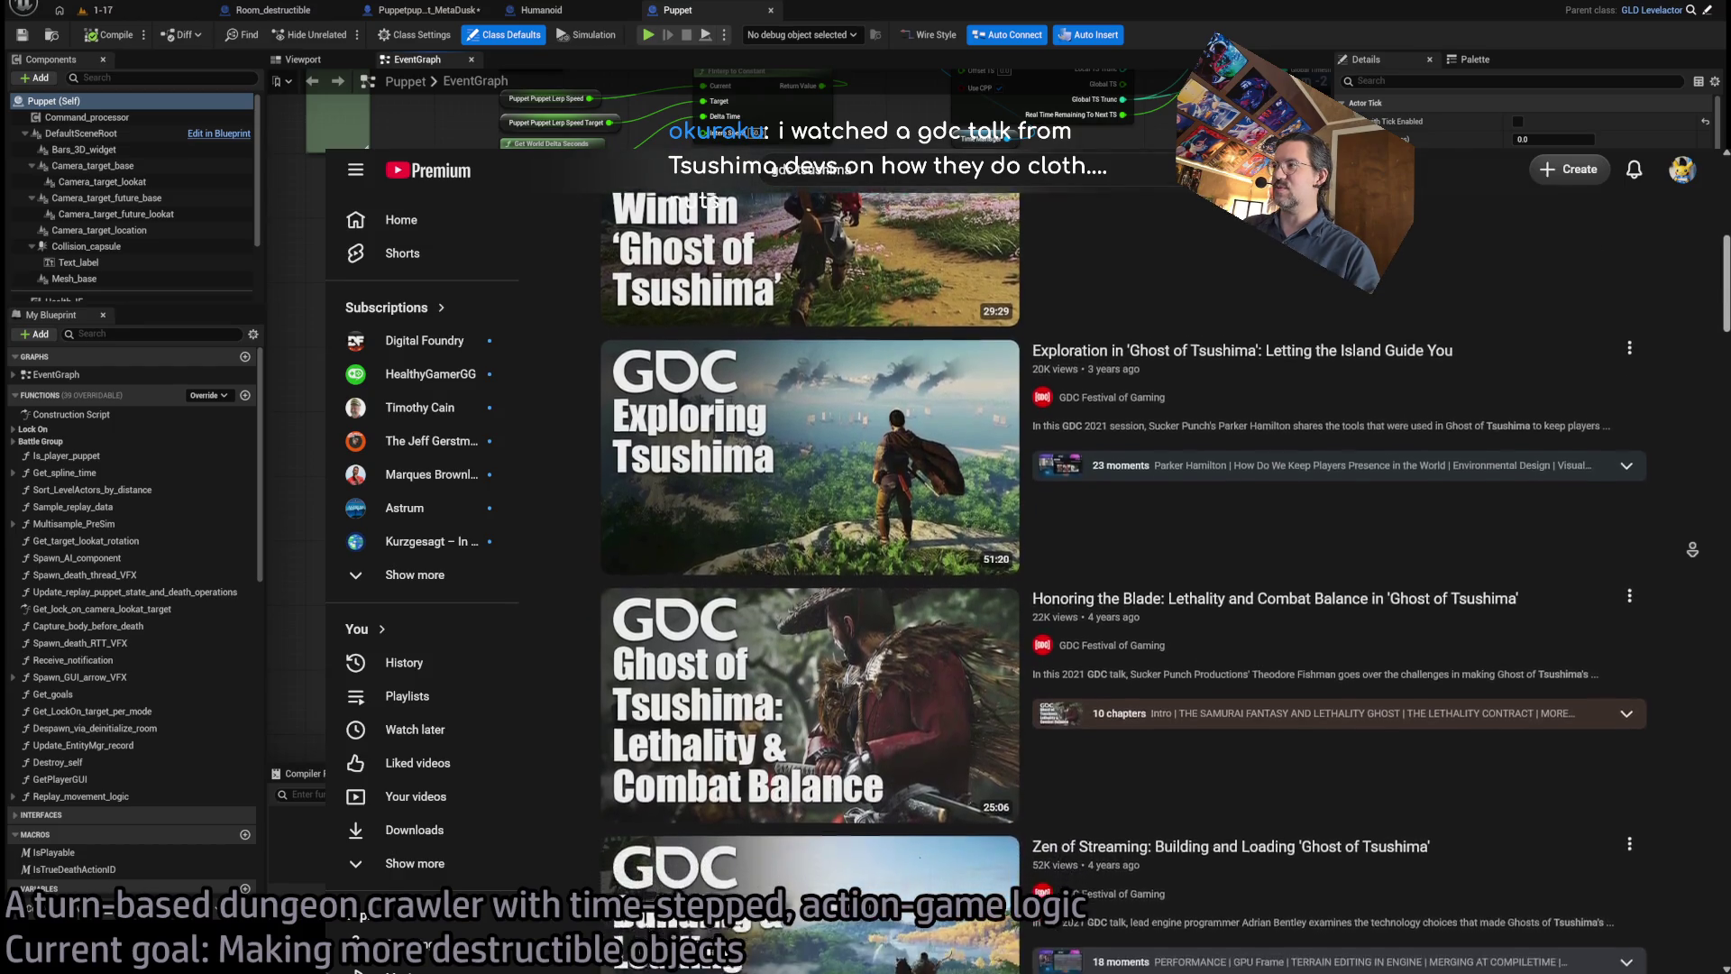
{"action": "scroll", "coordinate": [1695, 552], "scroll_direction": "down", "scroll_amount": 1}
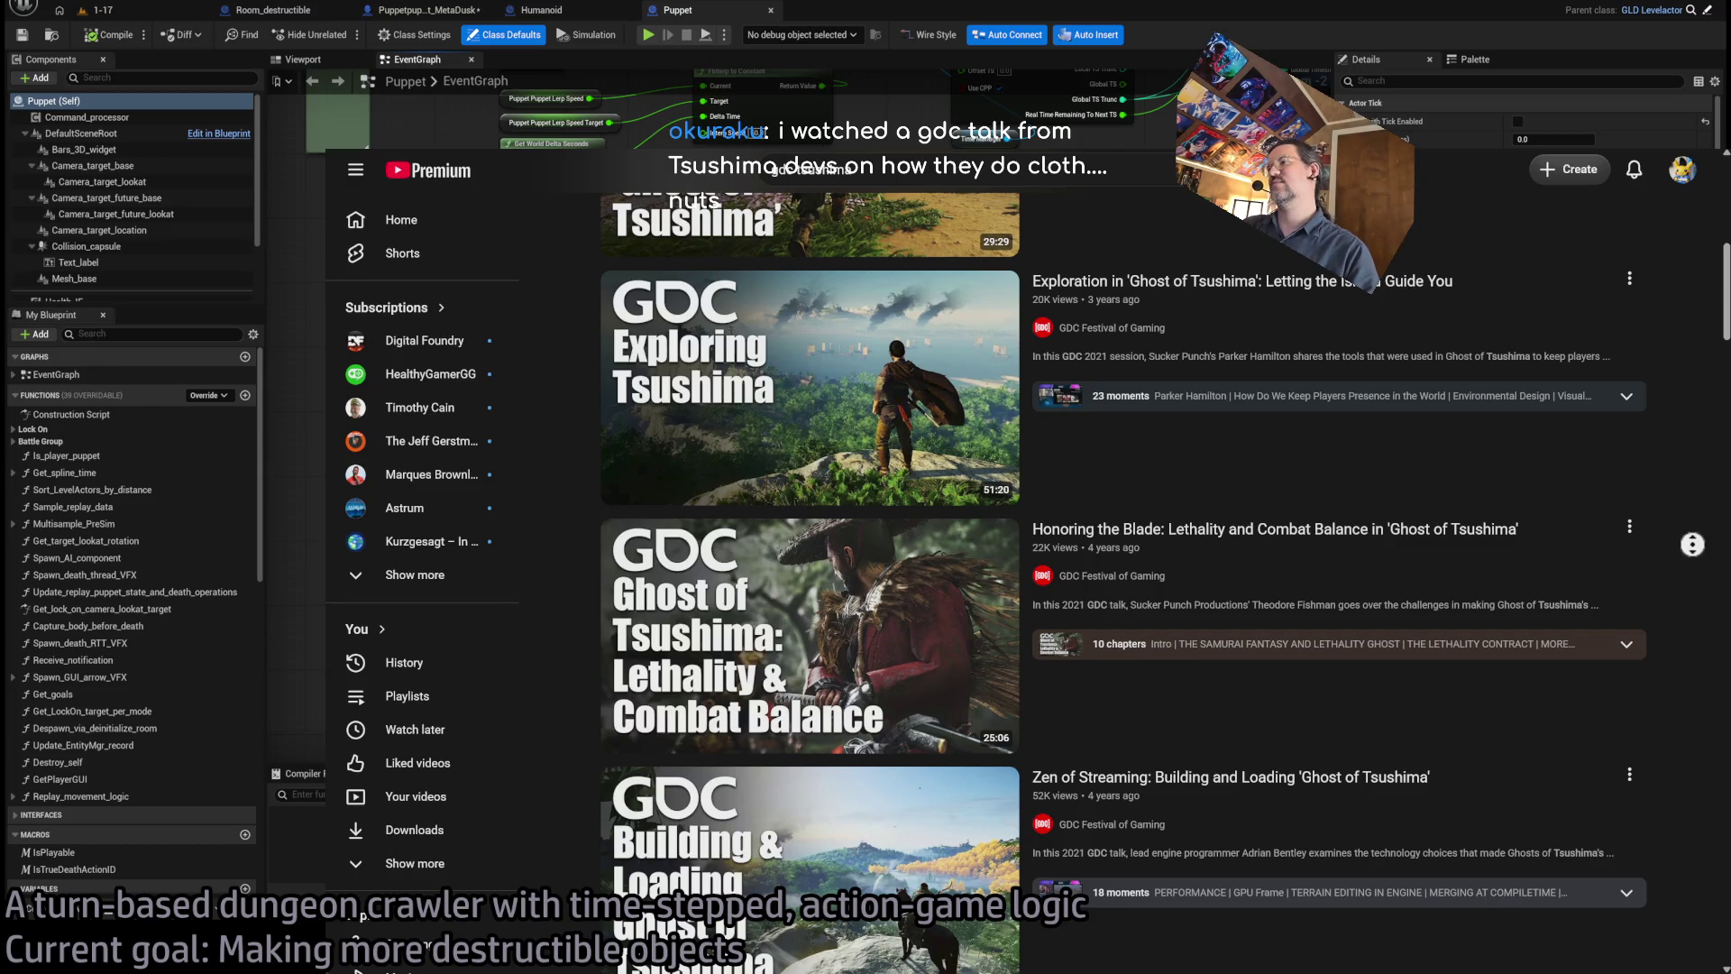
{"action": "scroll", "coordinate": [1703, 577], "scroll_direction": "down", "scroll_amount": 3}
{"action": "scroll", "coordinate": [1700, 613], "scroll_direction": "down", "scroll_amount": 5}
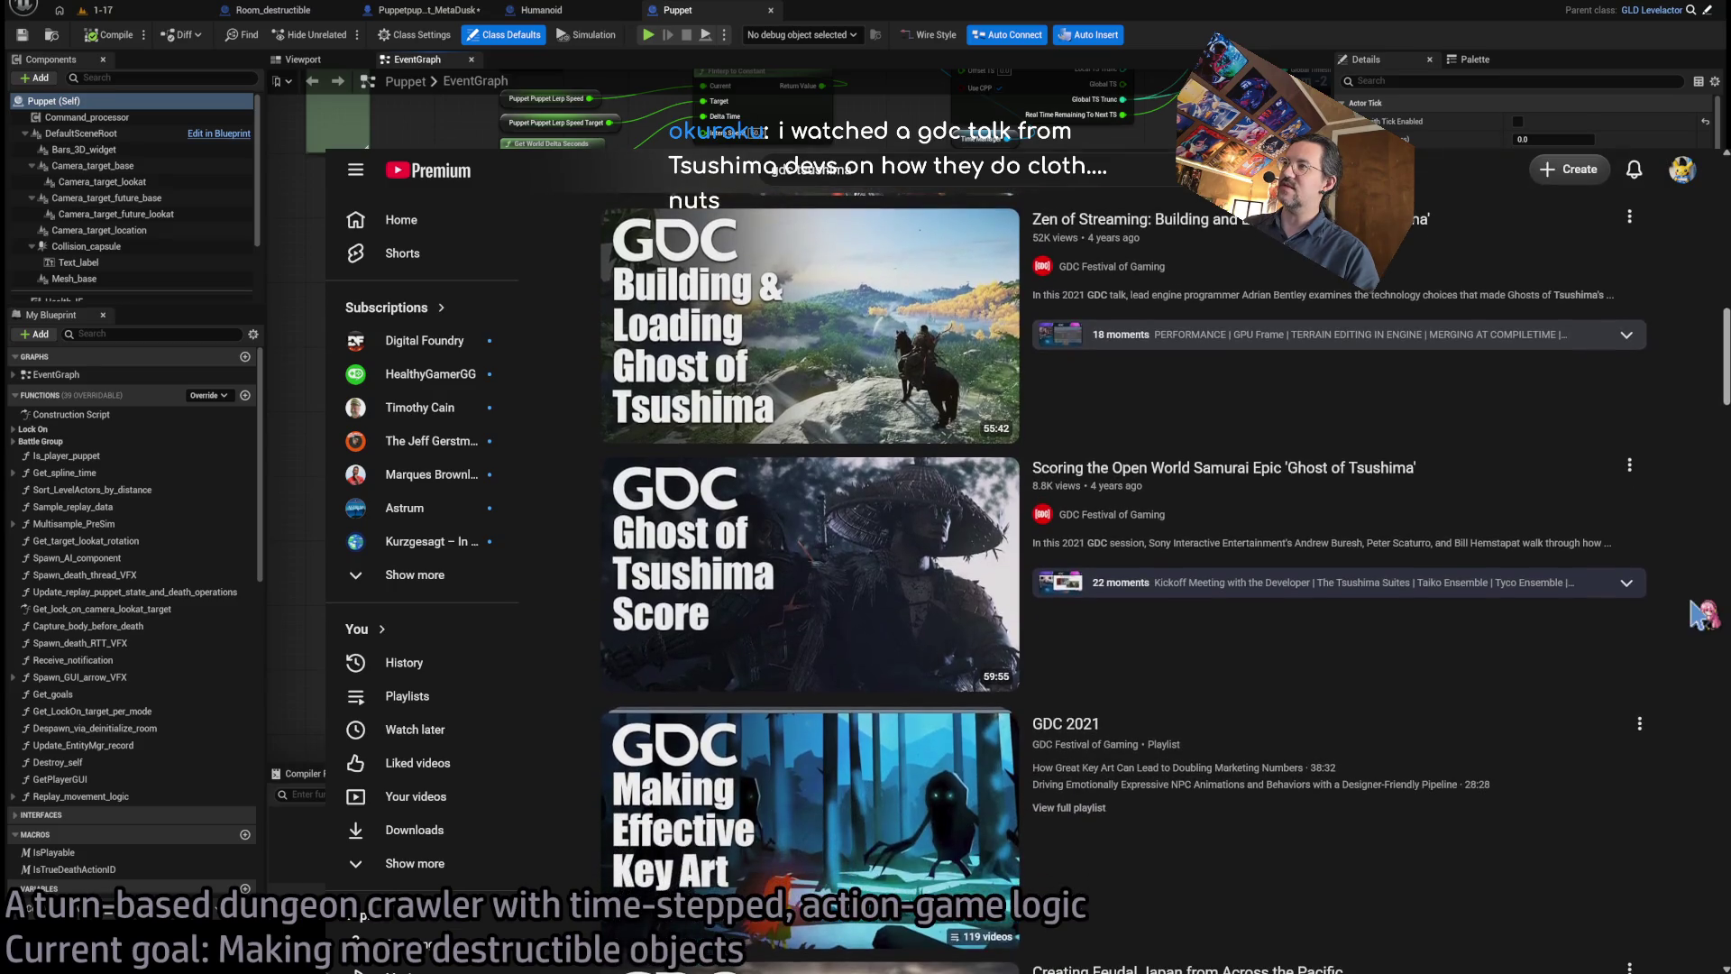
{"action": "scroll", "coordinate": [1703, 613], "scroll_direction": "down", "scroll_amount": 5}
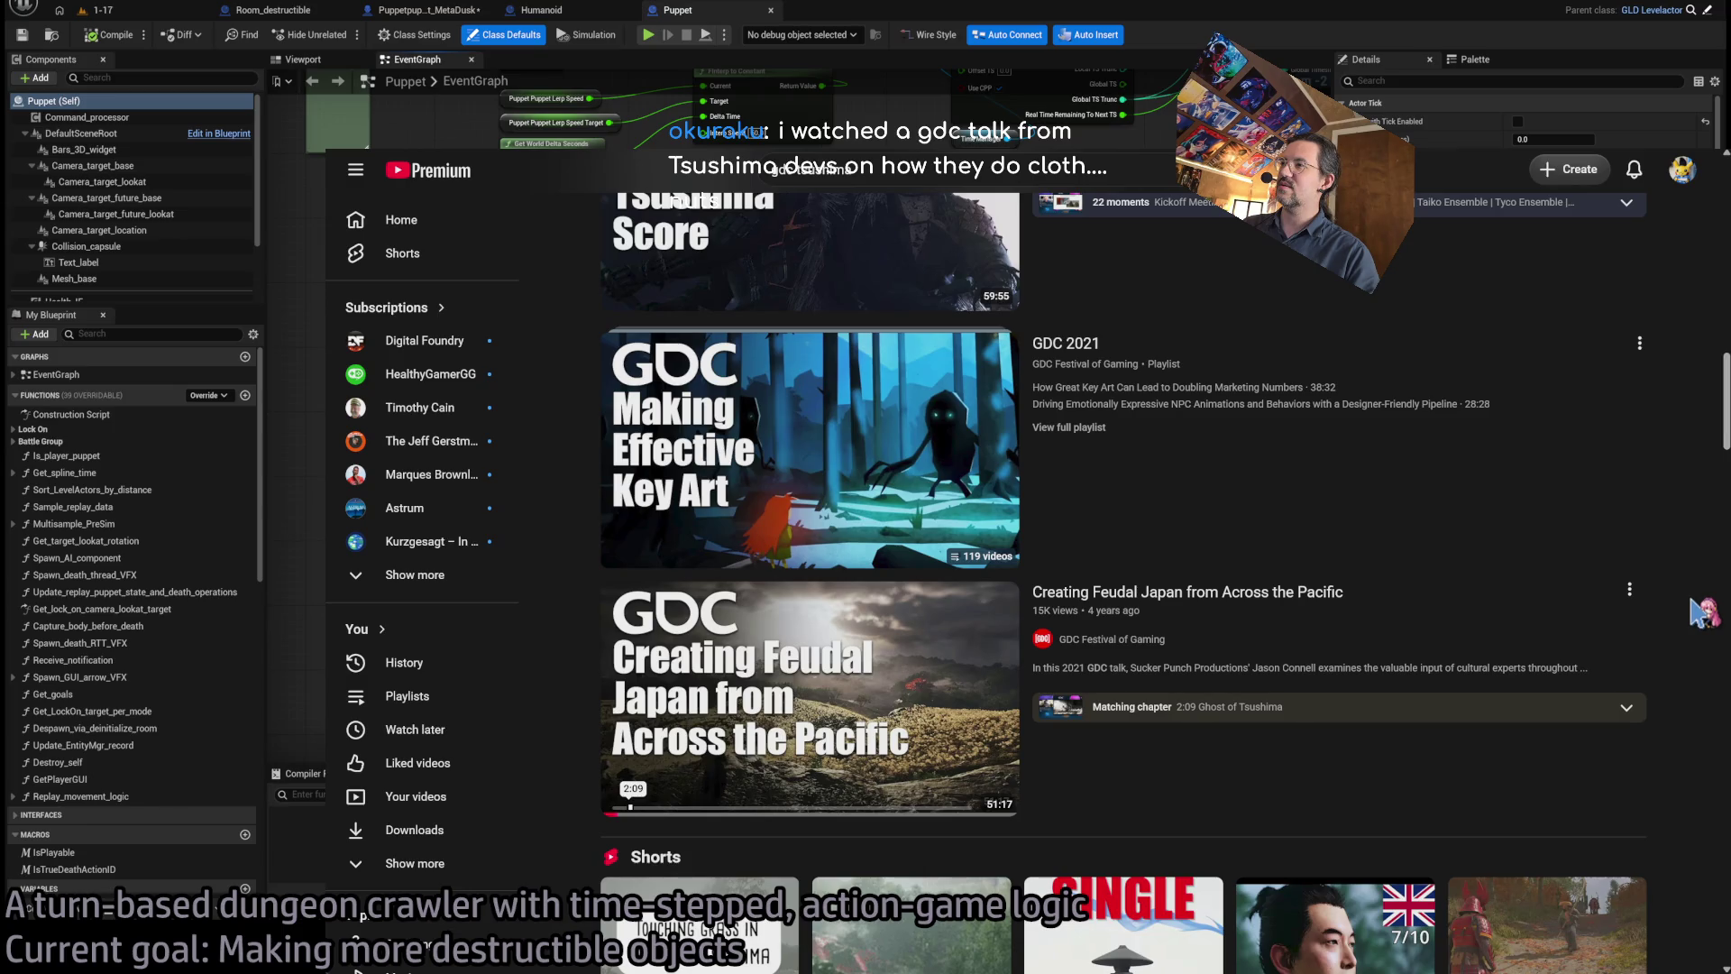
{"action": "scroll", "coordinate": [1702, 622], "scroll_direction": "down", "scroll_amount": 8}
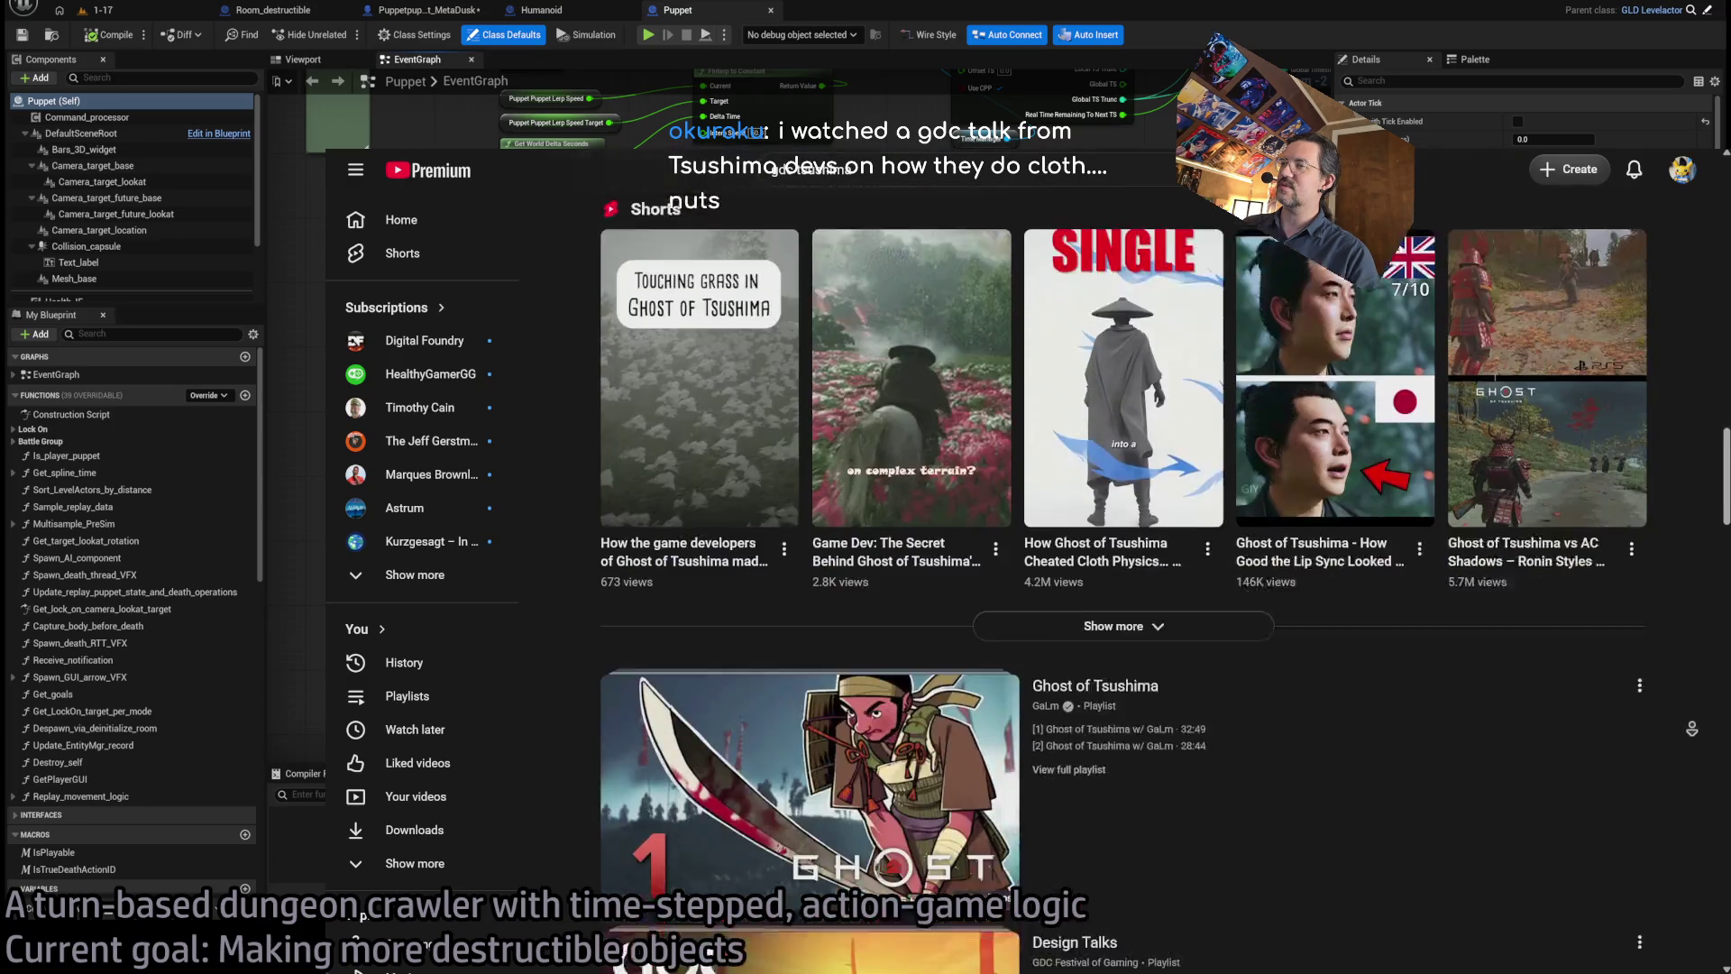
- Scroll back up and open 'Blowing from the West: Simulating Wind in Ghost of Tsushima'
{"action": "scroll", "coordinate": [1699, 708], "scroll_direction": "up", "scroll_amount": 20}
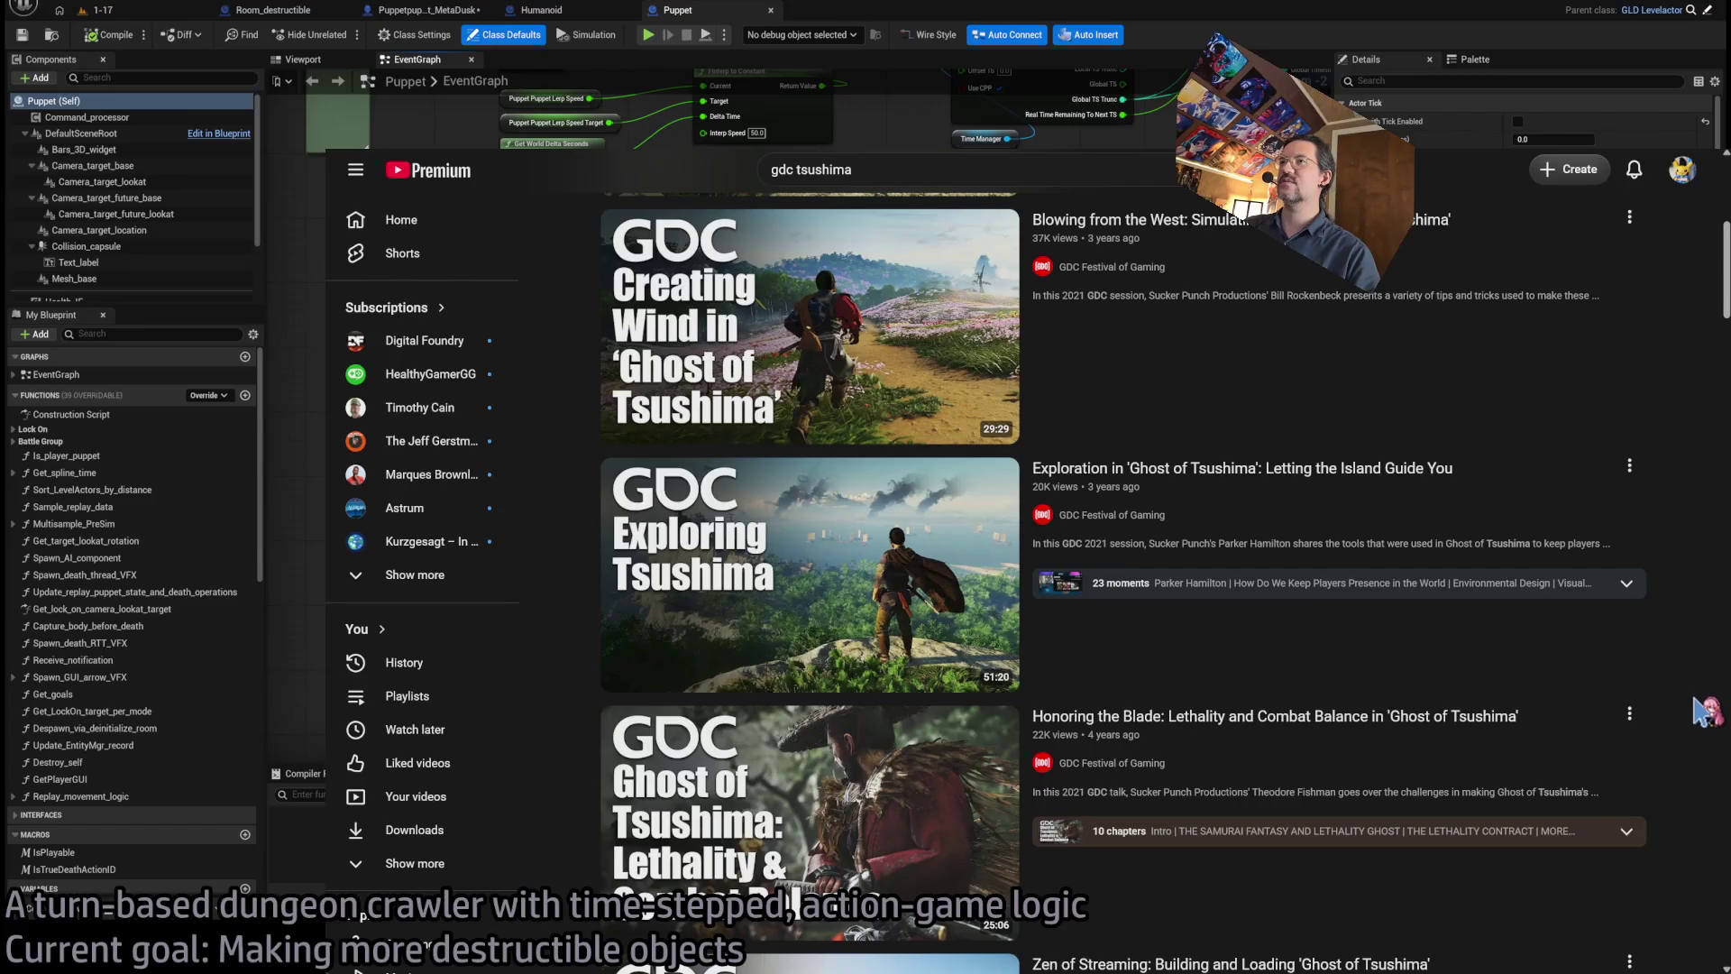
{"action": "scroll", "coordinate": [1707, 711], "scroll_direction": "up", "scroll_amount": 2}
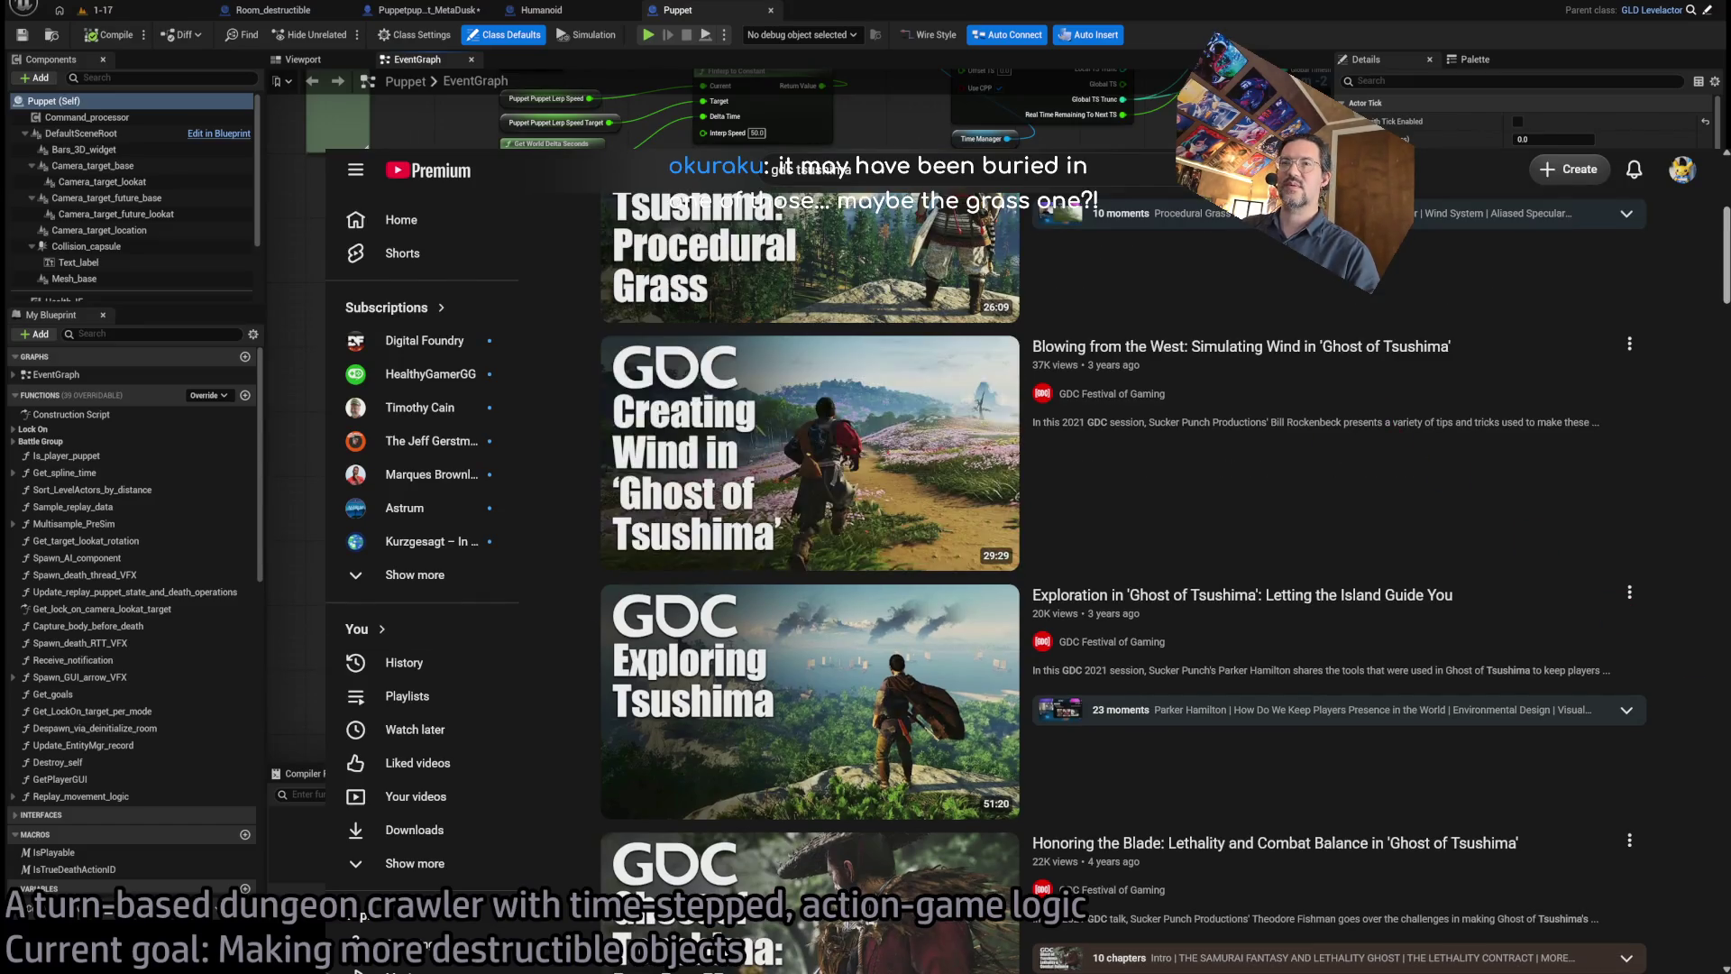
{"action": "scroll", "coordinate": [1123, 559], "scroll_direction": "up", "scroll_amount": 3}
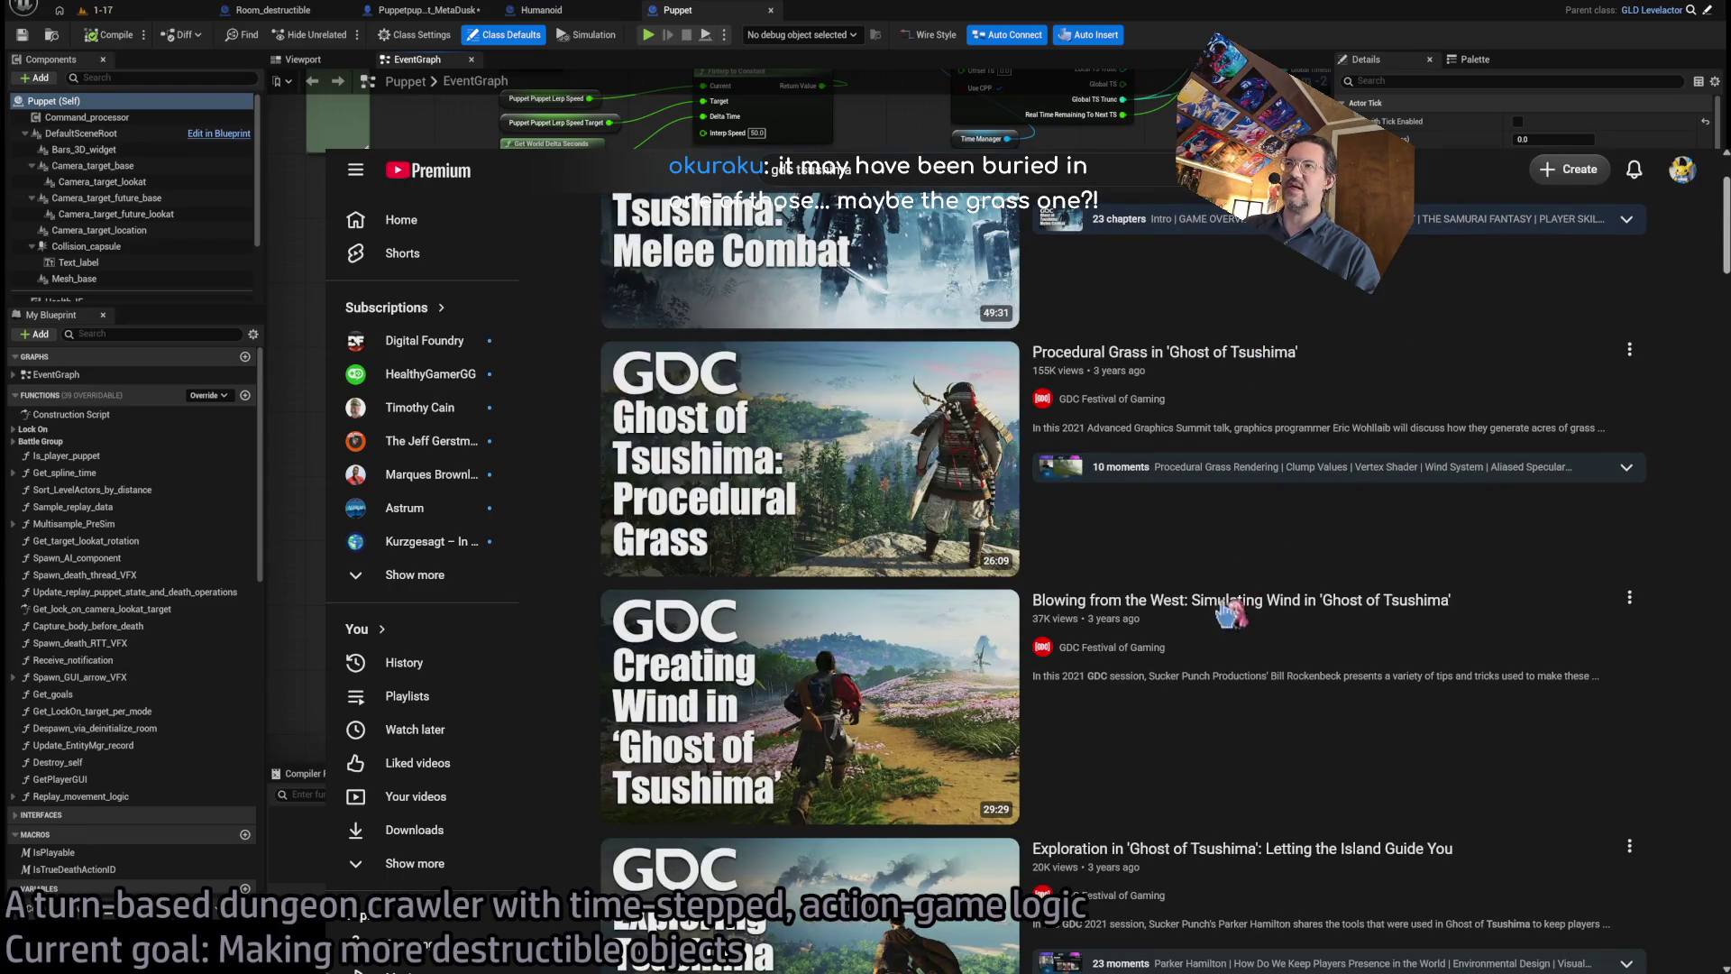
{"action": "scroll", "coordinate": [1438, 642], "scroll_direction": "up", "scroll_amount": 2}
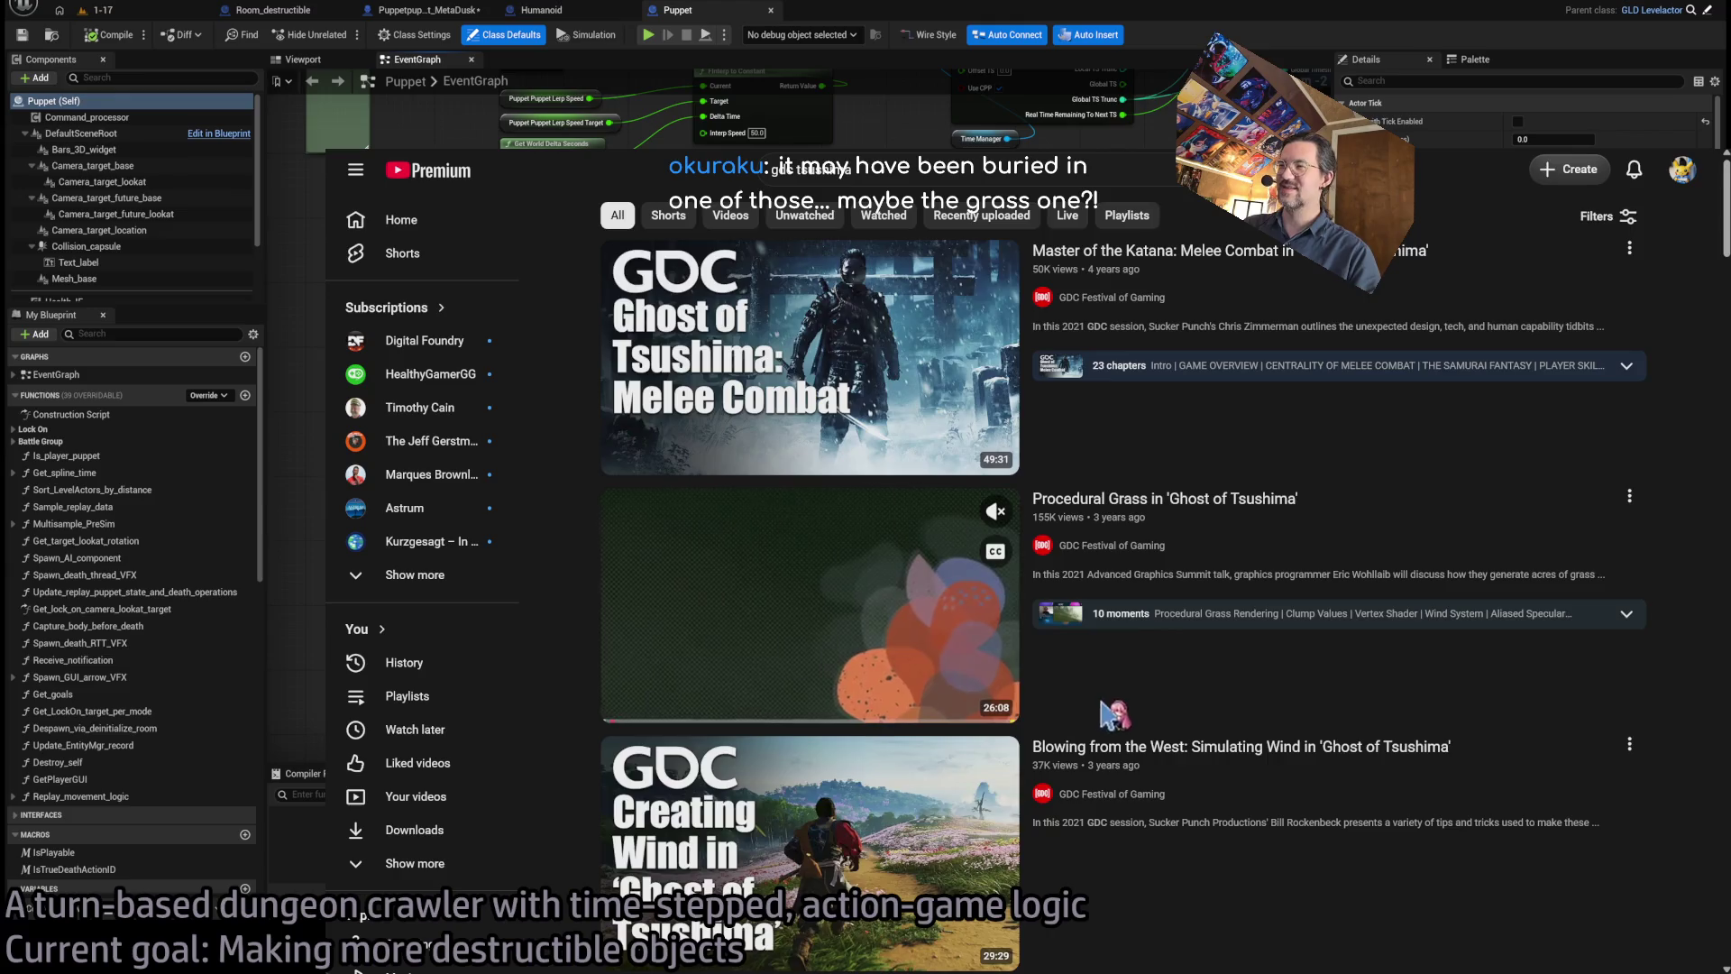
{"action": "scroll", "coordinate": [1213, 752], "scroll_direction": "down", "scroll_amount": 2}
{"action": "left_click", "coordinate": [809, 726]}
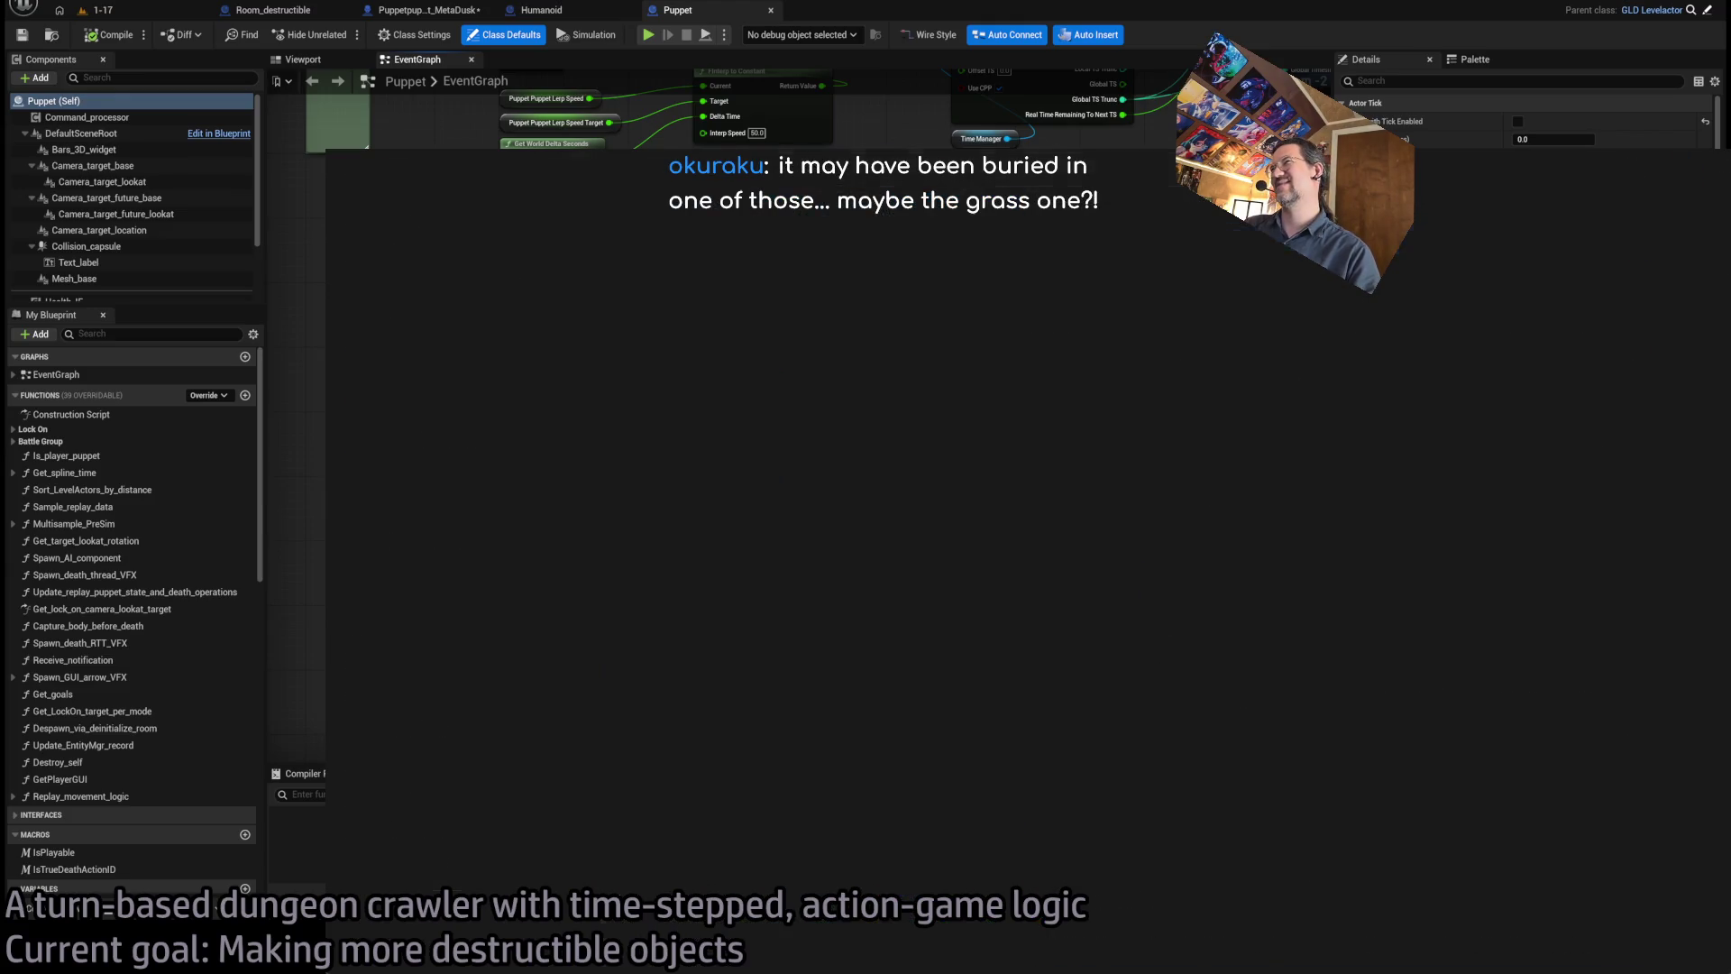
- Skim the wind talk in theater mode and muted, skipping ahead to the grass-field scene near 10:08
{"action": "left_click_drag", "start_coordinate": [523, 732], "coordinate": [541, 726]}
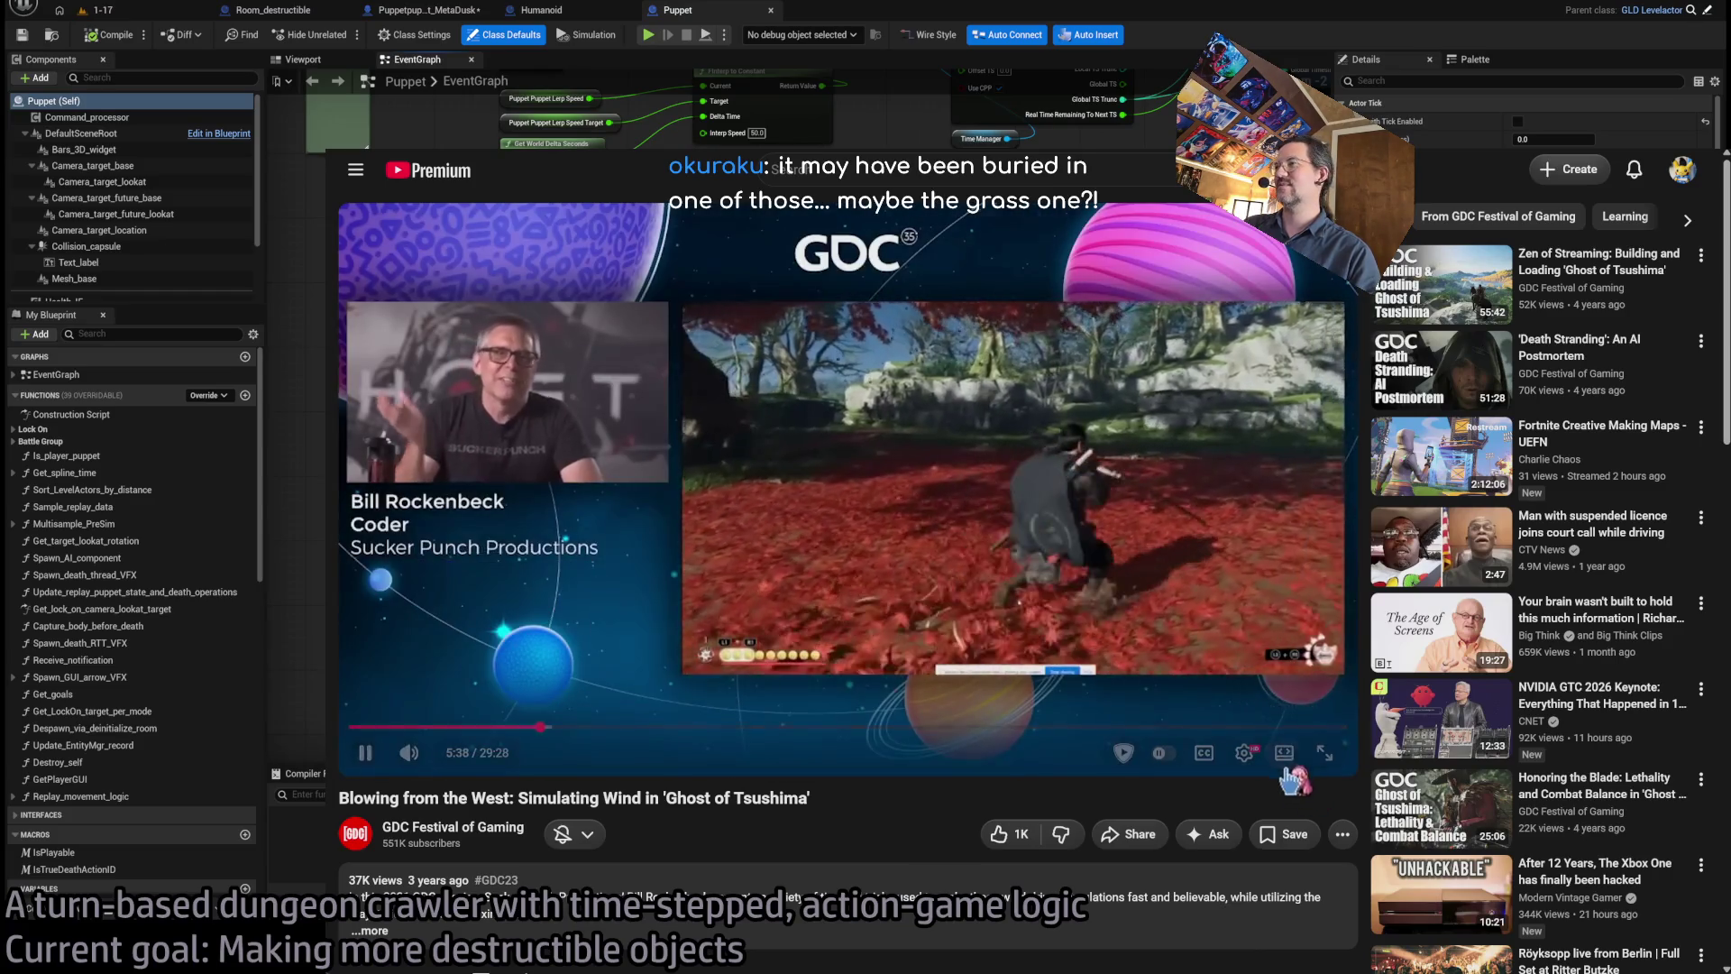
{"action": "key", "text": "t"}
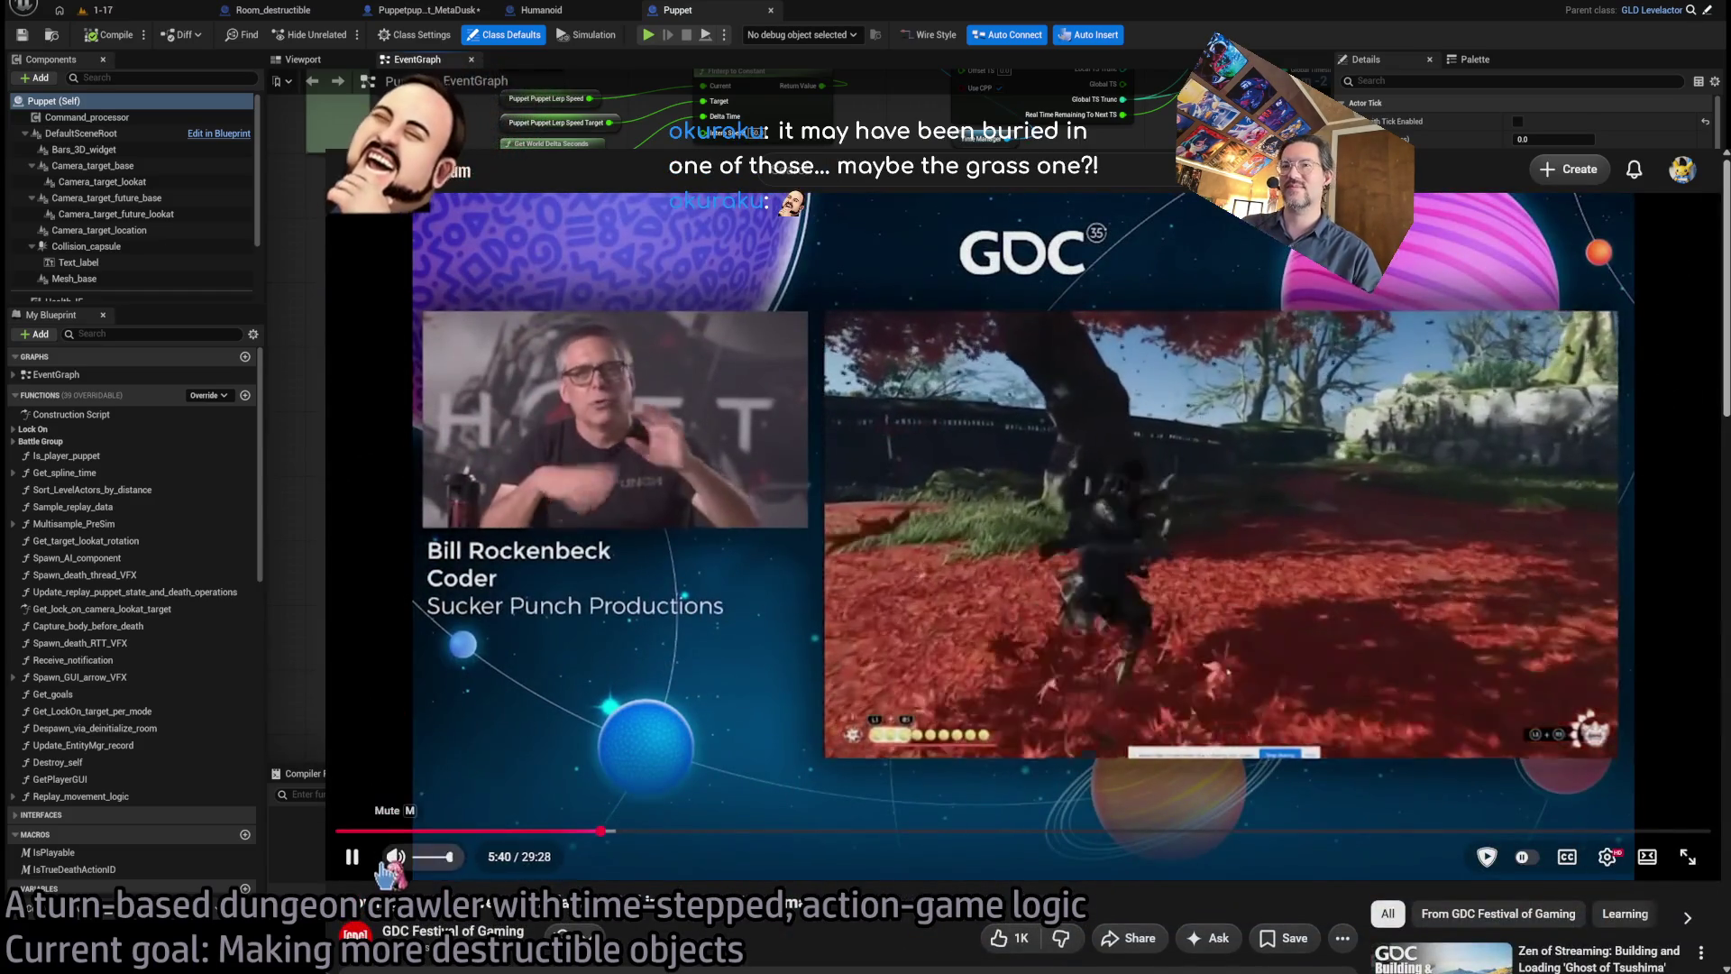
{"action": "key", "text": "m"}
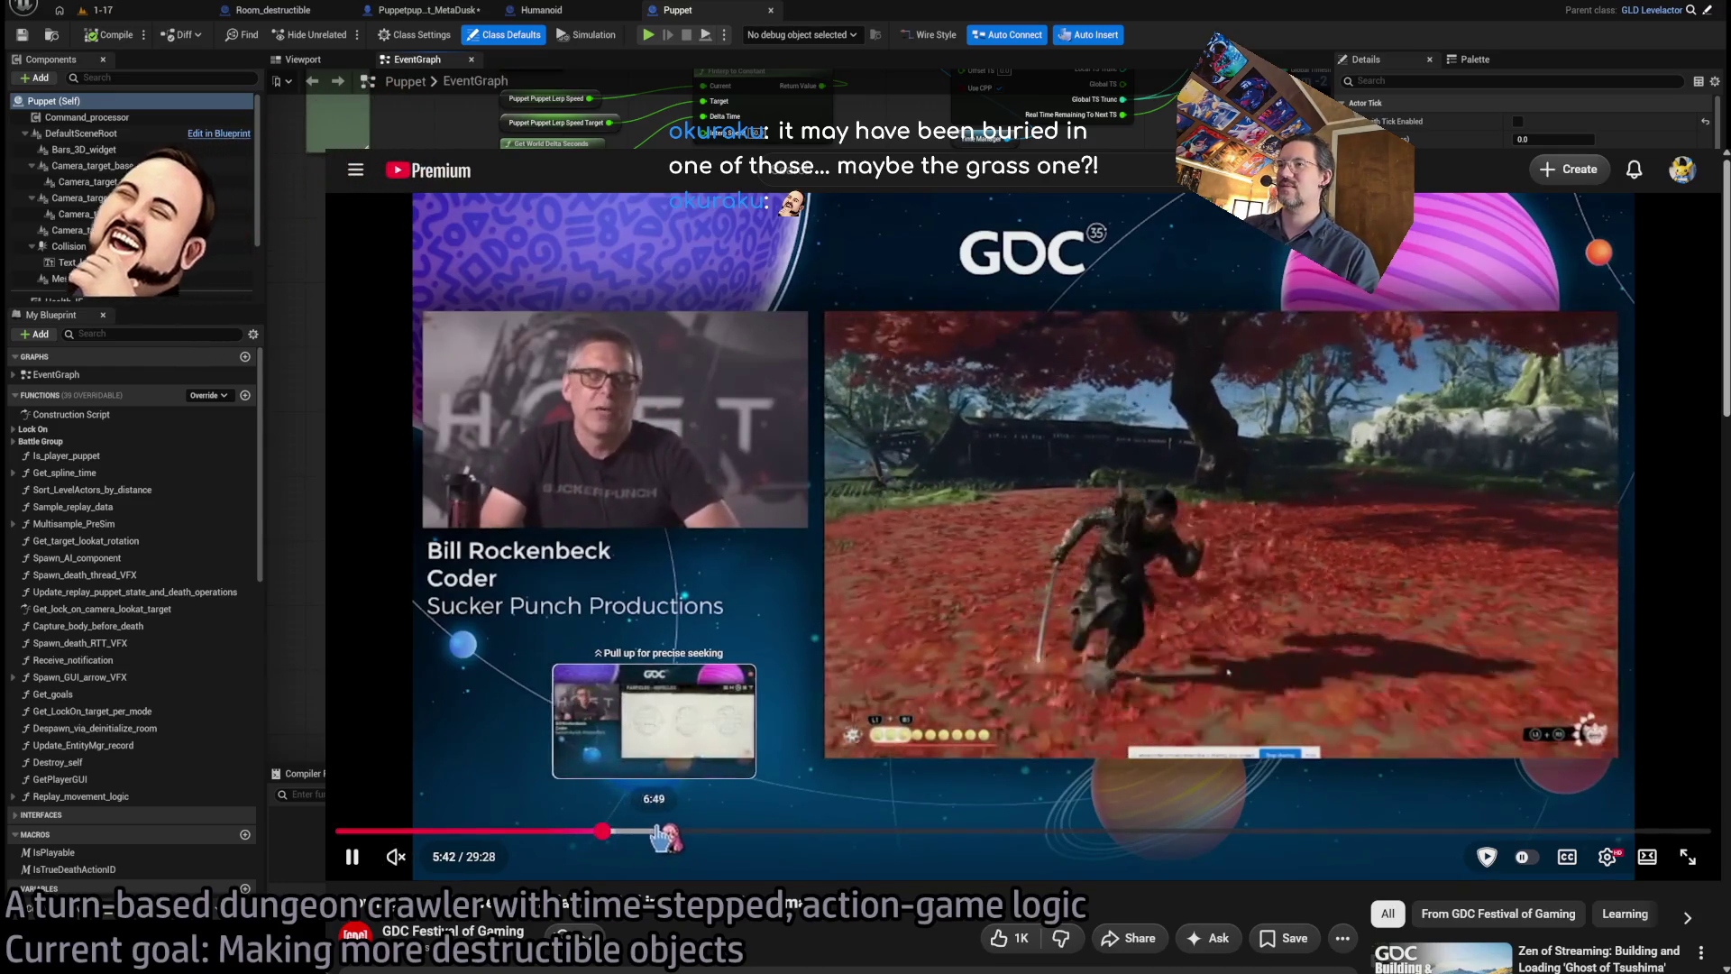
{"action": "left_click", "coordinate": [659, 830]}
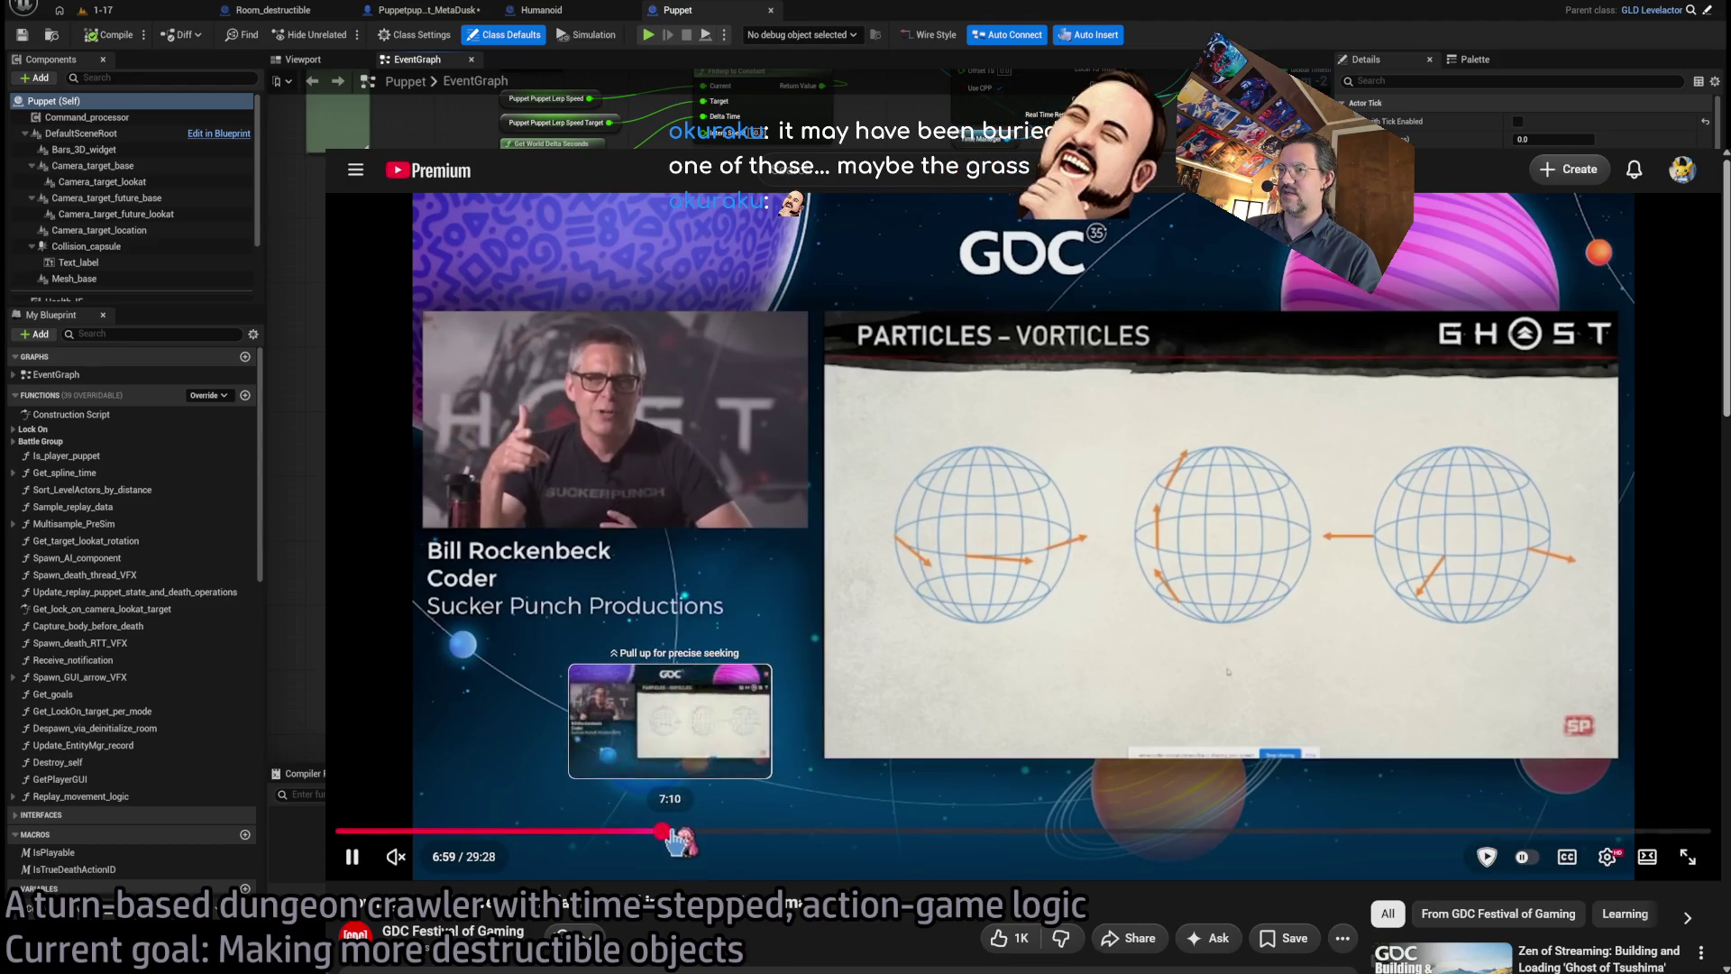
{"action": "left_click", "coordinate": [690, 830]}
{"action": "left_click_drag", "start_coordinate": [692, 830], "coordinate": [774, 830]}
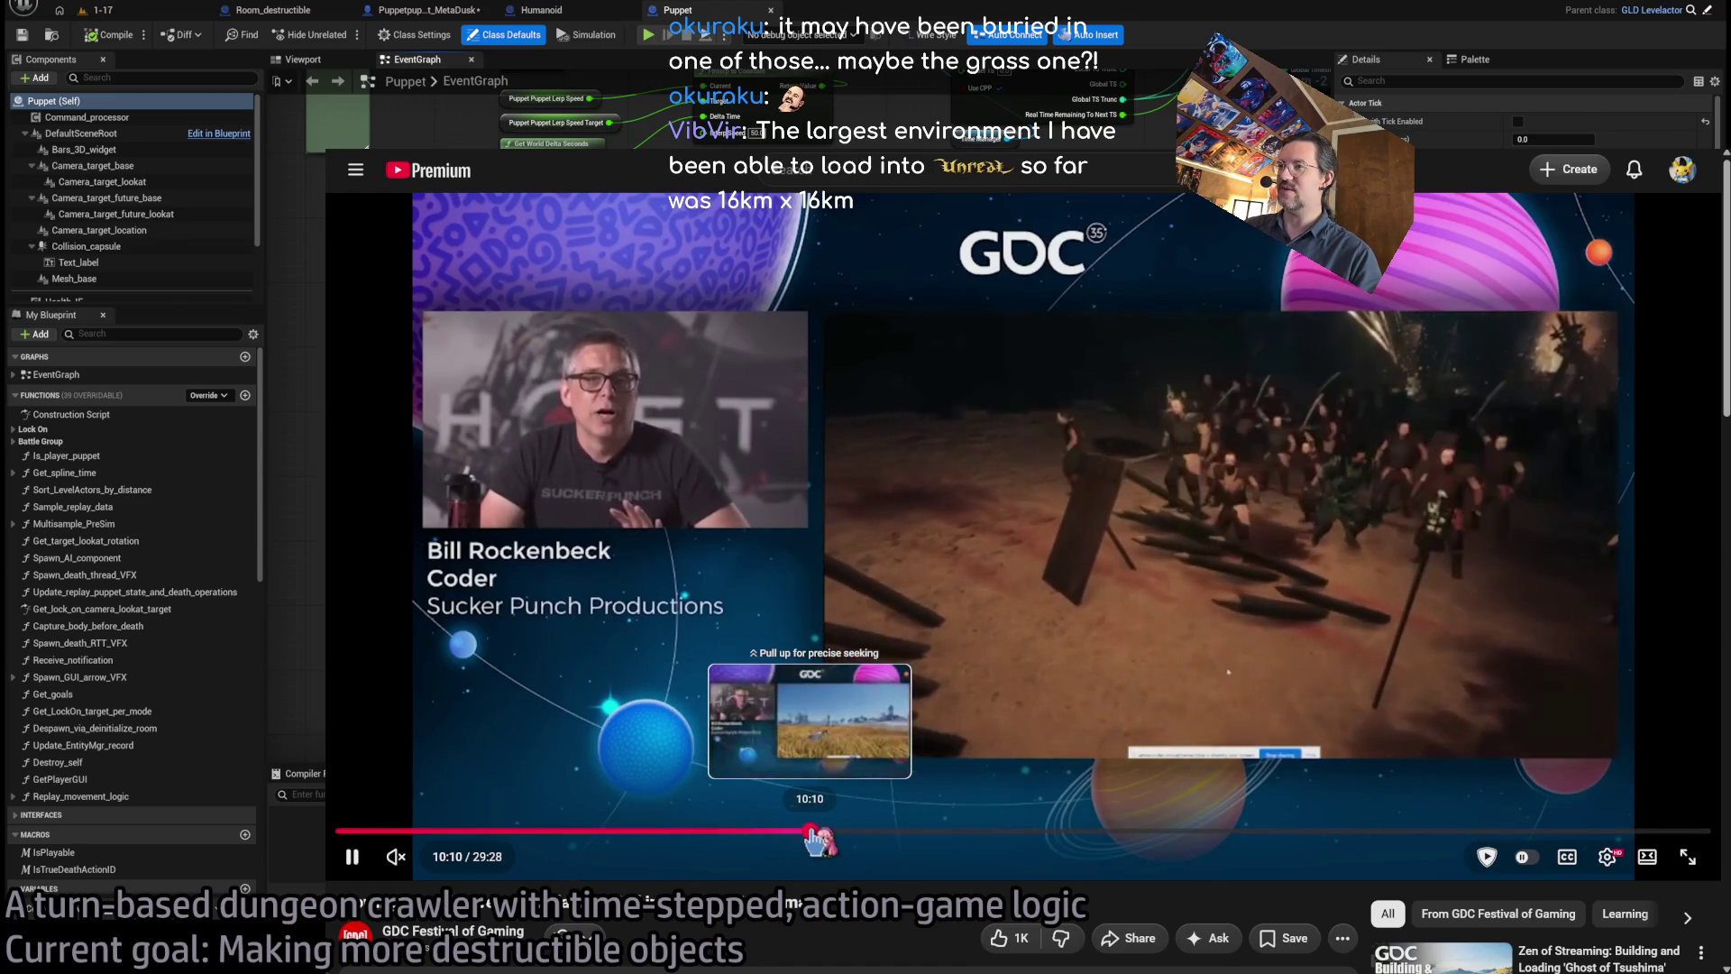
{"action": "left_click", "coordinate": [809, 831]}
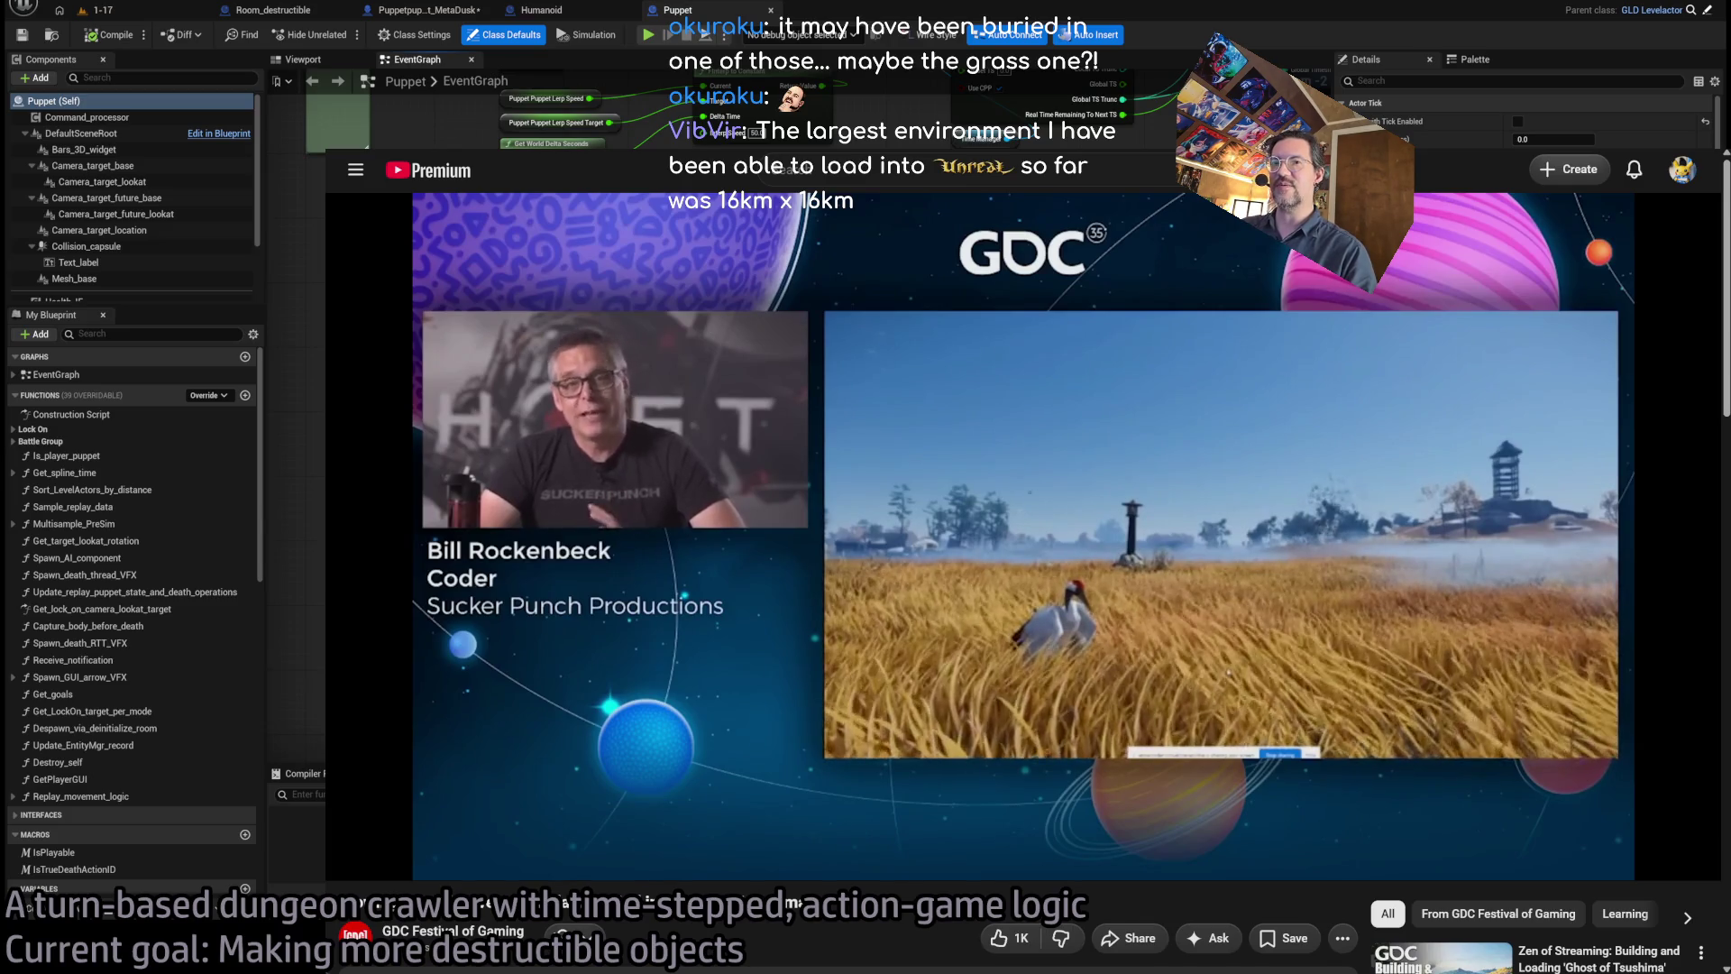
- Pause the talk at about 10:19 and open a new browser tab
{"action": "mouse_move", "coordinate": [938, 320]}
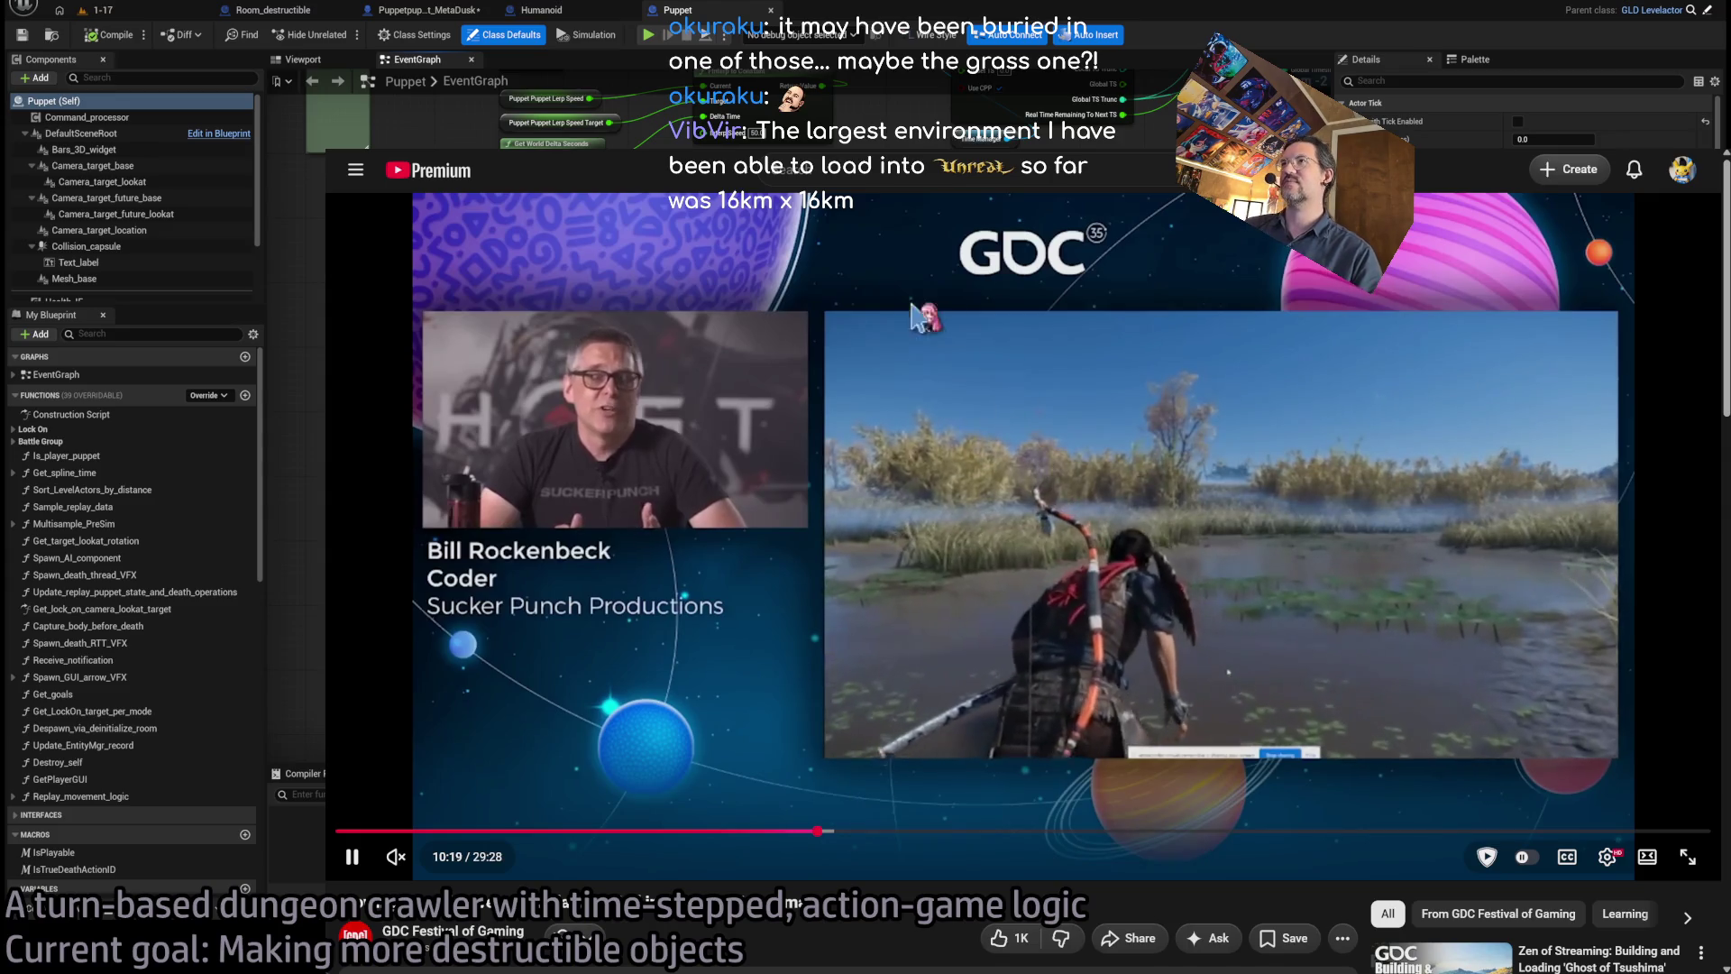
{"action": "left_click", "coordinate": [938, 320]}
{"action": "key", "text": "ctrl+t"}
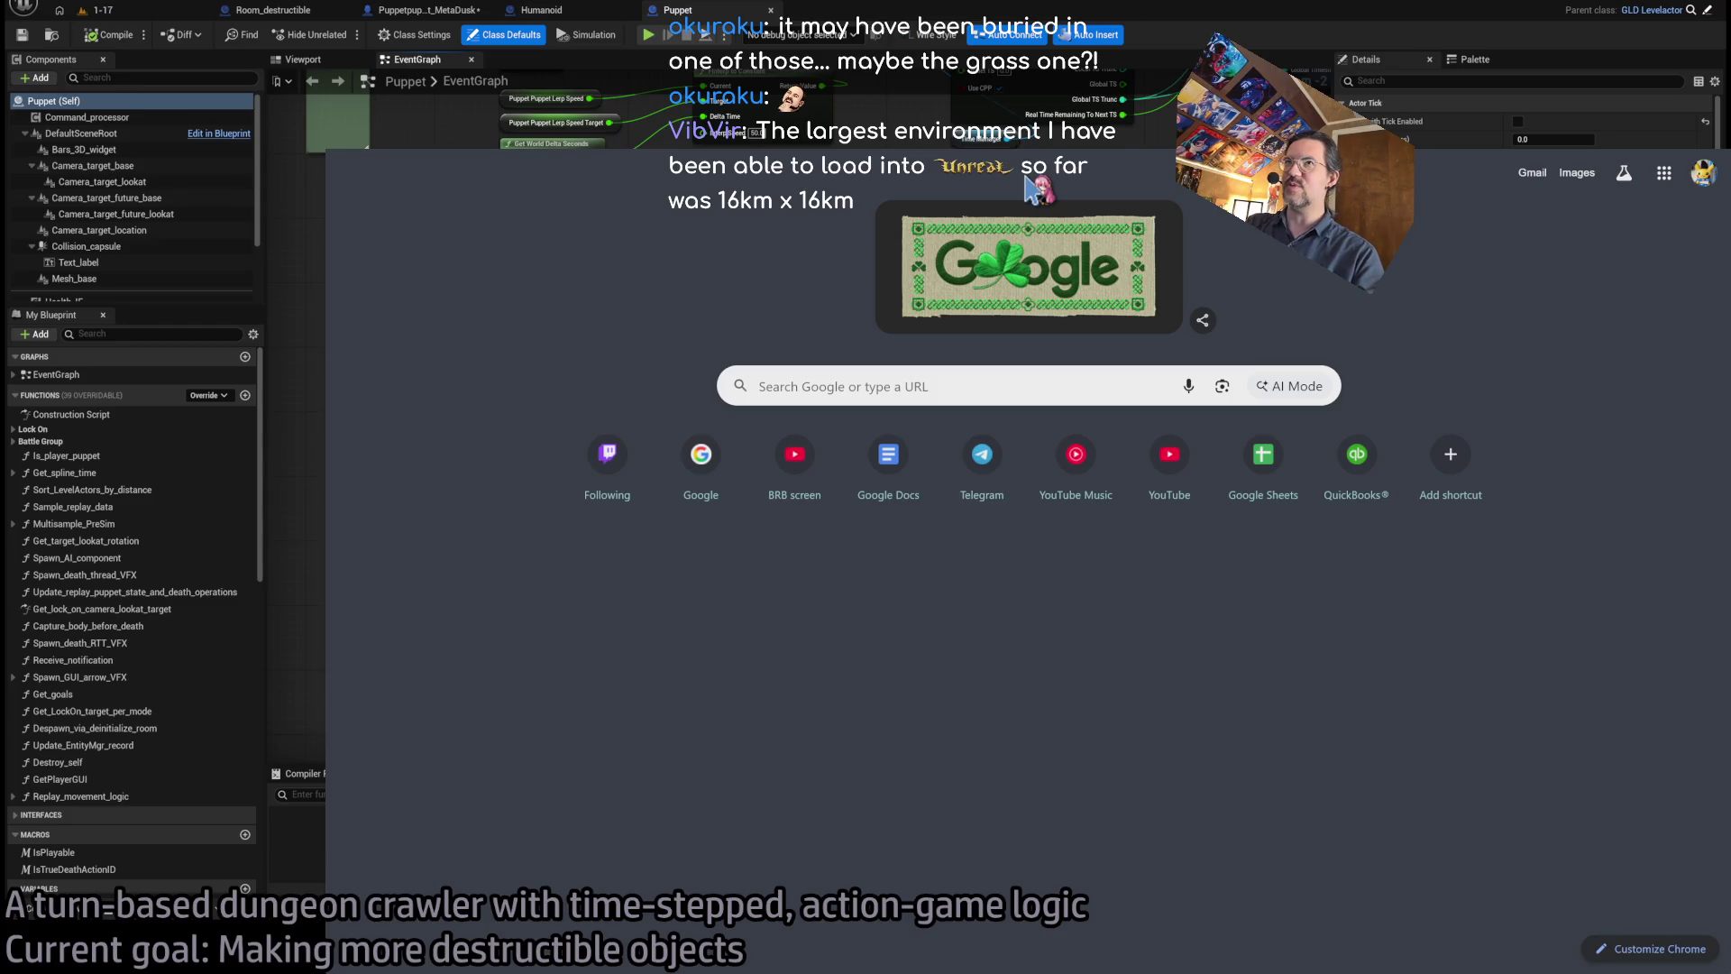
- Search 'largest arma map', open the Reddit thread and highlight the 122km X 122km map size
{"action": "type", "text": "largest"}
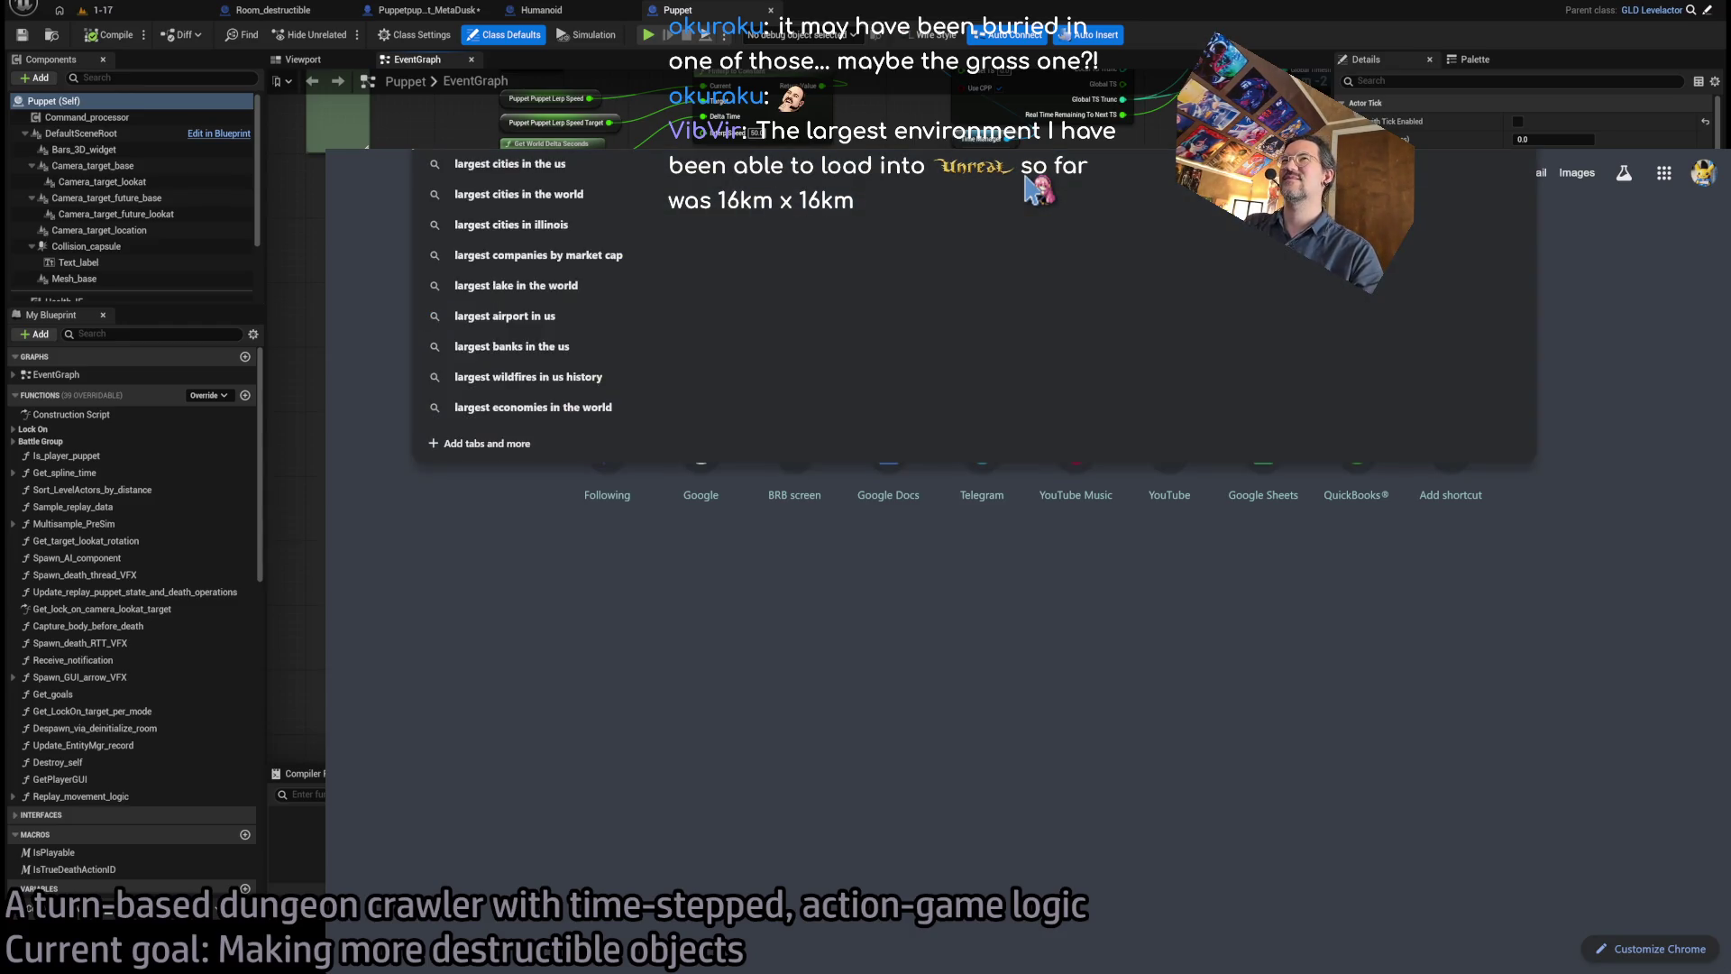
{"action": "type", "text": " arma map"}
{"action": "key", "text": "Return"}
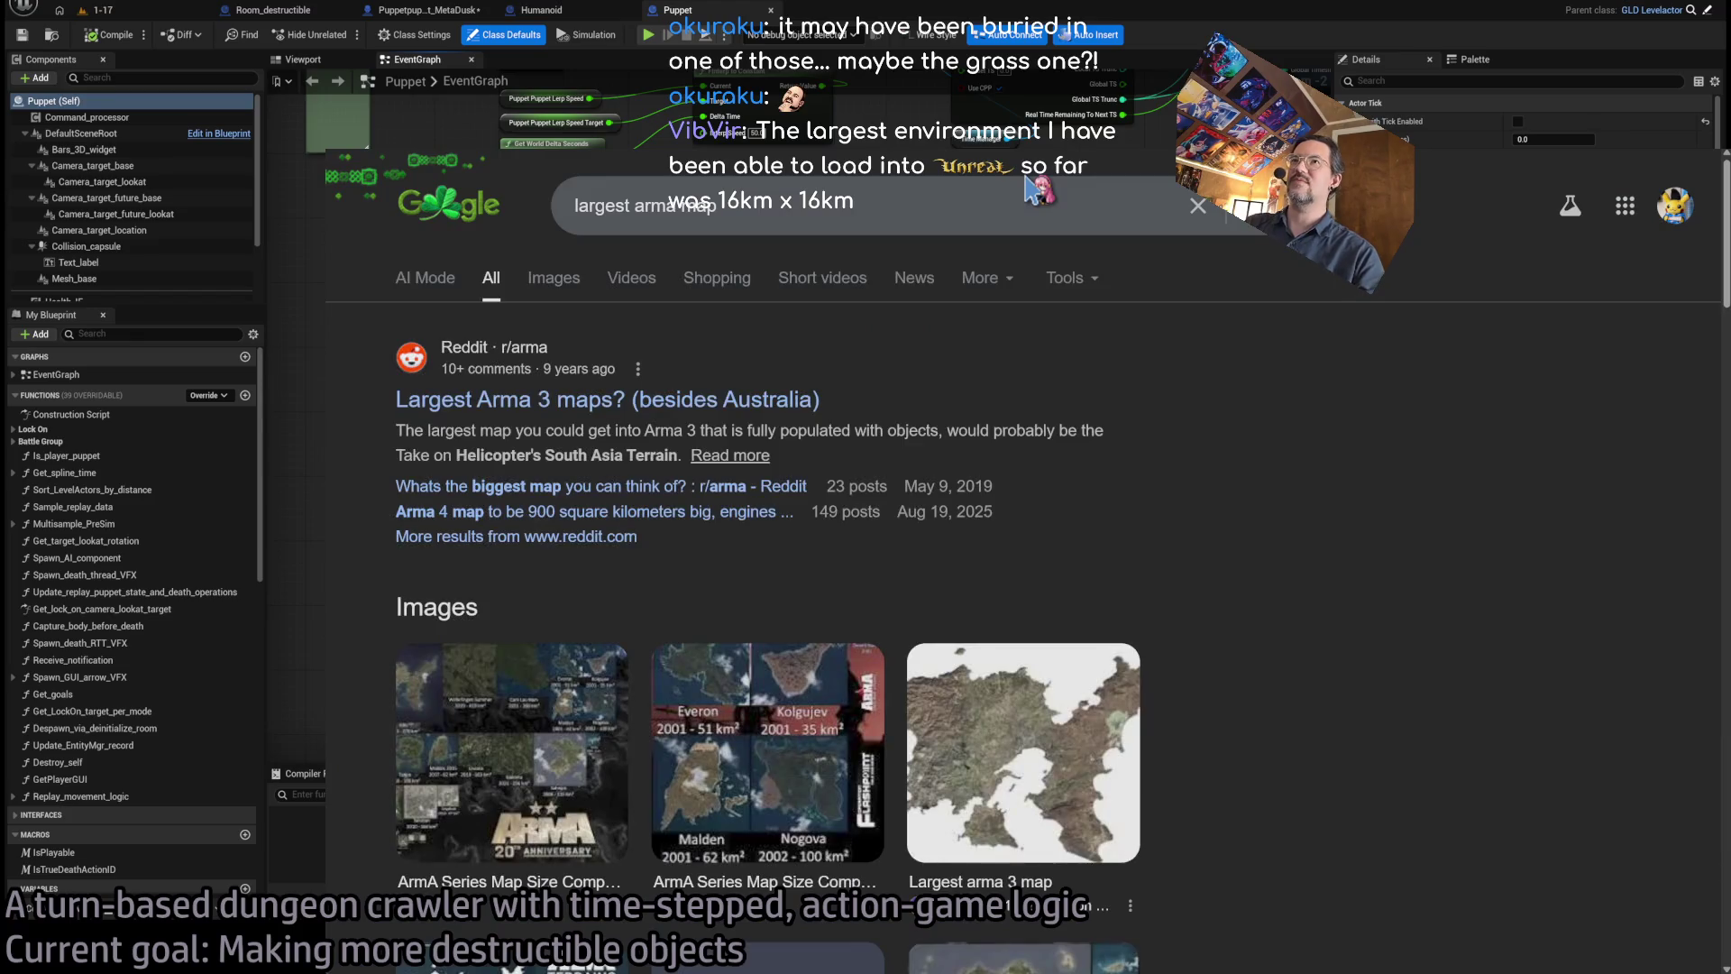
{"action": "left_click", "coordinate": [771, 401]}
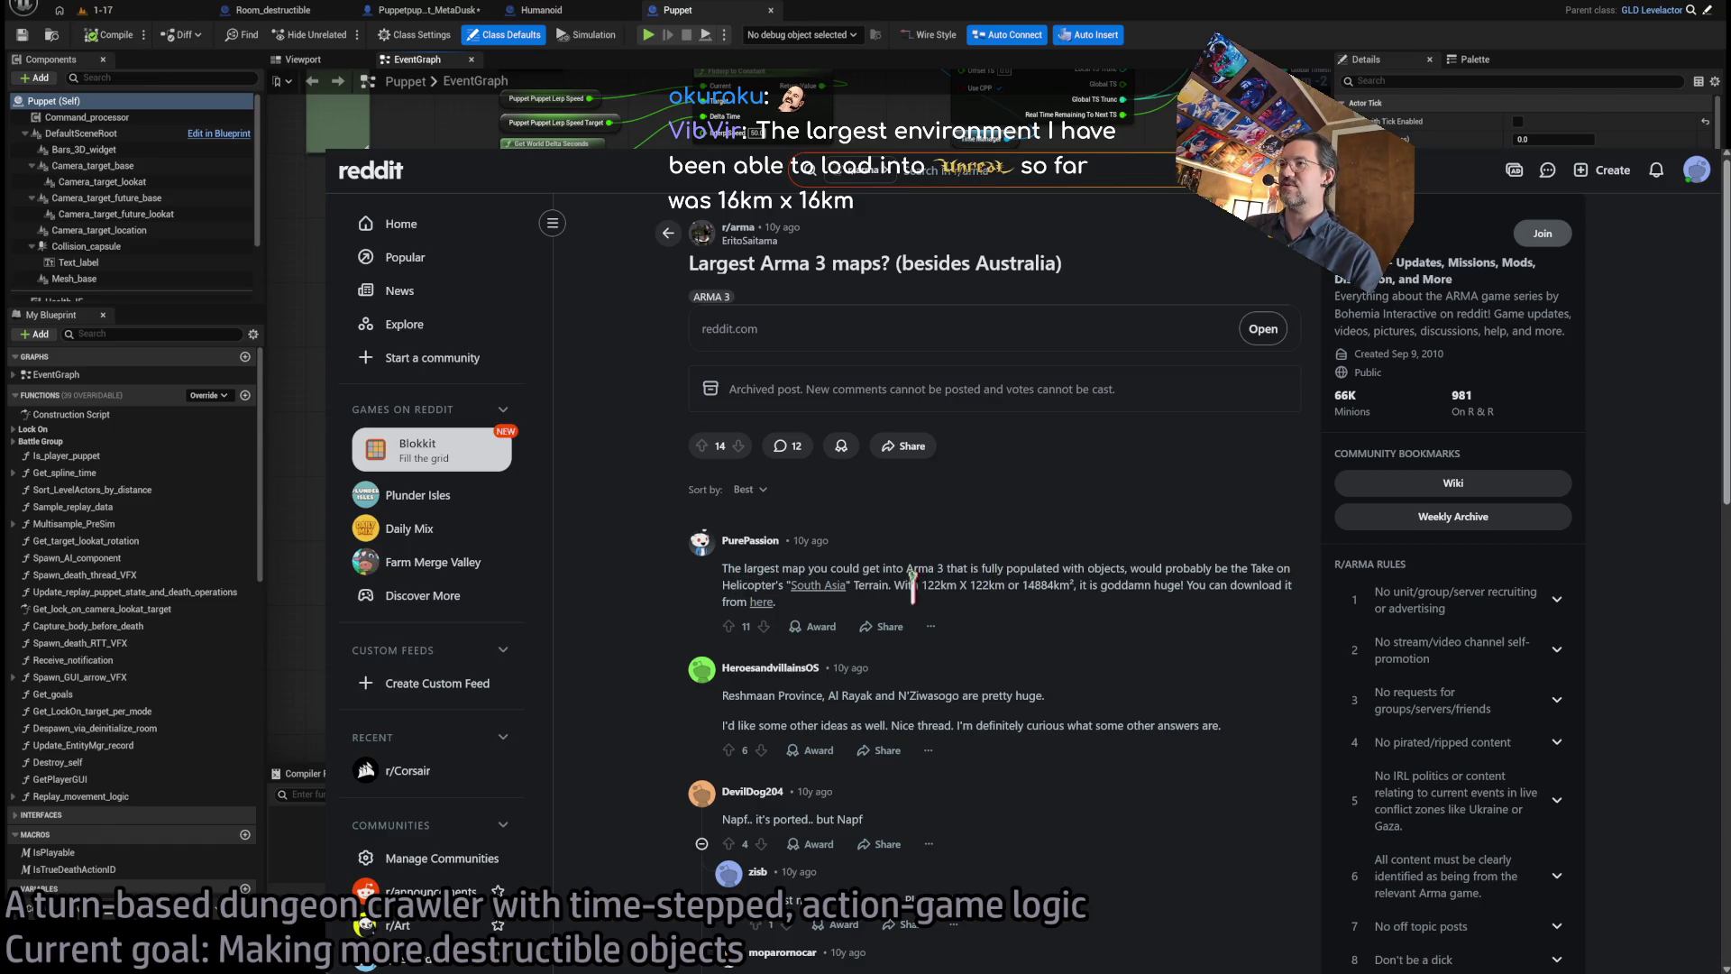
{"action": "mouse_move", "coordinate": [931, 584]}
{"action": "left_mouse_down"}
{"action": "mouse_move", "coordinate": [1030, 583]}
{"action": "mouse_move", "coordinate": [1005, 585]}
{"action": "left_mouse_up"}
- Open the top comment's South Asia link and follow it to the Take On Helicopters page
{"action": "left_click", "coordinate": [977, 582]}
{"action": "left_click", "coordinate": [979, 577]}
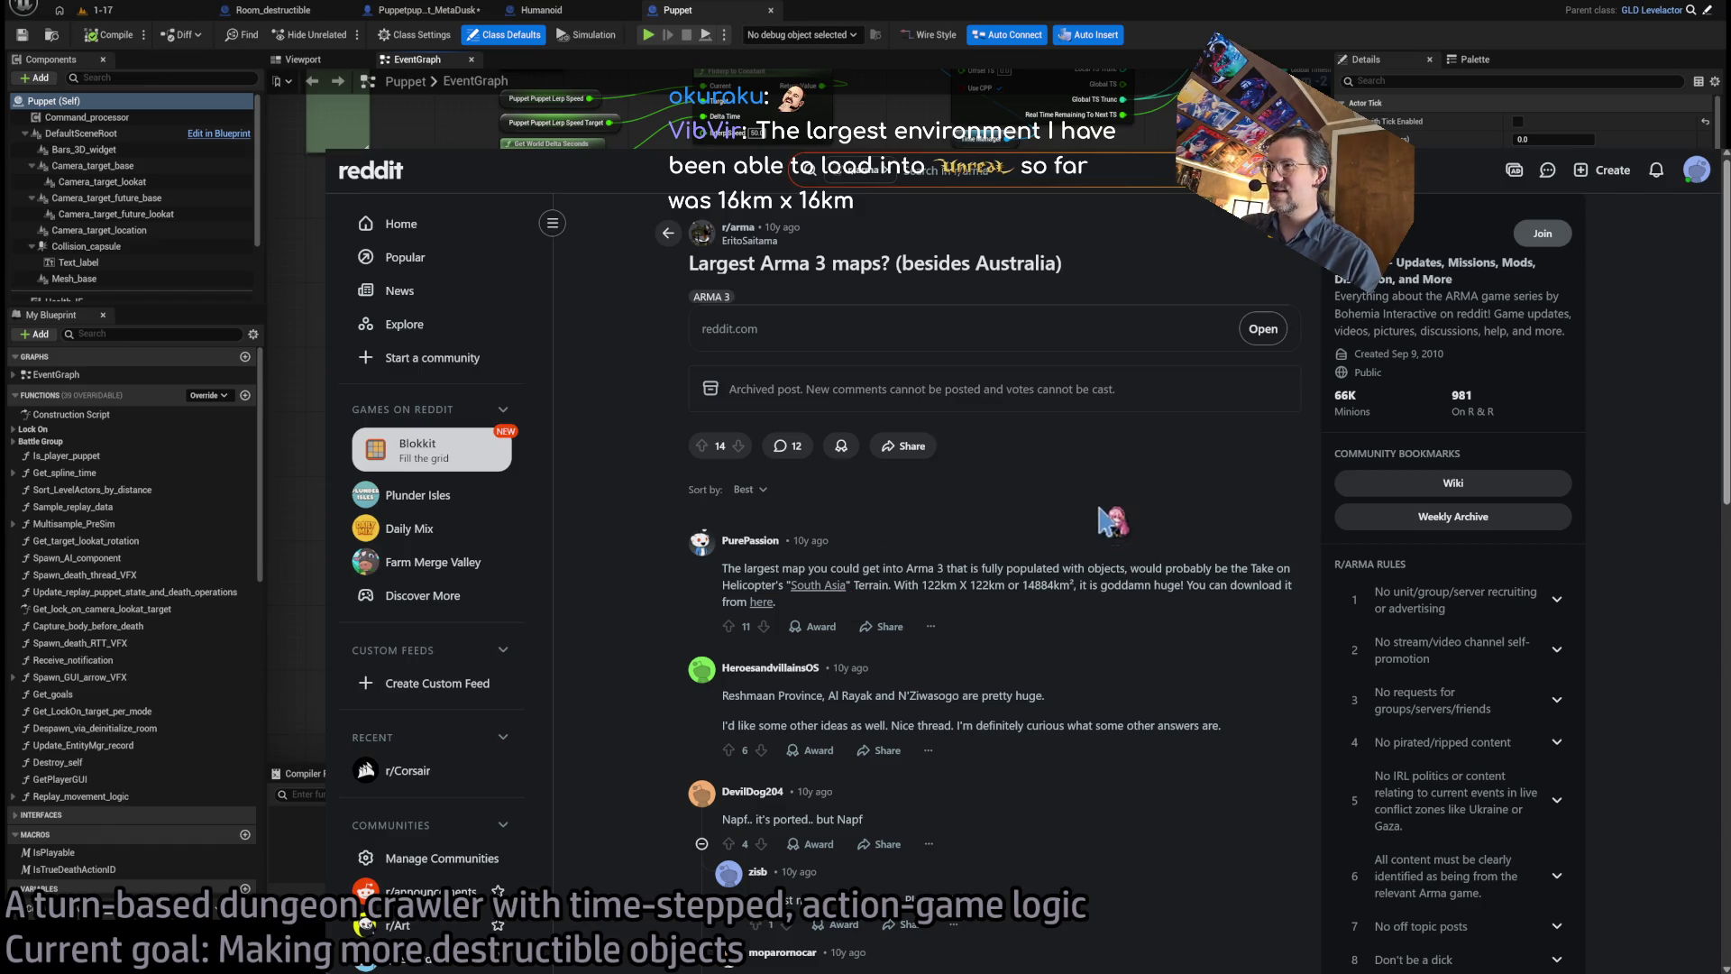
{"action": "middle_click", "coordinate": [816, 586]}
{"action": "left_click", "coordinate": [757, 603]}
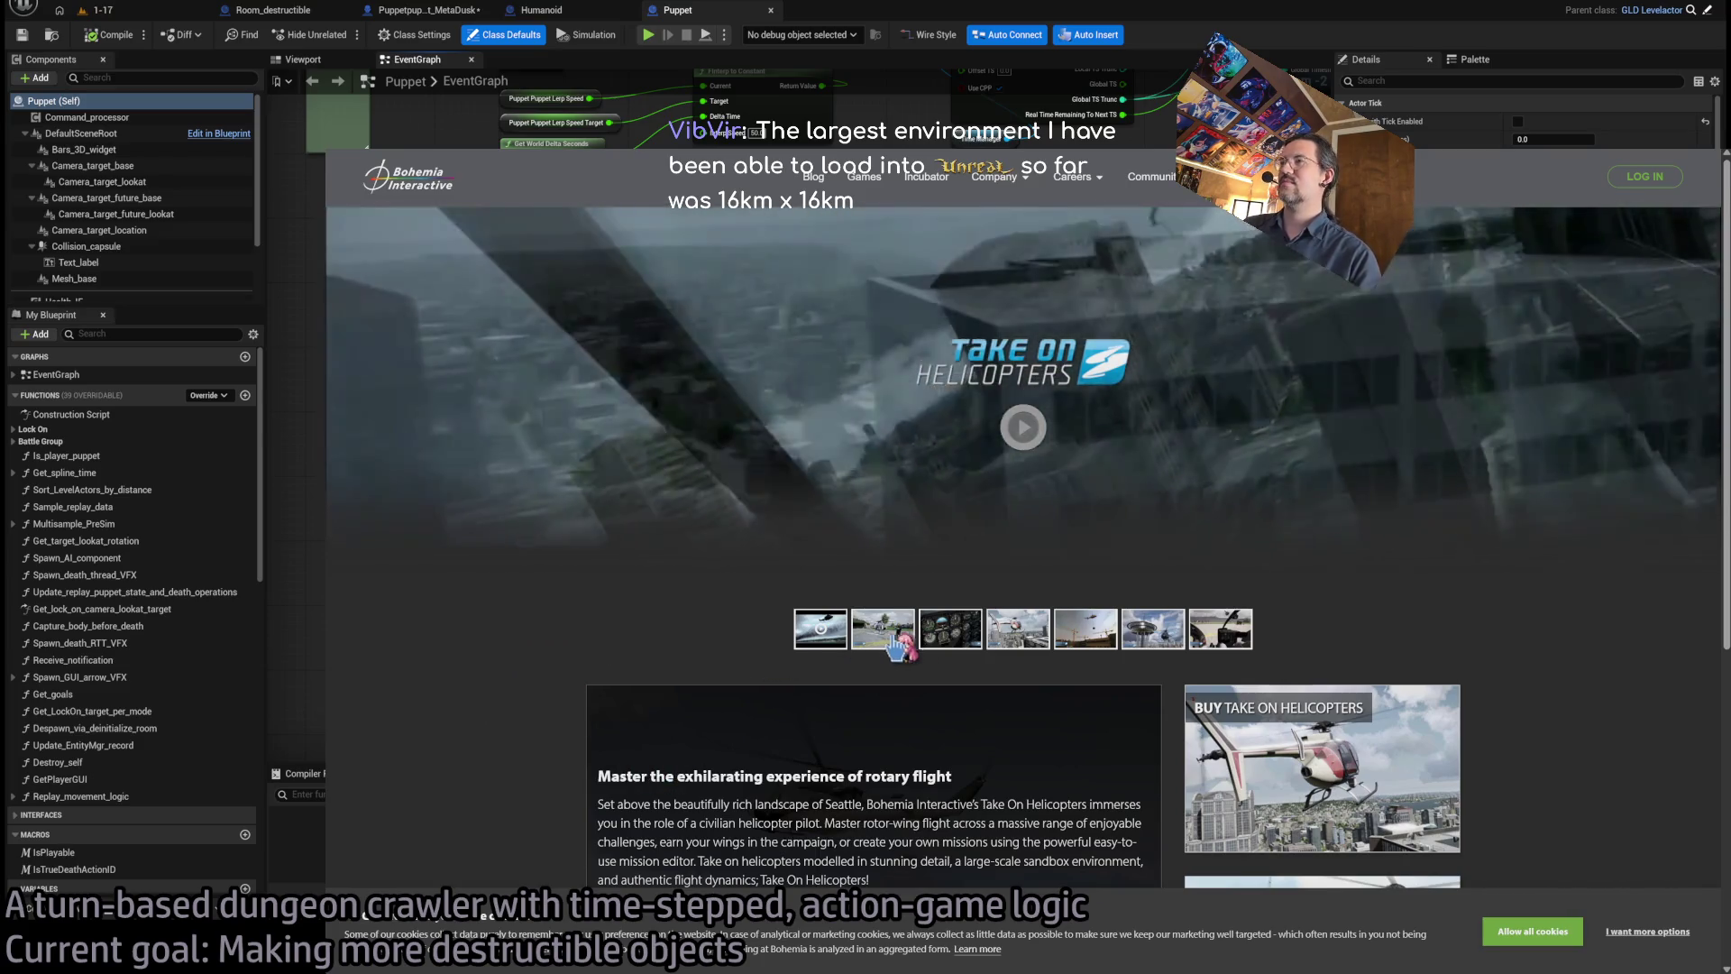
{"action": "scroll", "coordinate": [1076, 643], "scroll_direction": "down", "scroll_amount": 5}
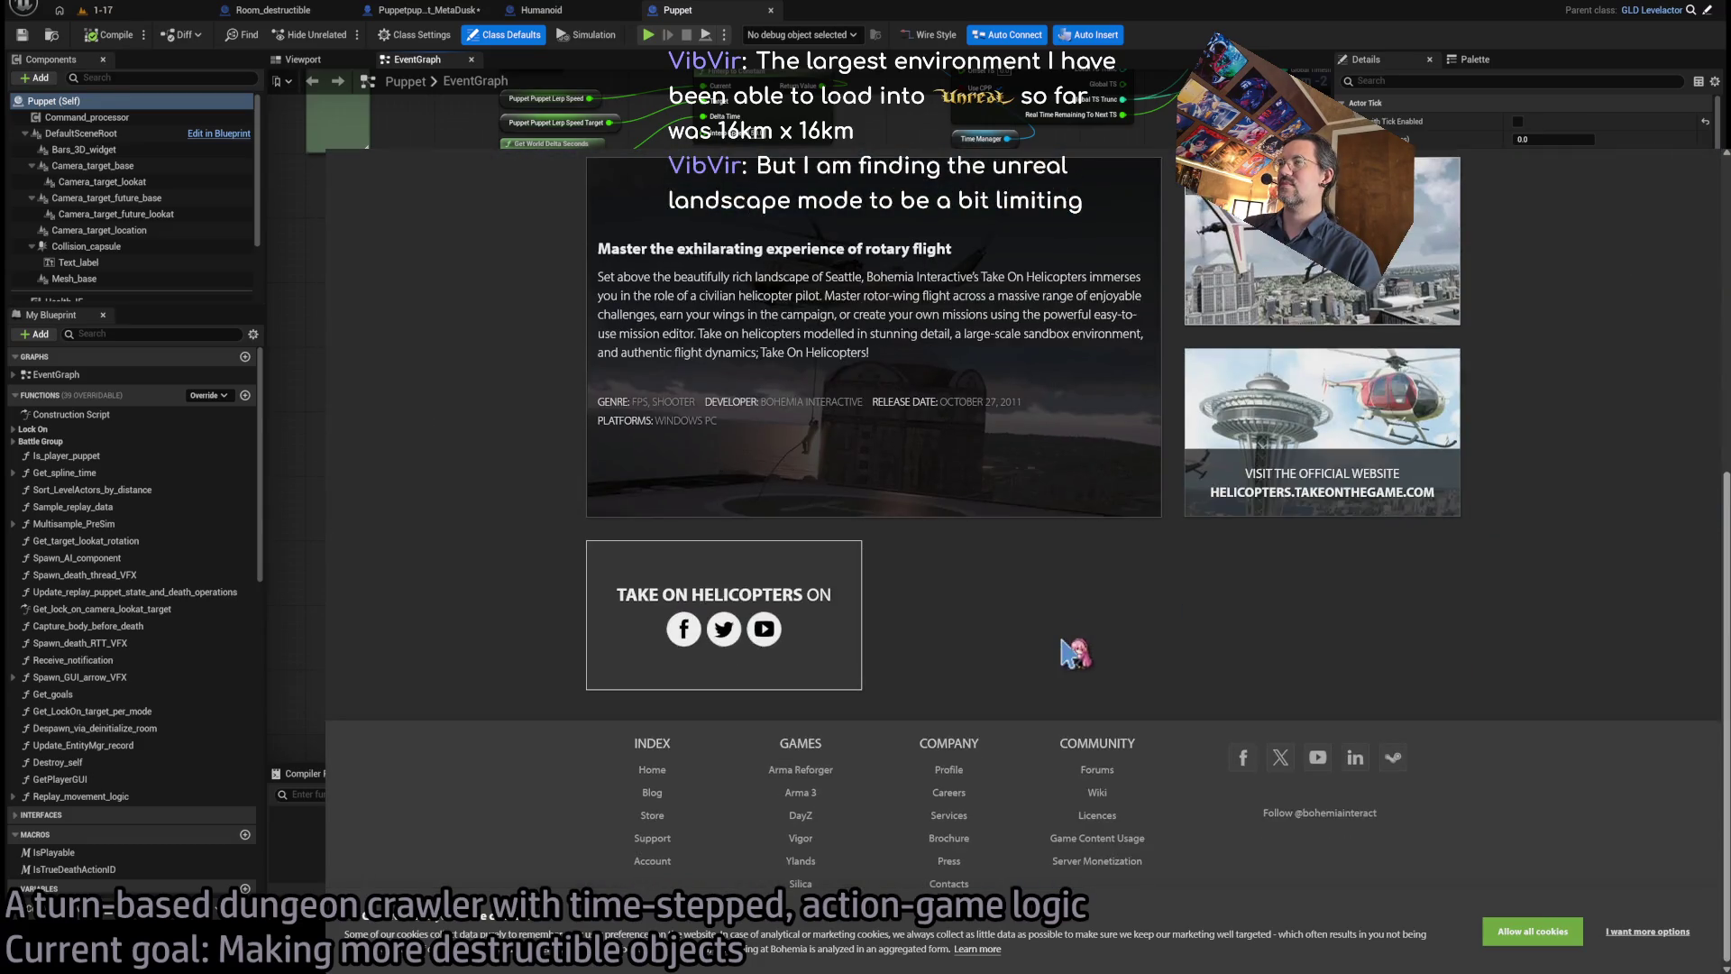
{"action": "scroll", "coordinate": [1075, 643], "scroll_direction": "up", "scroll_amount": 5}
- Go to the TOH South Asia Map forum thread and open a map screenshot on Imgur
{"action": "key", "text": "alt+Left"}
{"action": "scroll", "coordinate": [861, 505], "scroll_direction": "down", "scroll_amount": 1}
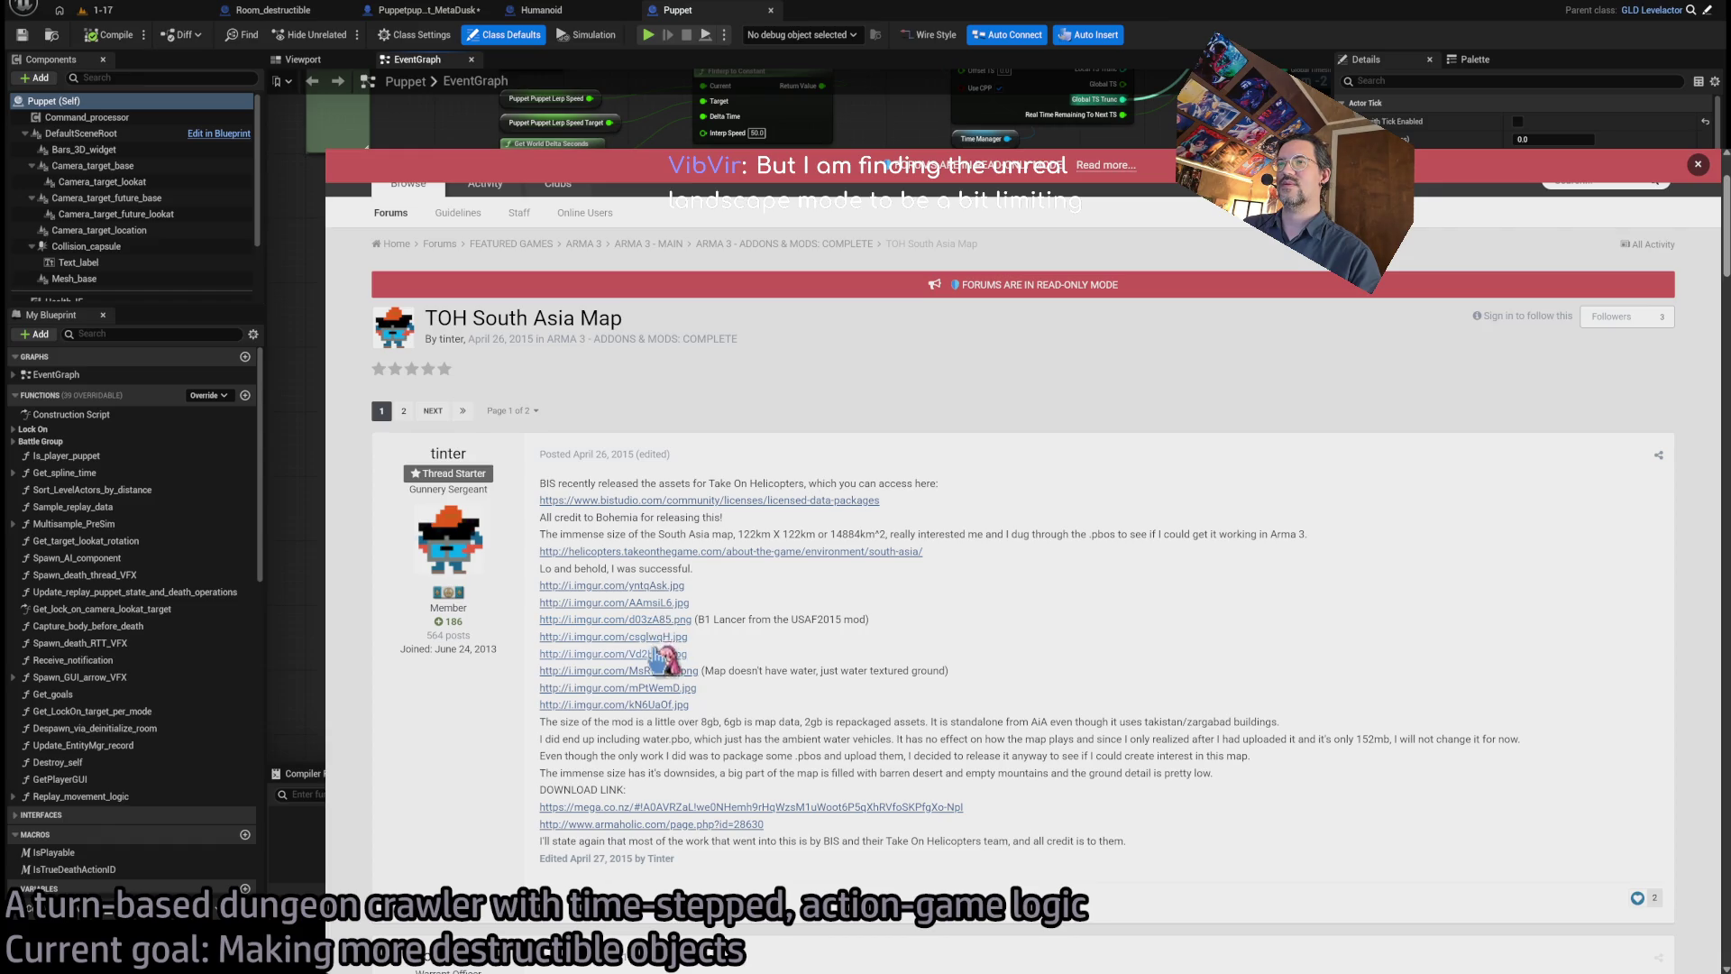
{"action": "left_click", "coordinate": [650, 708]}
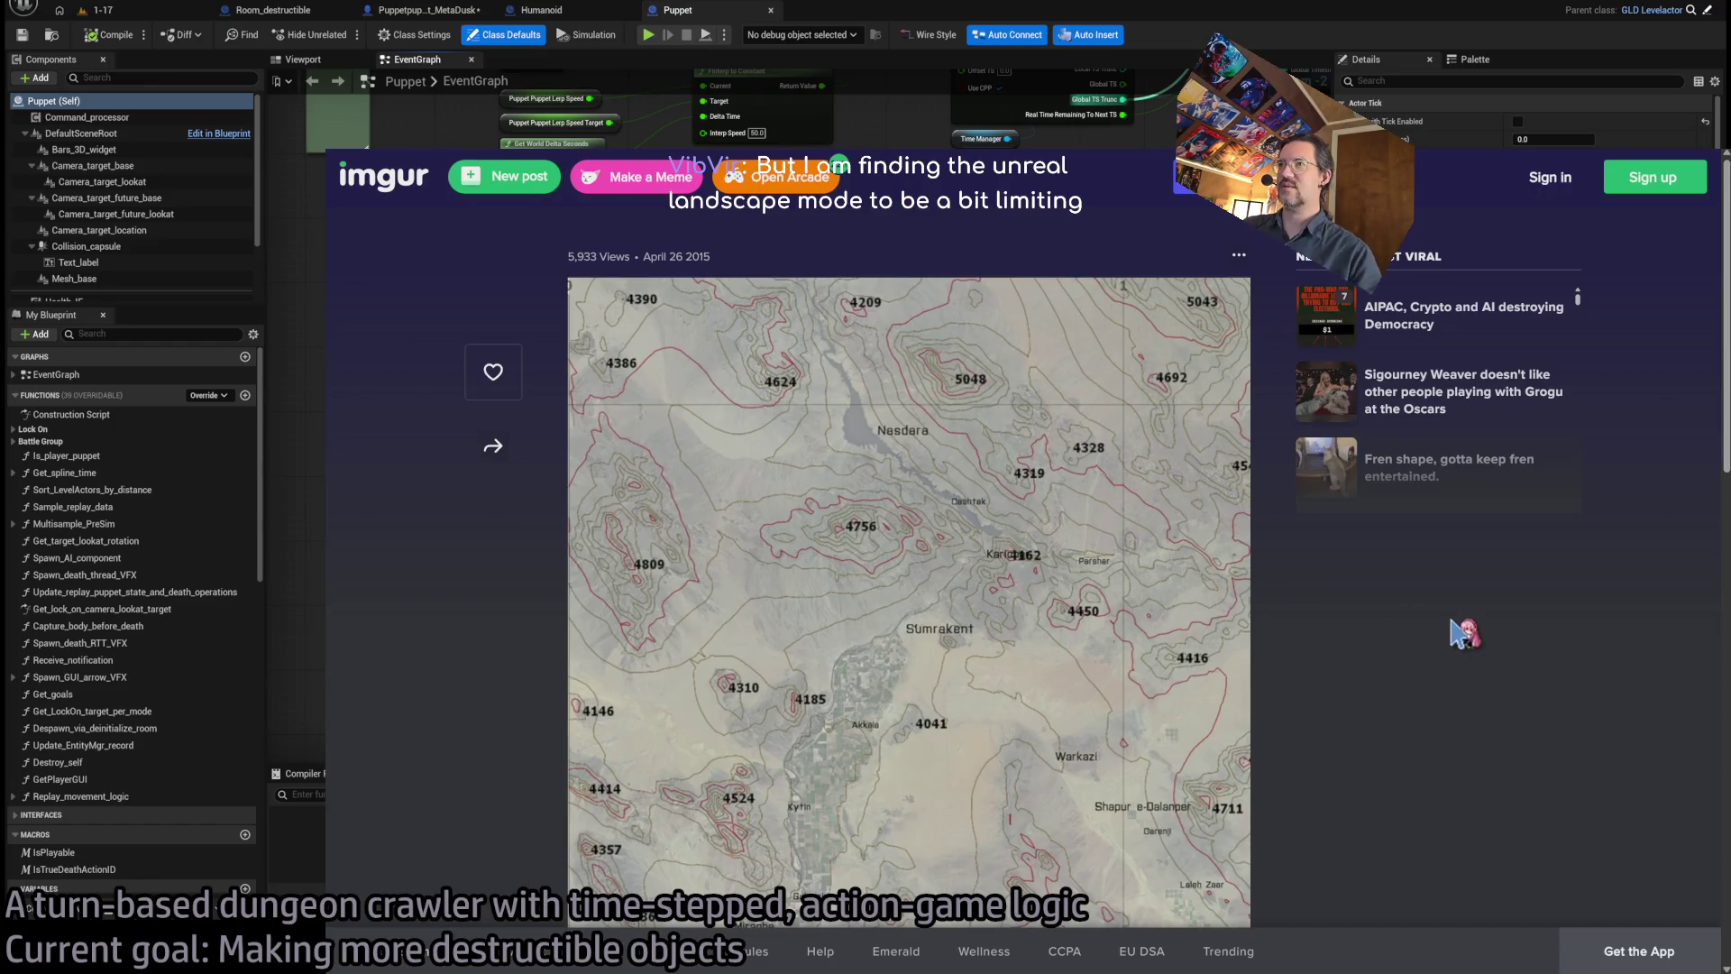
- Page through the Imgur screenshots (aerial, dam, warship, tent camp), then return to the forum thread past the dead download page
{"action": "key", "text": "Right"}
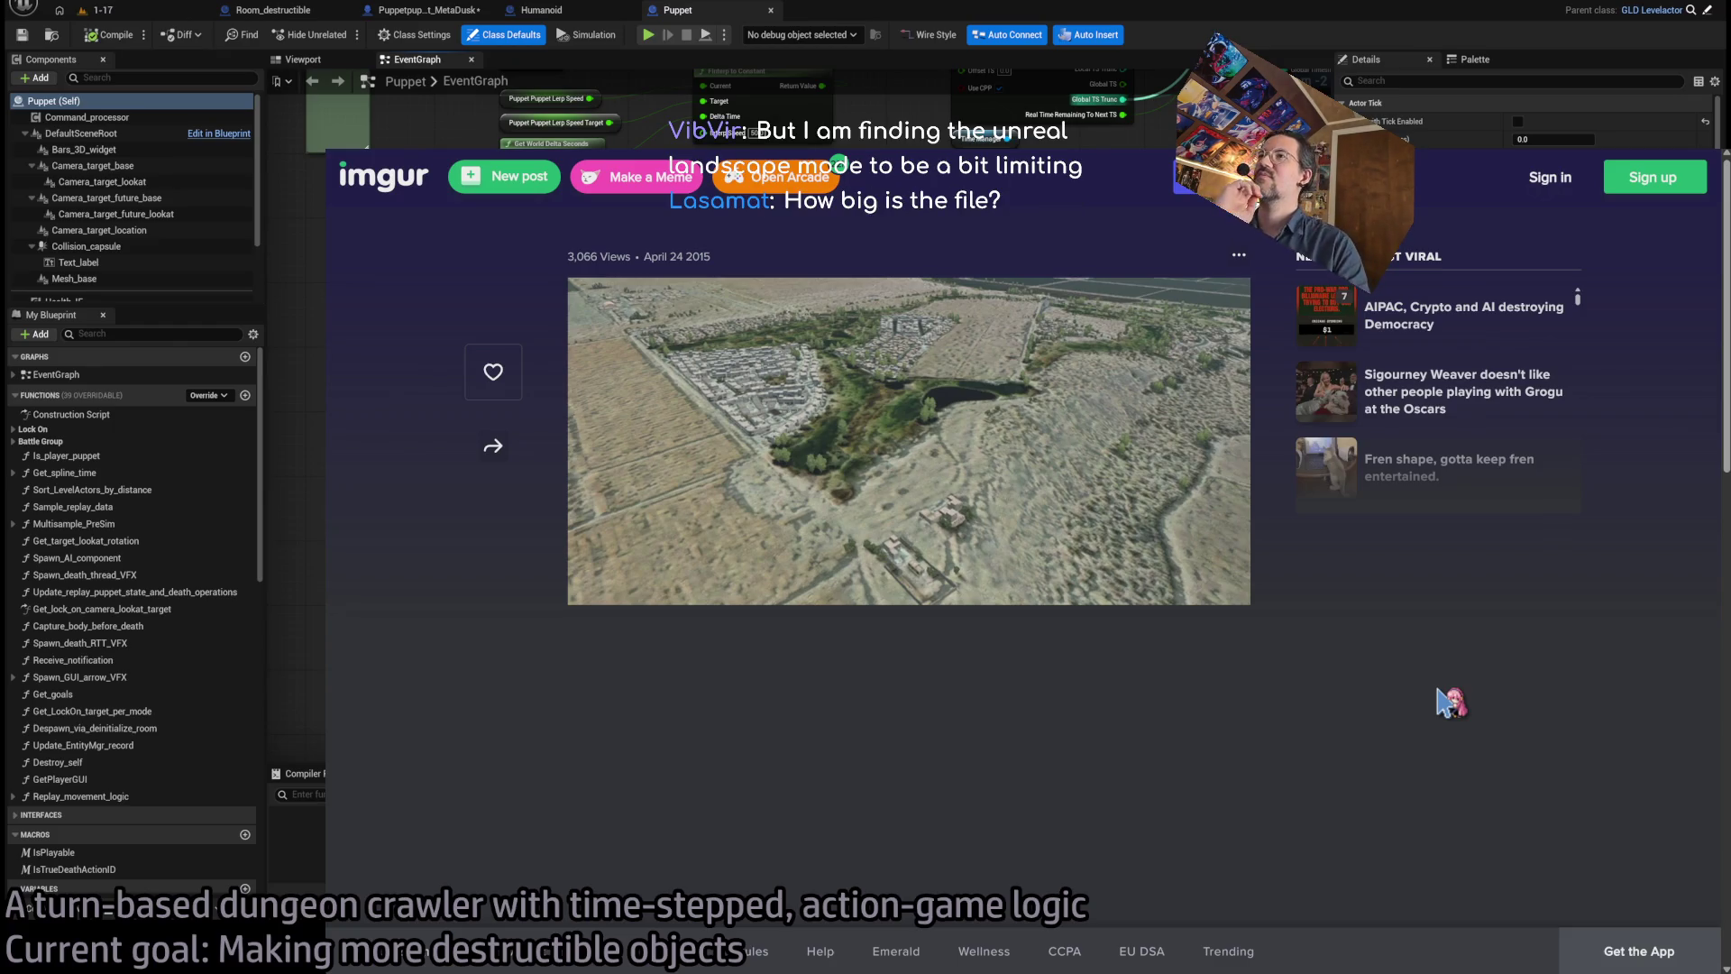
{"action": "key", "text": "Right"}
{"action": "key", "text": "Right"}
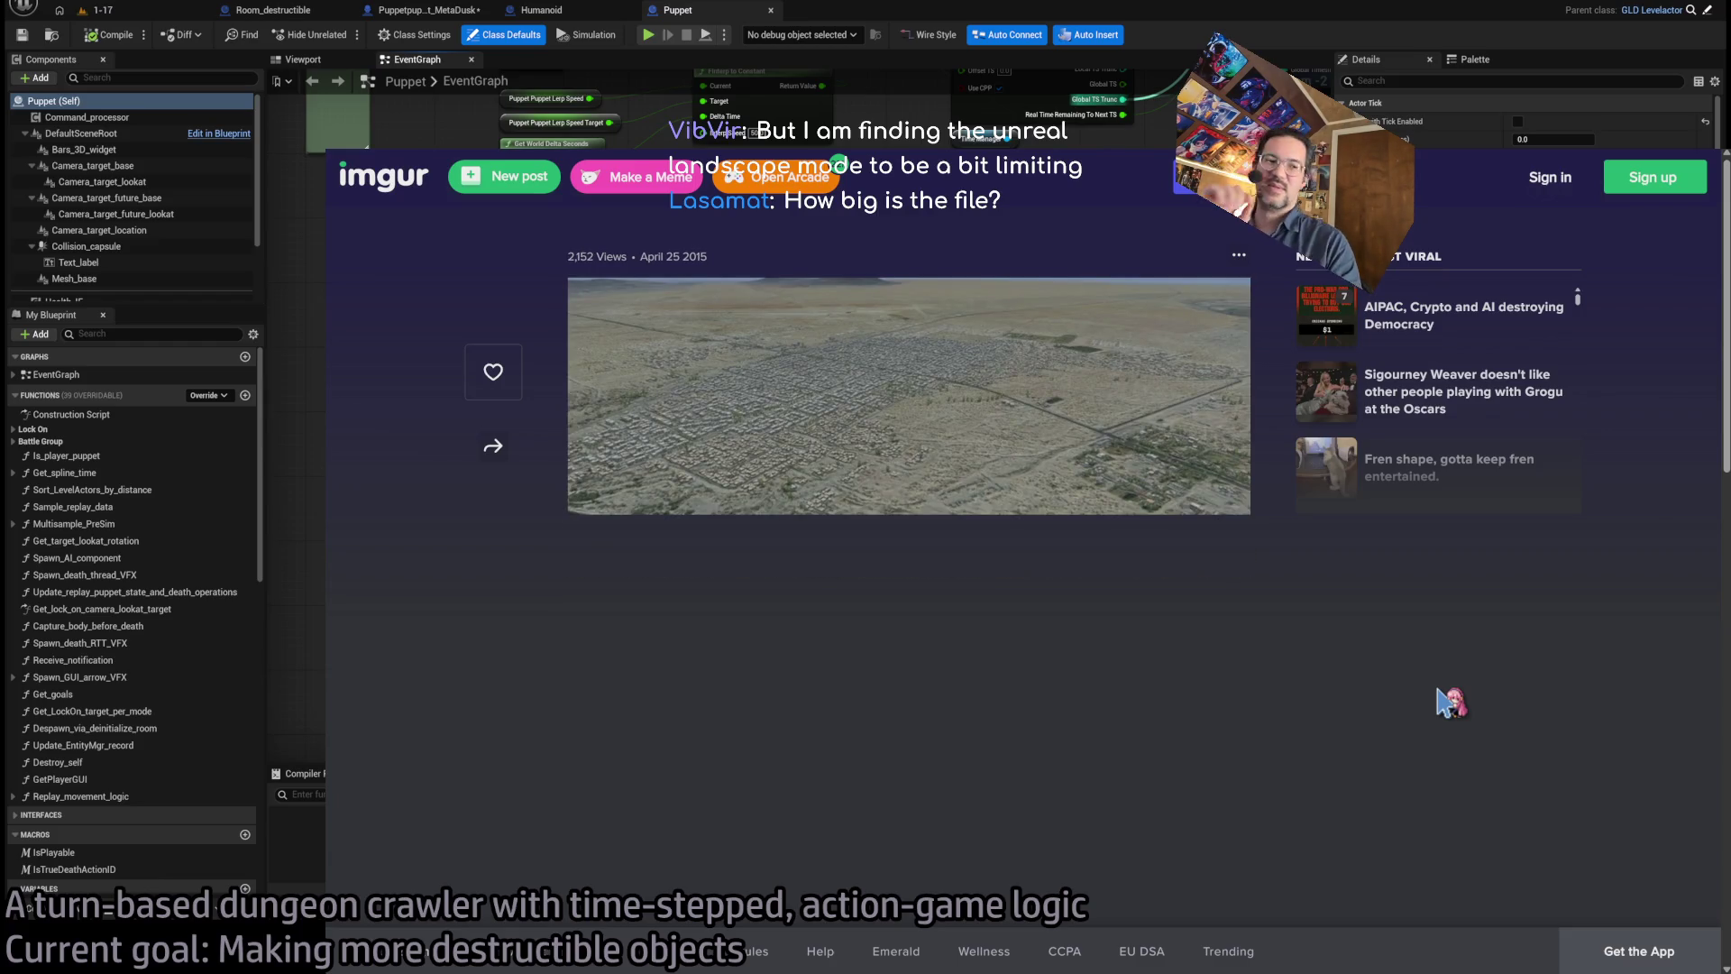
{"action": "key", "text": "ctrl+plus"}
{"action": "key", "text": "ctrl+plus"}
{"action": "key", "text": "ctrl+plus"}
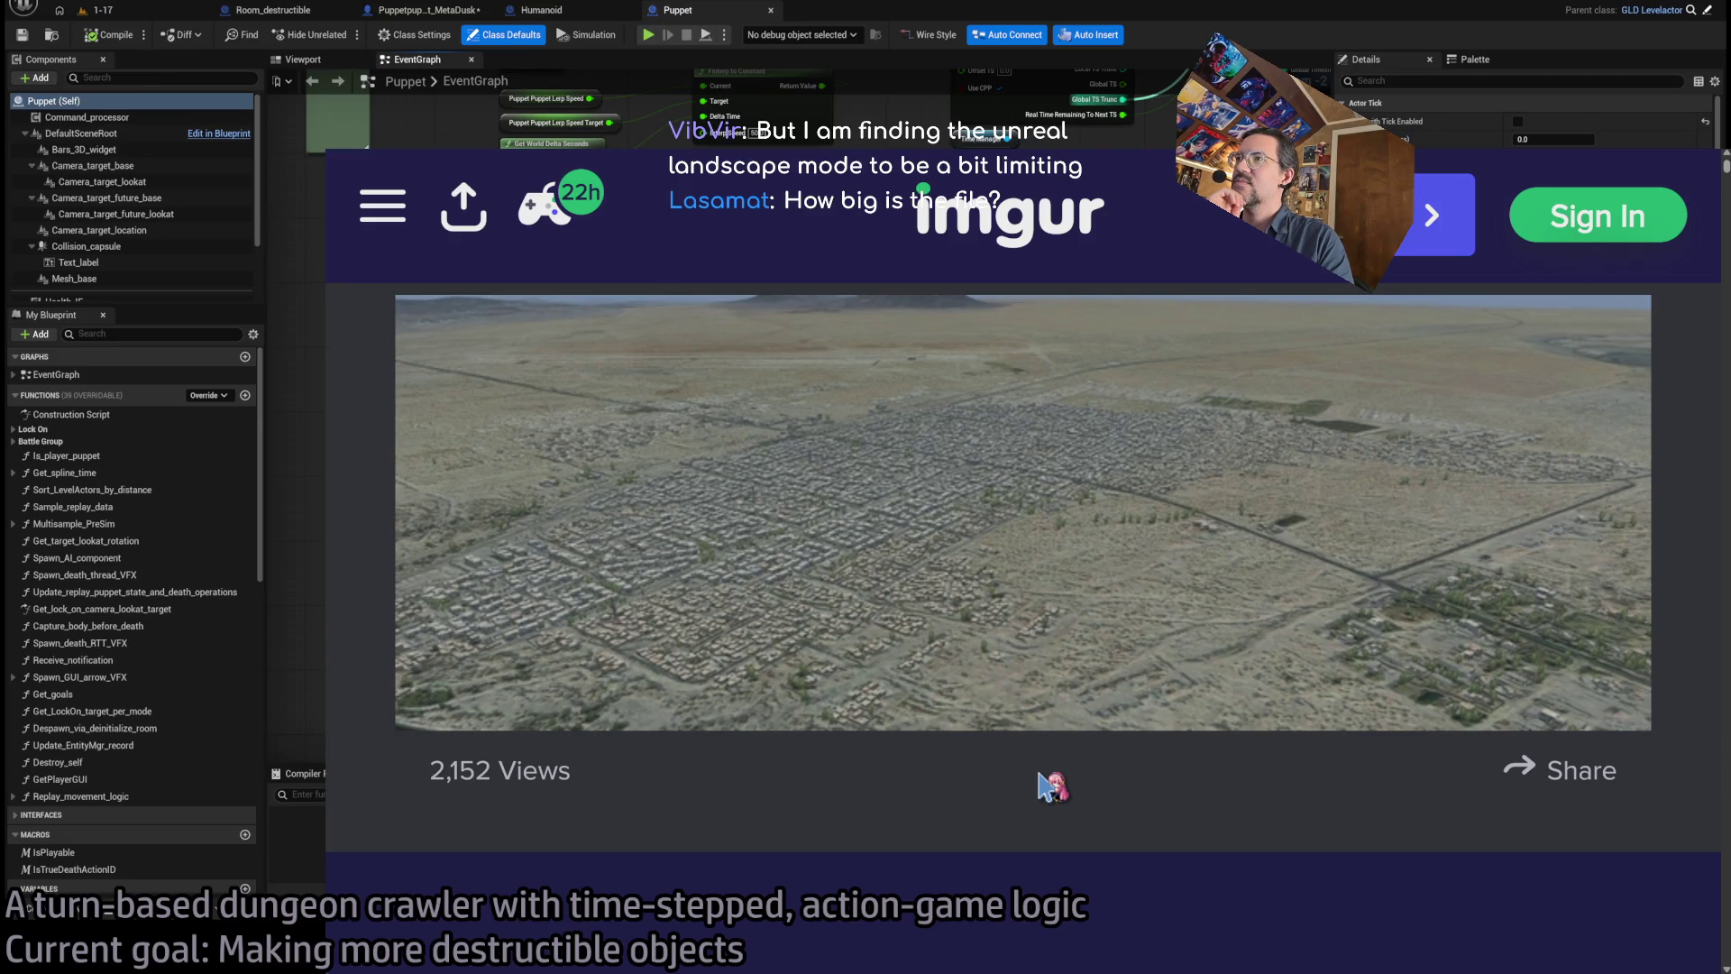
{"action": "key", "text": "Right"}
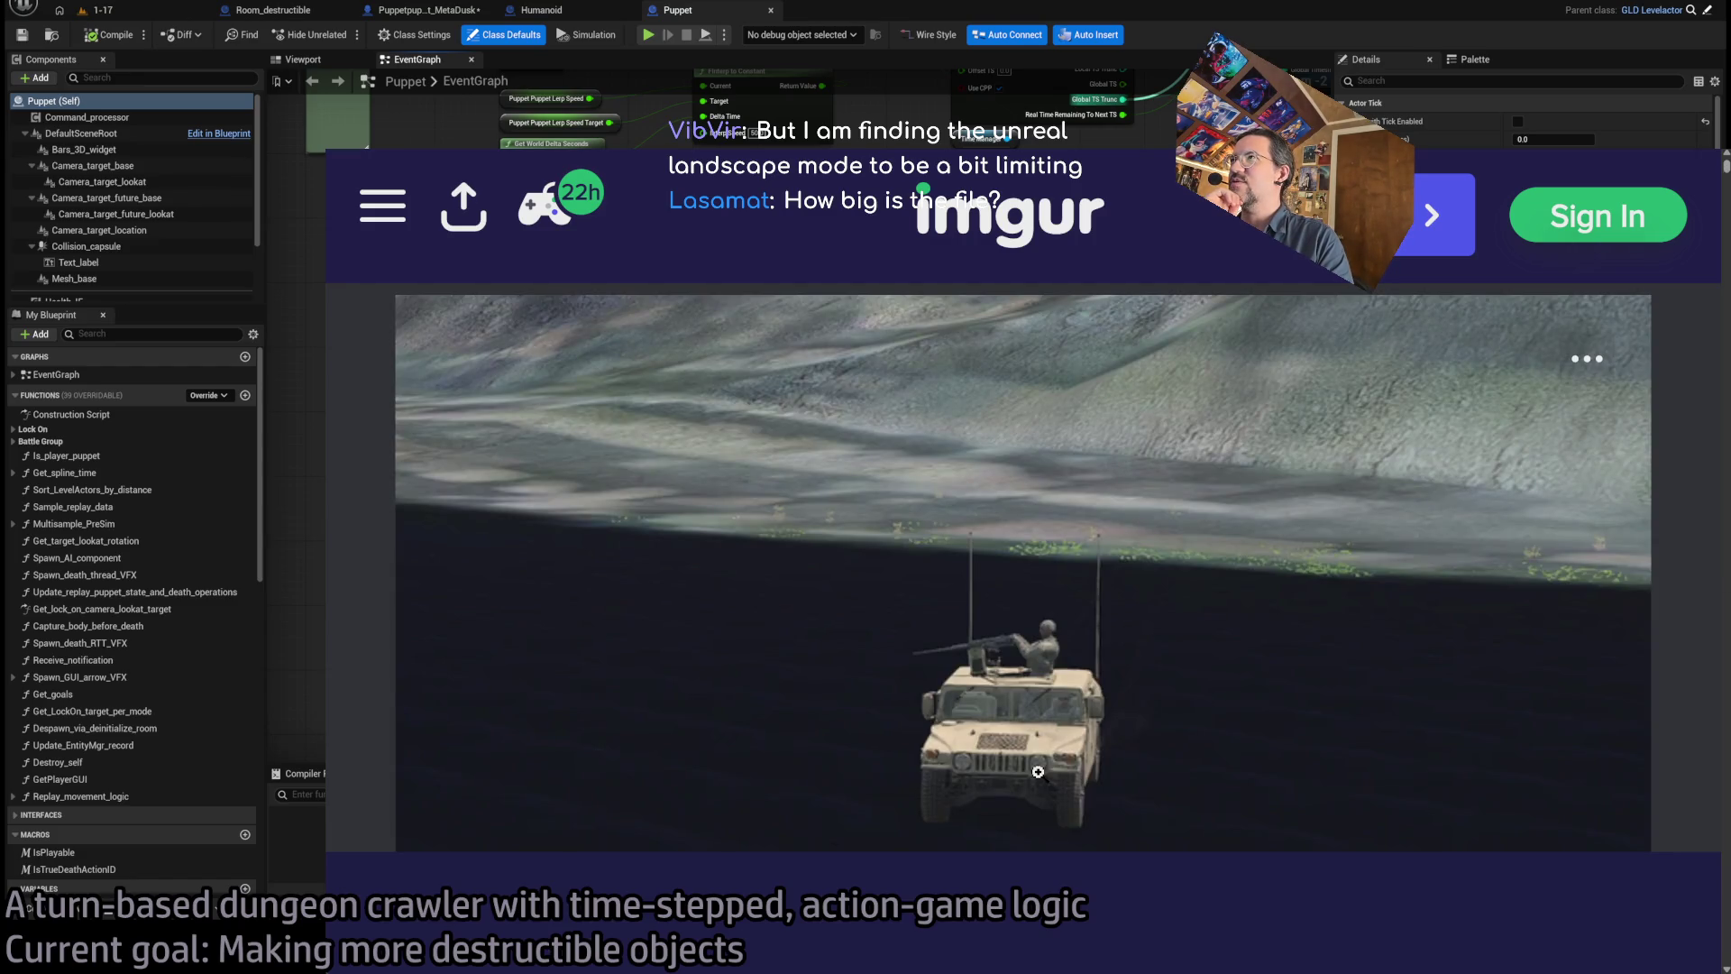
{"action": "key", "text": "Right"}
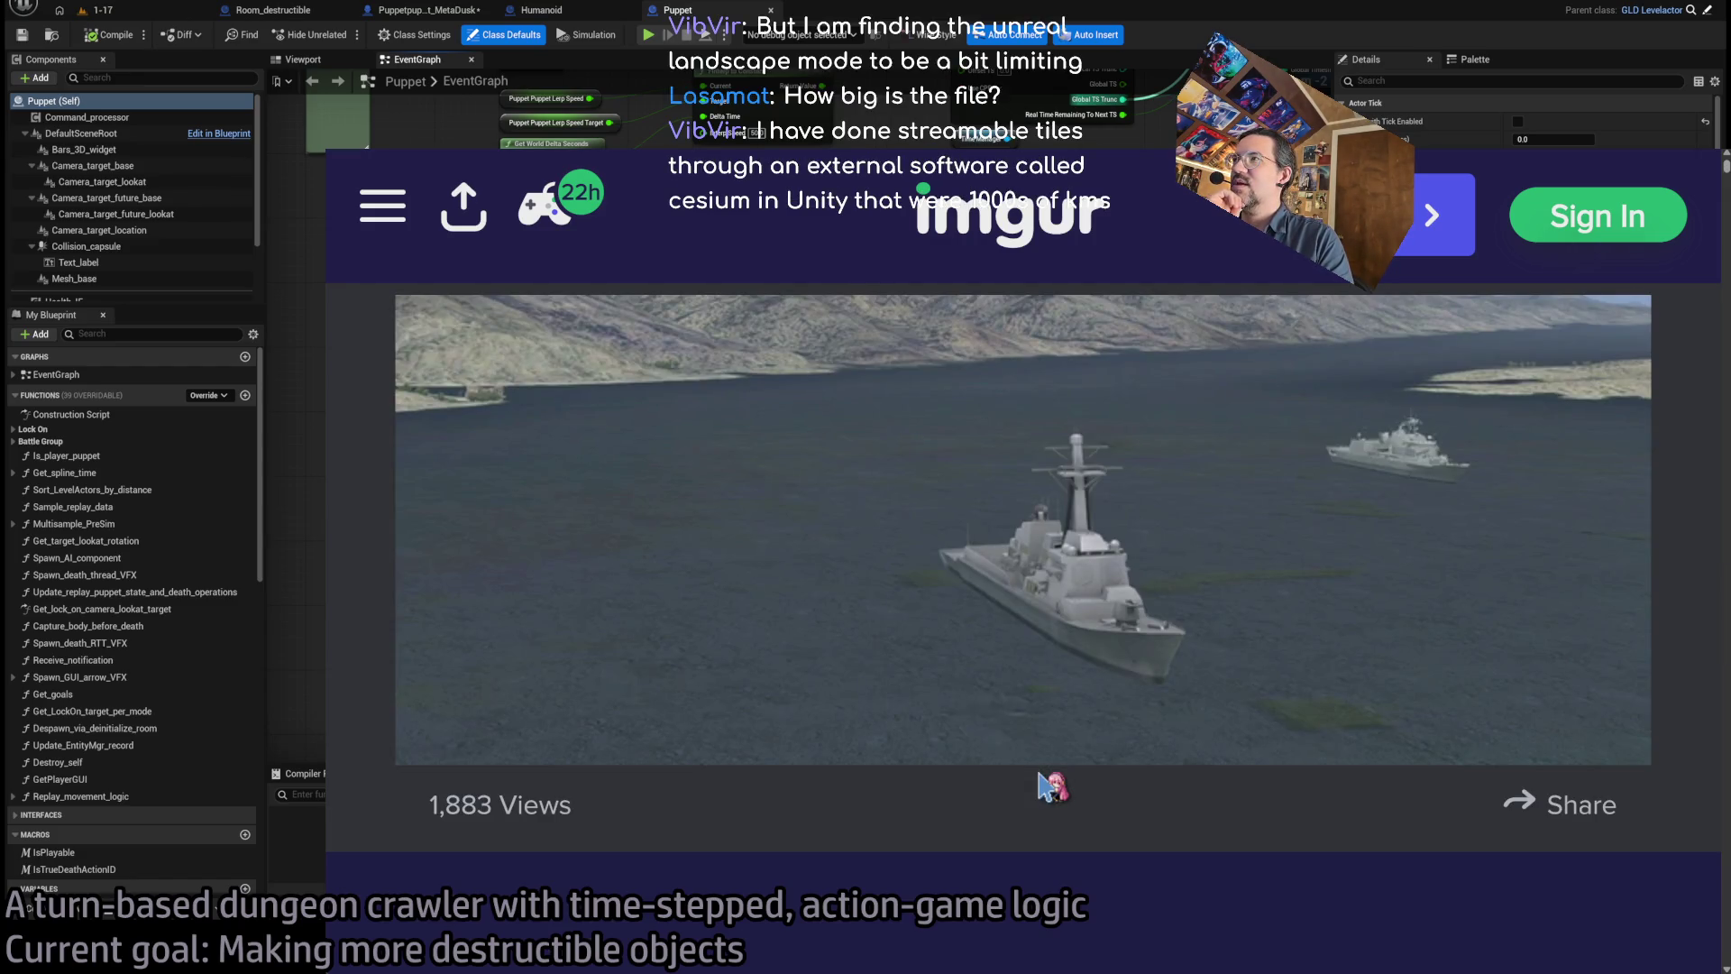
{"action": "key", "text": "Right"}
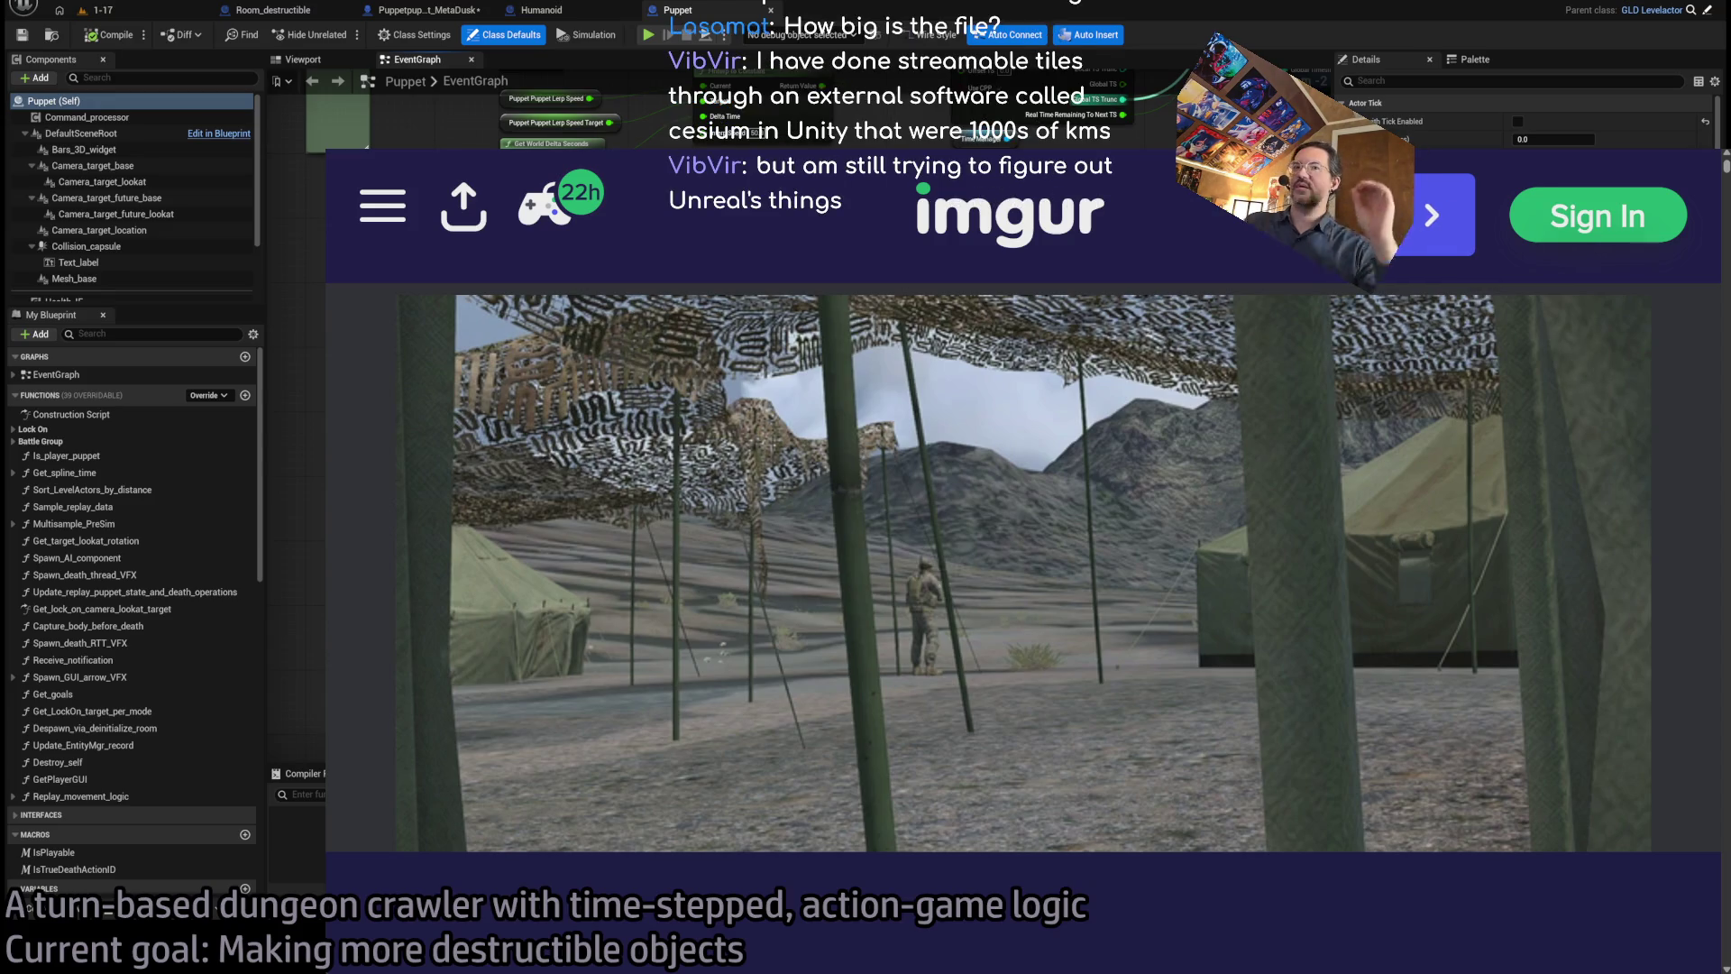
{"action": "key", "text": "ctrl+w"}
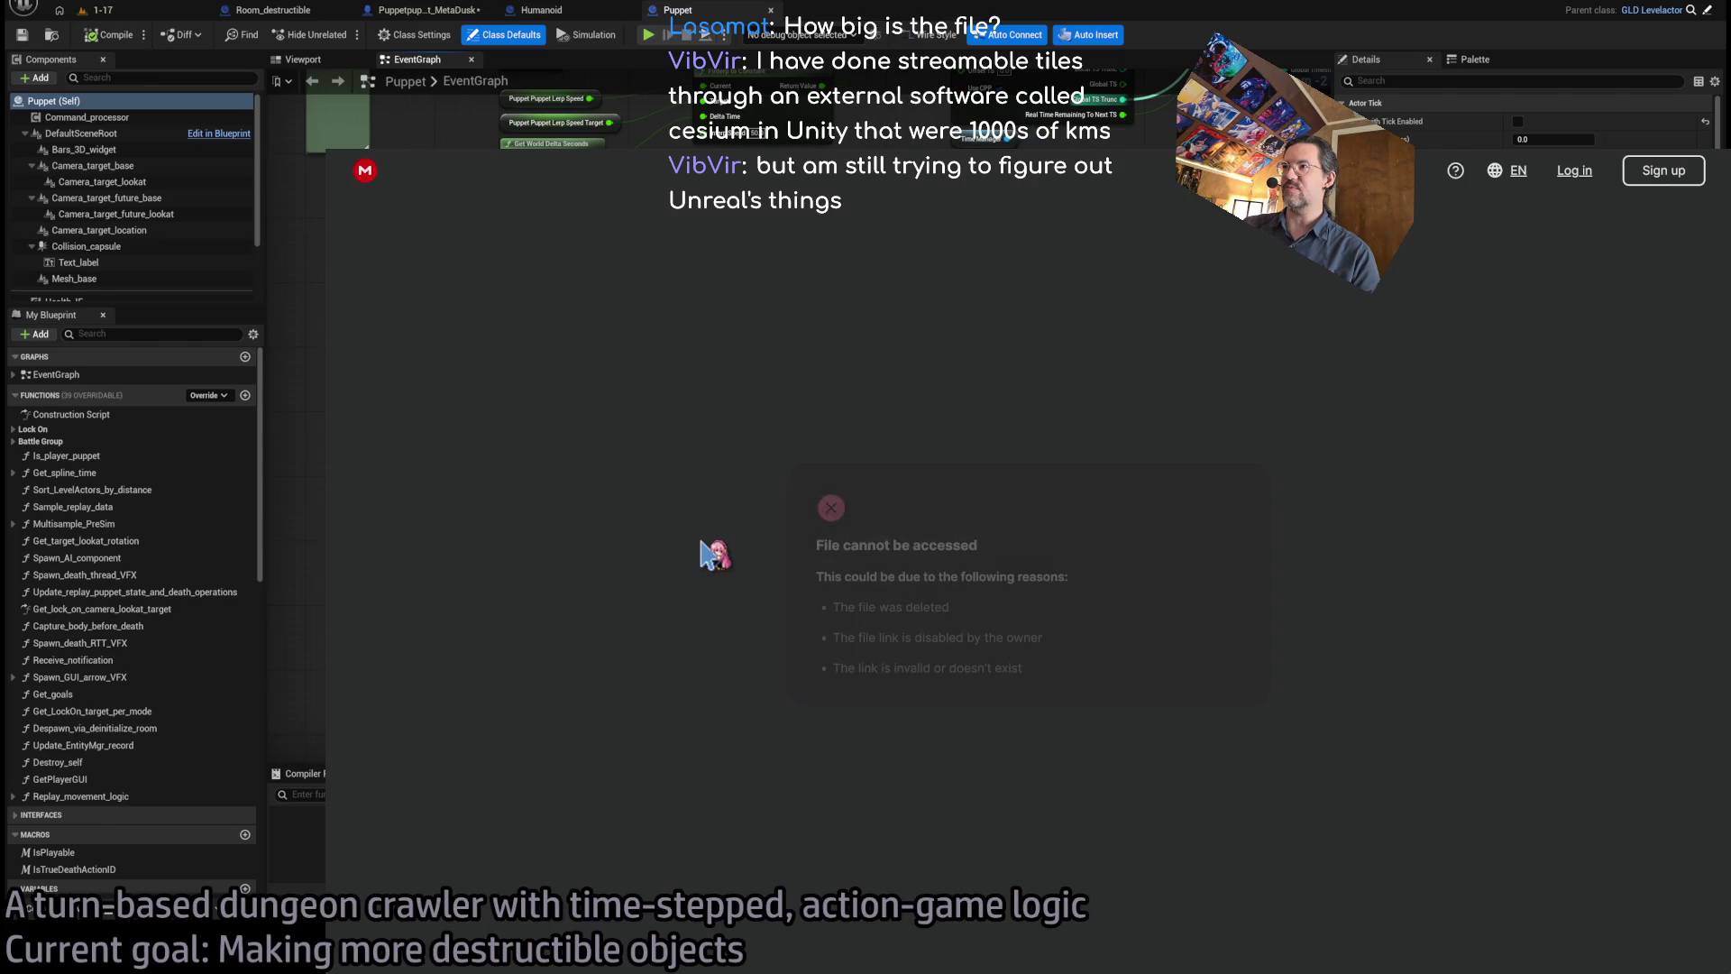
{"action": "key", "text": "alt+Left"}
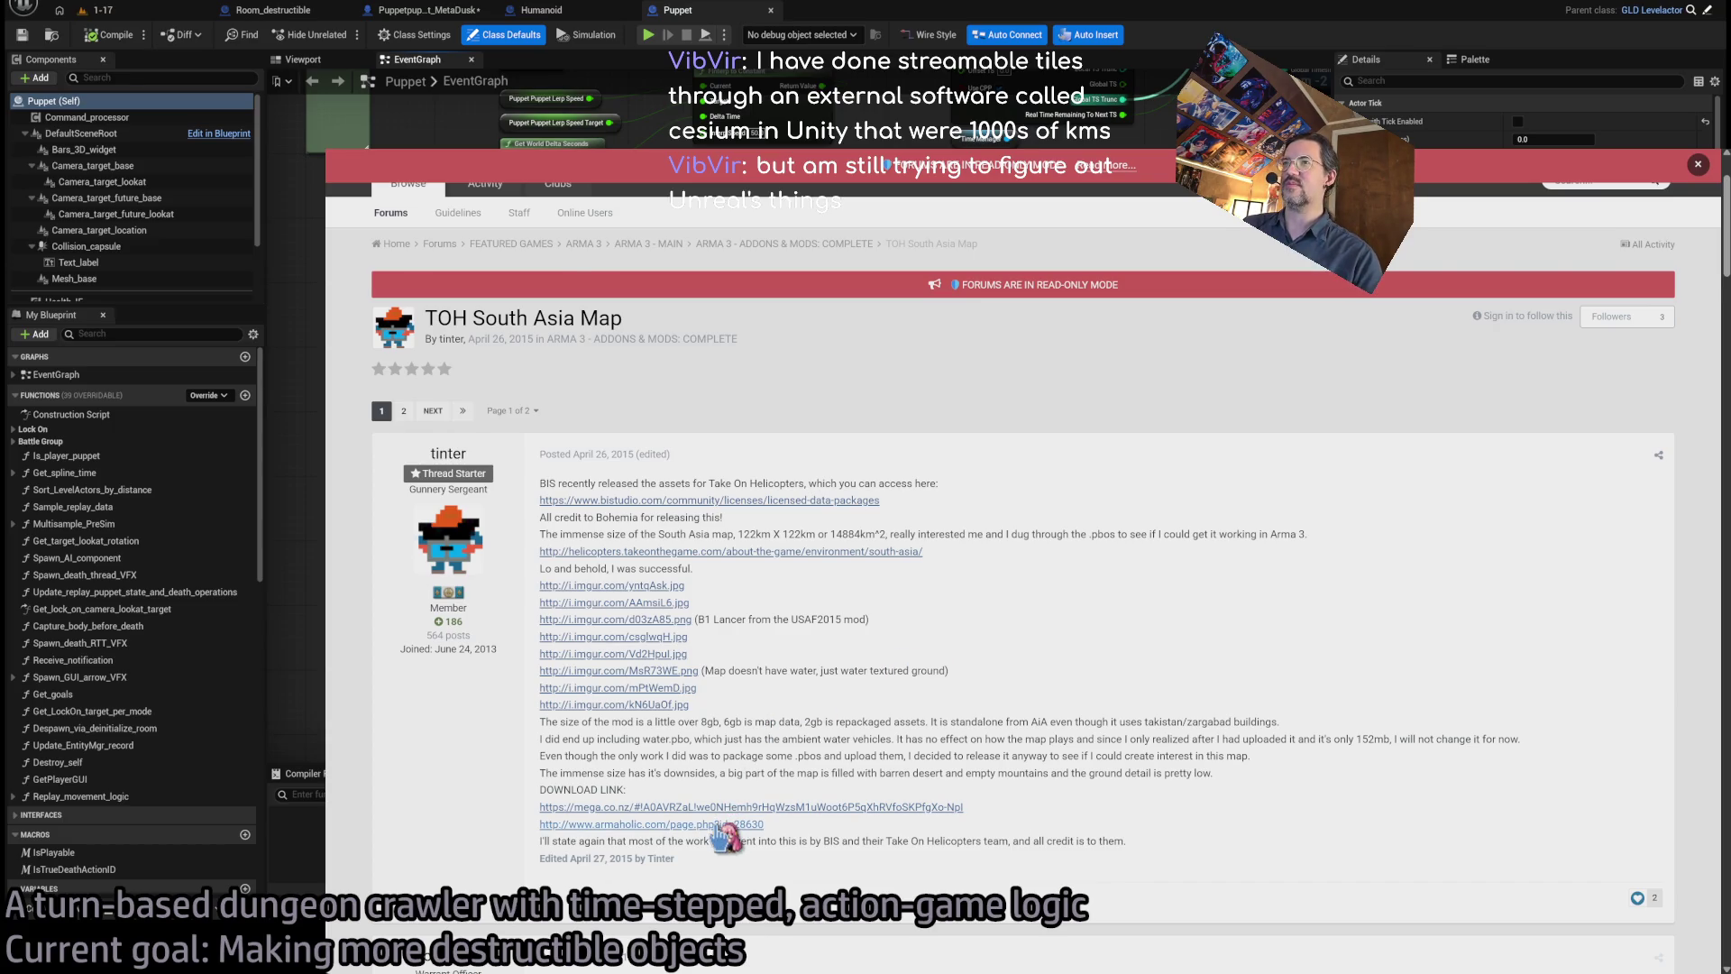
- Check the post's ArmAholic and Take On Helicopters links, returning to the thread each time
{"action": "scroll", "coordinate": [720, 828], "scroll_direction": "down", "scroll_amount": 2}
{"action": "left_click", "coordinate": [651, 697]}
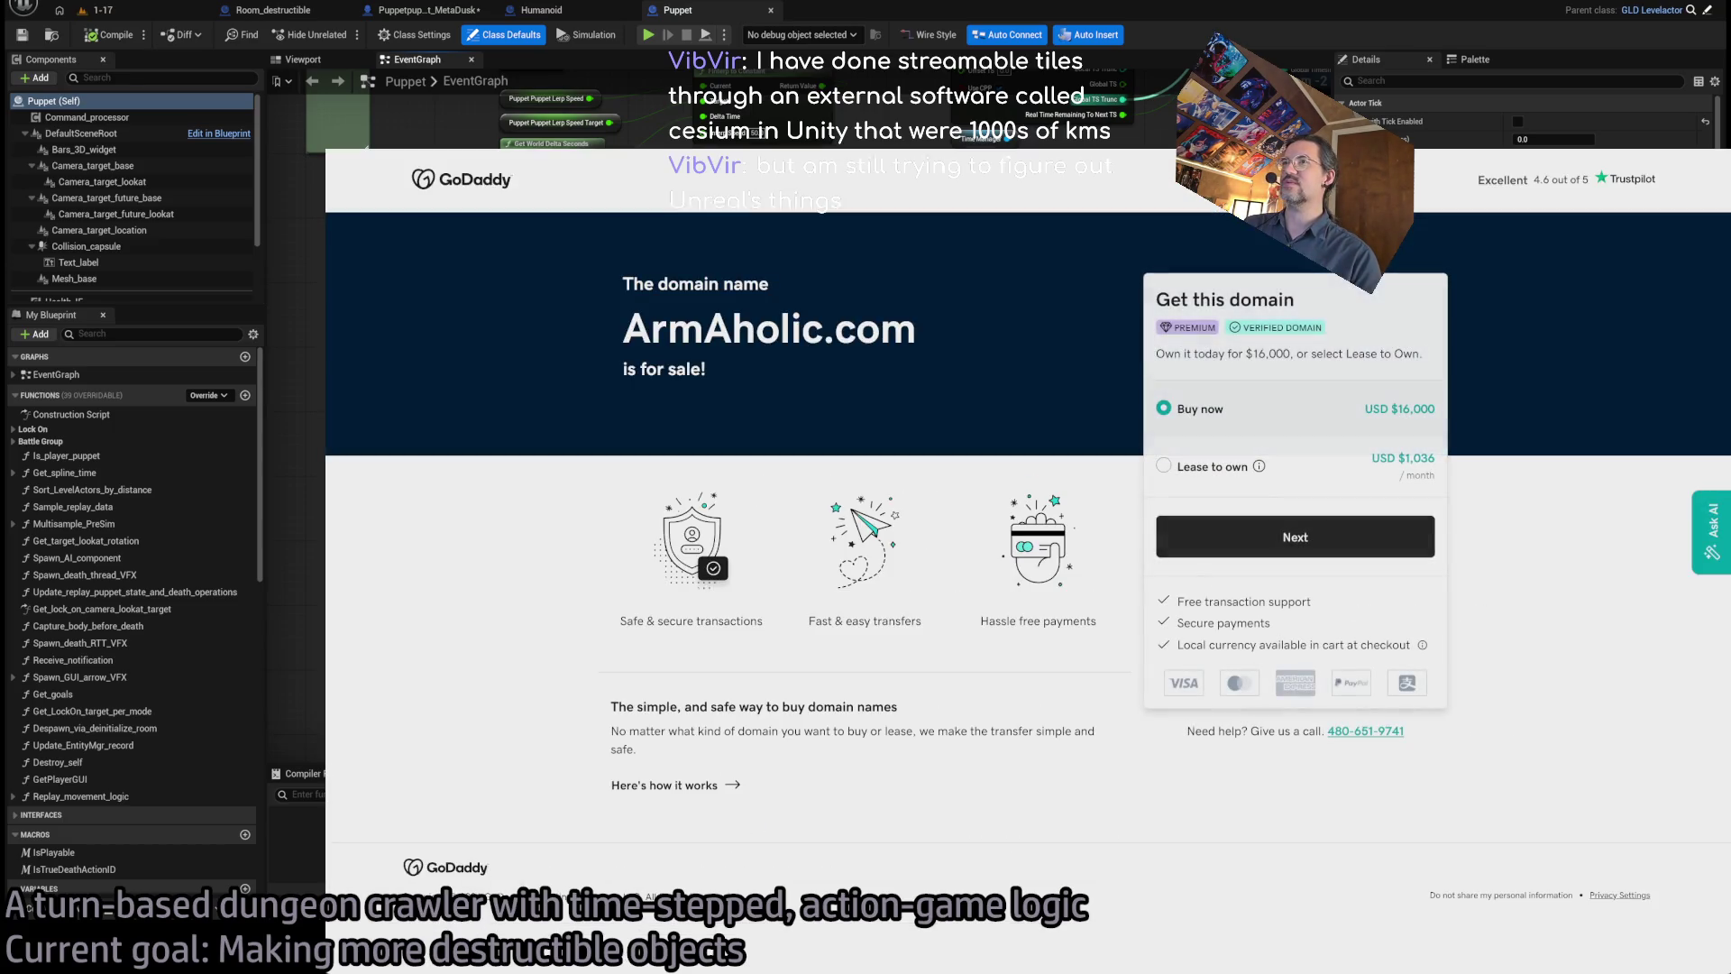
{"action": "key", "text": "alt+Left"}
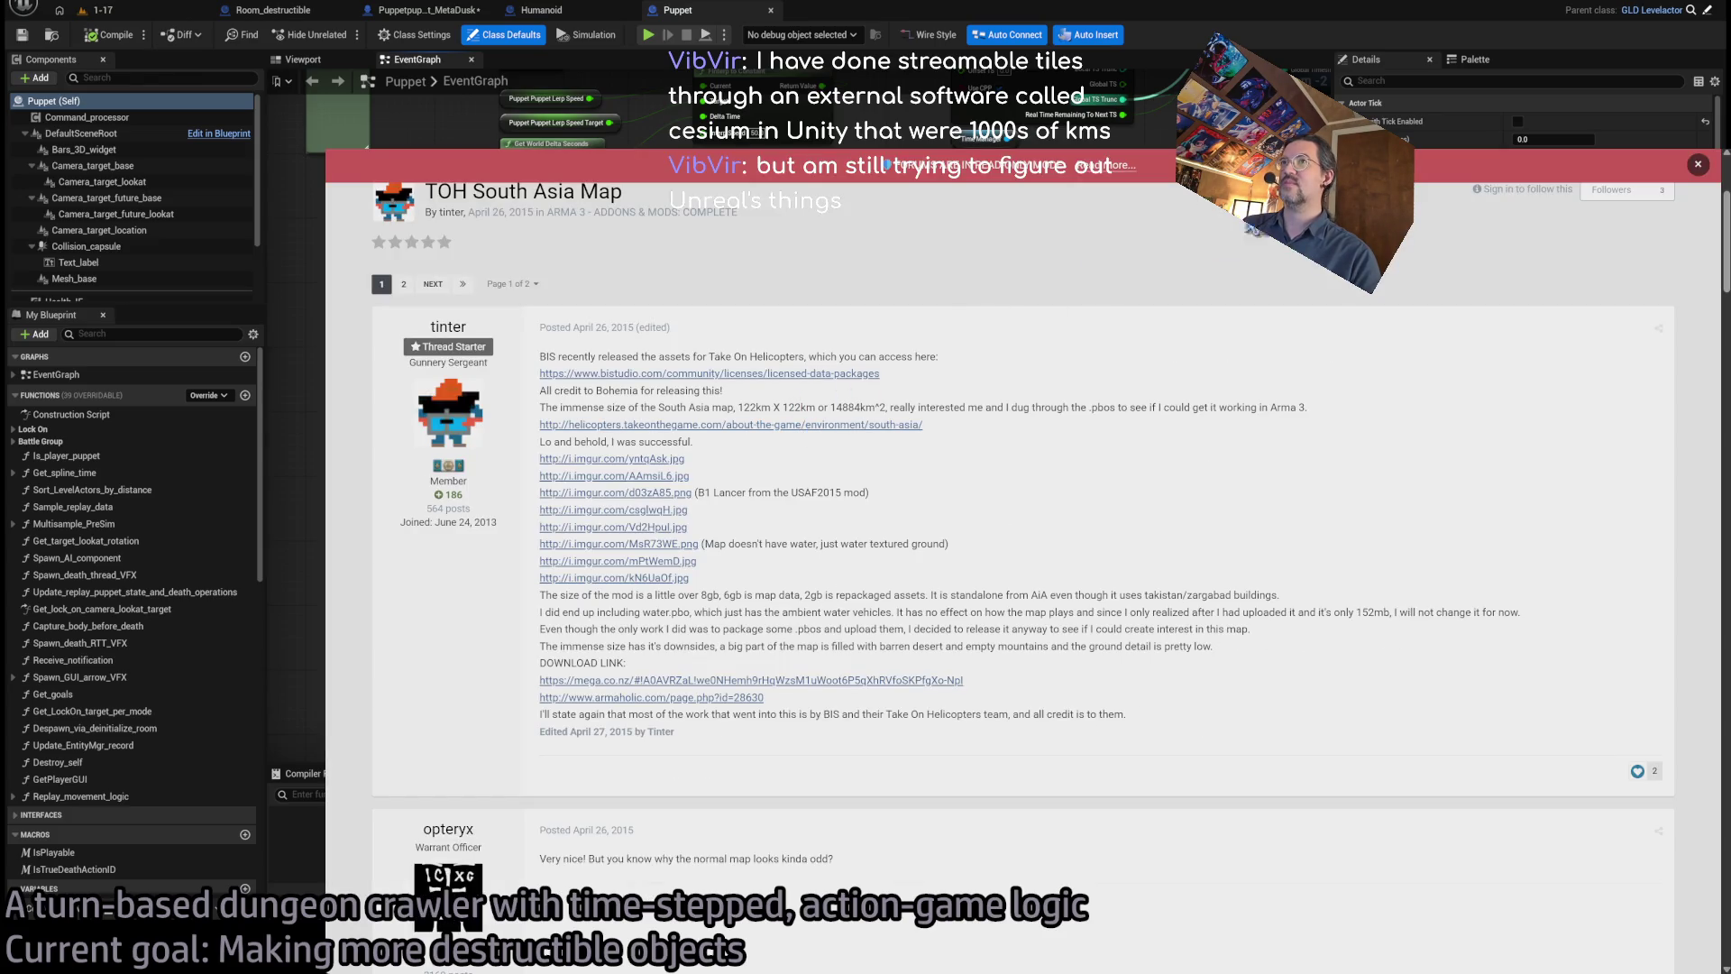
{"action": "left_click", "coordinate": [631, 424]}
{"action": "key", "text": "alt+Left"}
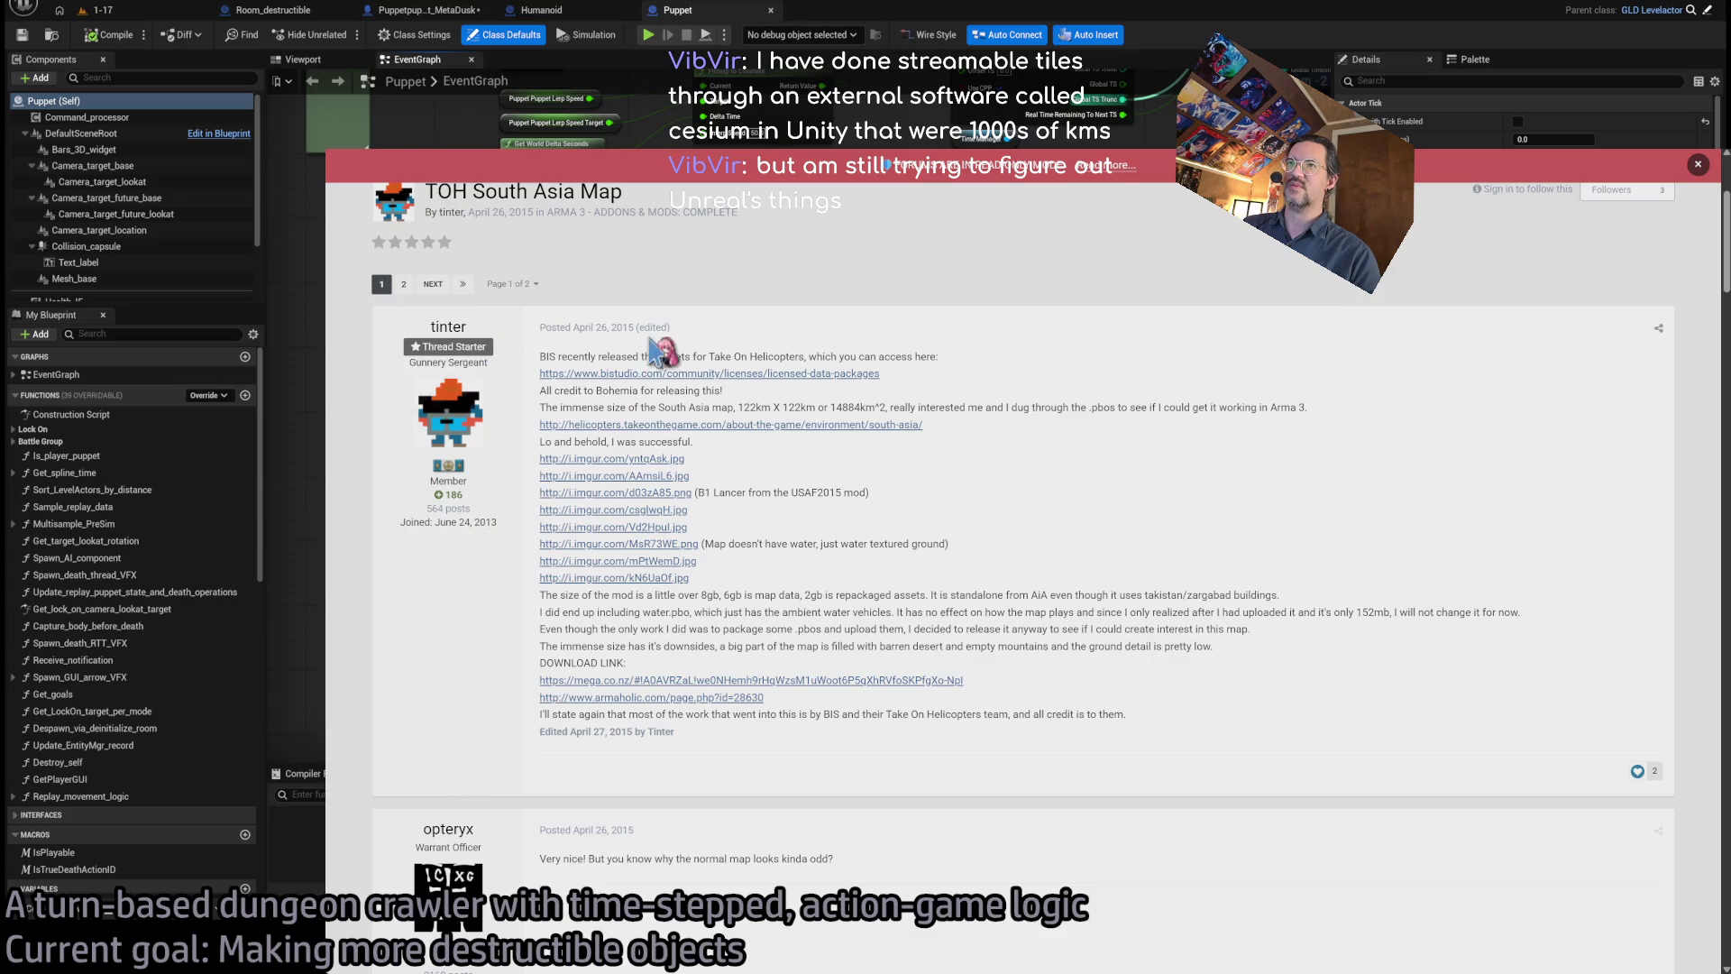
- Open page 2 of the thread, scroll through it, and close the forum tab
{"action": "scroll", "coordinate": [1127, 433], "scroll_direction": "down", "scroll_amount": 20}
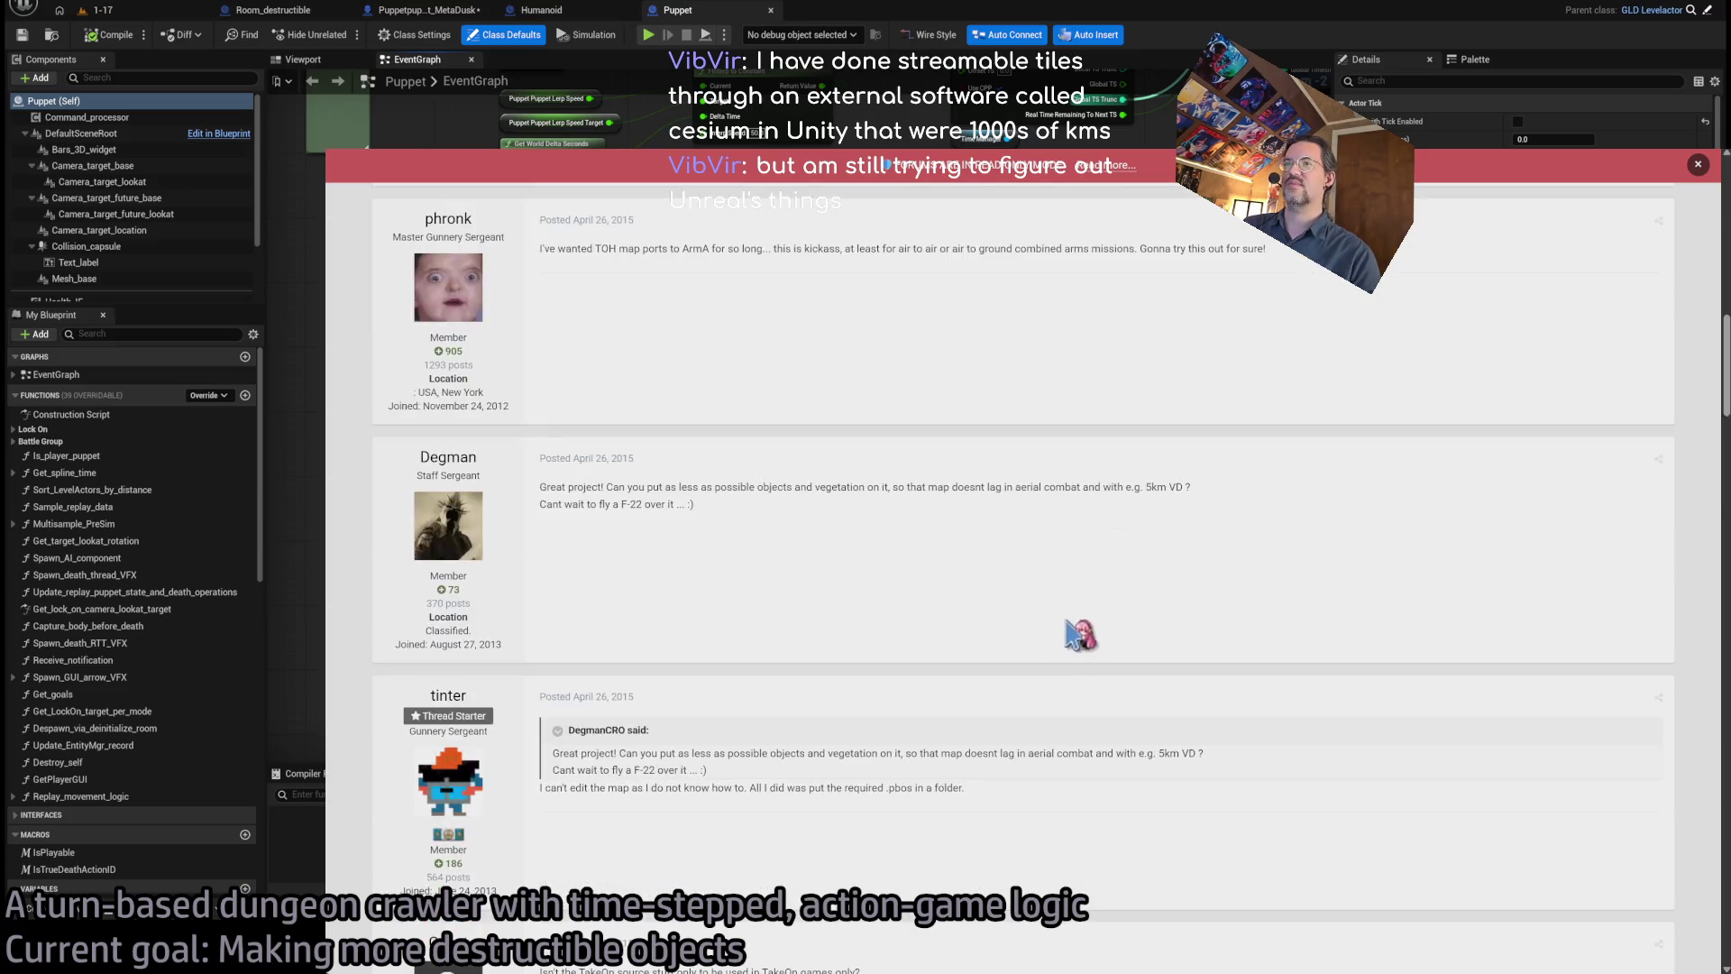
{"action": "scroll", "coordinate": [1075, 626], "scroll_direction": "up", "scroll_amount": 5}
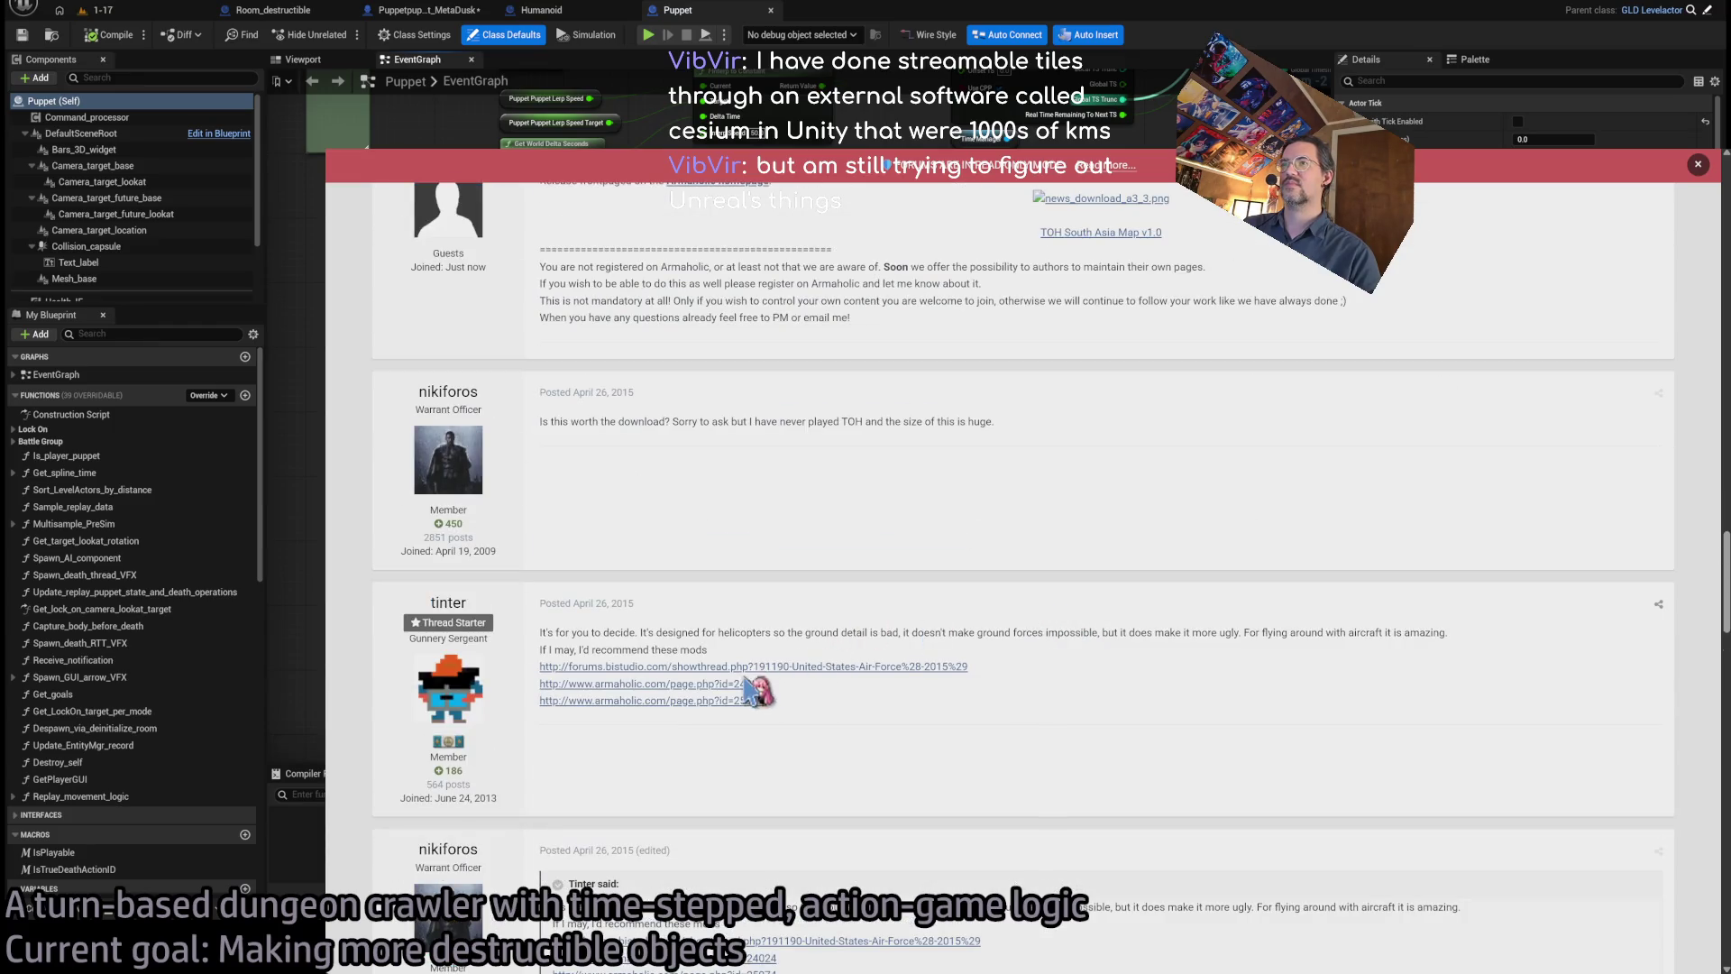
{"action": "scroll", "coordinate": [929, 599], "scroll_direction": "down", "scroll_amount": 15}
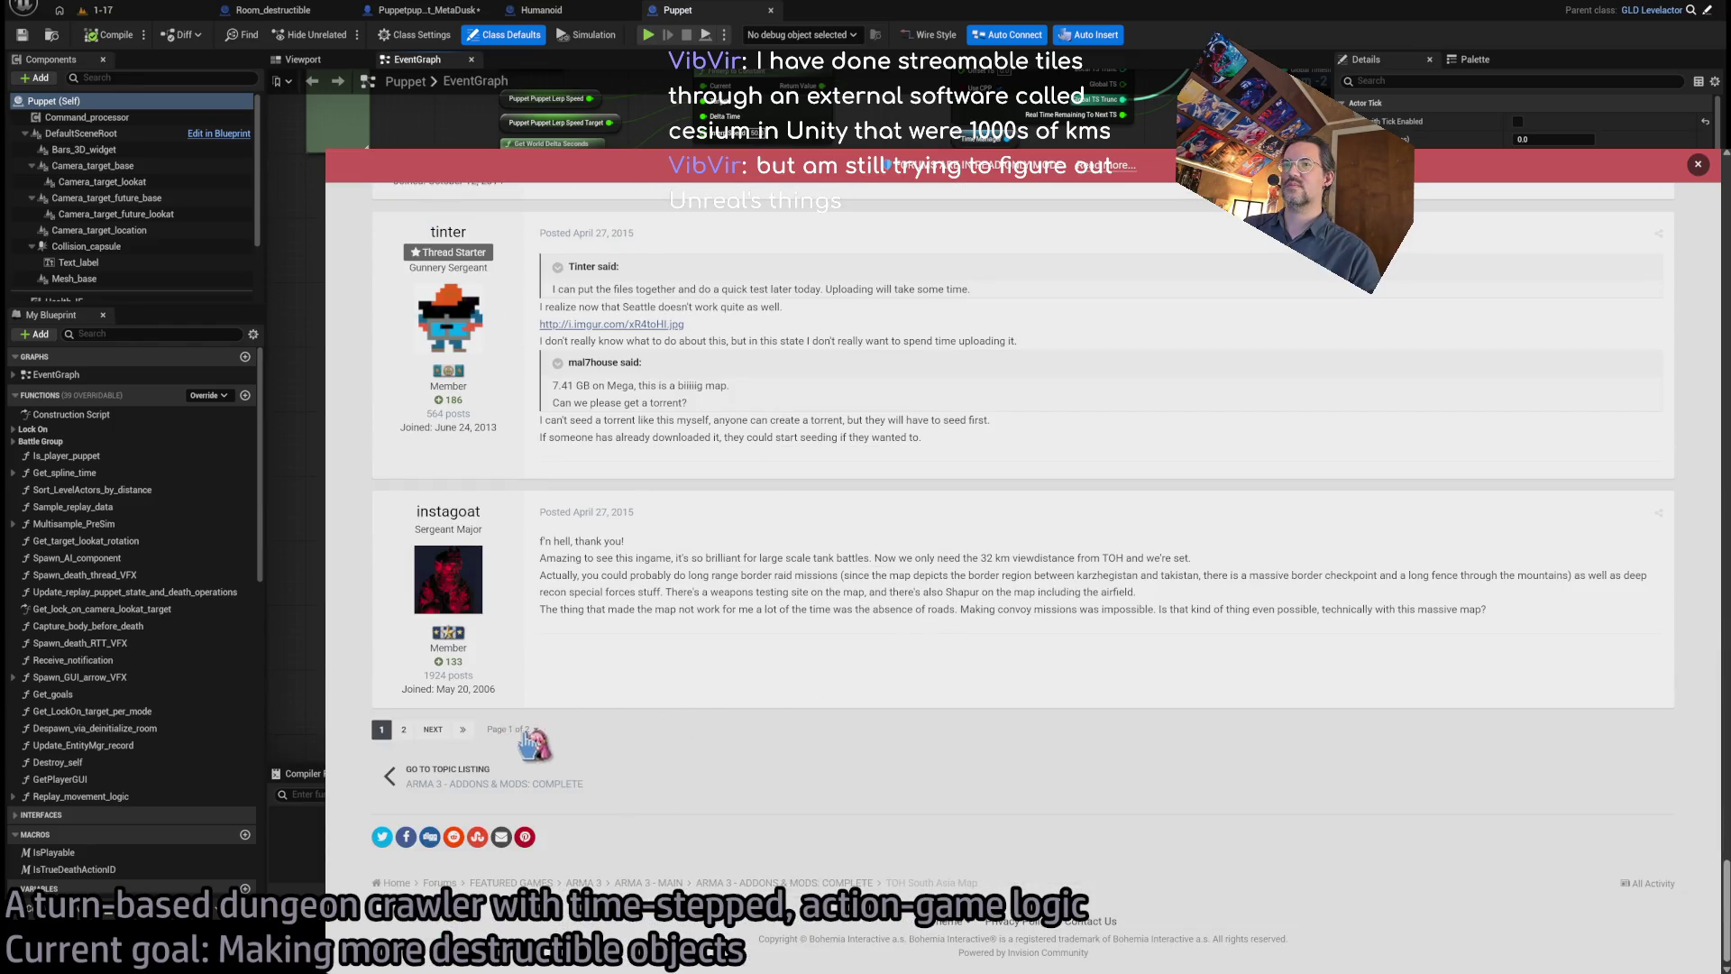
{"action": "left_click", "coordinate": [434, 730]}
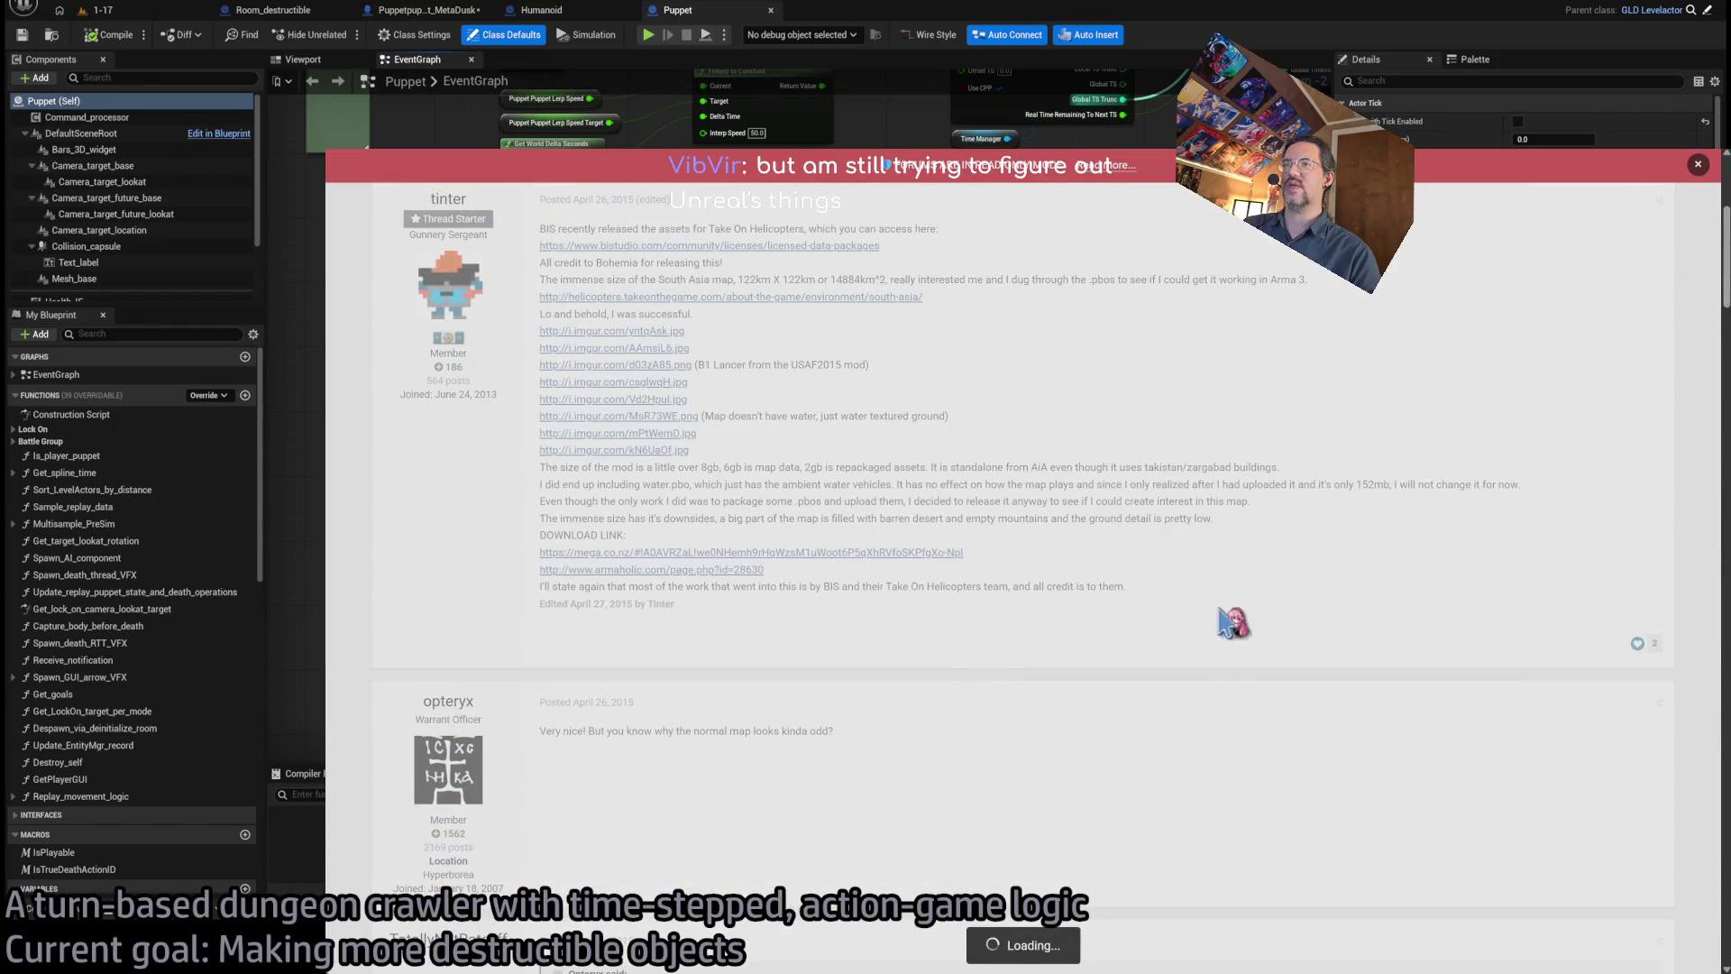
{"action": "scroll", "coordinate": [1212, 618], "scroll_direction": "down", "scroll_amount": 15}
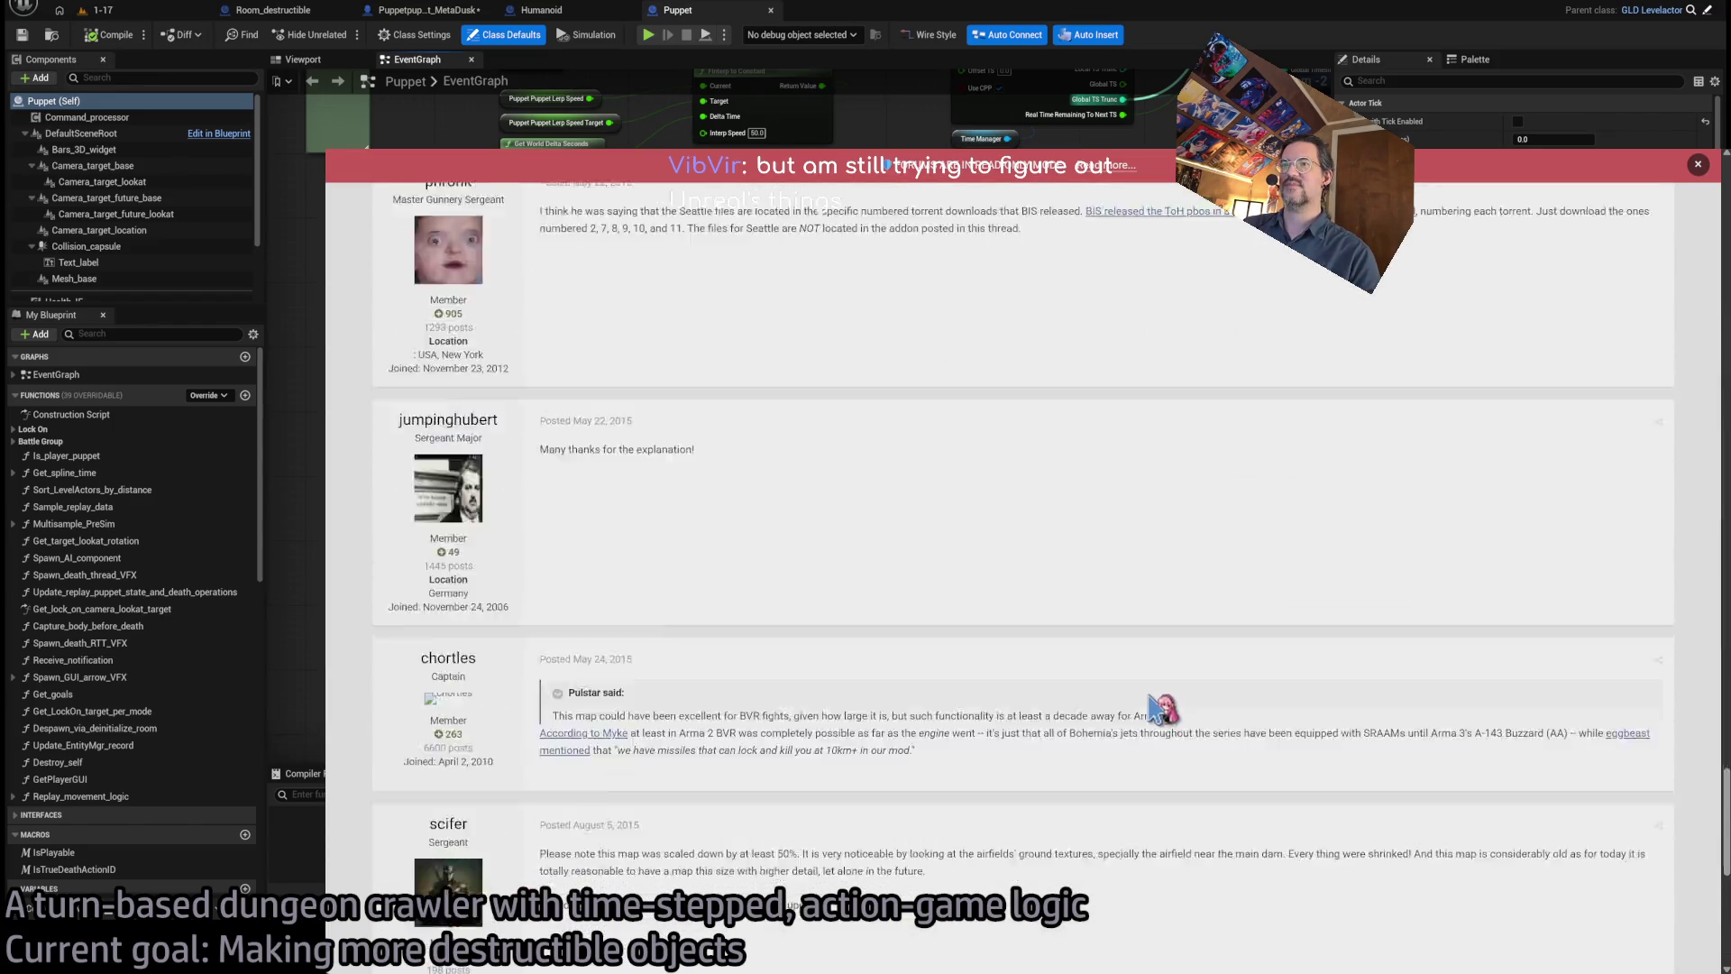
{"action": "scroll", "coordinate": [1145, 711], "scroll_direction": "down", "scroll_amount": 7}
{"action": "scroll", "coordinate": [892, 785], "scroll_direction": "down", "scroll_amount": 2}
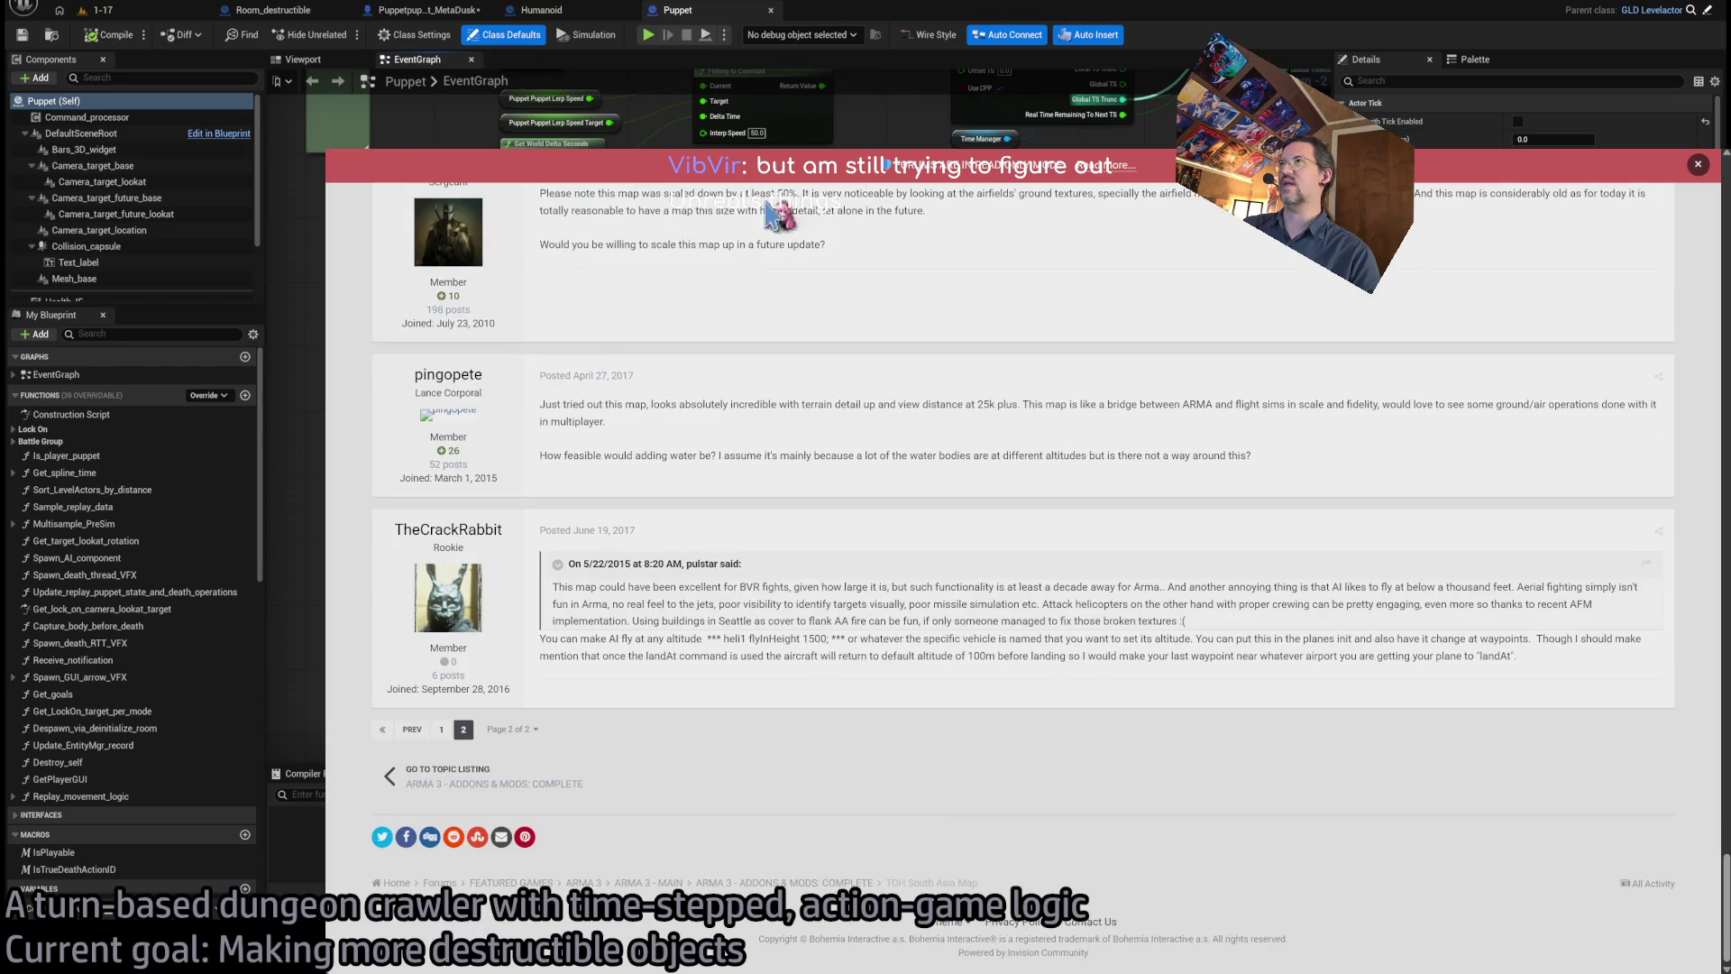
{"action": "key", "text": "ctrl+w"}
{"action": "key", "text": "ctrl+w"}
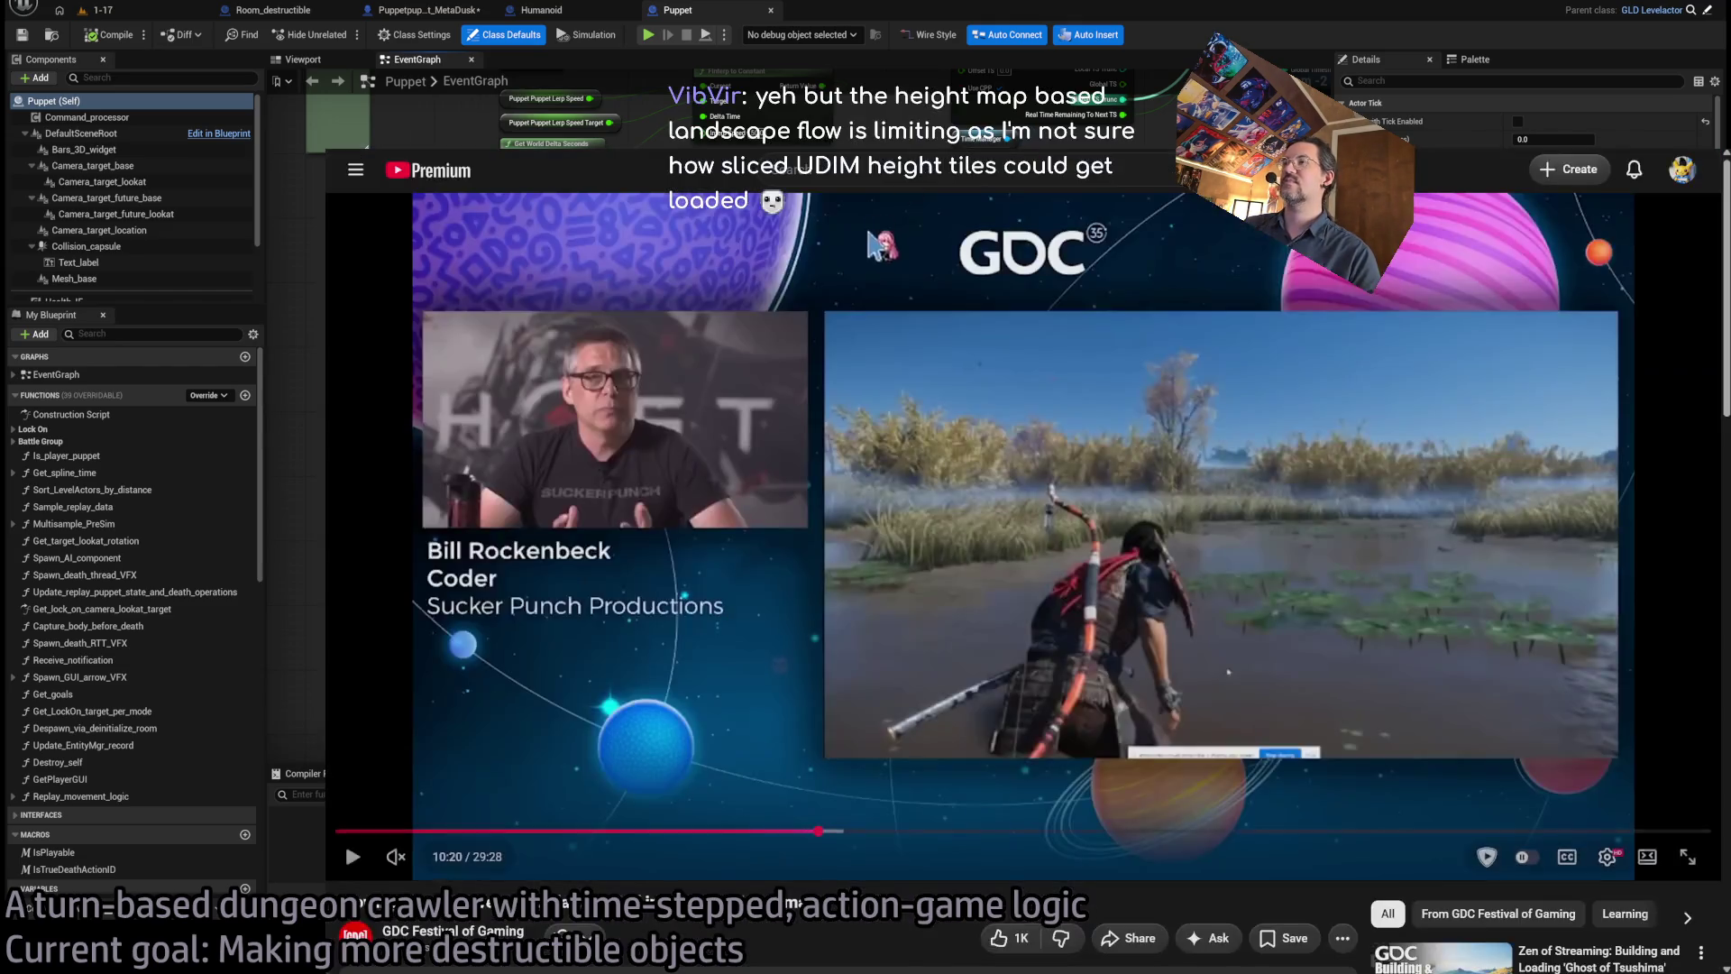
- Resume the wind talk, seek to the Cloth - Drawing section, and turn on captions and mute
{"action": "left_click", "coordinate": [834, 471]}
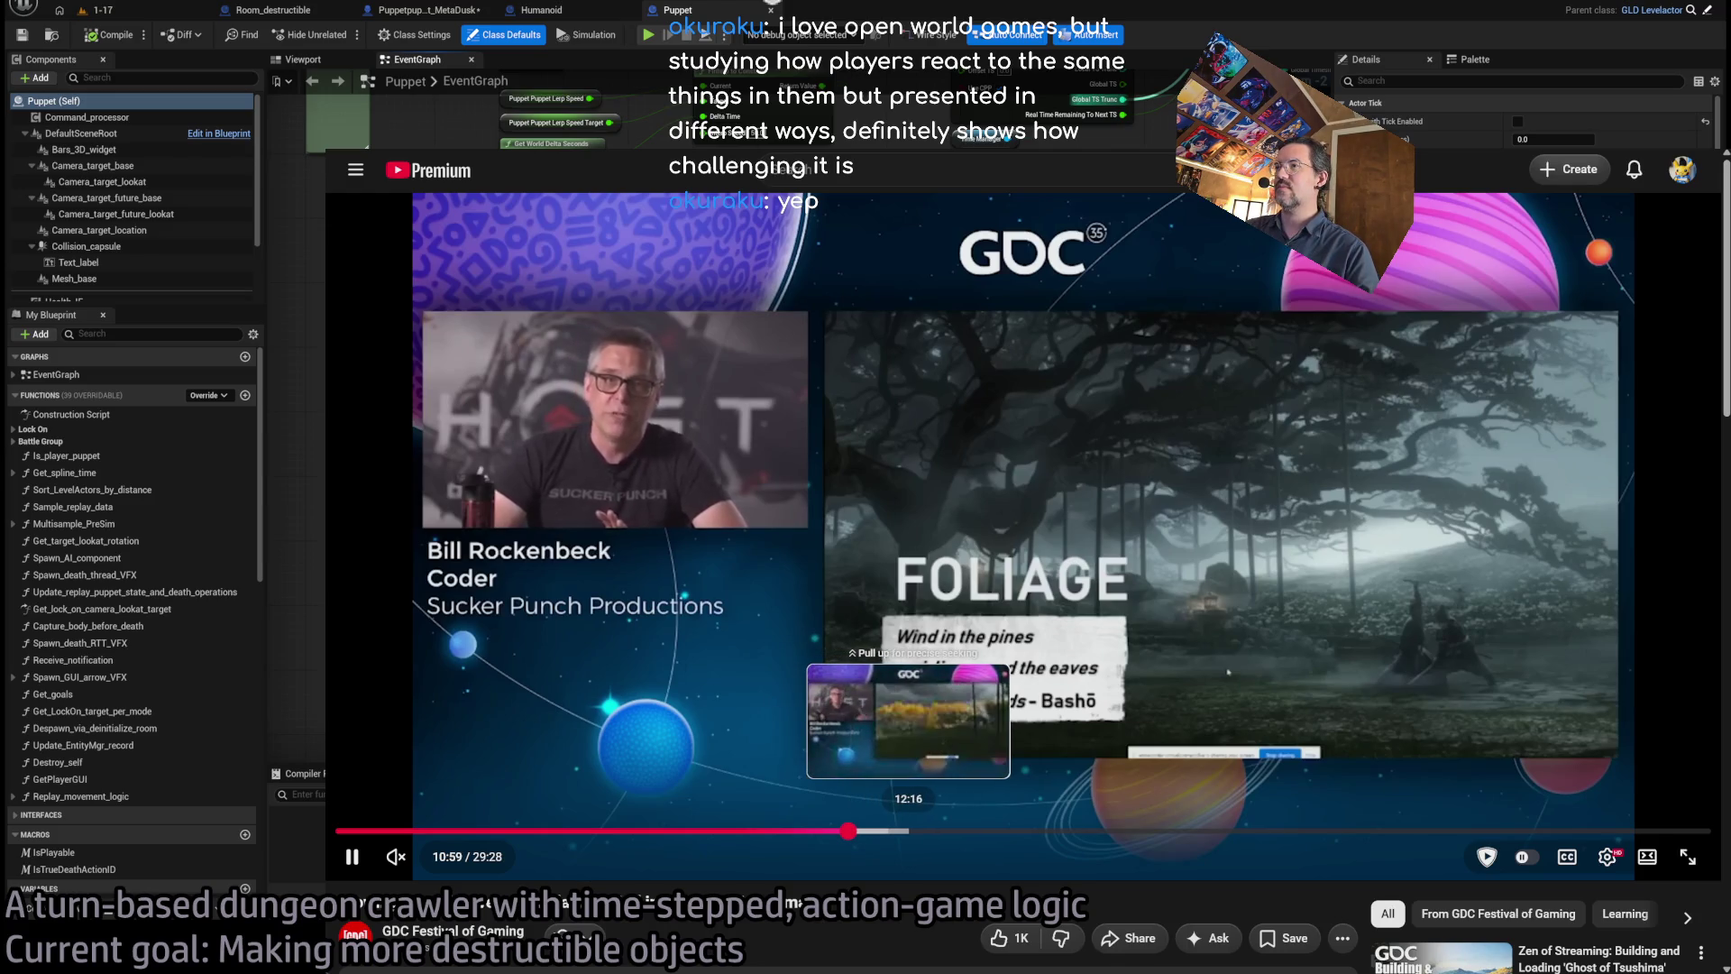
{"action": "left_click", "coordinate": [881, 830]}
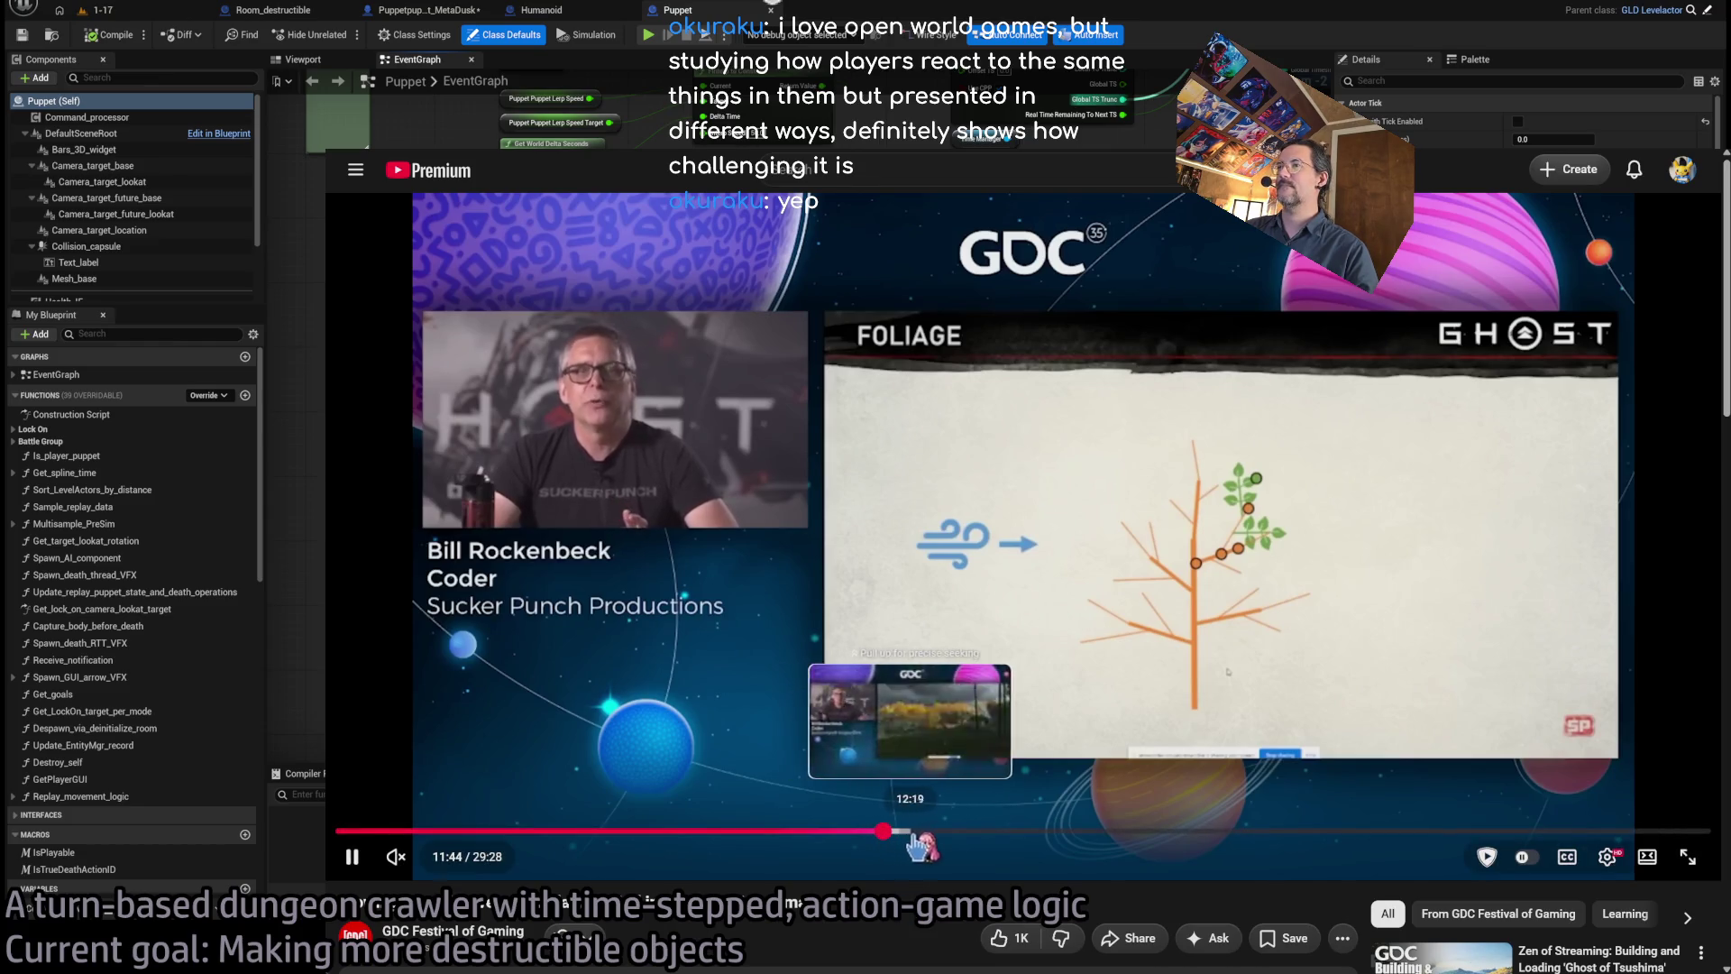
{"action": "left_click", "coordinate": [937, 831]}
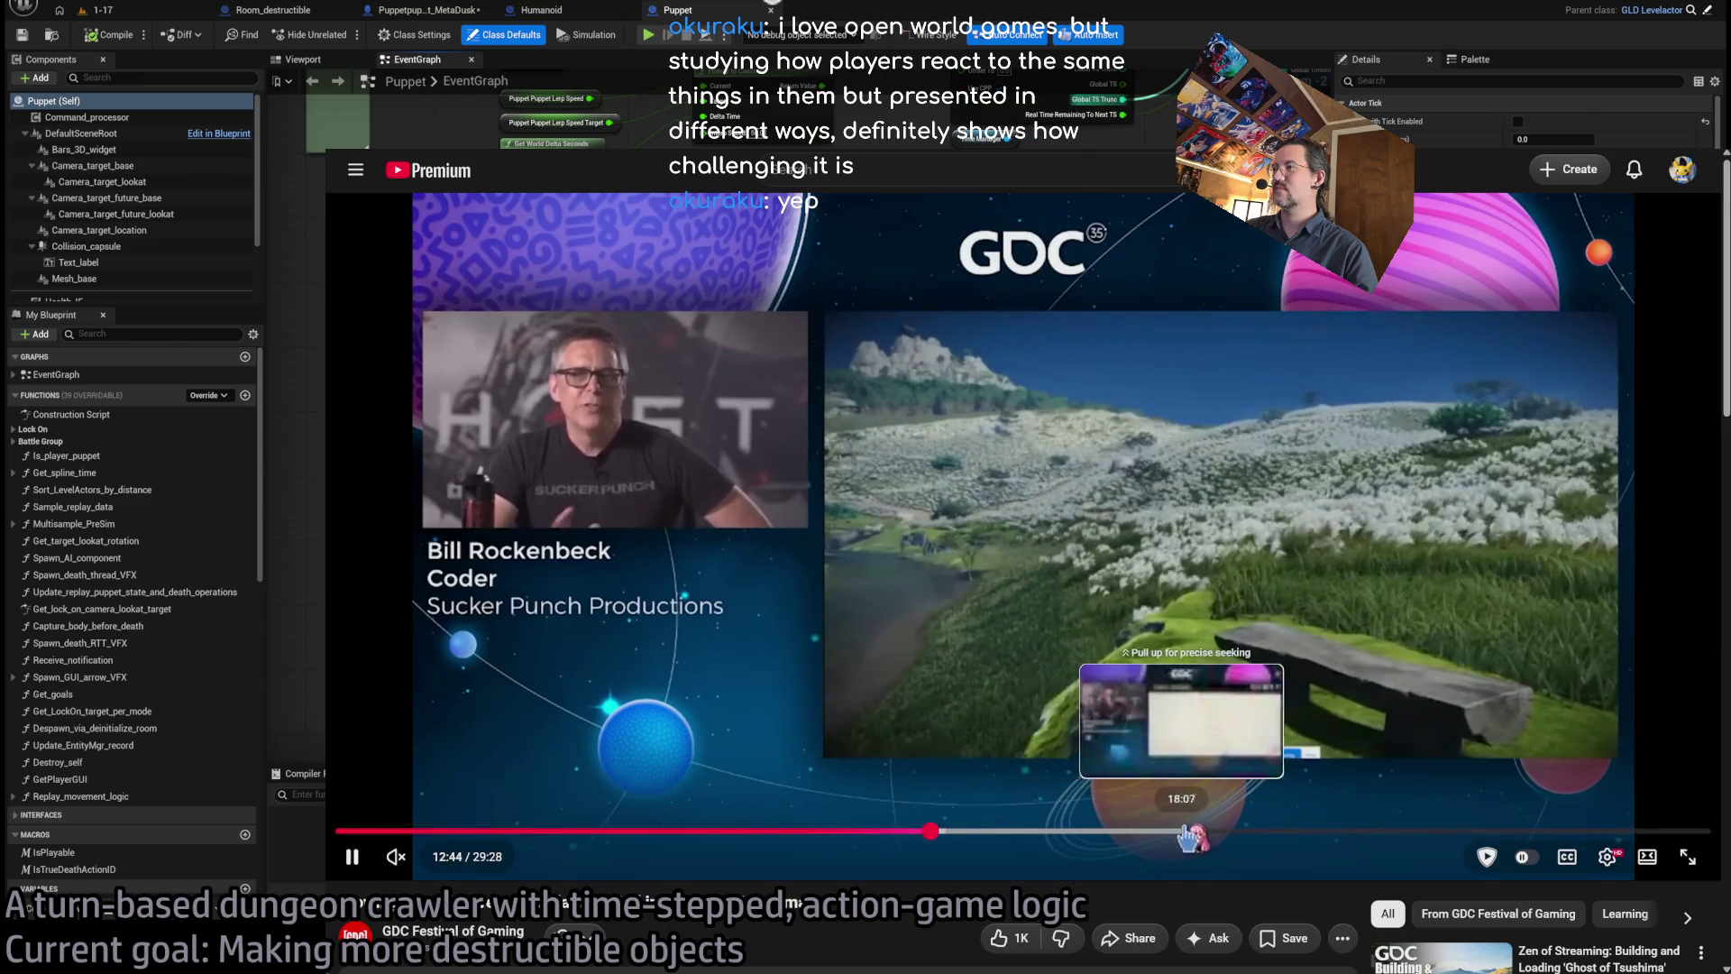
{"action": "left_click", "coordinate": [1161, 832]}
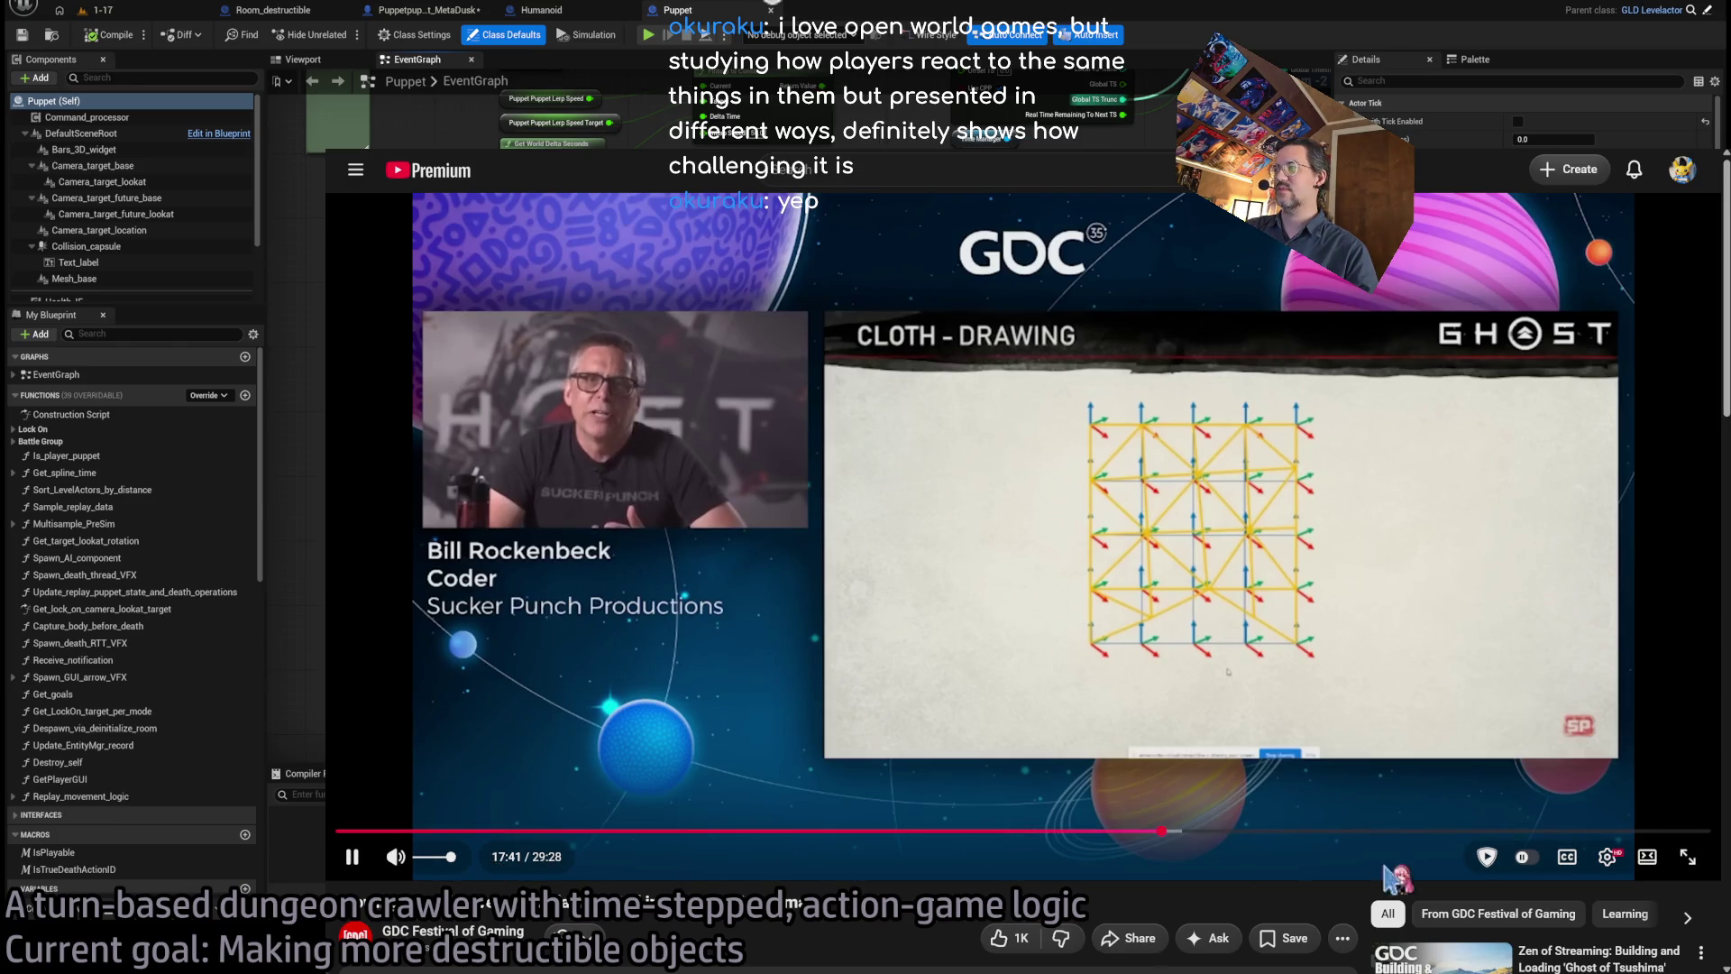
{"action": "left_click", "coordinate": [1568, 857]}
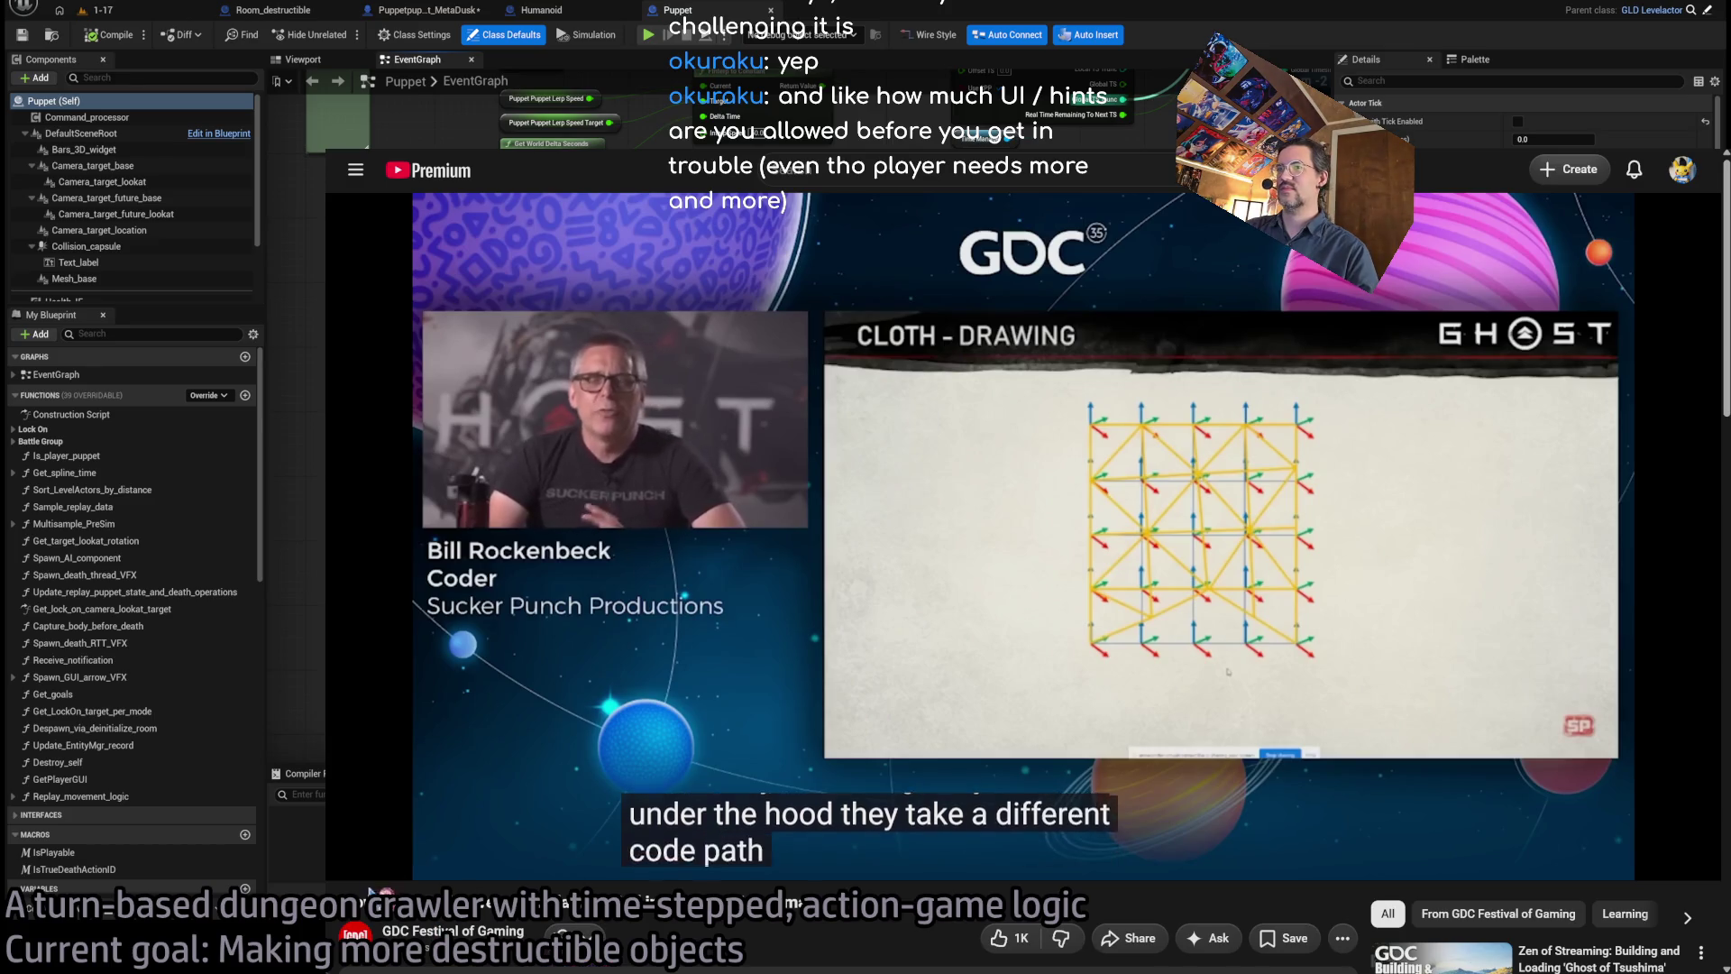
{"action": "left_click", "coordinate": [397, 857]}
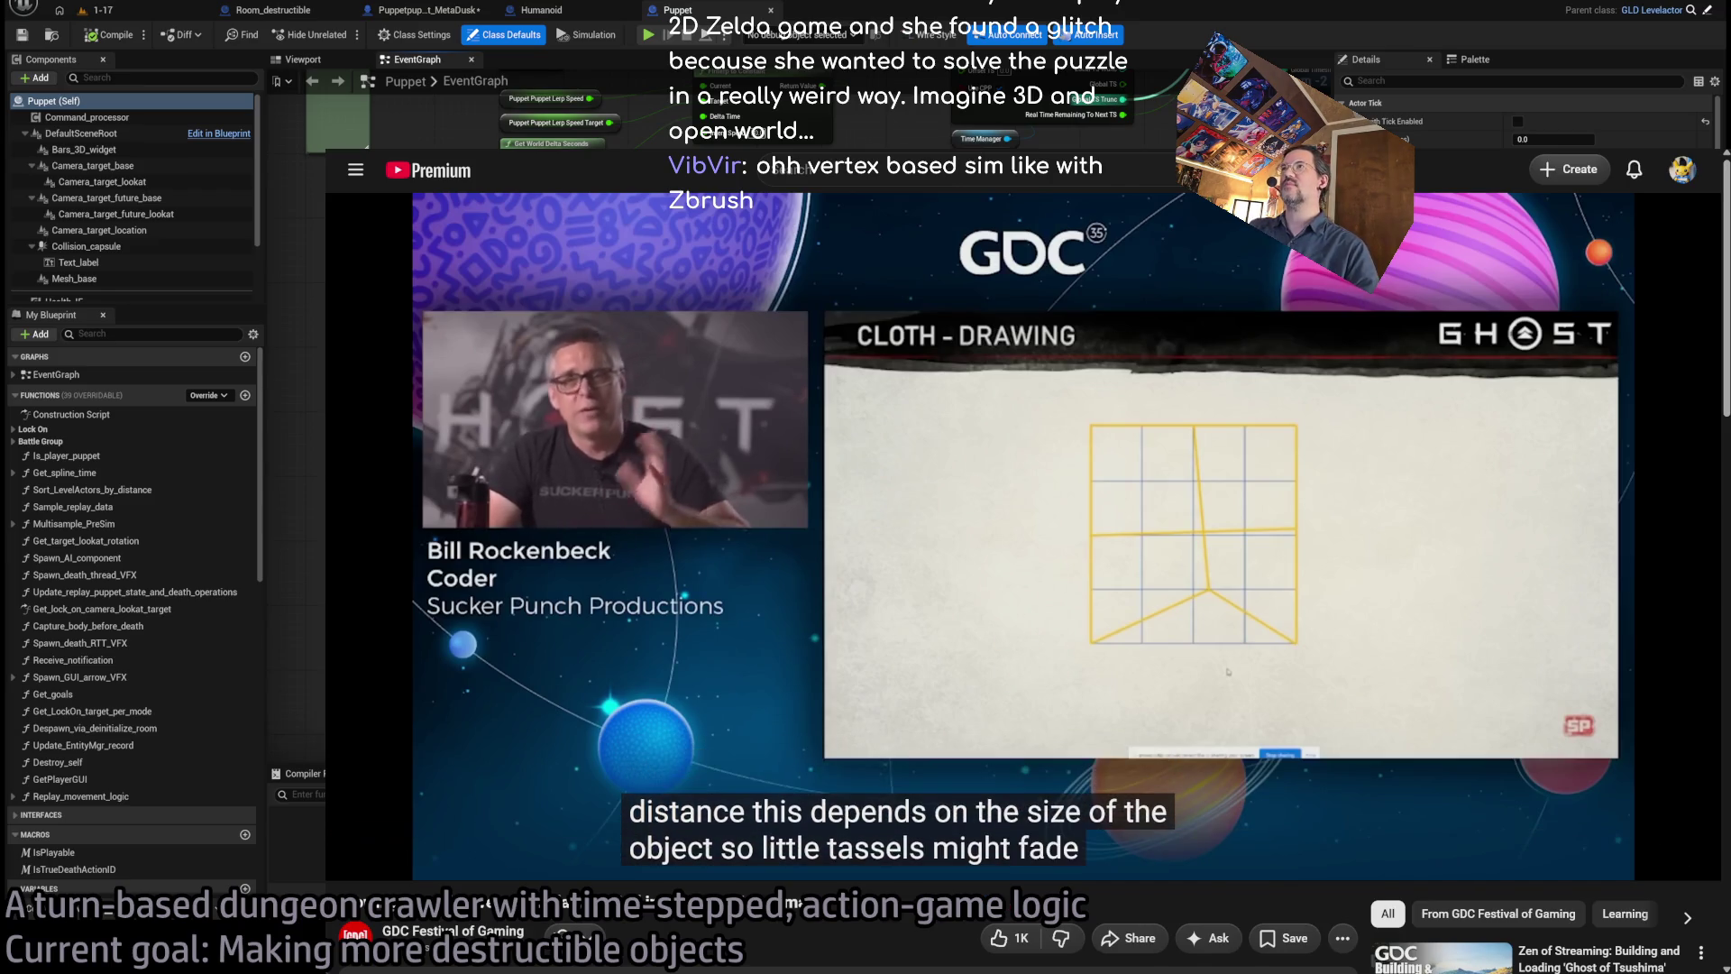
{"action": "key", "text": "shift+n"}
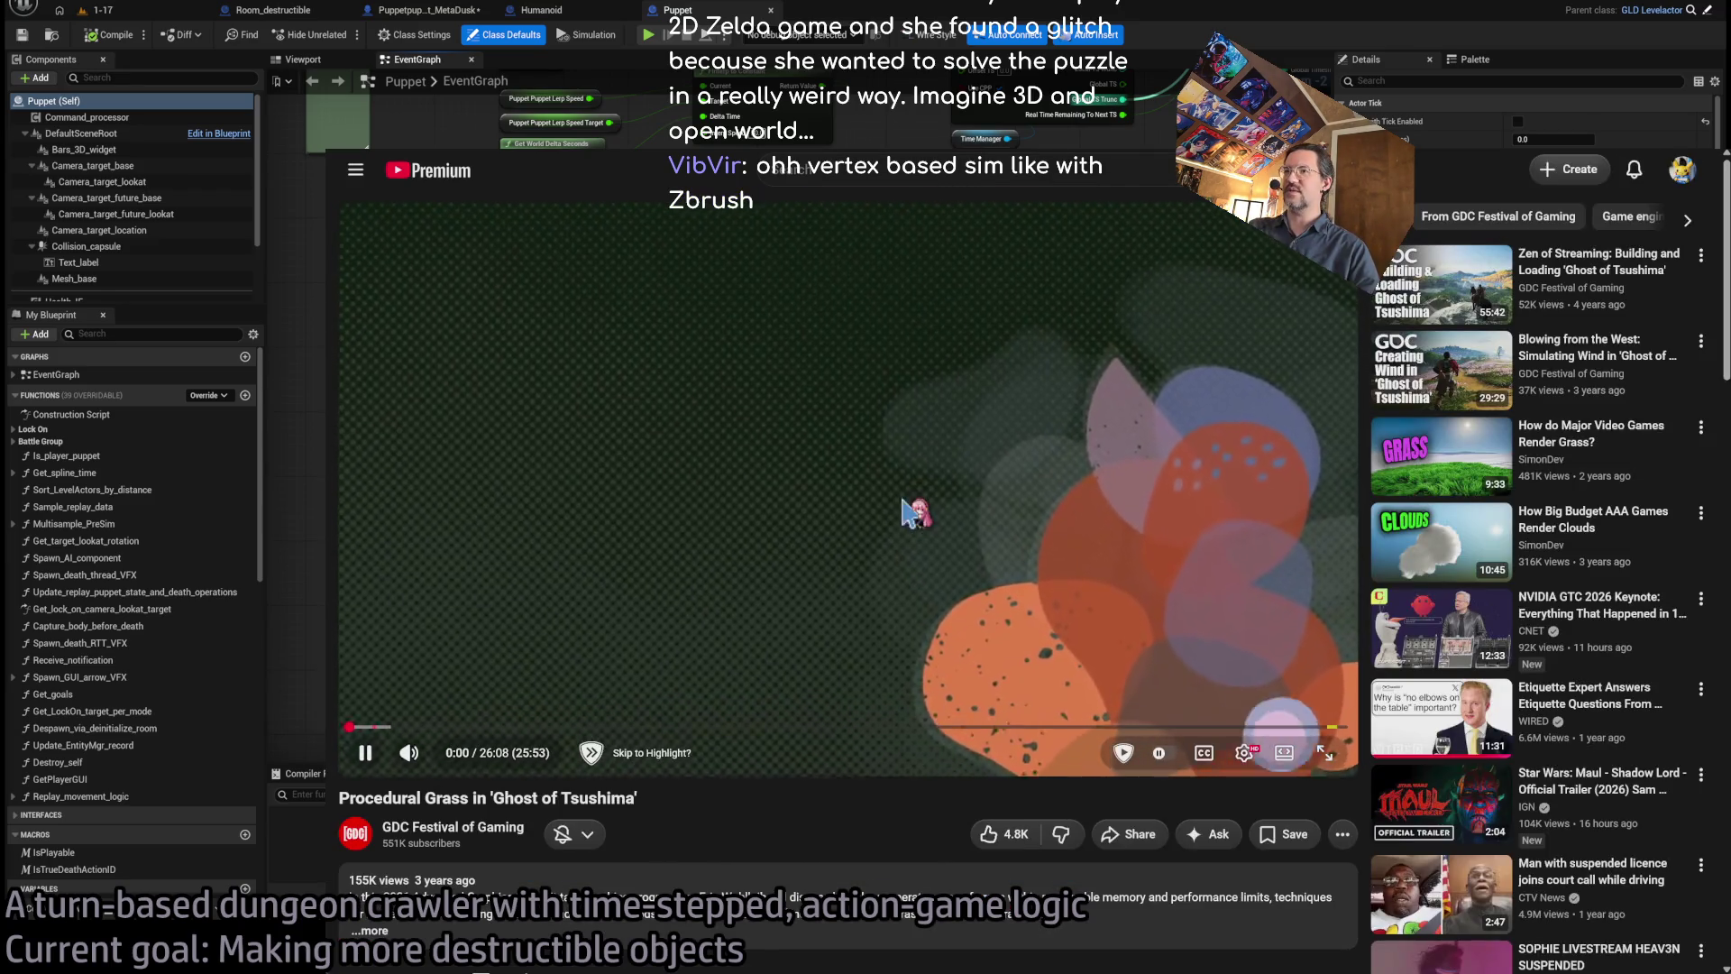
- Skim the muted Procedural Grass talk in theater mode to about 20:07, then return to the results
{"action": "key", "text": "t"}
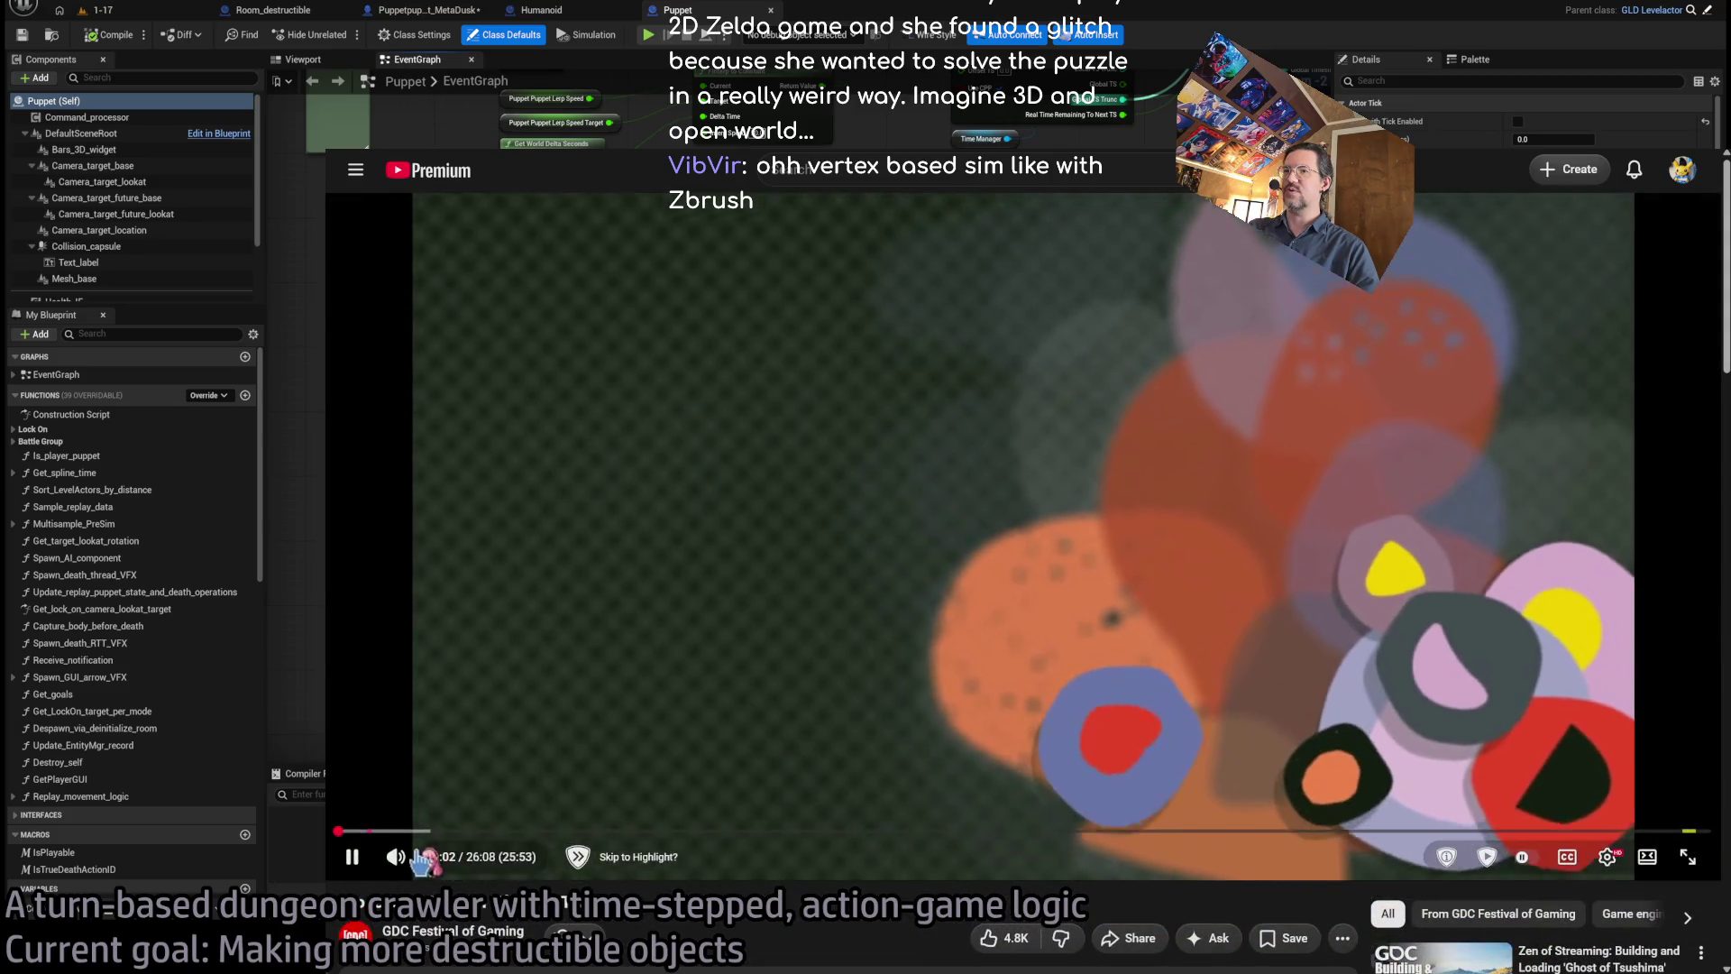
{"action": "left_click", "coordinate": [417, 857]}
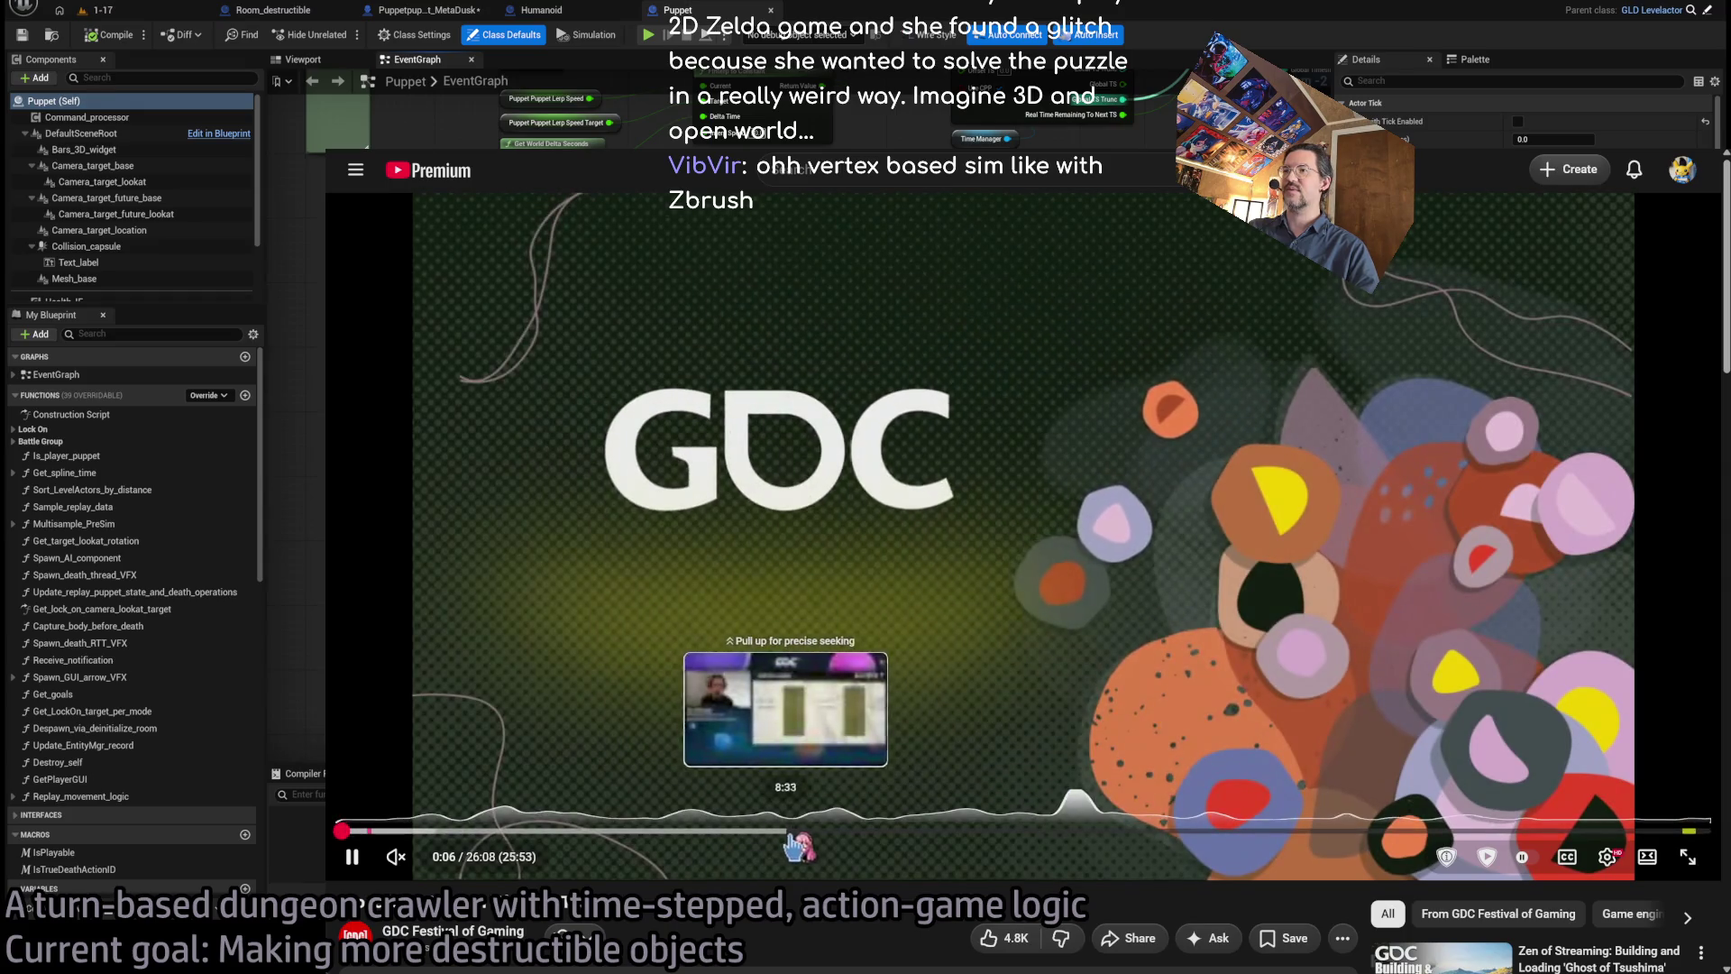
{"action": "left_click", "coordinate": [807, 846]}
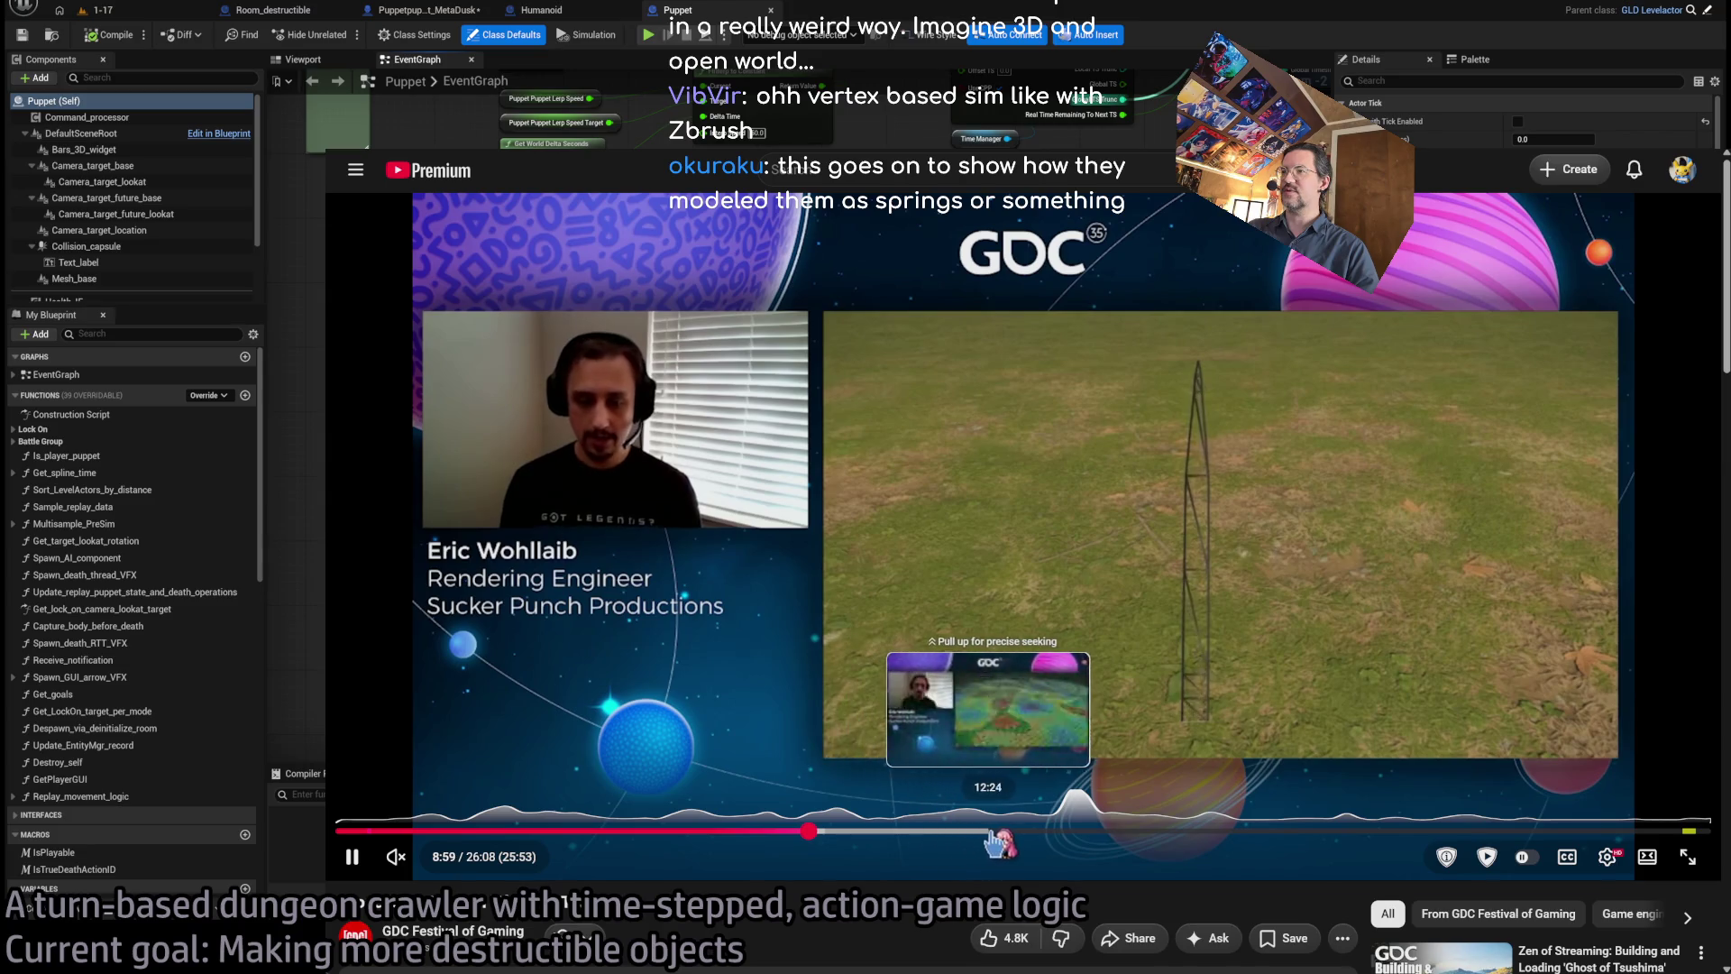
{"action": "left_click", "coordinate": [996, 843]}
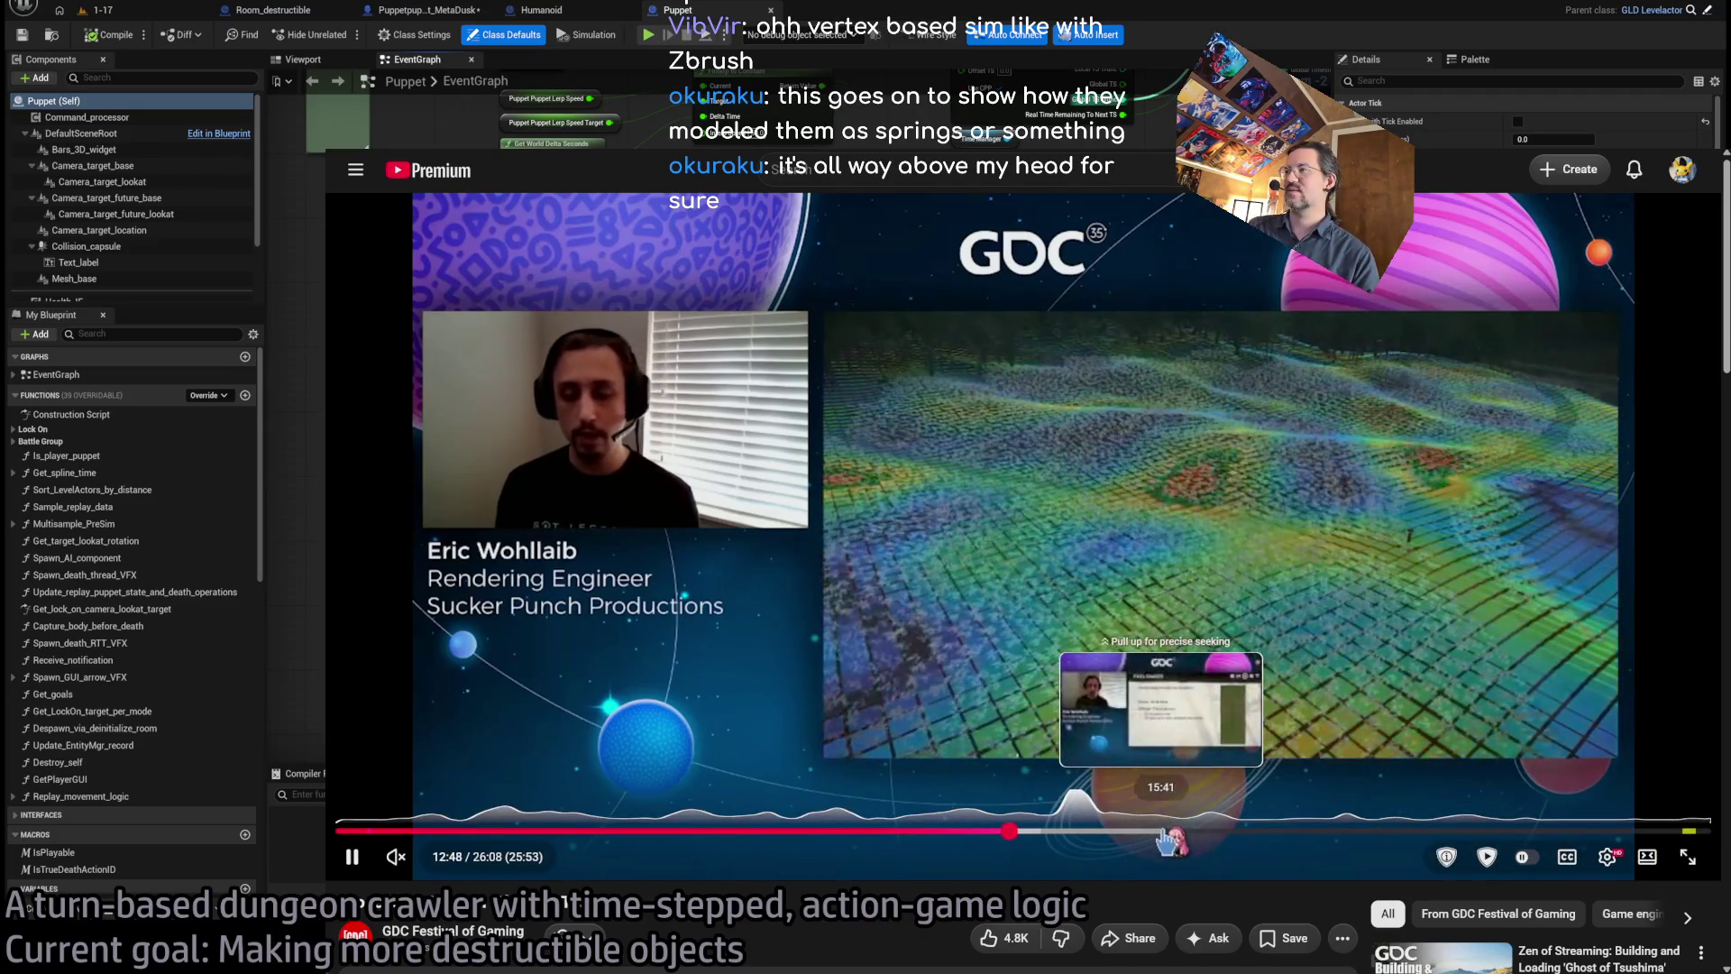
{"action": "left_click", "coordinate": [1341, 830]}
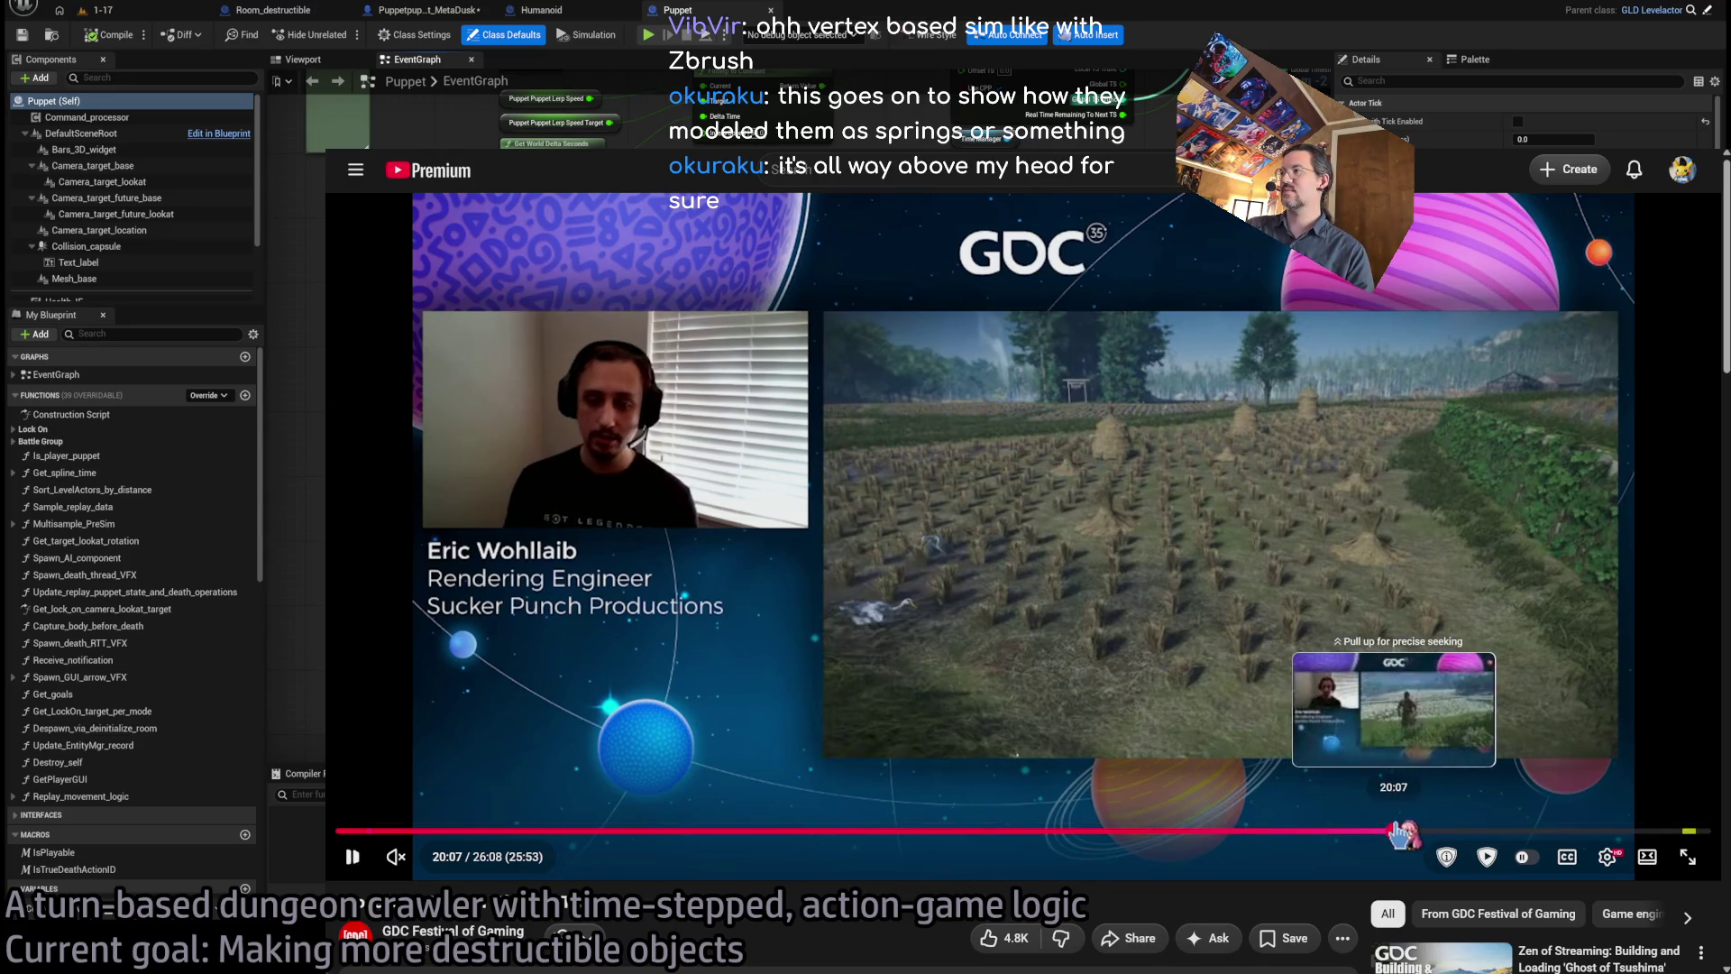
{"action": "left_click", "coordinate": [1395, 830]}
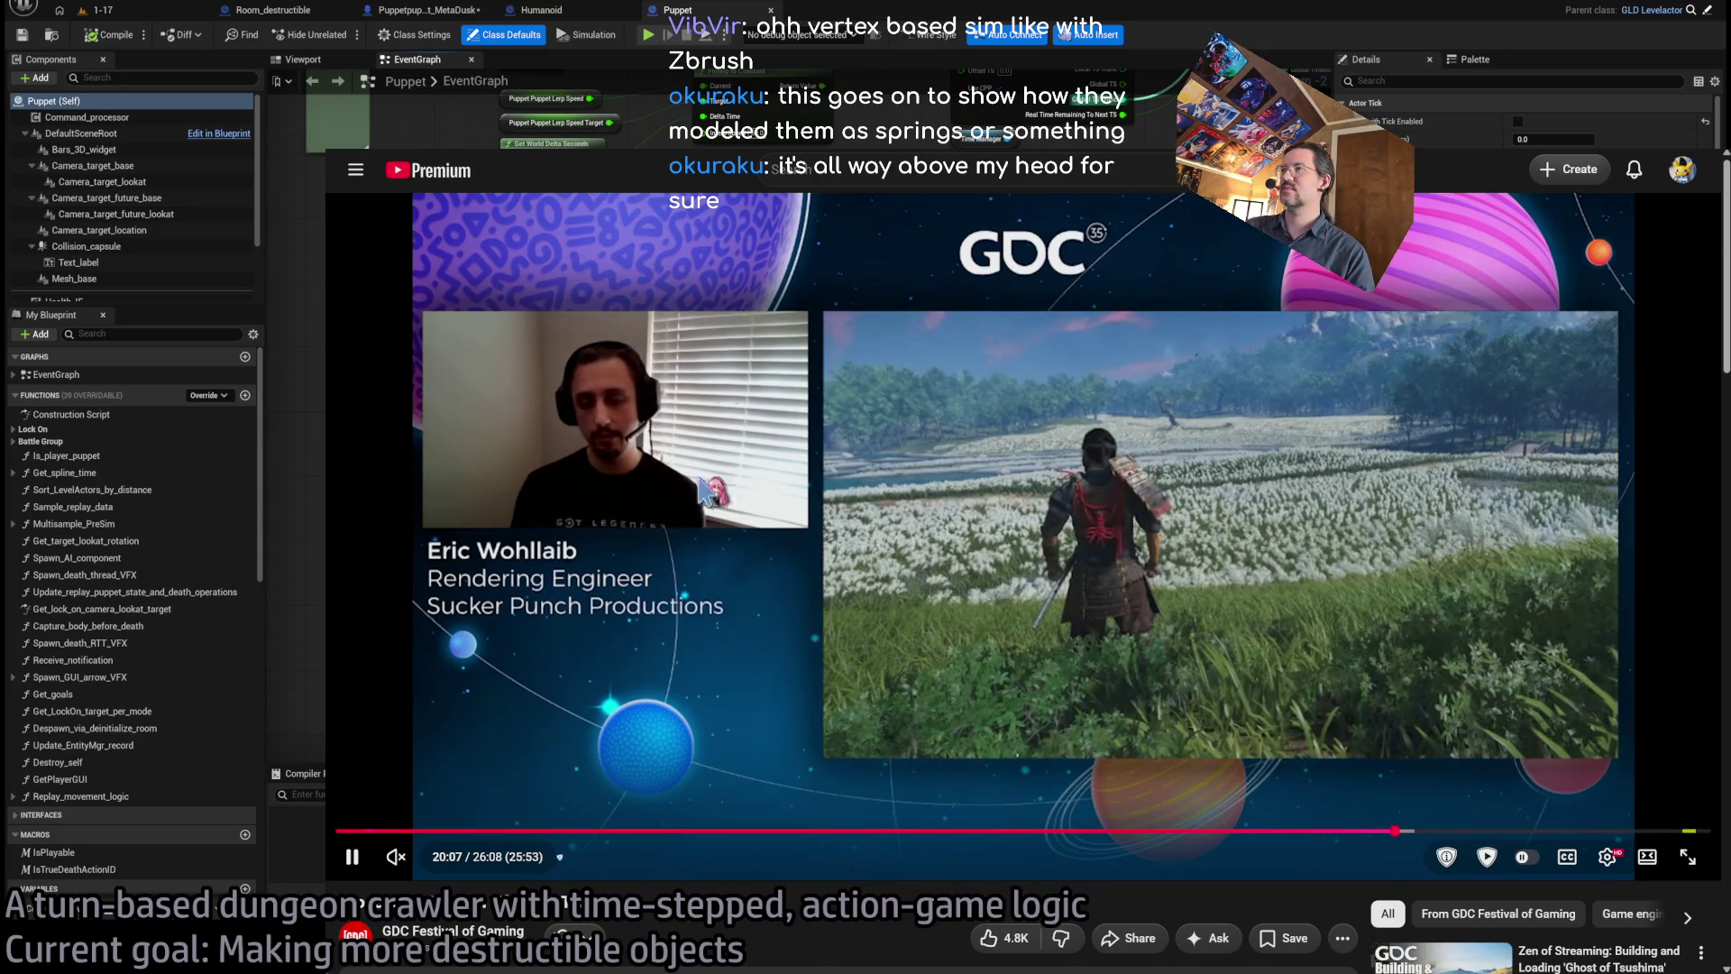
{"action": "key", "text": "alt+Left"}
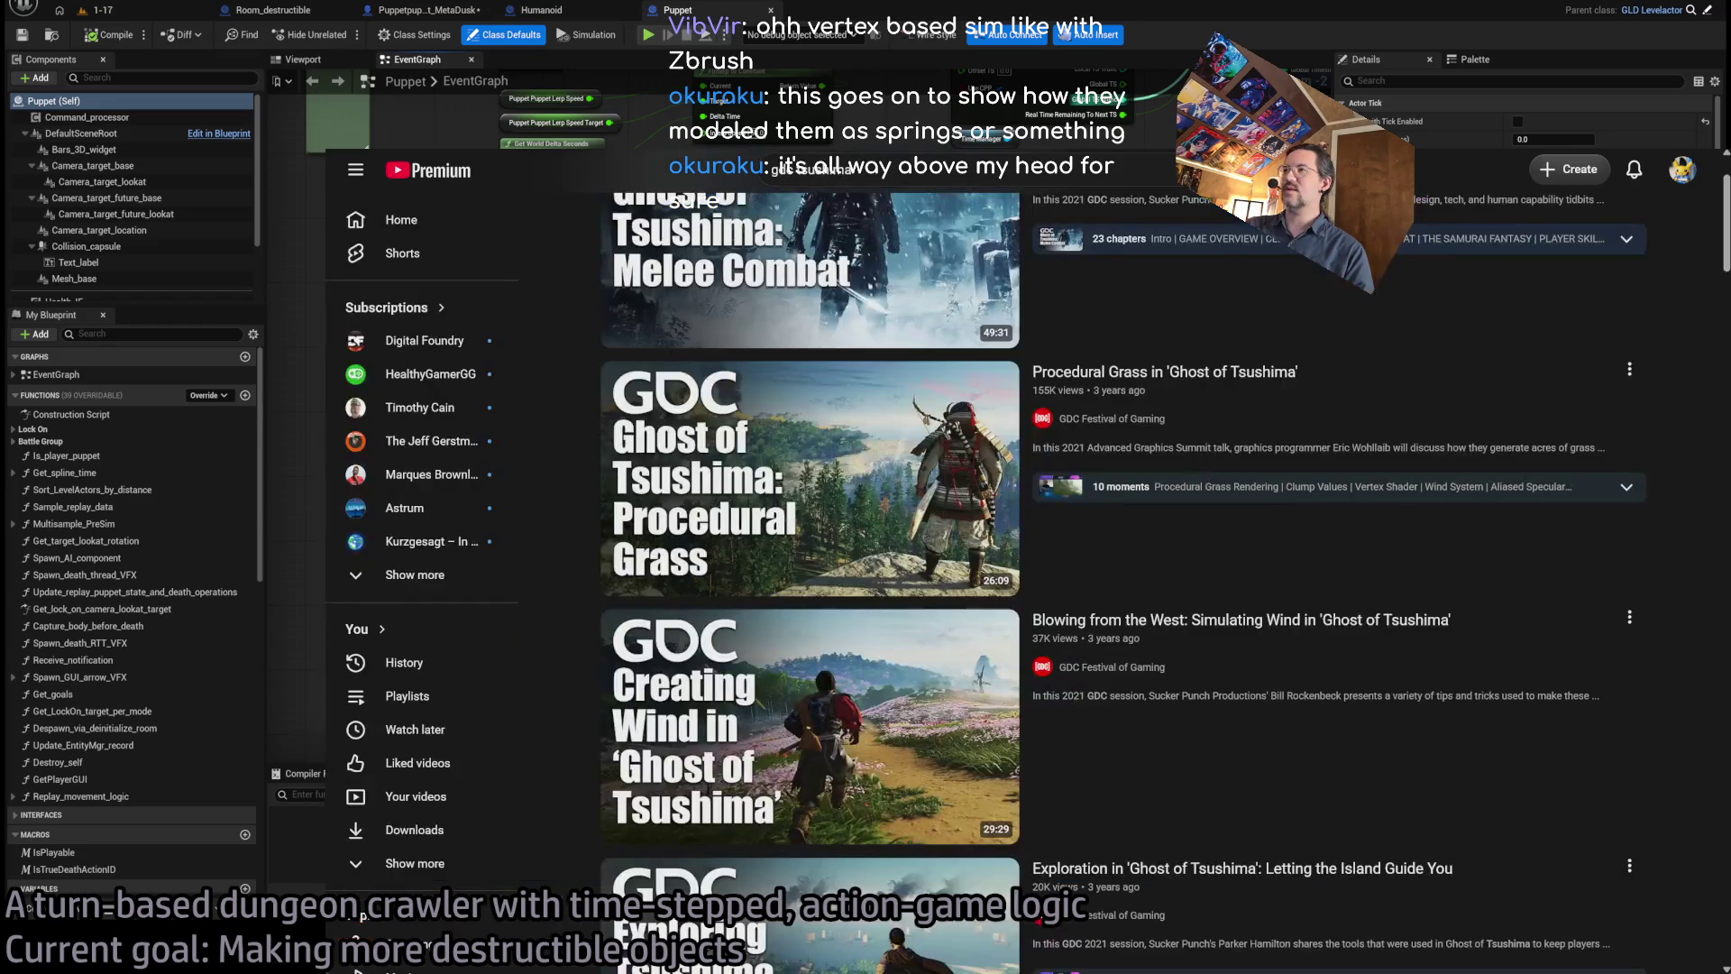
- Switch to YouTube Music and shrink it so the Puppet EventGraph shows
{"action": "key", "text": "ctrl+Tab"}
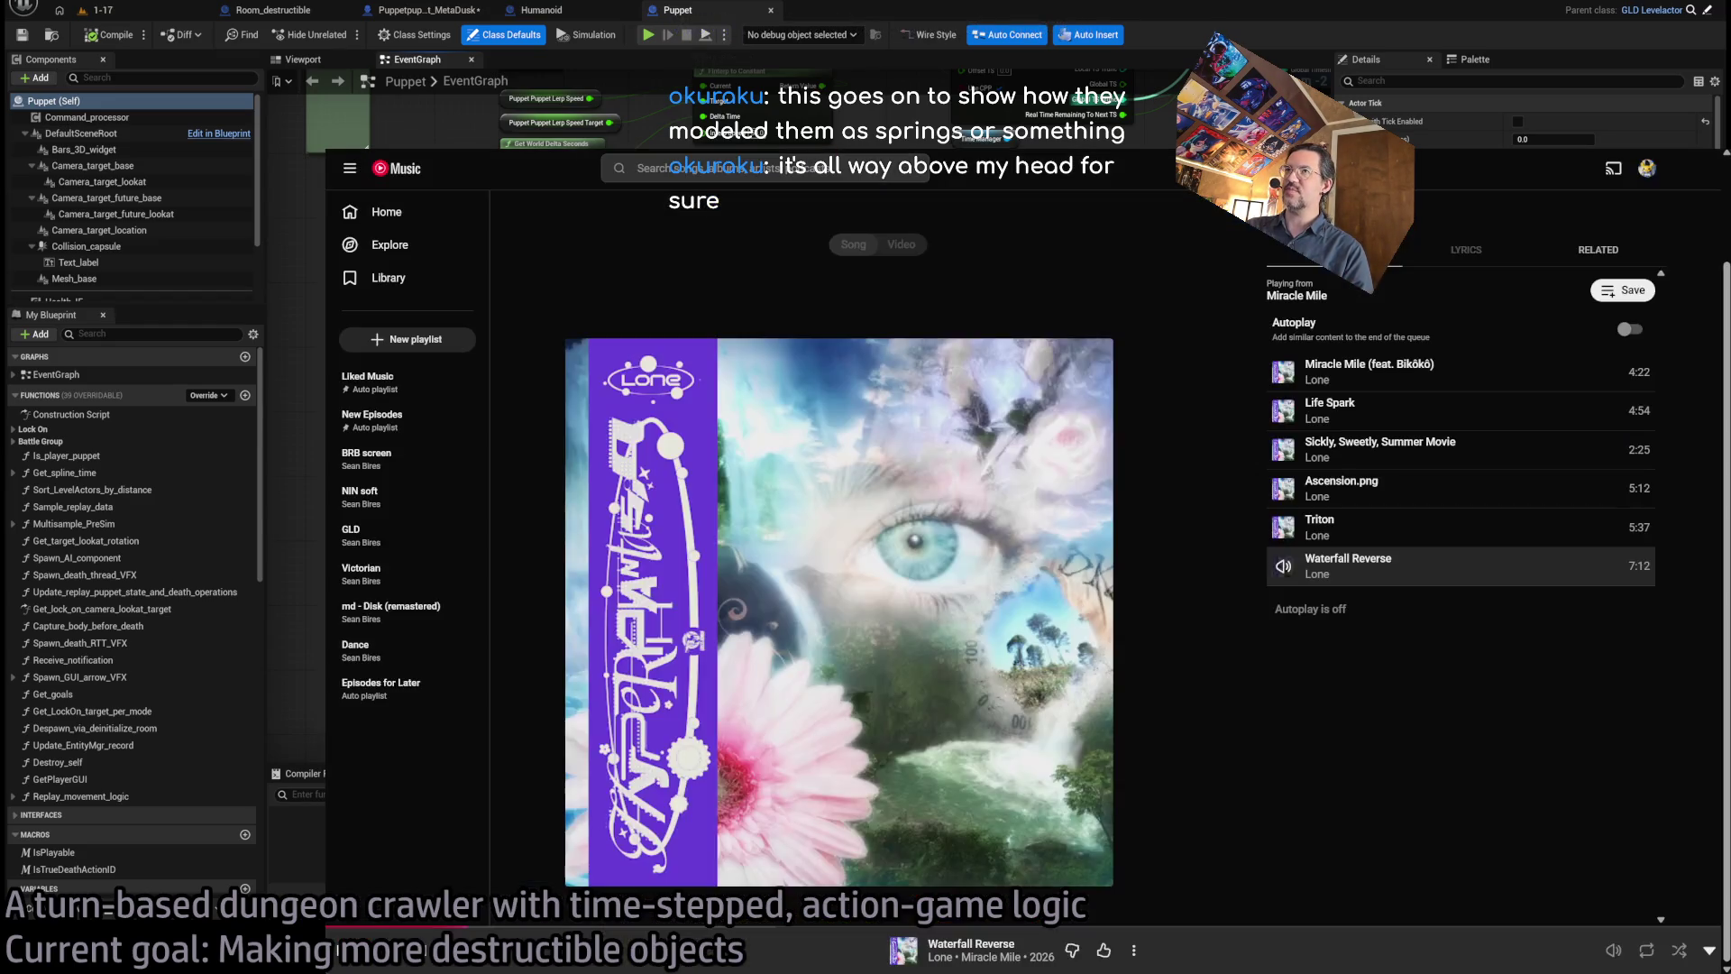
{"action": "key", "text": "super+Down"}
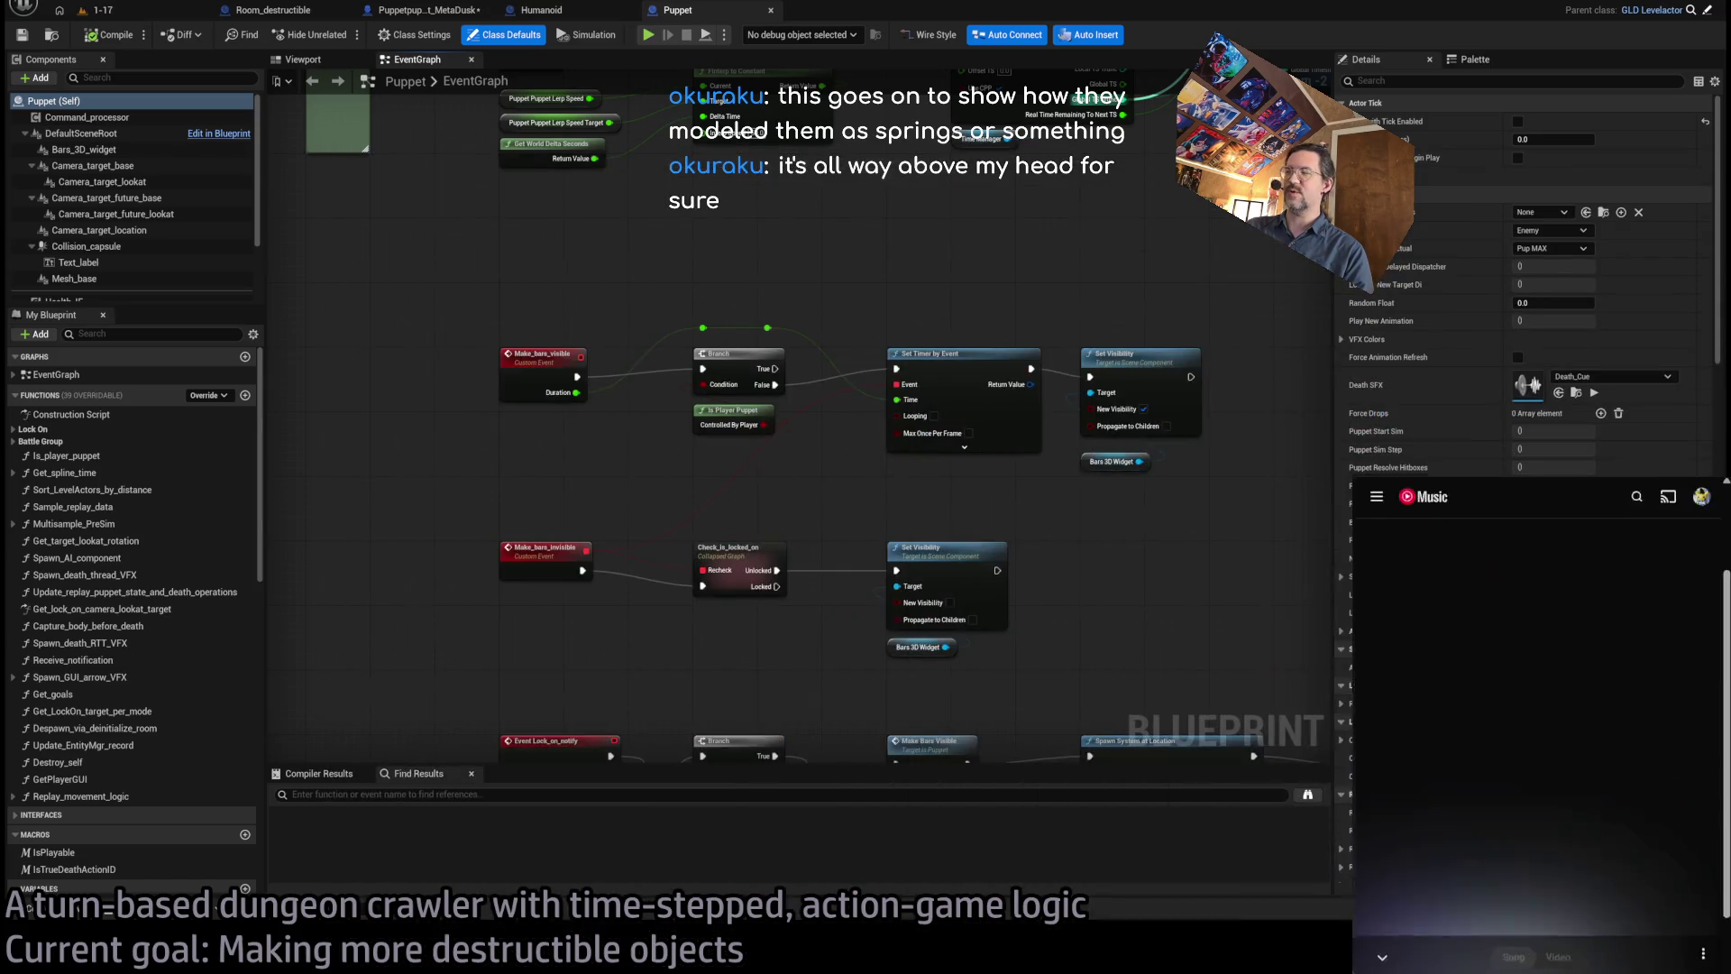
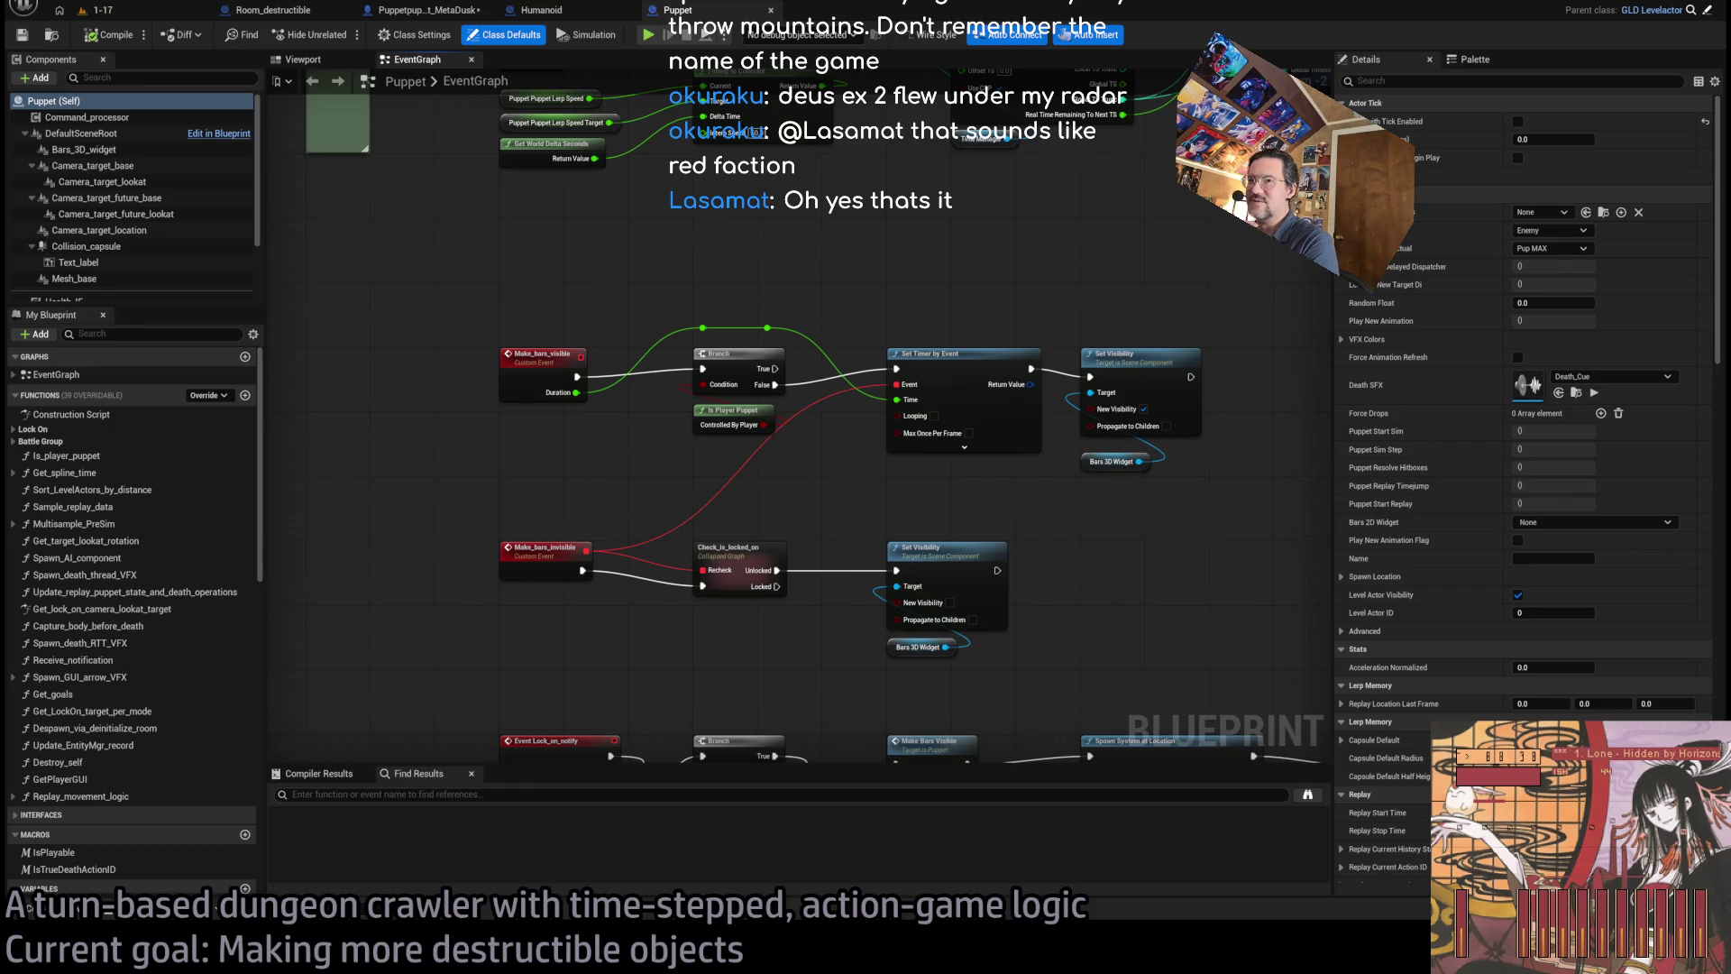
- Box-select the upper, reroute and bar-visibility node groups in turn, clearing each selection
{"action": "mouse_move", "coordinate": [1261, 278]}
{"action": "left_mouse_down"}
{"action": "mouse_move", "coordinate": [1076, 439]}
{"action": "mouse_move", "coordinate": [490, 541]}
{"action": "mouse_move", "coordinate": [526, 498]}
{"action": "mouse_move", "coordinate": [1121, 279]}
{"action": "left_mouse_up"}
{"action": "mouse_move", "coordinate": [1204, 354]}
{"action": "left_mouse_down"}
{"action": "mouse_move", "coordinate": [464, 483]}
{"action": "mouse_move", "coordinate": [402, 541]}
{"action": "left_mouse_up"}
{"action": "mouse_move", "coordinate": [386, 363]}
{"action": "left_mouse_down"}
{"action": "mouse_move", "coordinate": [382, 409]}
{"action": "mouse_move", "coordinate": [831, 464]}
{"action": "mouse_move", "coordinate": [1245, 627]}
{"action": "mouse_move", "coordinate": [415, 369]}
{"action": "mouse_move", "coordinate": [457, 363]}
{"action": "left_mouse_up"}
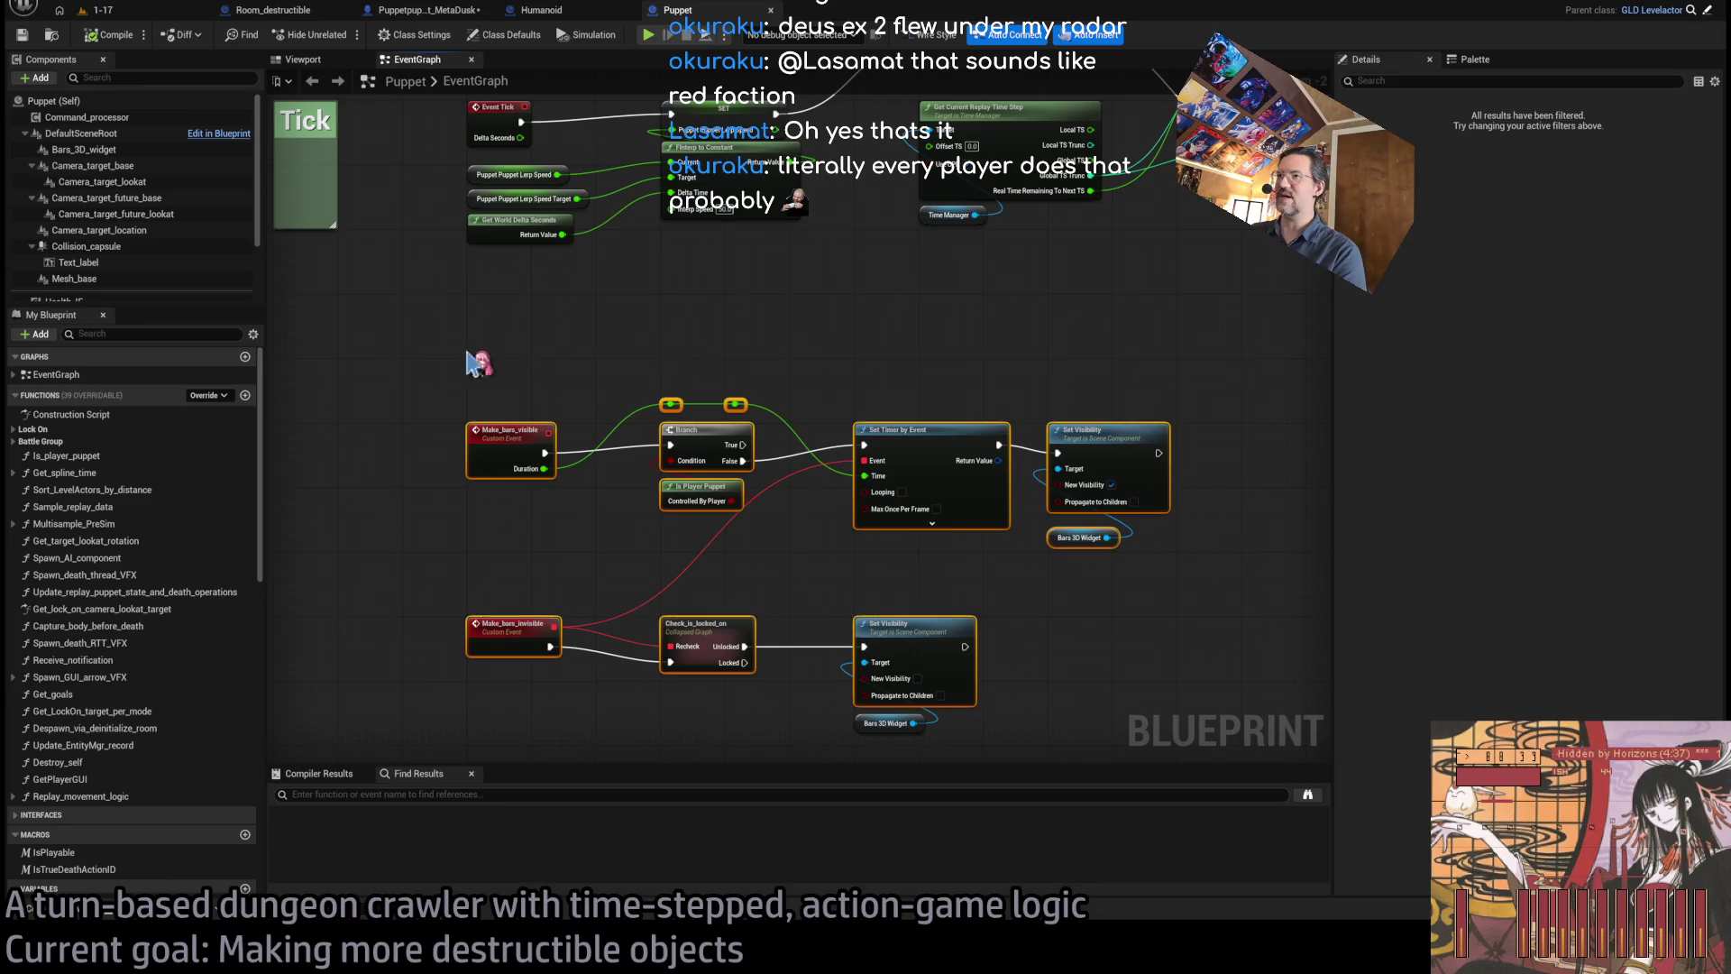
{"action": "left_click", "coordinate": [486, 362]}
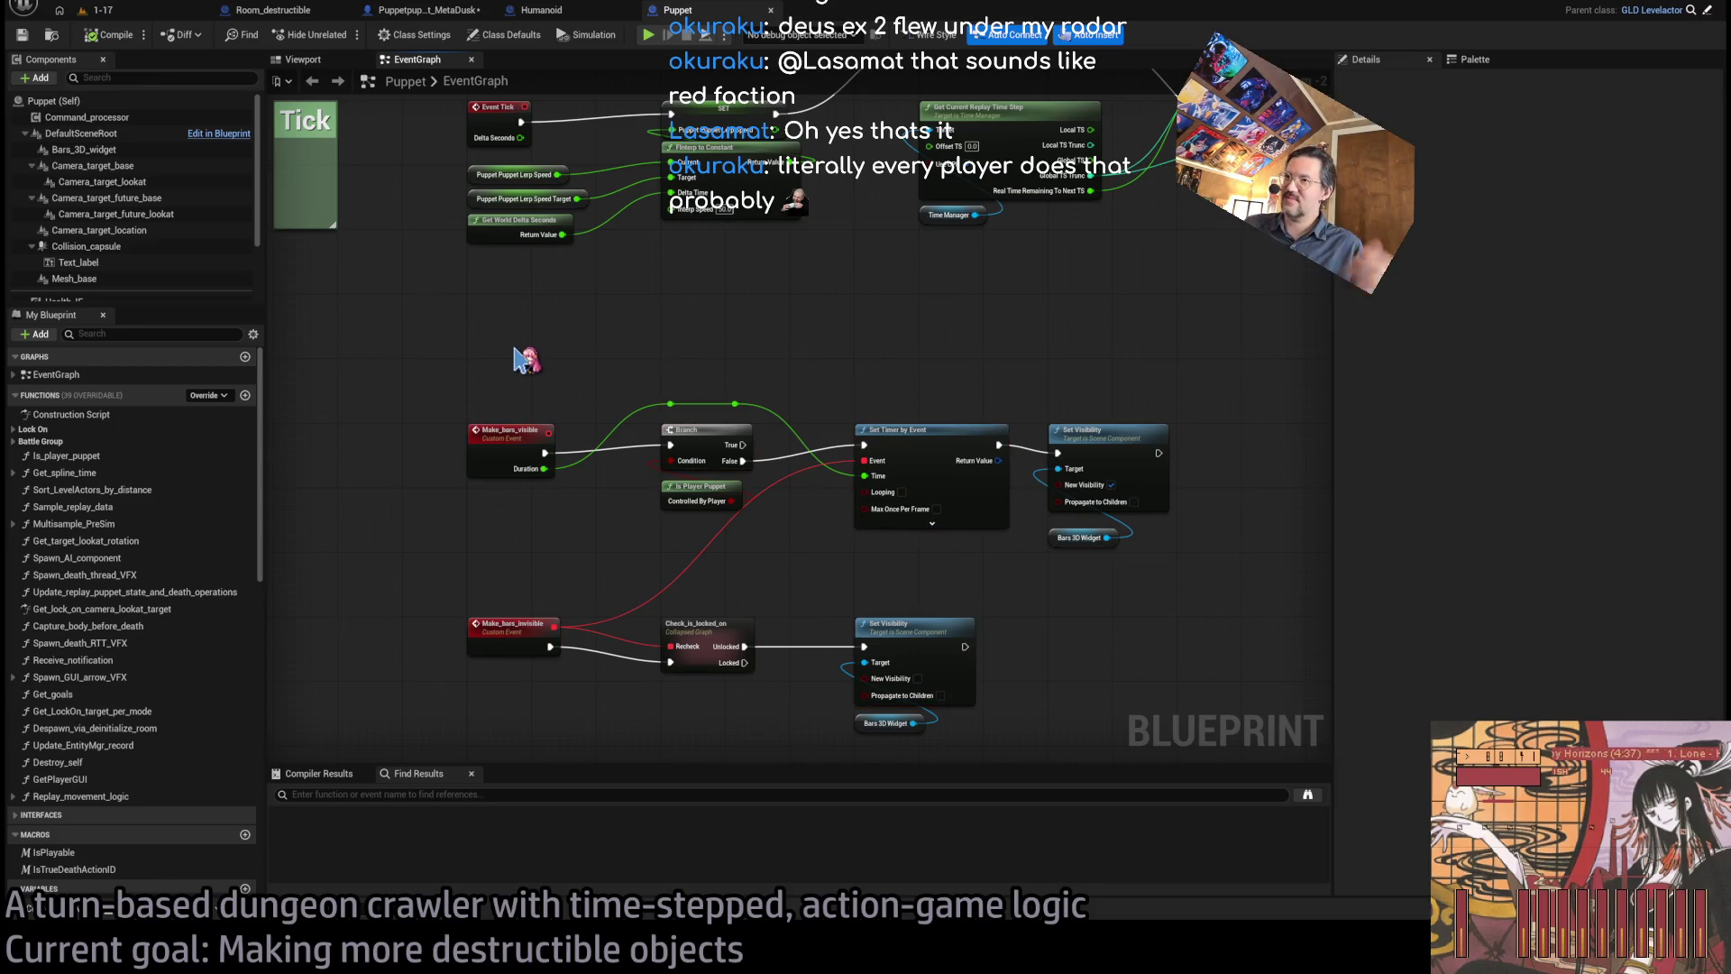
{"action": "mouse_move", "coordinate": [404, 356]}
{"action": "left_mouse_down"}
{"action": "mouse_move", "coordinate": [663, 374]}
{"action": "mouse_move", "coordinate": [1256, 607]}
{"action": "mouse_move", "coordinate": [1238, 614]}
{"action": "mouse_move", "coordinate": [1244, 643]}
{"action": "mouse_move", "coordinate": [406, 367]}
{"action": "mouse_move", "coordinate": [1248, 610]}
{"action": "left_mouse_up"}
{"action": "left_click", "coordinate": [1243, 638]}
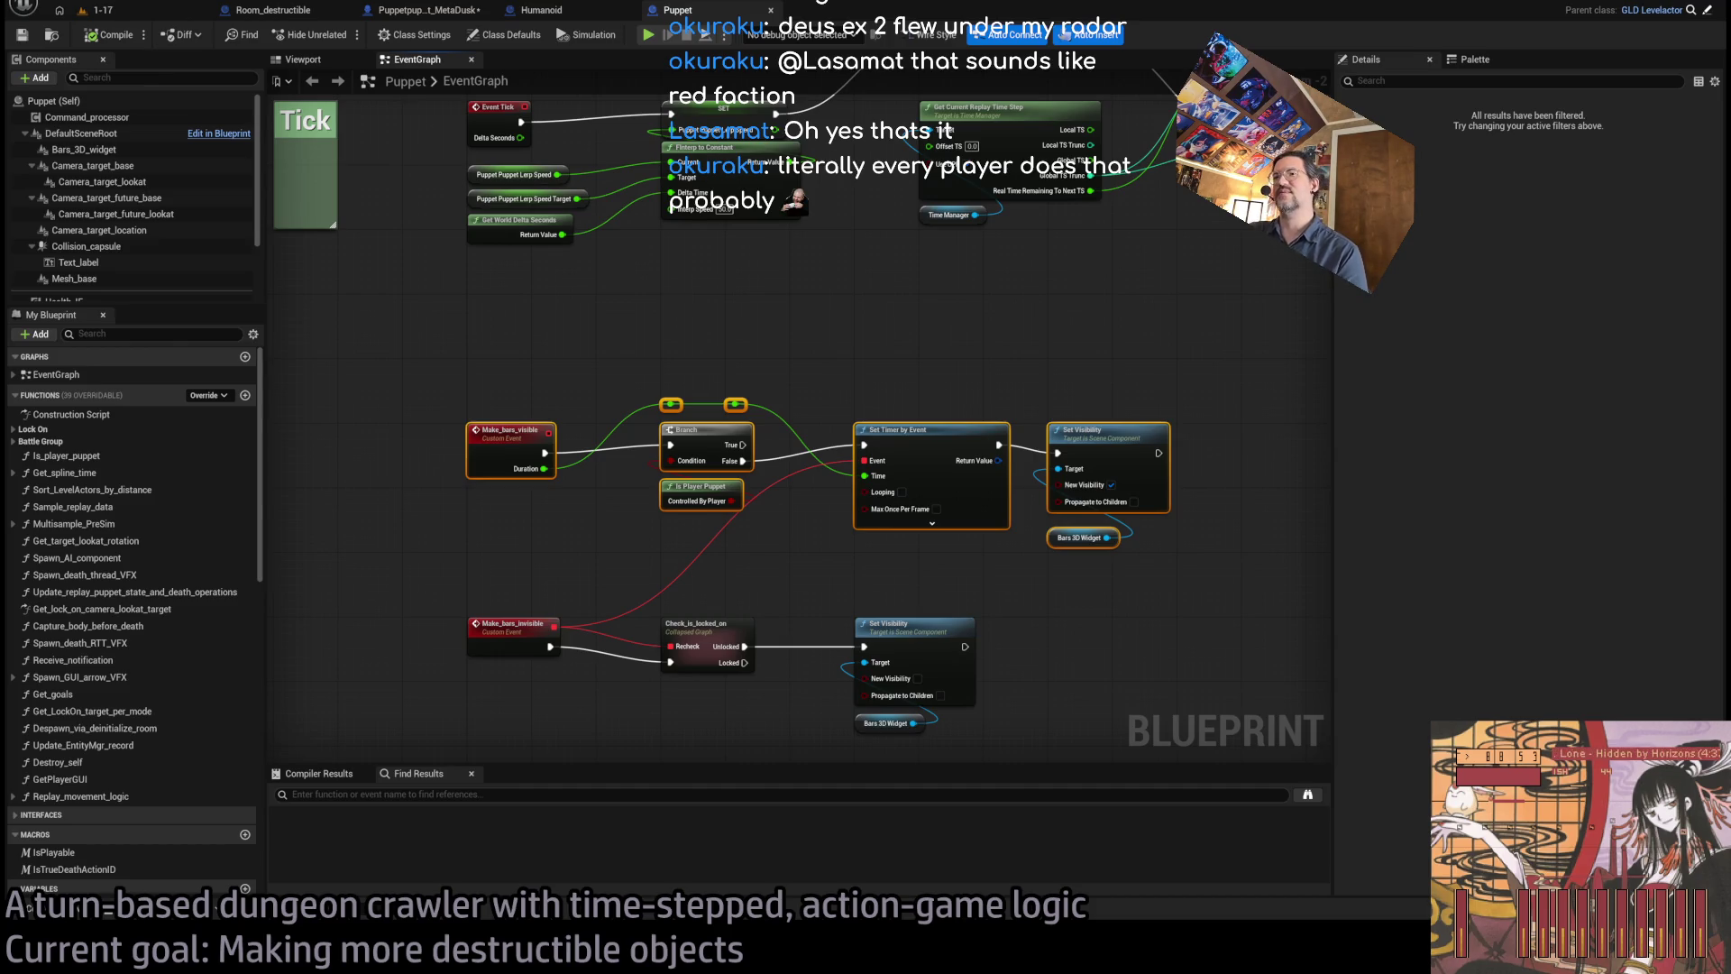
{"action": "left_click_drag", "start_coordinate": [390, 351], "coordinate": [1223, 565]}
{"action": "left_click", "coordinate": [1240, 606]}
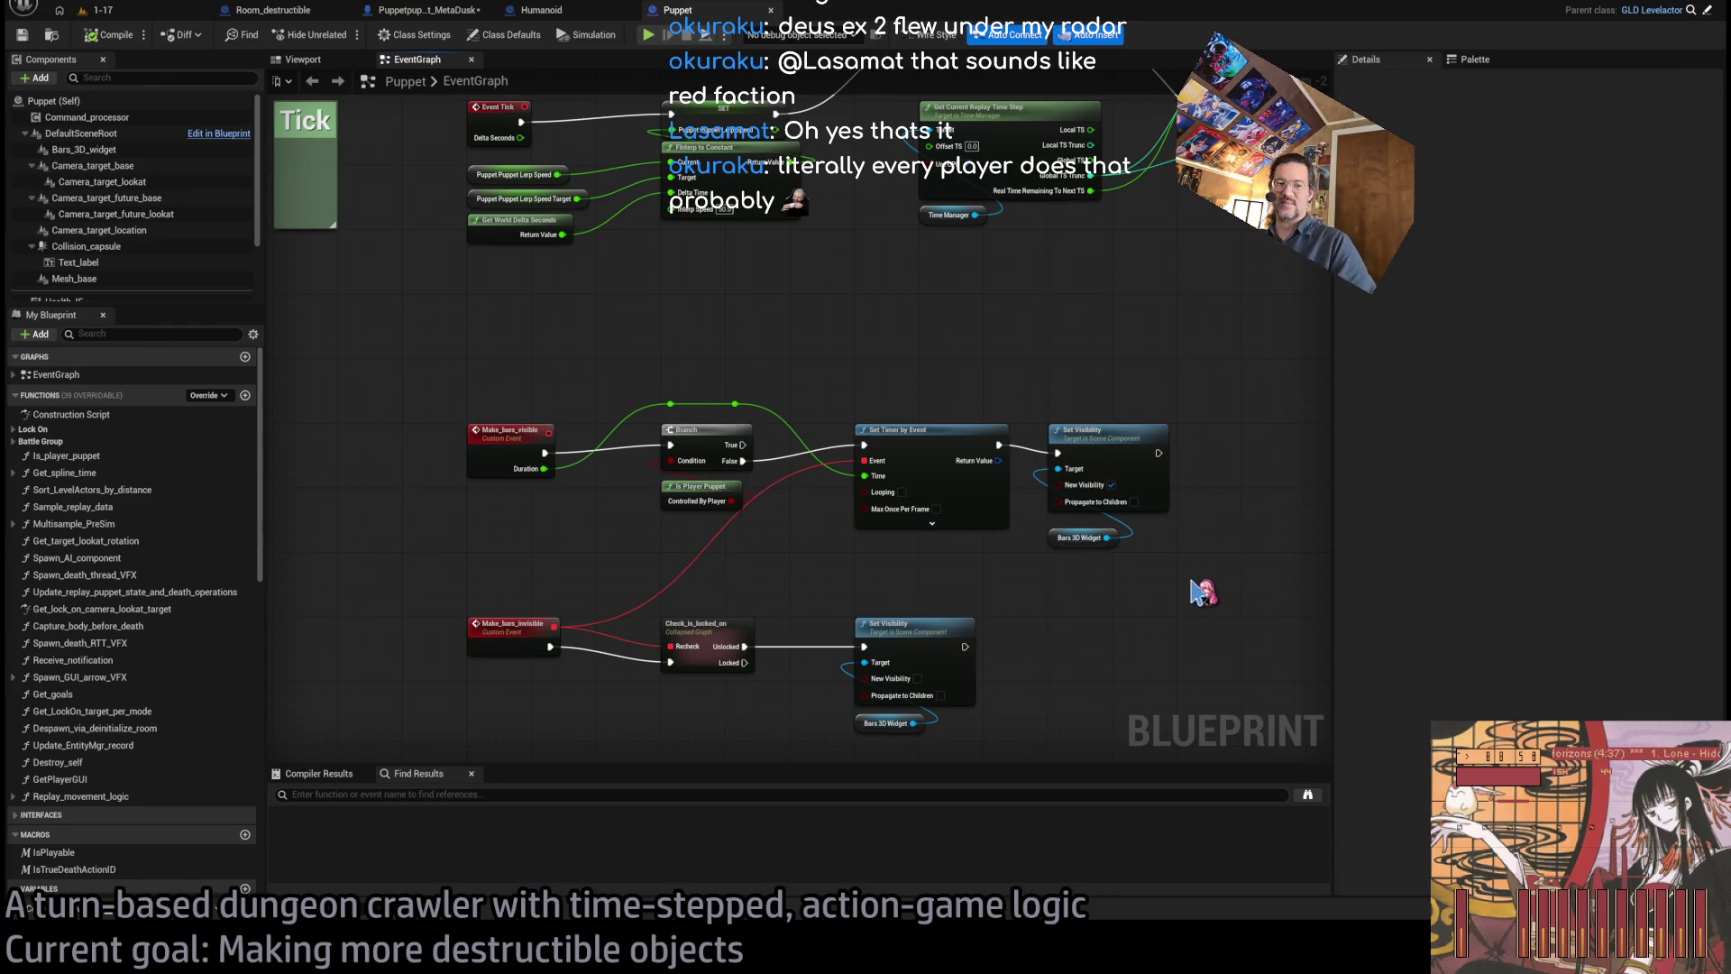
- Move around the graph to the Tick comment, Event Tick chain and Make_bars_visible/invisible rows
{"action": "scroll", "coordinate": [852, 387], "scroll_direction": "down", "scroll_amount": 3}
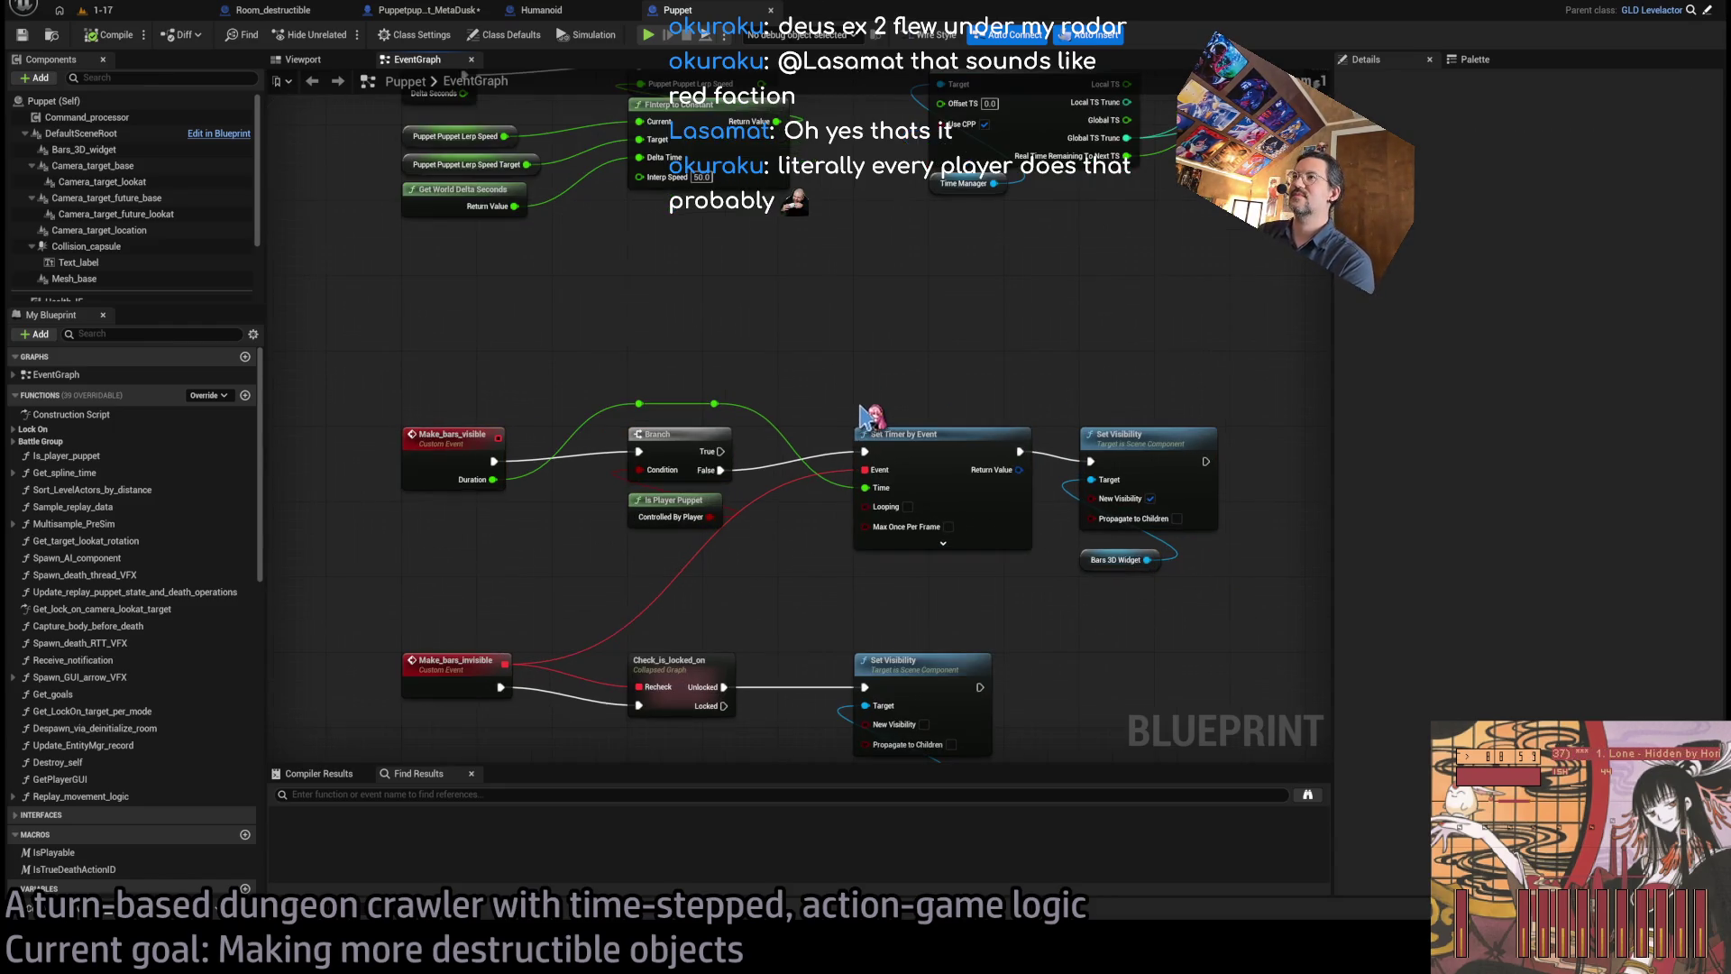
{"action": "mouse_move", "coordinate": [920, 367]}
{"action": "left_mouse_down"}
{"action": "mouse_move", "coordinate": [823, 580]}
{"action": "mouse_move", "coordinate": [970, 392]}
{"action": "left_mouse_up"}
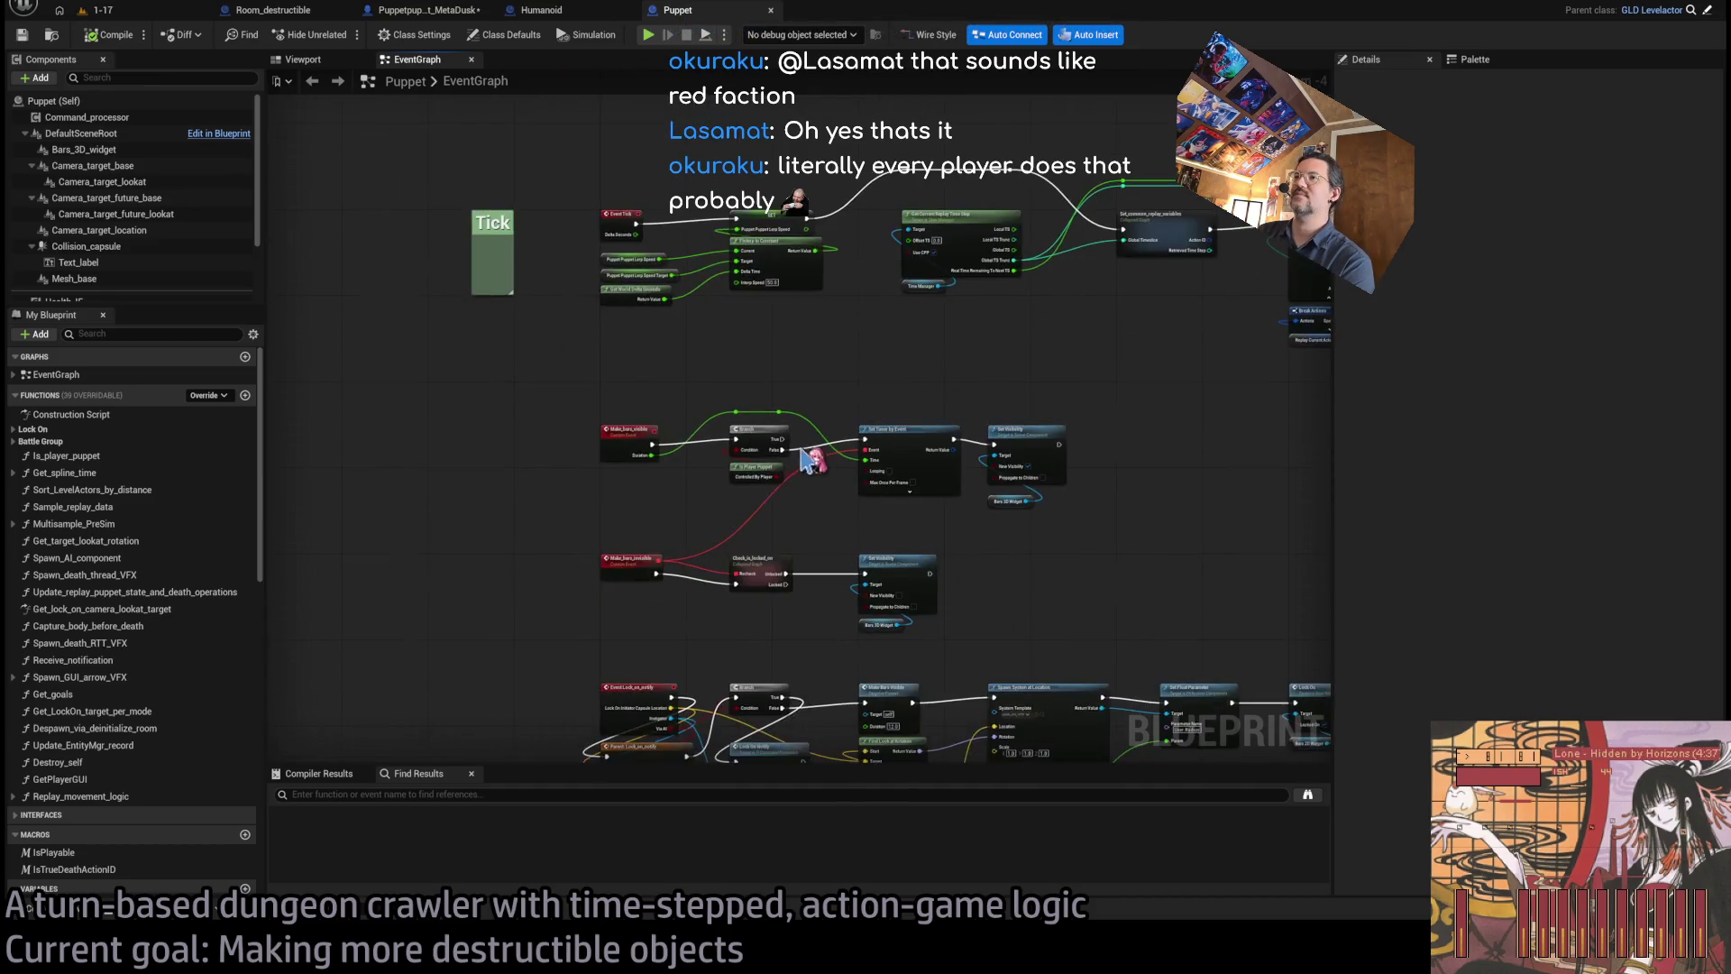
{"action": "scroll", "coordinate": [834, 483], "scroll_direction": "up", "scroll_amount": 3}
{"action": "scroll", "coordinate": [616, 369], "scroll_direction": "down", "scroll_amount": 3}
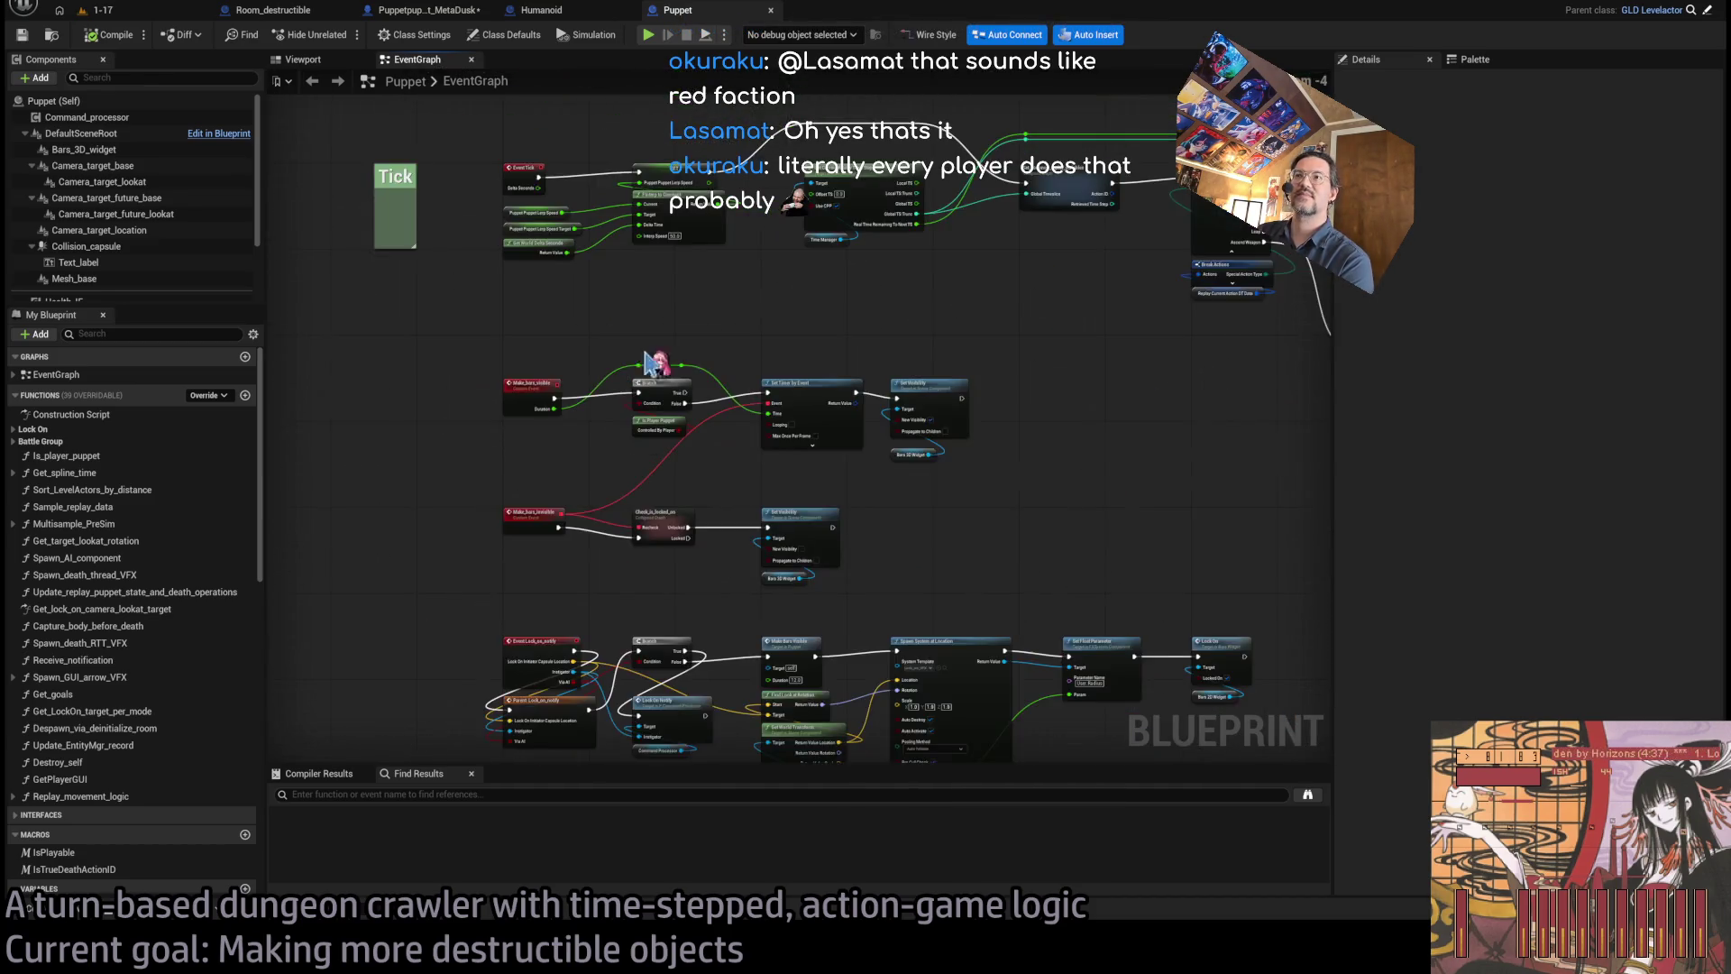
{"action": "mouse_move", "coordinate": [557, 478]}
{"action": "left_mouse_down"}
{"action": "mouse_move", "coordinate": [649, 463]}
{"action": "mouse_move", "coordinate": [695, 577]}
{"action": "mouse_move", "coordinate": [588, 348]}
{"action": "left_mouse_up"}
{"action": "scroll", "coordinate": [712, 581], "scroll_direction": "up", "scroll_amount": 3}
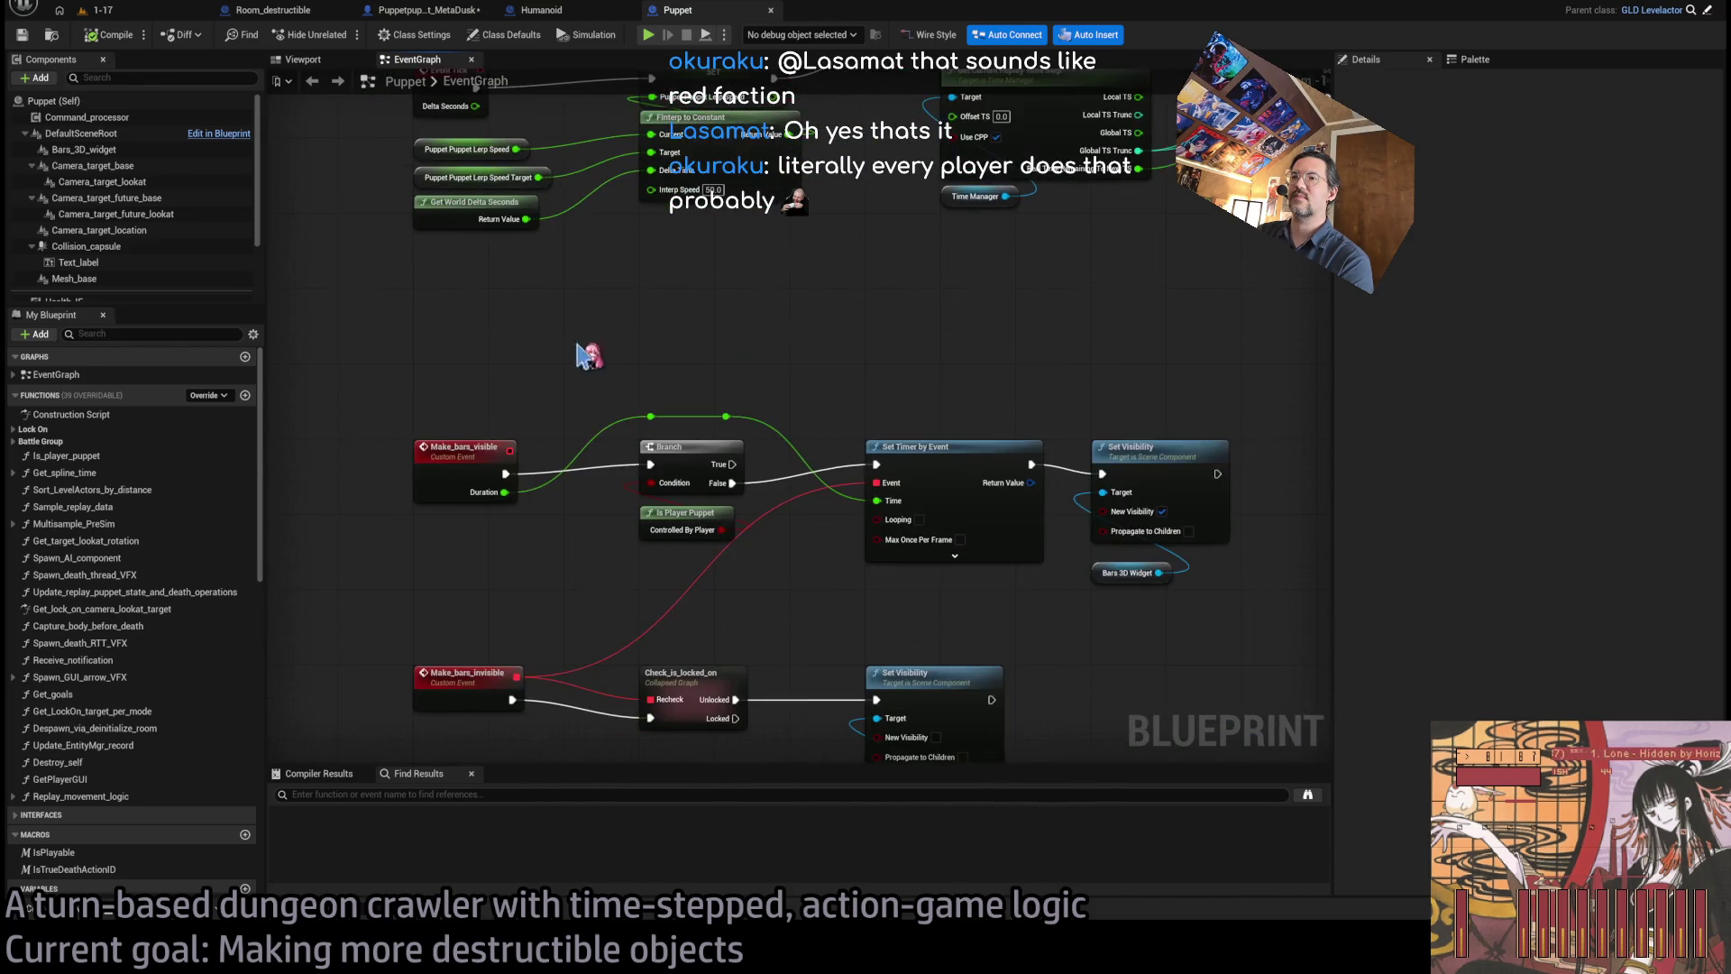
{"action": "scroll", "coordinate": [615, 426], "scroll_direction": "down", "scroll_amount": 2}
{"action": "left_click_drag", "start_coordinate": [756, 330], "coordinate": [732, 365]}
{"action": "scroll", "coordinate": [717, 471], "scroll_direction": "up", "scroll_amount": 2}
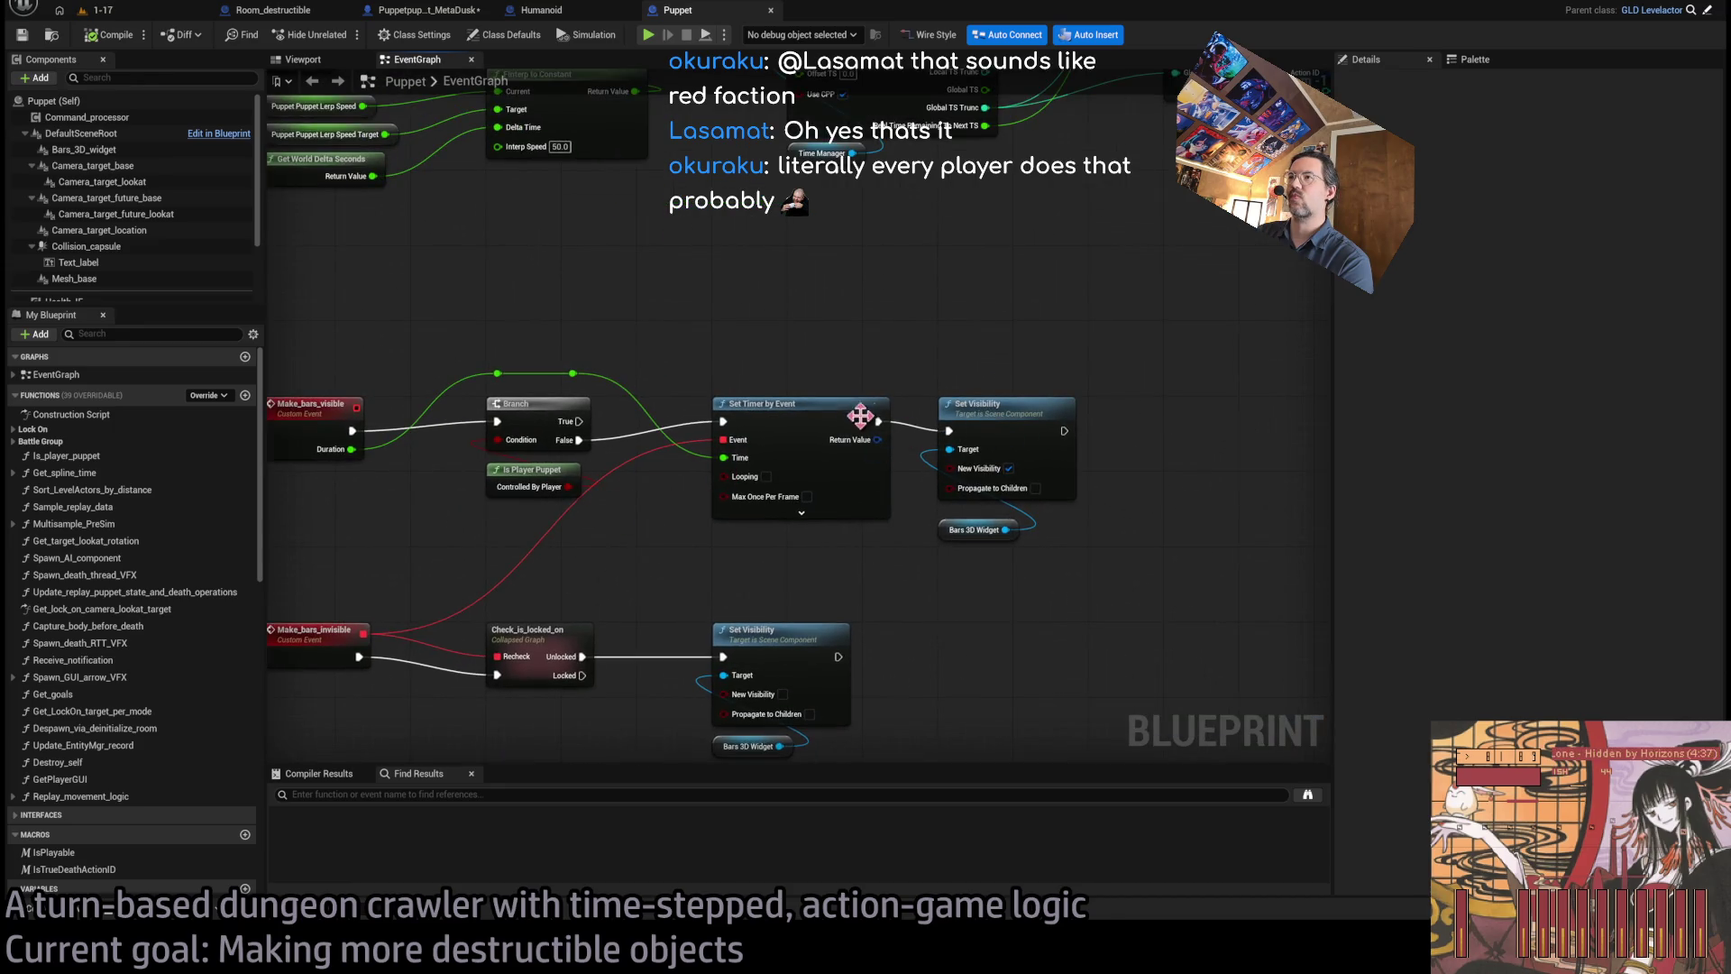
{"action": "scroll", "coordinate": [719, 471], "scroll_direction": "down", "scroll_amount": 2}
- Pan to the Switch on ESpecialAction, Replay Movement Logic and Stop_replay/Stop_sim nodes
{"action": "left_click_drag", "start_coordinate": [800, 571], "coordinate": [530, 472]}
{"action": "scroll", "coordinate": [529, 472], "scroll_direction": "up", "scroll_amount": 2}
{"action": "left_click_drag", "start_coordinate": [888, 485], "coordinate": [475, 461]}
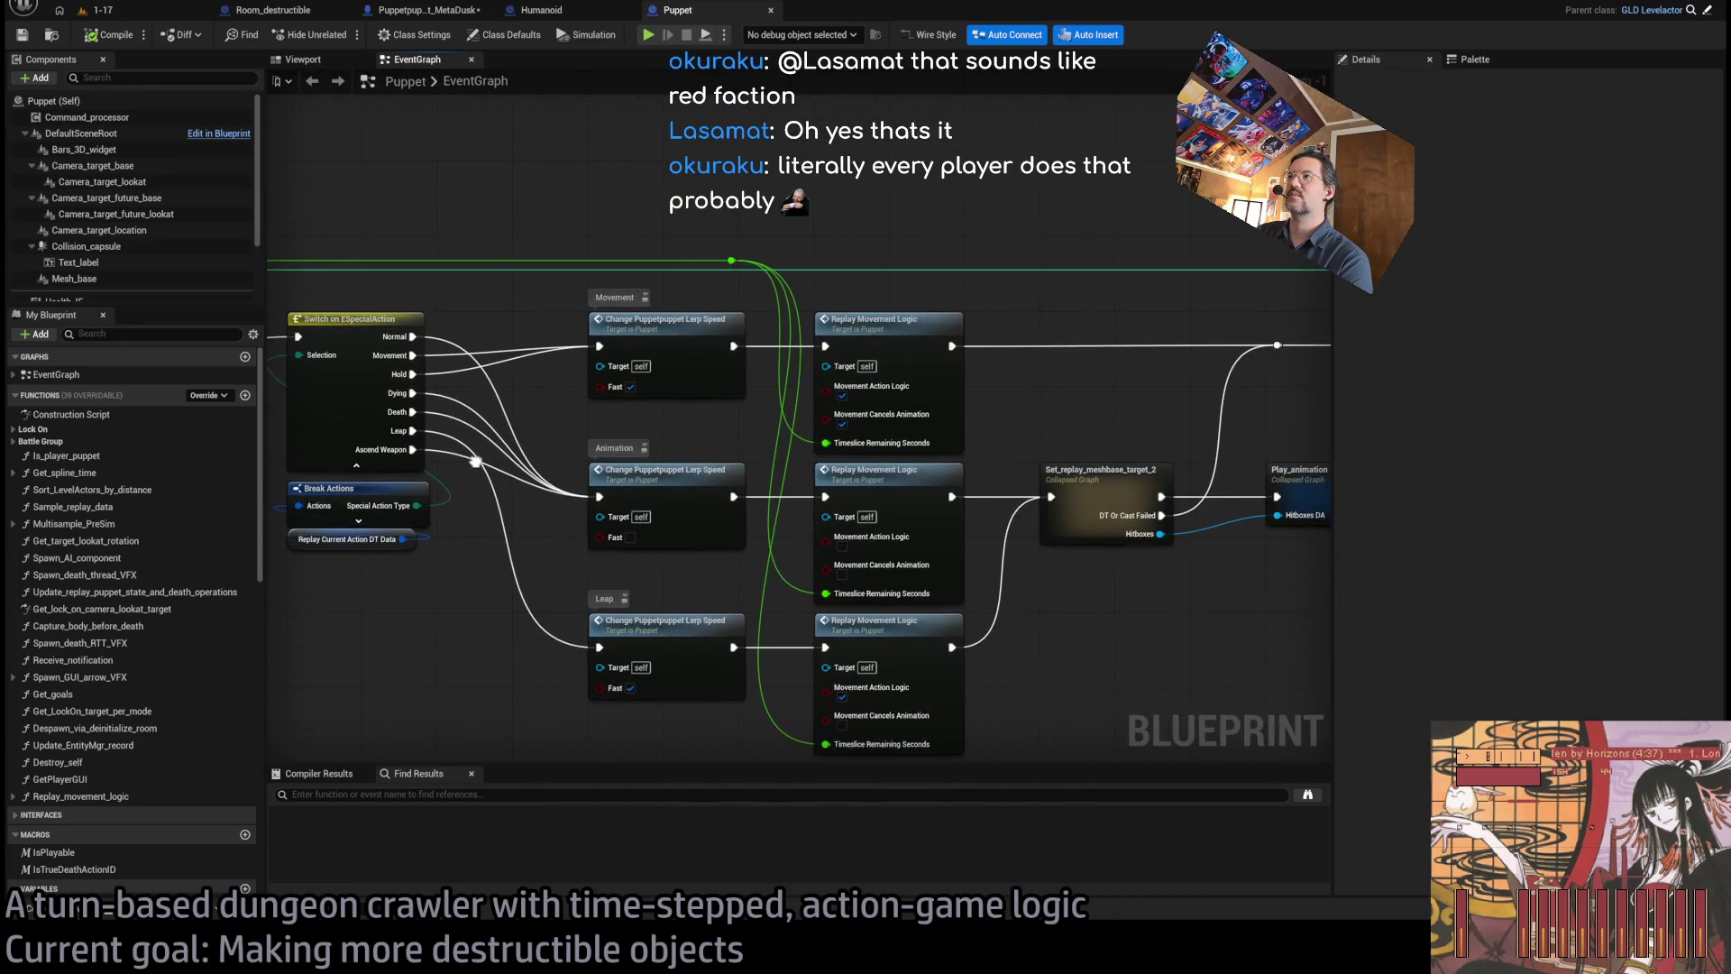
{"action": "scroll", "coordinate": [476, 461], "scroll_direction": "down", "scroll_amount": 1}
{"action": "scroll", "coordinate": [1310, 483], "scroll_direction": "down", "scroll_amount": 2}
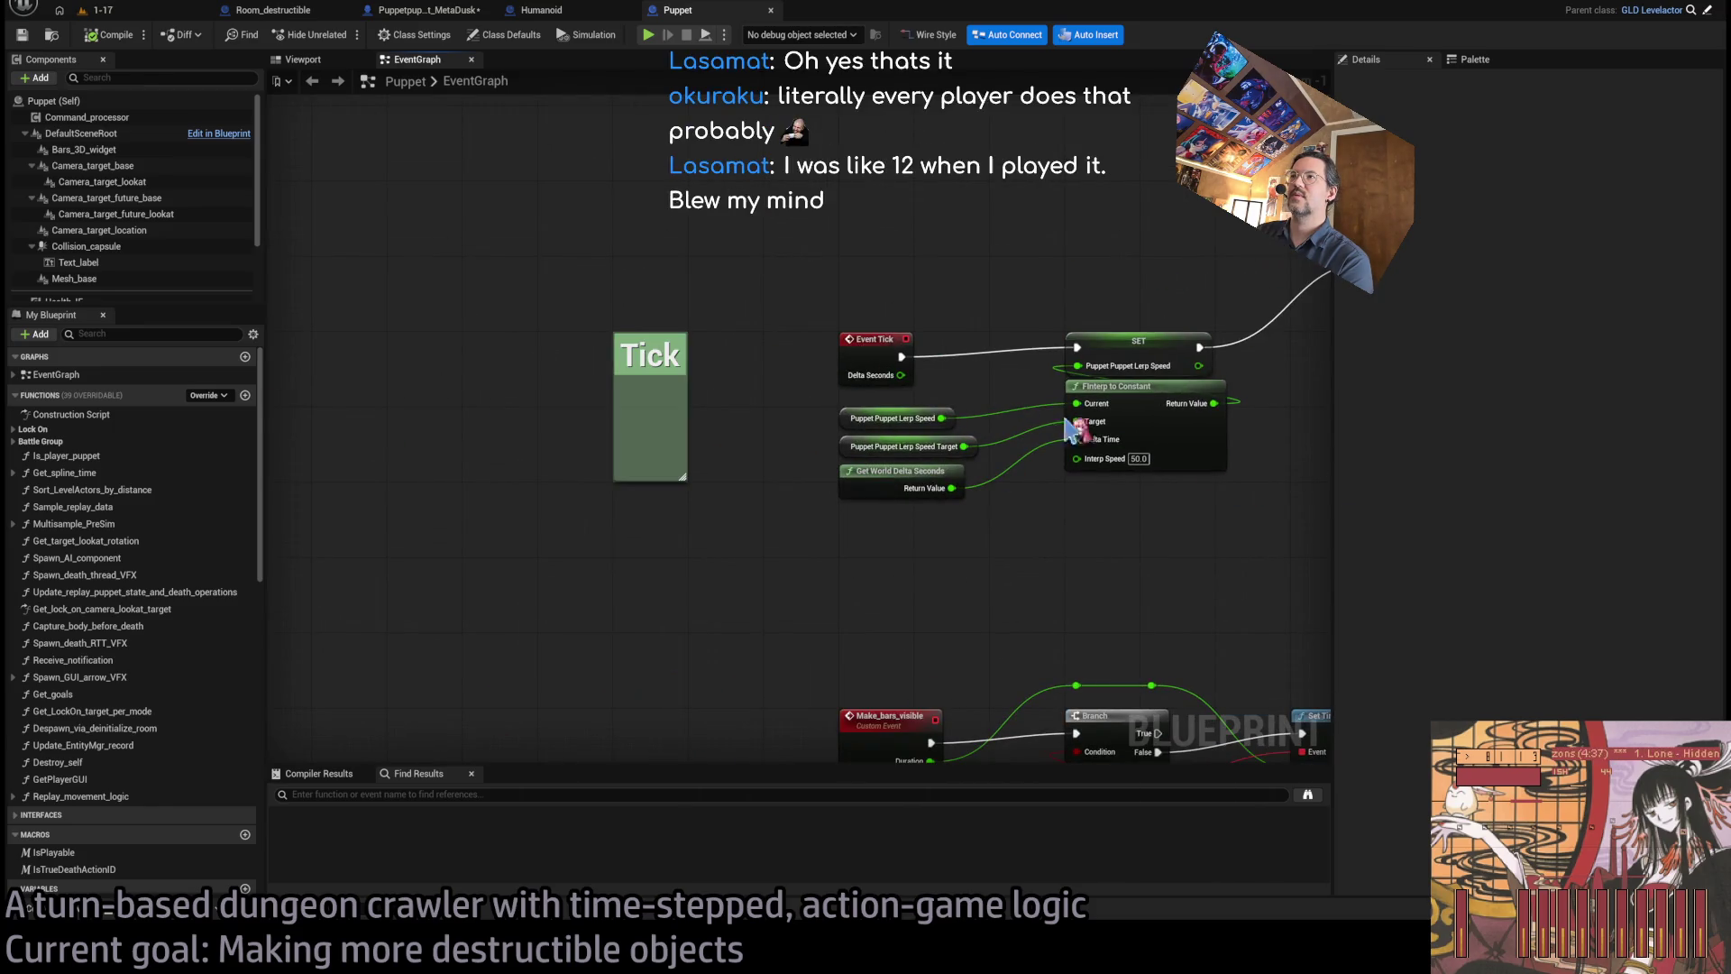
{"action": "scroll", "coordinate": [1218, 487], "scroll_direction": "down", "scroll_amount": 3}
{"action": "left_click_drag", "start_coordinate": [1217, 487], "coordinate": [801, 495]}
{"action": "scroll", "coordinate": [743, 504], "scroll_direction": "up", "scroll_amount": 2}
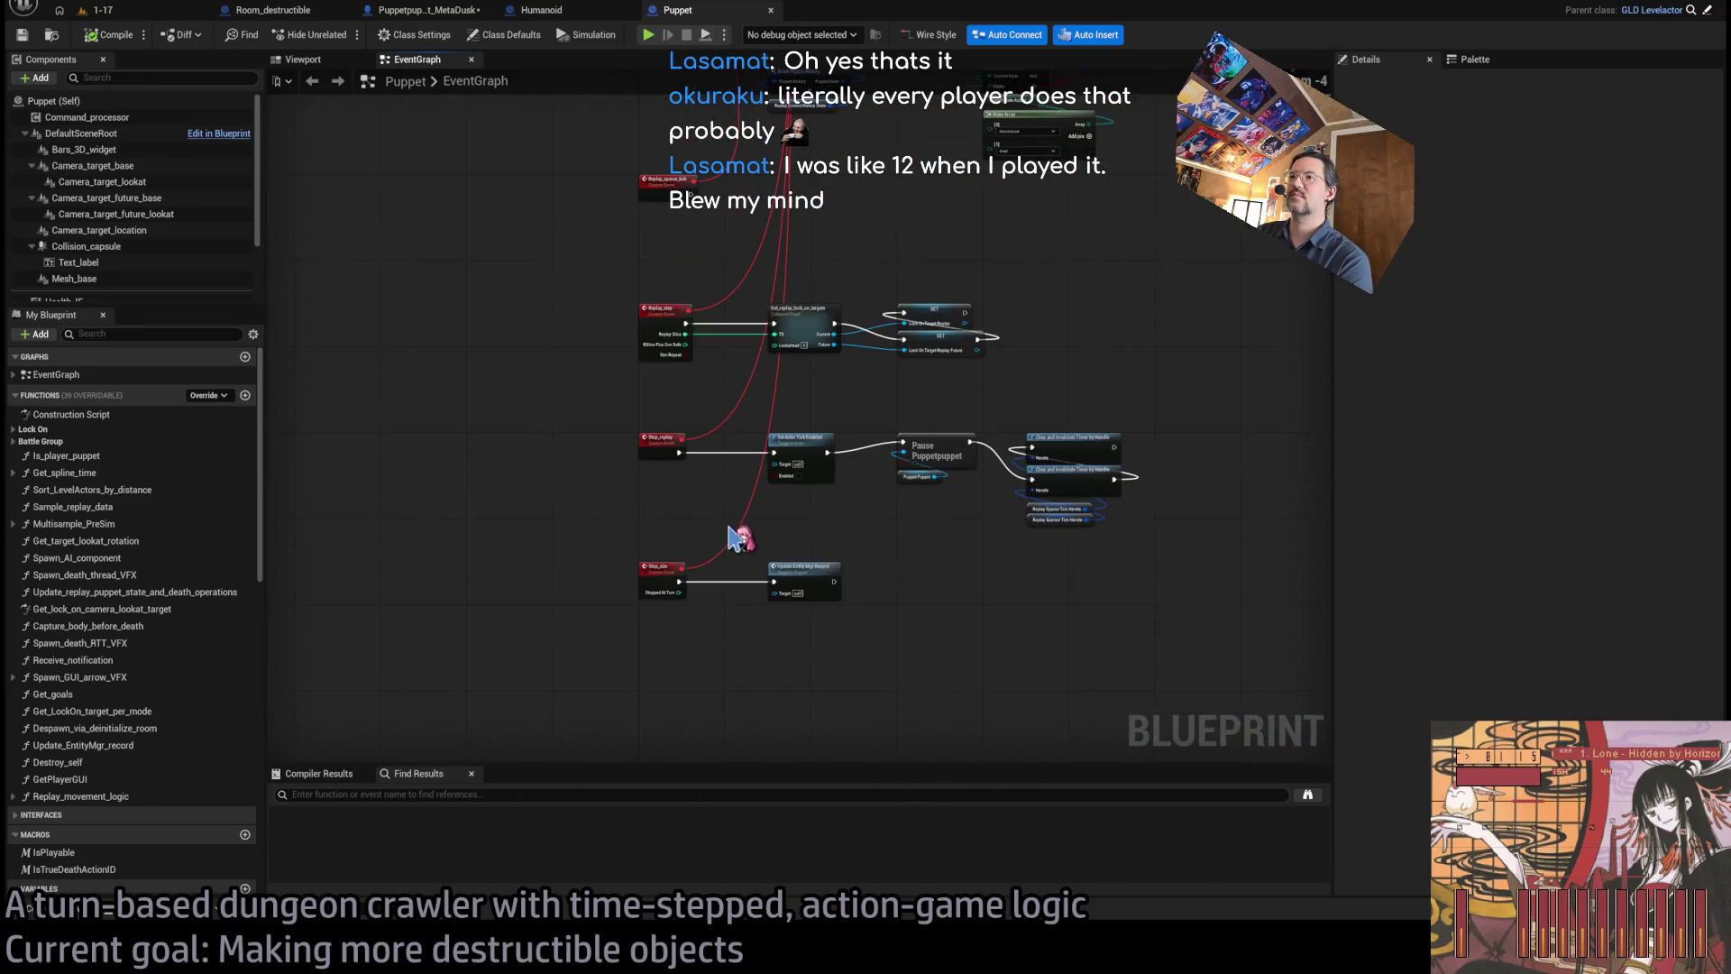
{"action": "mouse_move", "coordinate": [931, 611]}
{"action": "left_mouse_down"}
{"action": "mouse_move", "coordinate": [955, 297]}
{"action": "mouse_move", "coordinate": [881, 324]}
{"action": "mouse_move", "coordinate": [970, 397]}
{"action": "mouse_move", "coordinate": [788, 340]}
{"action": "mouse_move", "coordinate": [729, 340]}
{"action": "left_mouse_up"}
{"action": "scroll", "coordinate": [801, 463], "scroll_direction": "up", "scroll_amount": 2}
{"action": "mouse_move", "coordinate": [734, 405]}
{"action": "left_mouse_down"}
{"action": "mouse_move", "coordinate": [1016, 506]}
{"action": "mouse_move", "coordinate": [908, 552]}
{"action": "mouse_move", "coordinate": [990, 534]}
{"action": "mouse_move", "coordinate": [820, 715]}
{"action": "mouse_move", "coordinate": [924, 607]}
{"action": "left_mouse_up"}
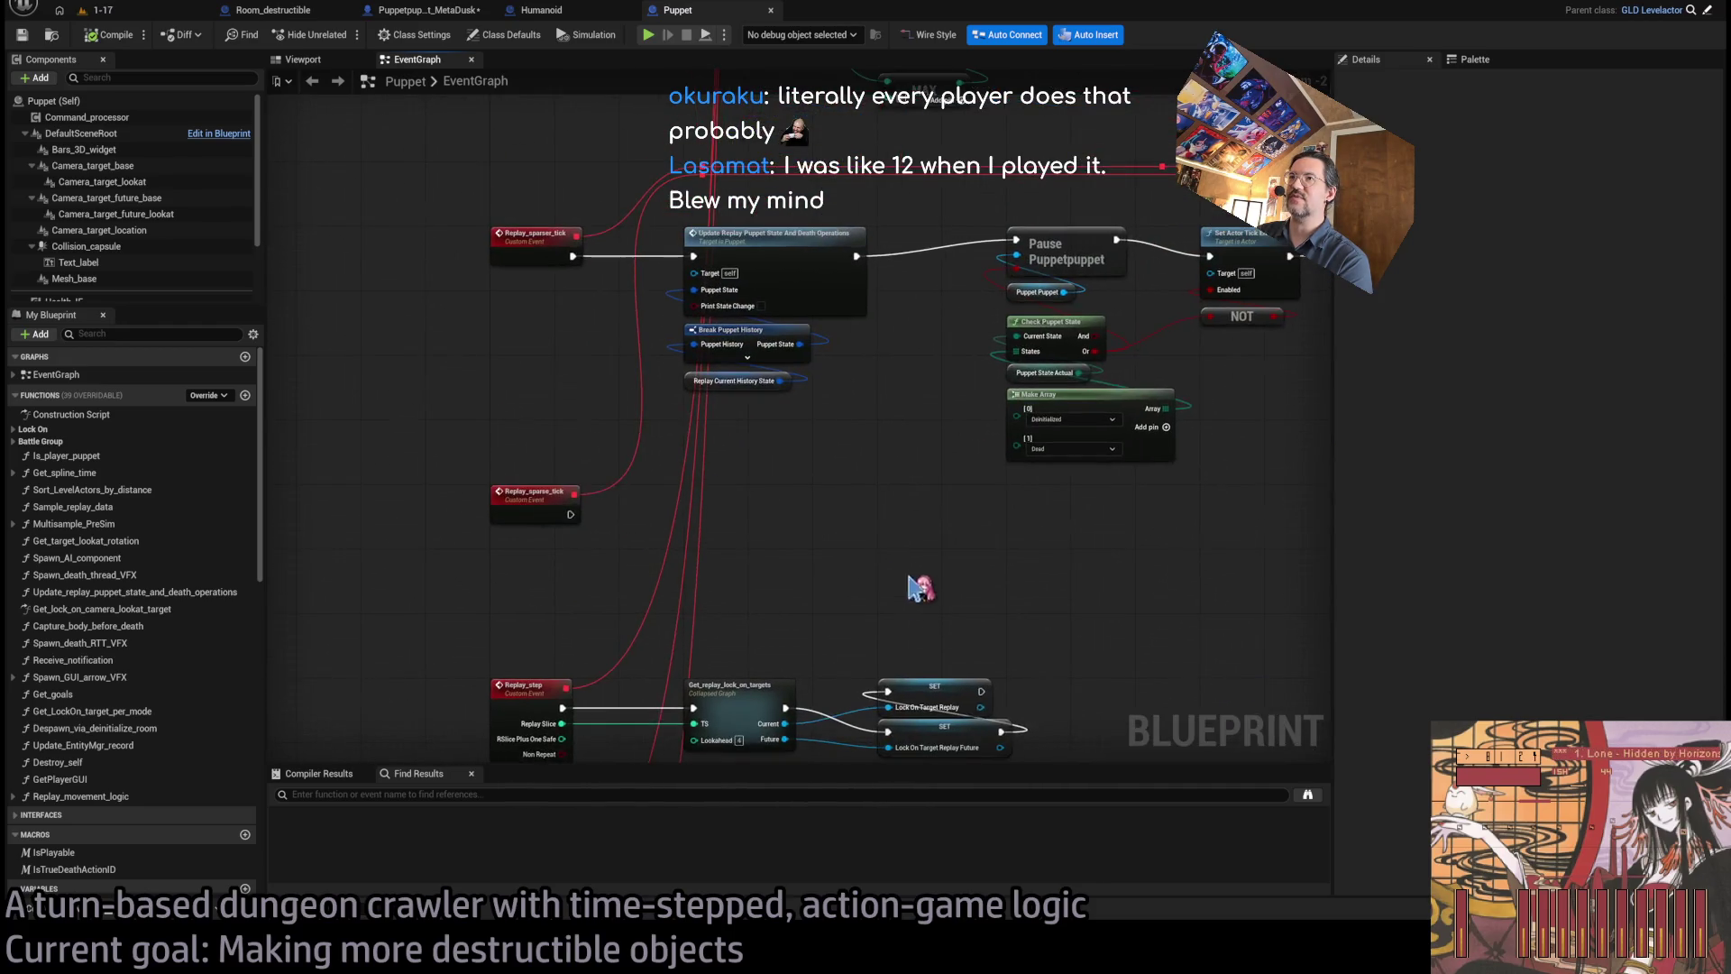
- Pan through the Start_replay, Start_sim/Sim_step, Initialization, Time_manager_events and SpawnActor nodes
{"action": "left_click_drag", "start_coordinate": [490, 255], "coordinate": [459, 541]}
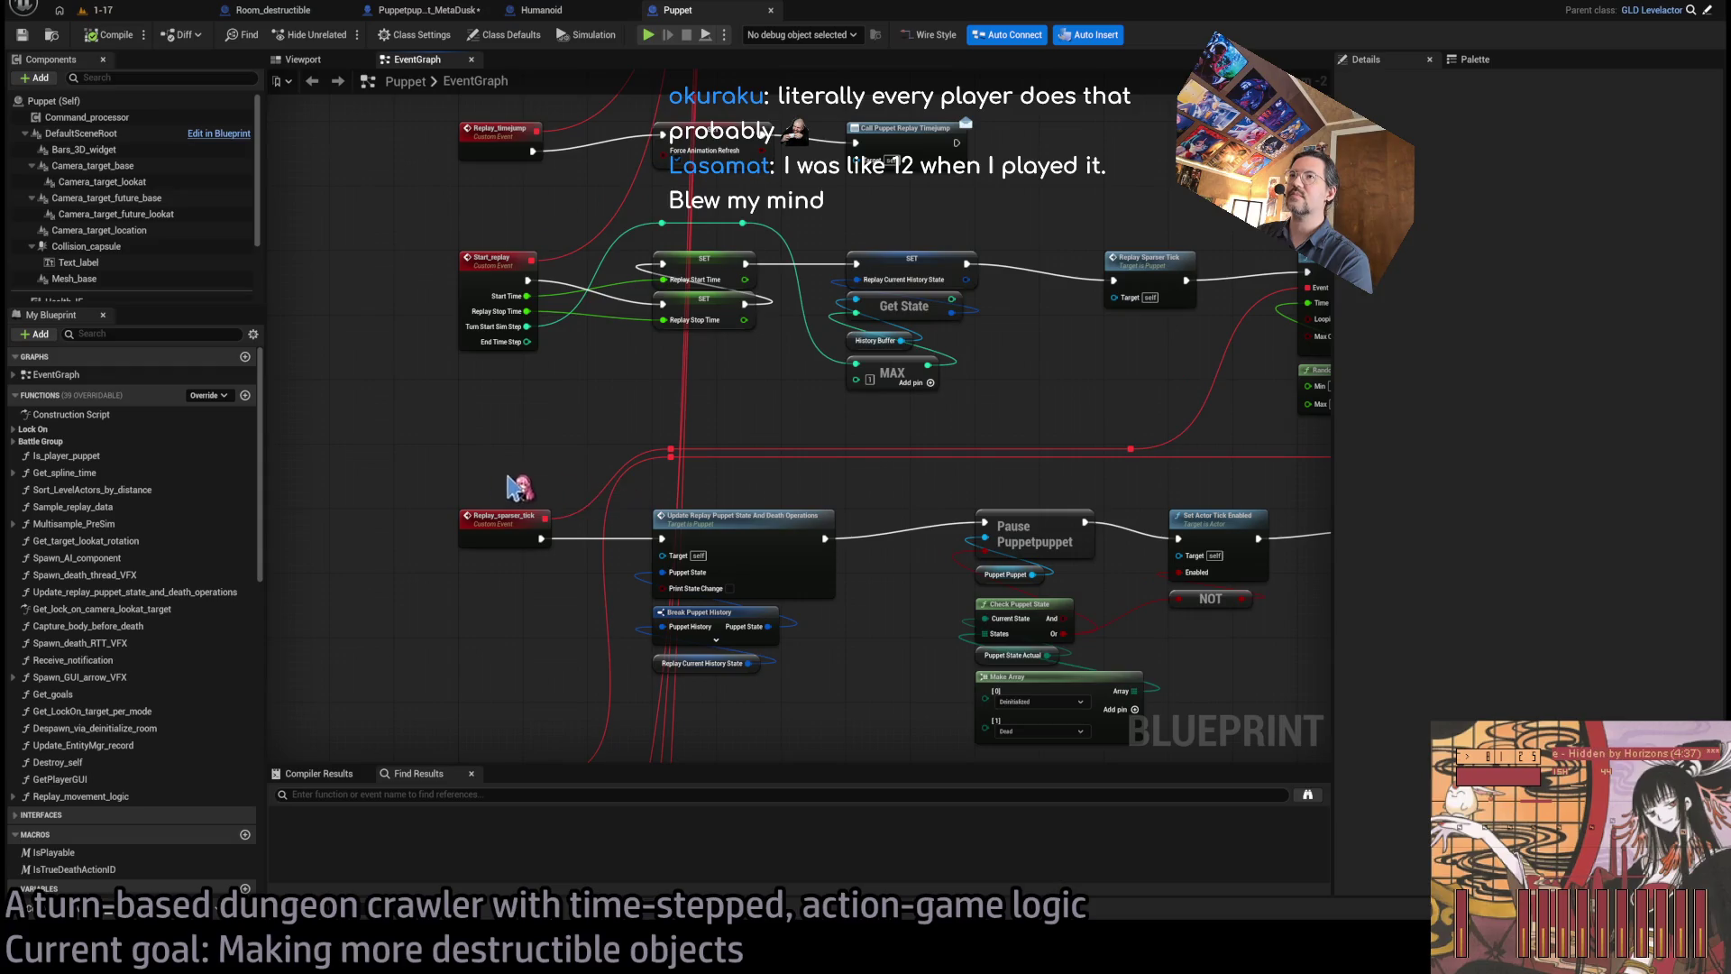
{"action": "left_click_drag", "start_coordinate": [616, 390], "coordinate": [474, 584]}
{"action": "left_click_drag", "start_coordinate": [492, 393], "coordinate": [532, 577]}
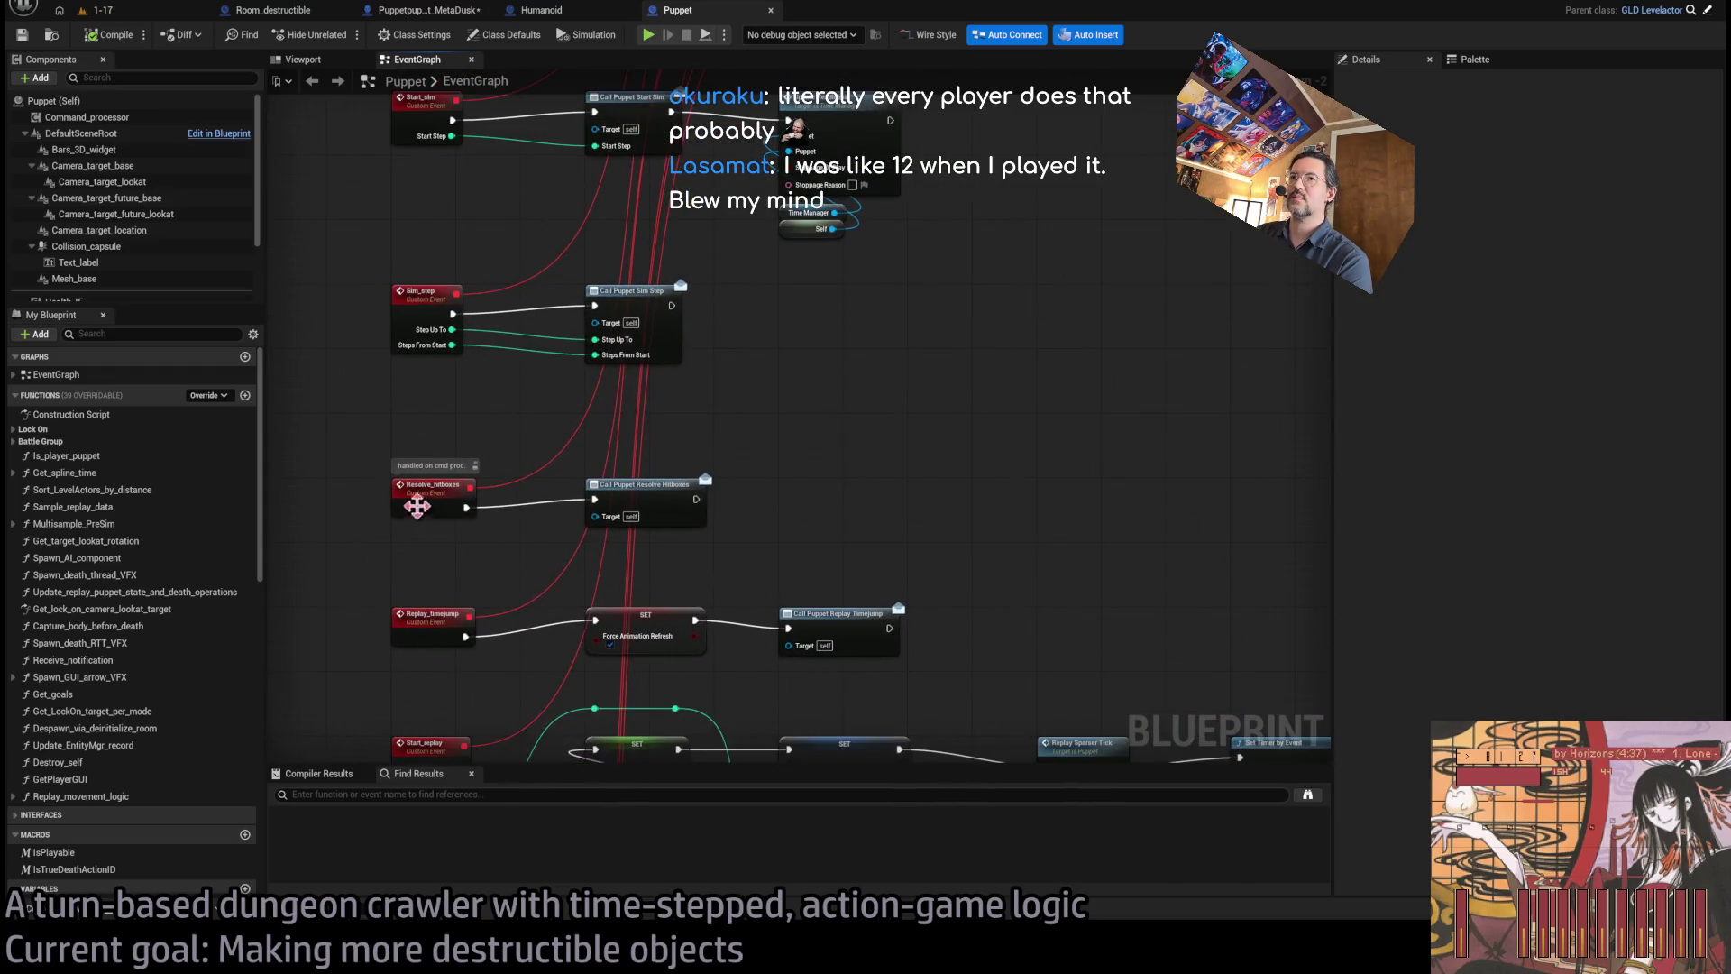
{"action": "left_click_drag", "start_coordinate": [743, 460], "coordinate": [773, 626]}
{"action": "mouse_move", "coordinate": [550, 312]}
{"action": "left_mouse_down"}
{"action": "mouse_move", "coordinate": [571, 370]}
{"action": "mouse_move", "coordinate": [553, 457]}
{"action": "left_mouse_up"}
{"action": "mouse_move", "coordinate": [979, 628]}
{"action": "left_mouse_down"}
{"action": "mouse_move", "coordinate": [970, 696]}
{"action": "mouse_move", "coordinate": [965, 622]}
{"action": "left_mouse_up"}
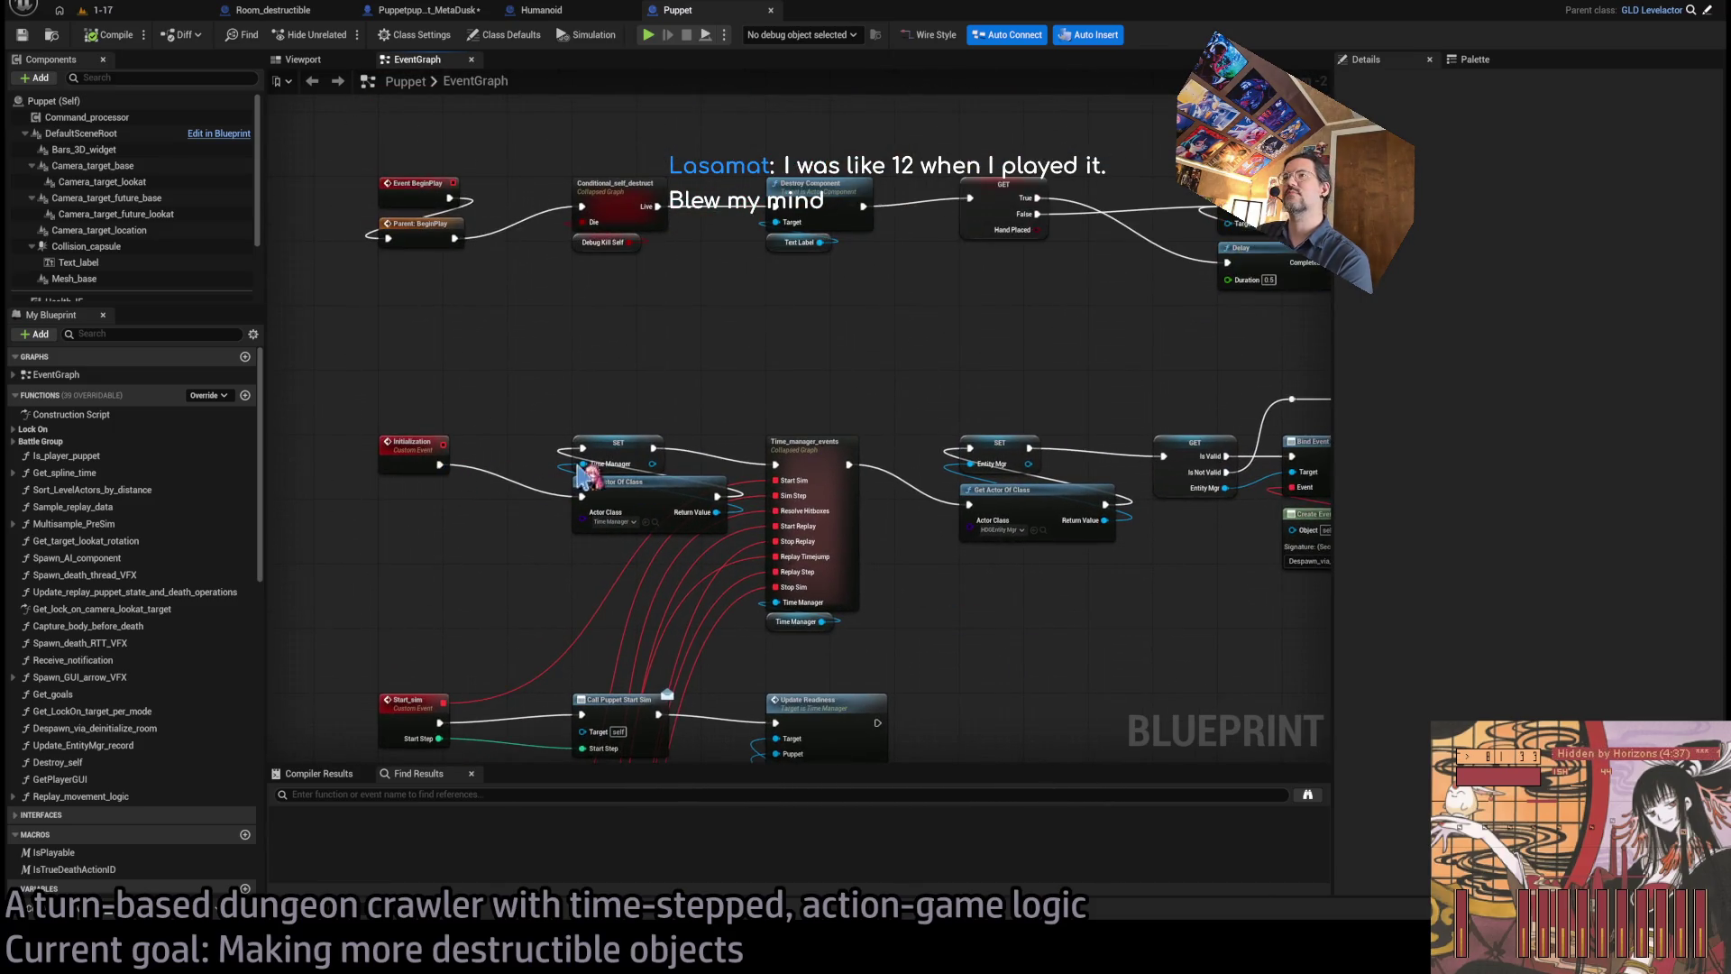
{"action": "left_click_drag", "start_coordinate": [541, 463], "coordinate": [418, 656]}
{"action": "mouse_move", "coordinate": [985, 626]}
{"action": "left_mouse_down"}
{"action": "mouse_move", "coordinate": [827, 568]}
{"action": "mouse_move", "coordinate": [495, 545]}
{"action": "left_mouse_up"}
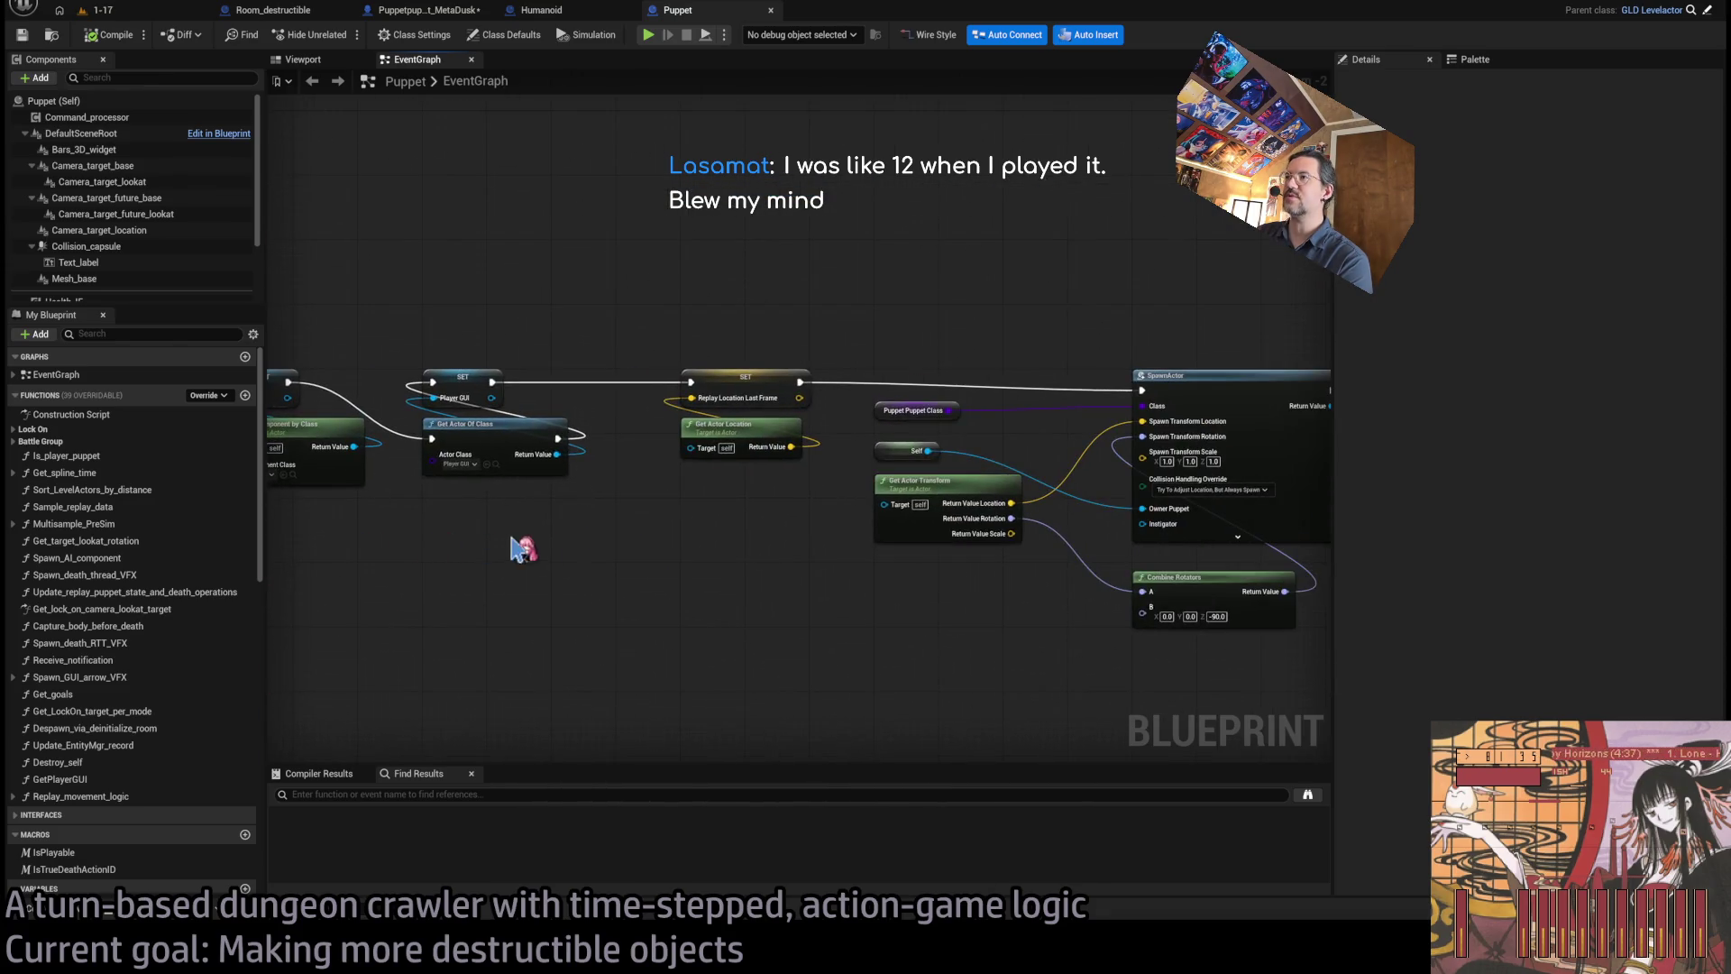
{"action": "left_click_drag", "start_coordinate": [797, 581], "coordinate": [455, 584]}
- Select SET Puppet Puppet and follow its chain to Get Actor Transform and Create Bars Widget
{"action": "left_click", "coordinate": [563, 388]}
{"action": "left_click_drag", "start_coordinate": [641, 410], "coordinate": [888, 478]}
{"action": "left_click", "coordinate": [881, 468]}
{"action": "left_click_drag", "start_coordinate": [1014, 629], "coordinate": [785, 620]}
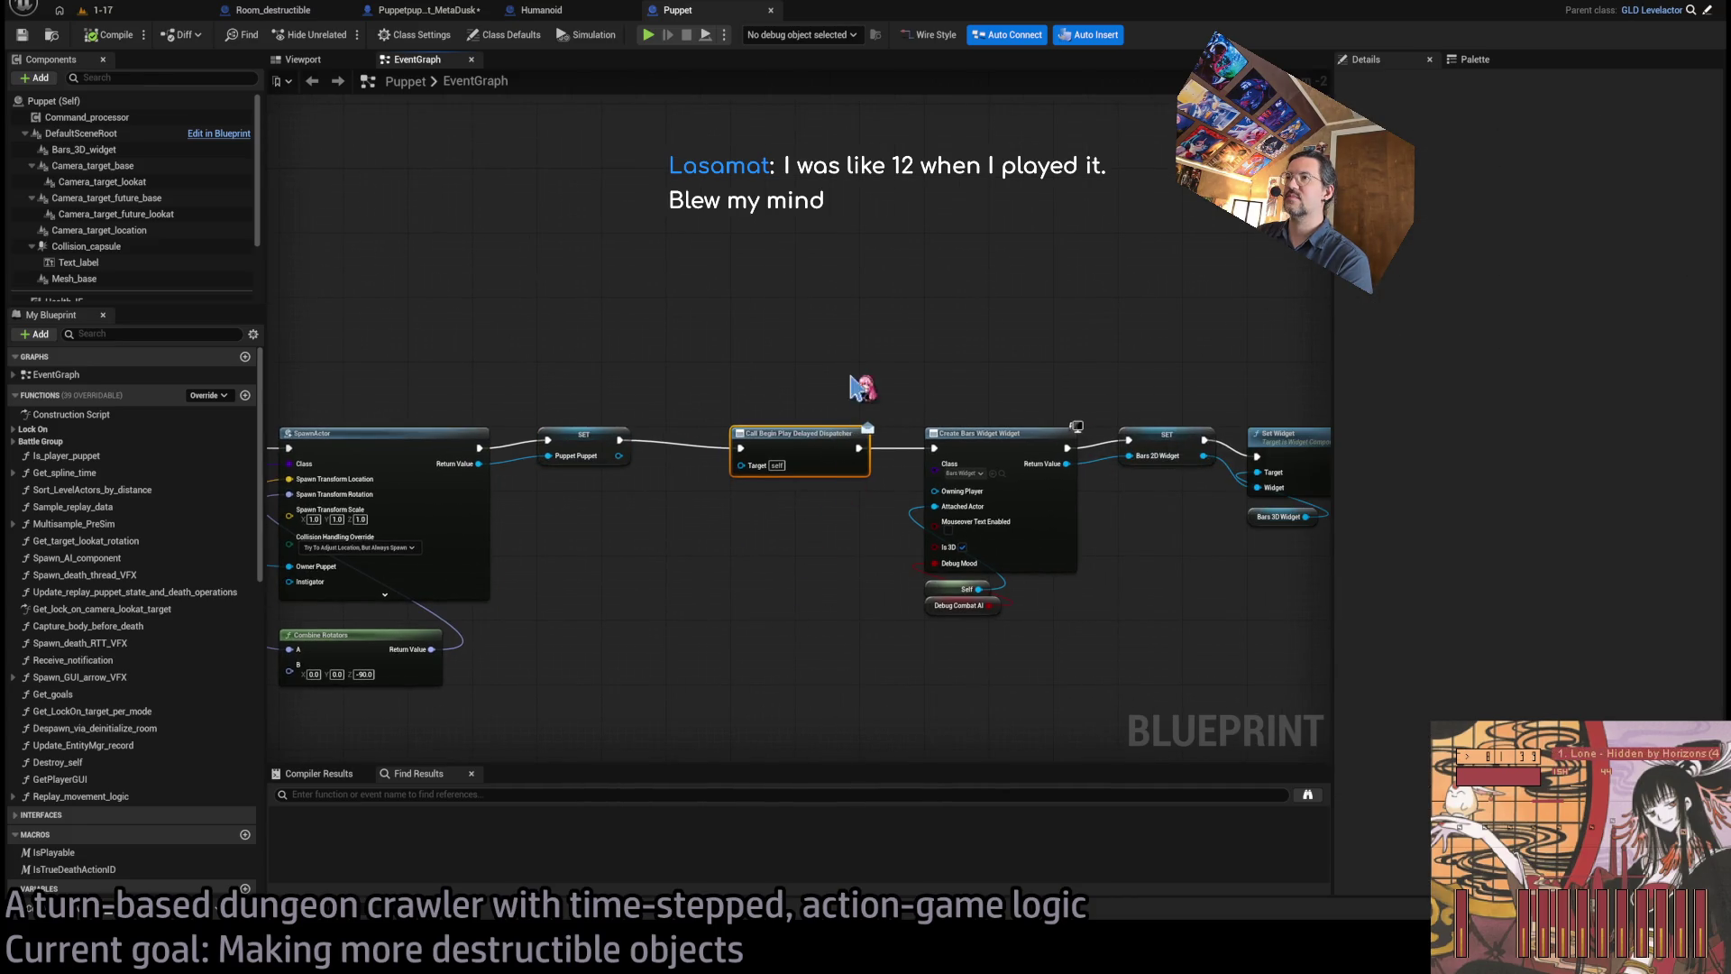
{"action": "left_click_drag", "start_coordinate": [699, 403], "coordinate": [1280, 397]}
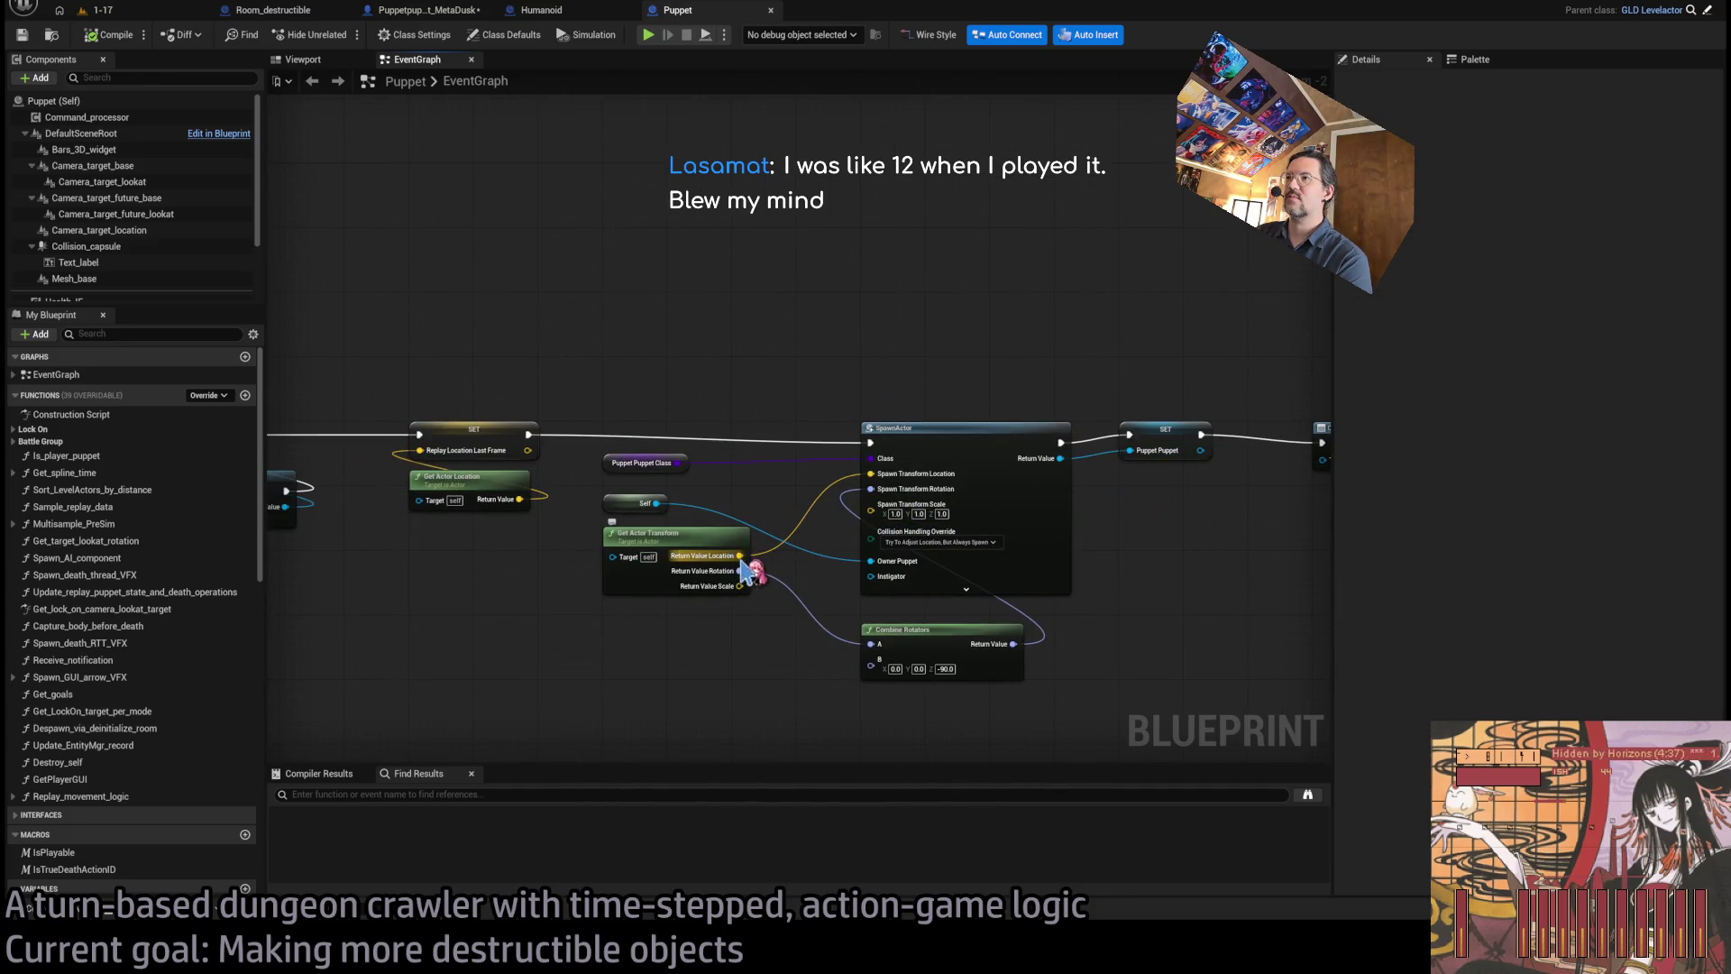
{"action": "mouse_move", "coordinate": [1299, 620]}
{"action": "left_mouse_down"}
{"action": "mouse_move", "coordinate": [816, 575]}
{"action": "mouse_move", "coordinate": [716, 619]}
{"action": "mouse_move", "coordinate": [980, 638]}
{"action": "left_mouse_up"}
- Review SpawnActor, Combine Rotators, Bind Event, Delay and Event BeginPlay nodes, selecting the Time_manager_events block
{"action": "scroll", "coordinate": [785, 639], "scroll_direction": "up", "scroll_amount": 2}
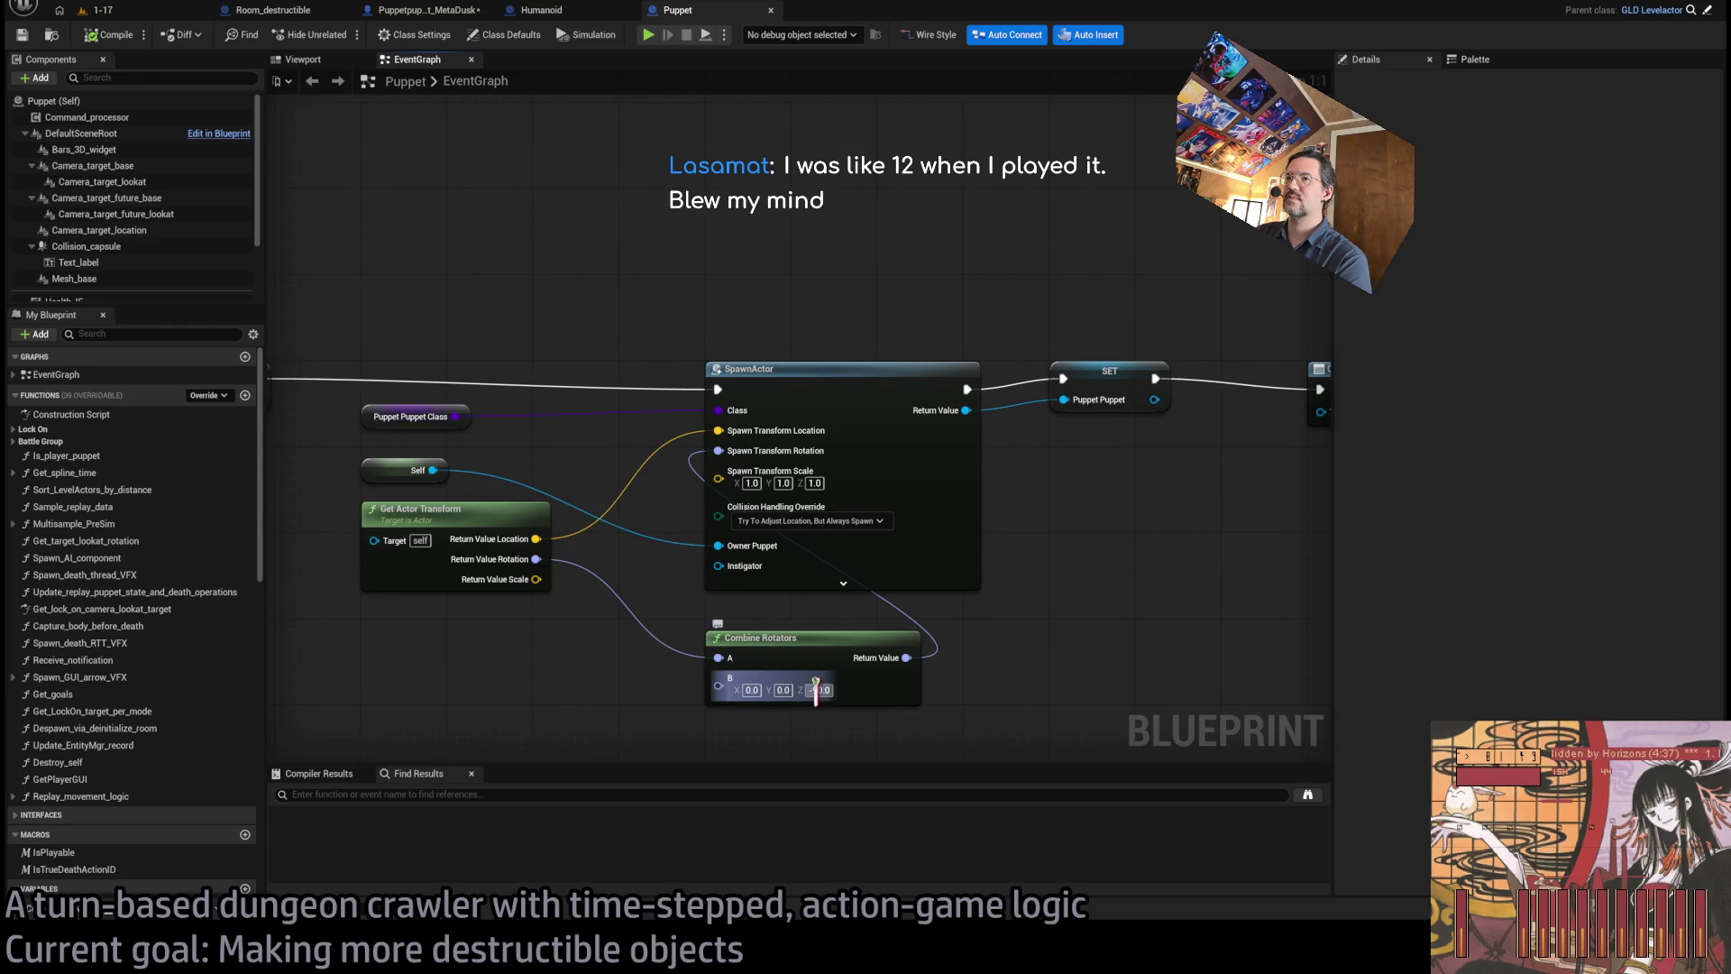
{"action": "scroll", "coordinate": [784, 649], "scroll_direction": "down", "scroll_amount": 2}
{"action": "mouse_move", "coordinate": [772, 607]}
{"action": "left_mouse_down"}
{"action": "mouse_move", "coordinate": [835, 586]}
{"action": "mouse_move", "coordinate": [778, 579]}
{"action": "mouse_move", "coordinate": [647, 514]}
{"action": "left_mouse_up"}
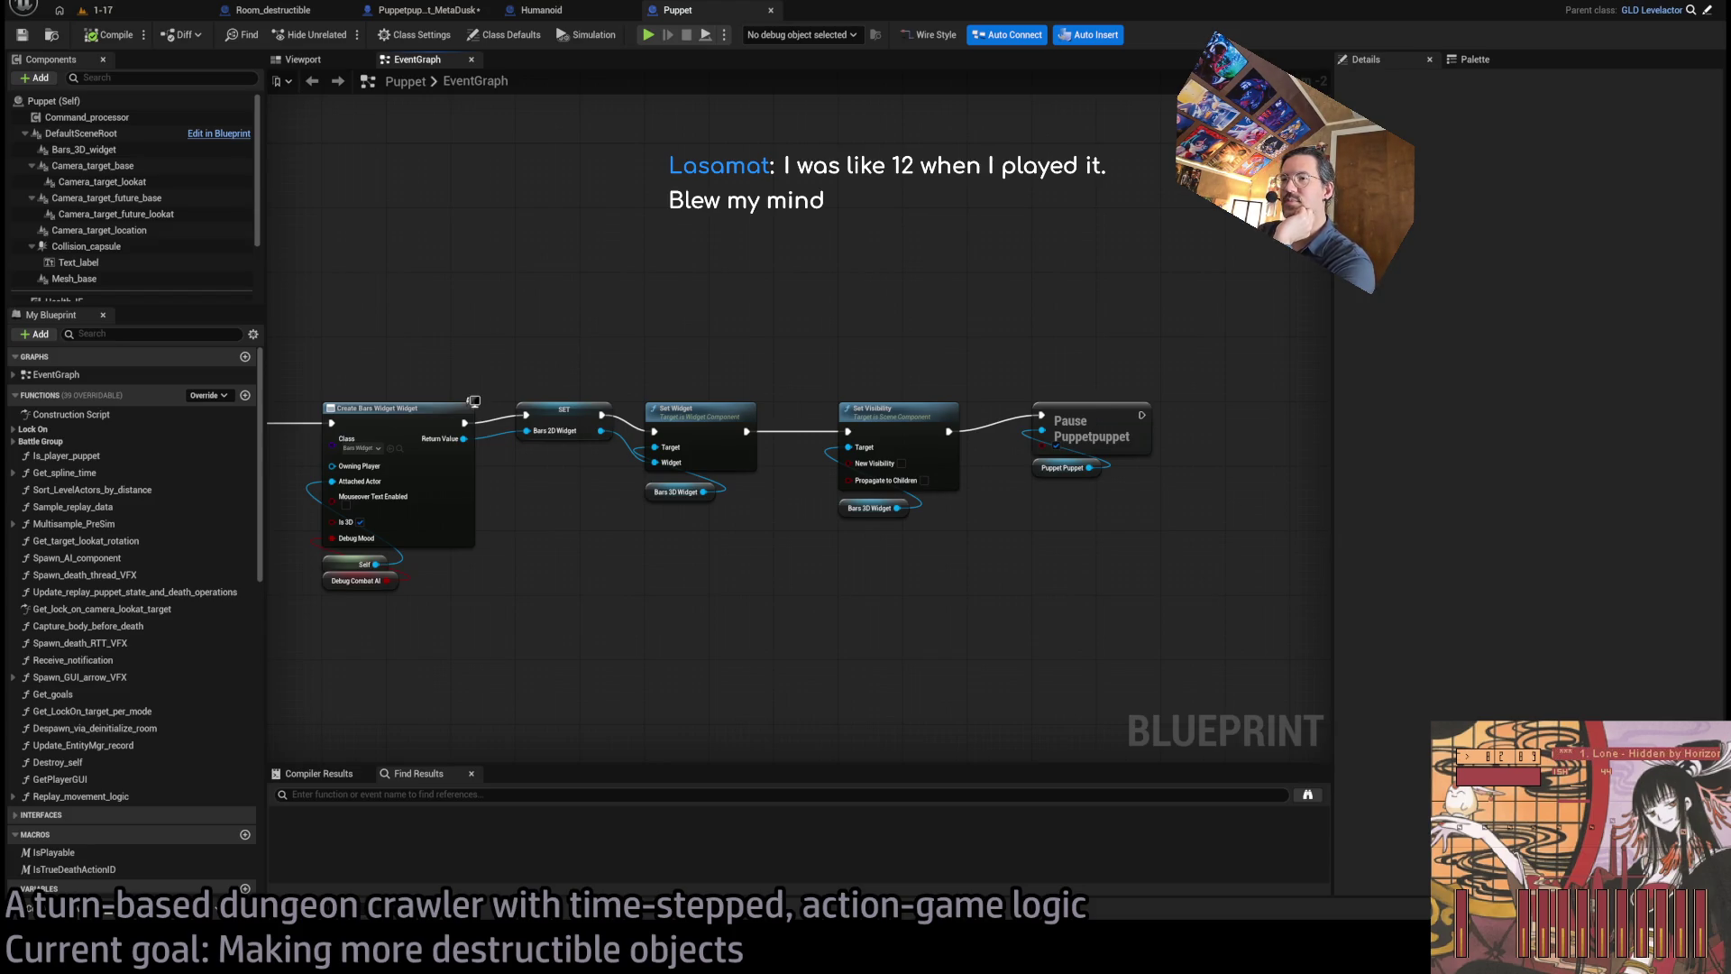
{"action": "mouse_move", "coordinate": [472, 400]}
{"action": "left_mouse_down"}
{"action": "mouse_move", "coordinate": [869, 688]}
{"action": "mouse_move", "coordinate": [727, 502]}
{"action": "mouse_move", "coordinate": [873, 505]}
{"action": "left_mouse_up"}
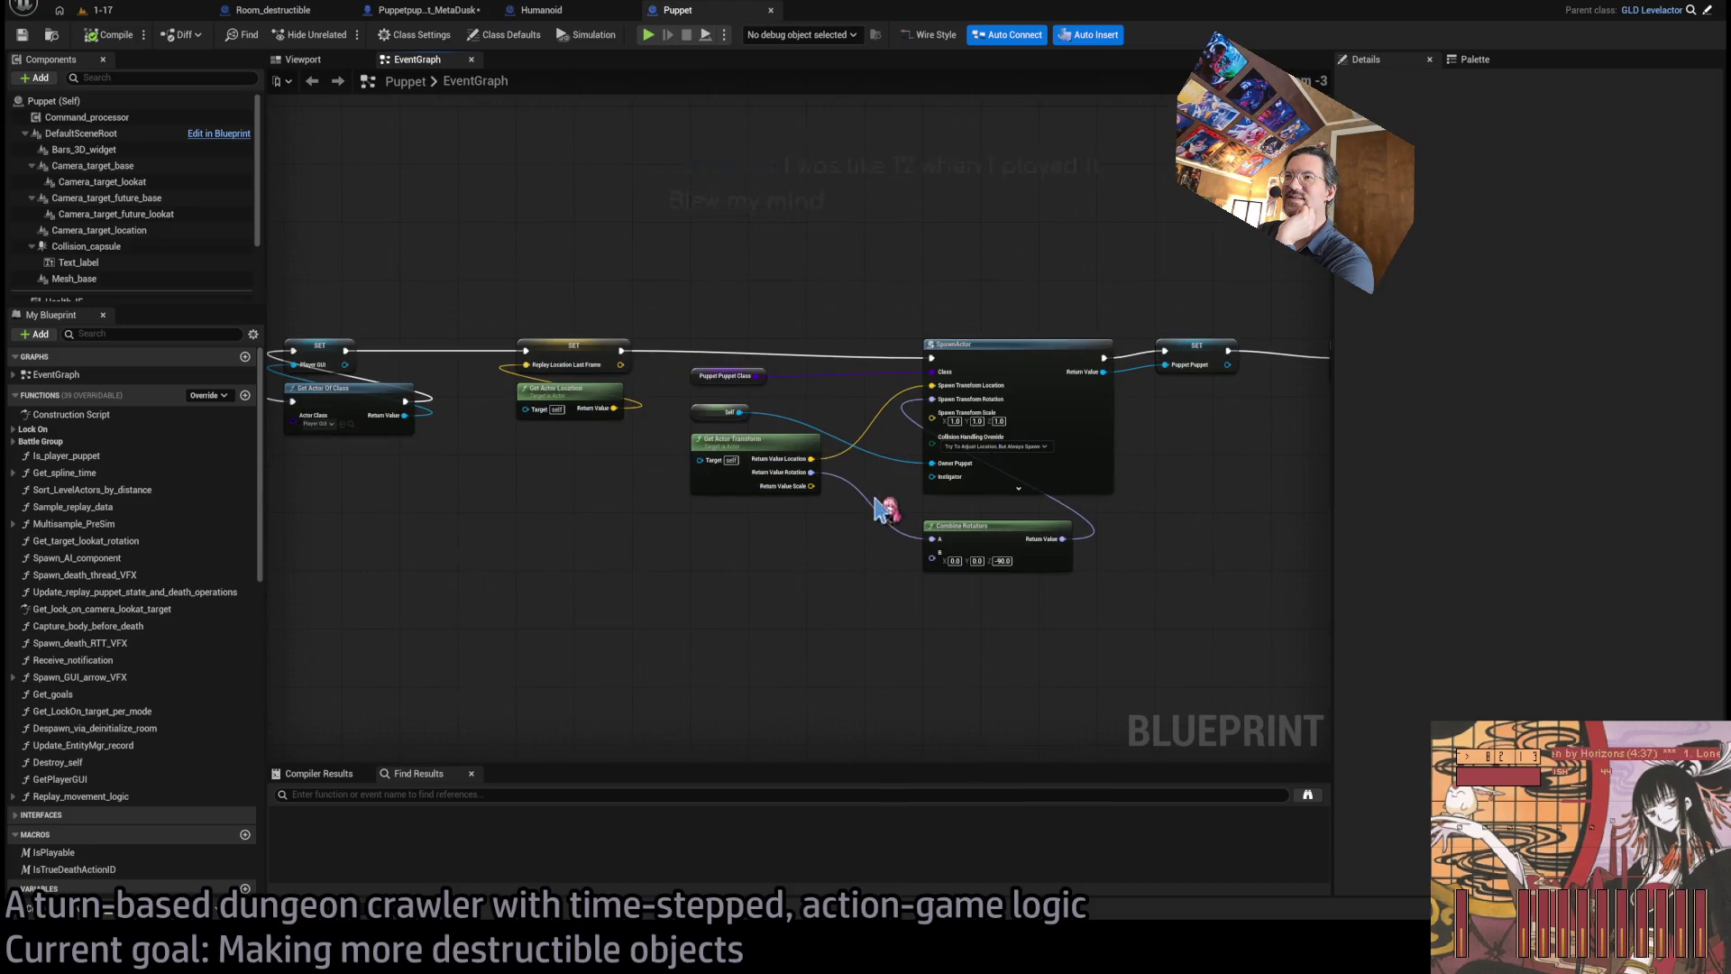
{"action": "left_click_drag", "start_coordinate": [611, 502], "coordinate": [1329, 495]}
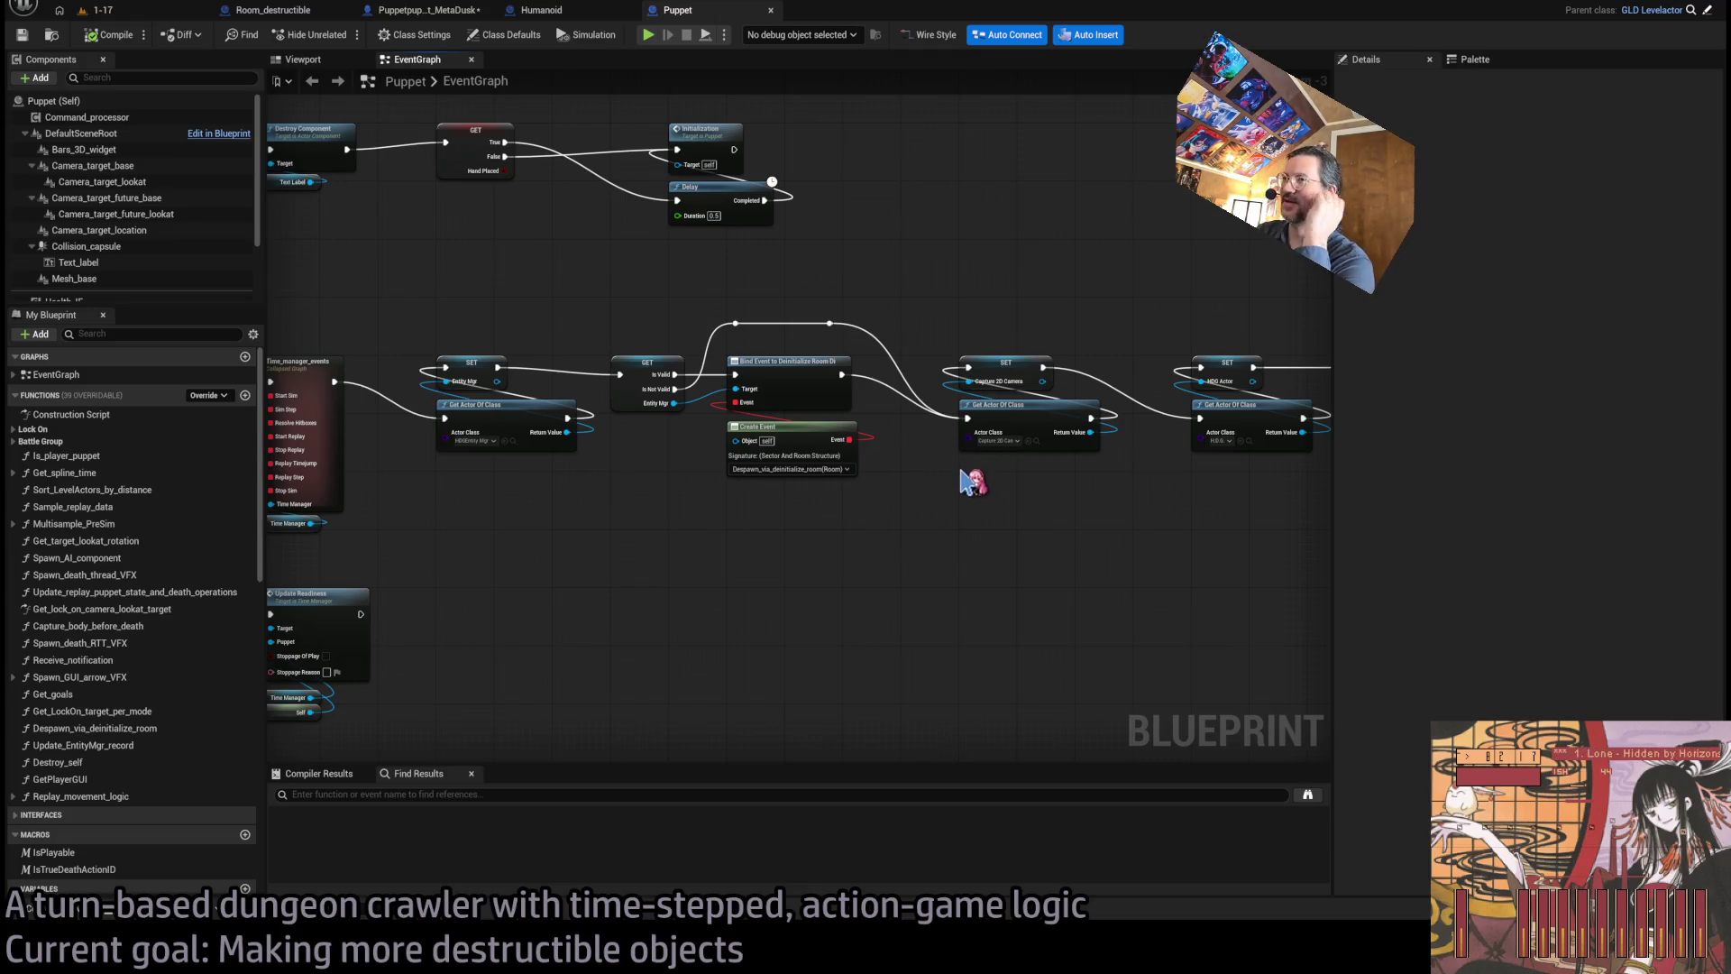
{"action": "left_click_drag", "start_coordinate": [672, 497], "coordinate": [983, 507]}
{"action": "mouse_move", "coordinate": [464, 307]}
{"action": "left_mouse_down"}
{"action": "mouse_move", "coordinate": [757, 568]}
{"action": "mouse_move", "coordinate": [496, 360]}
{"action": "mouse_move", "coordinate": [447, 344]}
{"action": "mouse_move", "coordinate": [812, 553]}
{"action": "mouse_move", "coordinate": [762, 570]}
{"action": "mouse_move", "coordinate": [433, 348]}
{"action": "left_mouse_up"}
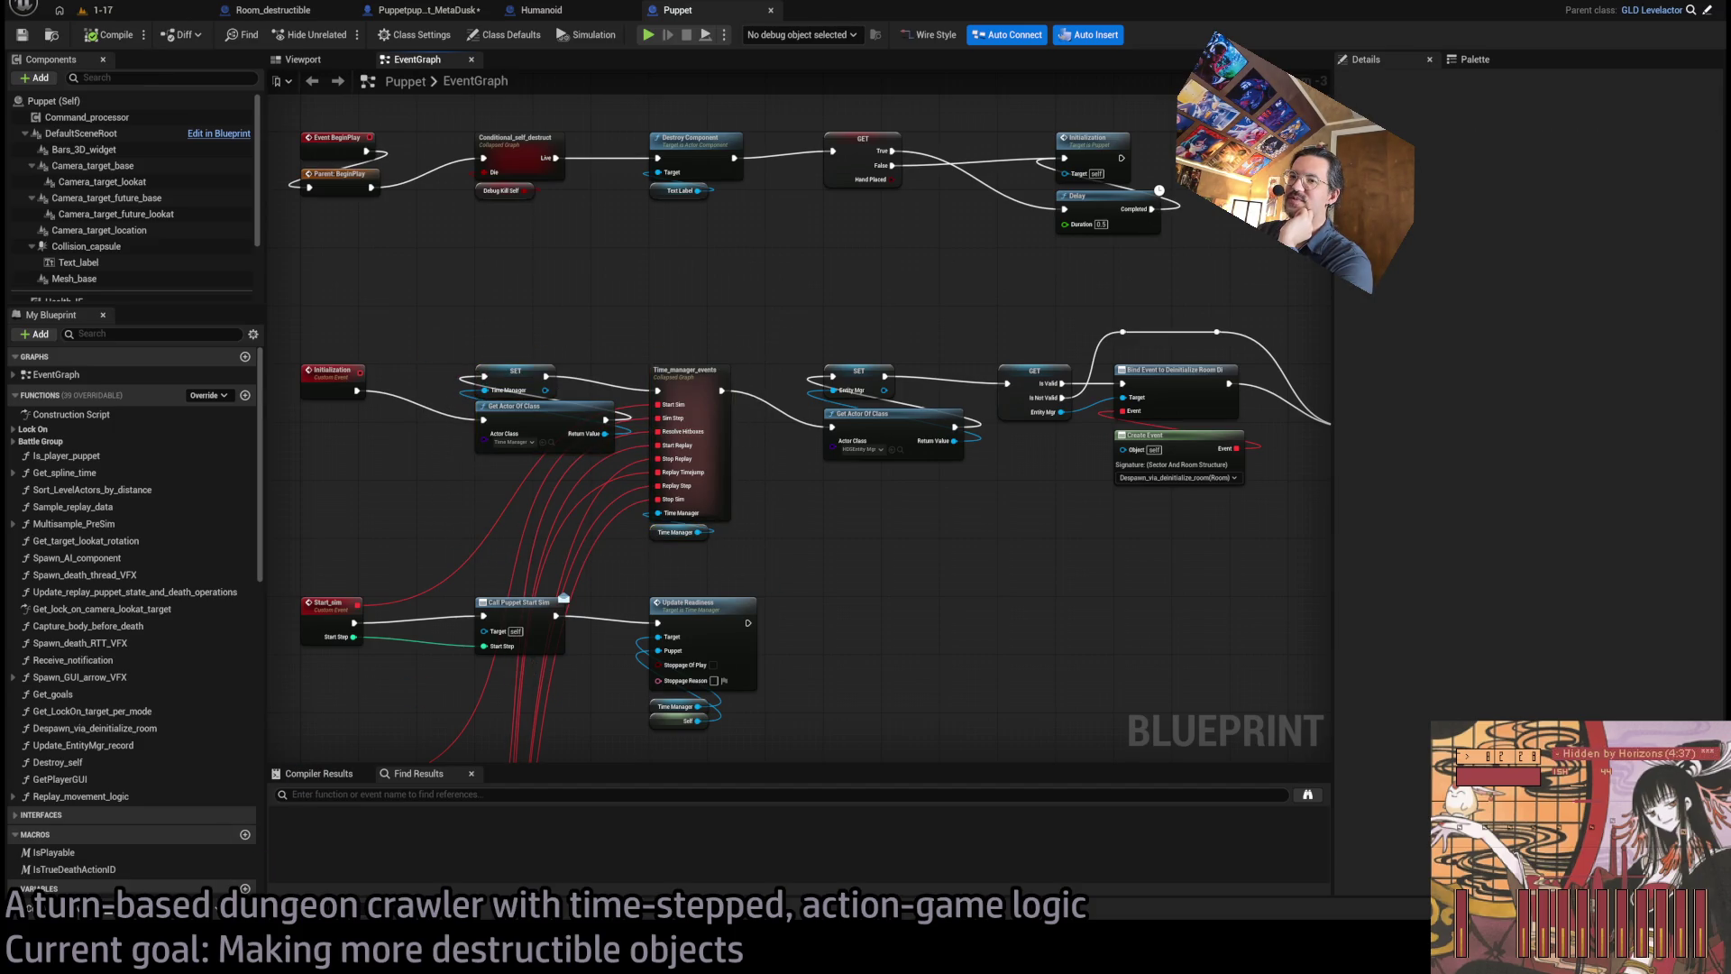
- Bring up the Red Faction Wikipedia article in the browser and scroll to its Gameplay section
{"action": "key", "text": "alt+Tab"}
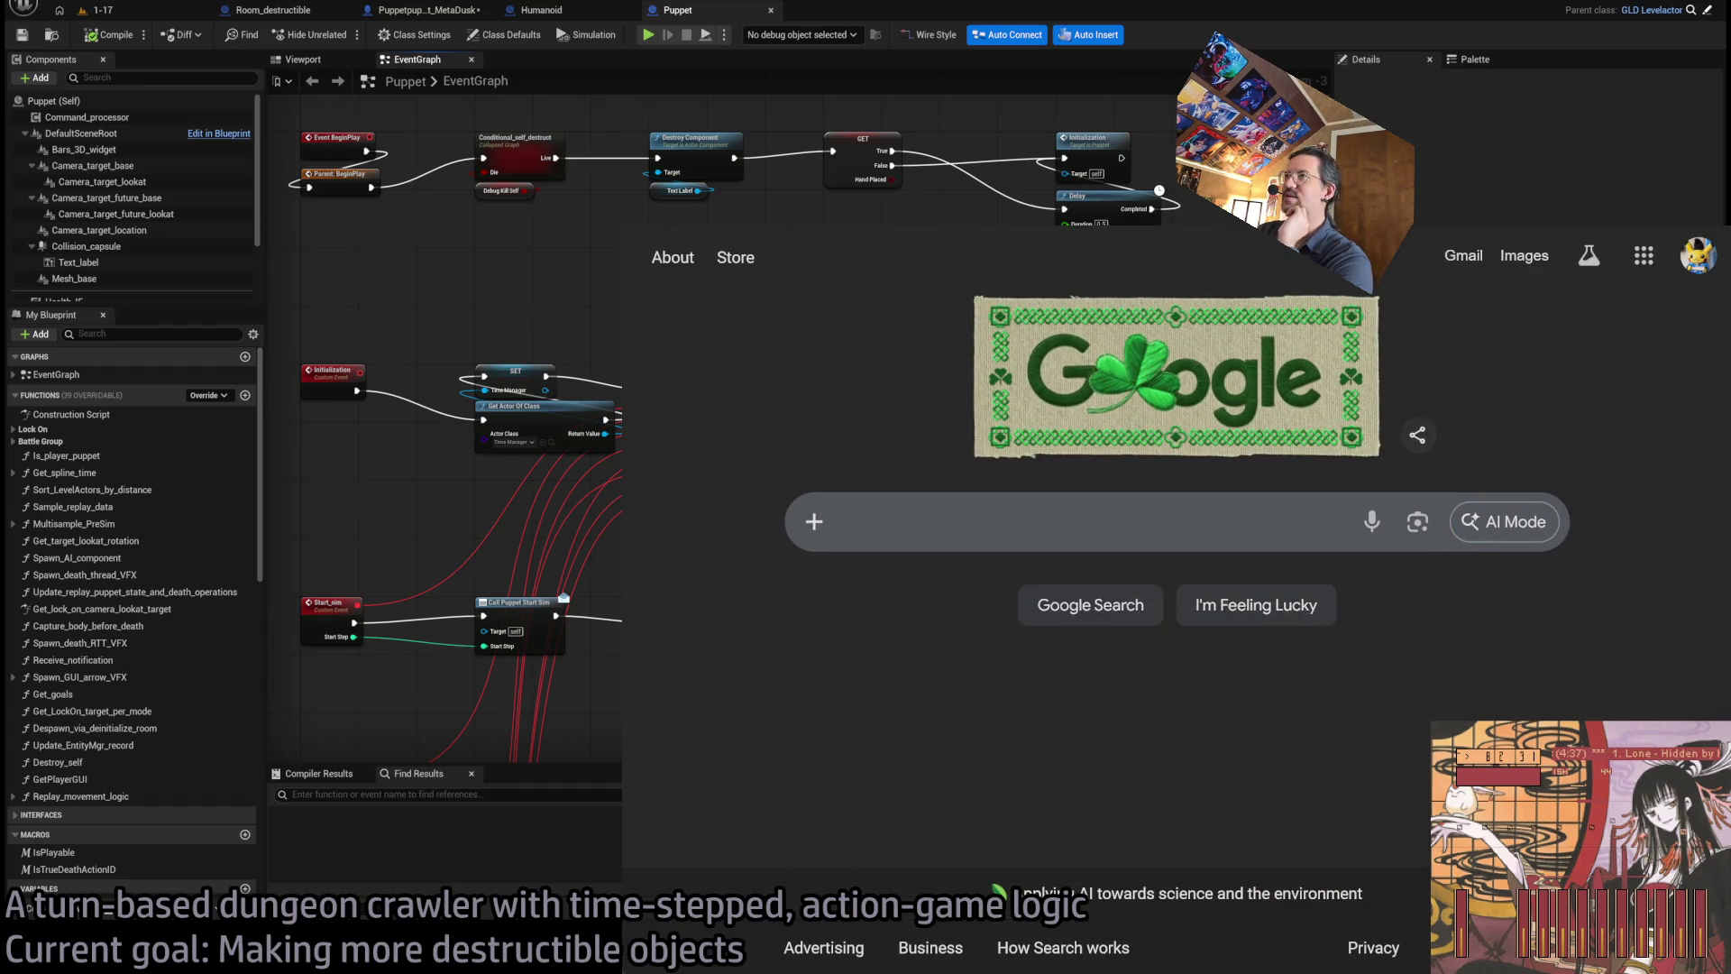
{"action": "type", "text": "w"}
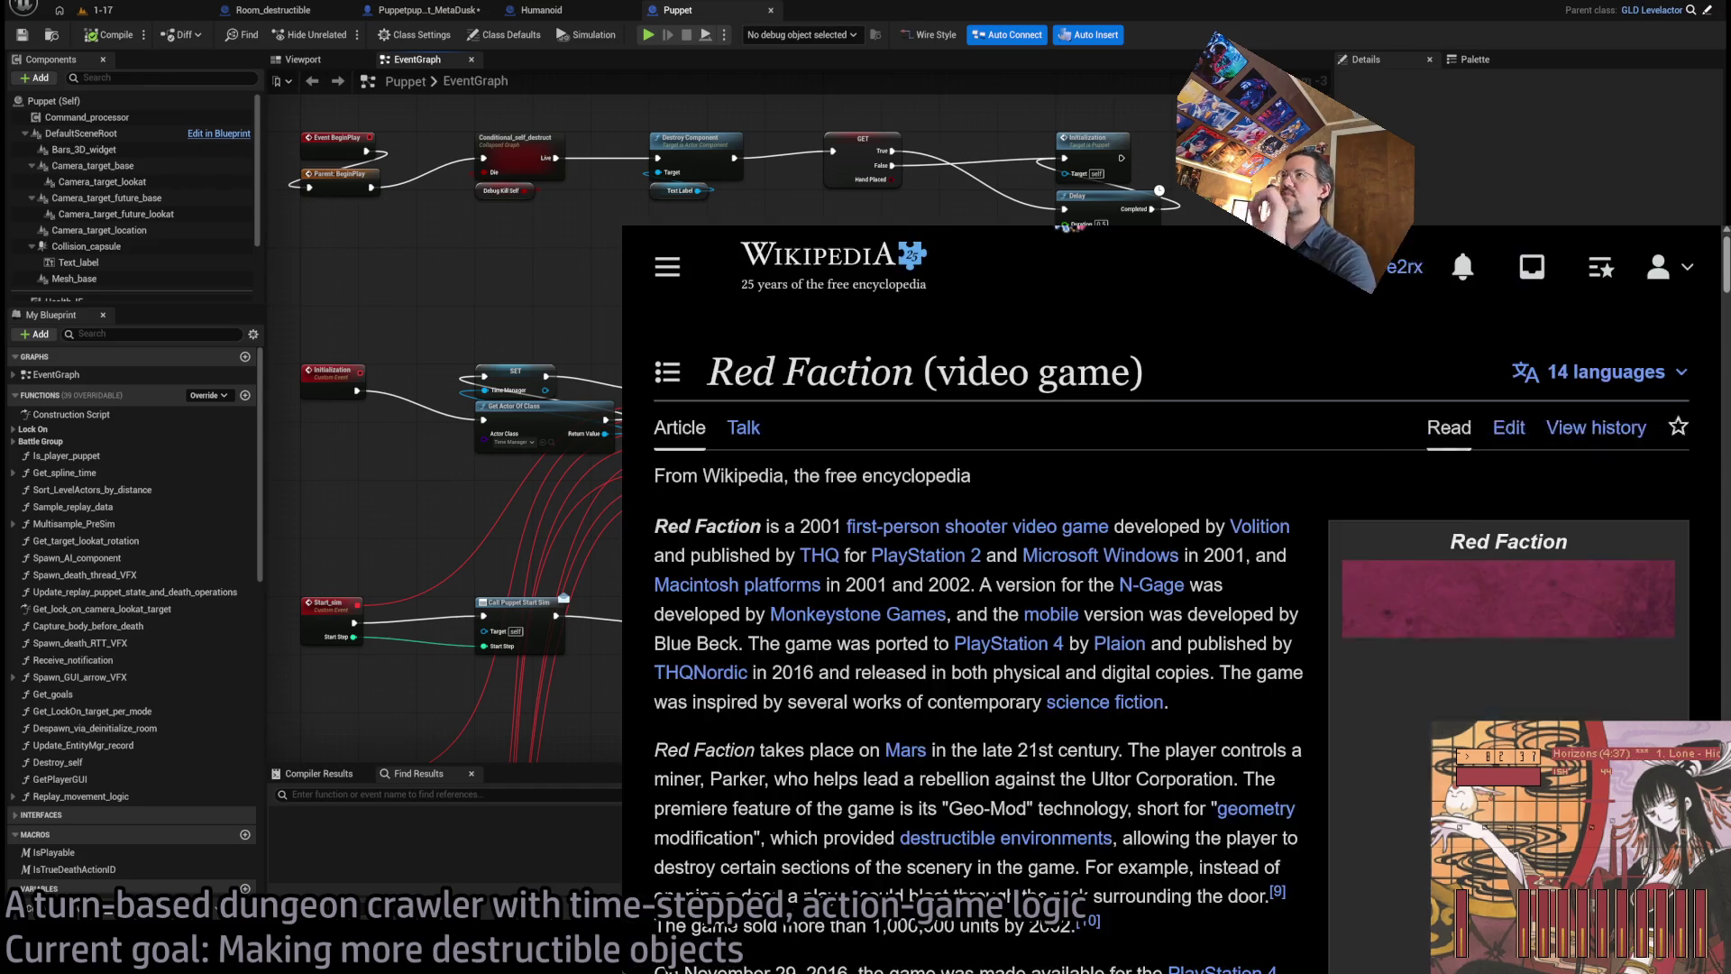
{"action": "scroll", "coordinate": [1107, 499], "scroll_direction": "down", "scroll_amount": 1}
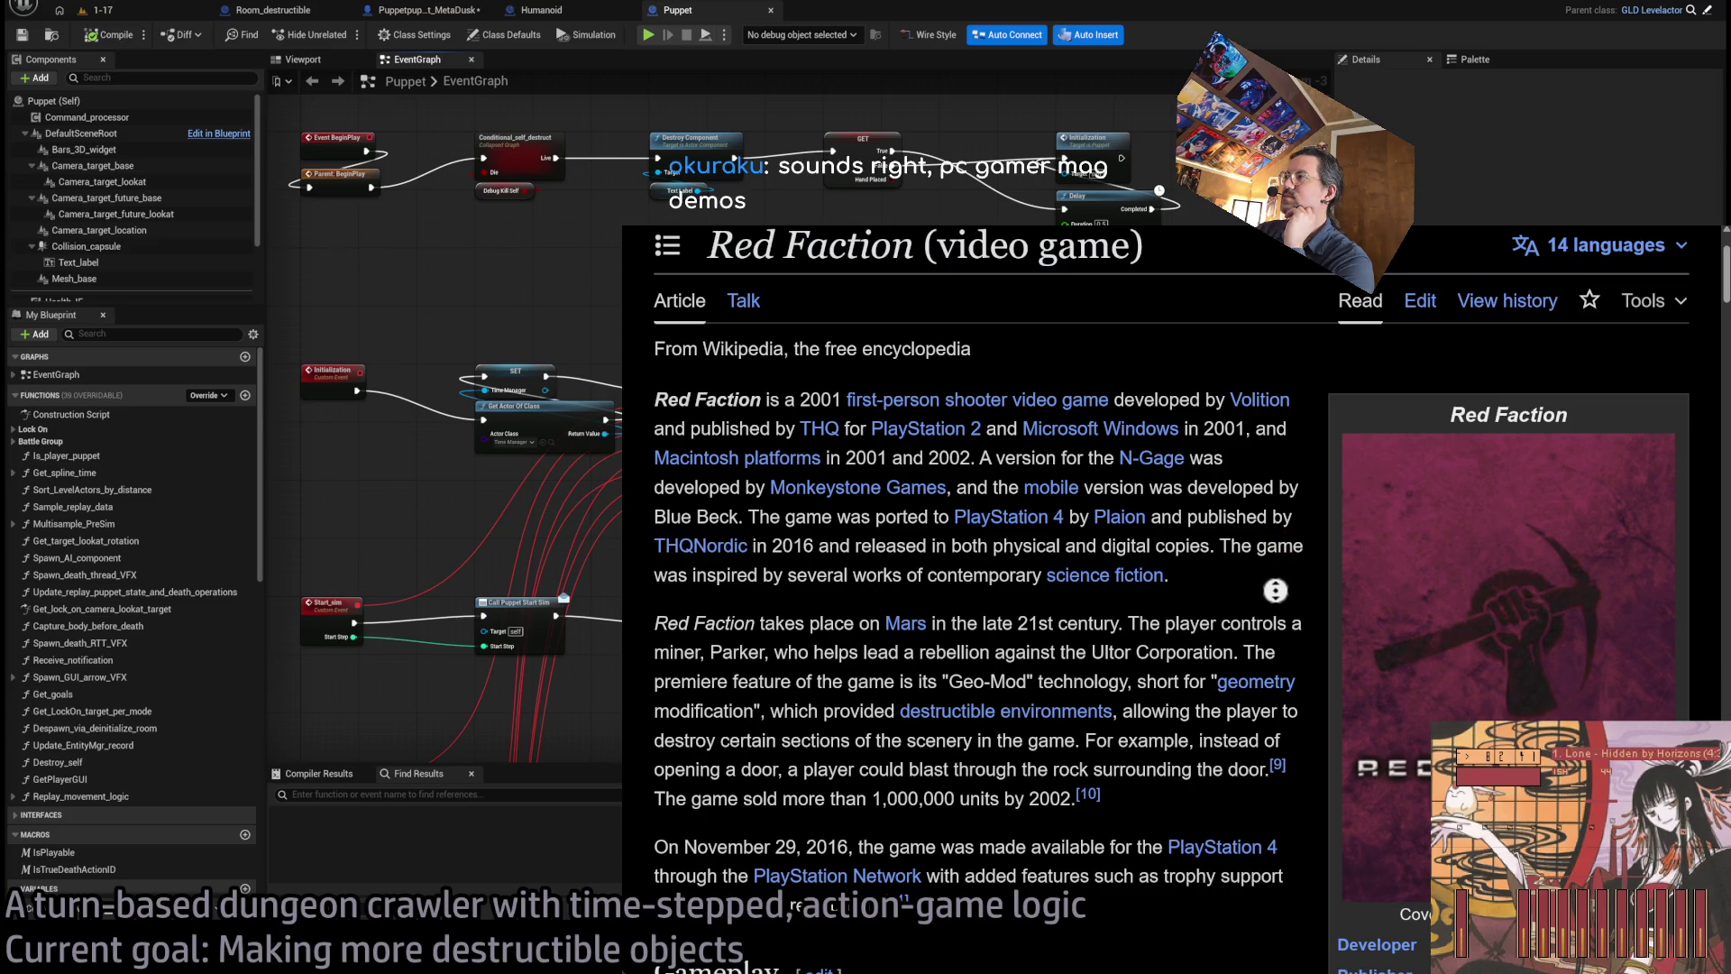
{"action": "scroll", "coordinate": [1290, 564], "scroll_direction": "down", "scroll_amount": 3}
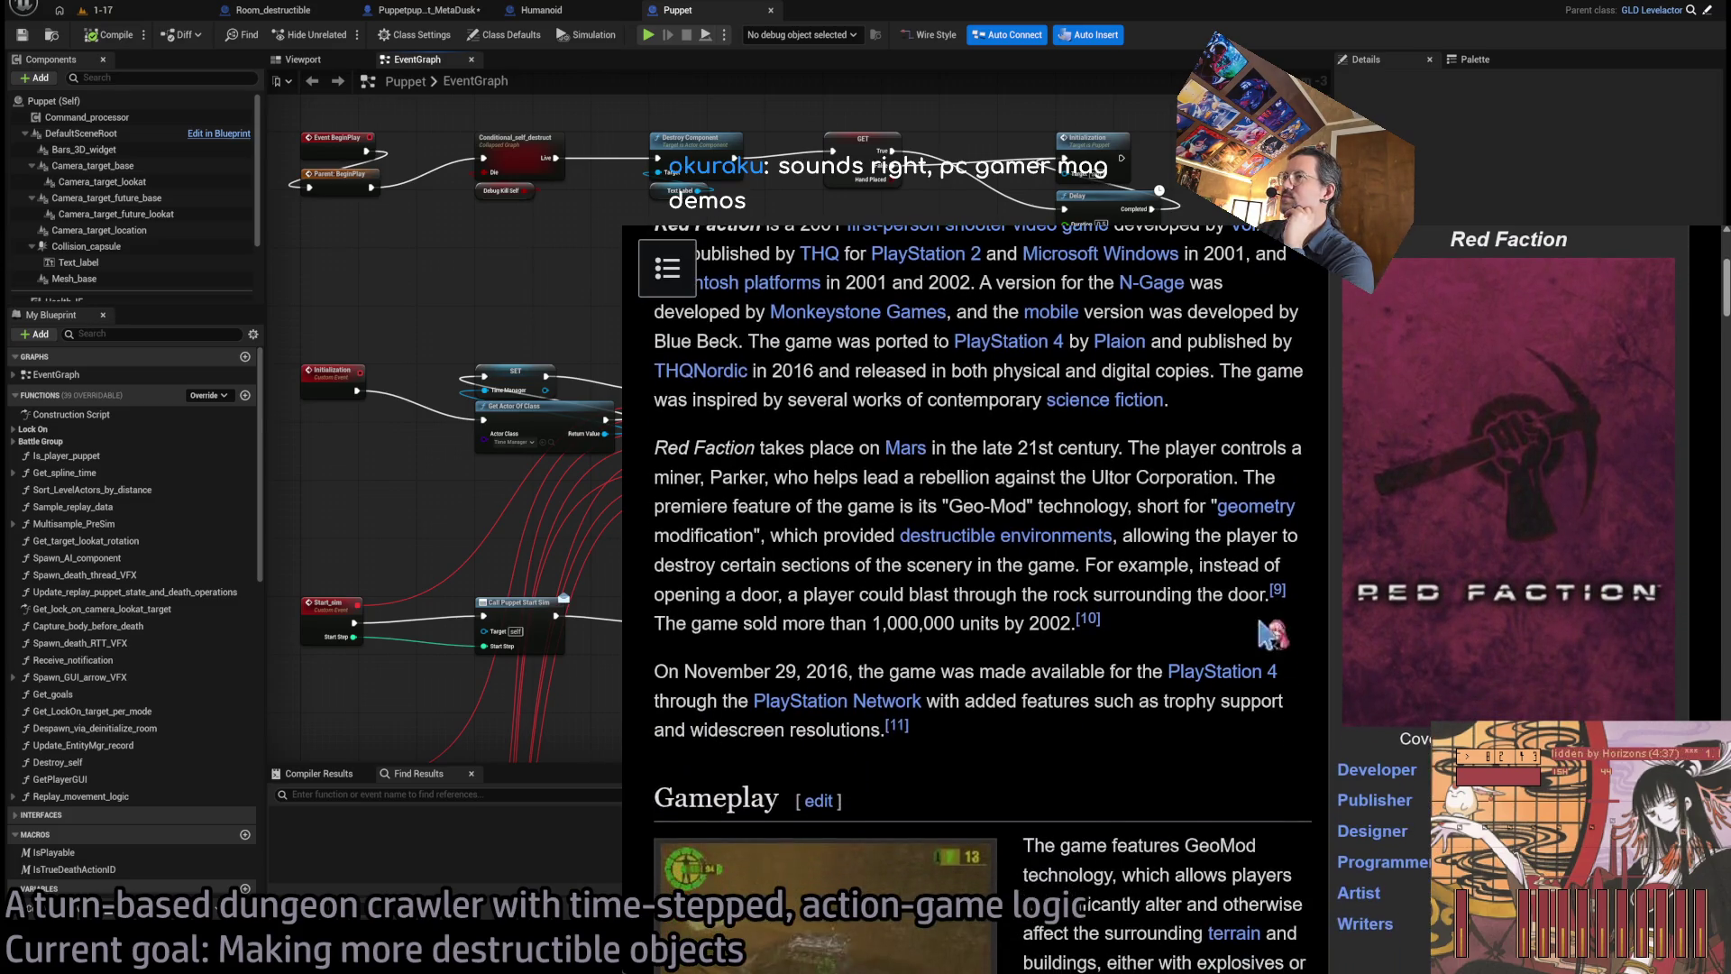
{"action": "scroll", "coordinate": [1254, 682], "scroll_direction": "down", "scroll_amount": 1}
{"action": "scroll", "coordinate": [1254, 683], "scroll_direction": "down", "scroll_amount": 10}
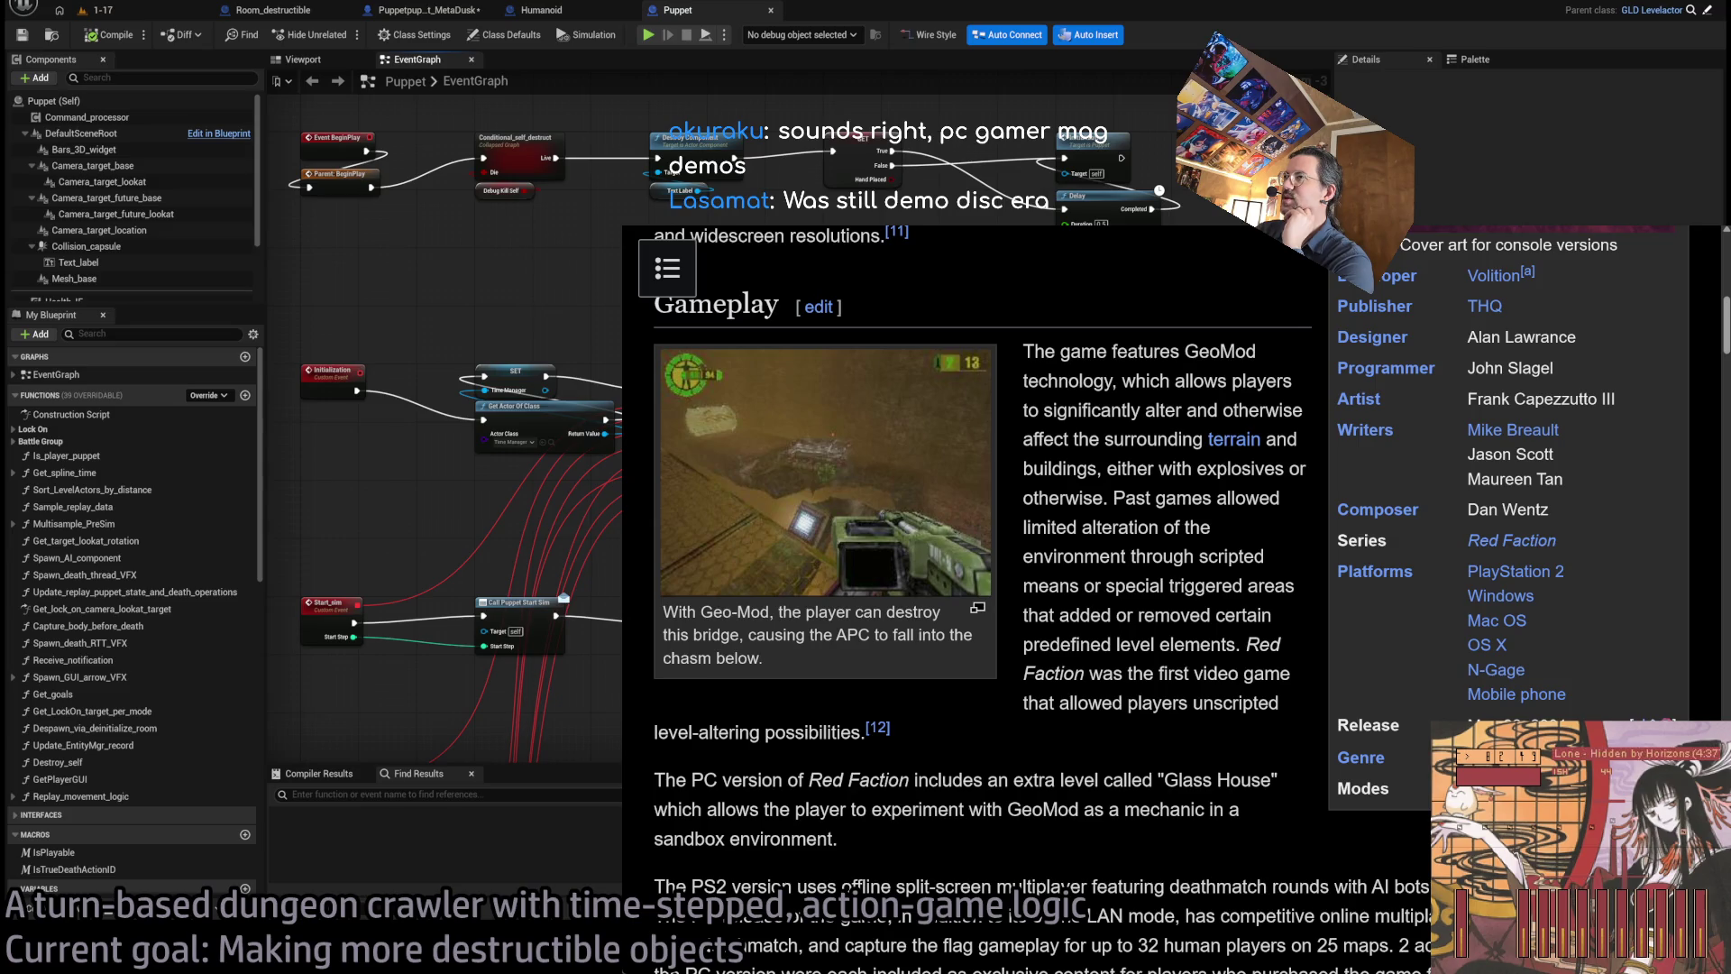
- Select the GeoMod gameplay paragraph, then clear the selection
{"action": "left_click", "coordinate": [1554, 715]}
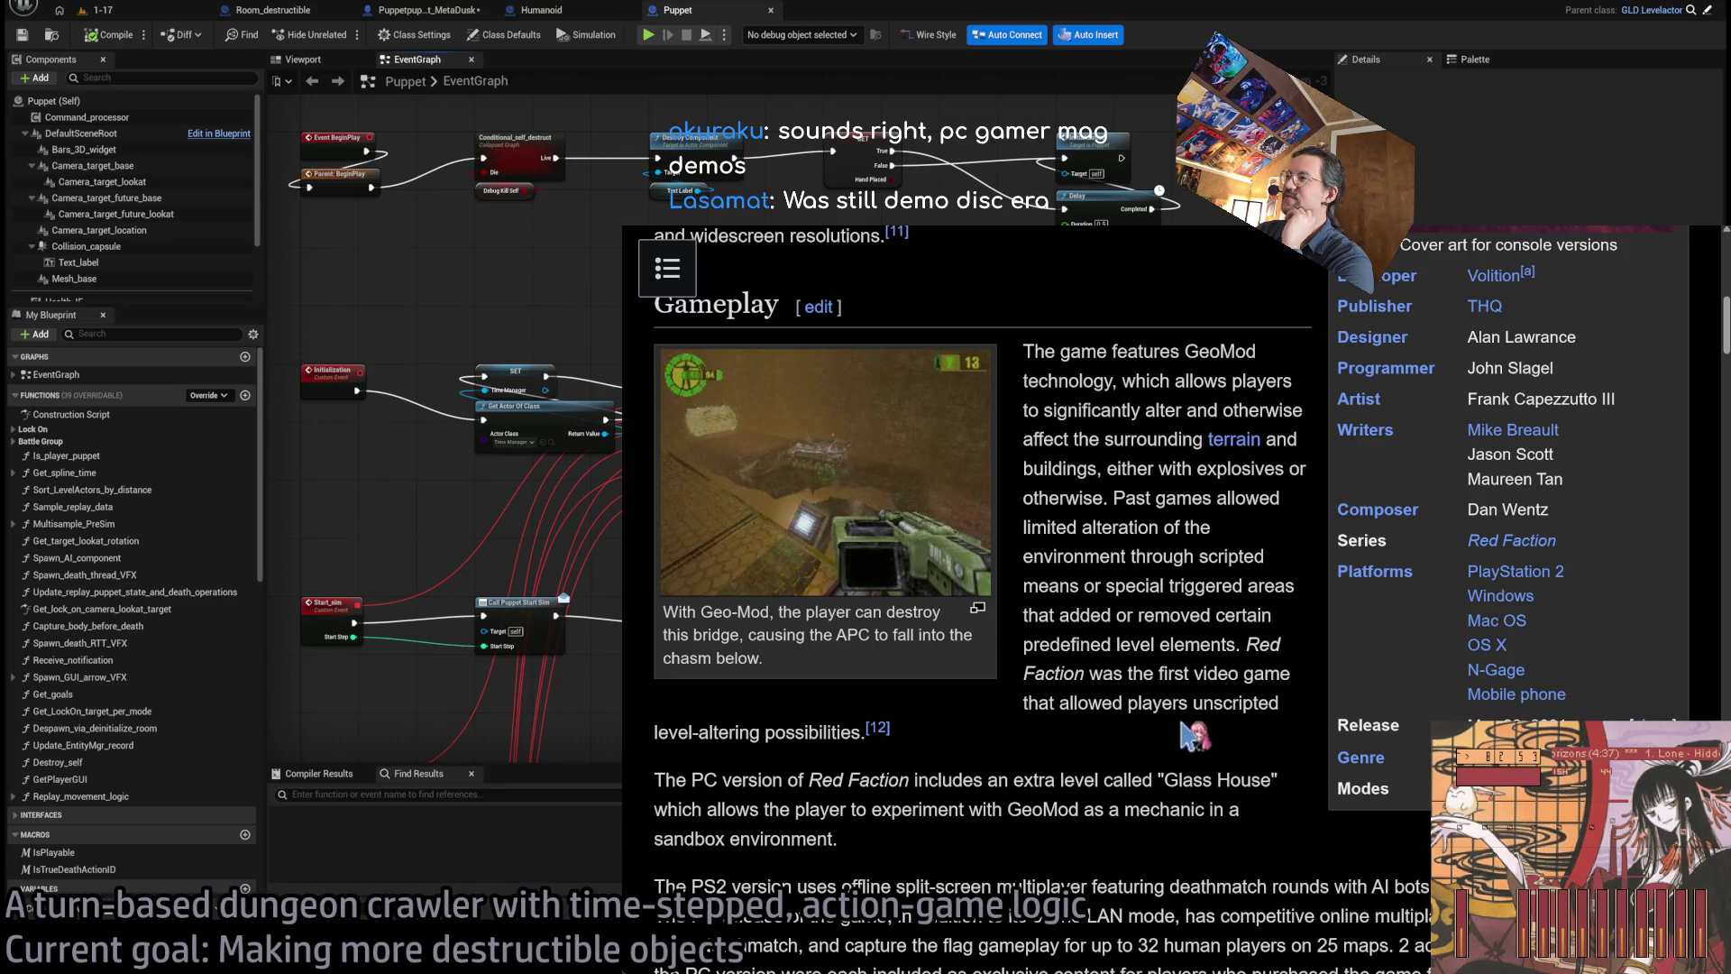
{"action": "mouse_move", "coordinate": [1298, 729]}
{"action": "left_mouse_down"}
{"action": "mouse_move", "coordinate": [1024, 410]}
{"action": "mouse_move", "coordinate": [1035, 366]}
{"action": "left_mouse_up"}
{"action": "left_click", "coordinate": [1035, 365]}
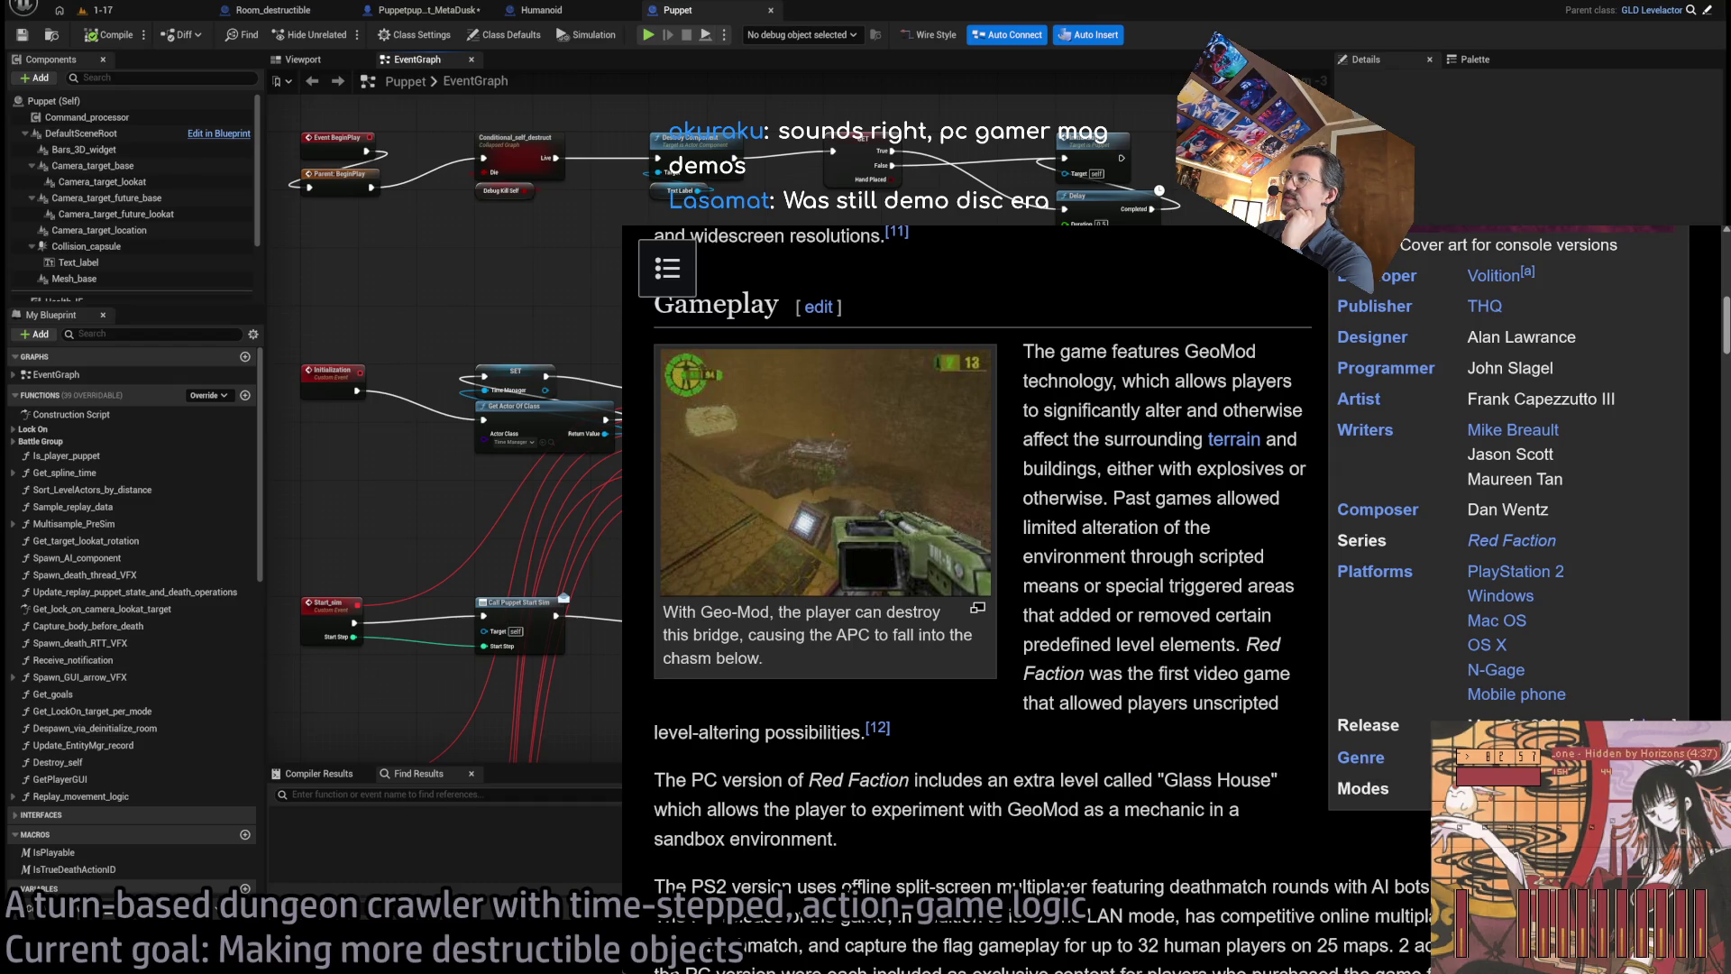
{"action": "mouse_move", "coordinate": [1085, 744]}
{"action": "left_mouse_down"}
{"action": "mouse_move", "coordinate": [1032, 342]}
{"action": "mouse_move", "coordinate": [1280, 676]}
{"action": "mouse_move", "coordinate": [1151, 732]}
{"action": "left_mouse_up"}
{"action": "left_click", "coordinate": [1151, 731]}
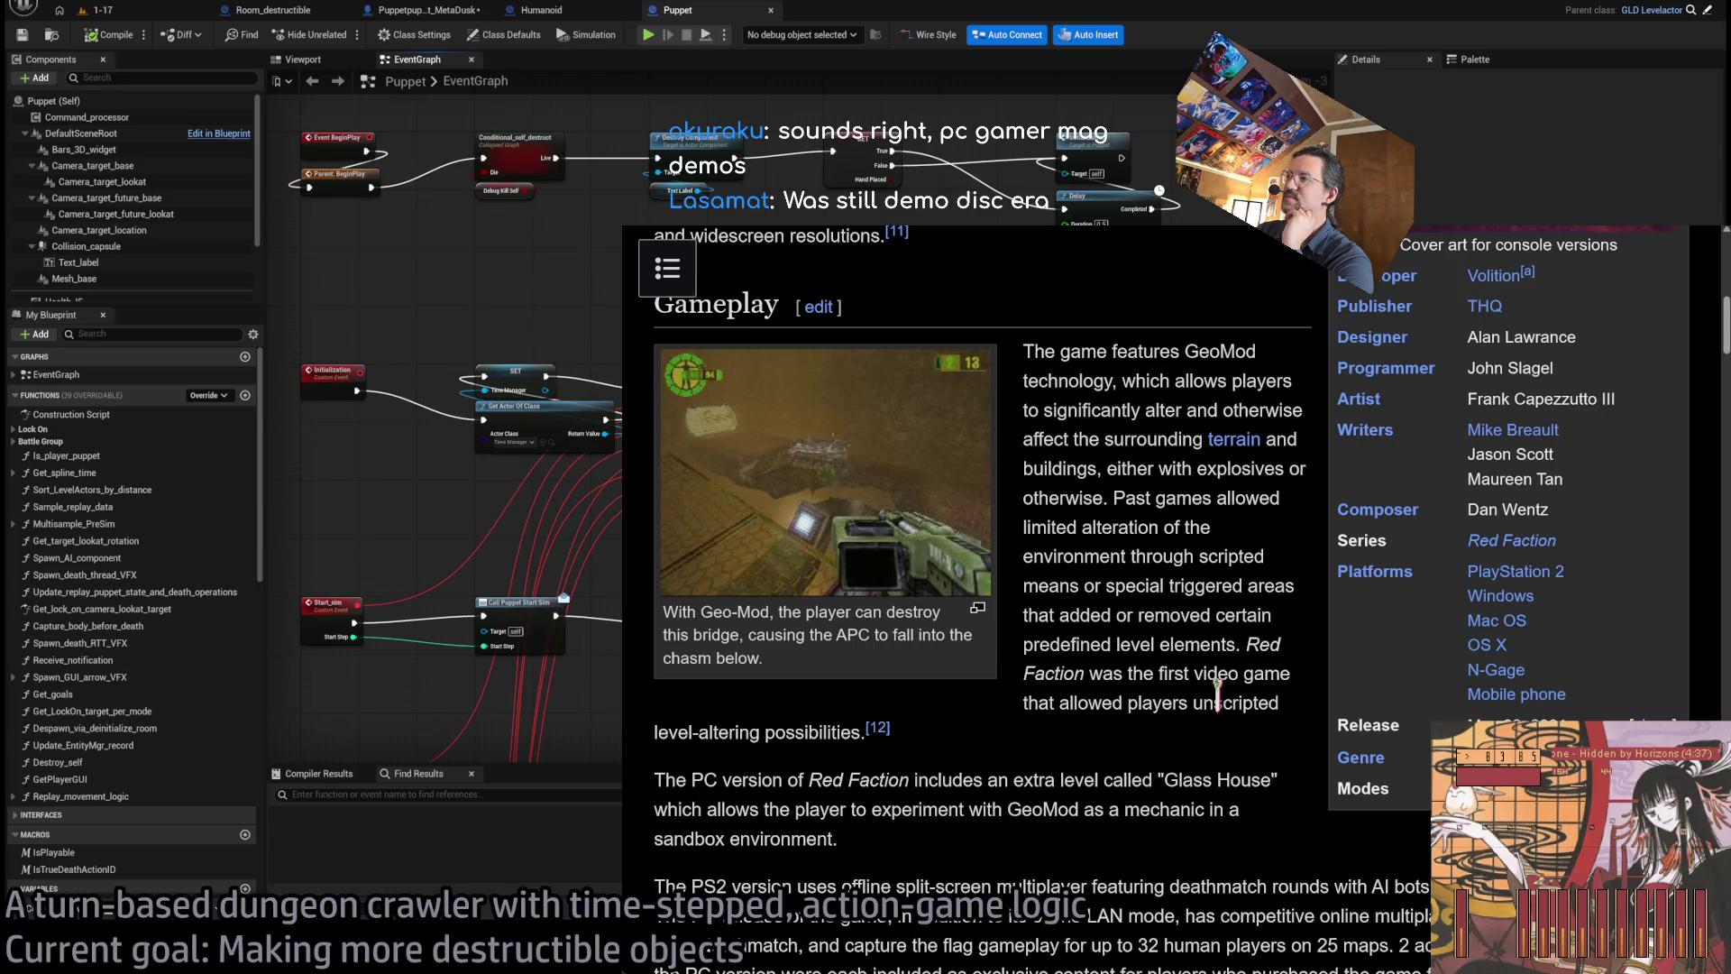
- Glance at the N-Gage article, return to Red Faction, and scroll down toward Plot
{"action": "left_click", "coordinate": [1495, 676]}
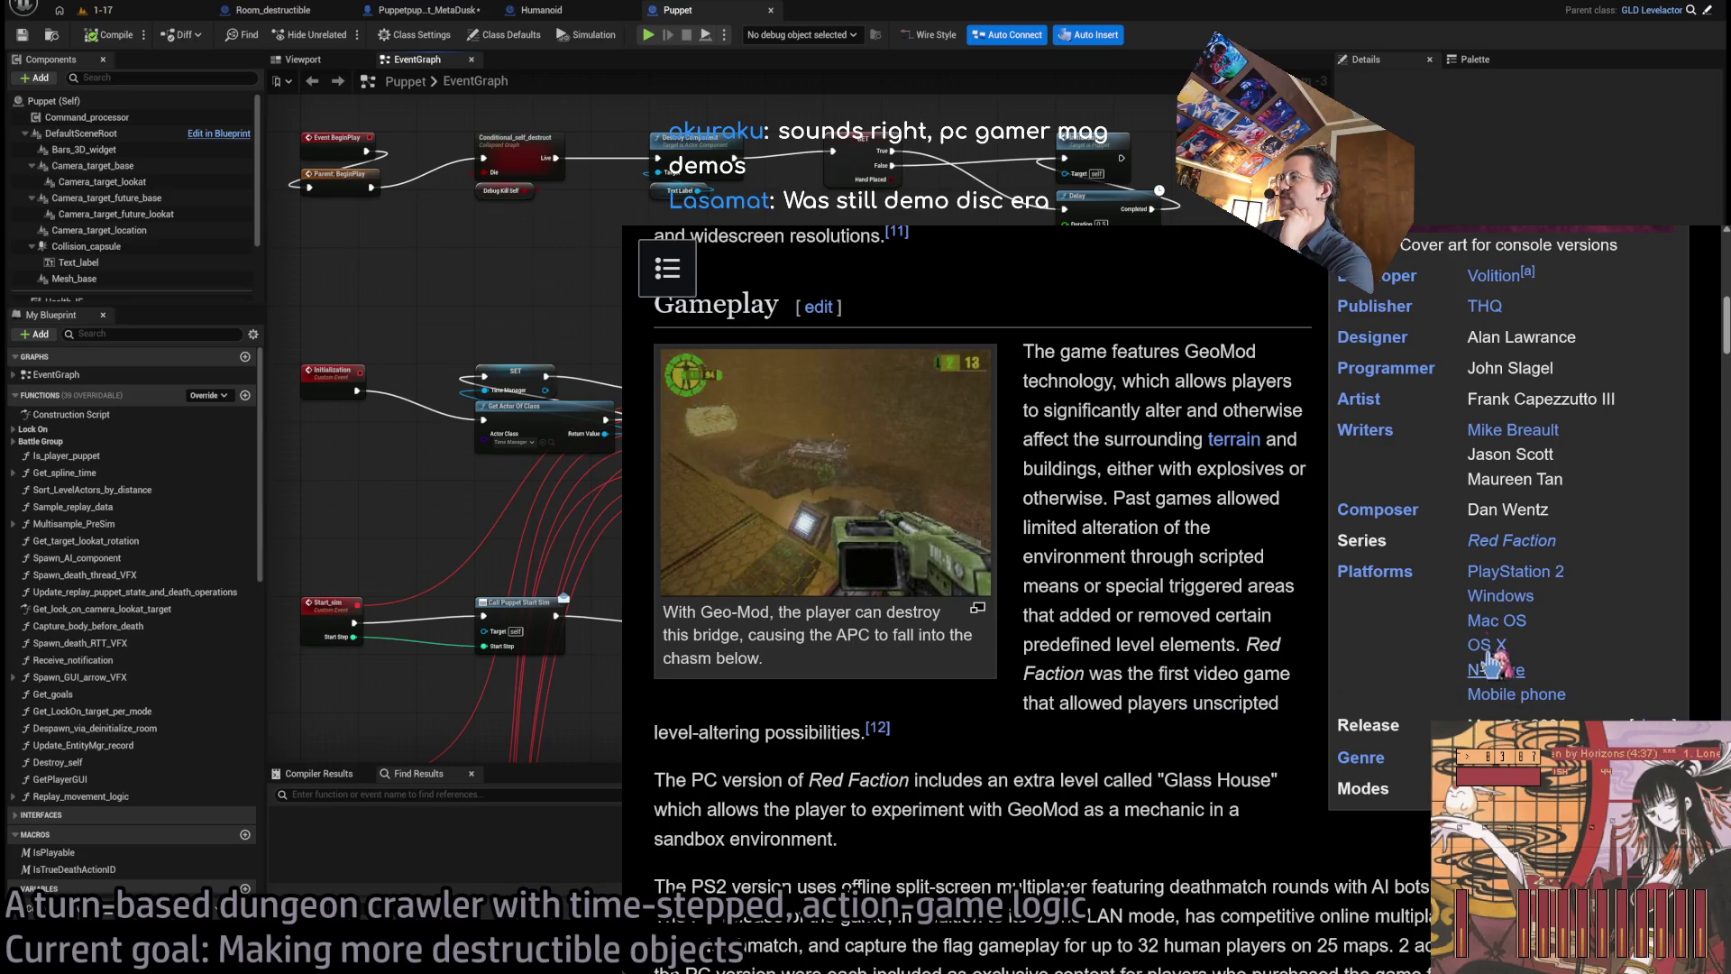
{"action": "scroll", "coordinate": [1208, 577], "scroll_direction": "down", "scroll_amount": 3}
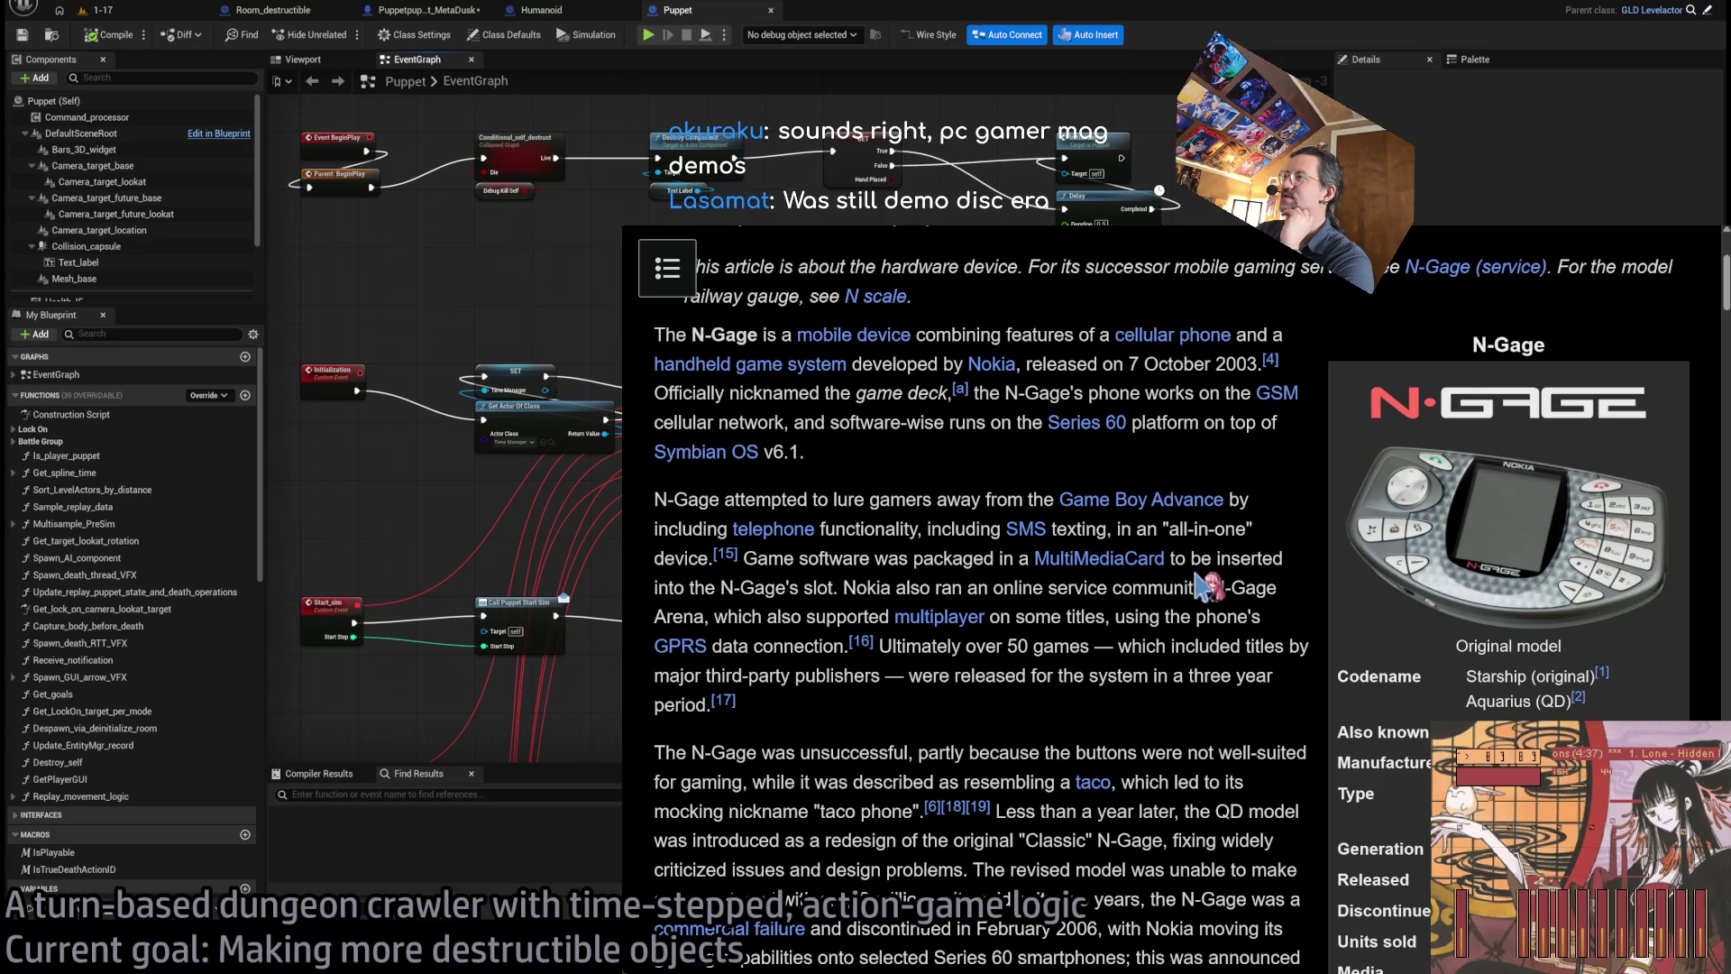
{"action": "key", "text": "alt+Left"}
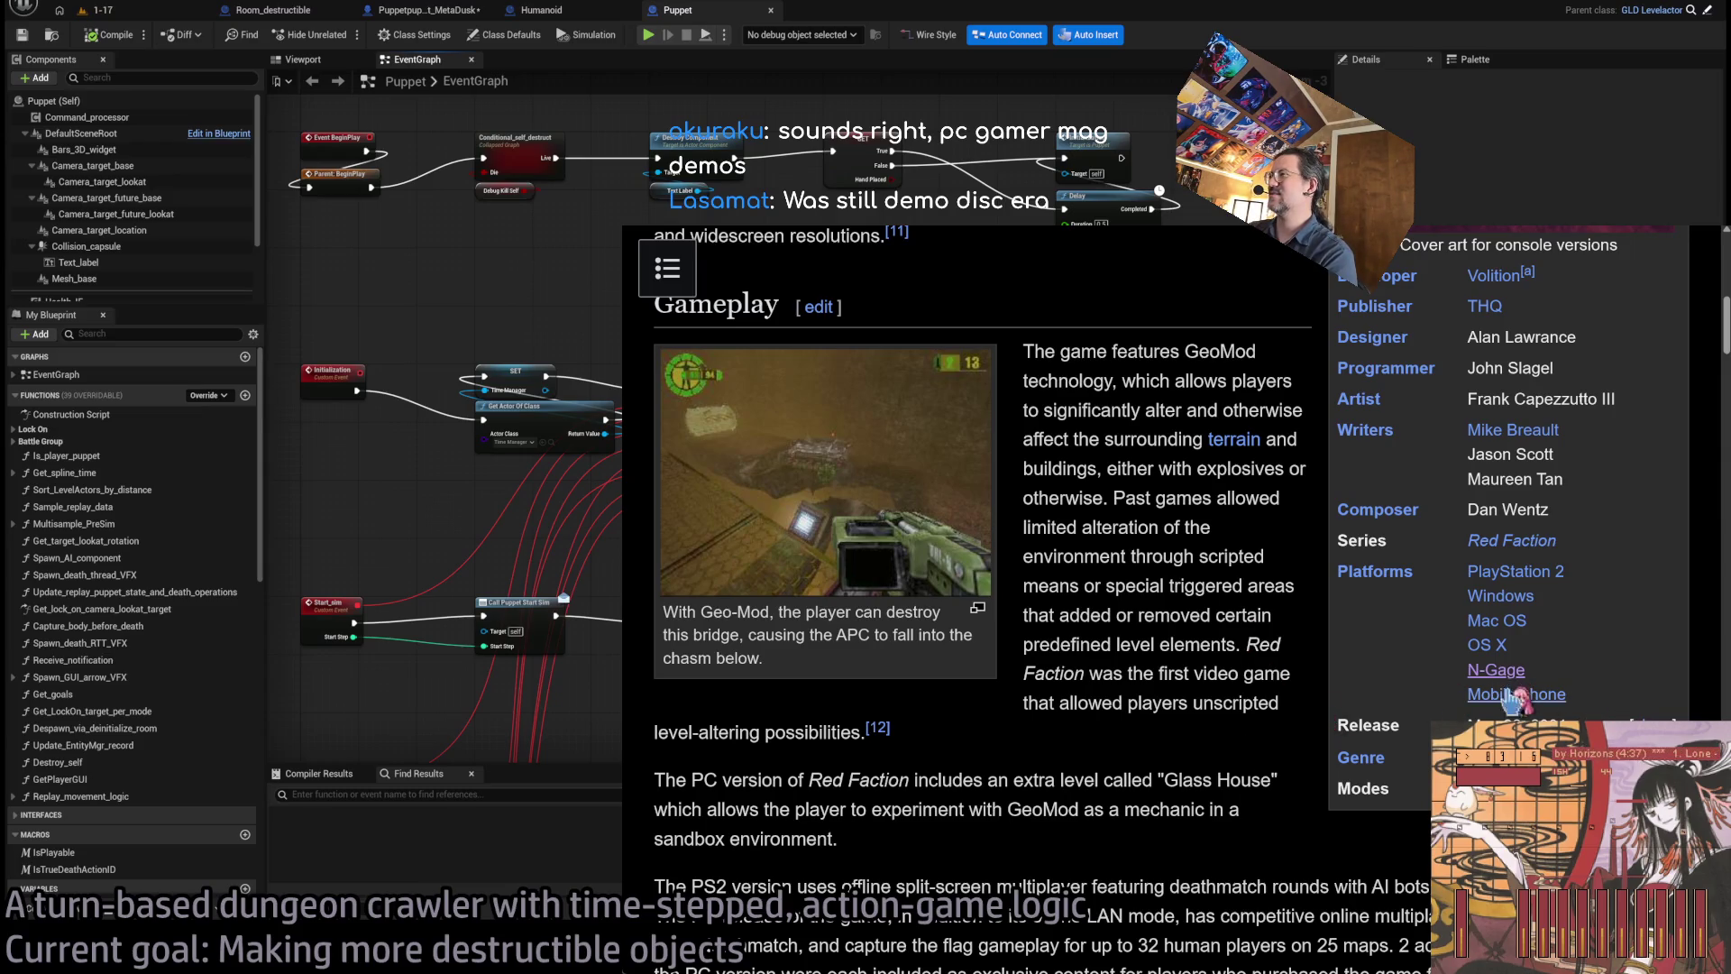
{"action": "scroll", "coordinate": [1242, 750], "scroll_direction": "down", "scroll_amount": 3}
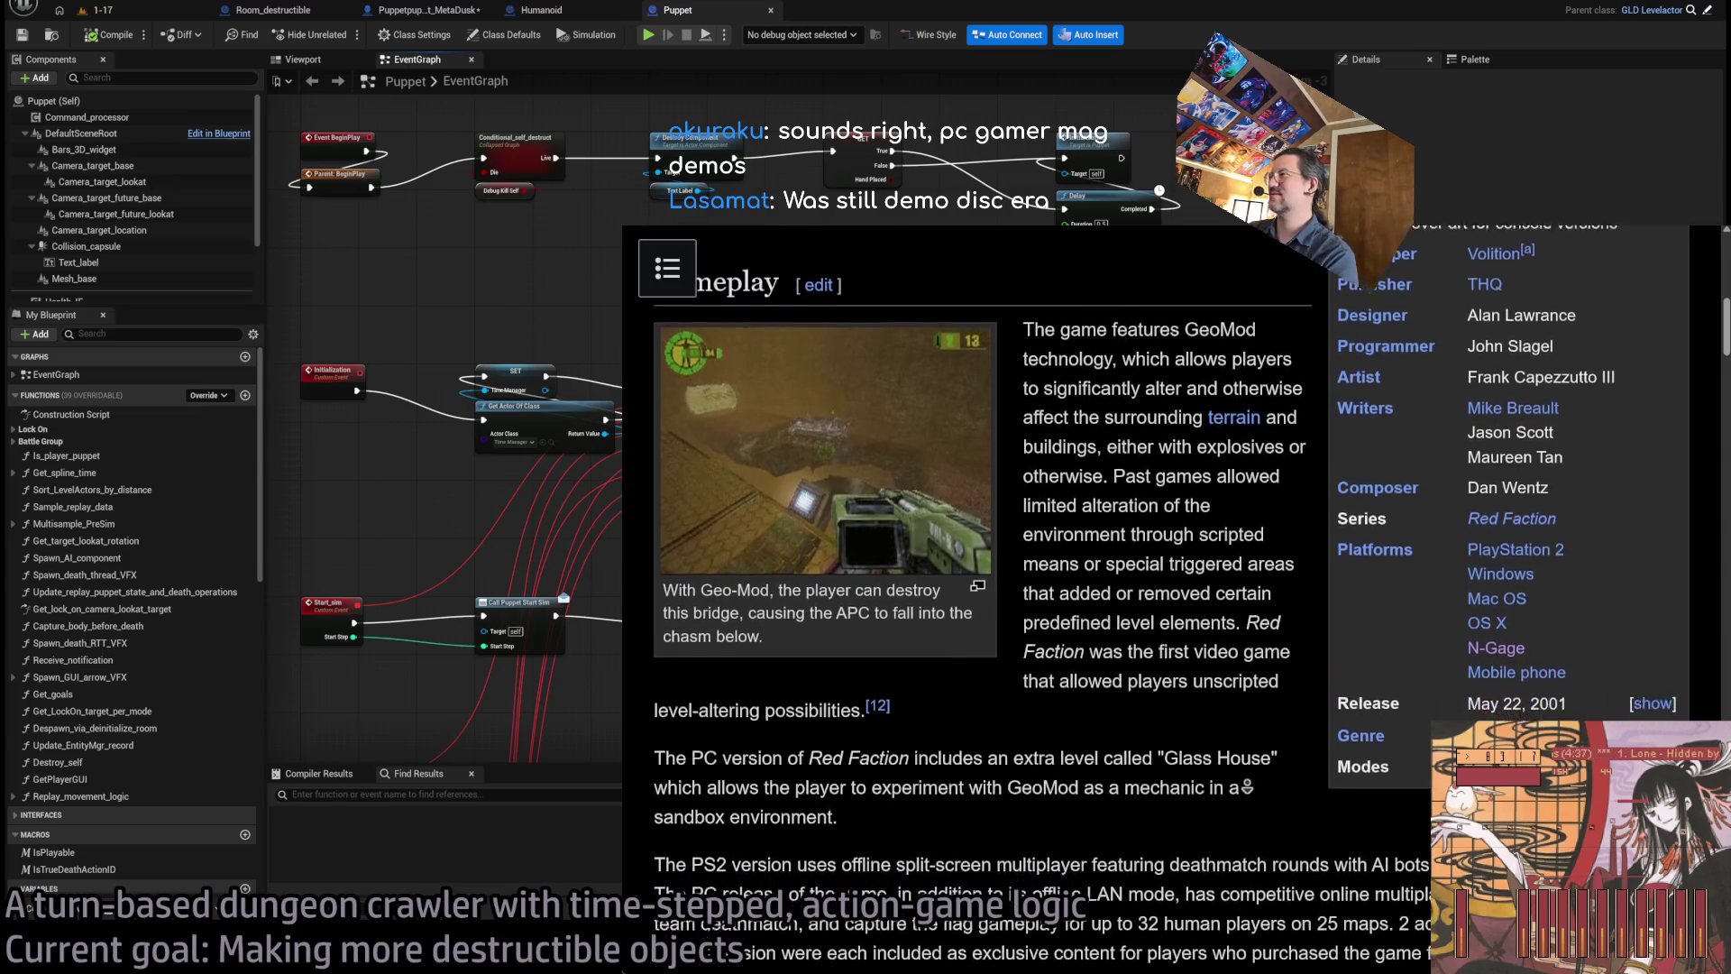
{"action": "scroll", "coordinate": [1241, 797], "scroll_direction": "down", "scroll_amount": 3}
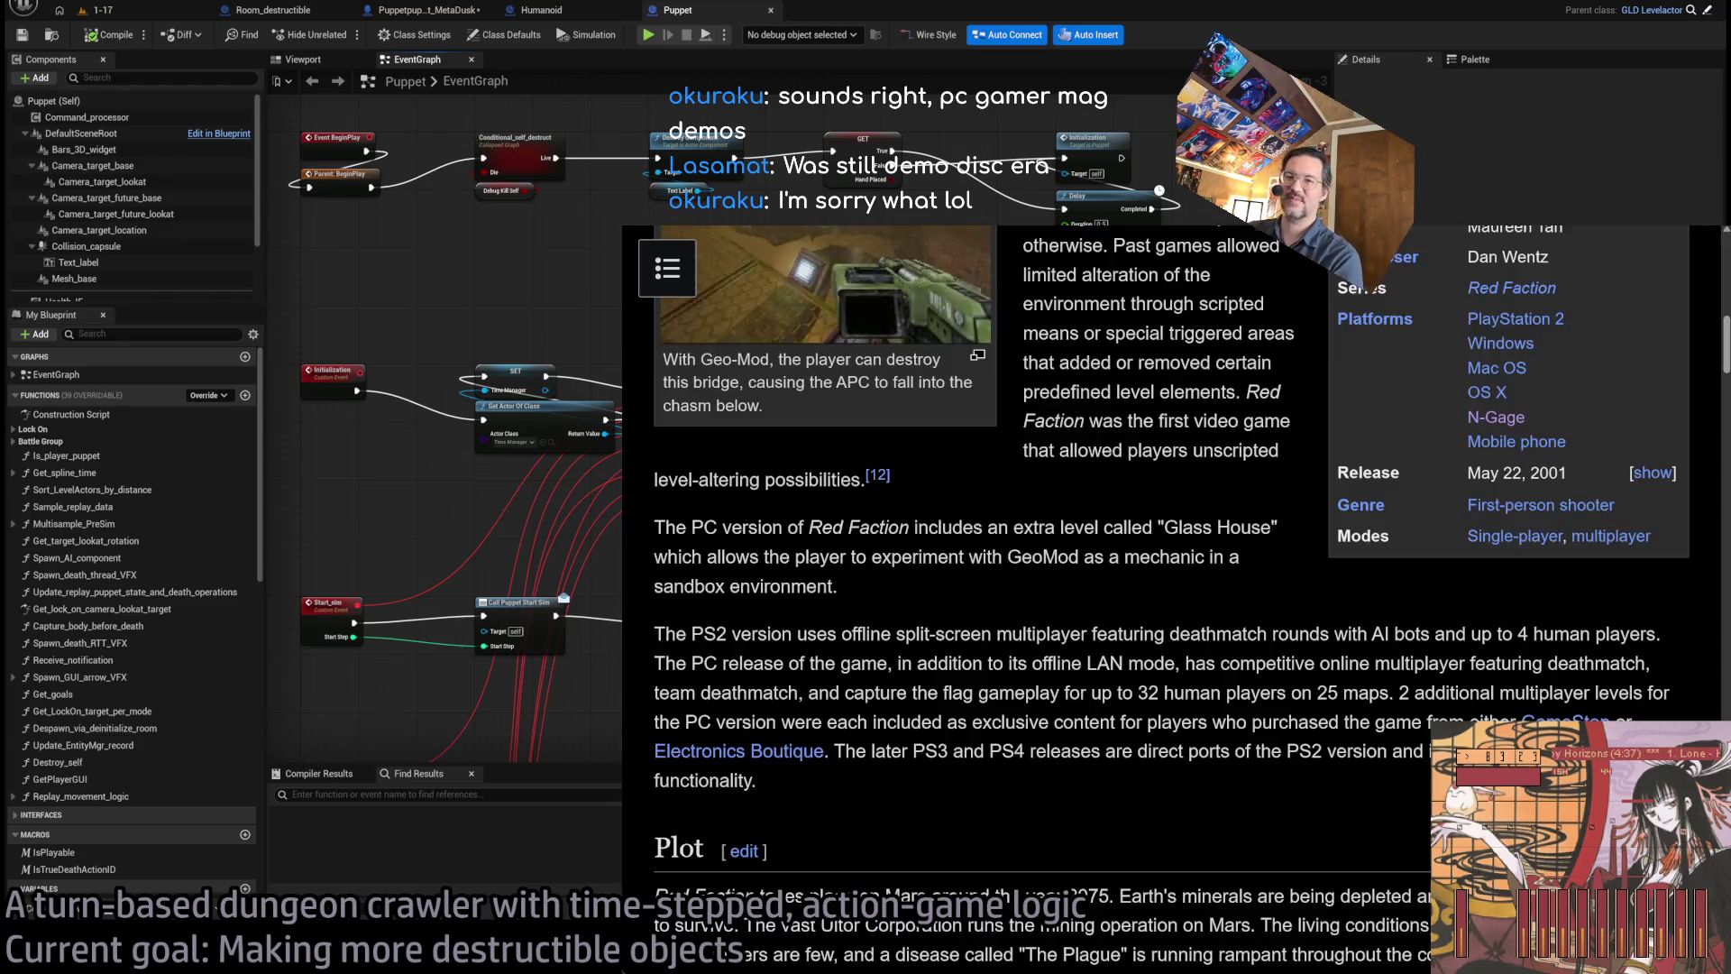
- Search YouTube for 'red faction n-gage' in a new tab and open the Full Game Playthrough video
{"action": "key", "text": "ctrl+t"}
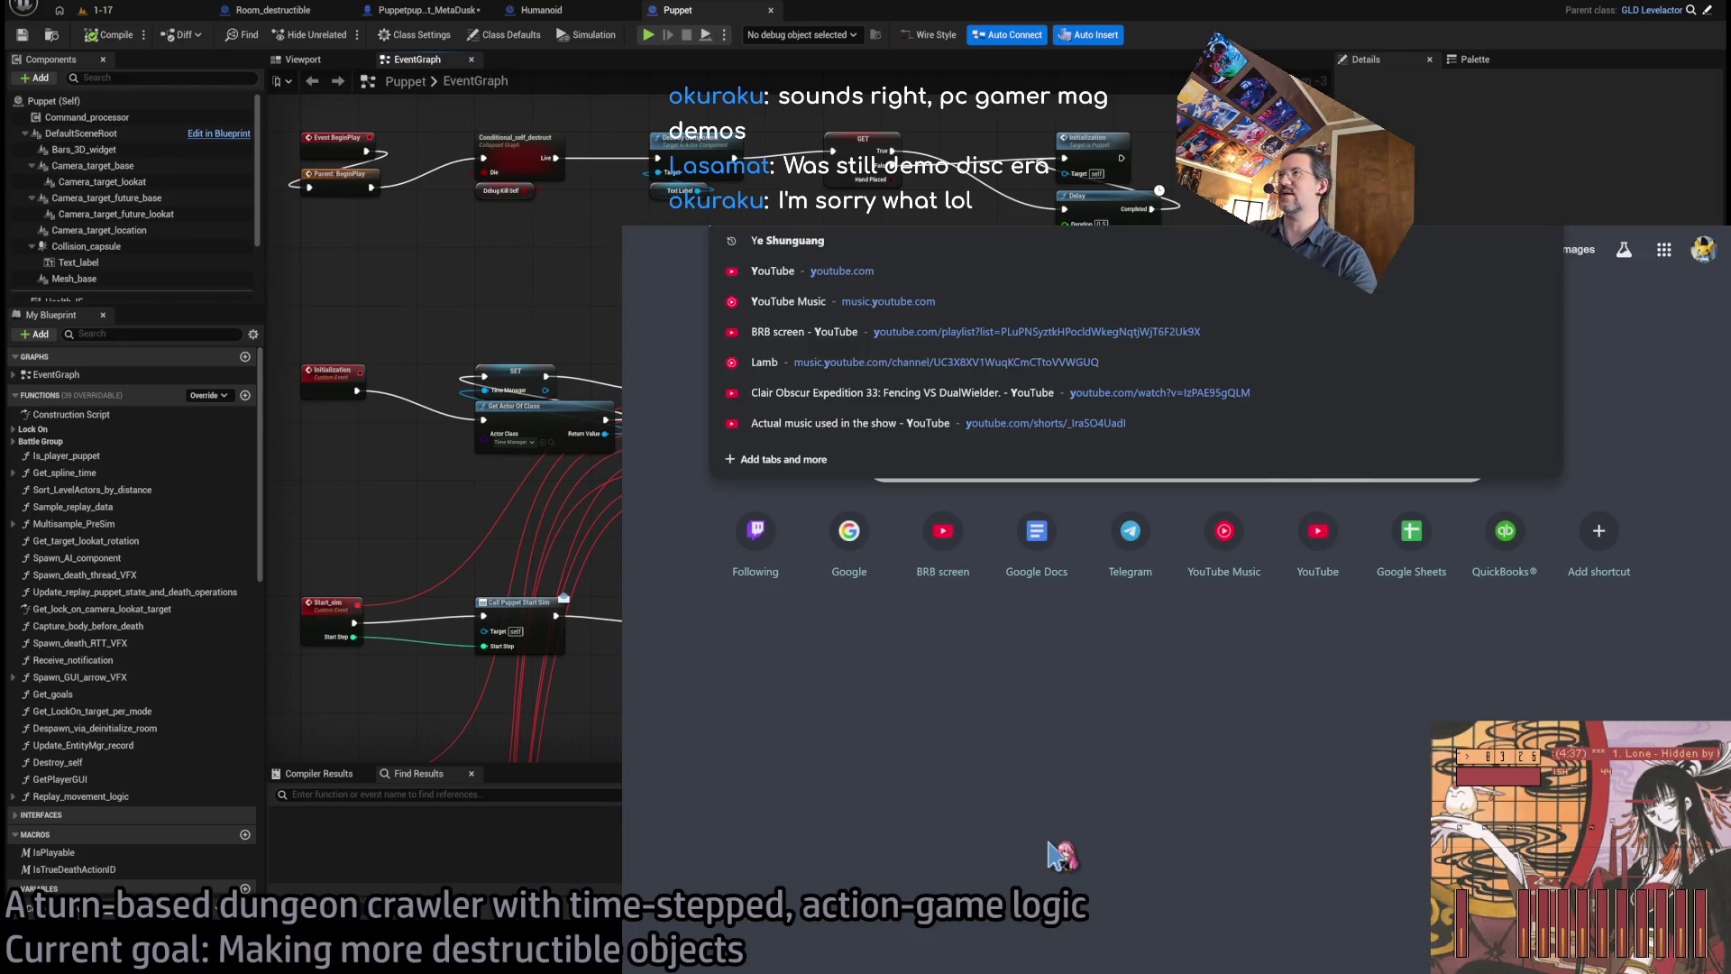
{"action": "left_click", "coordinate": [1062, 854]}
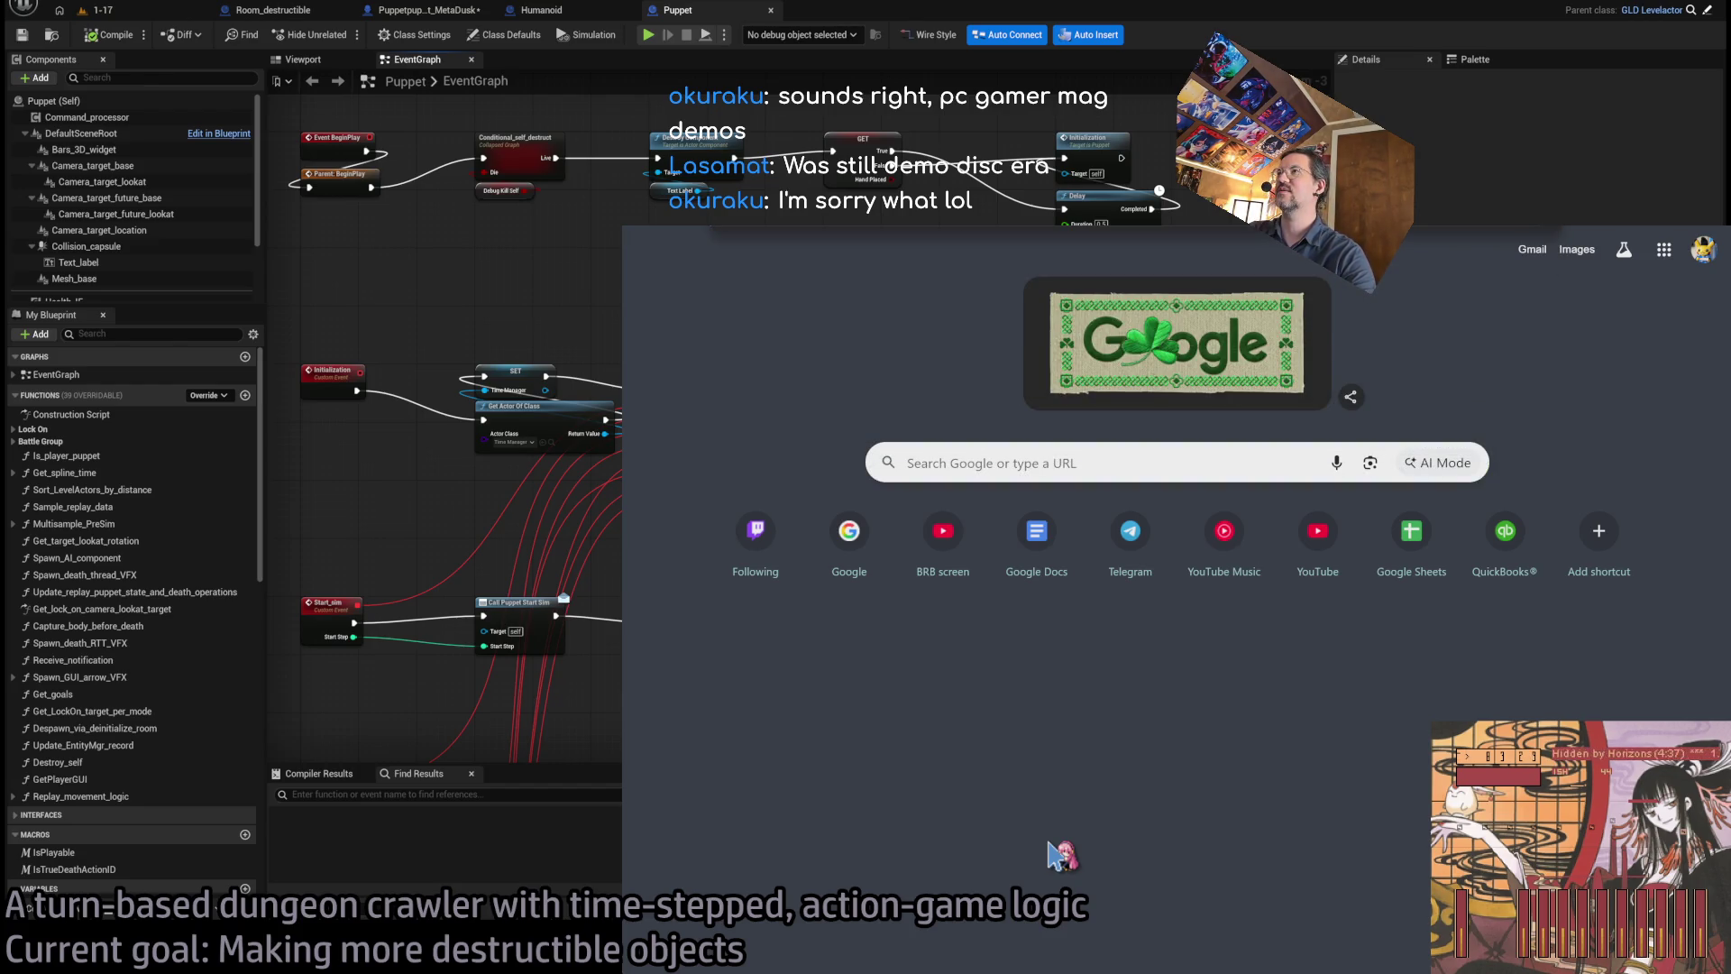
{"action": "key", "text": "Return"}
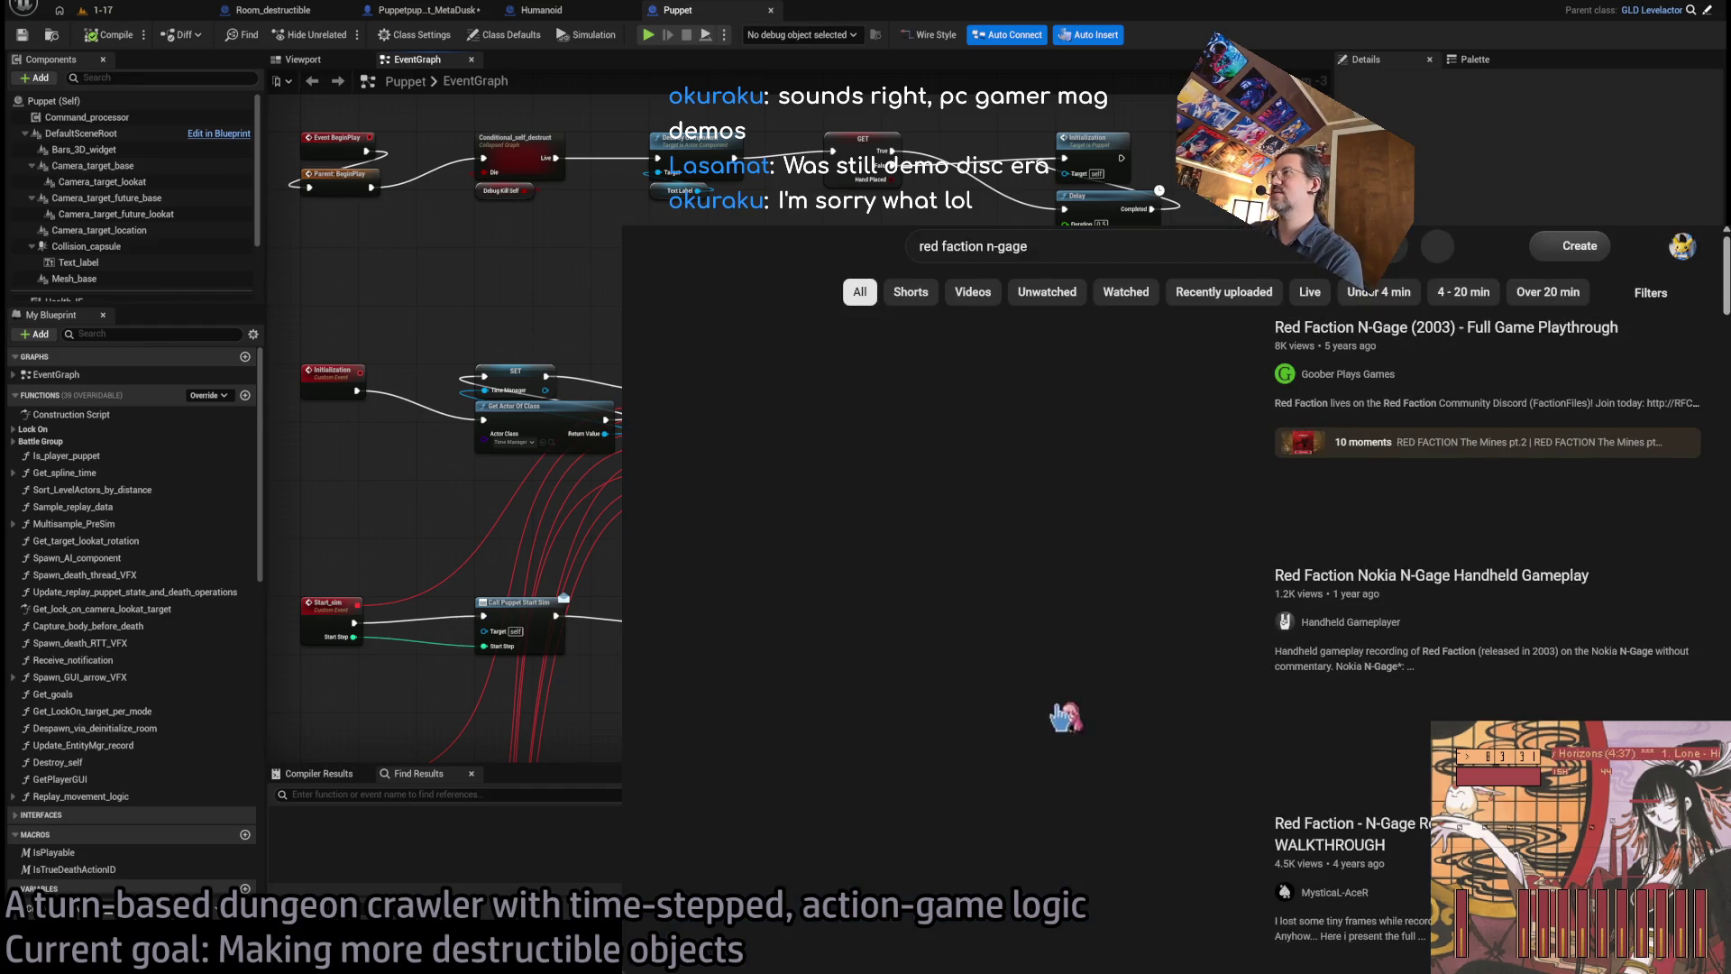
{"action": "left_click", "coordinate": [1443, 327]}
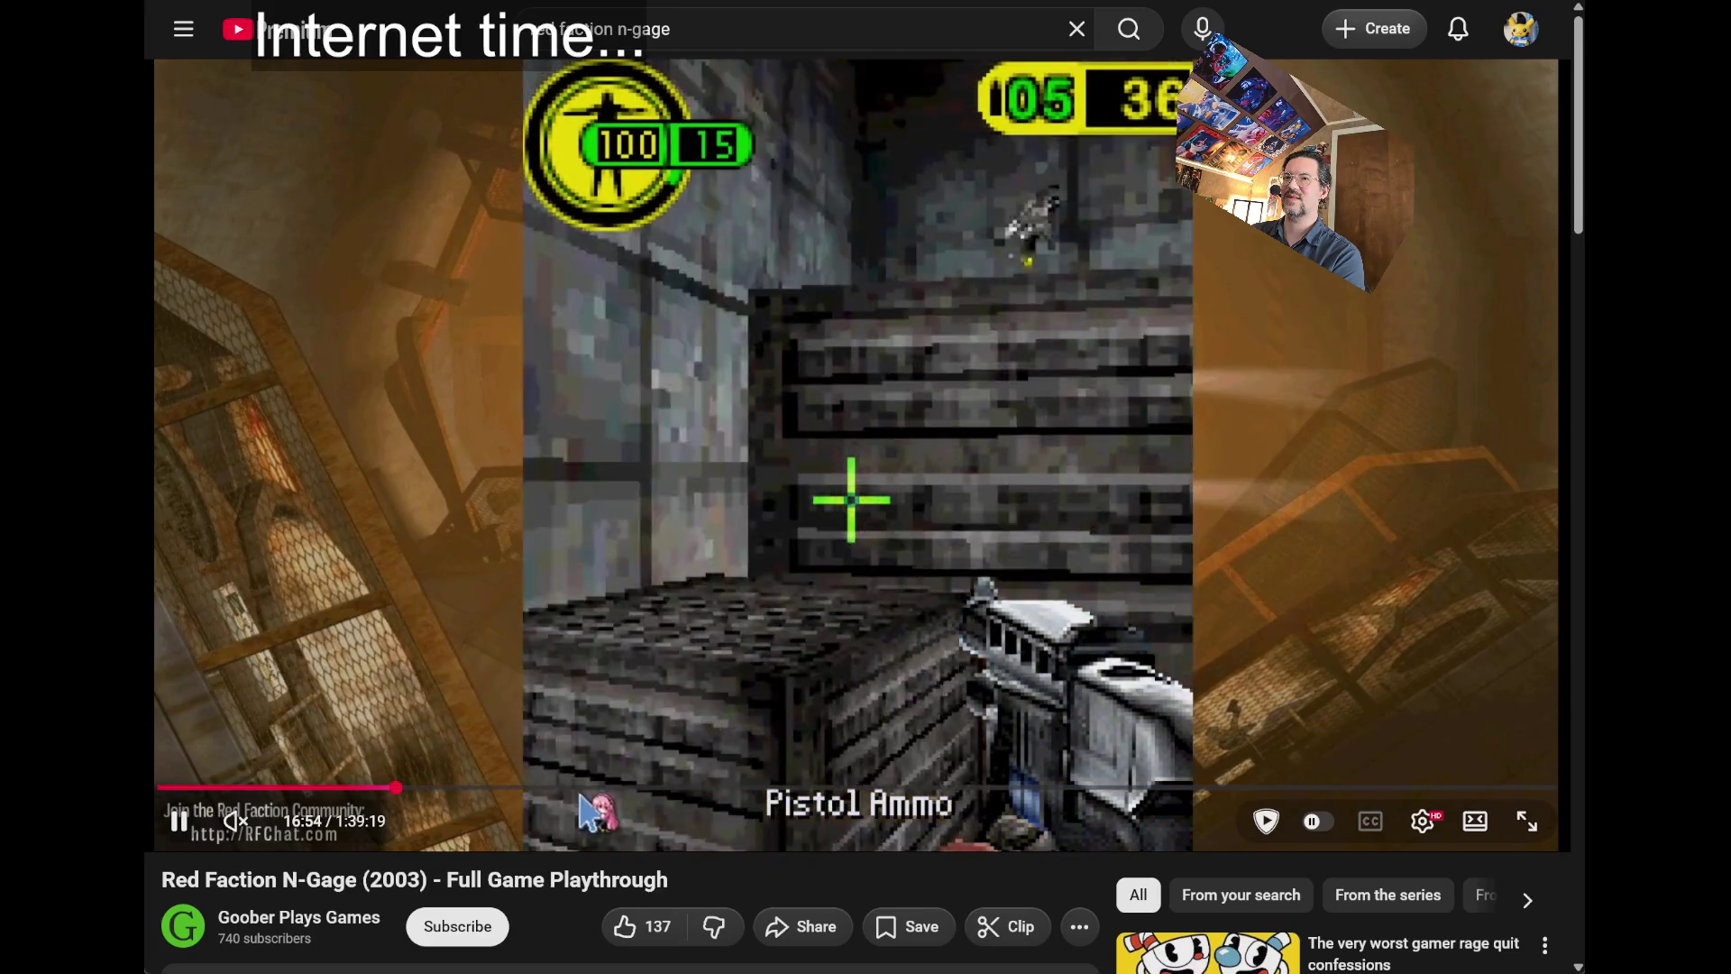
- Seek the playthrough to about 32:35, rewind five seconds, then play and pause it
{"action": "left_click_drag", "start_coordinate": [619, 788], "coordinate": [621, 790]}
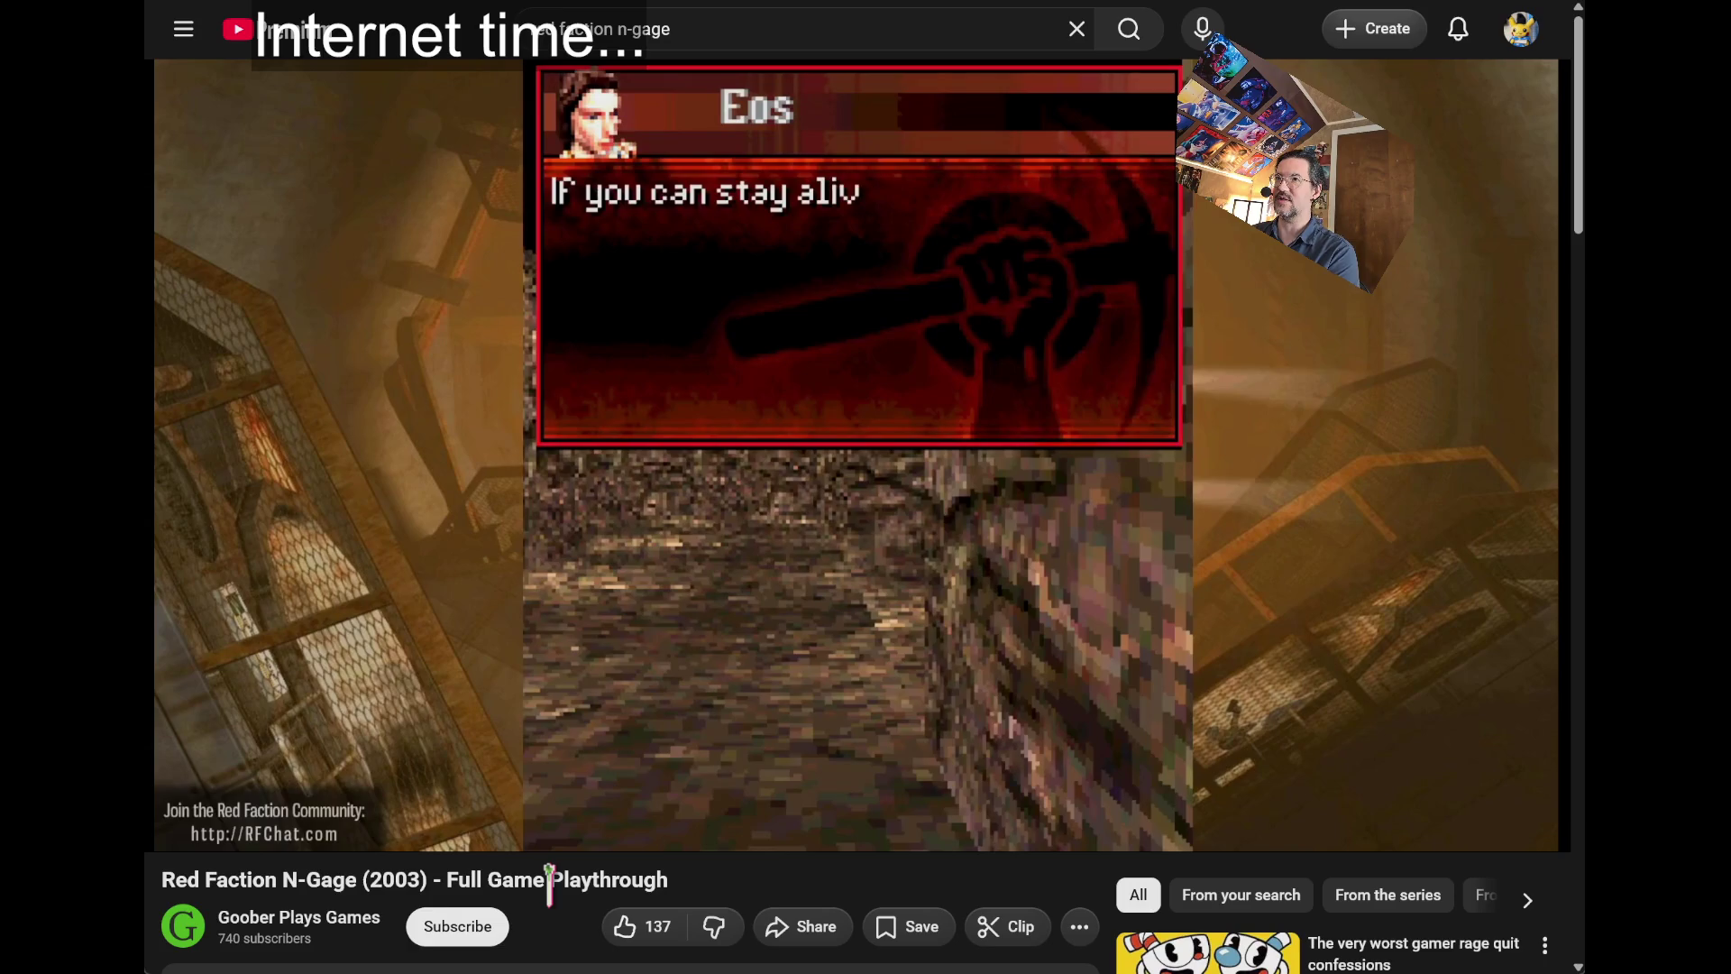
{"action": "key", "text": "k"}
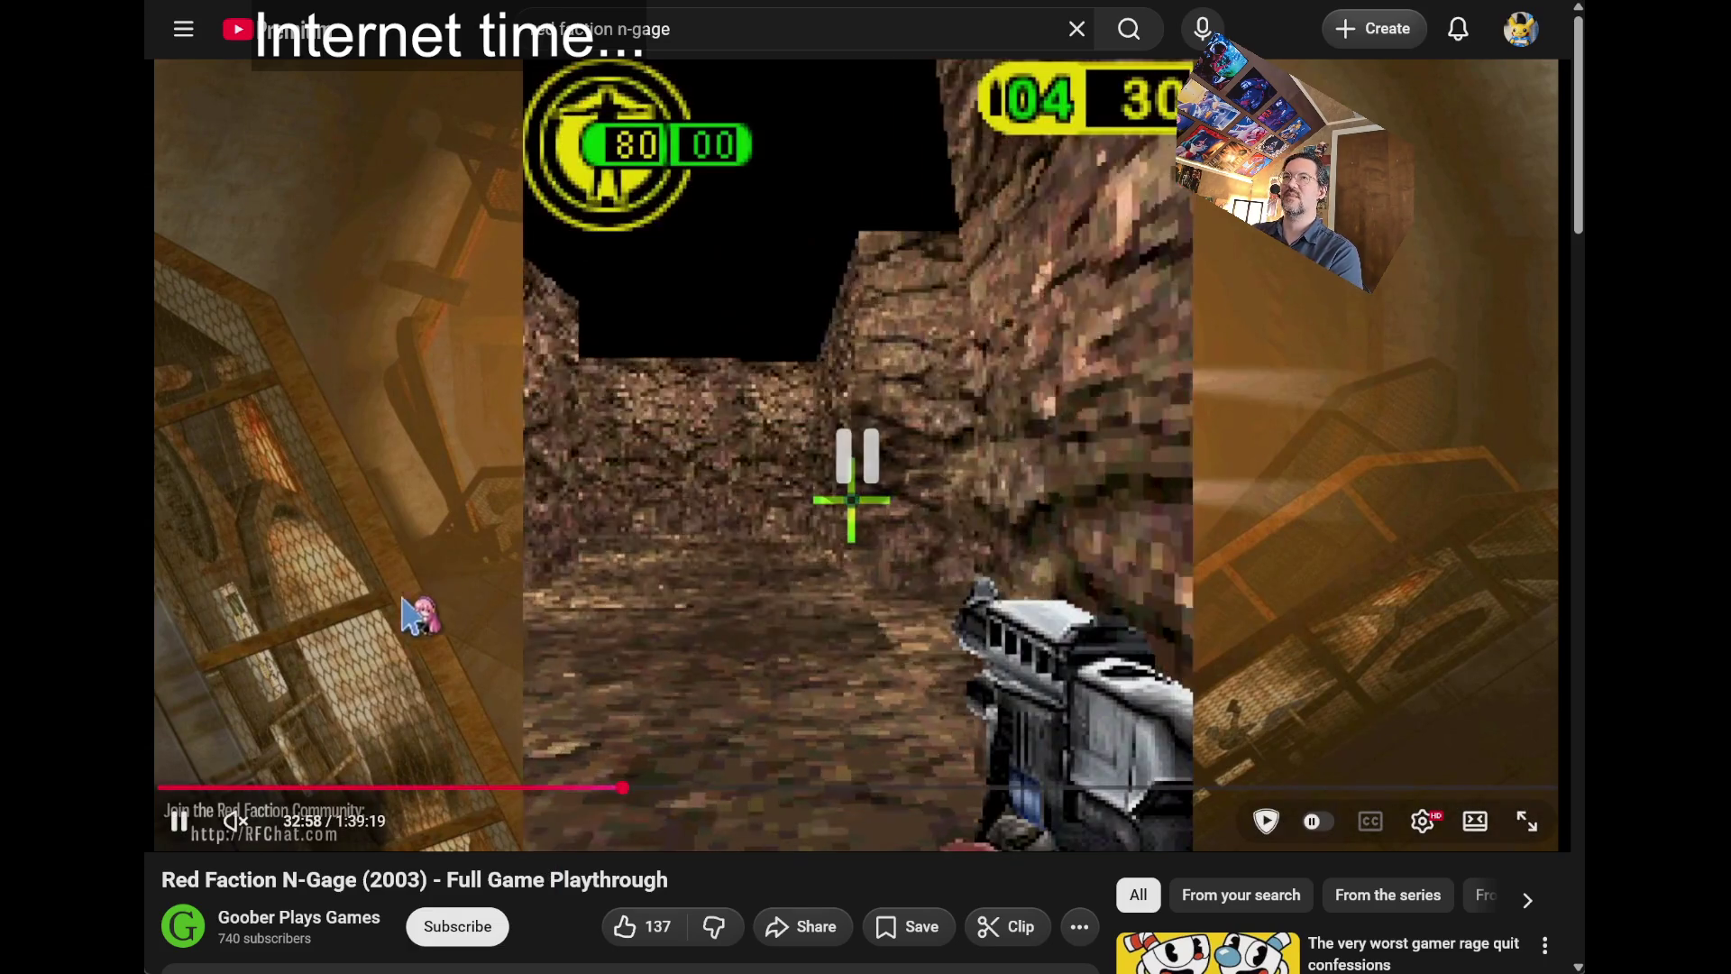
{"action": "key", "text": "Left"}
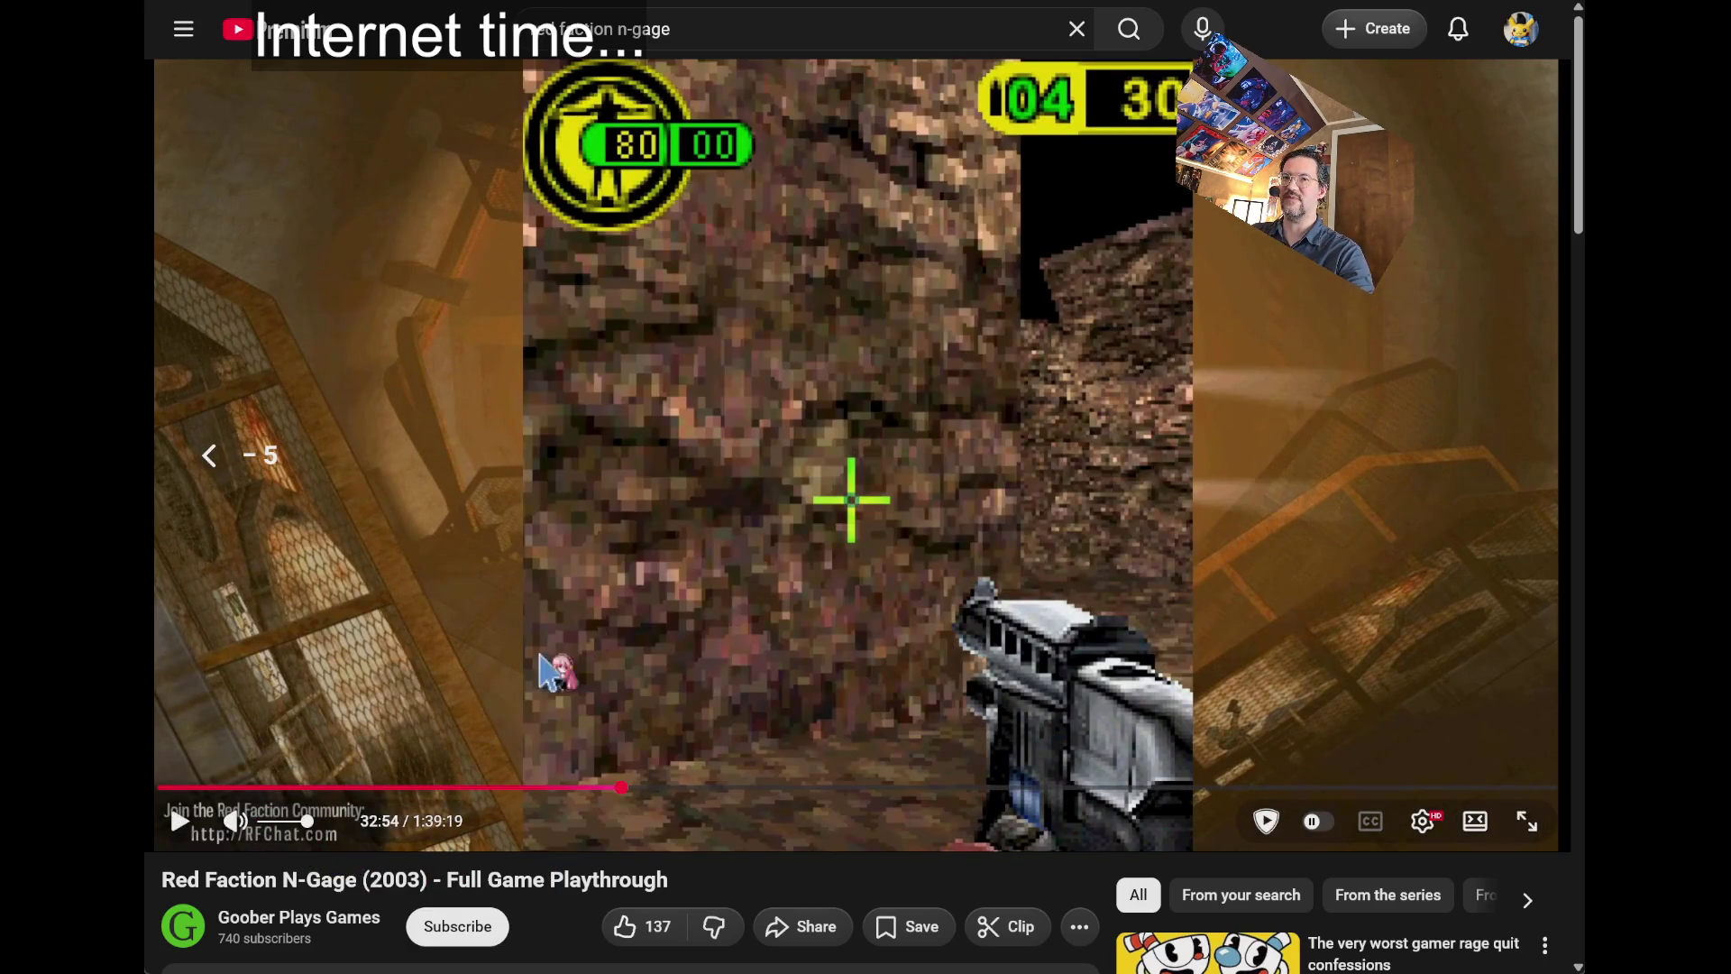
{"action": "key", "text": "k"}
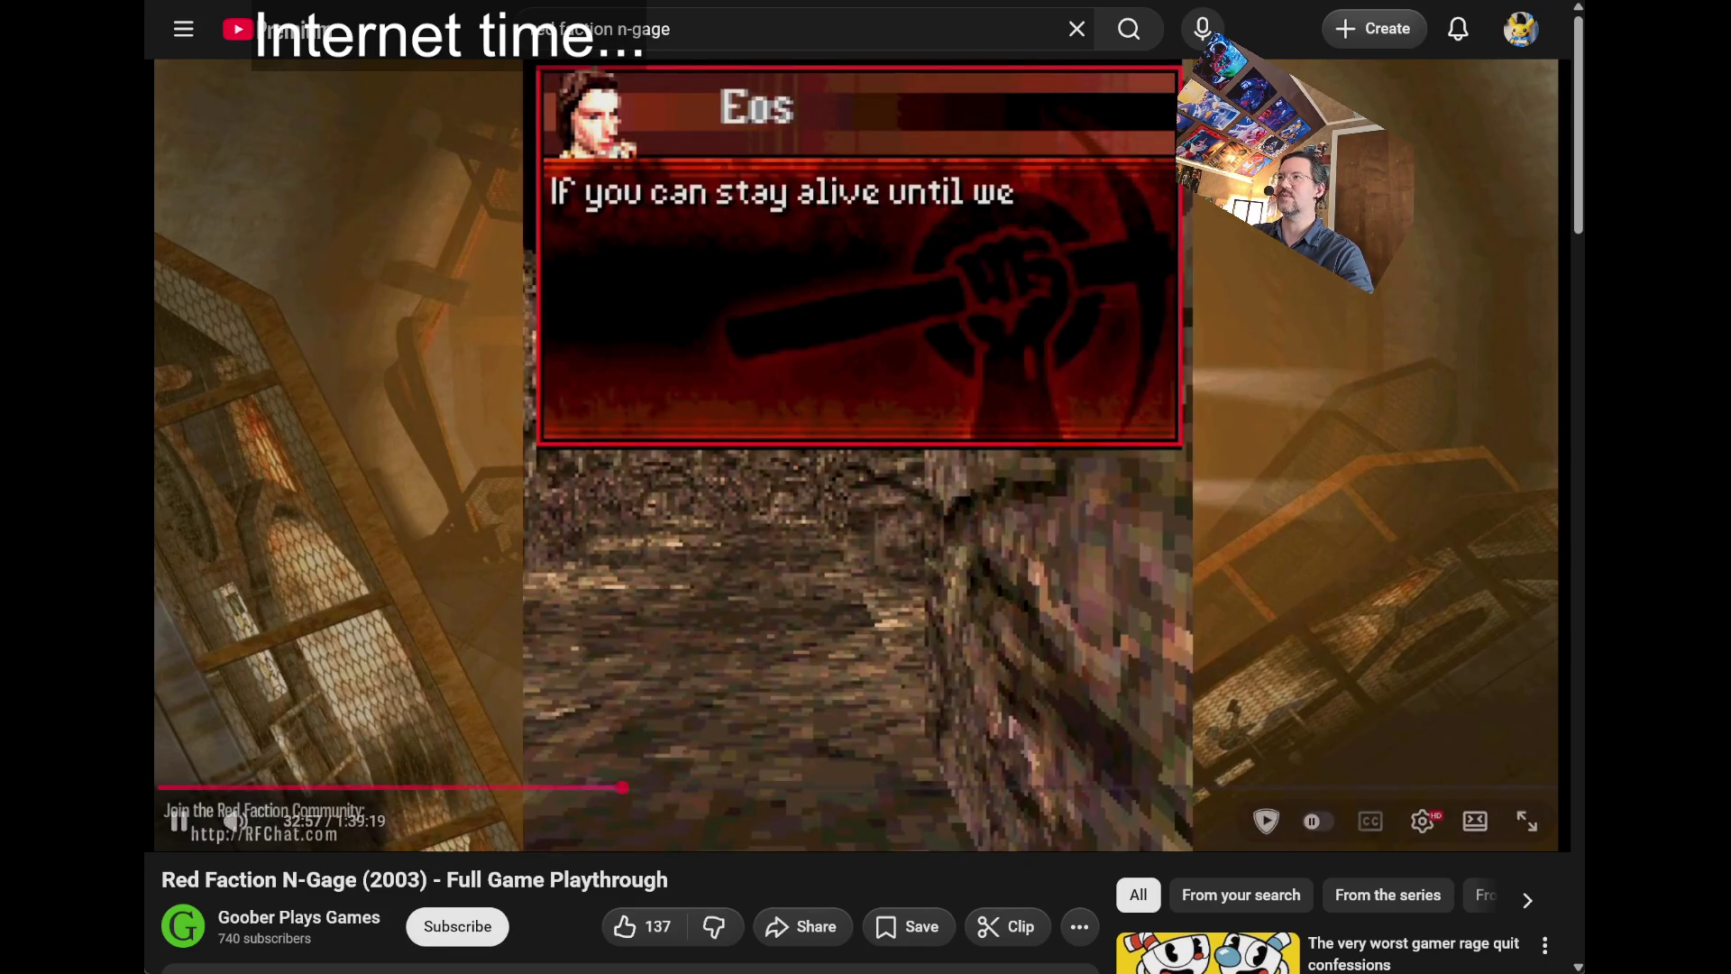
{"action": "key", "text": "k"}
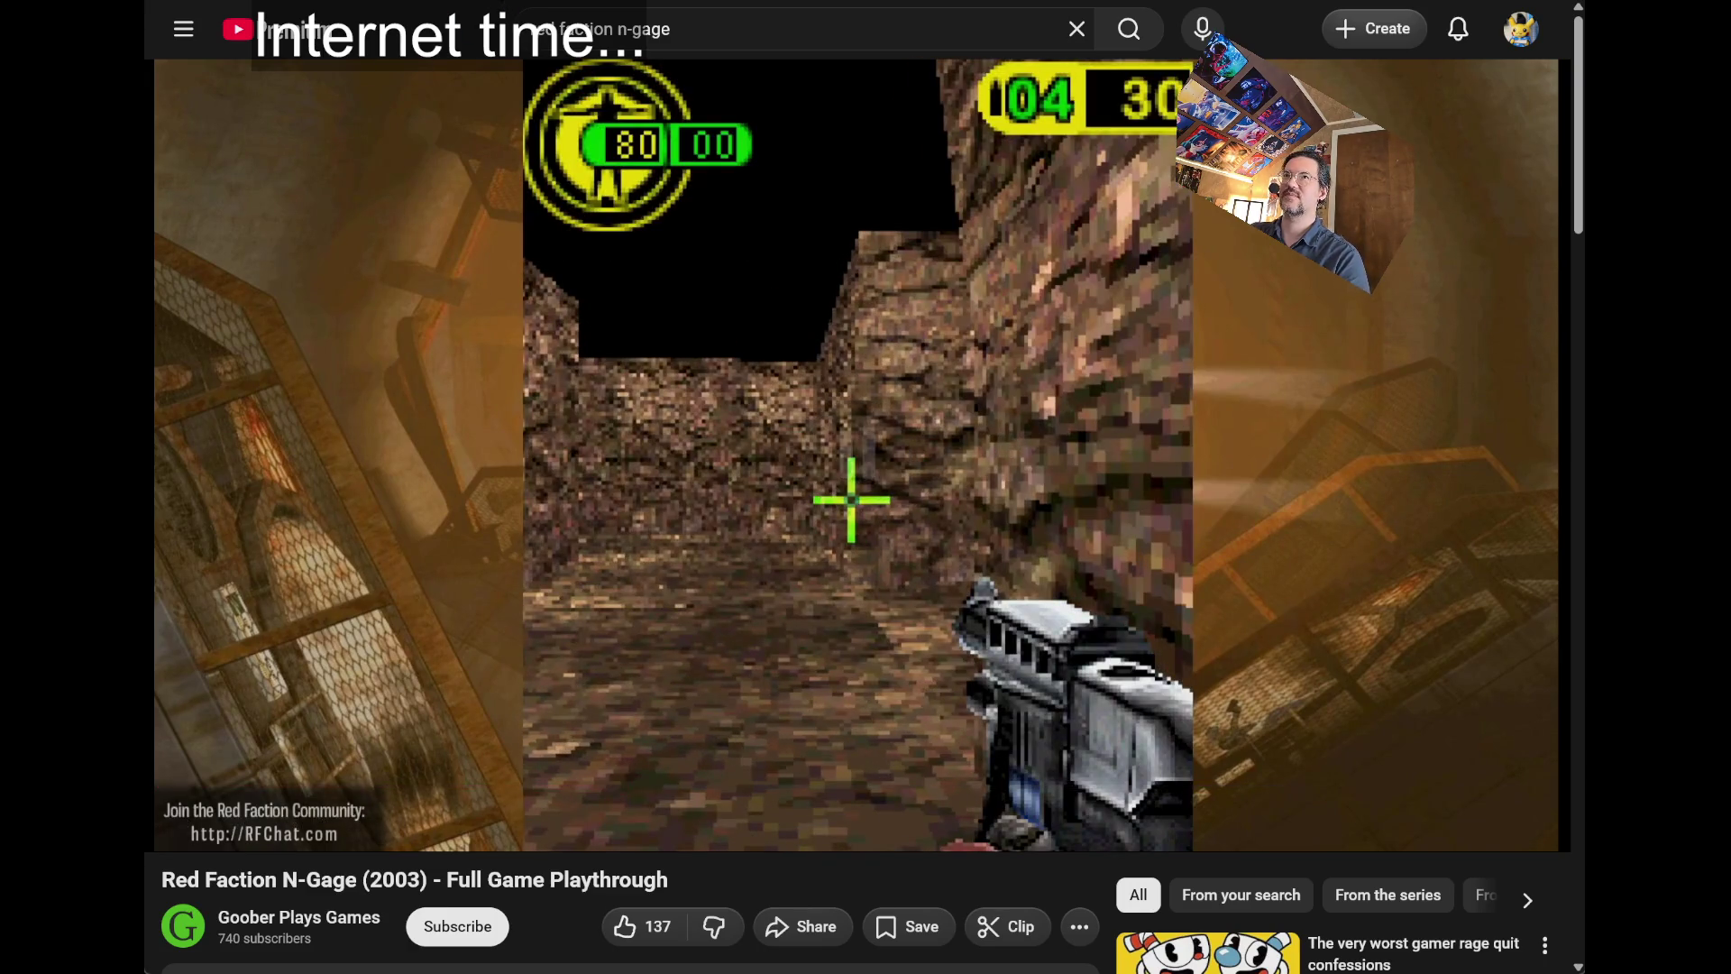
{"action": "key", "text": "ctrl+Tab"}
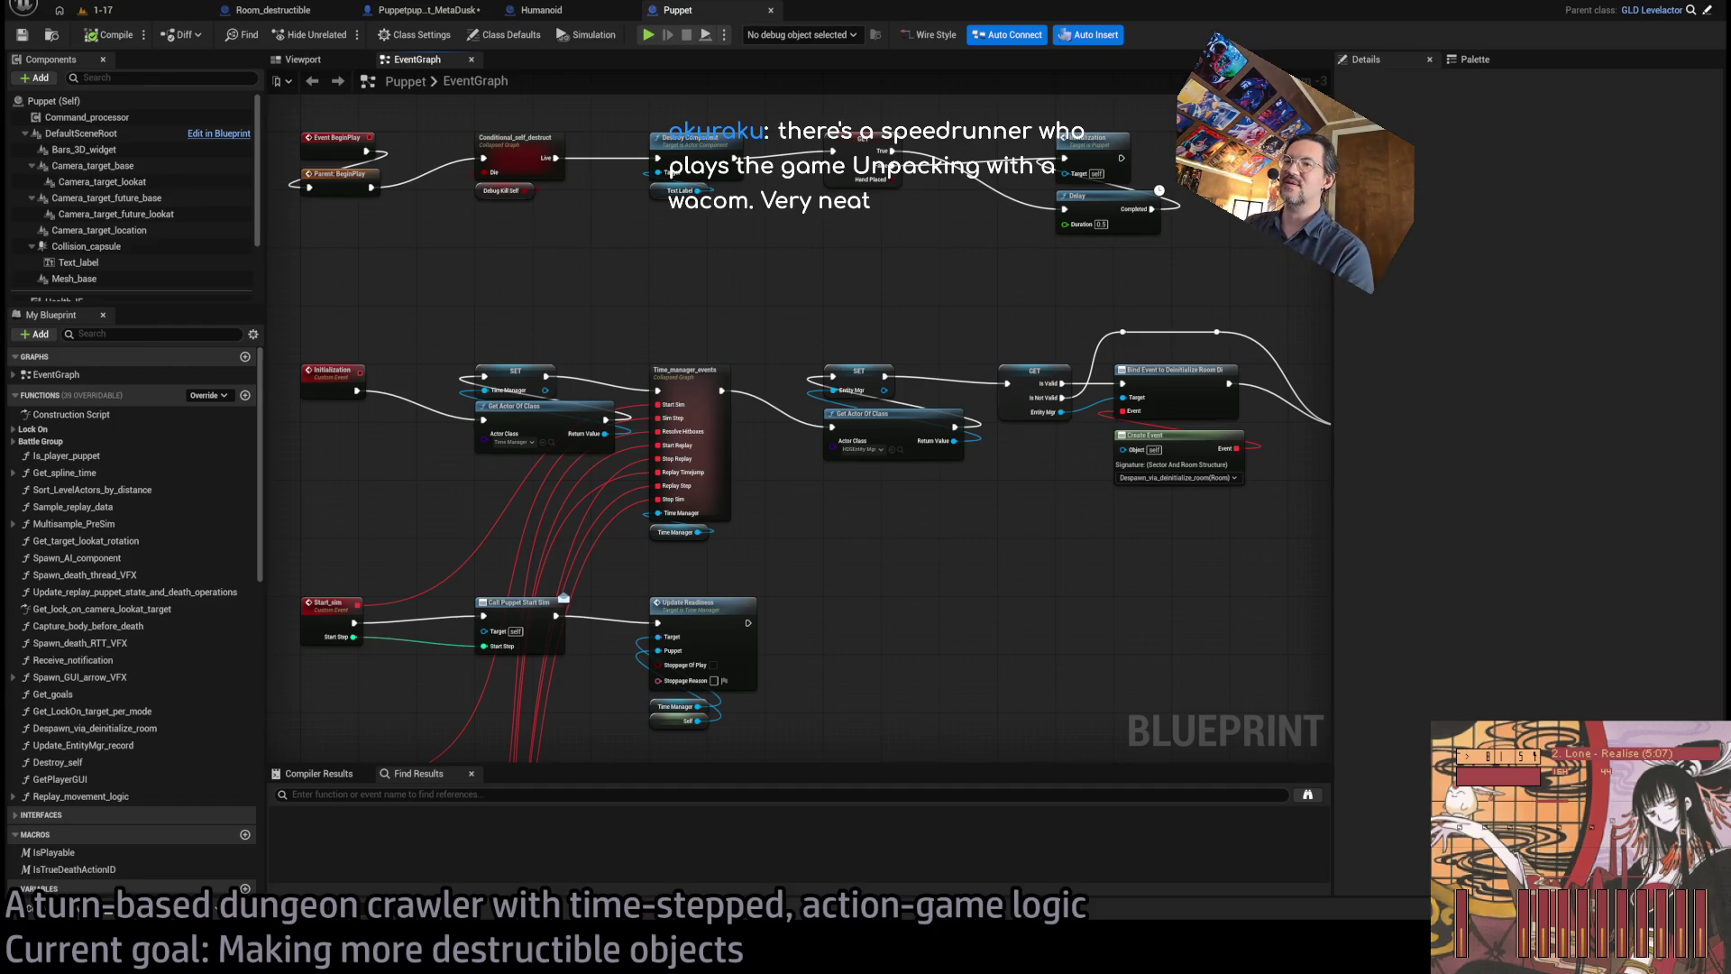
- Bring the Red Faction article, showing its PC and PS2 version details, back over the Puppet EventGraph
{"action": "key", "text": "alt+Tab"}
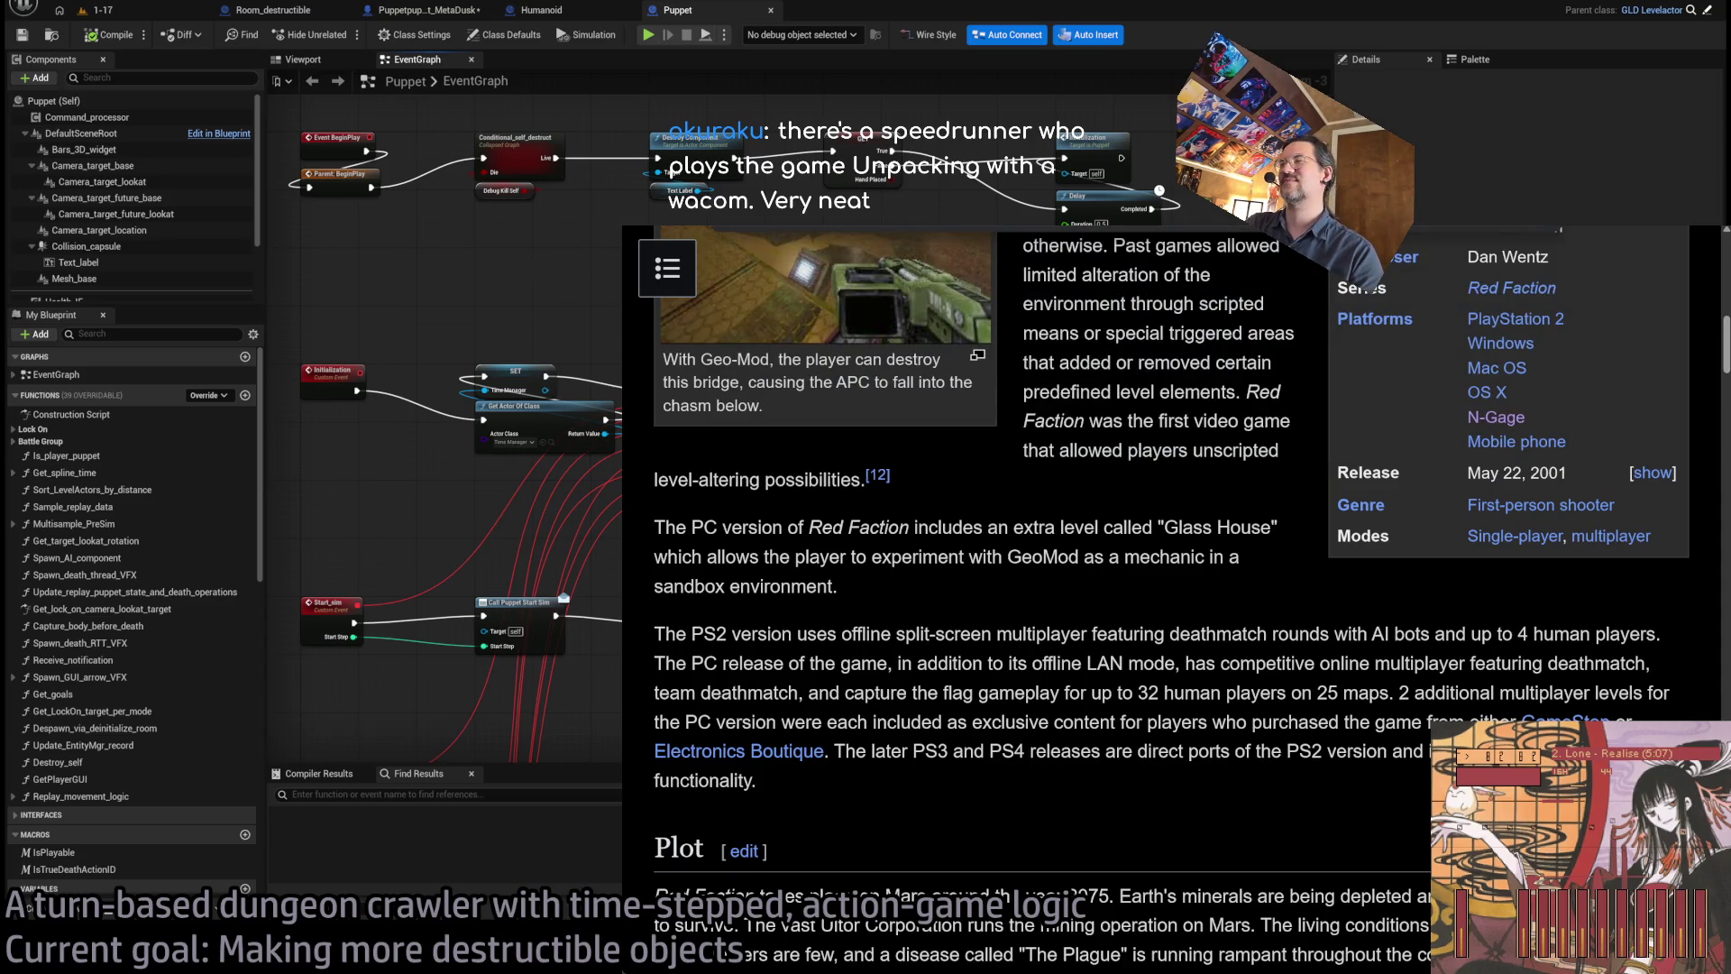
- Search 'unpacking speedrun wacom' and play 'Unpacking 100% Achievements Speedrun in 33:52 [WR]'
{"action": "key", "text": "ctrl+Tab"}
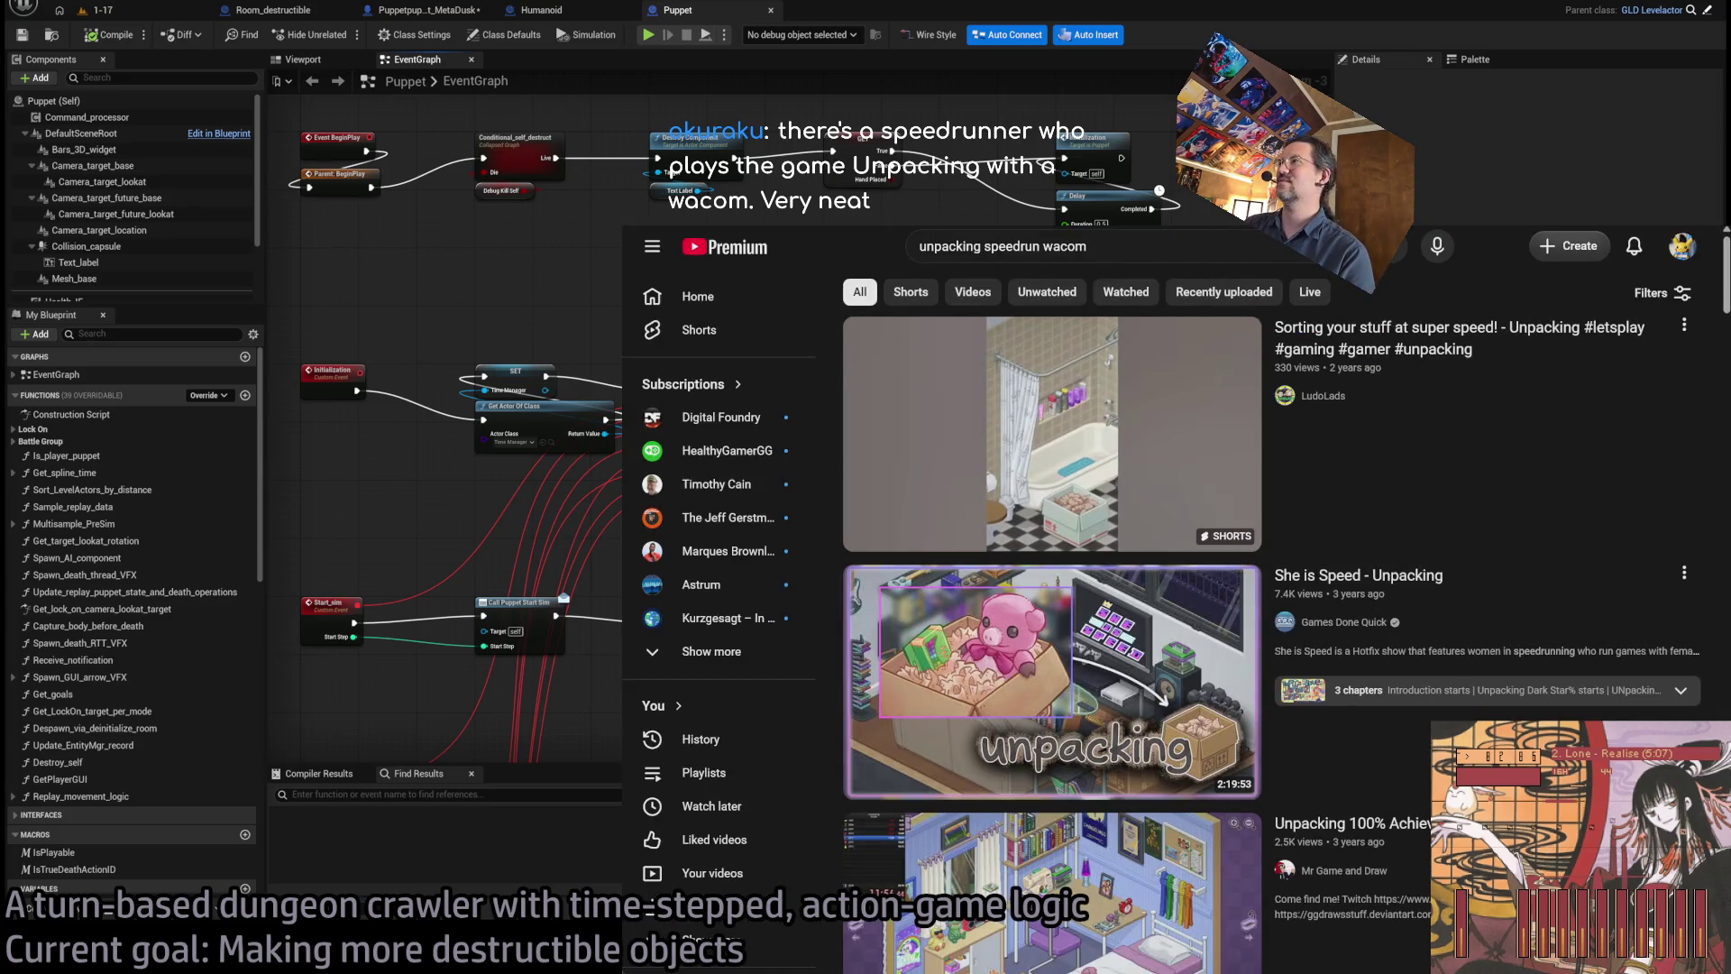
{"action": "scroll", "coordinate": [1496, 559], "scroll_direction": "down", "scroll_amount": 2}
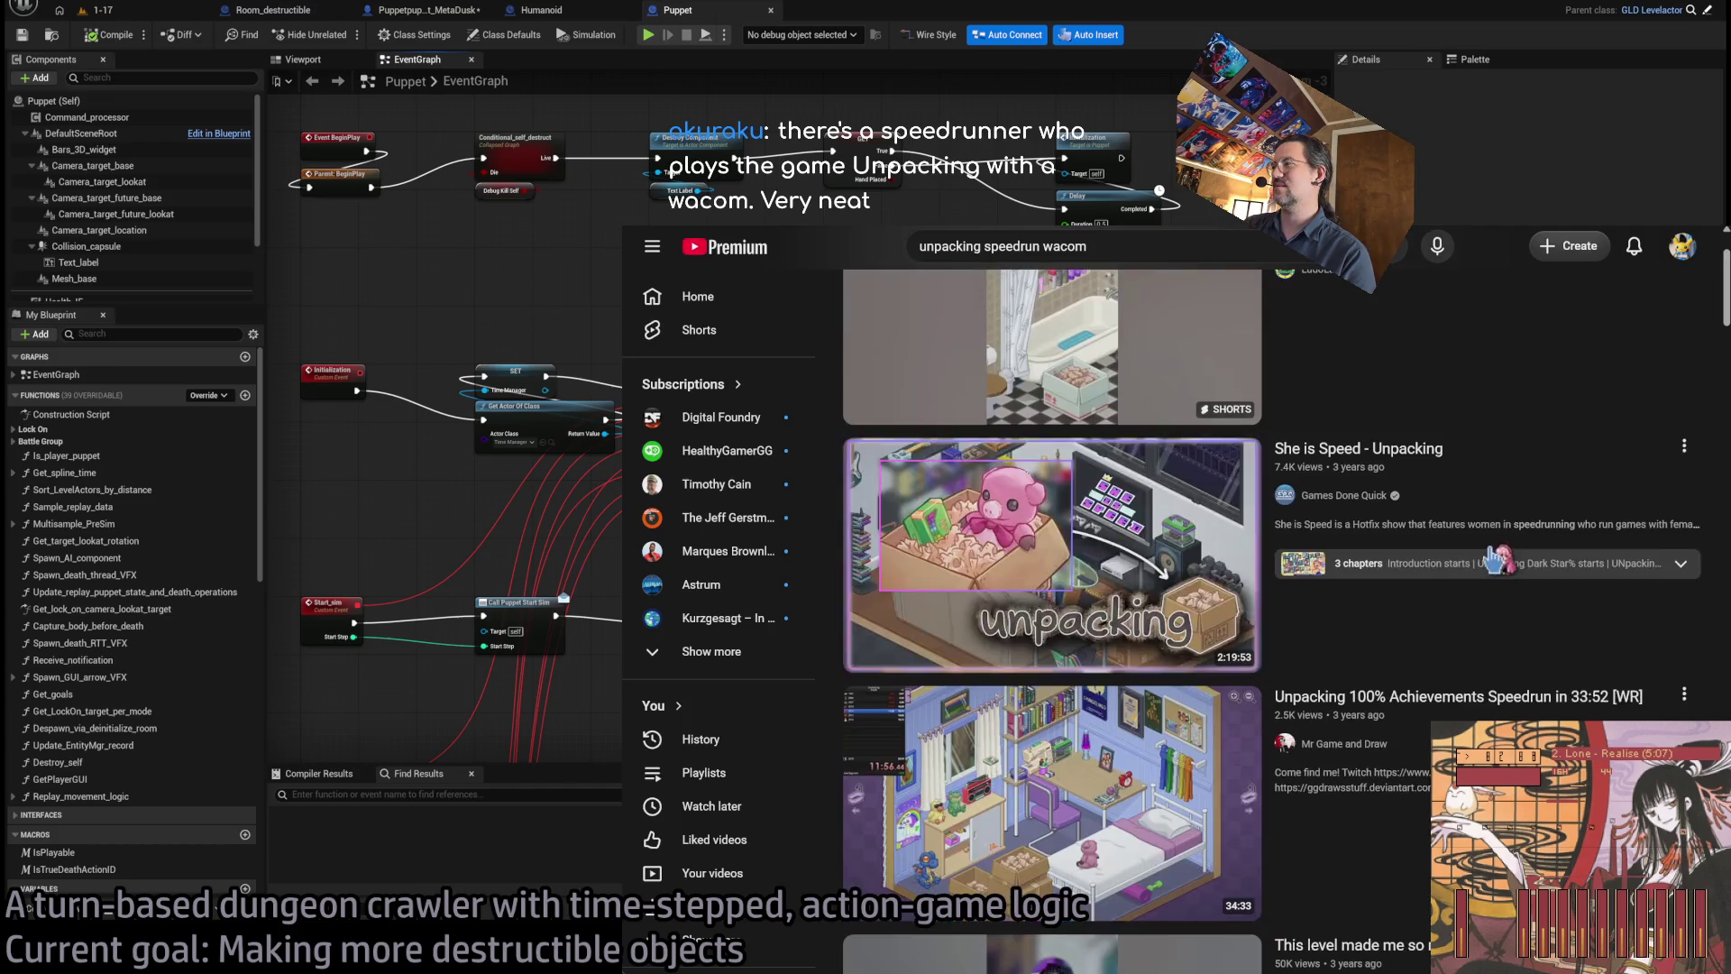
{"action": "left_click", "coordinate": [1082, 721]}
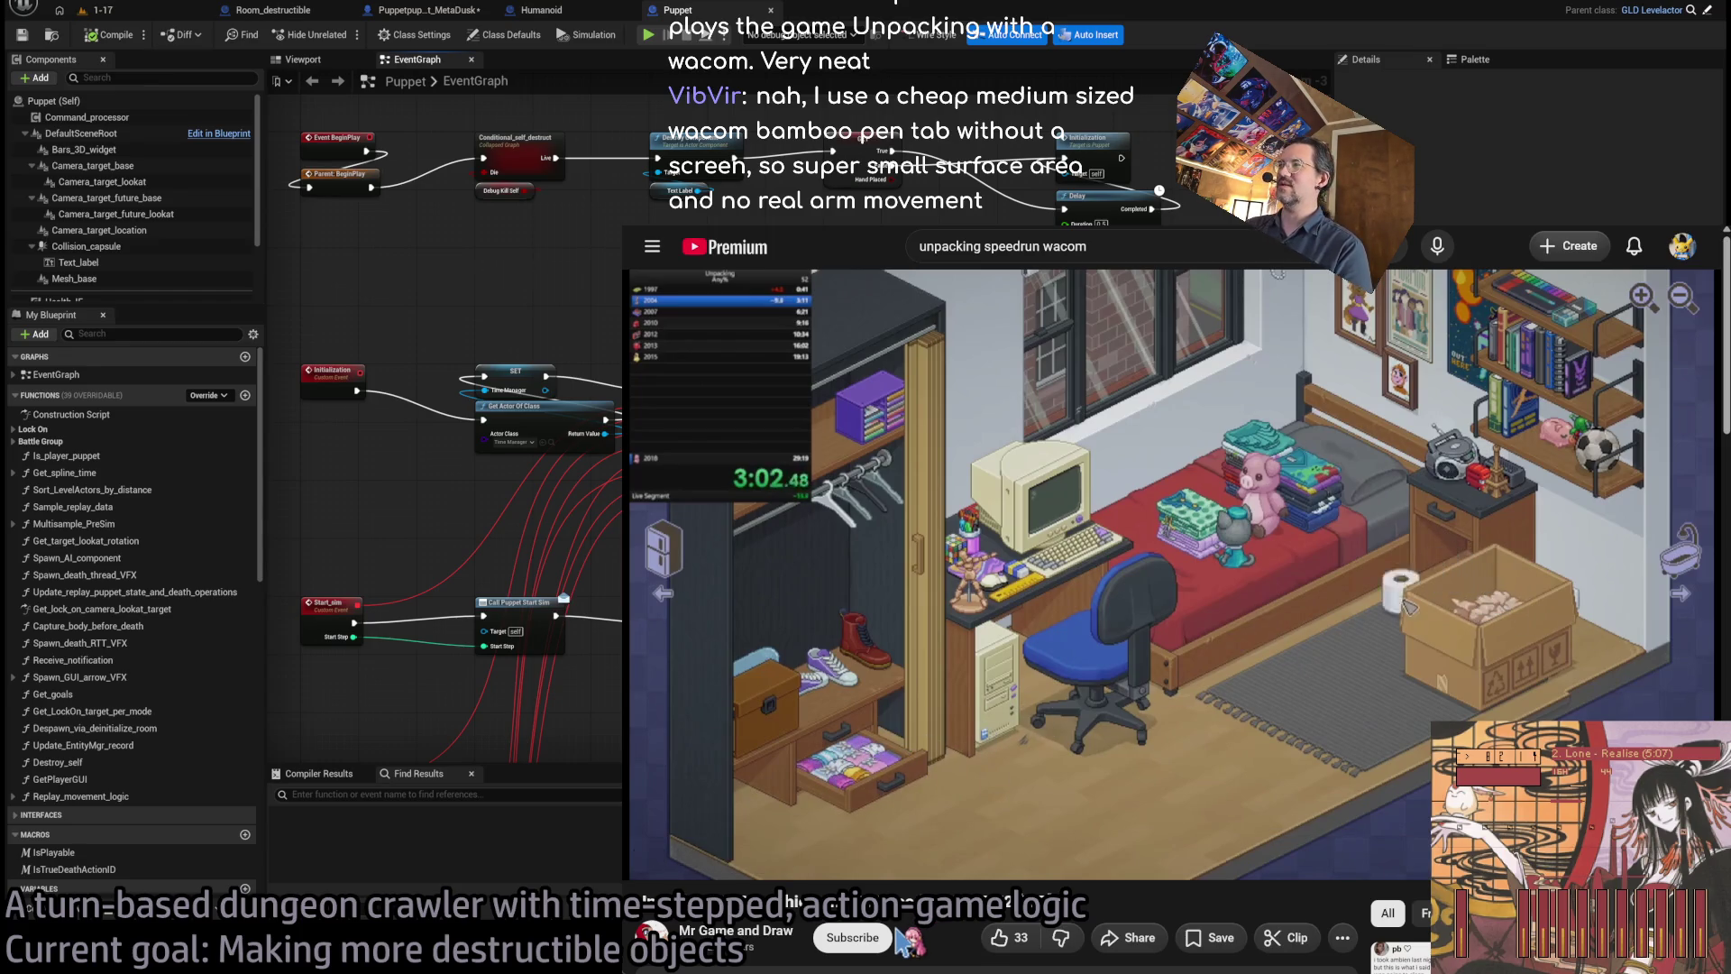
{"action": "mouse_move", "coordinate": [694, 883]}
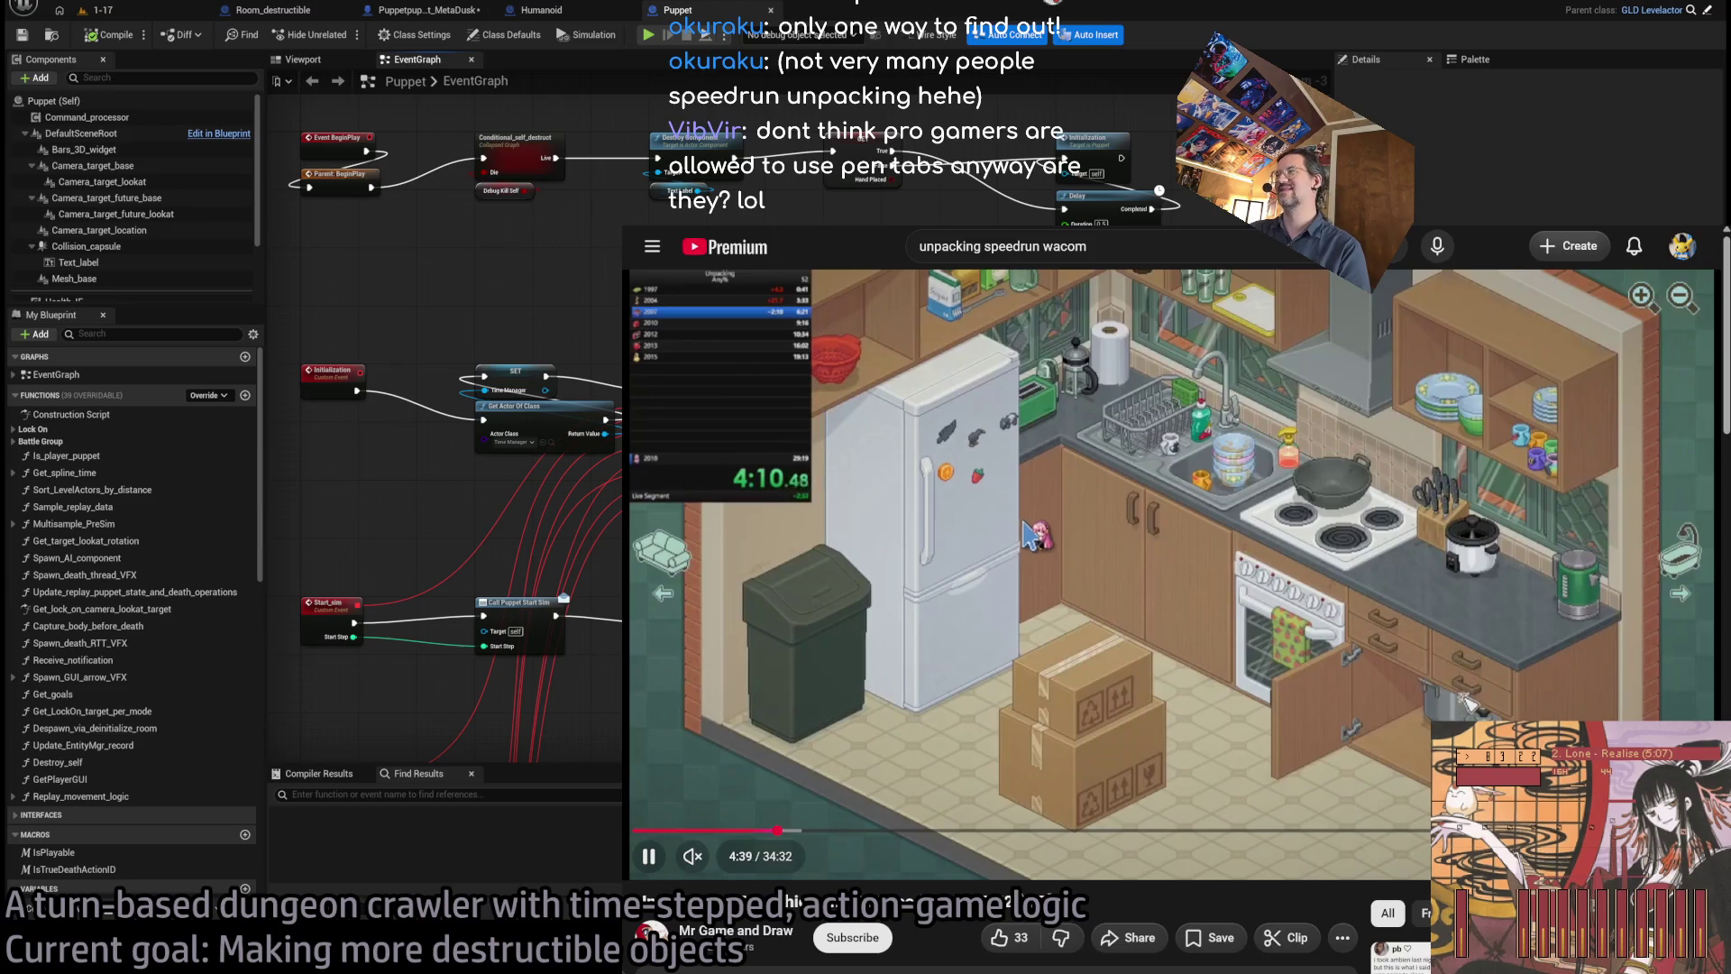
{"action": "key", "text": "ctrl+l"}
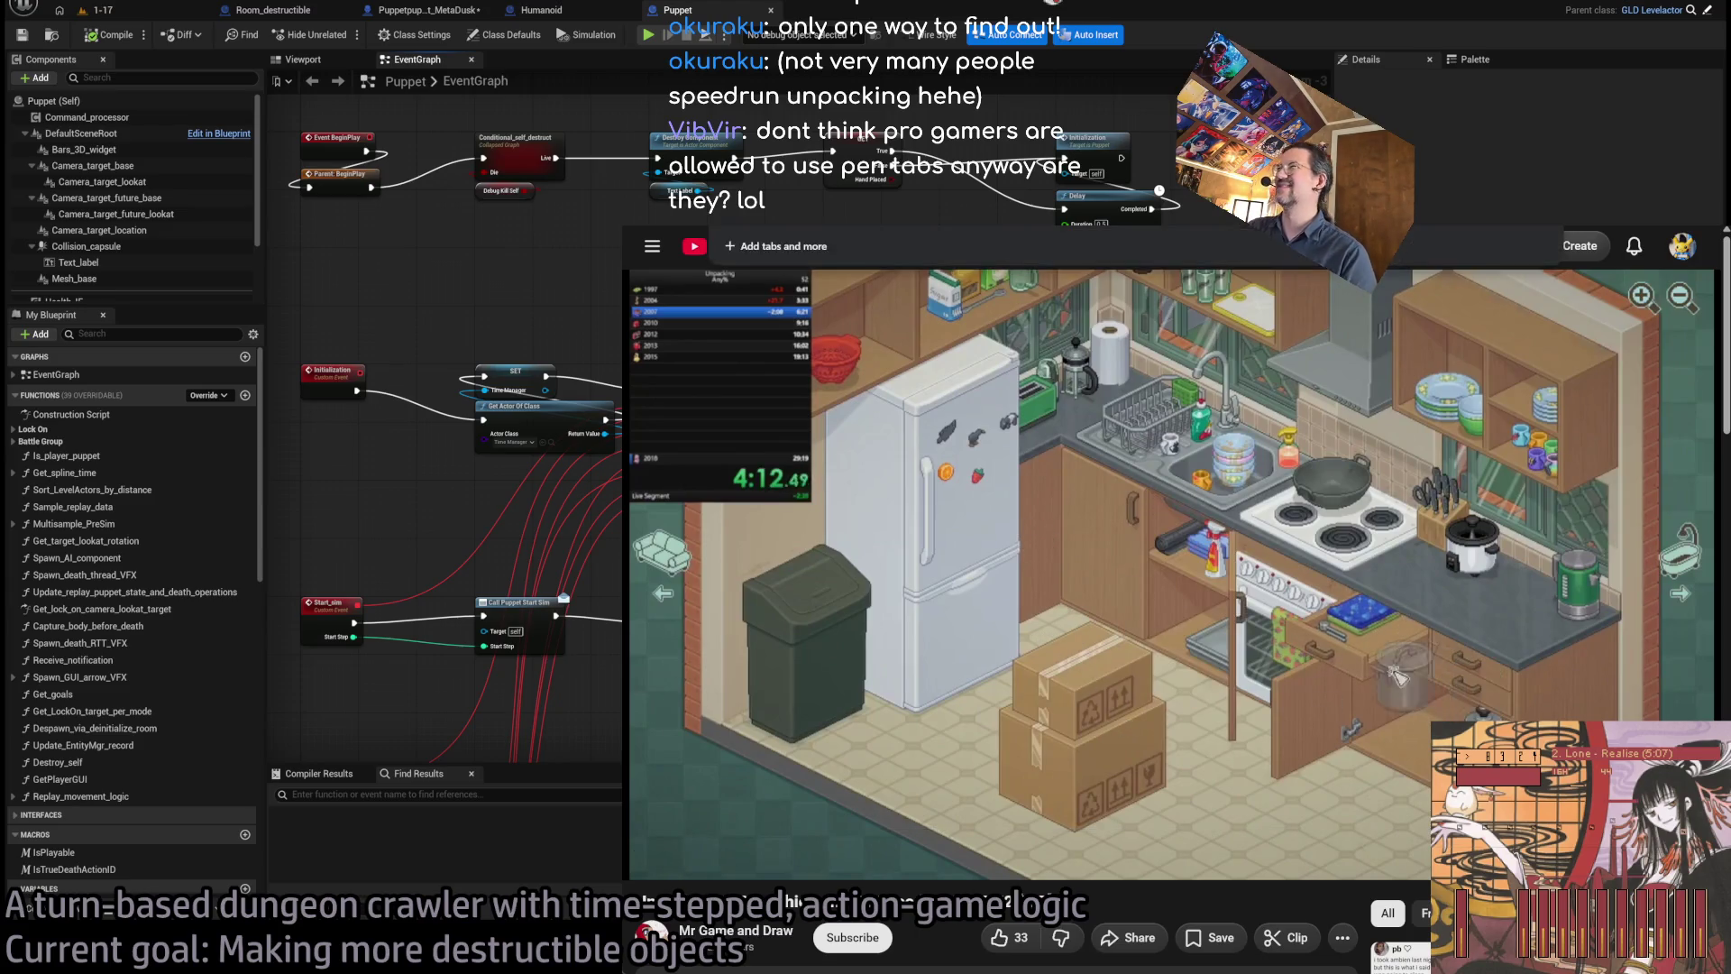
- Go to the Google homepage, briefly switching to the Blueprint graph and back
{"action": "type", "text": "goog"}
{"action": "key", "text": "Return"}
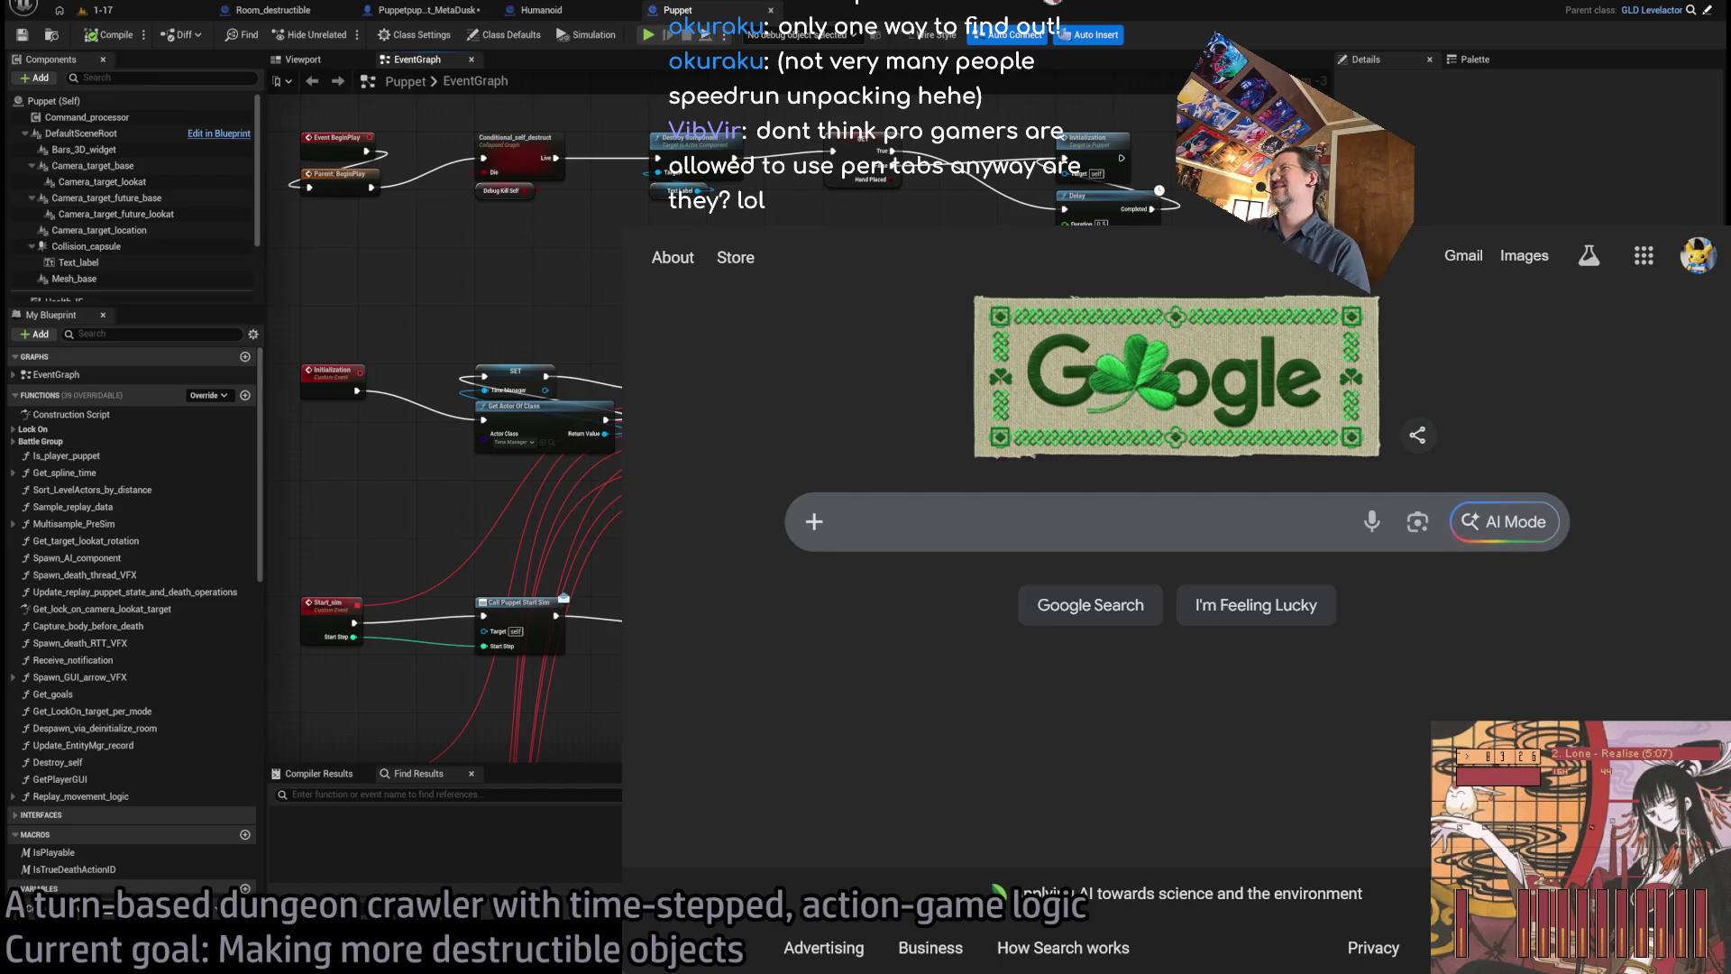
{"action": "key", "text": "alt+Tab"}
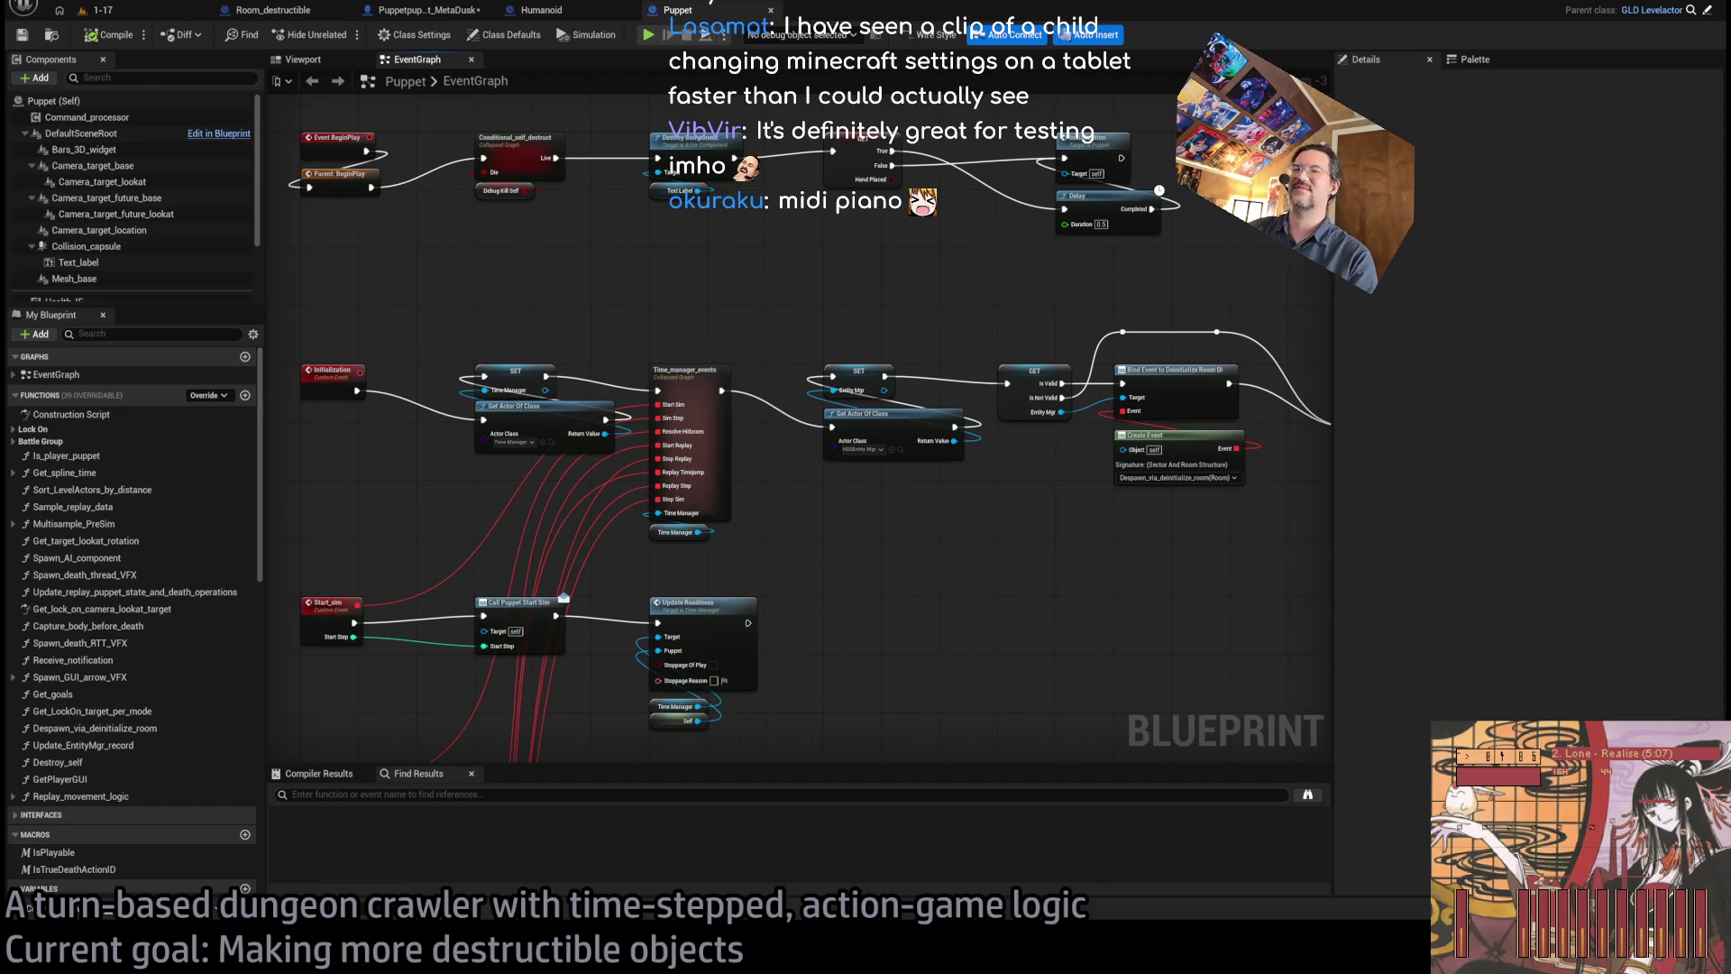
{"action": "key", "text": "alt+Tab"}
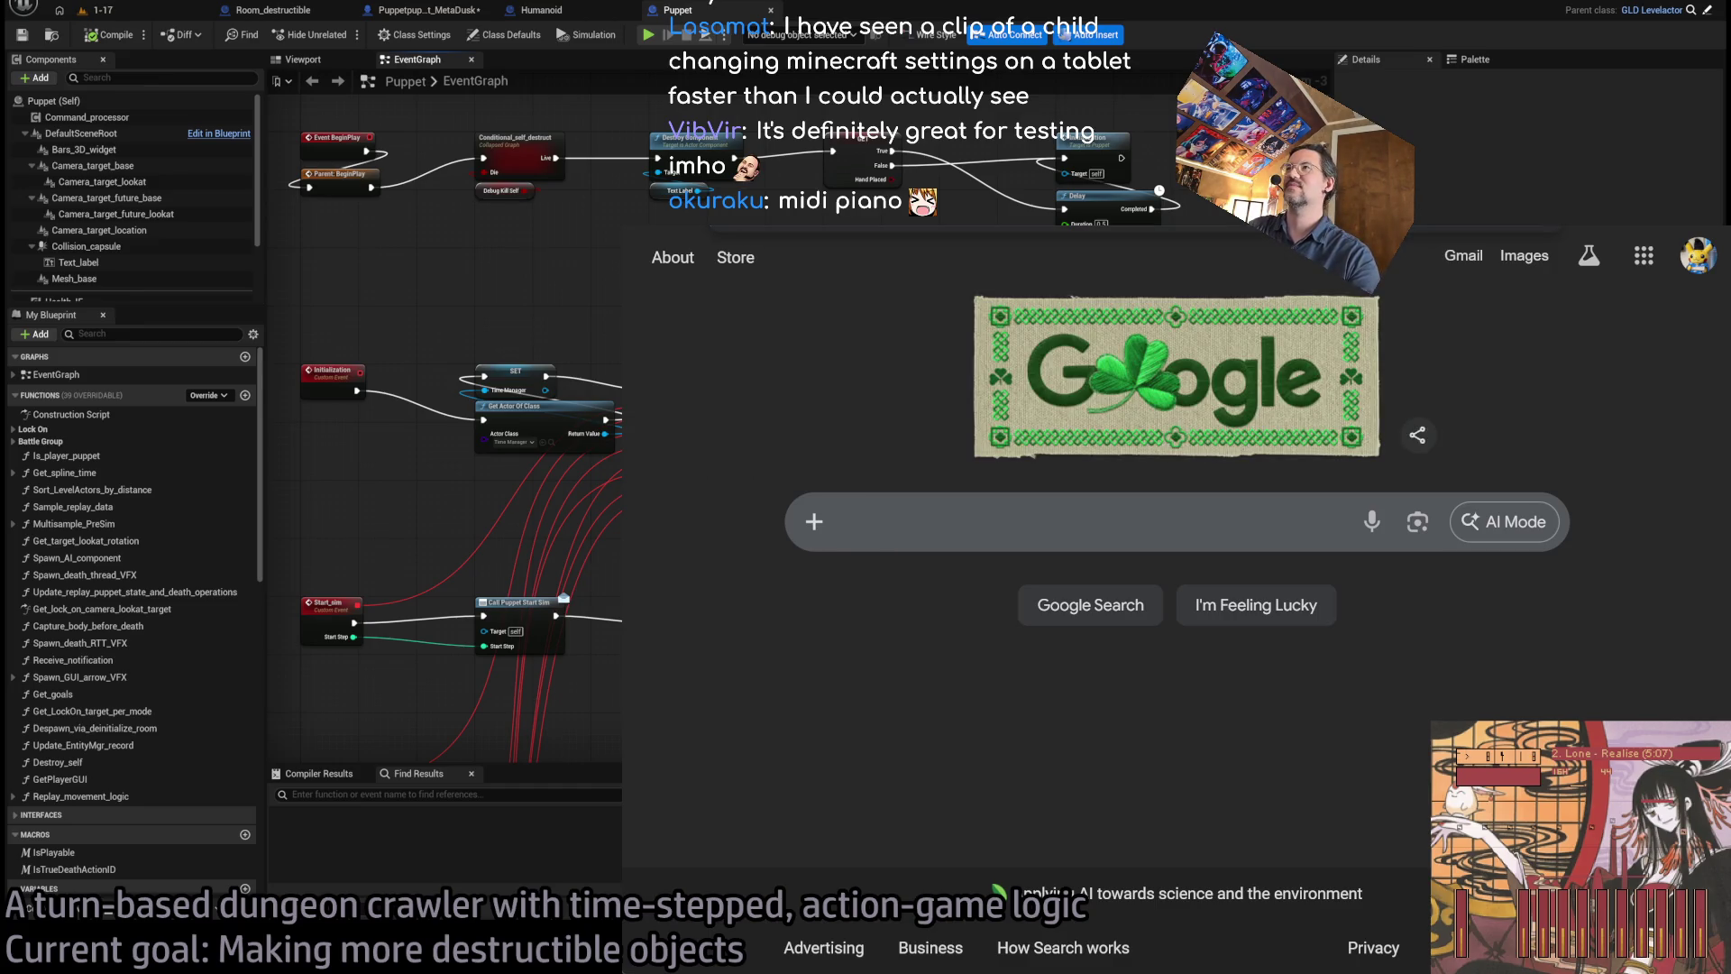
- Search YouTube for 'midi piano fighting game tournament' and scroll through the results
{"action": "key", "text": "Return"}
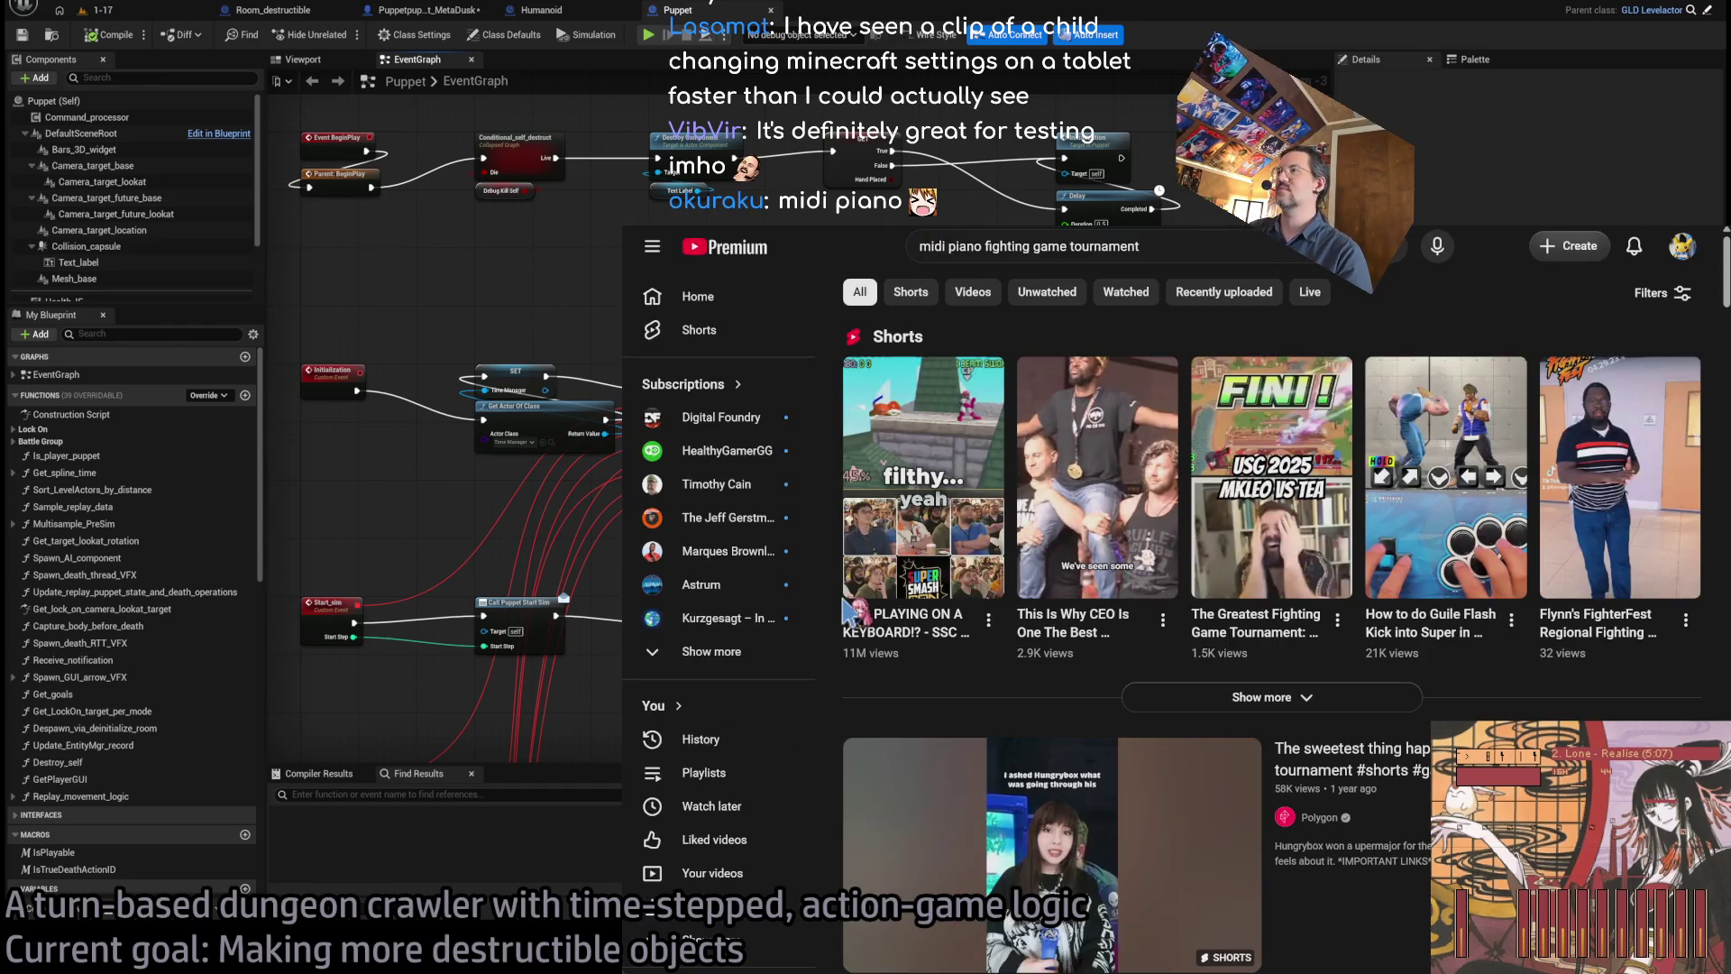
{"action": "scroll", "coordinate": [839, 552], "scroll_direction": "down", "scroll_amount": 4}
{"action": "scroll", "coordinate": [838, 552], "scroll_direction": "up", "scroll_amount": 4}
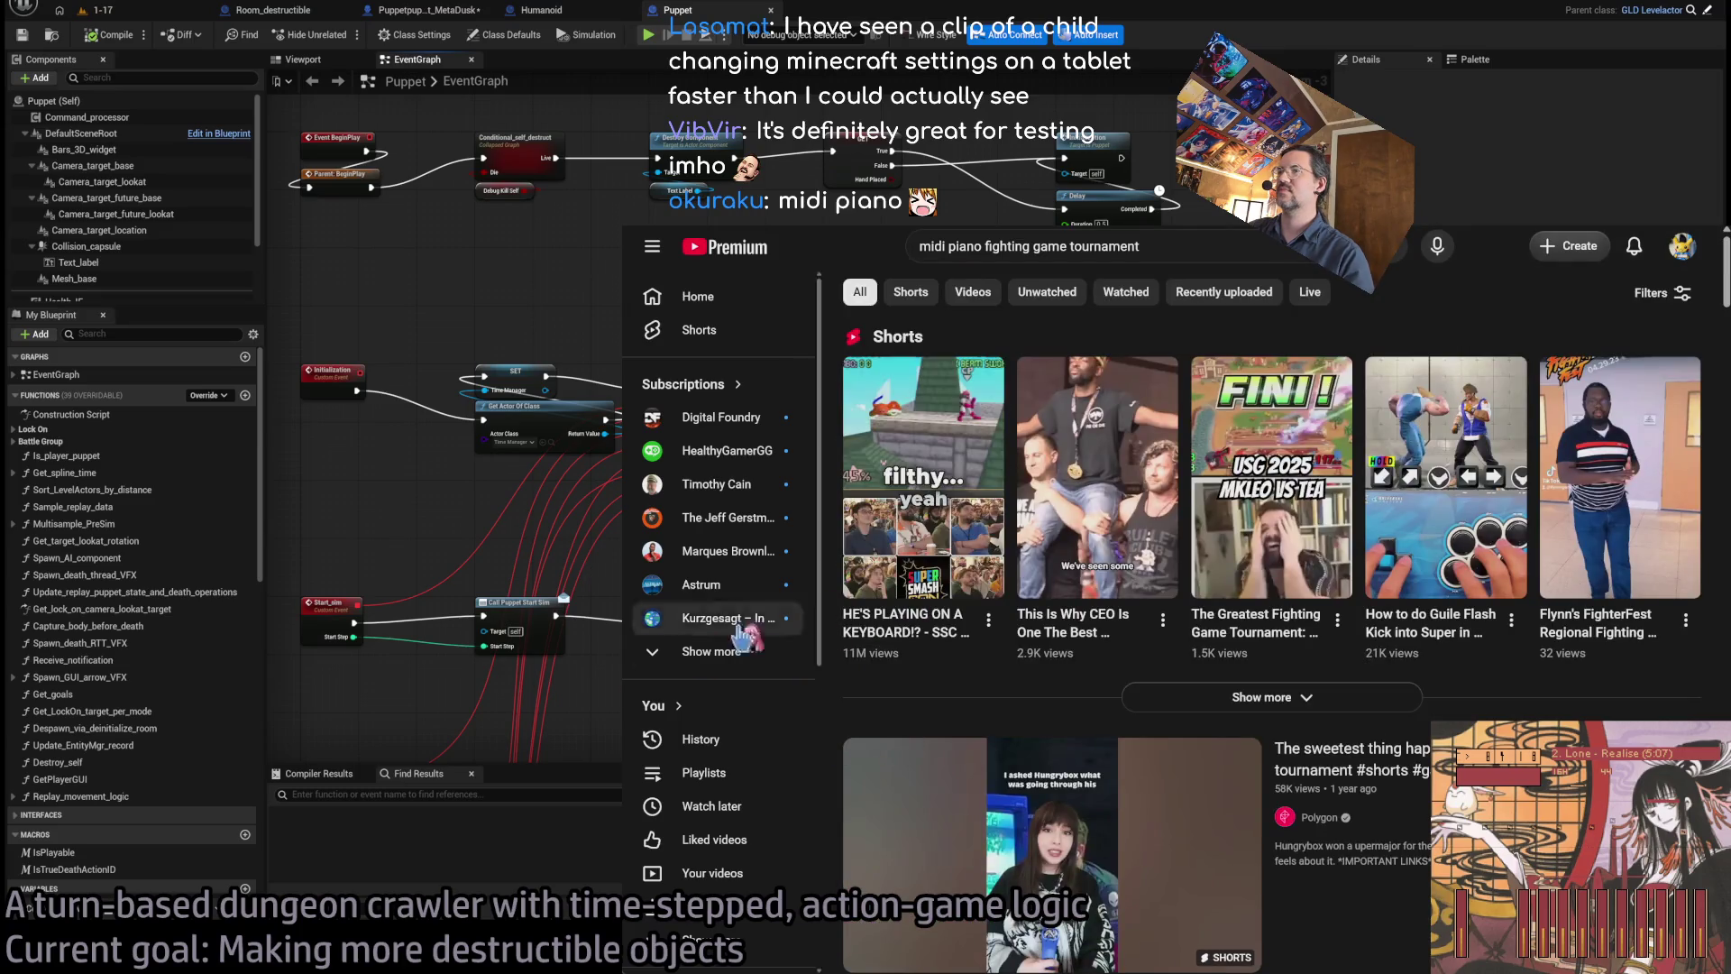
{"action": "scroll", "coordinate": [888, 628], "scroll_direction": "down", "scroll_amount": 7}
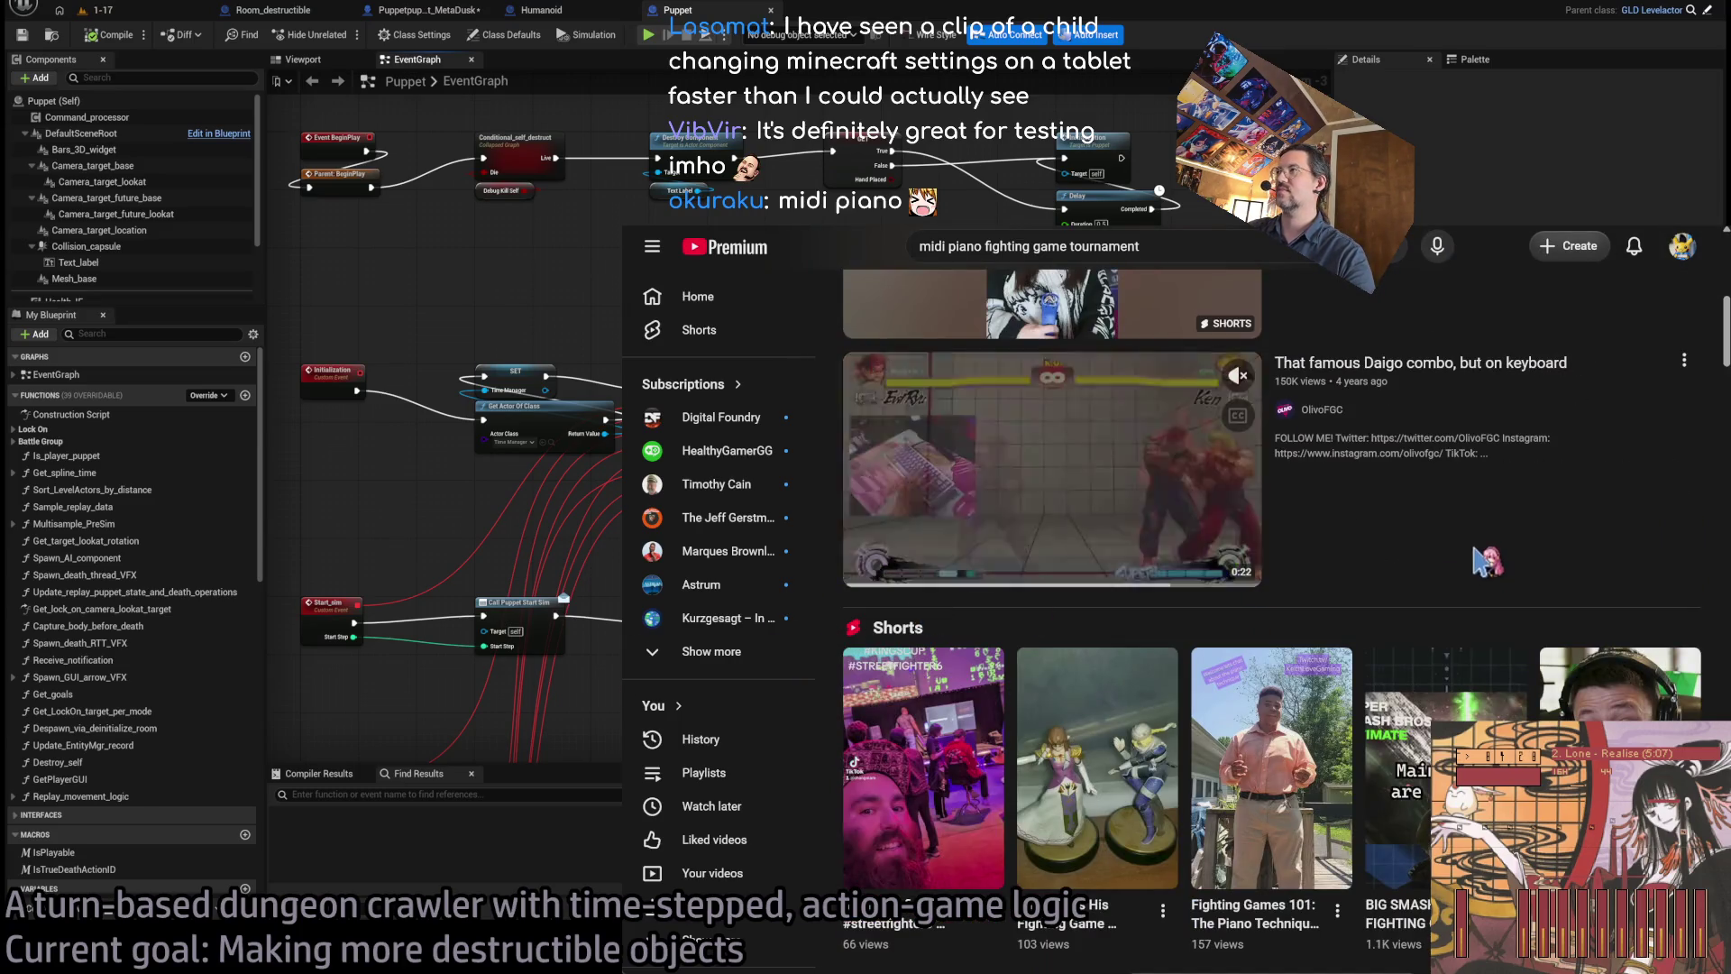
{"action": "scroll", "coordinate": [1703, 414], "scroll_direction": "down", "scroll_amount": 10}
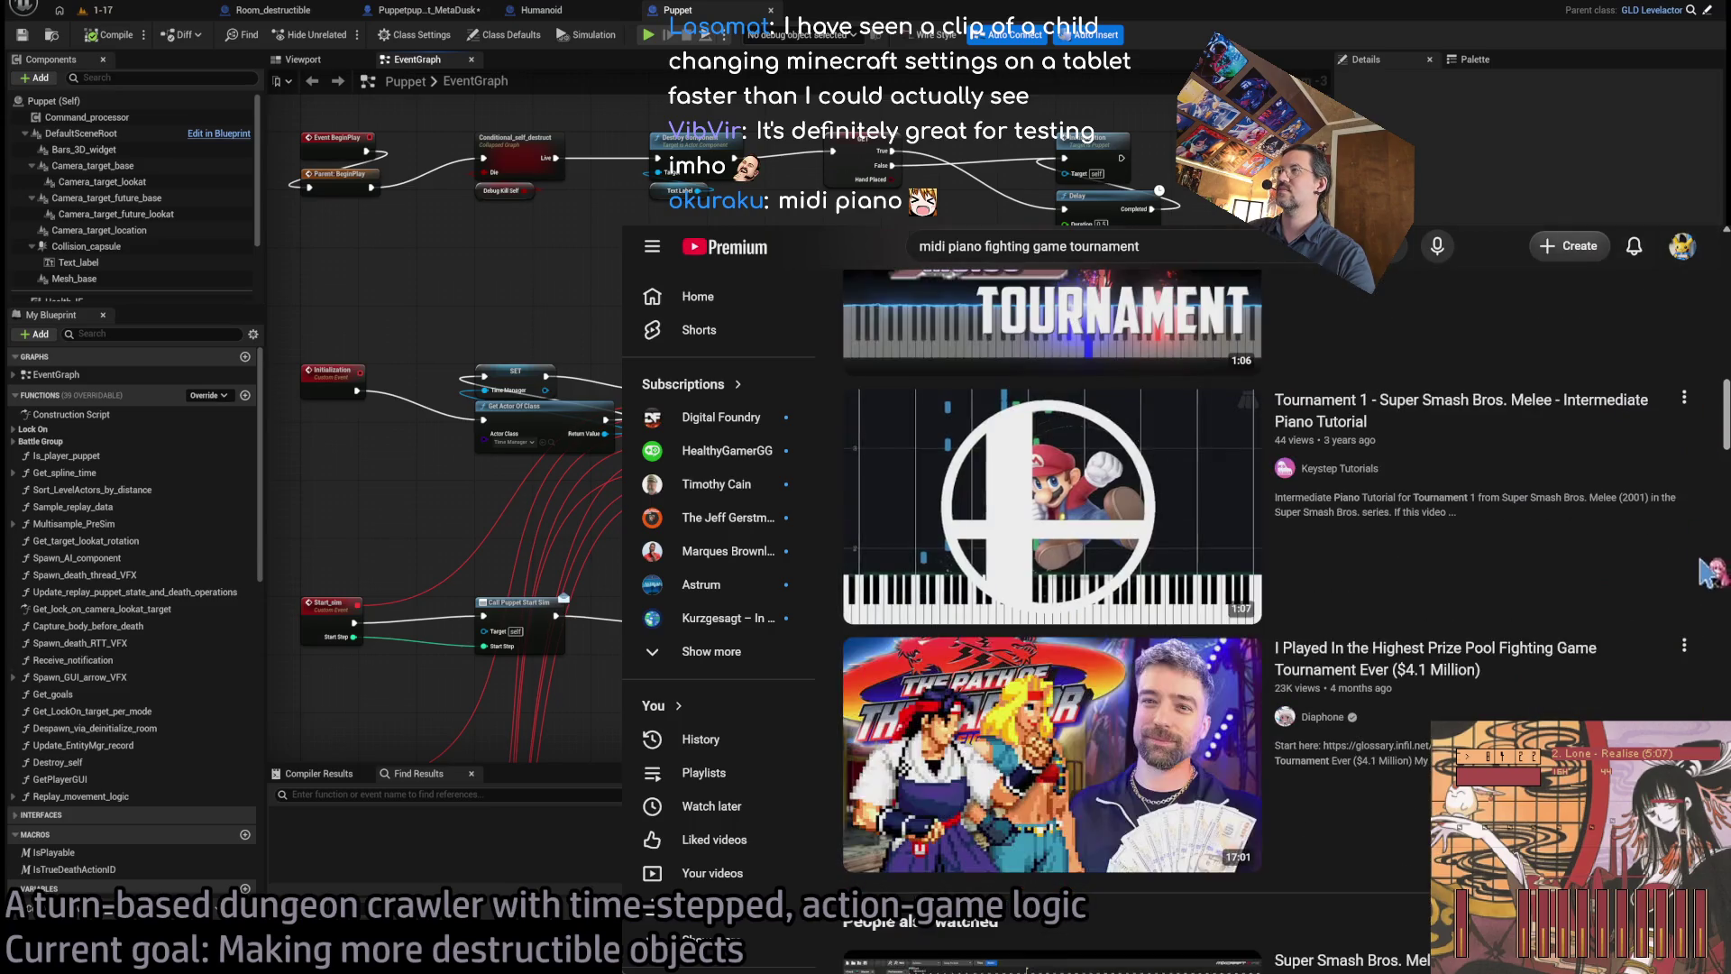
{"action": "scroll", "coordinate": [1707, 577], "scroll_direction": "up", "scroll_amount": 4}
{"action": "scroll", "coordinate": [1605, 492], "scroll_direction": "down", "scroll_amount": 9}
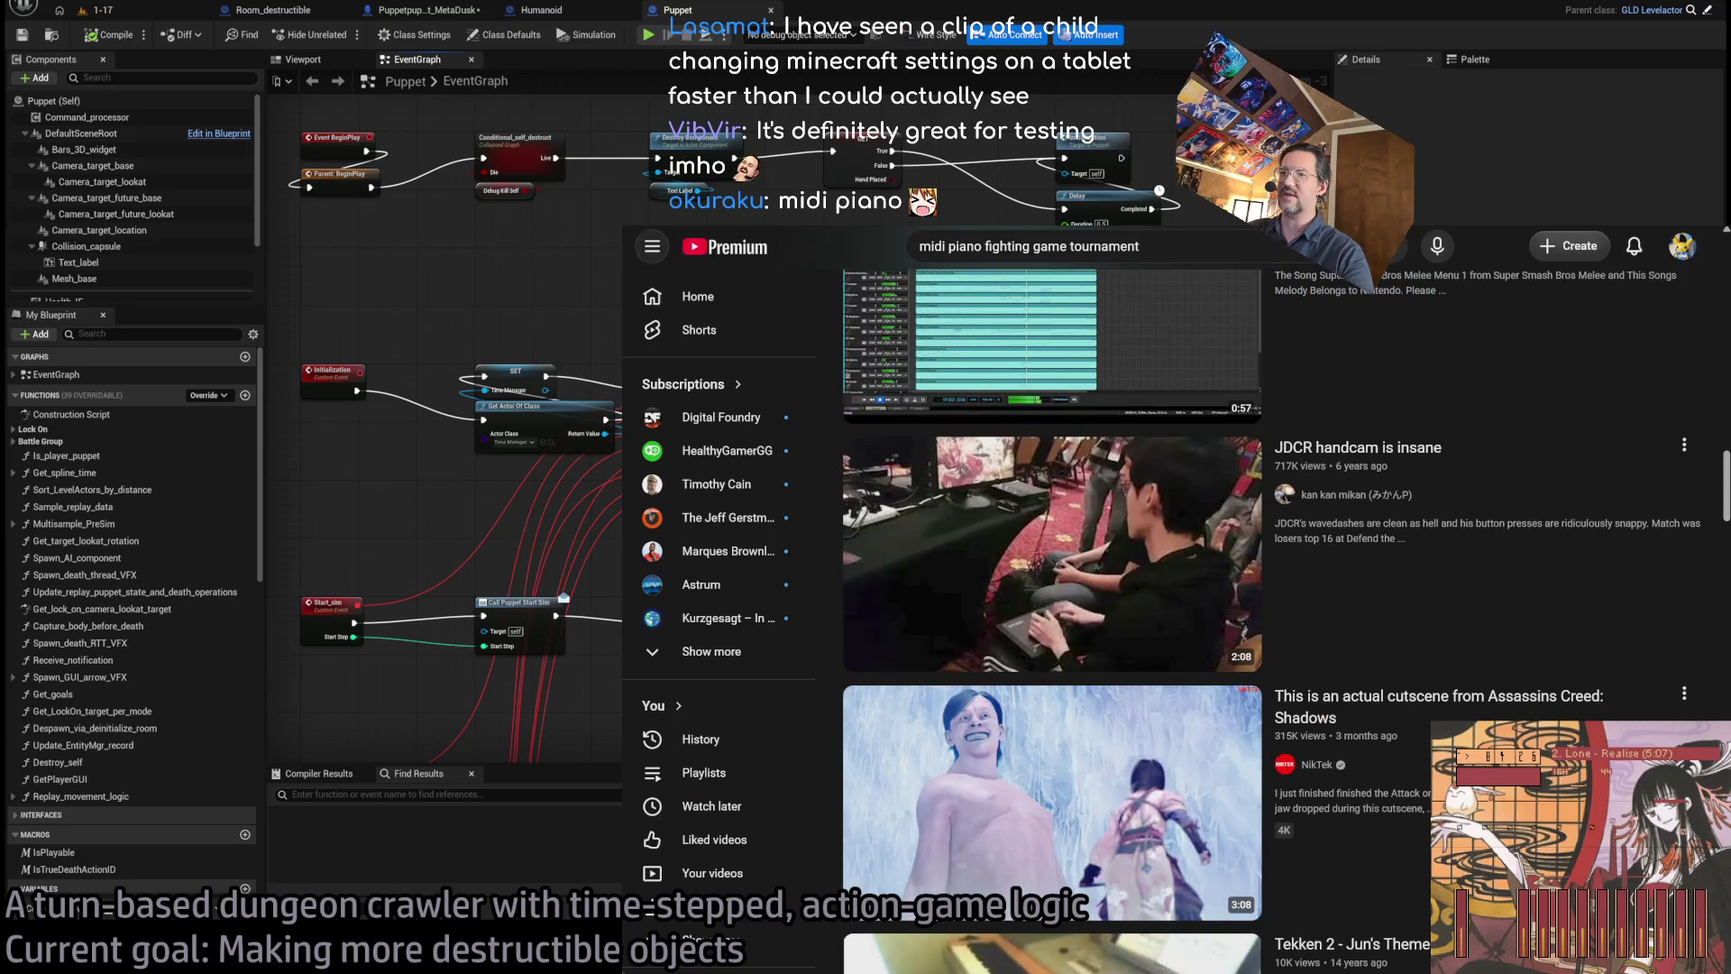
{"action": "scroll", "coordinate": [989, 457], "scroll_direction": "up", "scroll_amount": 15}
- Play the 'HE'S PLAYING ON A KEYBOARD!? - SSC 2023 Combo Contest' Short, pause it, and go back
{"action": "left_click", "coordinate": [990, 457]}
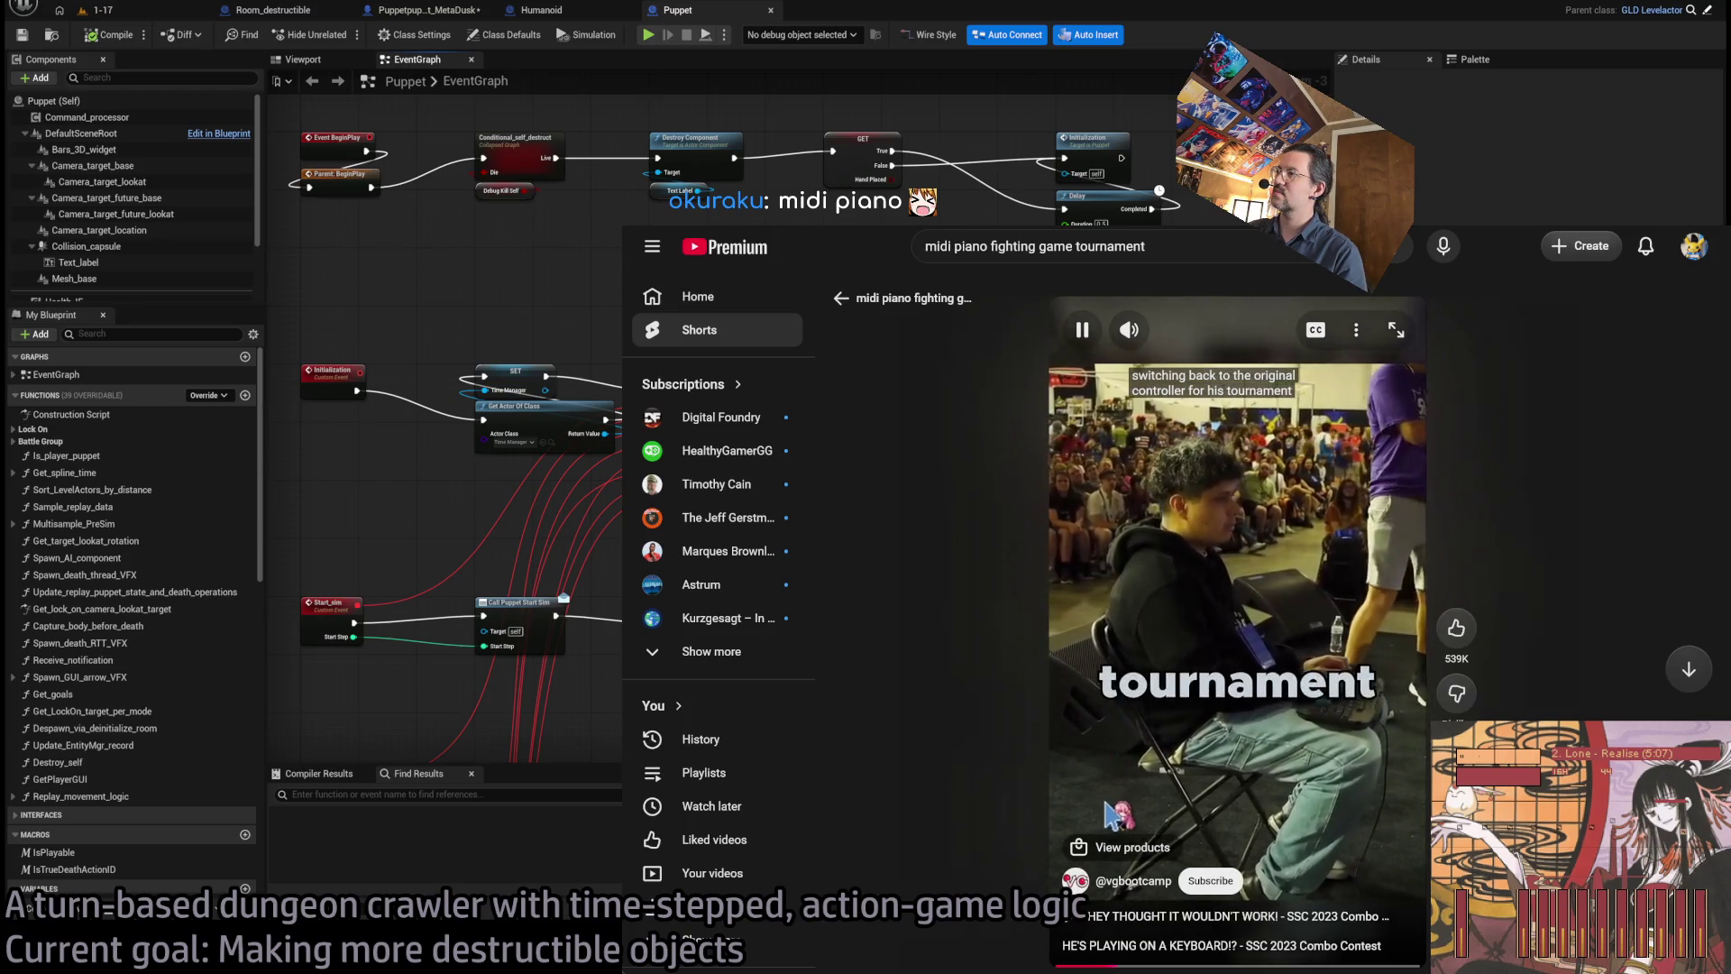
{"action": "left_click", "coordinate": [1072, 609]}
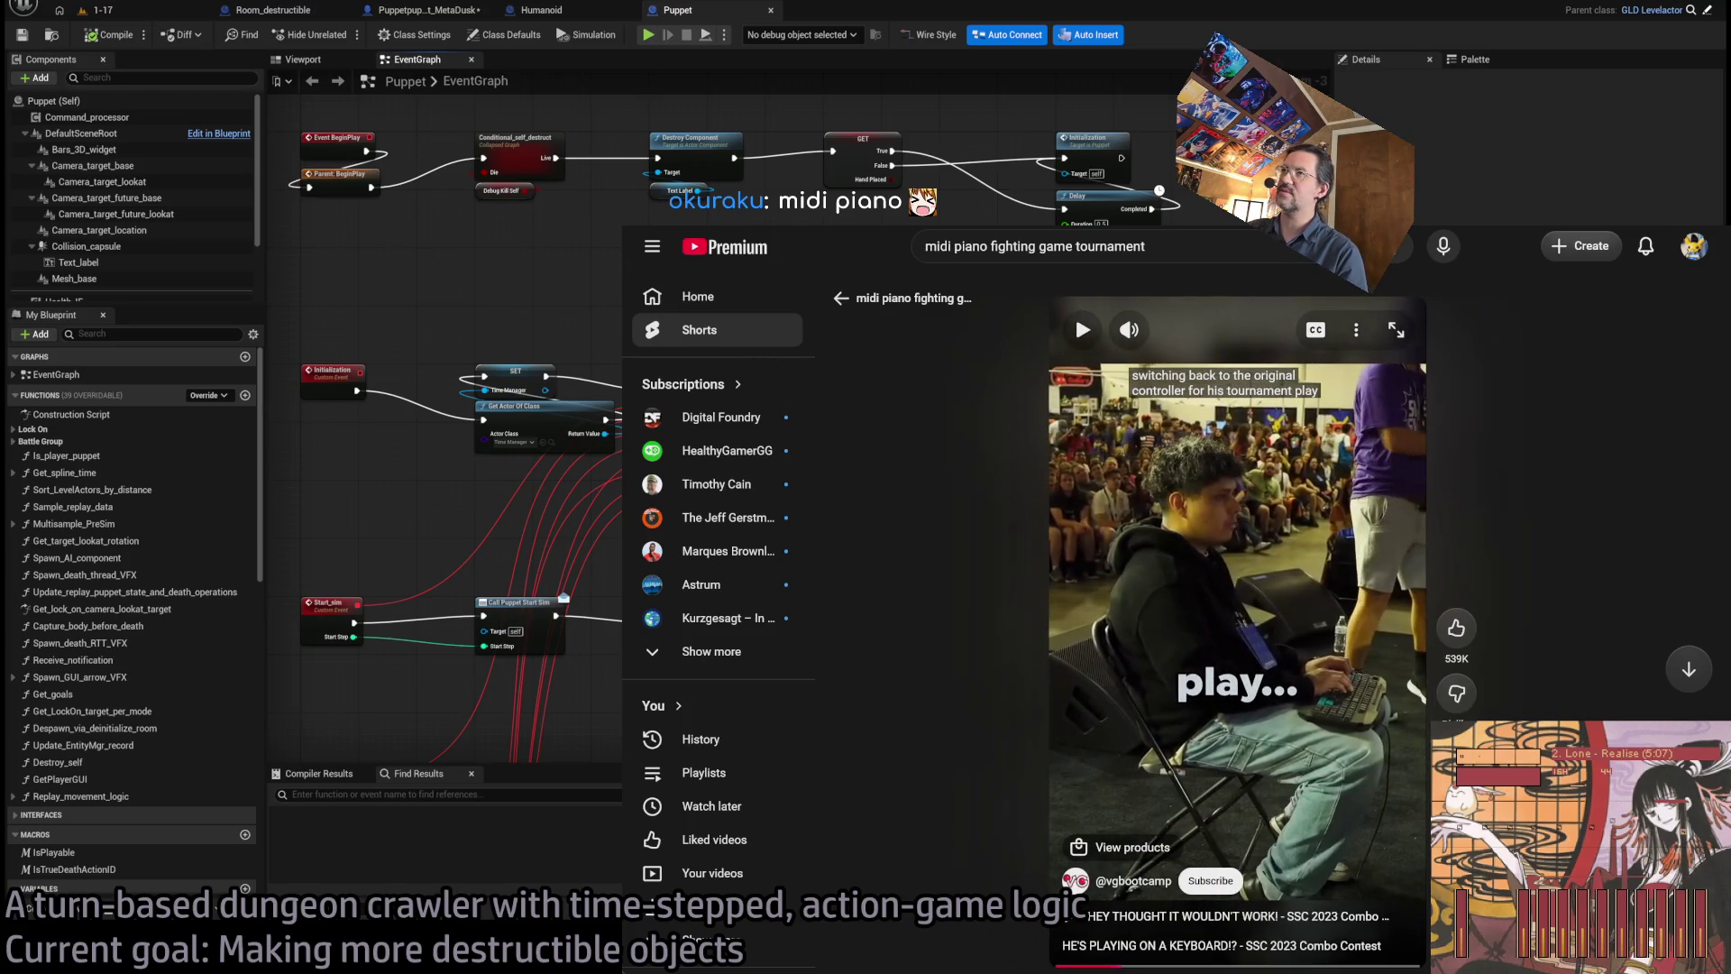
{"action": "key", "text": "alt+Left"}
{"action": "key", "text": "alt+Left"}
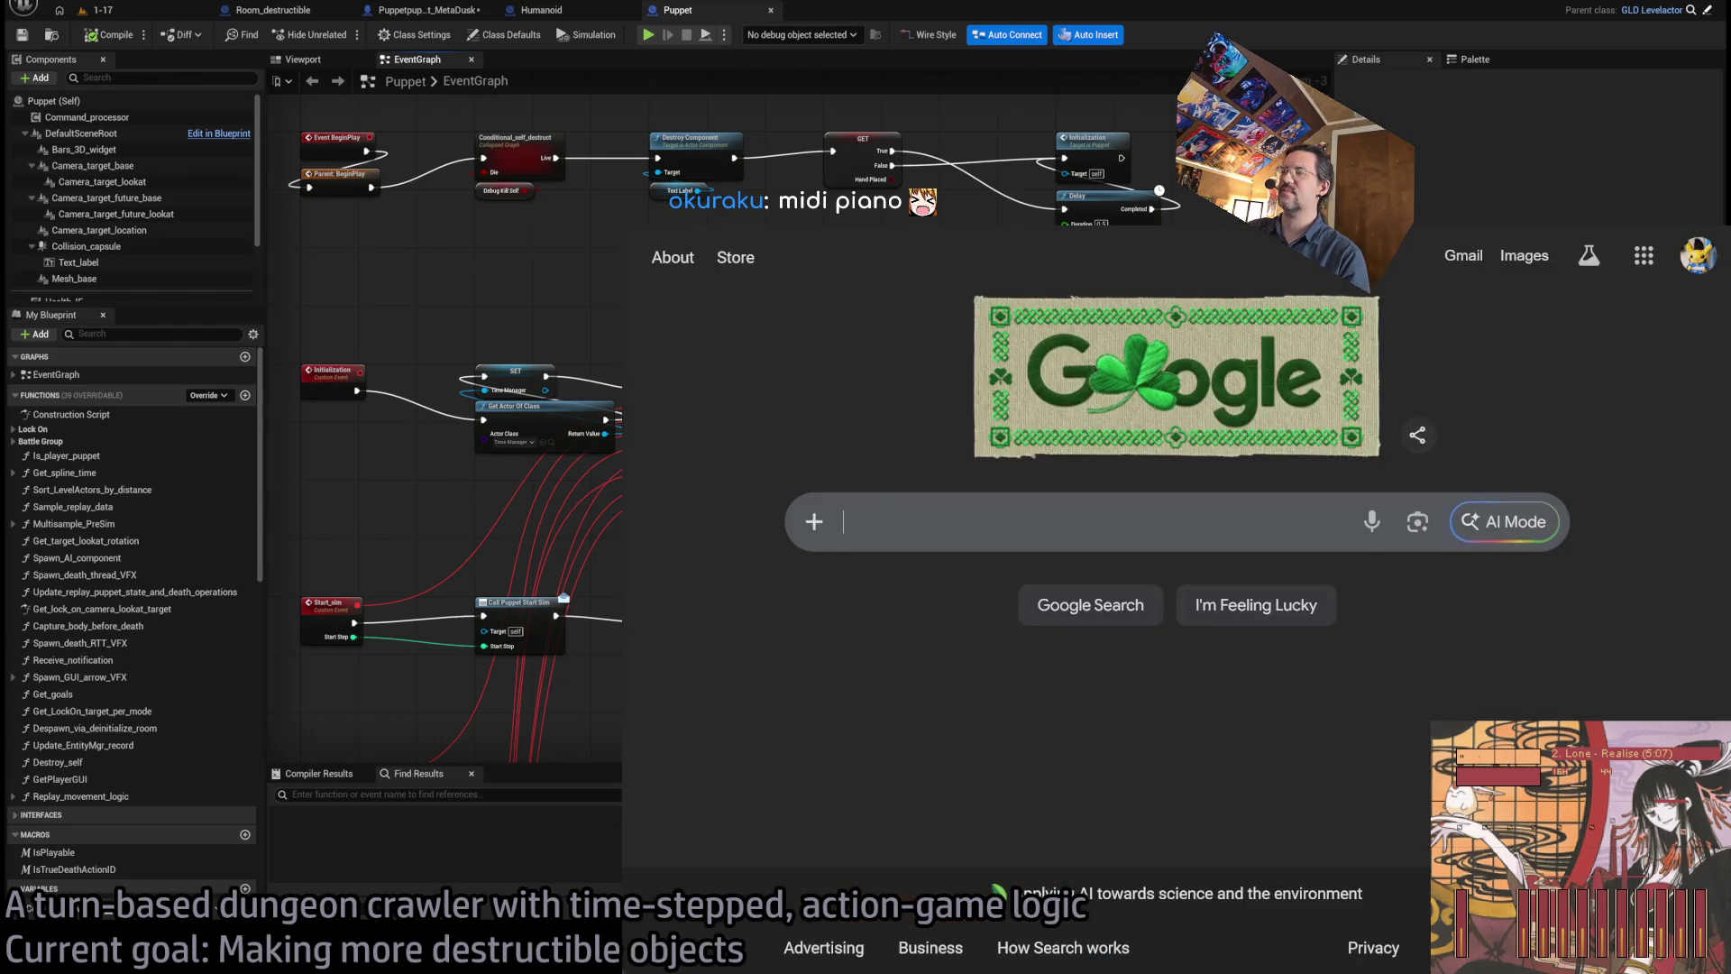
- Google 'midi piano keyboard fighting game tour' and scroll the results
{"action": "left_click", "coordinate": [939, 512]}
{"action": "type", "text": "midi pian"}
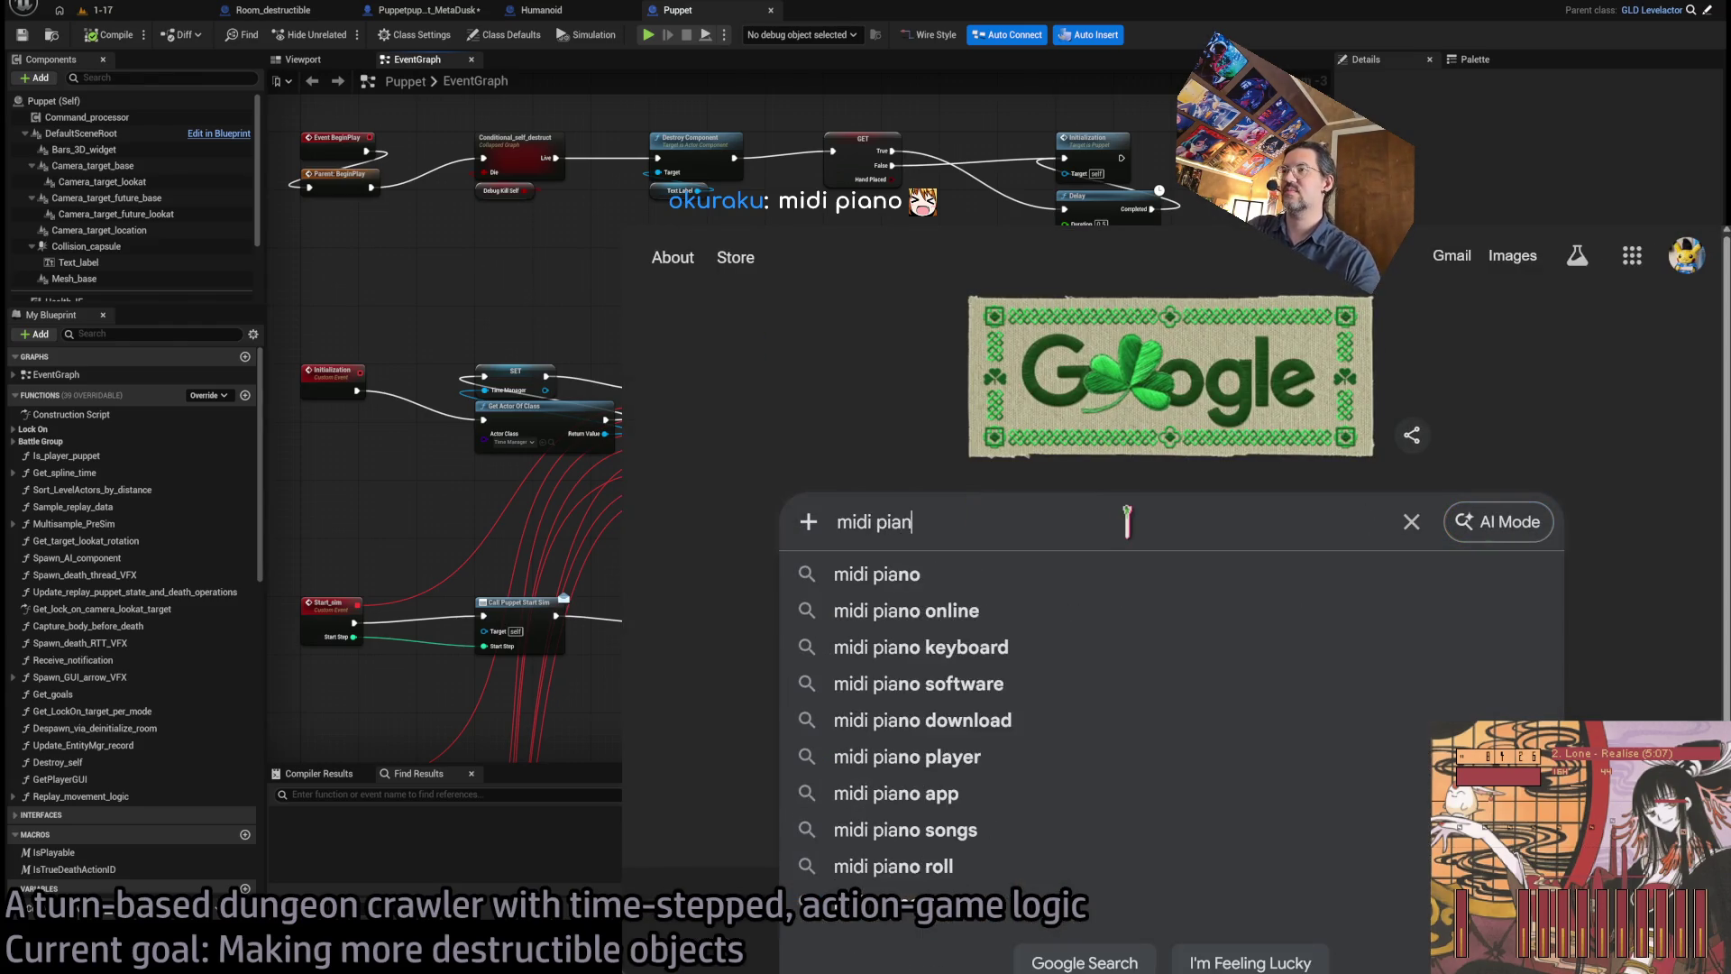
{"action": "type", "text": "o keyboard fighting game tournament"}
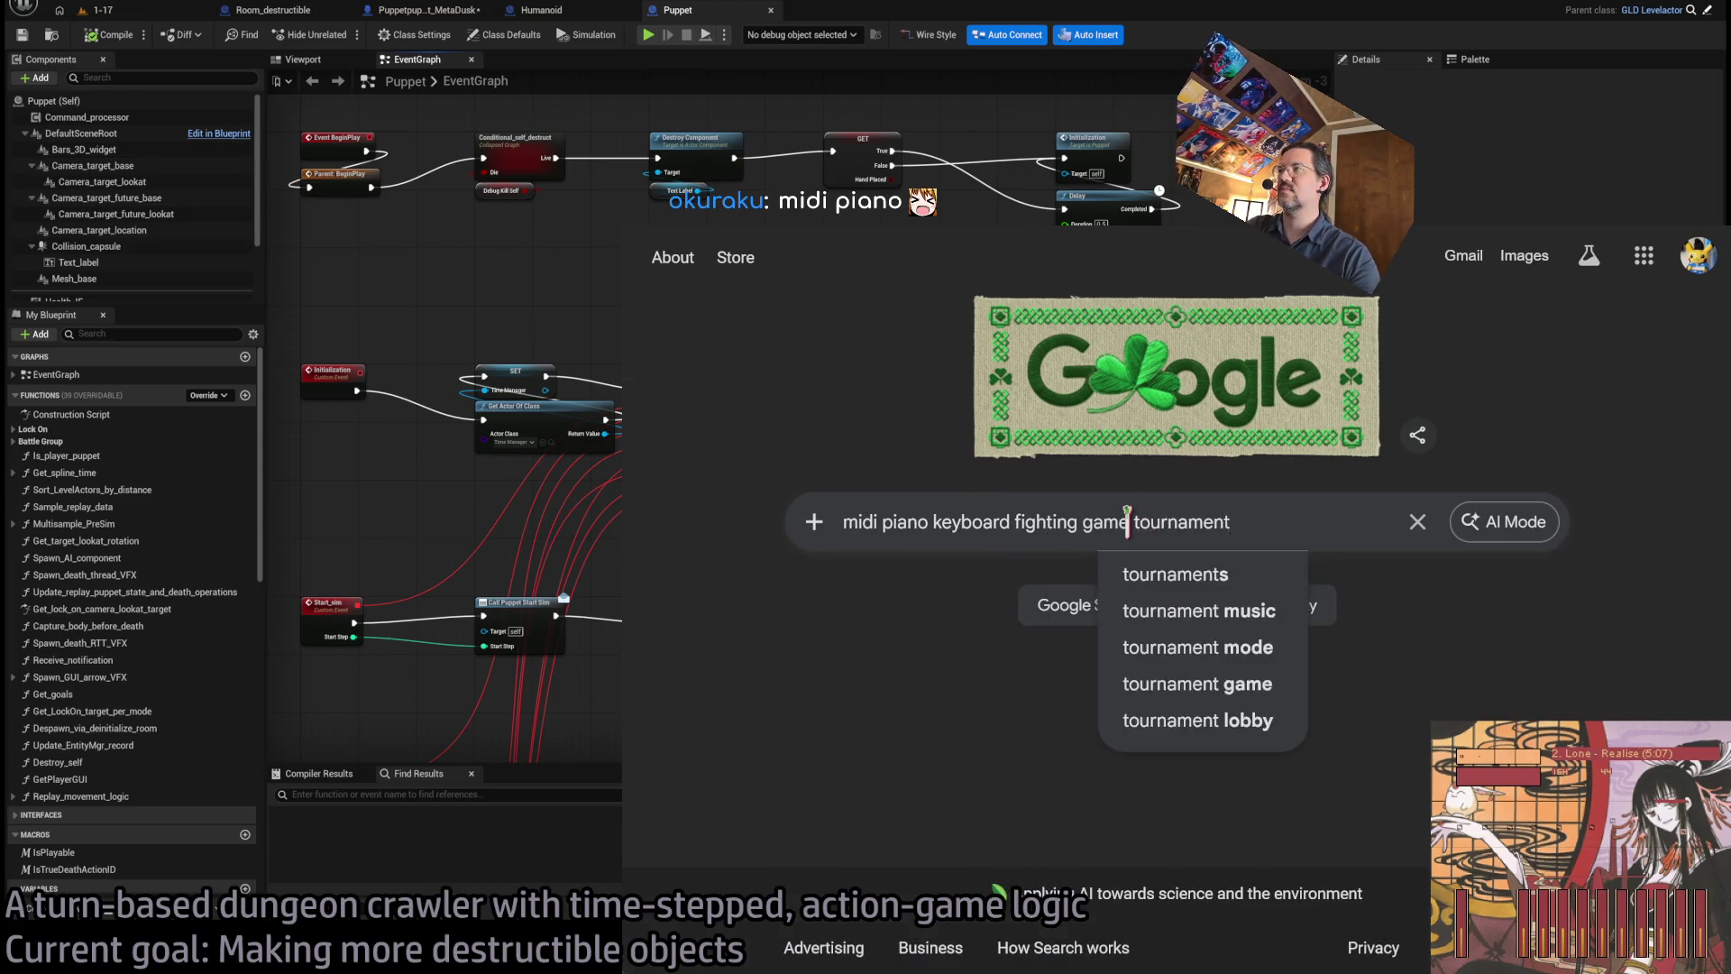
{"action": "key", "text": "Return"}
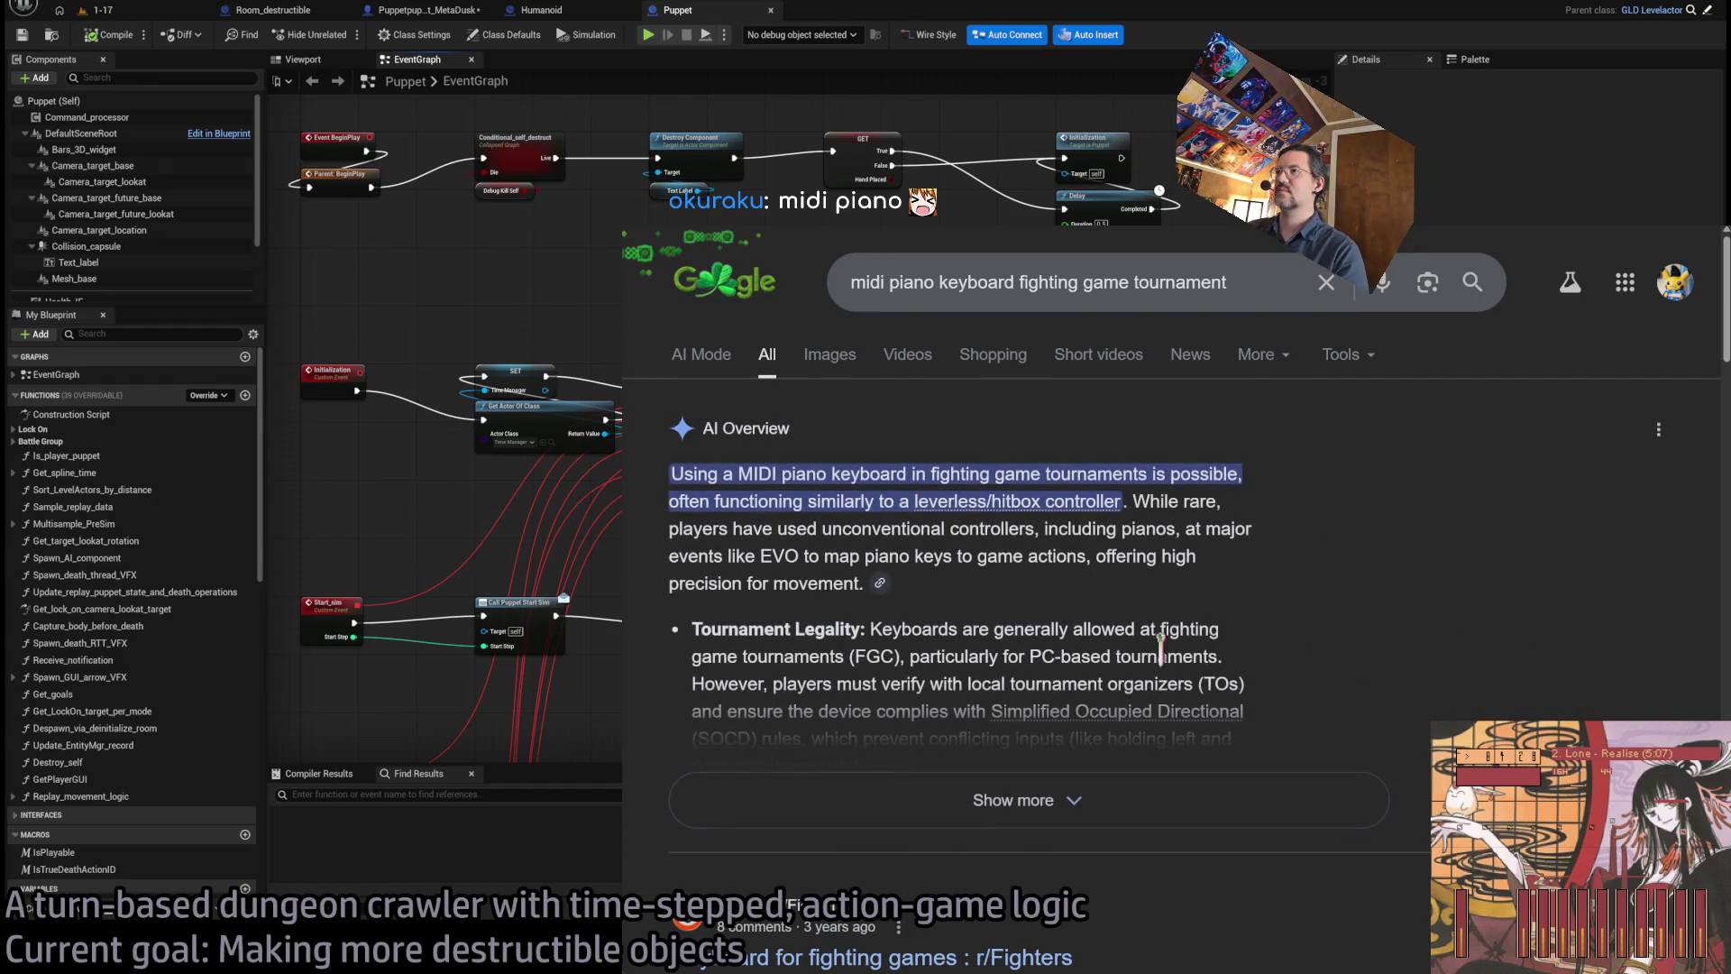
{"action": "scroll", "coordinate": [1013, 541], "scroll_direction": "down", "scroll_amount": 4}
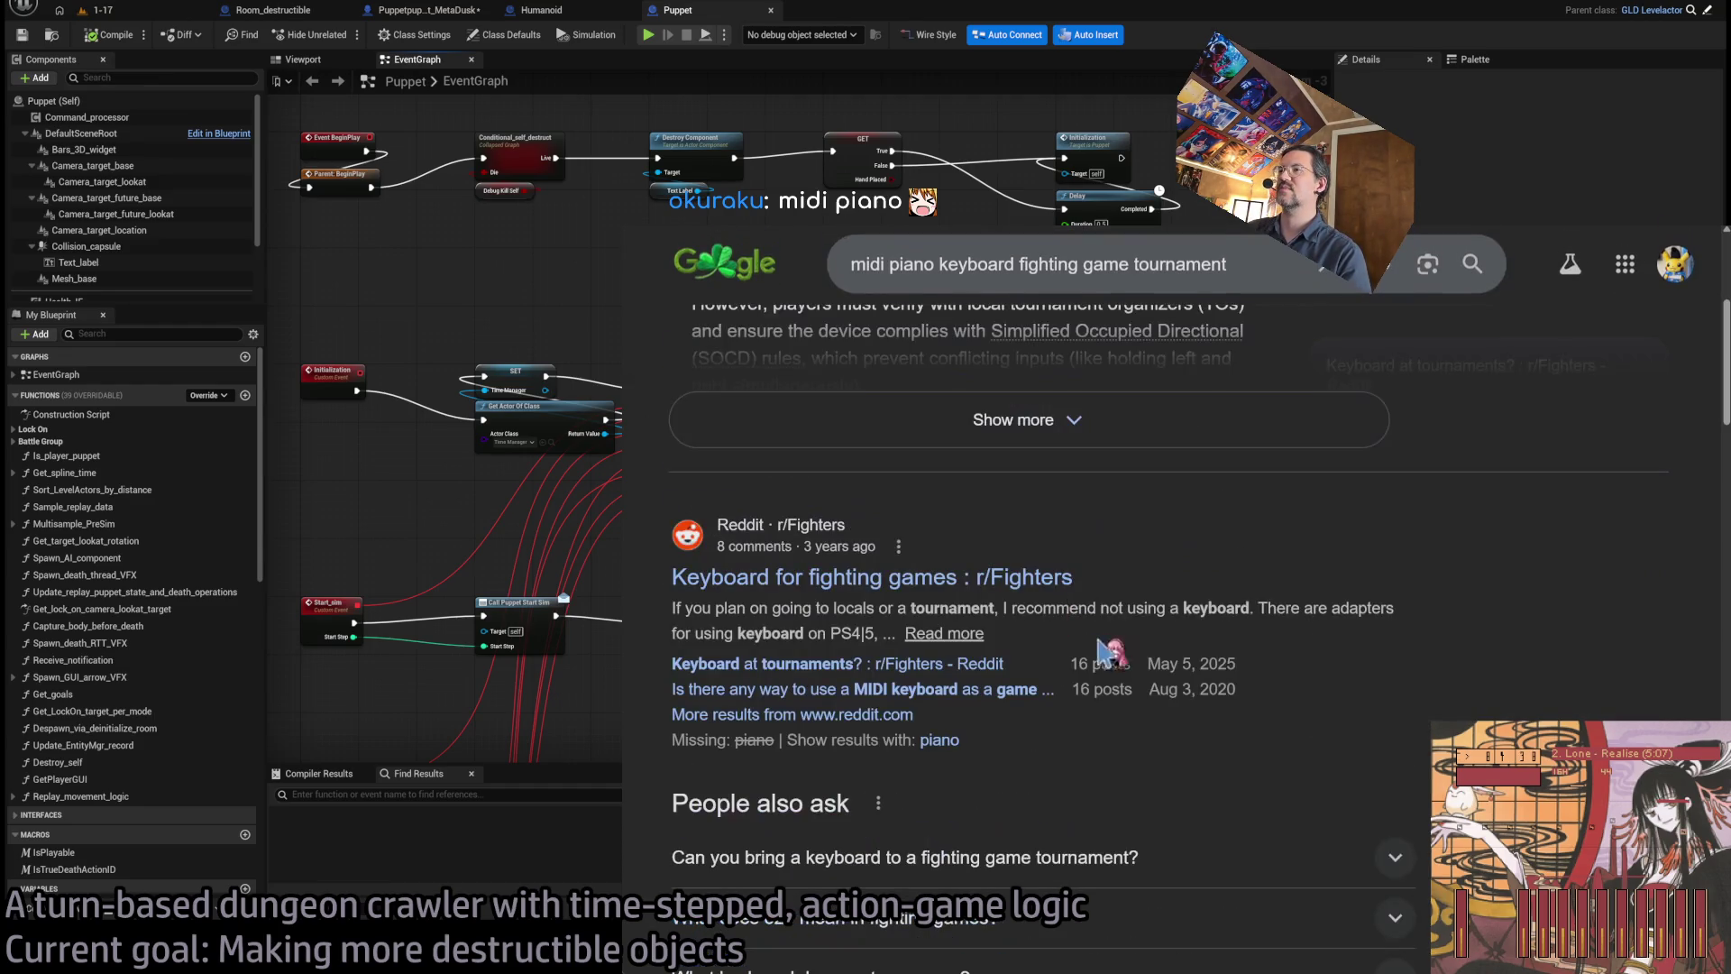
{"action": "scroll", "coordinate": [1262, 586], "scroll_direction": "down", "scroll_amount": 5}
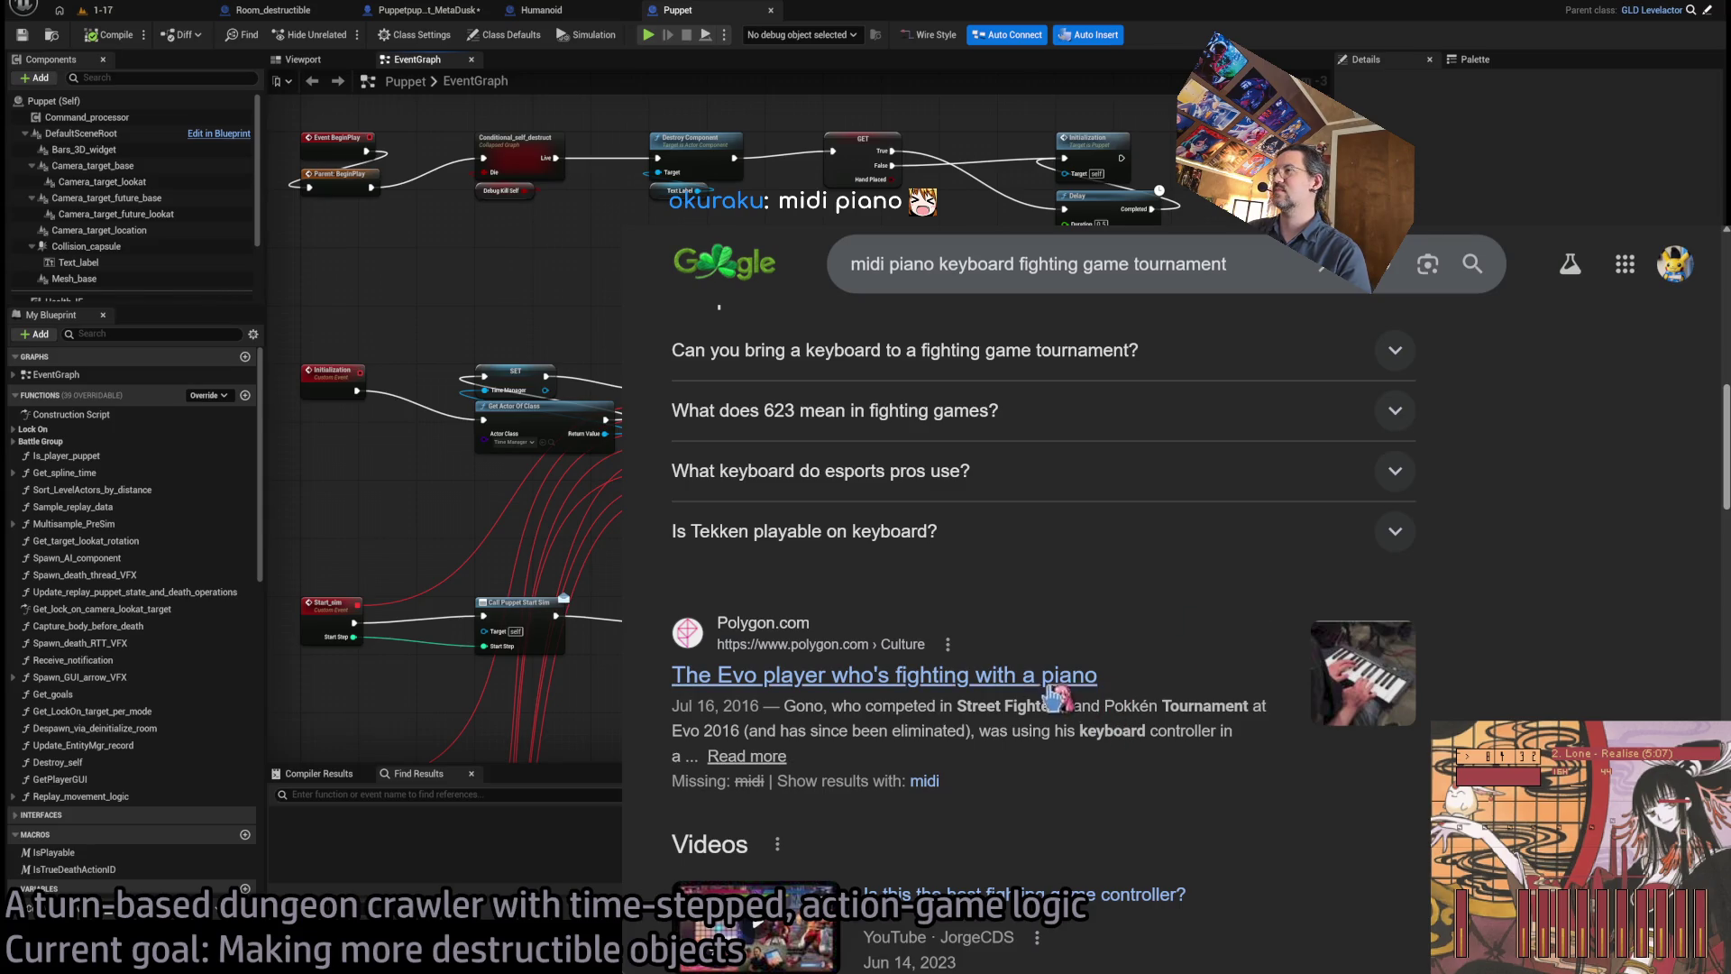
- Read the Polygon article about the piano Evo player, enlarging then closing the keyboard close-up photo
{"action": "left_click", "coordinate": [747, 757]}
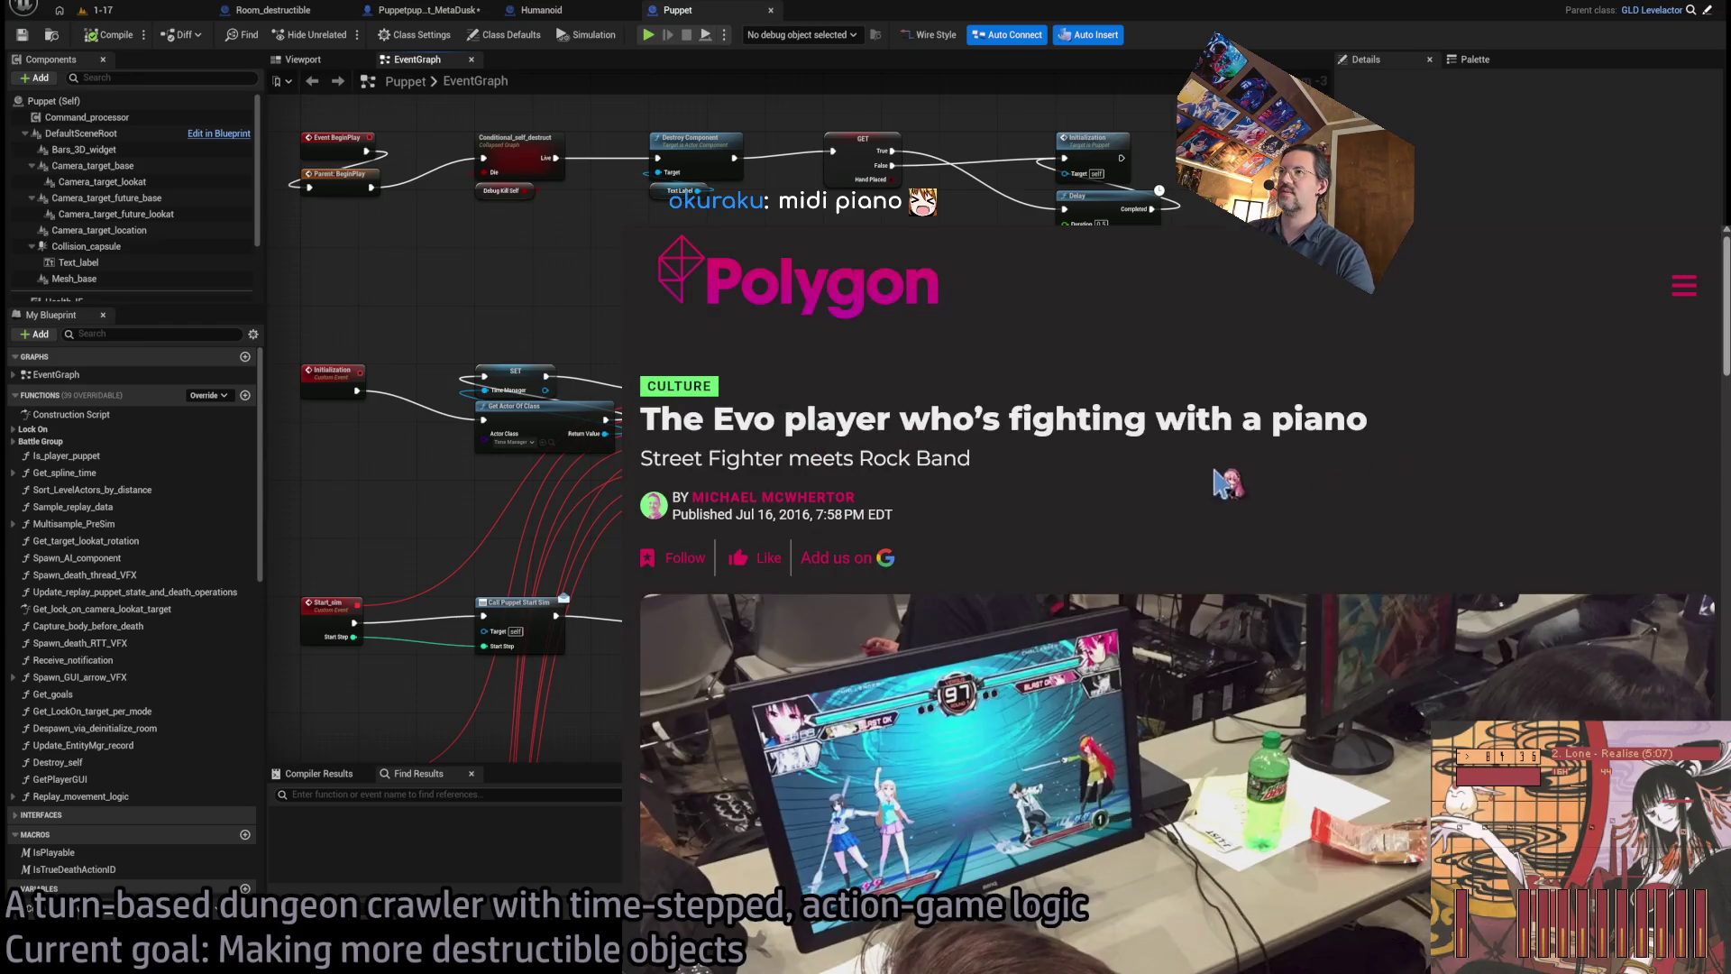
{"action": "scroll", "coordinate": [1111, 484], "scroll_direction": "down", "scroll_amount": 5}
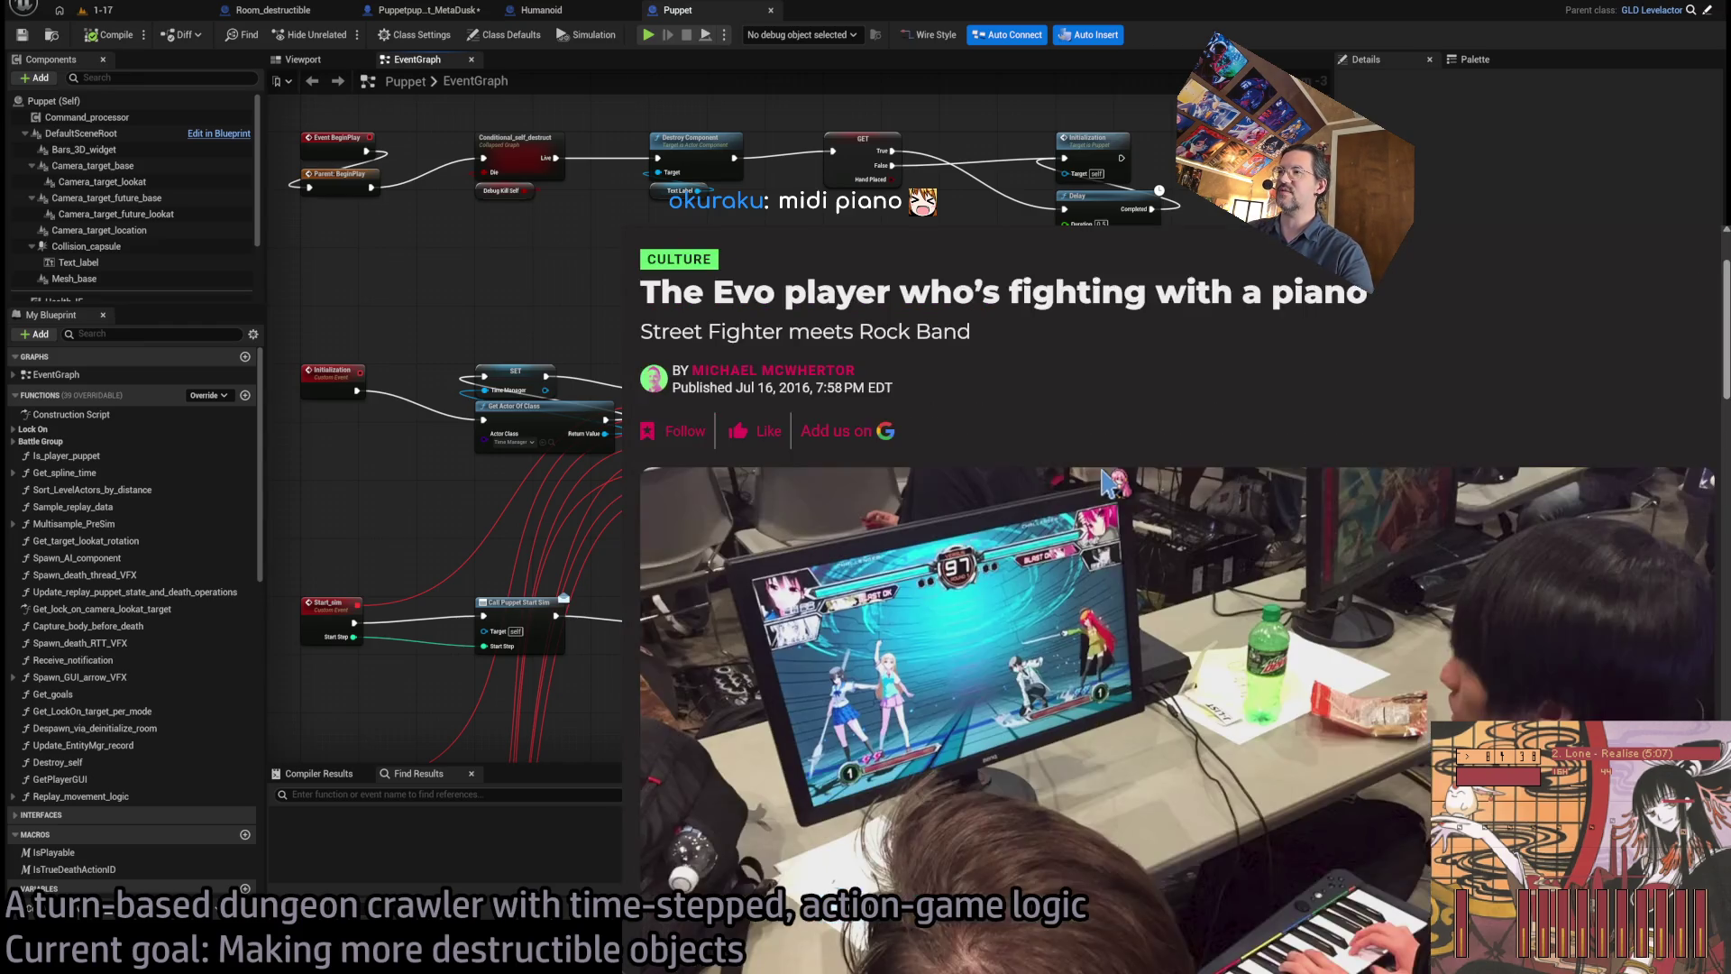
{"action": "scroll", "coordinate": [1325, 703], "scroll_direction": "down", "scroll_amount": 3}
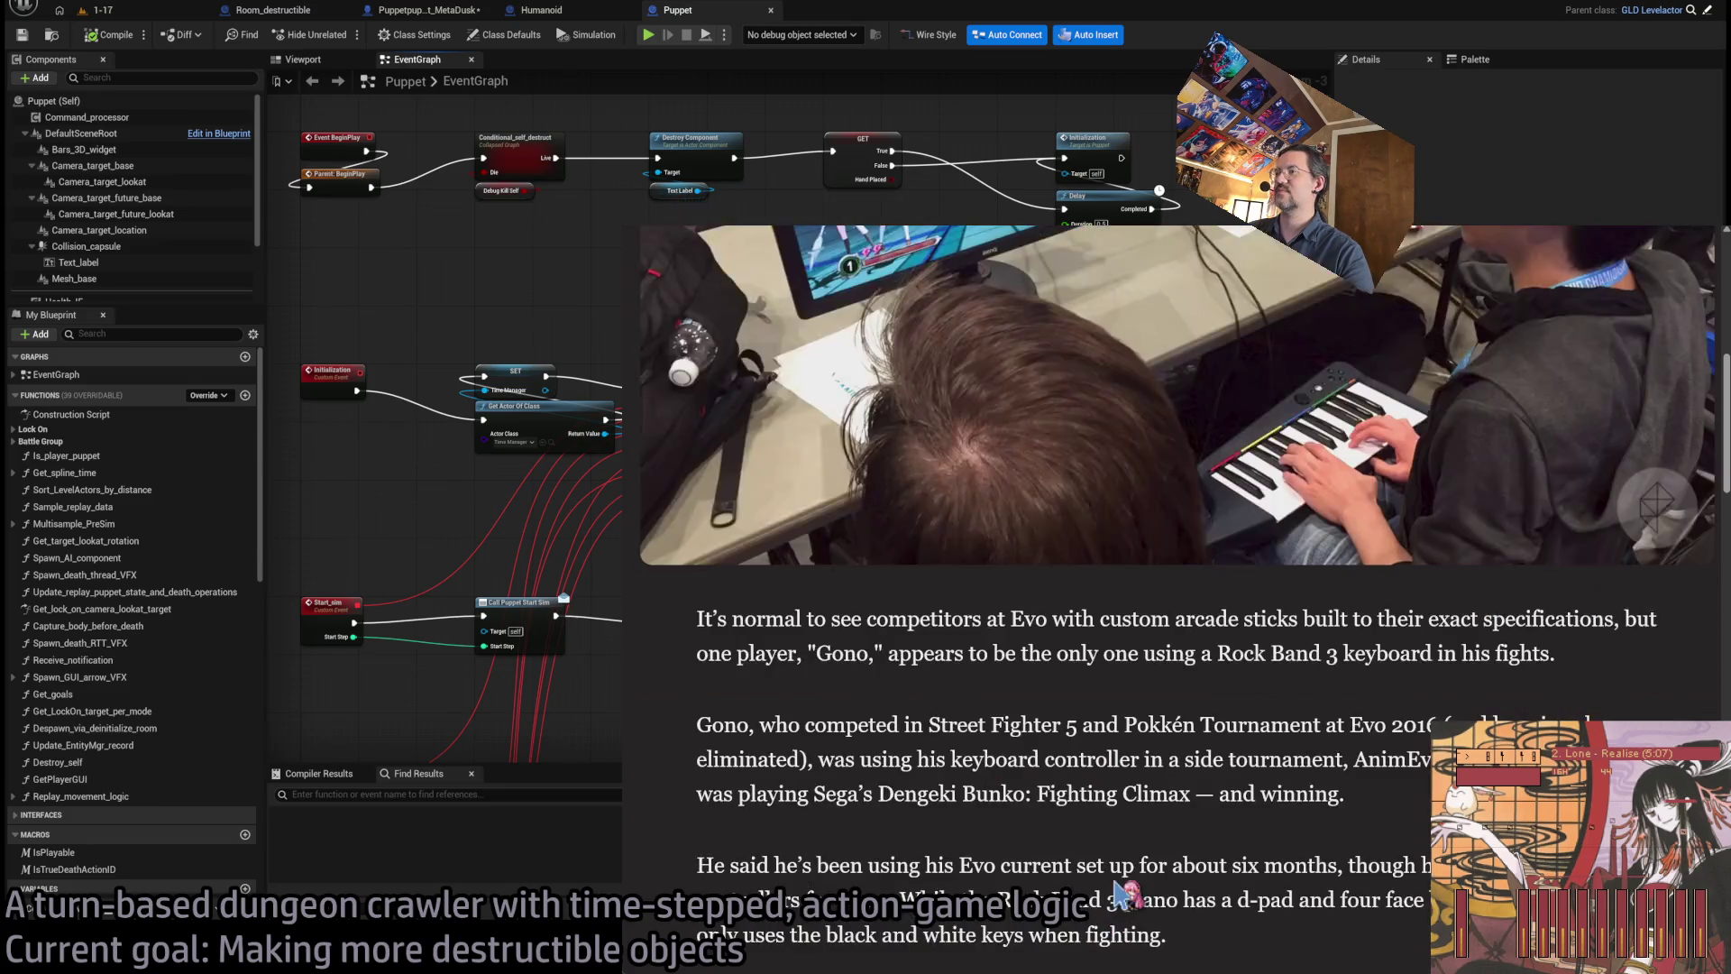
{"action": "scroll", "coordinate": [1325, 703], "scroll_direction": "down", "scroll_amount": 8}
{"action": "scroll", "coordinate": [1326, 703], "scroll_direction": "down", "scroll_amount": 5}
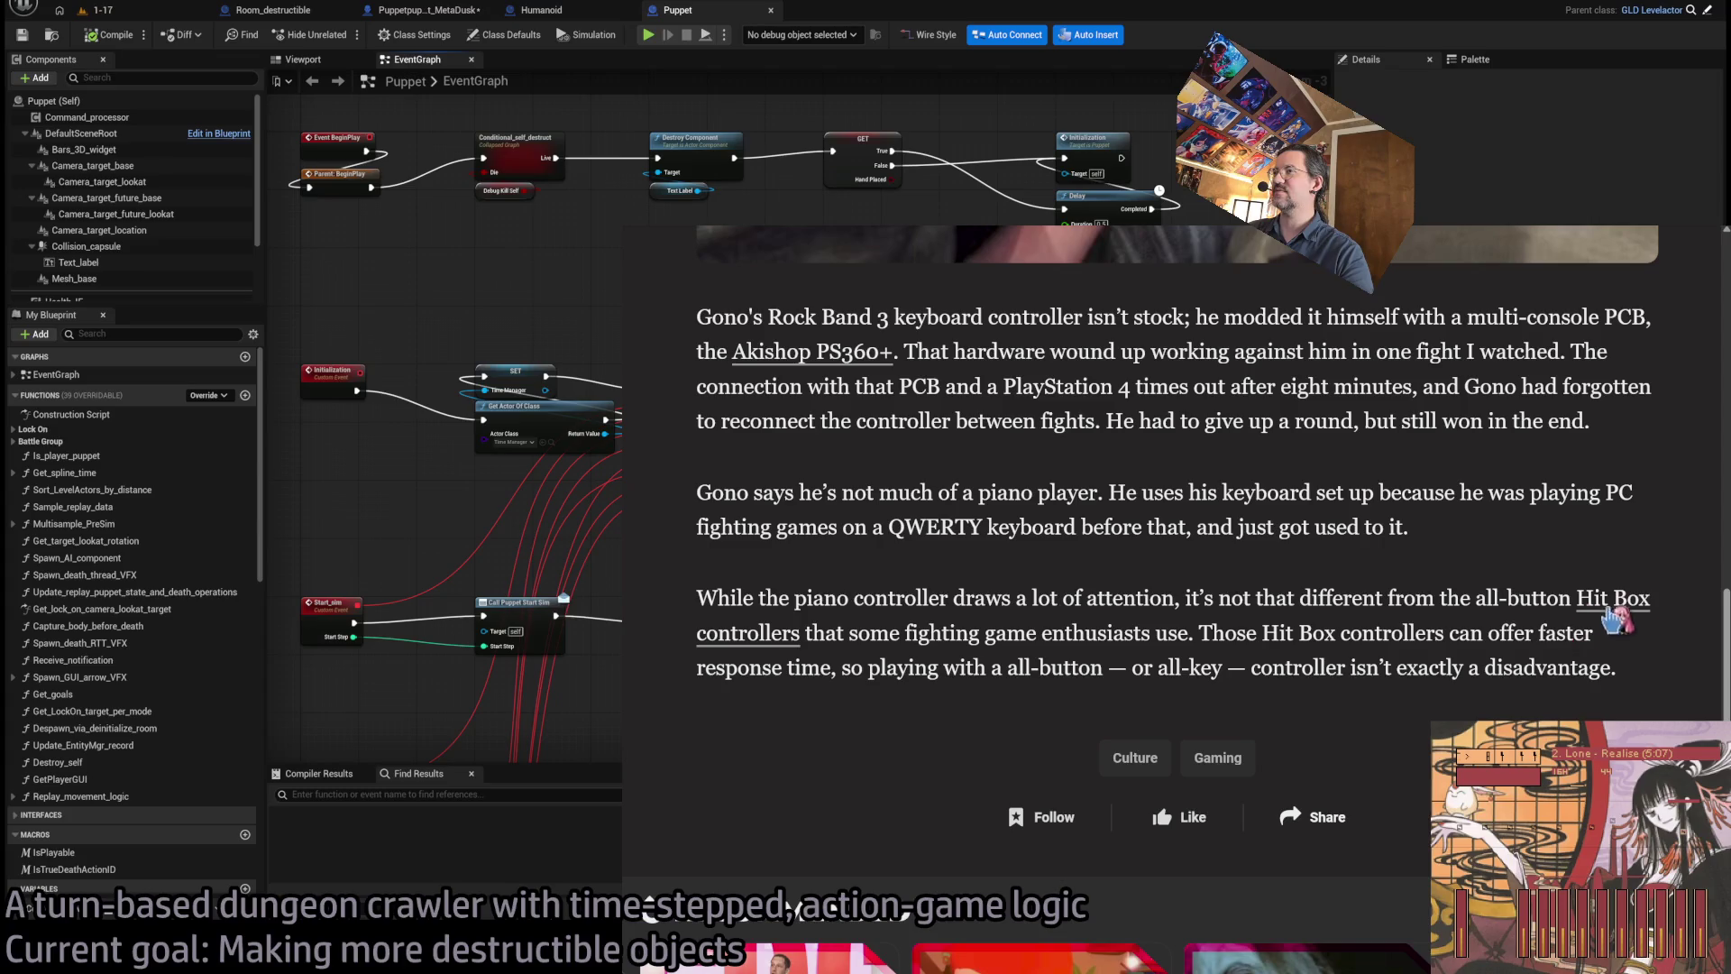
{"action": "scroll", "coordinate": [1008, 663], "scroll_direction": "up", "scroll_amount": 12}
{"action": "left_click", "coordinate": [1128, 911]}
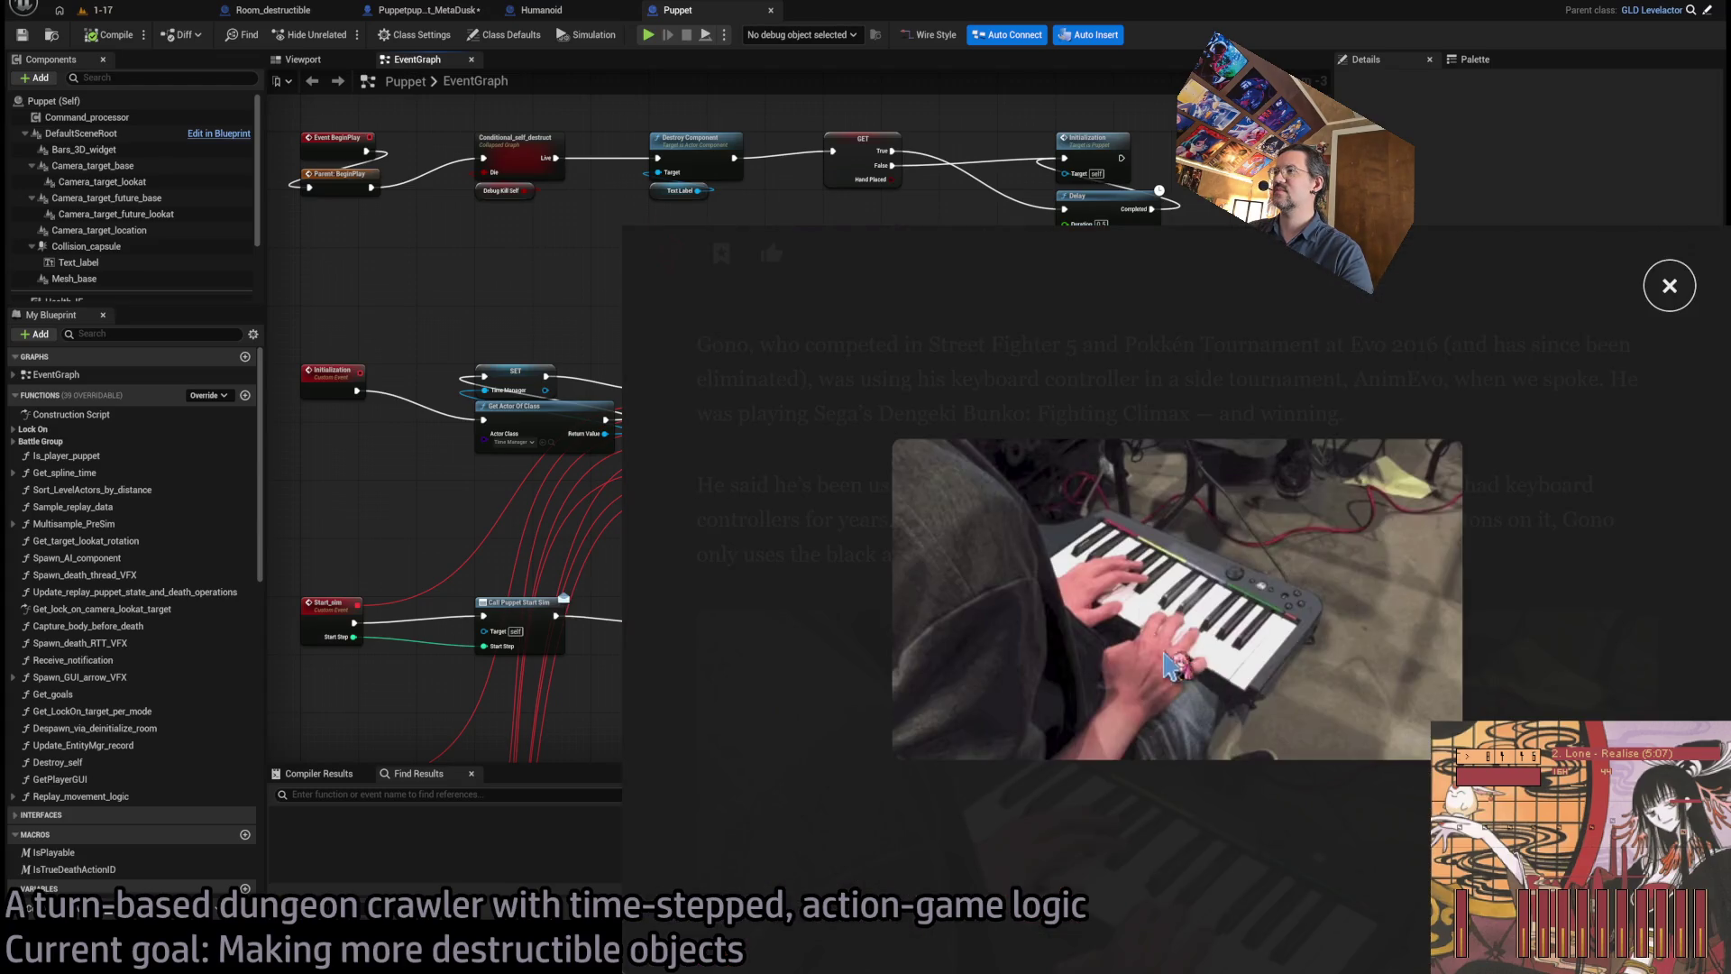
{"action": "left_click", "coordinate": [1670, 286]}
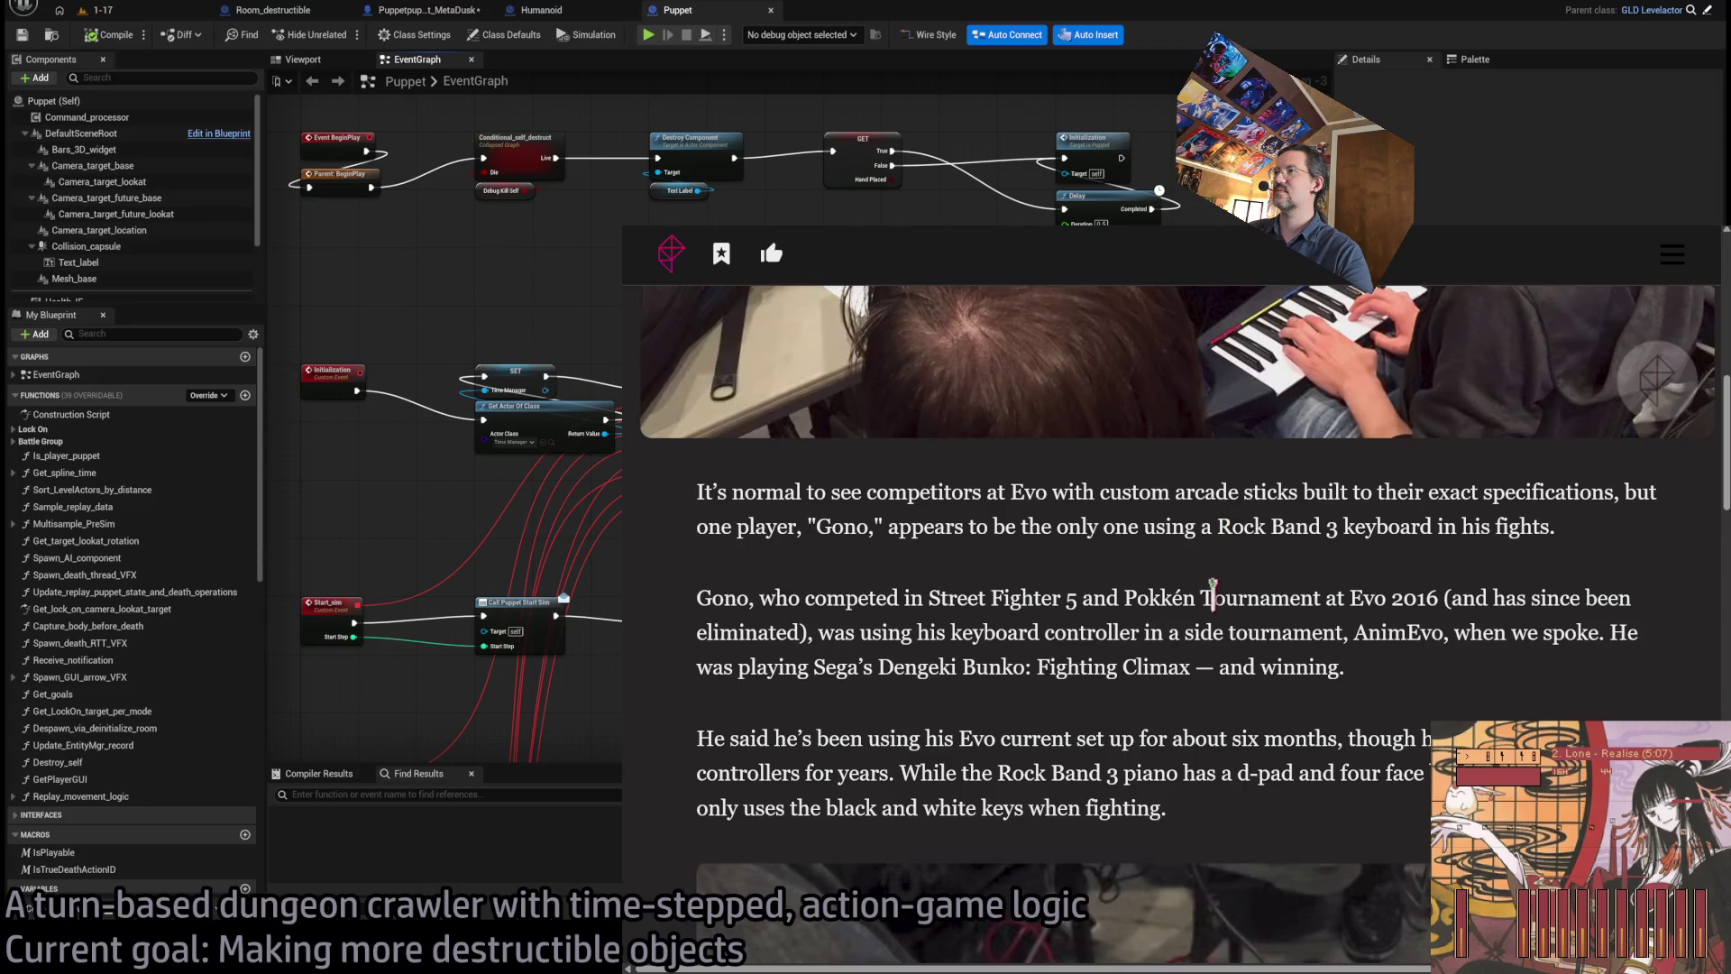
- Search YouTube for 'evo' plus the player's nickname from the article and open their channel
{"action": "double_click", "coordinate": [847, 526]}
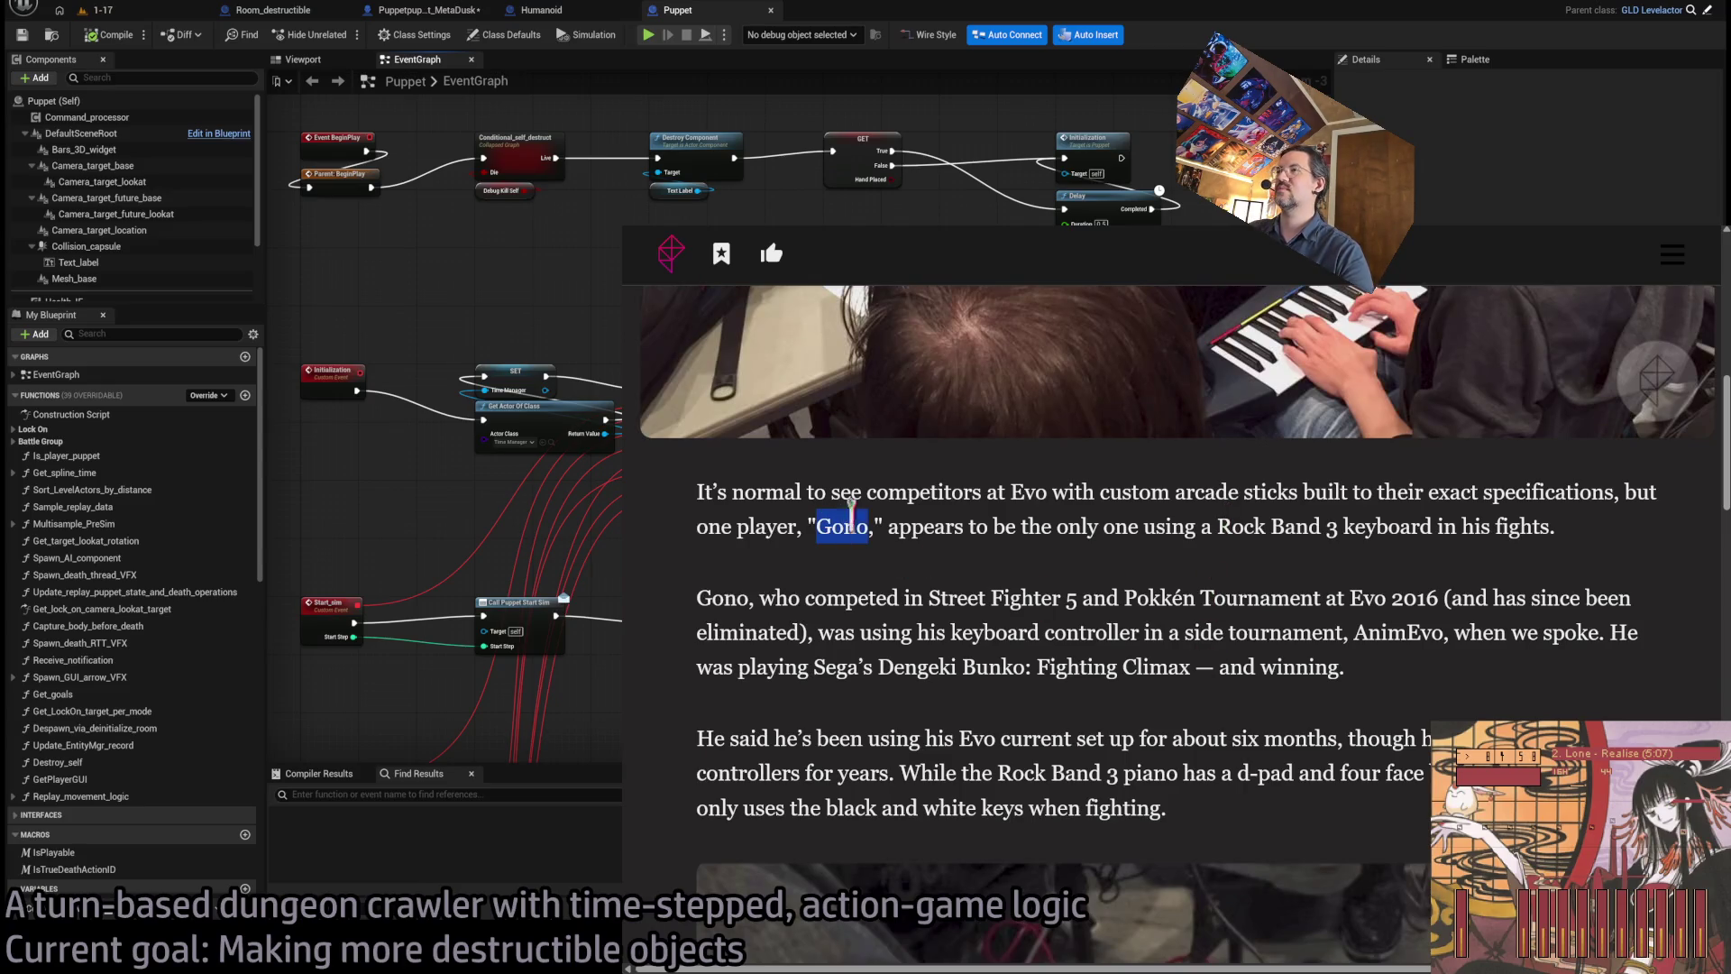
{"action": "key", "text": "ctrl+t"}
{"action": "key", "text": "Escape"}
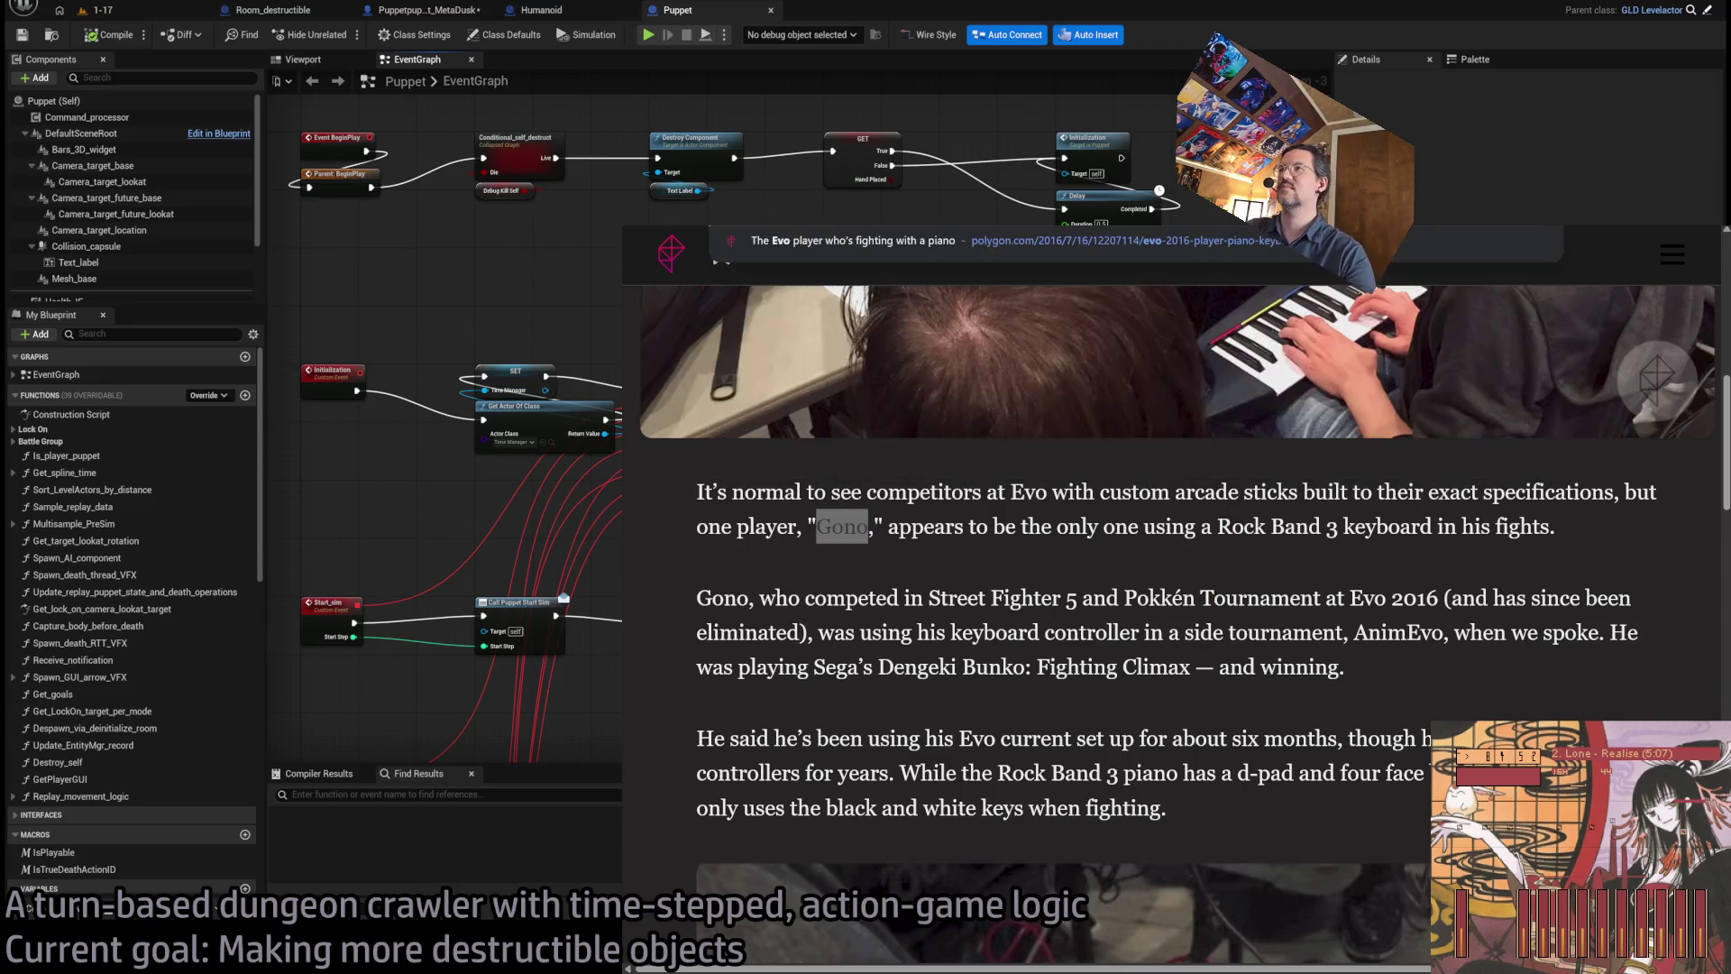
{"action": "key", "text": "Return"}
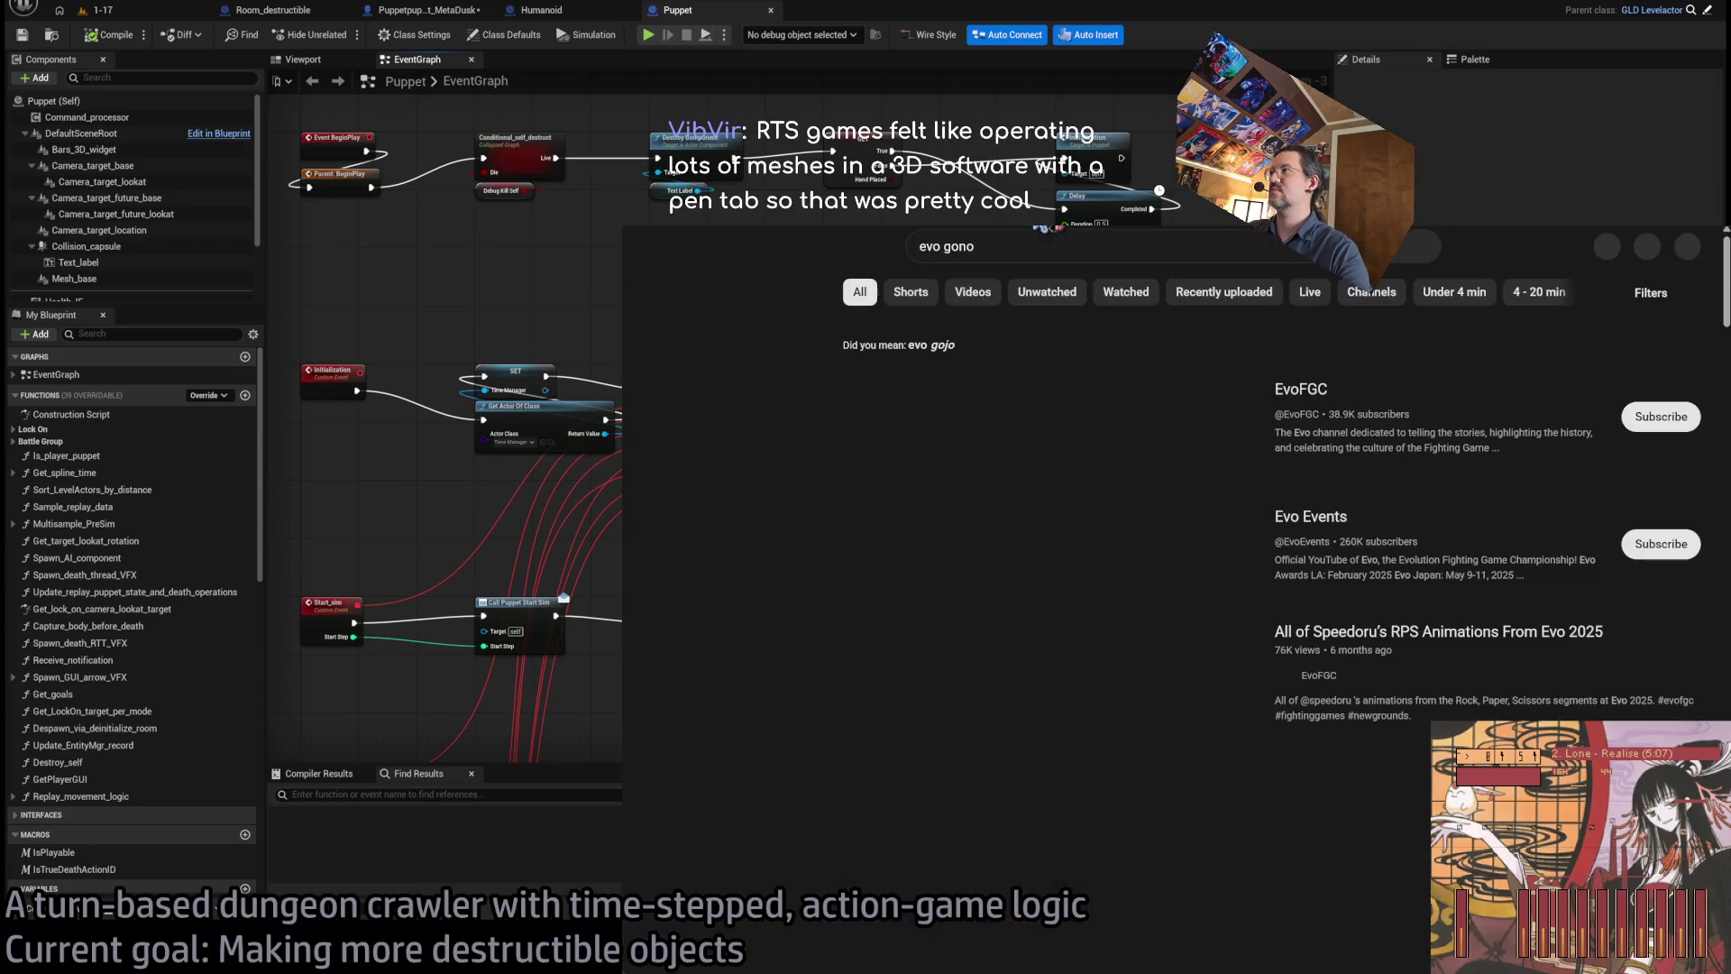
{"action": "scroll", "coordinate": [1371, 442], "scroll_direction": "down", "scroll_amount": 8}
{"action": "scroll", "coordinate": [1368, 442], "scroll_direction": "down", "scroll_amount": 3}
{"action": "scroll", "coordinate": [1380, 447], "scroll_direction": "up", "scroll_amount": 3}
{"action": "scroll", "coordinate": [1406, 451], "scroll_direction": "down", "scroll_amount": 10}
{"action": "scroll", "coordinate": [1443, 455], "scroll_direction": "down", "scroll_amount": 12}
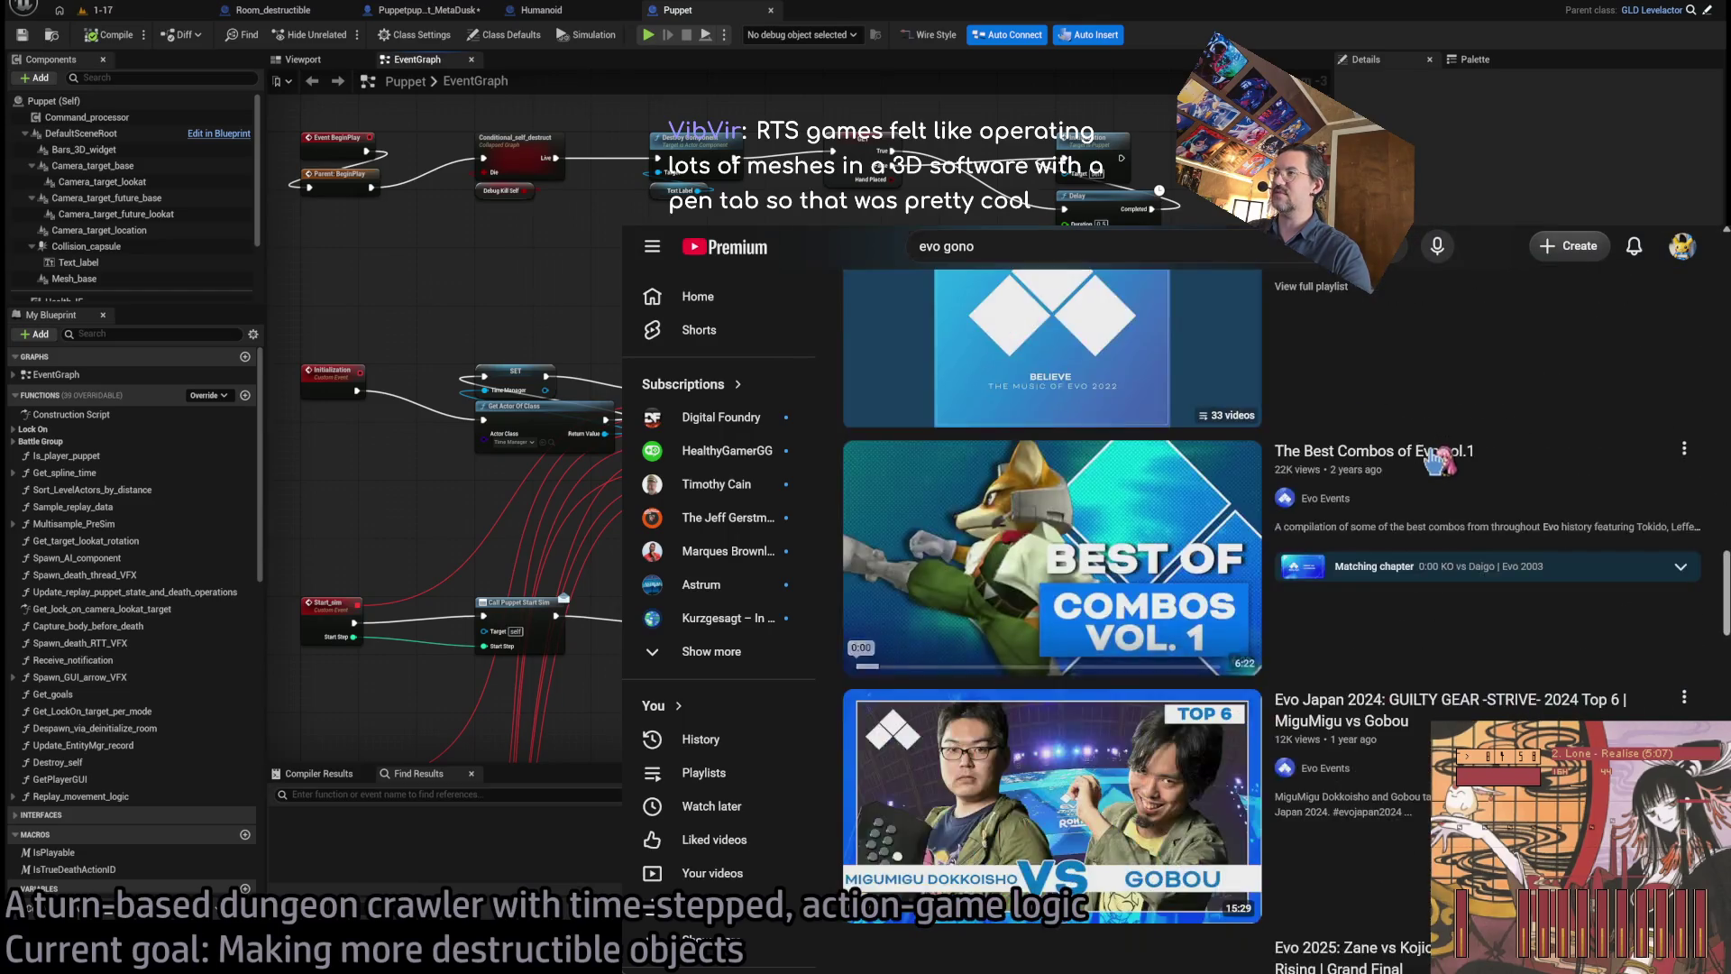
{"action": "scroll", "coordinate": [1374, 492], "scroll_direction": "up", "scroll_amount": 20}
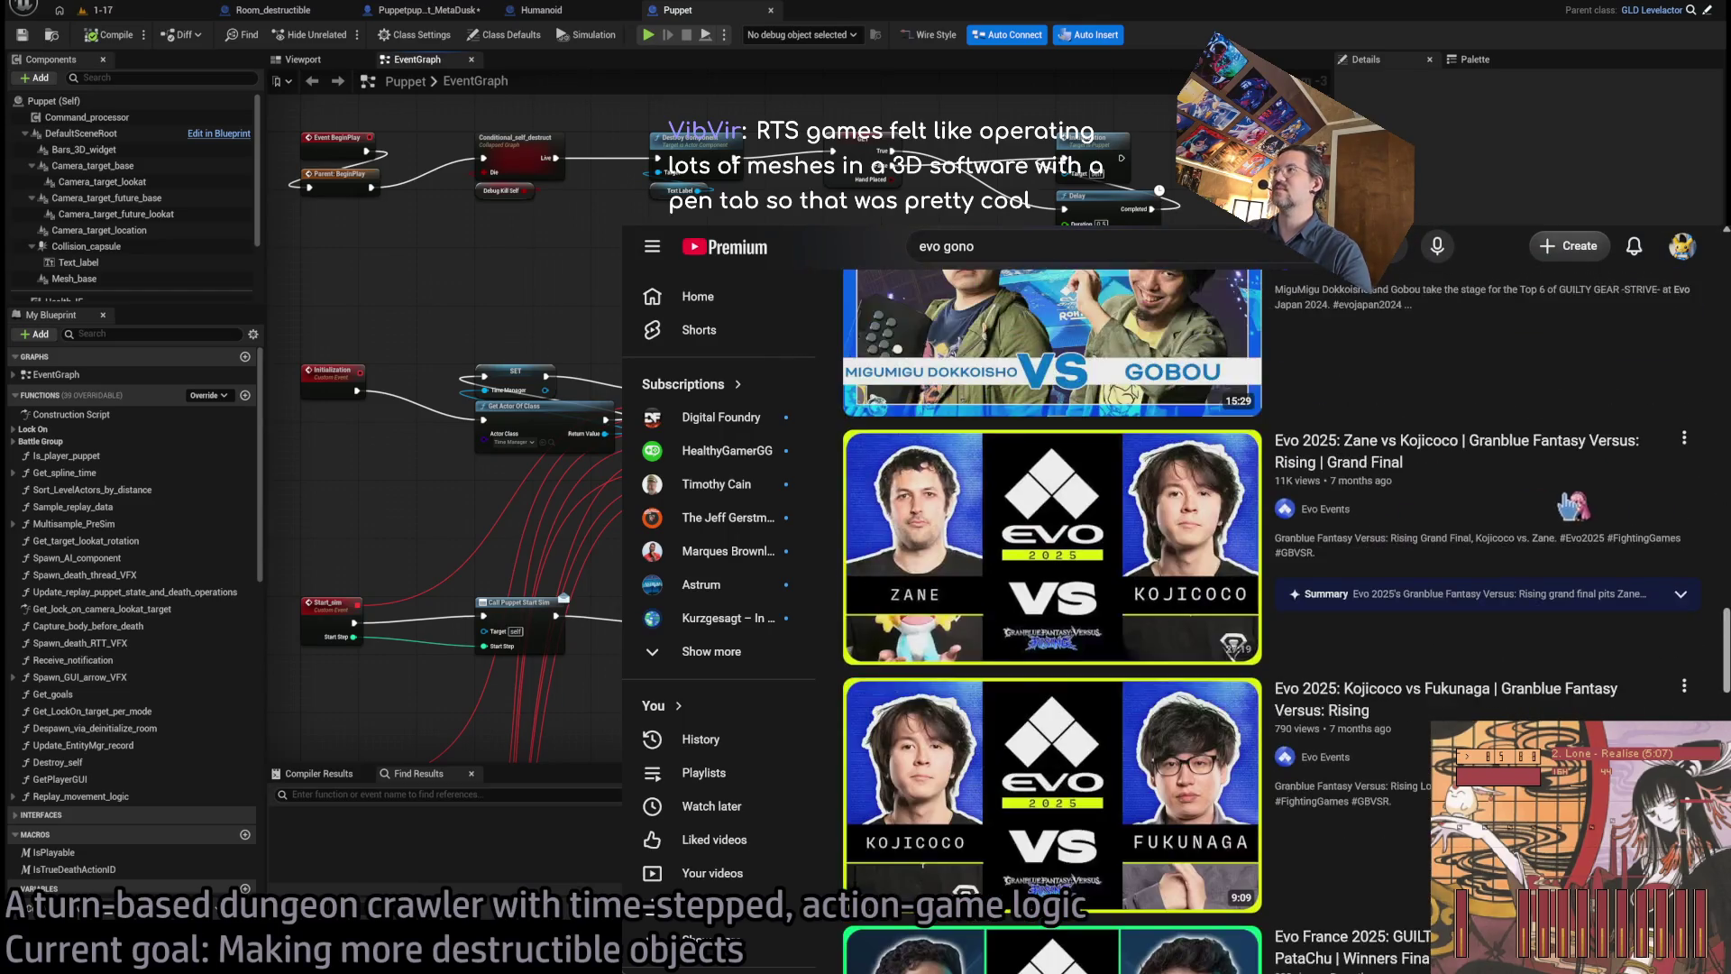
{"action": "scroll", "coordinate": [1704, 464], "scroll_direction": "up", "scroll_amount": 3}
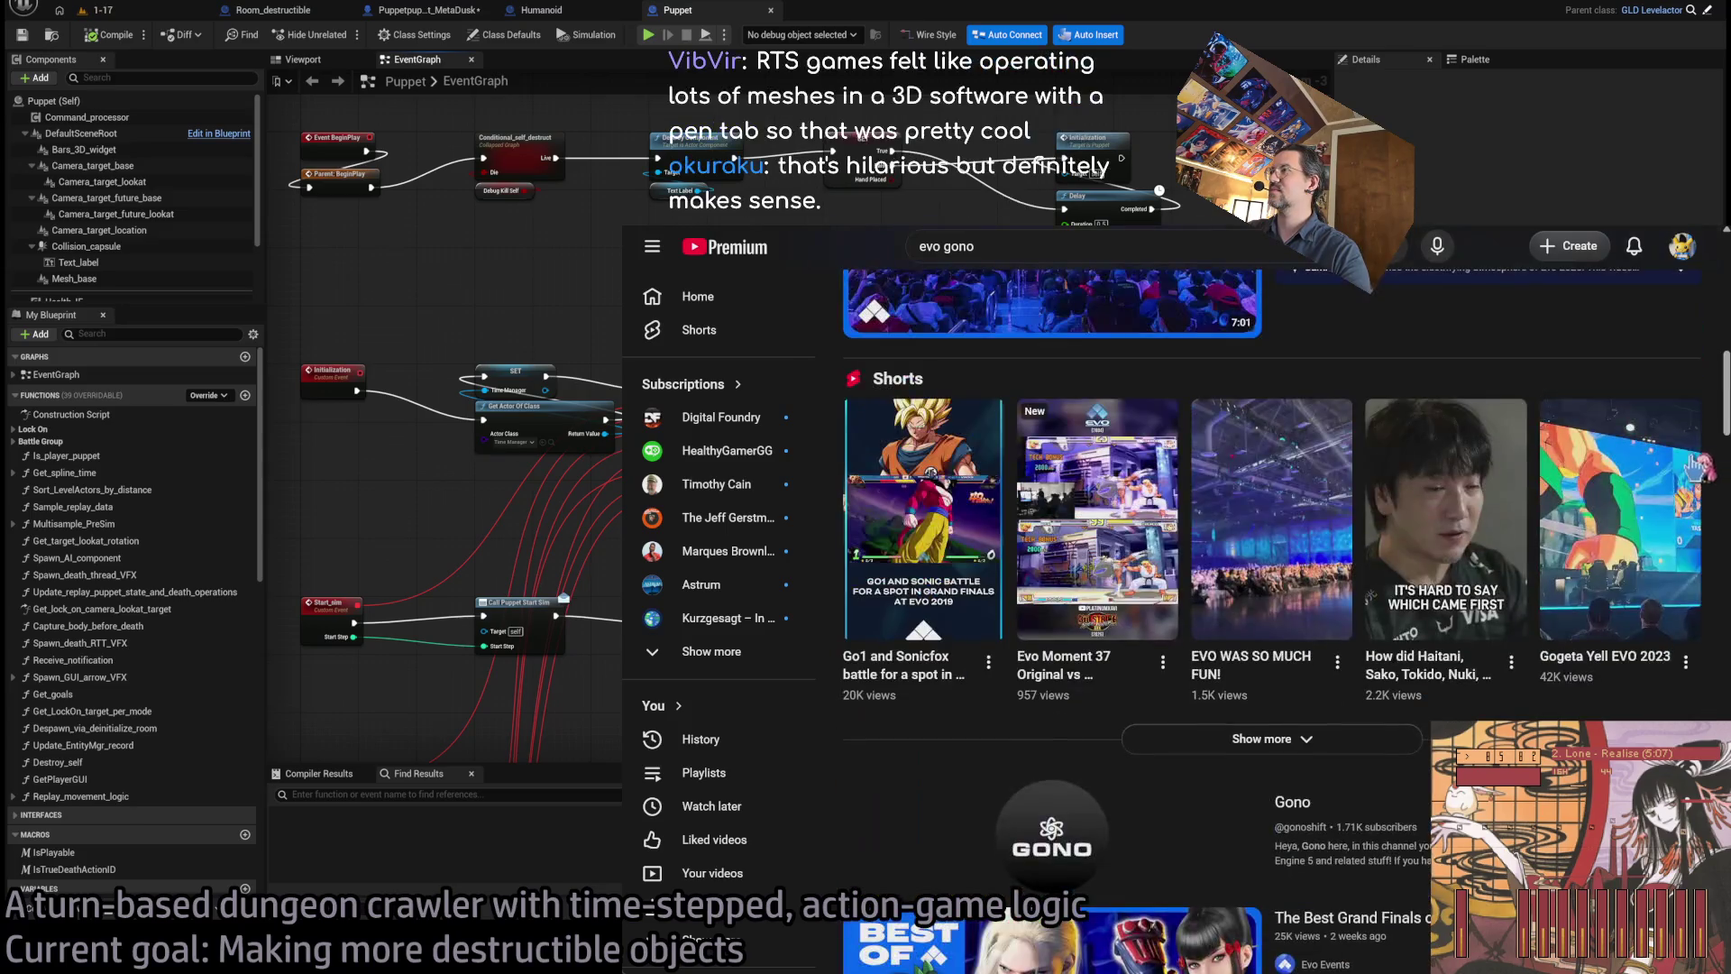
{"action": "left_click", "coordinate": [1284, 660]}
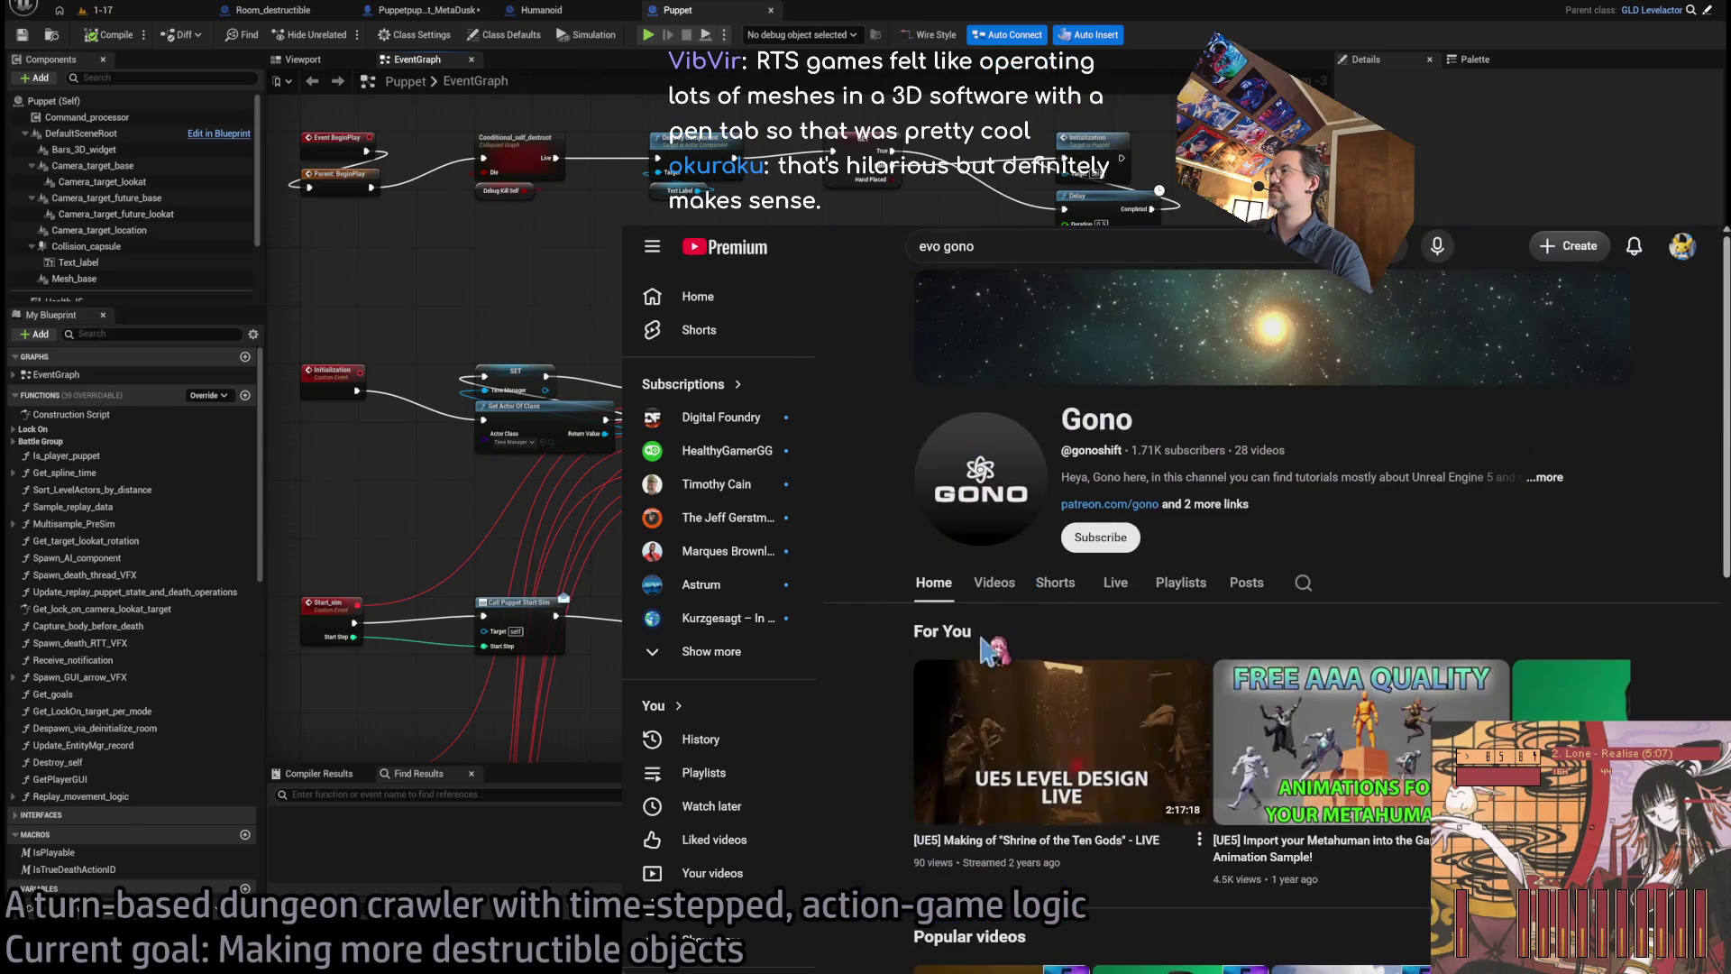
- Open the channel's Videos tab, then leave the browser and pan the Puppet EventGraph's event nodes
{"action": "left_click", "coordinate": [1037, 577]}
{"action": "scroll", "coordinate": [1318, 559], "scroll_direction": "down", "scroll_amount": 5}
{"action": "key", "text": "alt+Tab"}
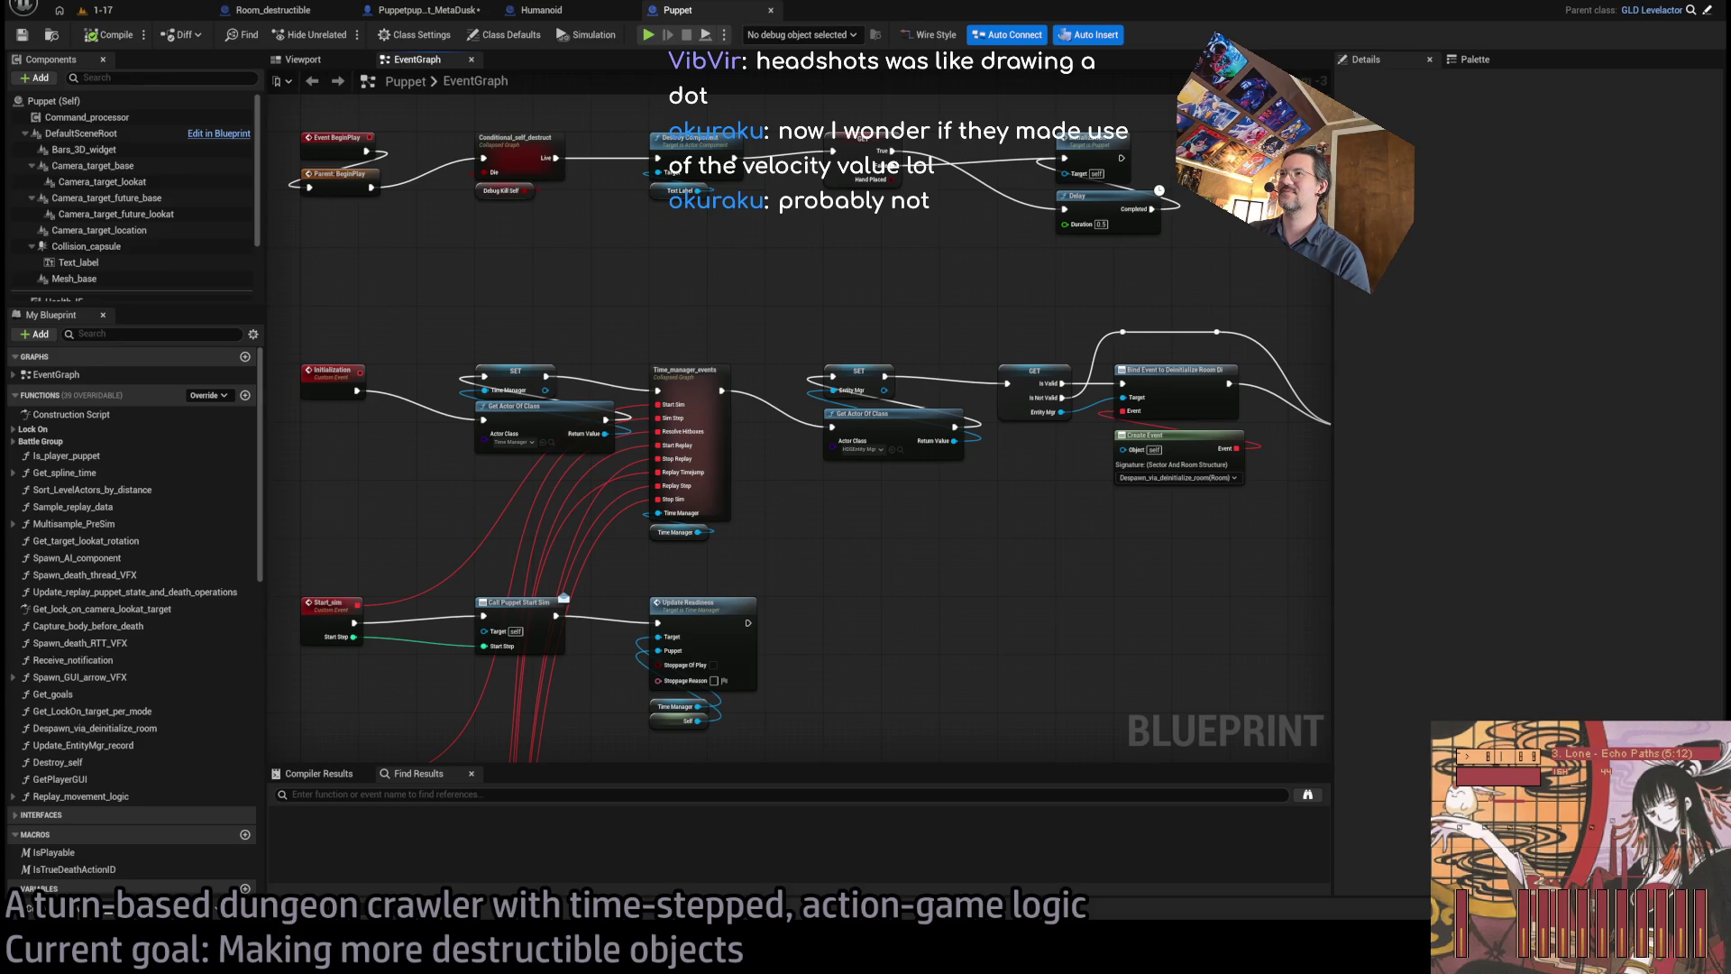
{"action": "mouse_move", "coordinate": [762, 508]}
{"action": "left_mouse_down"}
{"action": "mouse_move", "coordinate": [888, 549]}
{"action": "mouse_move", "coordinate": [1144, 568]}
{"action": "mouse_move", "coordinate": [287, 603]}
{"action": "left_mouse_up"}
{"action": "left_click_drag", "start_coordinate": [1036, 630], "coordinate": [566, 632]}
{"action": "mouse_move", "coordinate": [697, 642]}
{"action": "left_mouse_down"}
{"action": "mouse_move", "coordinate": [421, 655]}
{"action": "mouse_move", "coordinate": [773, 609]}
{"action": "mouse_move", "coordinate": [969, 651]}
{"action": "left_mouse_up"}
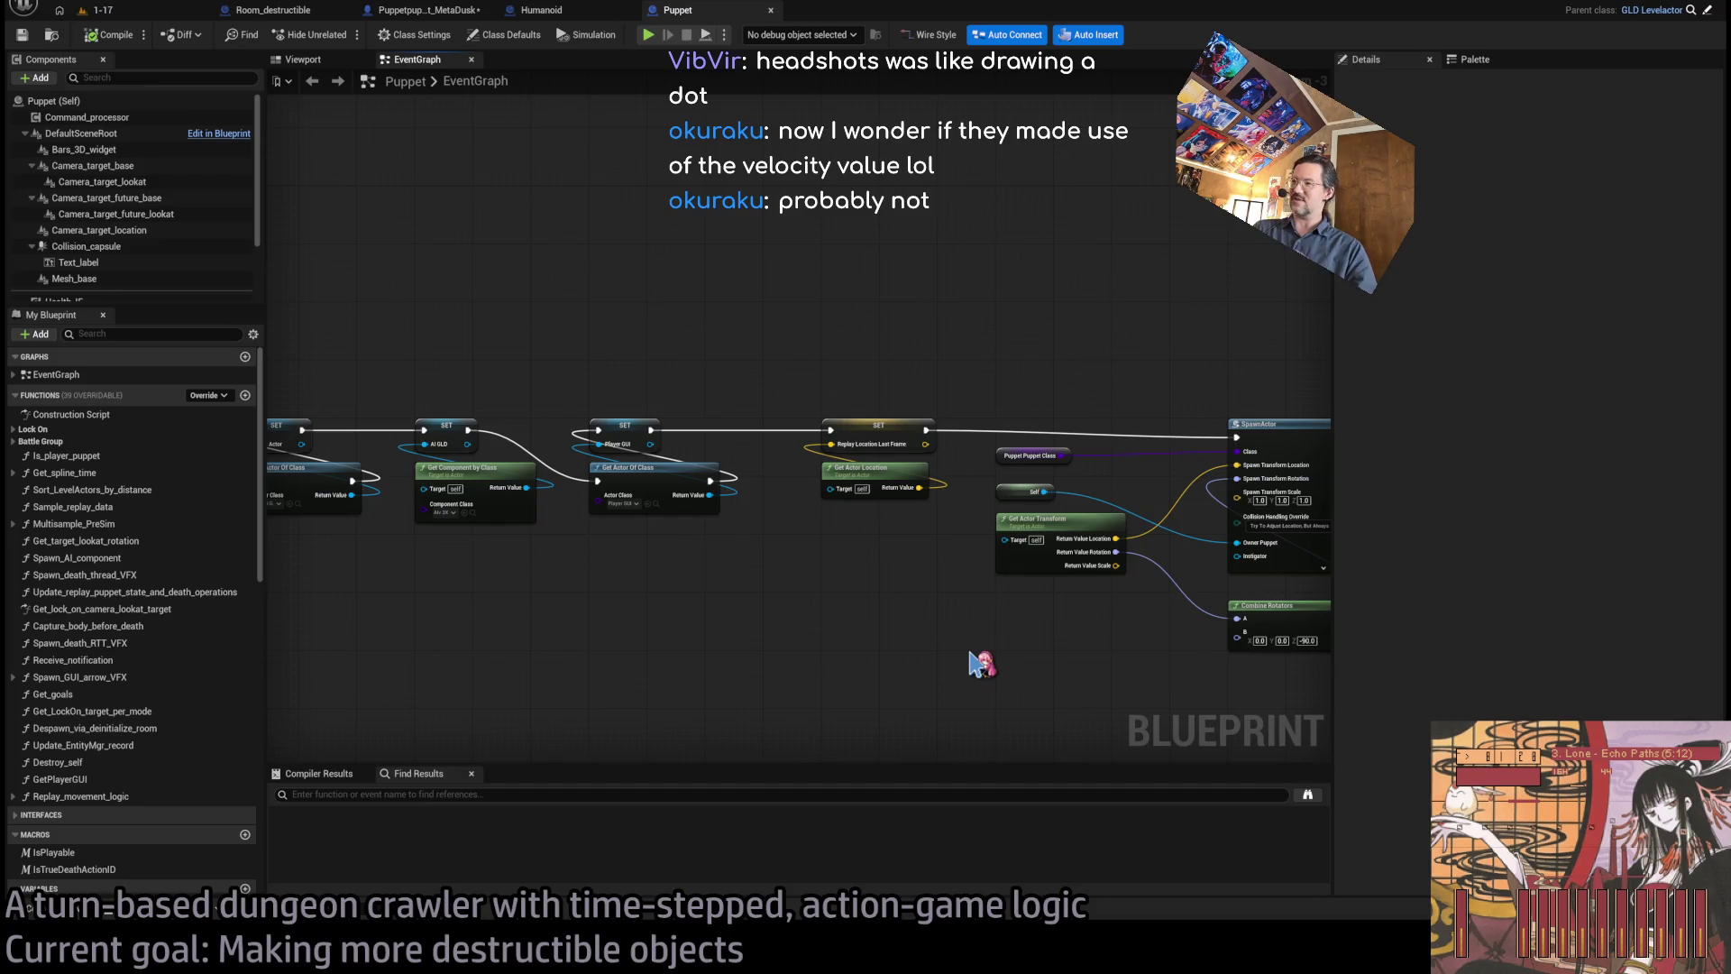
{"action": "scroll", "coordinate": [982, 664], "scroll_direction": "down", "scroll_amount": 2}
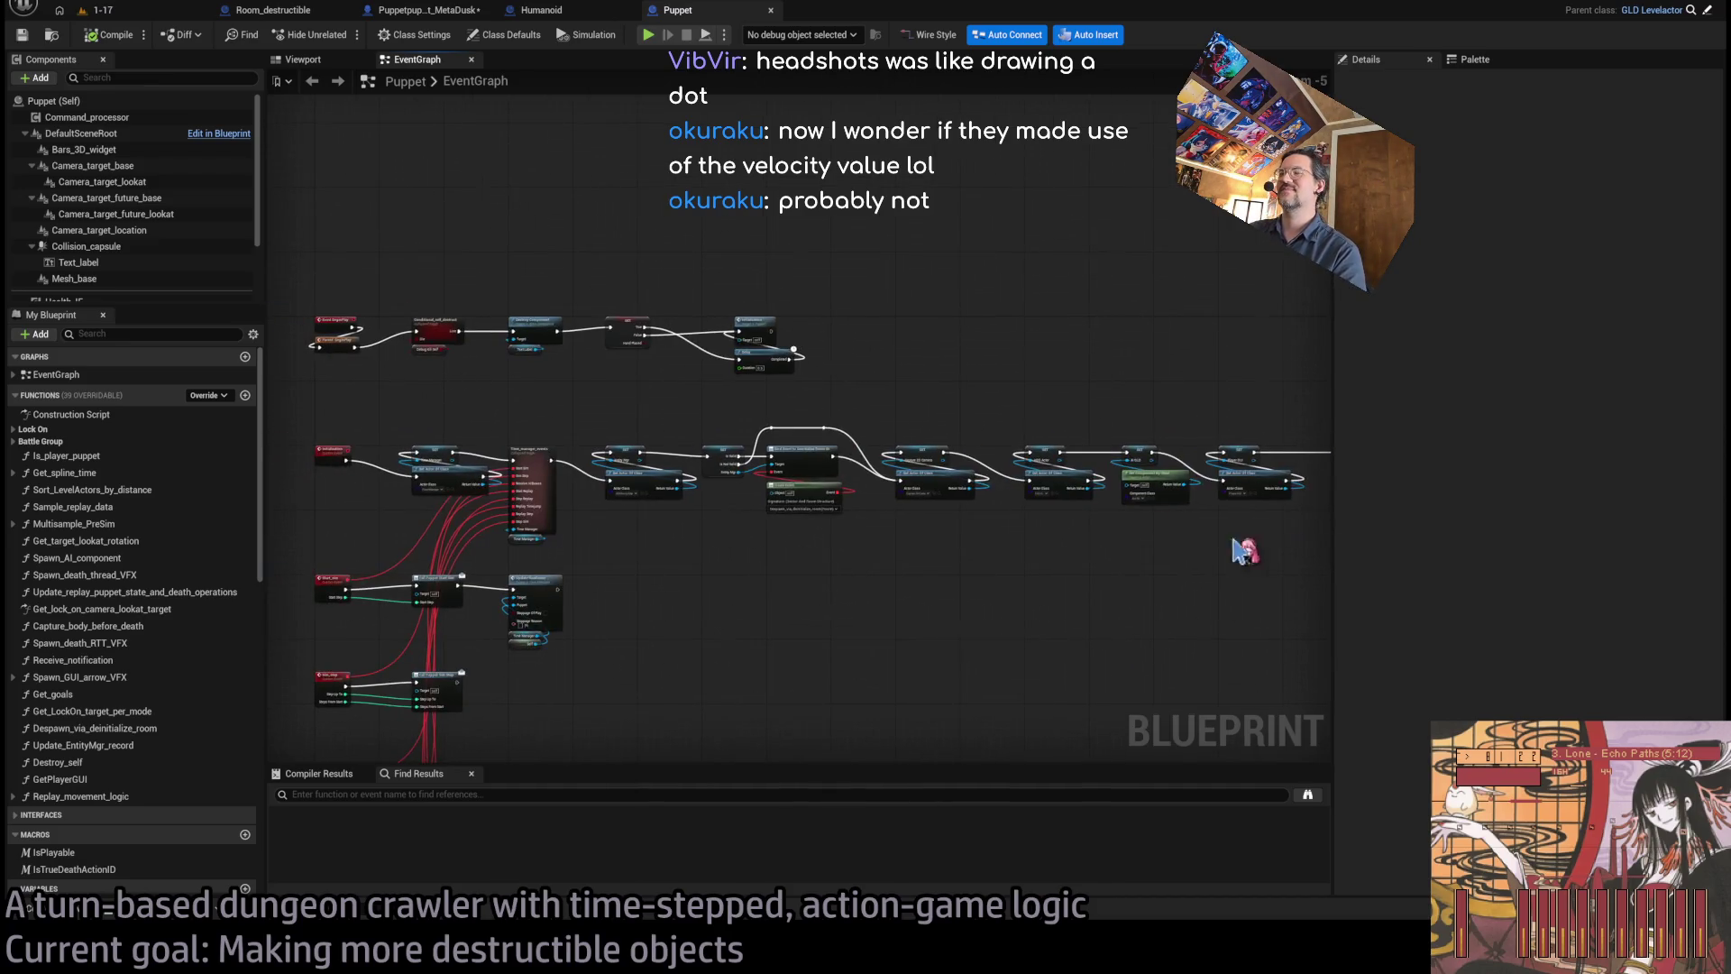
{"action": "scroll", "coordinate": [607, 572], "scroll_direction": "up", "scroll_amount": 3}
{"action": "left_click_drag", "start_coordinate": [651, 556], "coordinate": [1023, 535]}
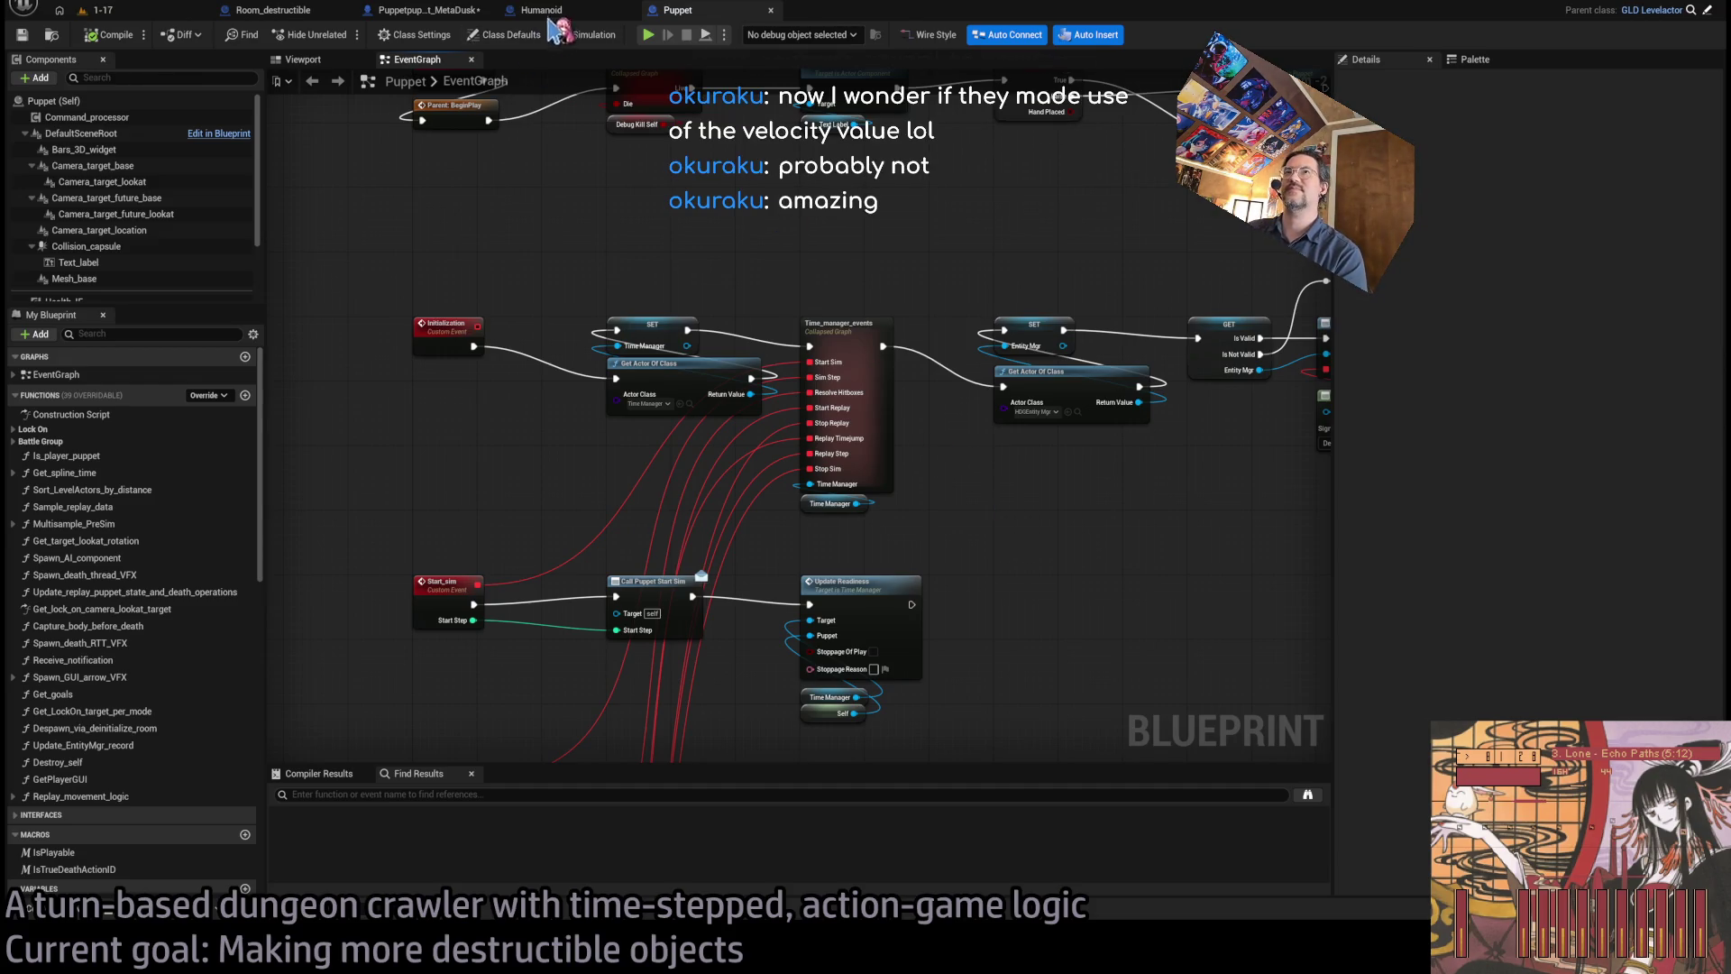
{"action": "left_click", "coordinate": [532, 11]}
{"action": "left_click", "coordinate": [676, 11]}
{"action": "left_click", "coordinate": [431, 11]}
{"action": "left_click", "coordinate": [676, 11]}
{"action": "scroll", "coordinate": [811, 271], "scroll_direction": "up", "scroll_amount": 2}
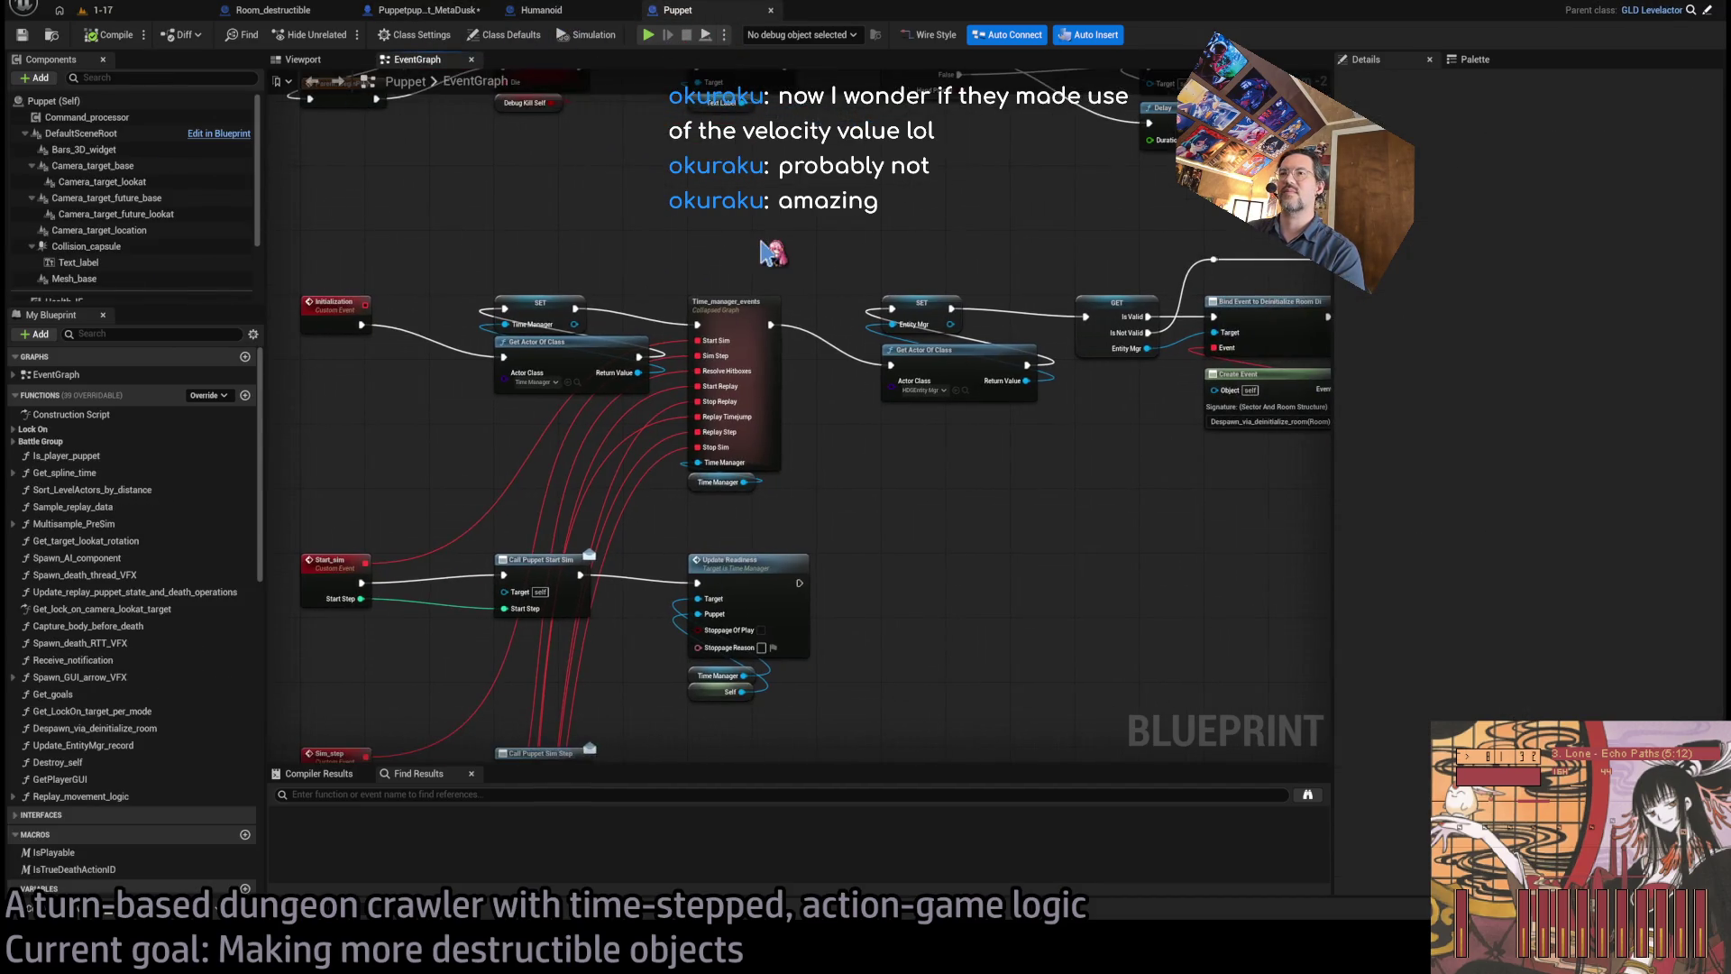
{"action": "mouse_move", "coordinate": [1016, 475]}
{"action": "left_mouse_down"}
{"action": "mouse_move", "coordinate": [325, 397]}
{"action": "mouse_move", "coordinate": [433, 498]}
{"action": "mouse_move", "coordinate": [488, 507]}
{"action": "left_mouse_up"}
{"action": "left_click_drag", "start_coordinate": [912, 374], "coordinate": [515, 387]}
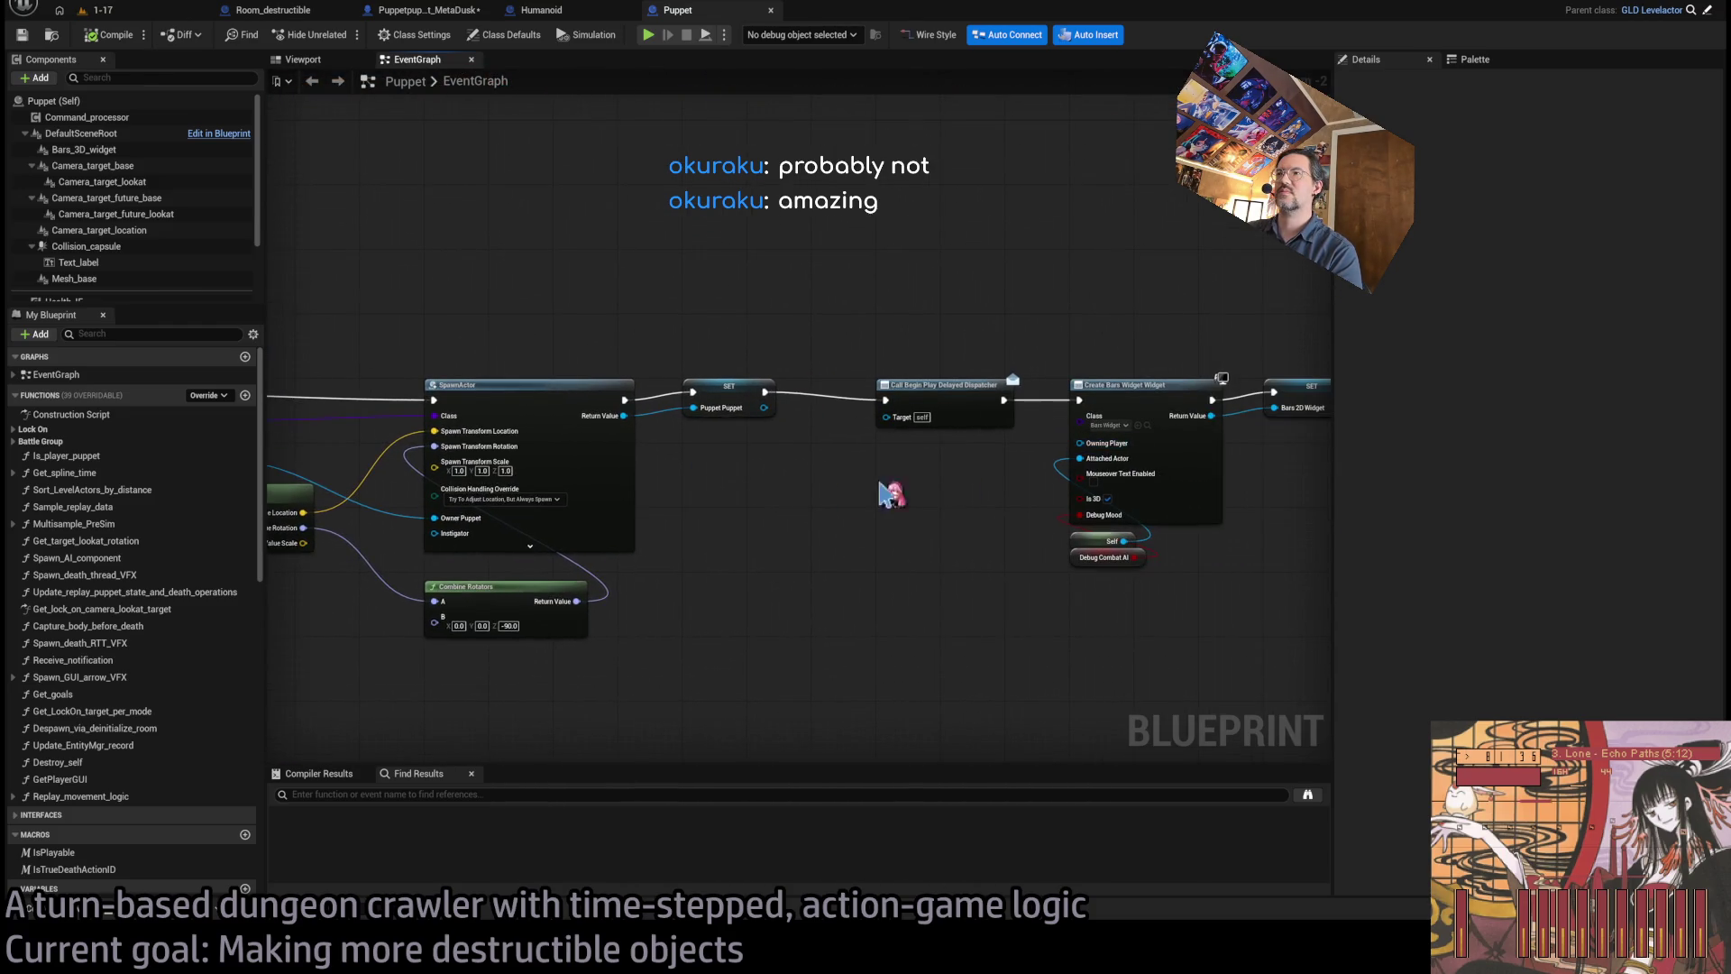
{"action": "left_click_drag", "start_coordinate": [924, 483], "coordinate": [685, 440]}
{"action": "left_click_drag", "start_coordinate": [777, 579], "coordinate": [815, 512]}
{"action": "scroll", "coordinate": [815, 512], "scroll_direction": "down", "scroll_amount": 5}
{"action": "left_click_drag", "start_coordinate": [1094, 460], "coordinate": [571, 483]}
{"action": "scroll", "coordinate": [572, 484], "scroll_direction": "up", "scroll_amount": 5}
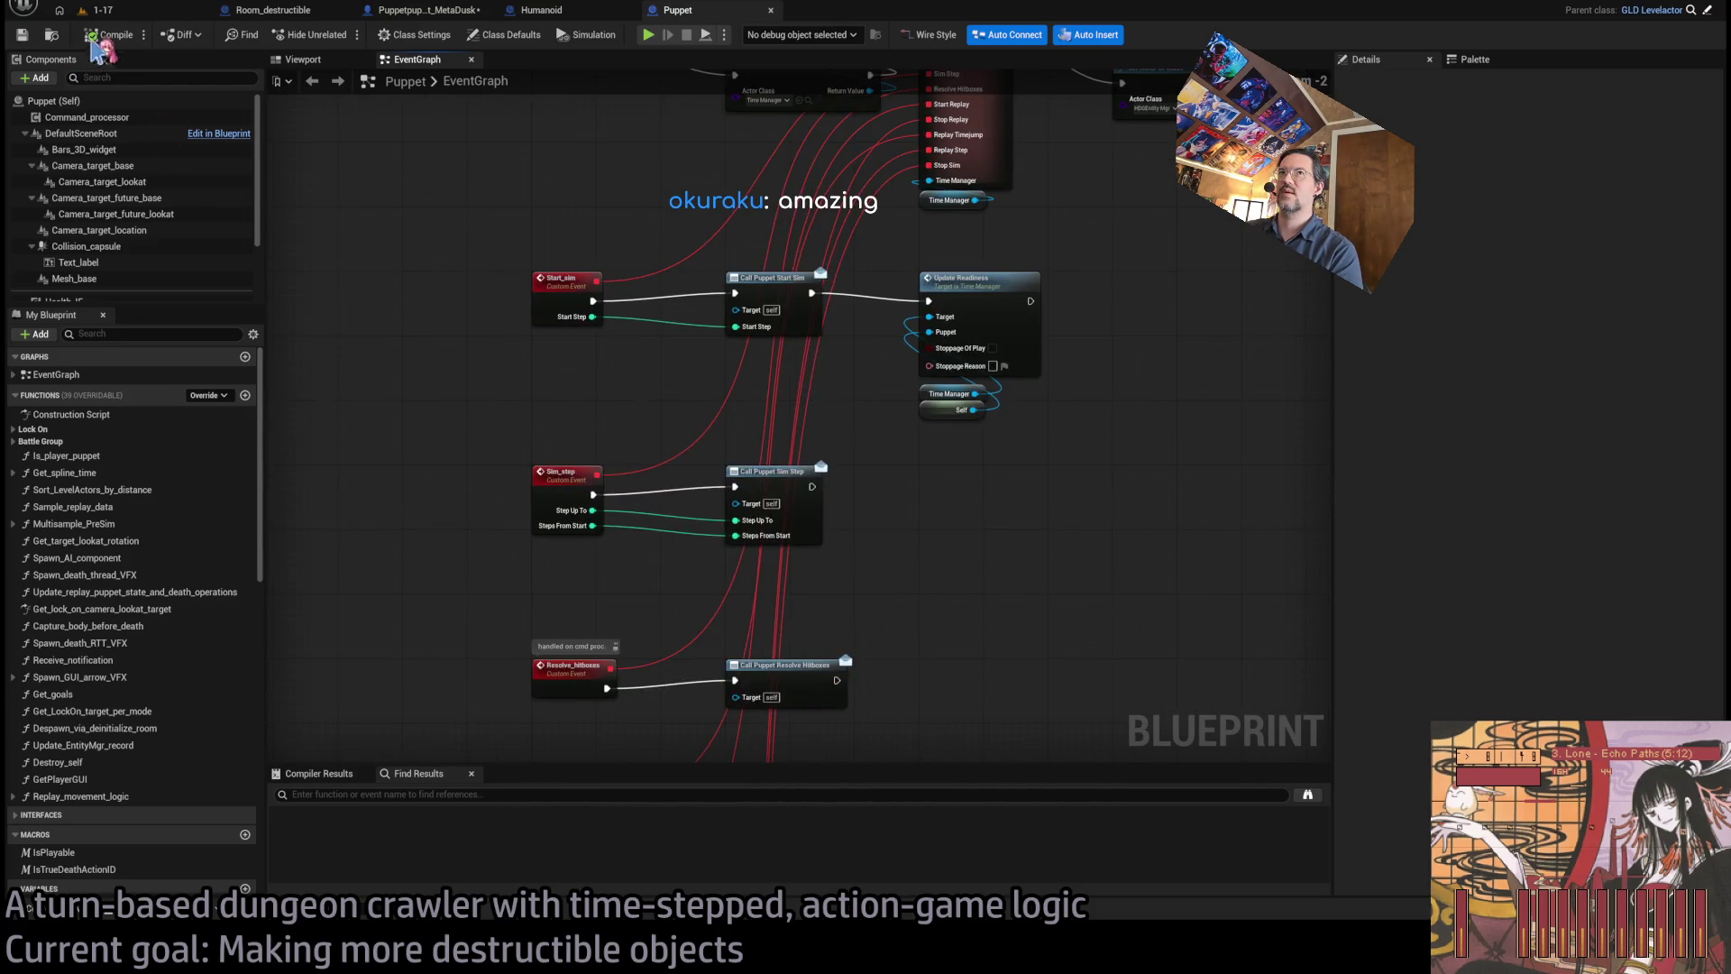
{"action": "left_click", "coordinate": [102, 10]}
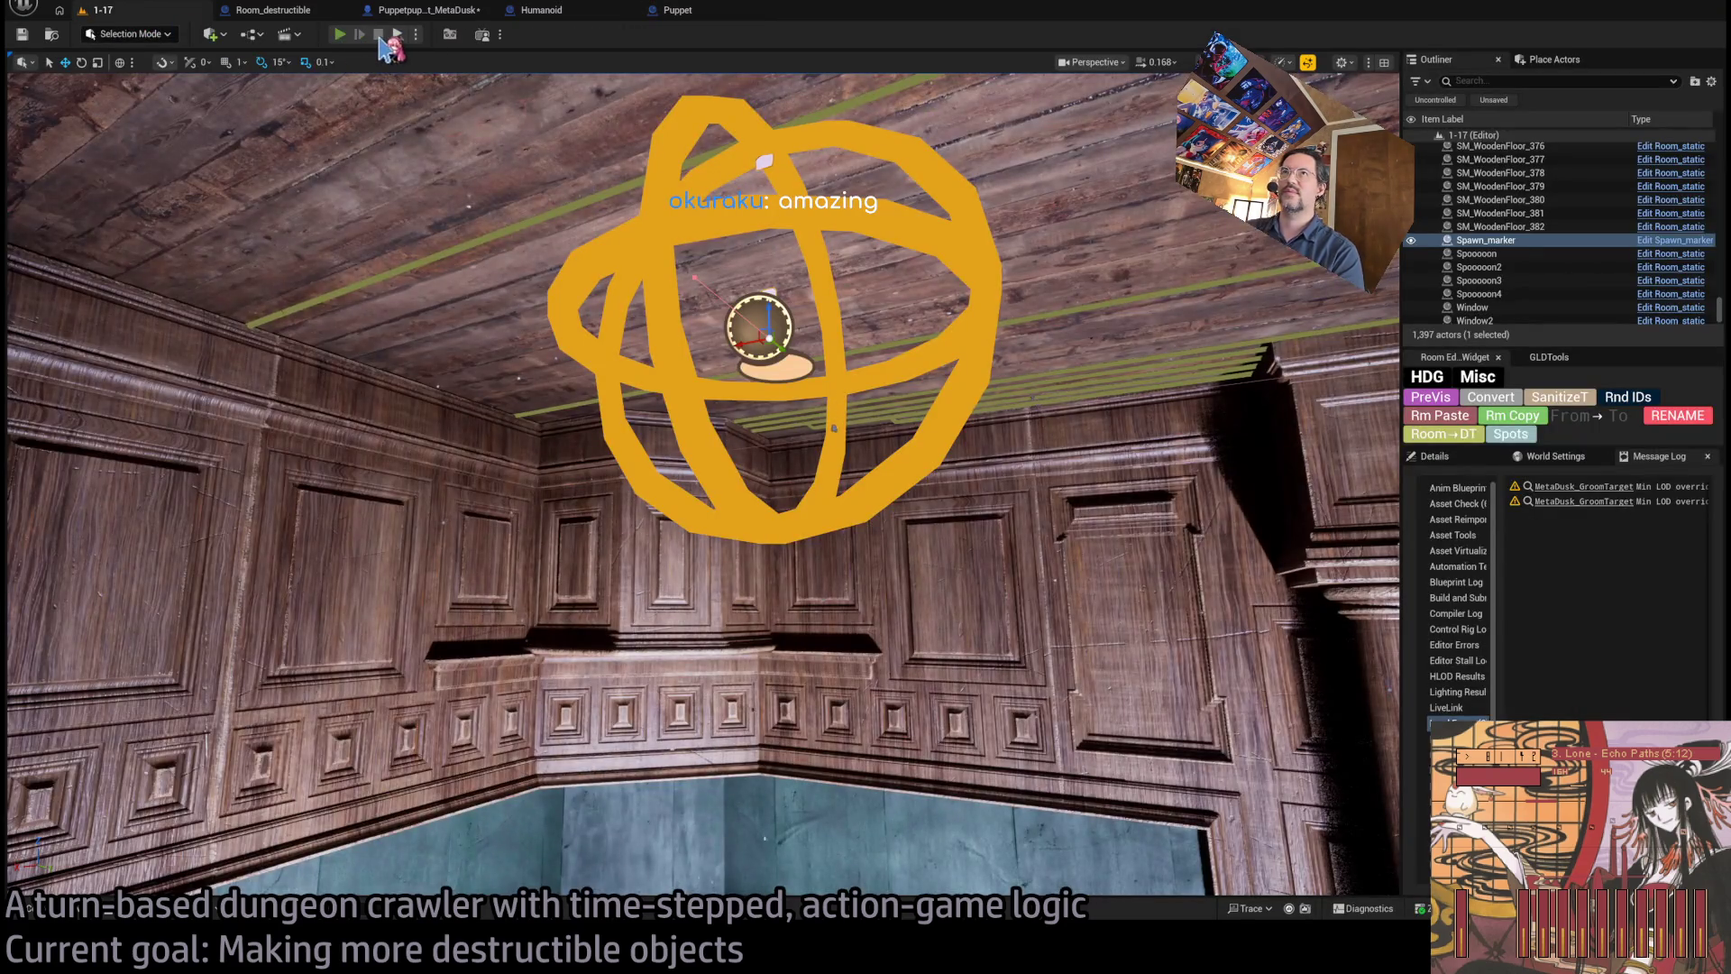
{"action": "key", "text": "alt+p"}
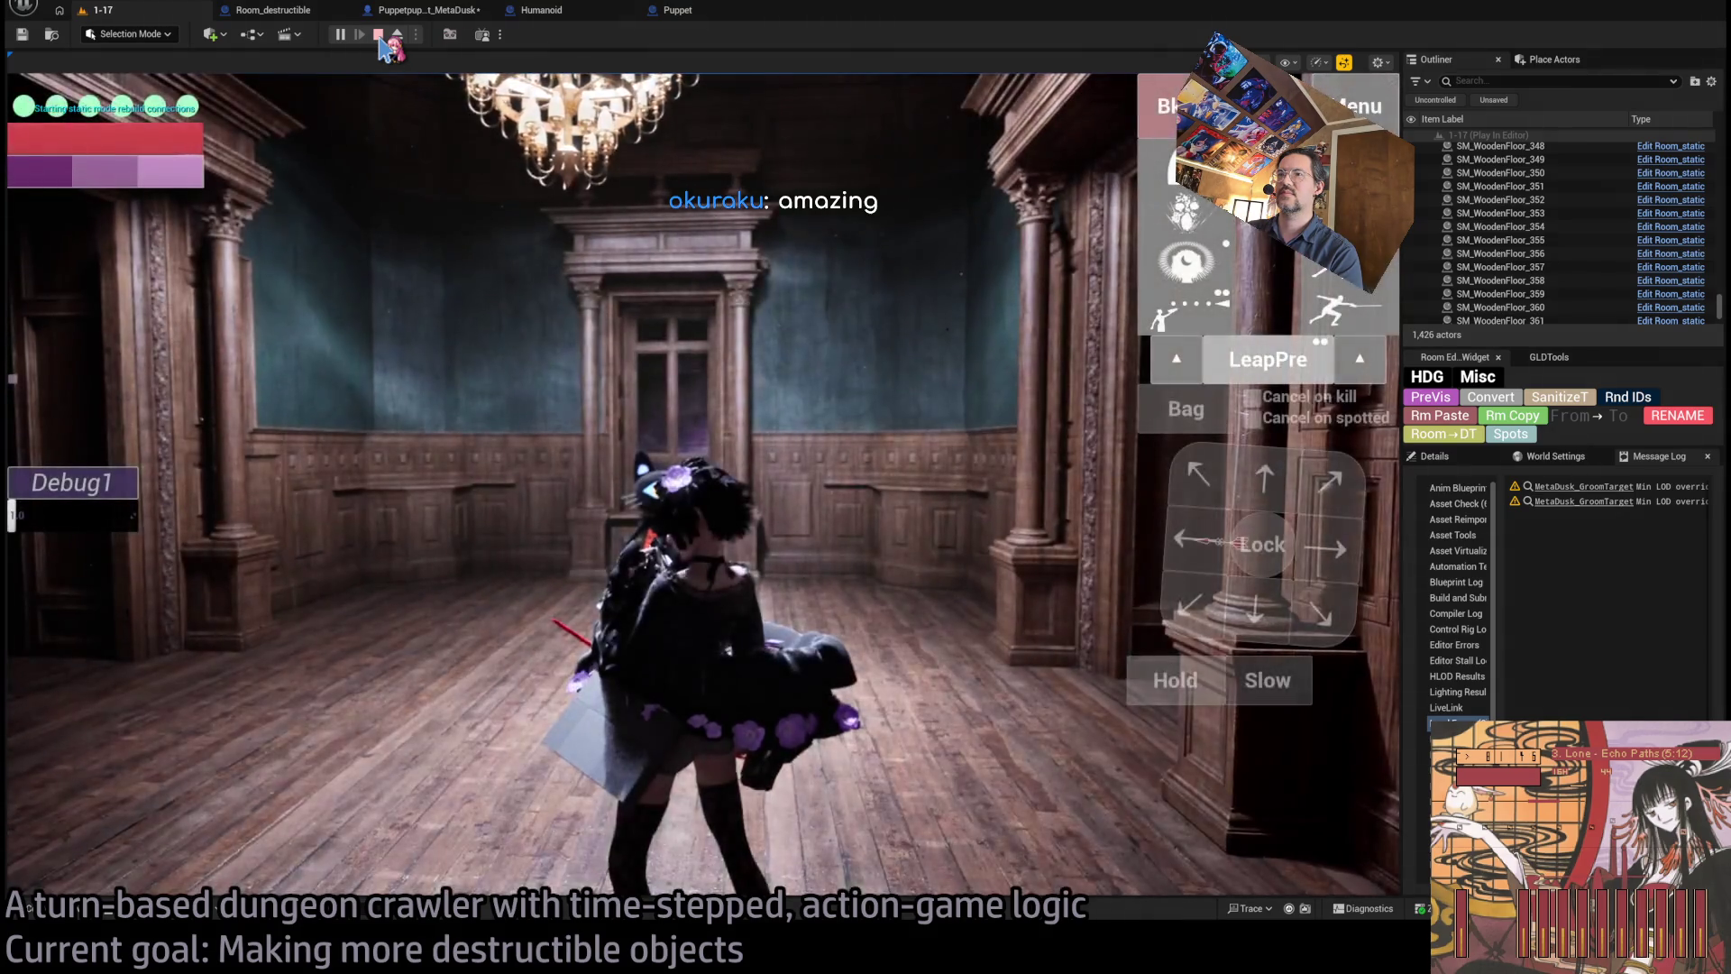
{"action": "left_click", "coordinate": [379, 36]}
{"action": "left_click", "coordinate": [695, 18]}
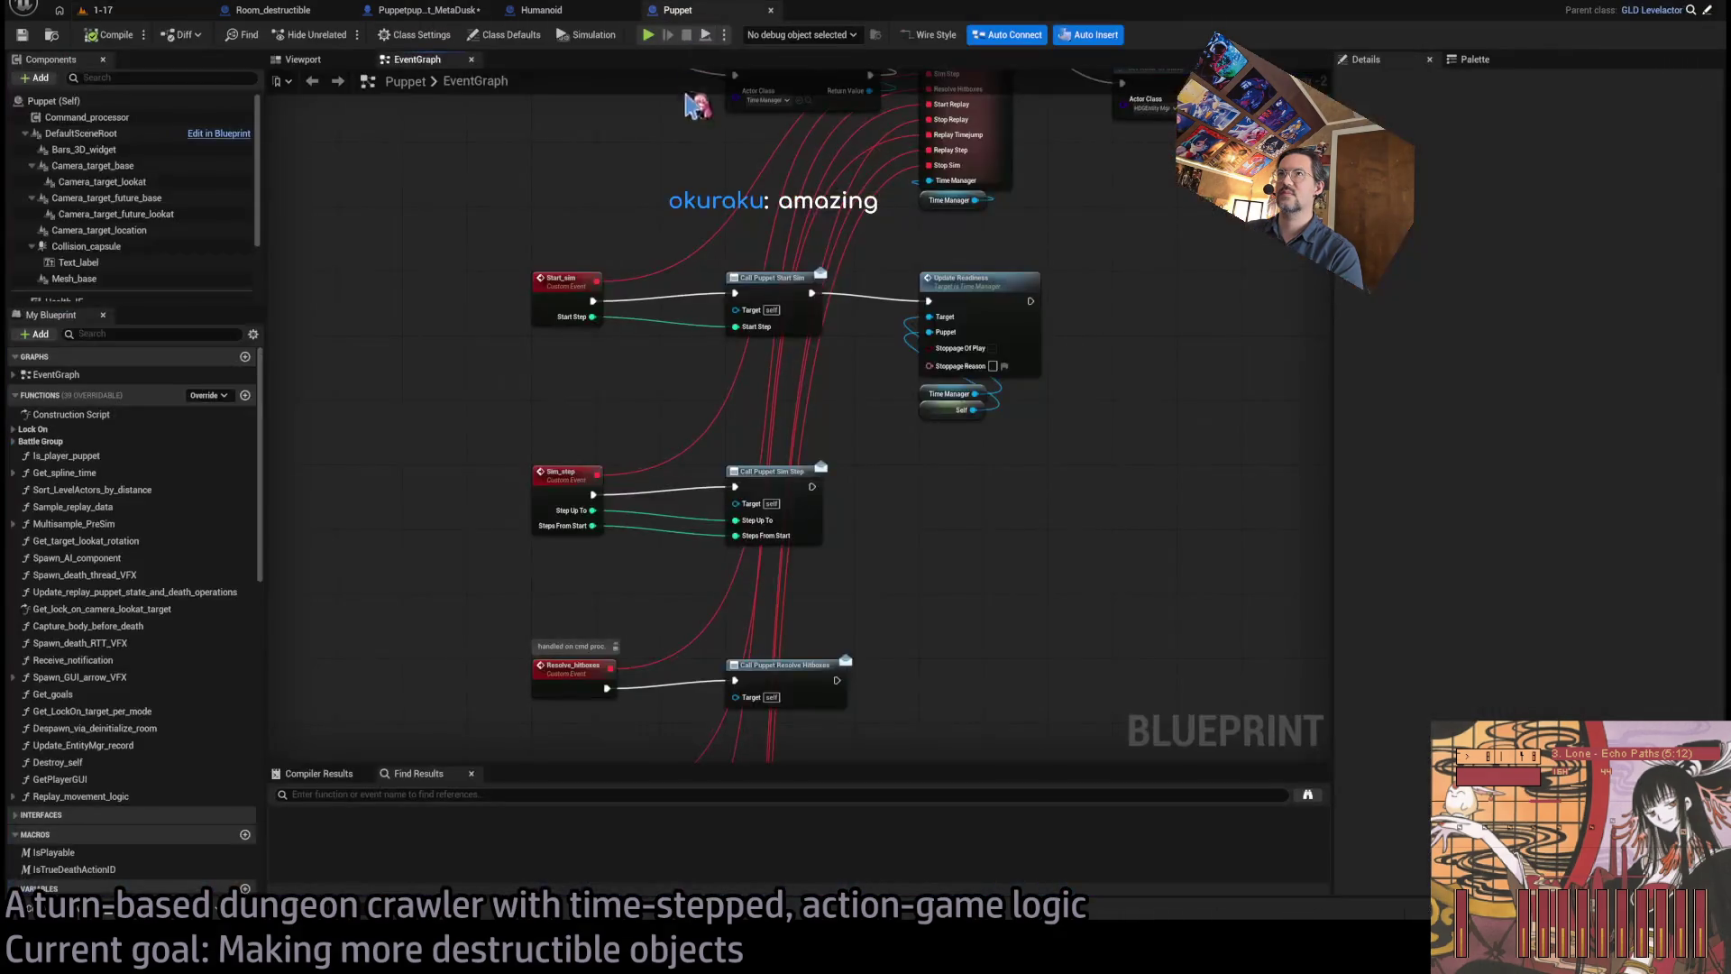
{"action": "left_click", "coordinate": [101, 9]}
{"action": "left_click", "coordinate": [340, 36]}
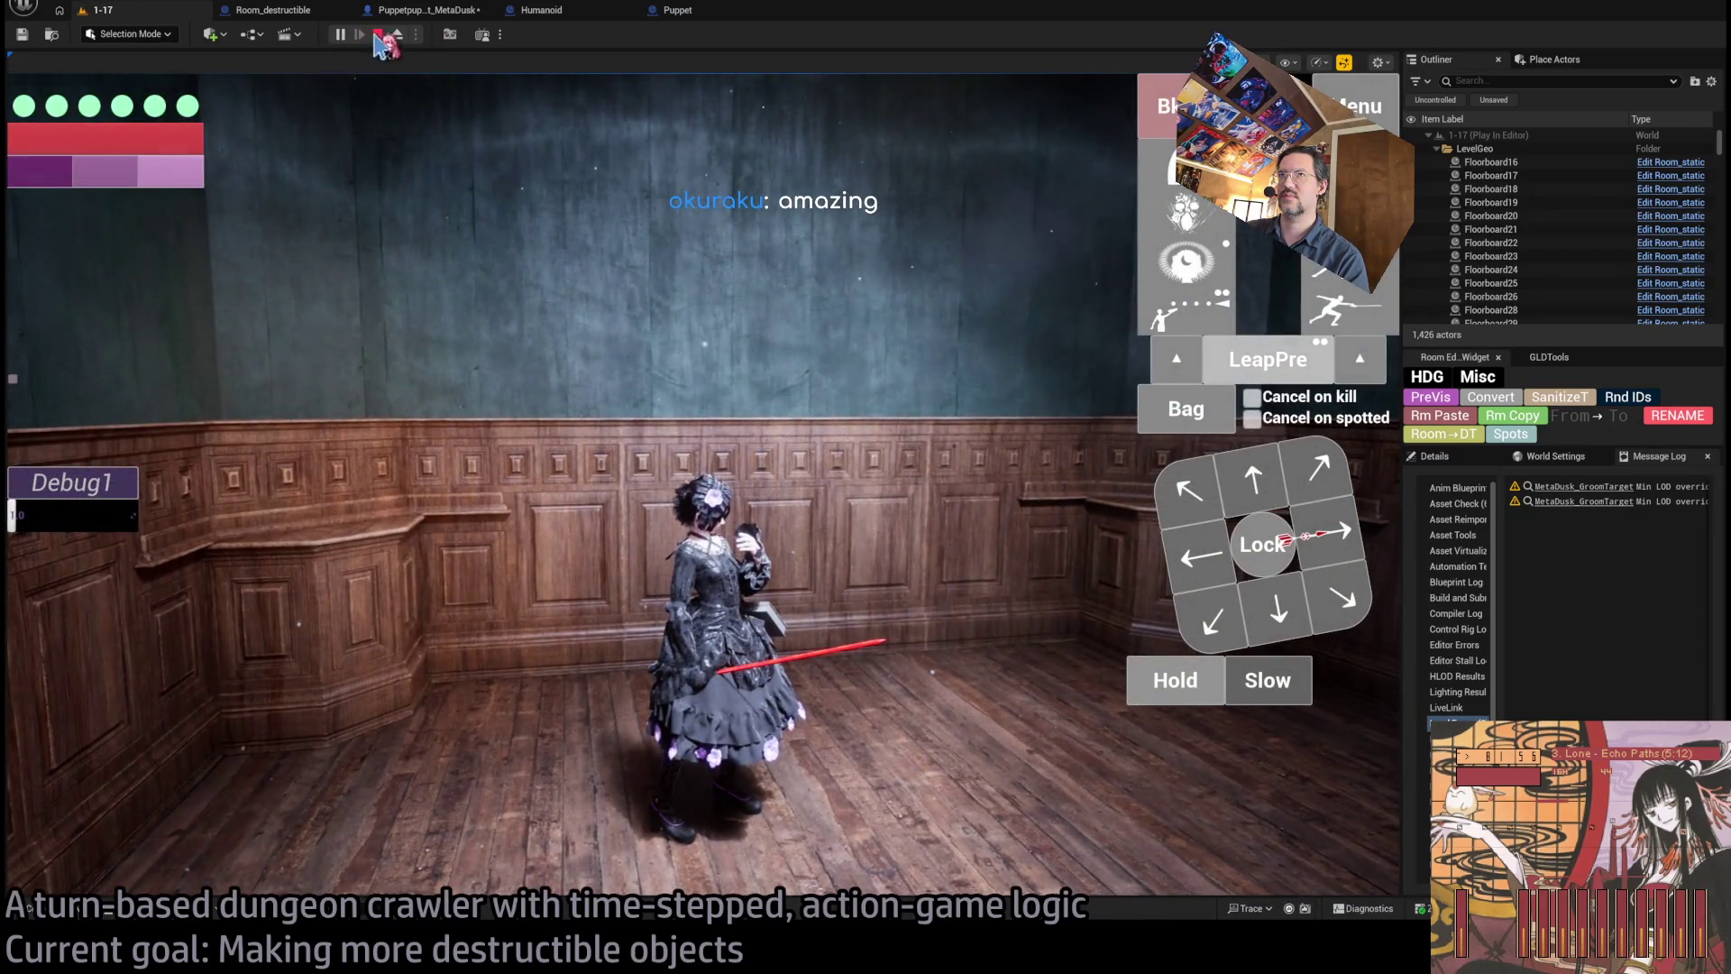
{"action": "key", "text": "grave"}
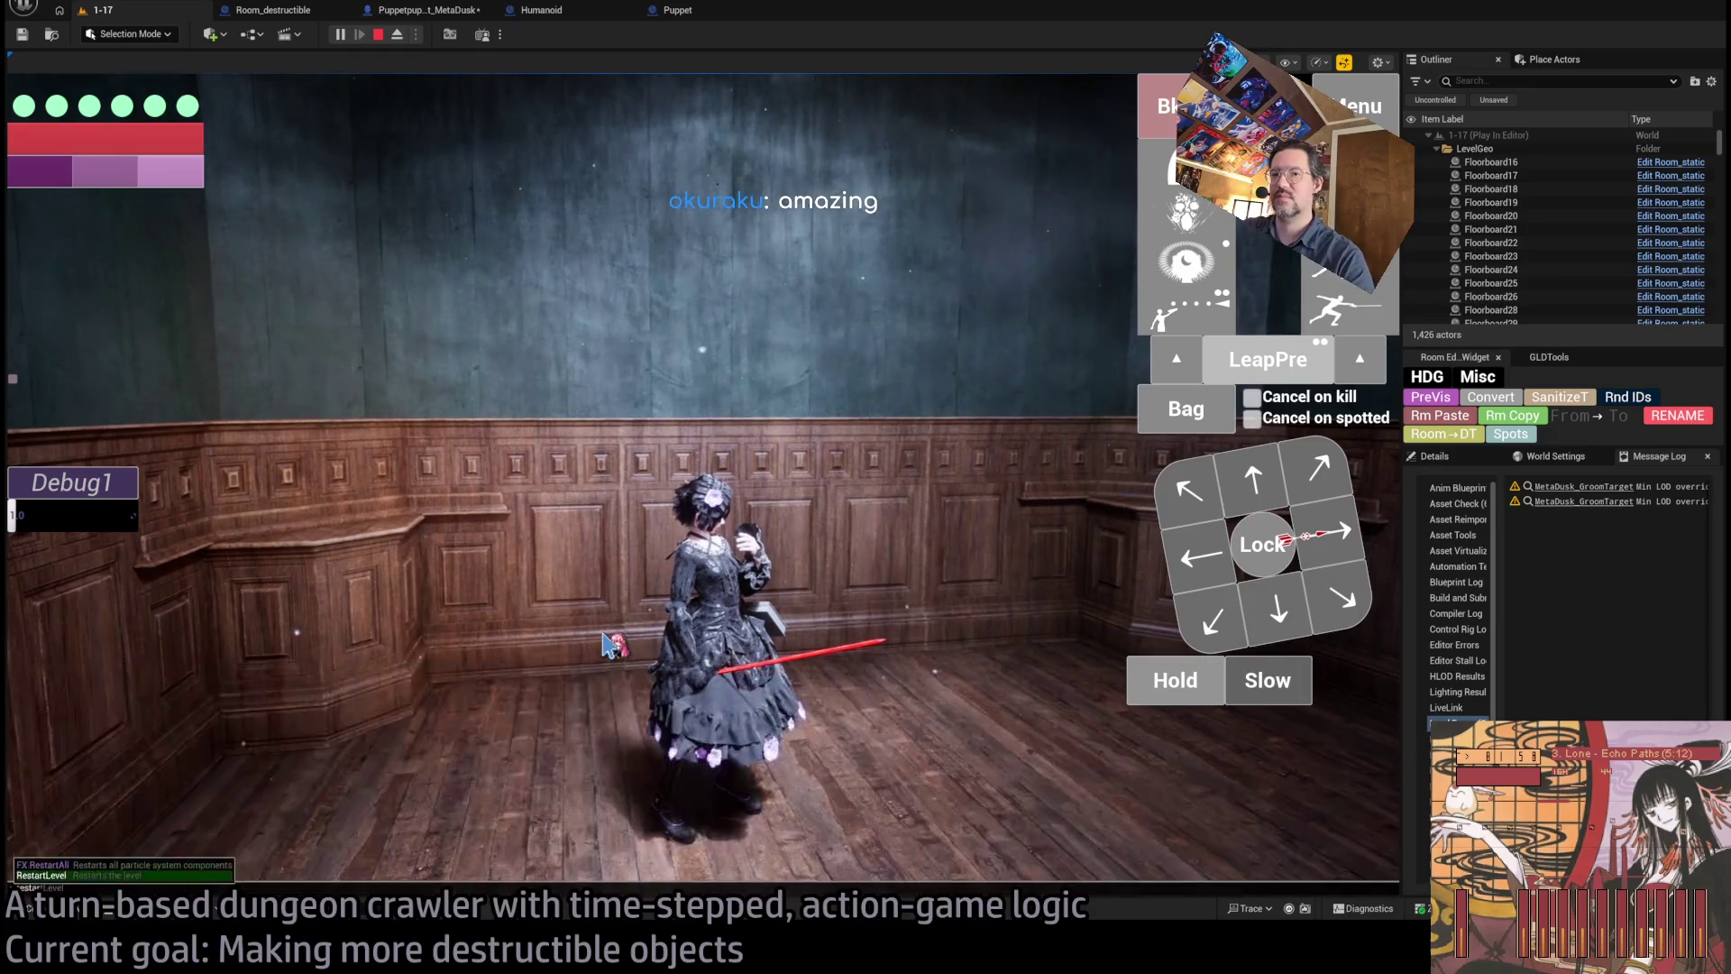
{"action": "type", "text": "restartleve"}
{"action": "key", "text": "Return"}
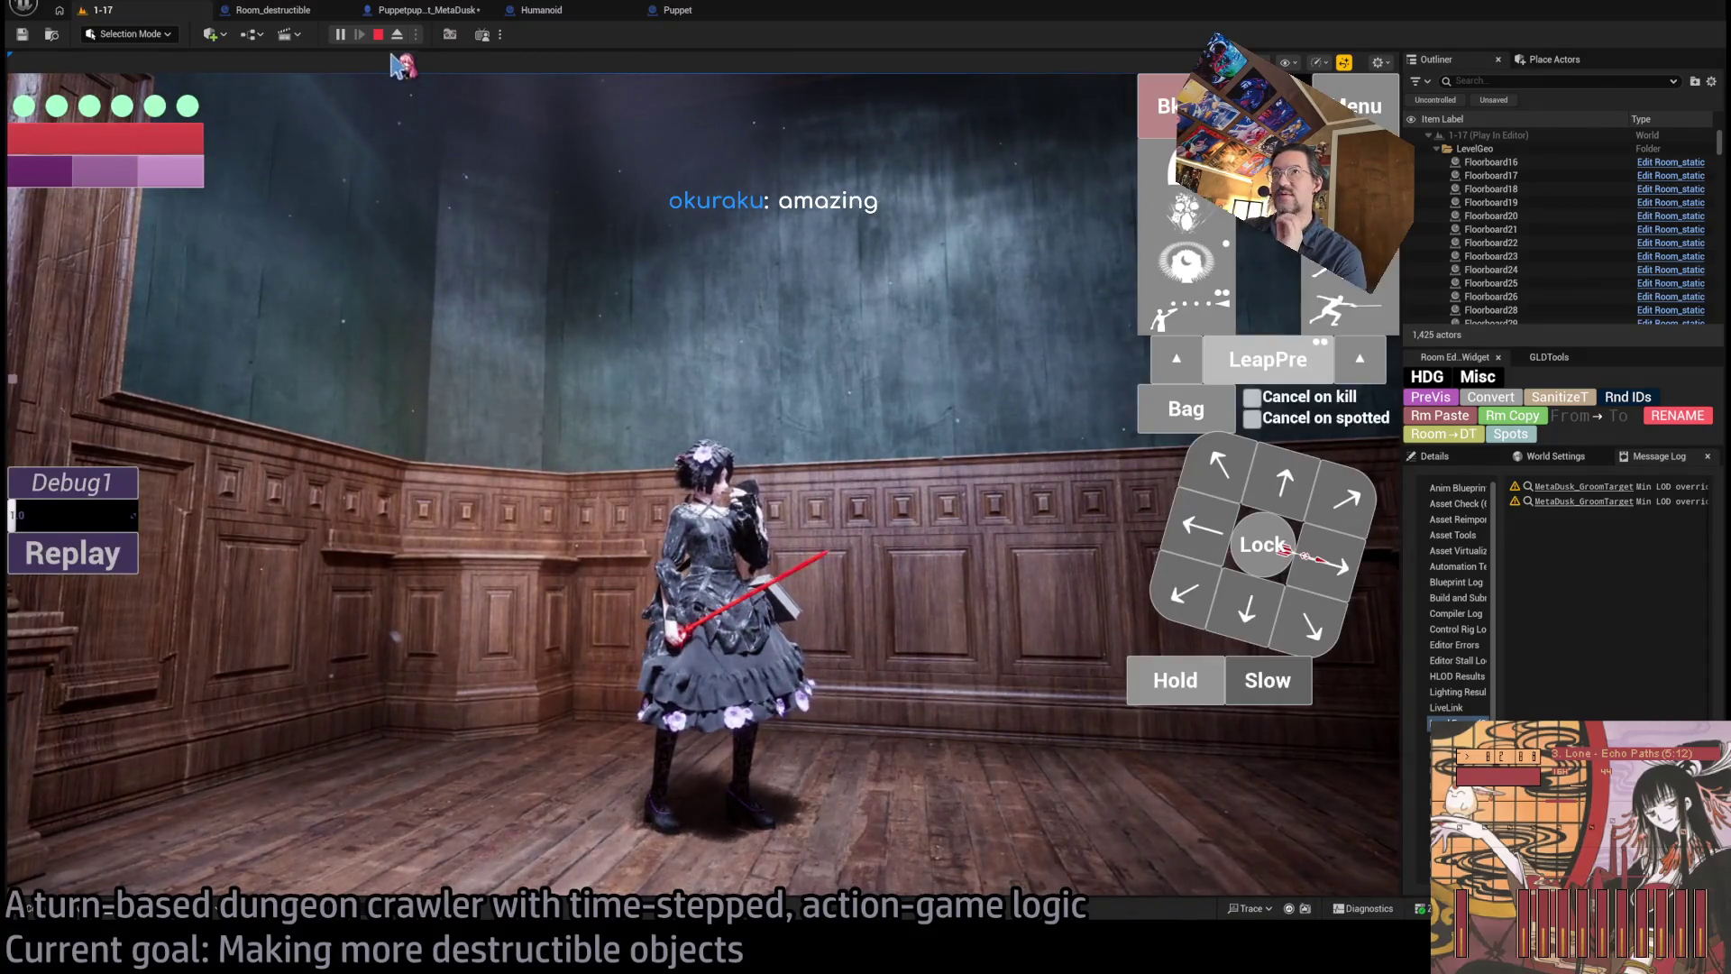
{"action": "left_click", "coordinate": [380, 37]}
{"action": "left_click", "coordinate": [675, 13]}
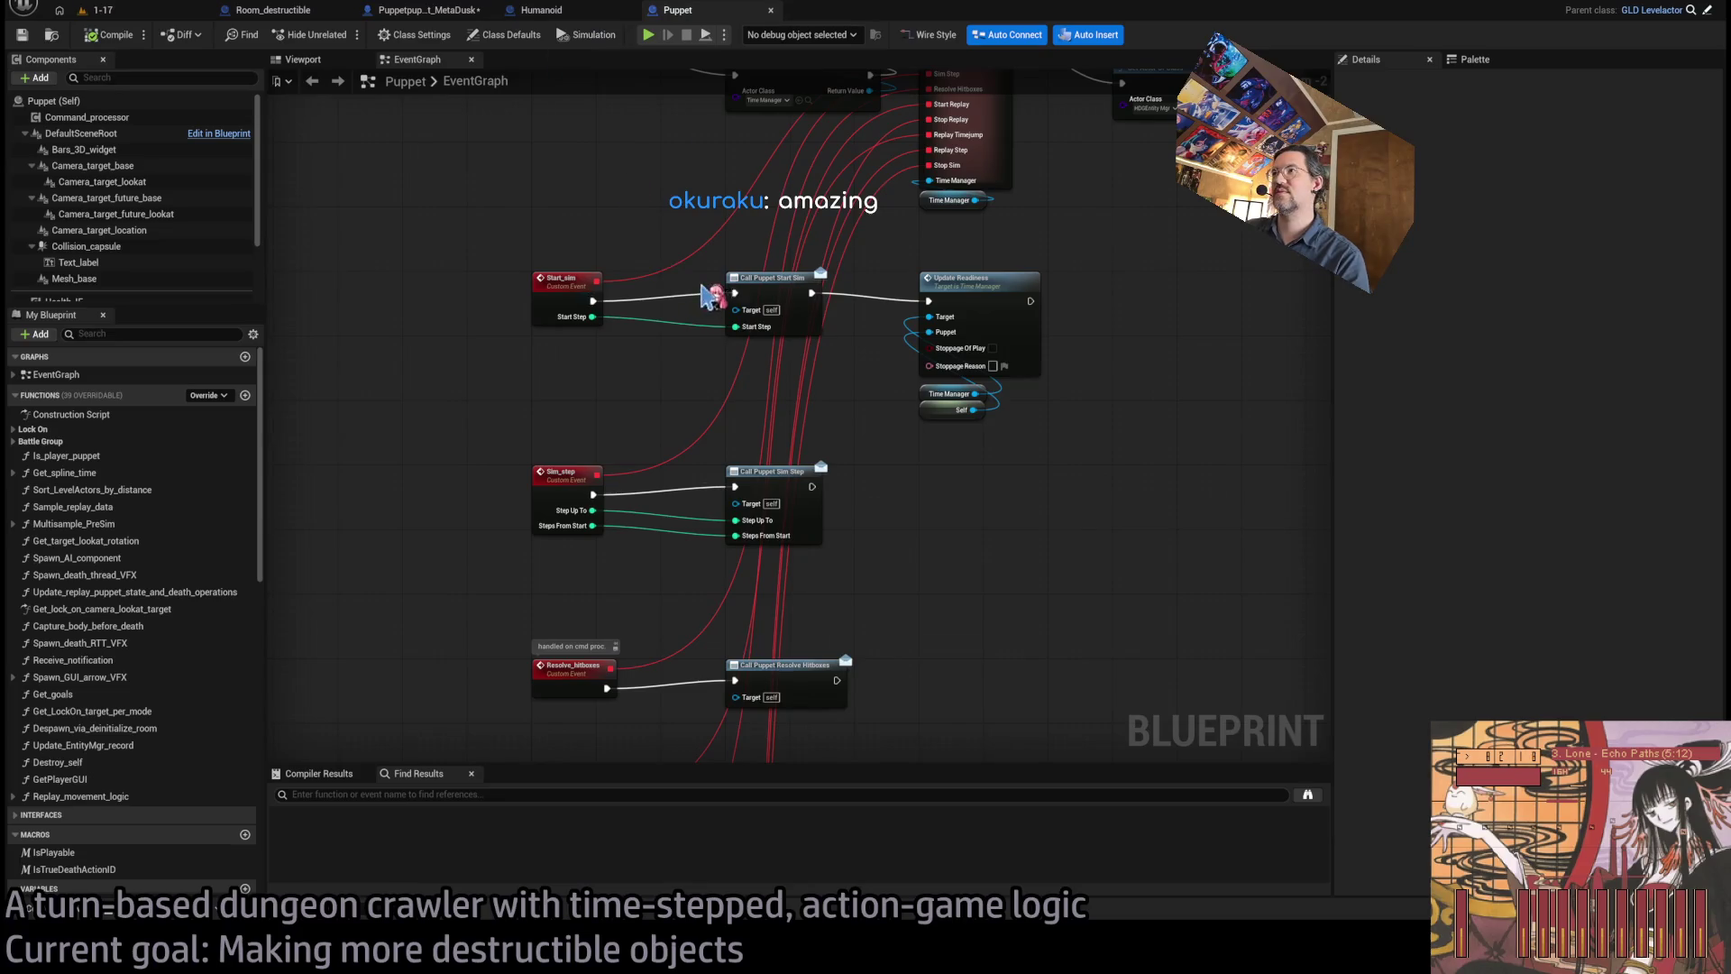
- In the Puppetpuppet_MetaDusk graph, delete the Hard Reset Simulation node
{"action": "left_click", "coordinate": [440, 11]}
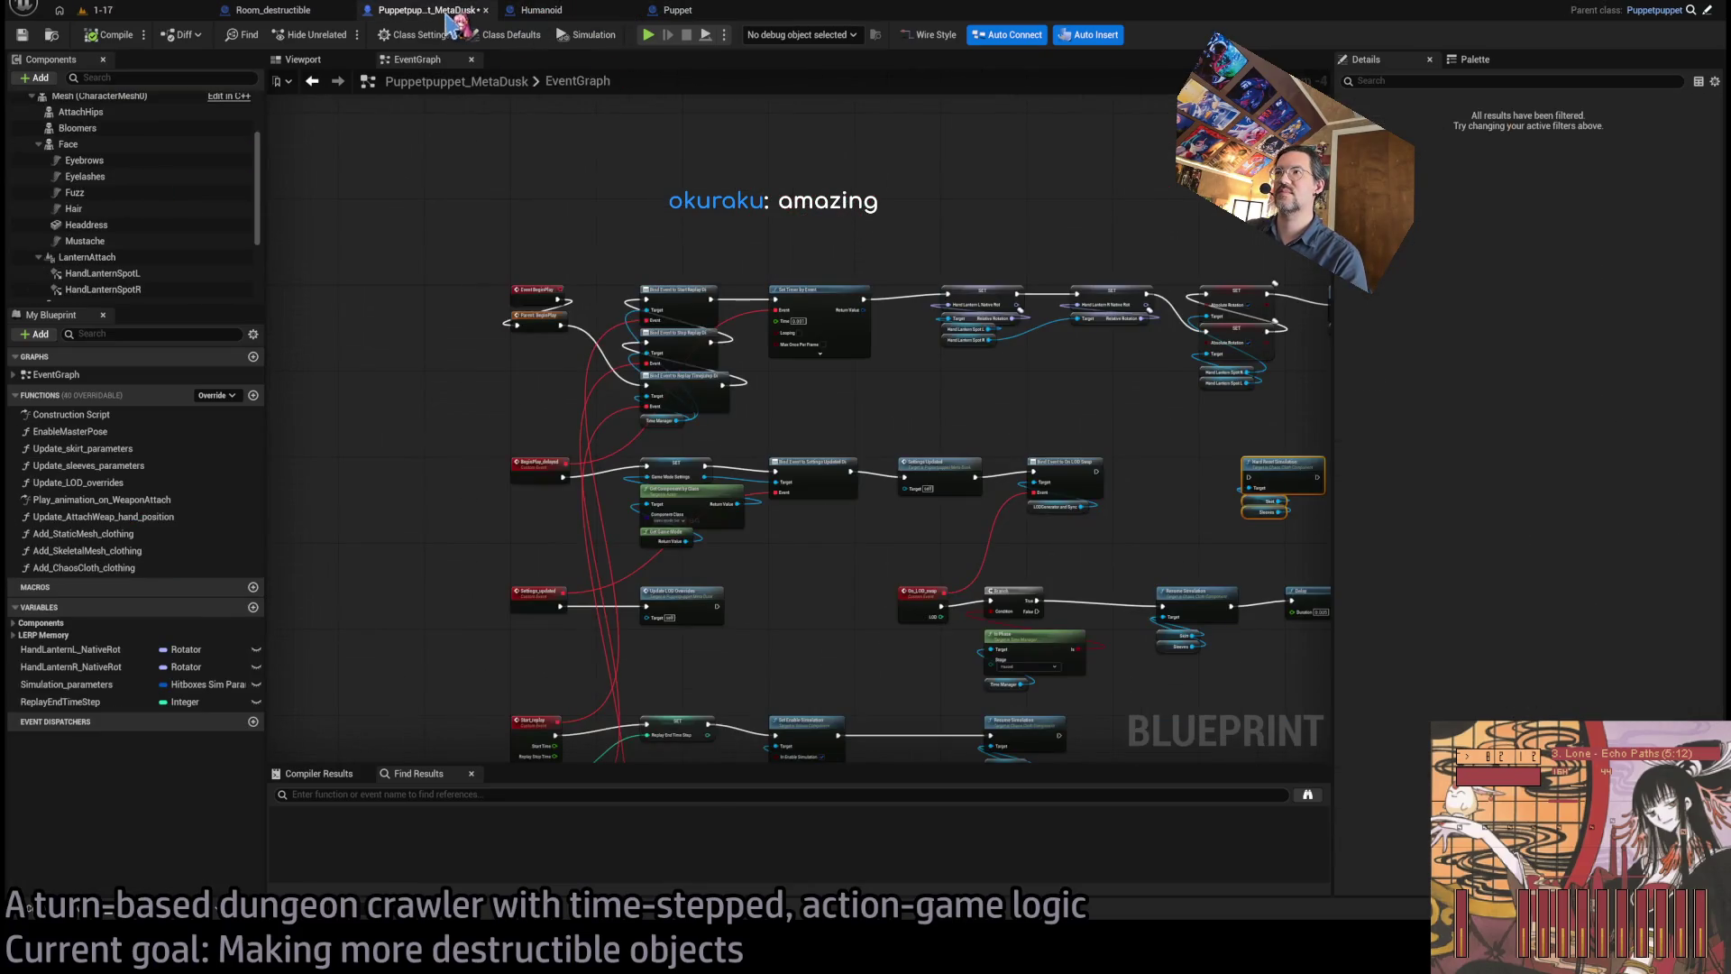
{"action": "scroll", "coordinate": [976, 410], "scroll_direction": "up", "scroll_amount": 4}
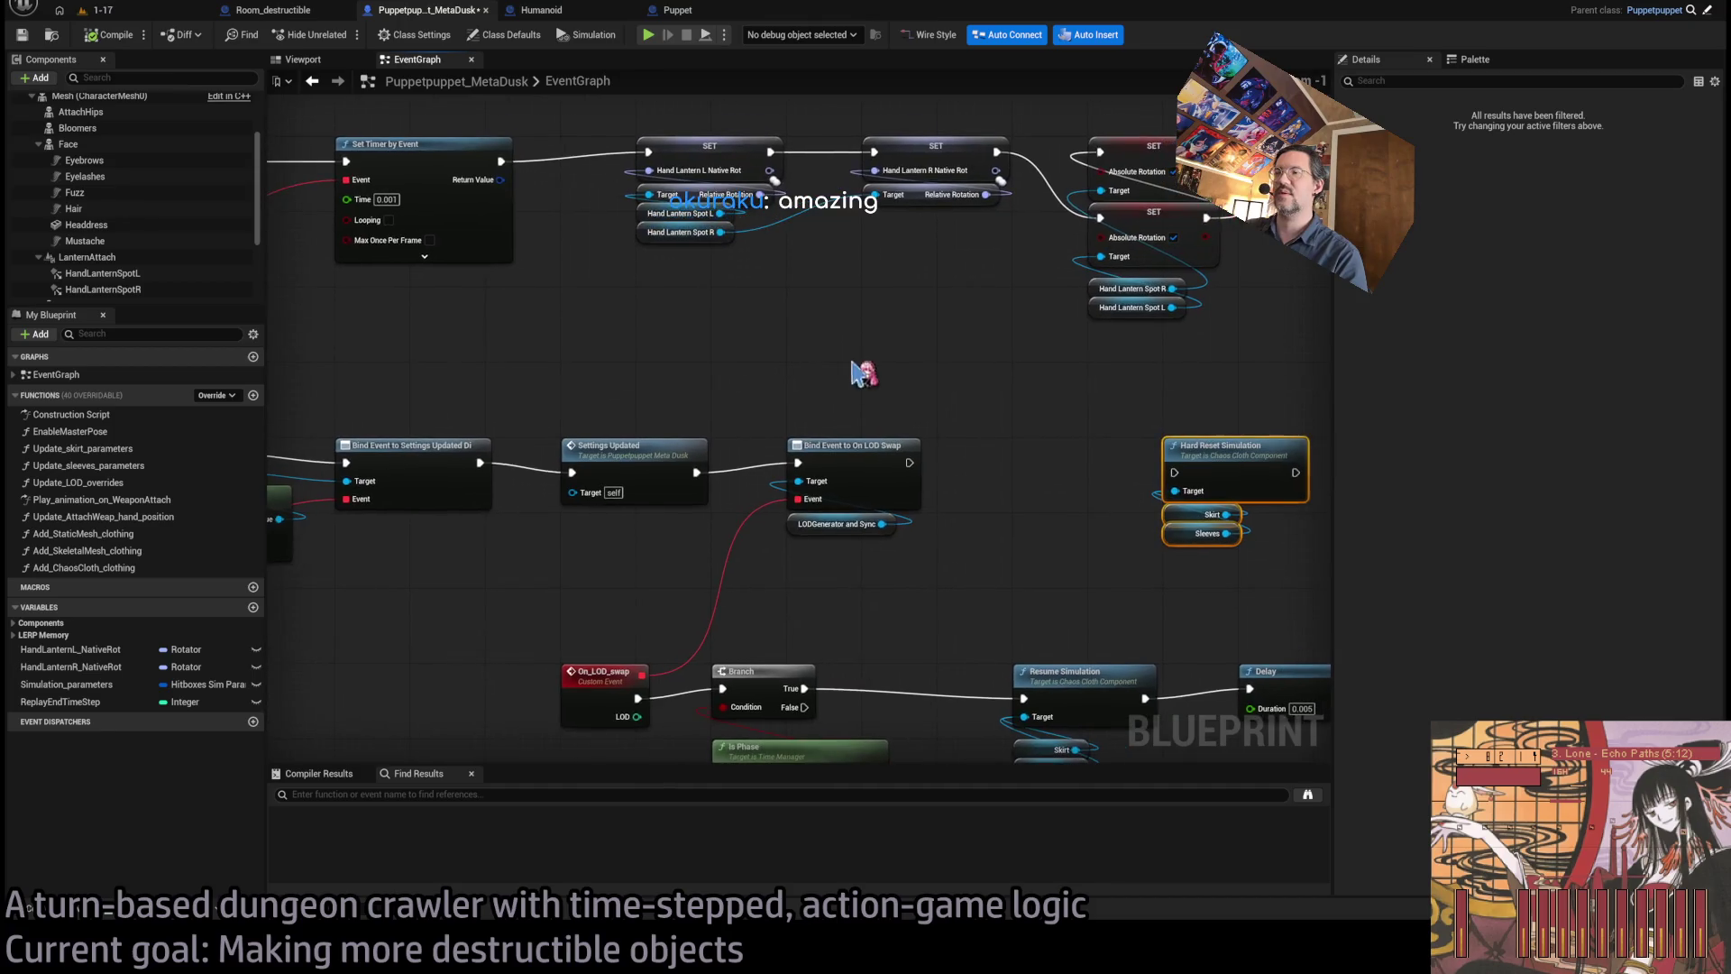
{"action": "key", "text": "Delete"}
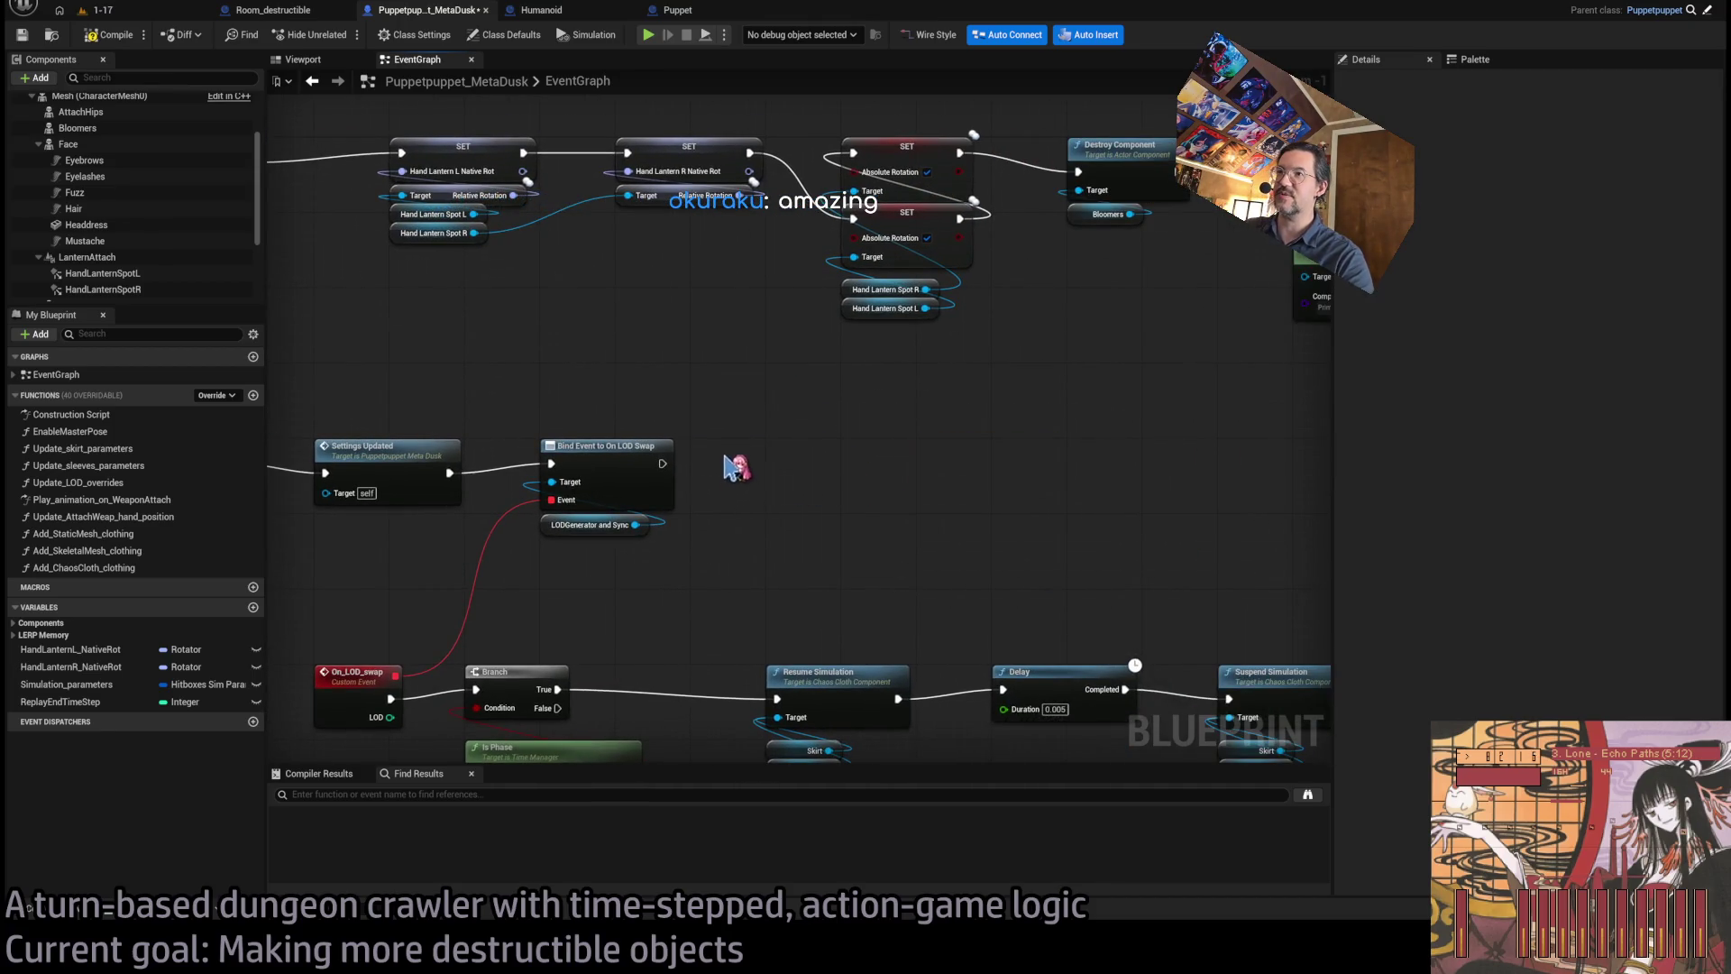
- Look over the surrounding Destroy Component and BeginPlay nodes, then select the Skirt reference
{"action": "left_click_drag", "start_coordinate": [731, 464], "coordinate": [888, 485]}
{"action": "scroll", "coordinate": [900, 398], "scroll_direction": "down", "scroll_amount": 4}
{"action": "scroll", "coordinate": [618, 398], "scroll_direction": "up", "scroll_amount": 3}
{"action": "left_click_drag", "start_coordinate": [812, 482], "coordinate": [758, 506]}
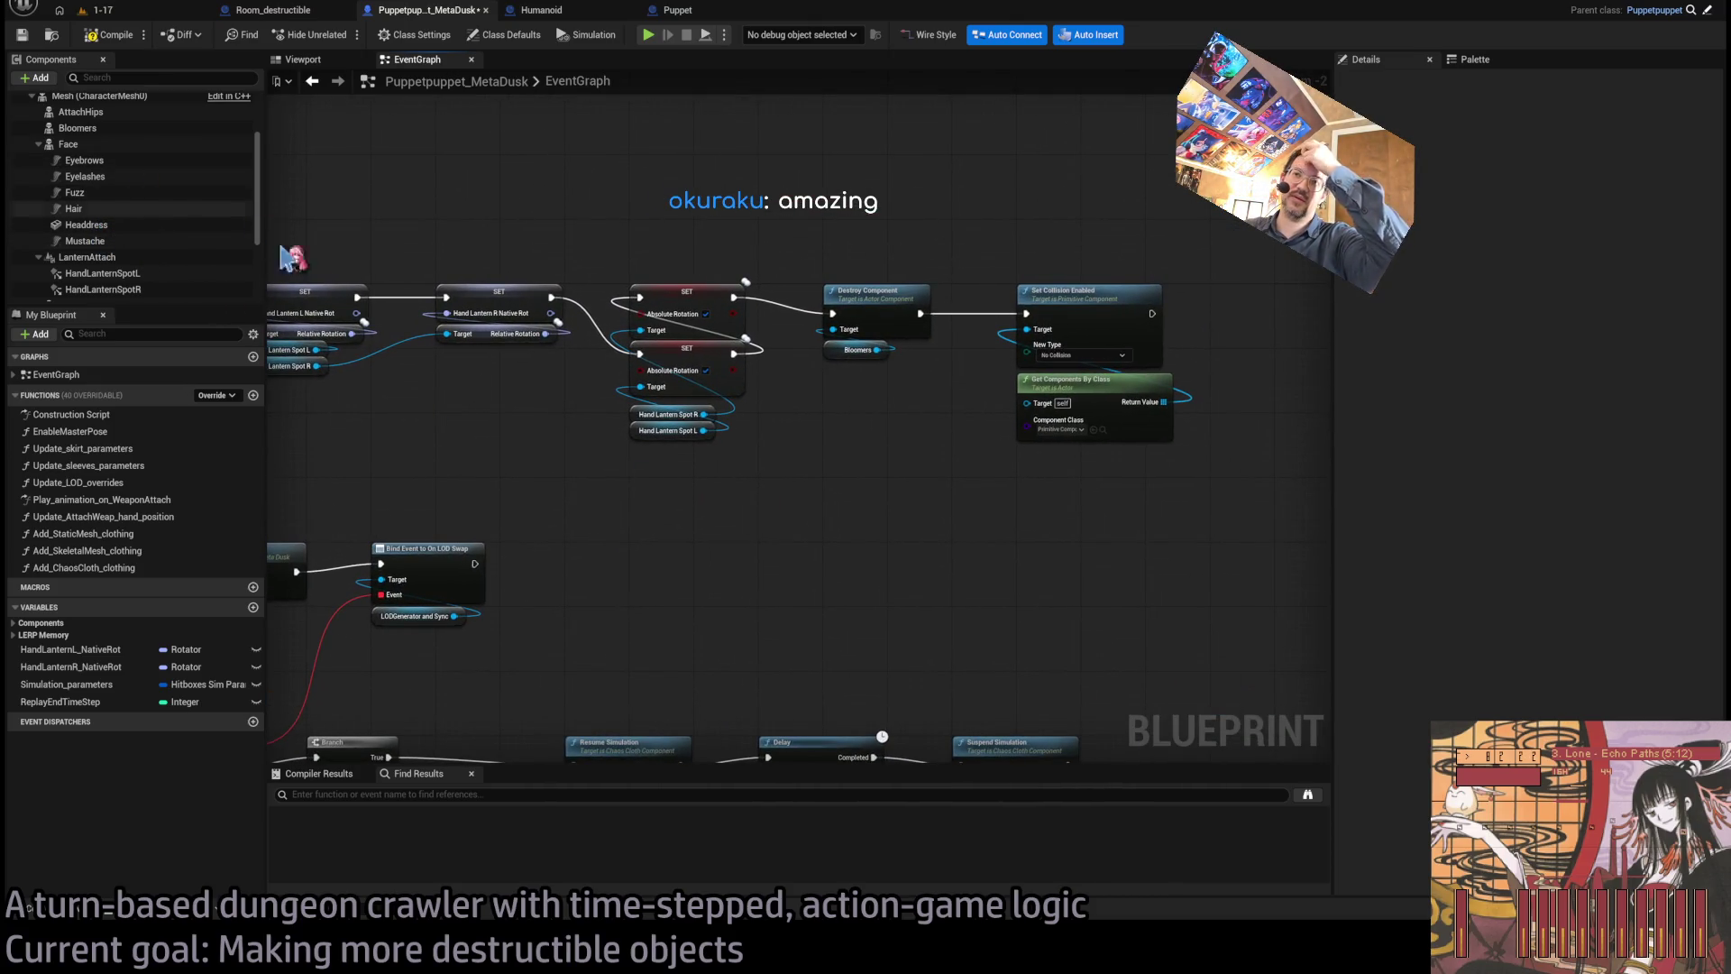
{"action": "left_click_drag", "start_coordinate": [613, 518], "coordinate": [848, 433]}
{"action": "scroll", "coordinate": [858, 533], "scroll_direction": "down", "scroll_amount": 1}
{"action": "mouse_move", "coordinate": [857, 533]}
{"action": "left_mouse_down"}
{"action": "mouse_move", "coordinate": [1180, 458]}
{"action": "mouse_move", "coordinate": [656, 481]}
{"action": "left_mouse_up"}
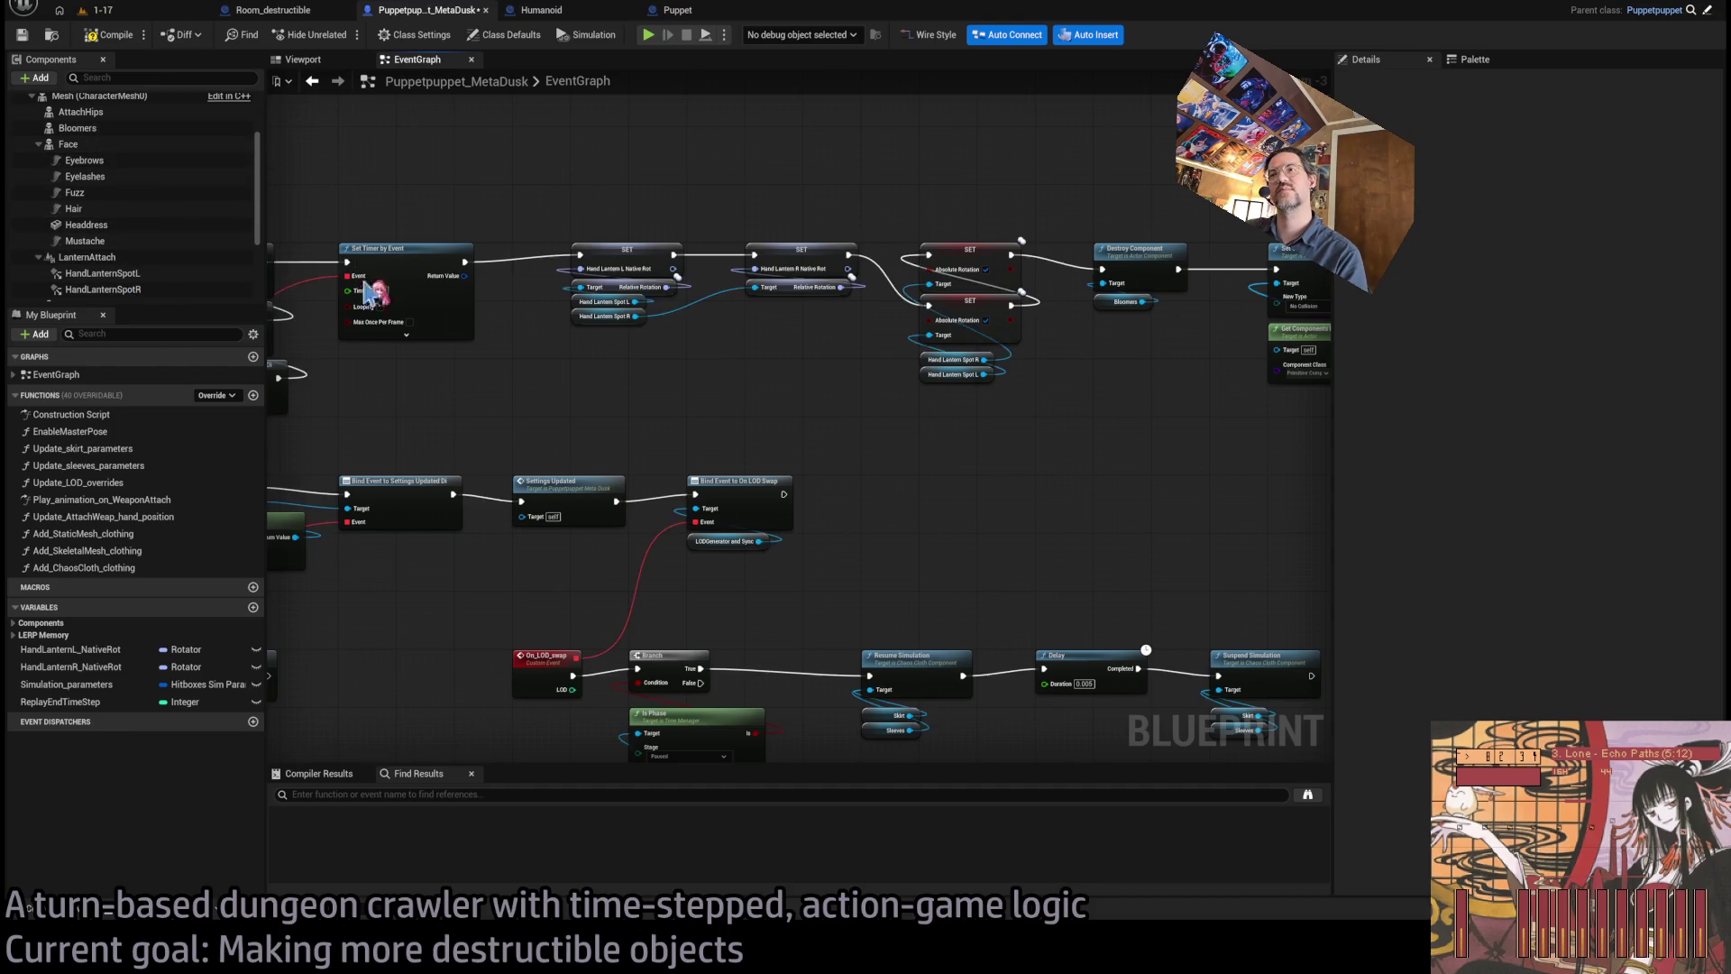
{"action": "scroll", "coordinate": [347, 283], "scroll_direction": "down", "scroll_amount": 1}
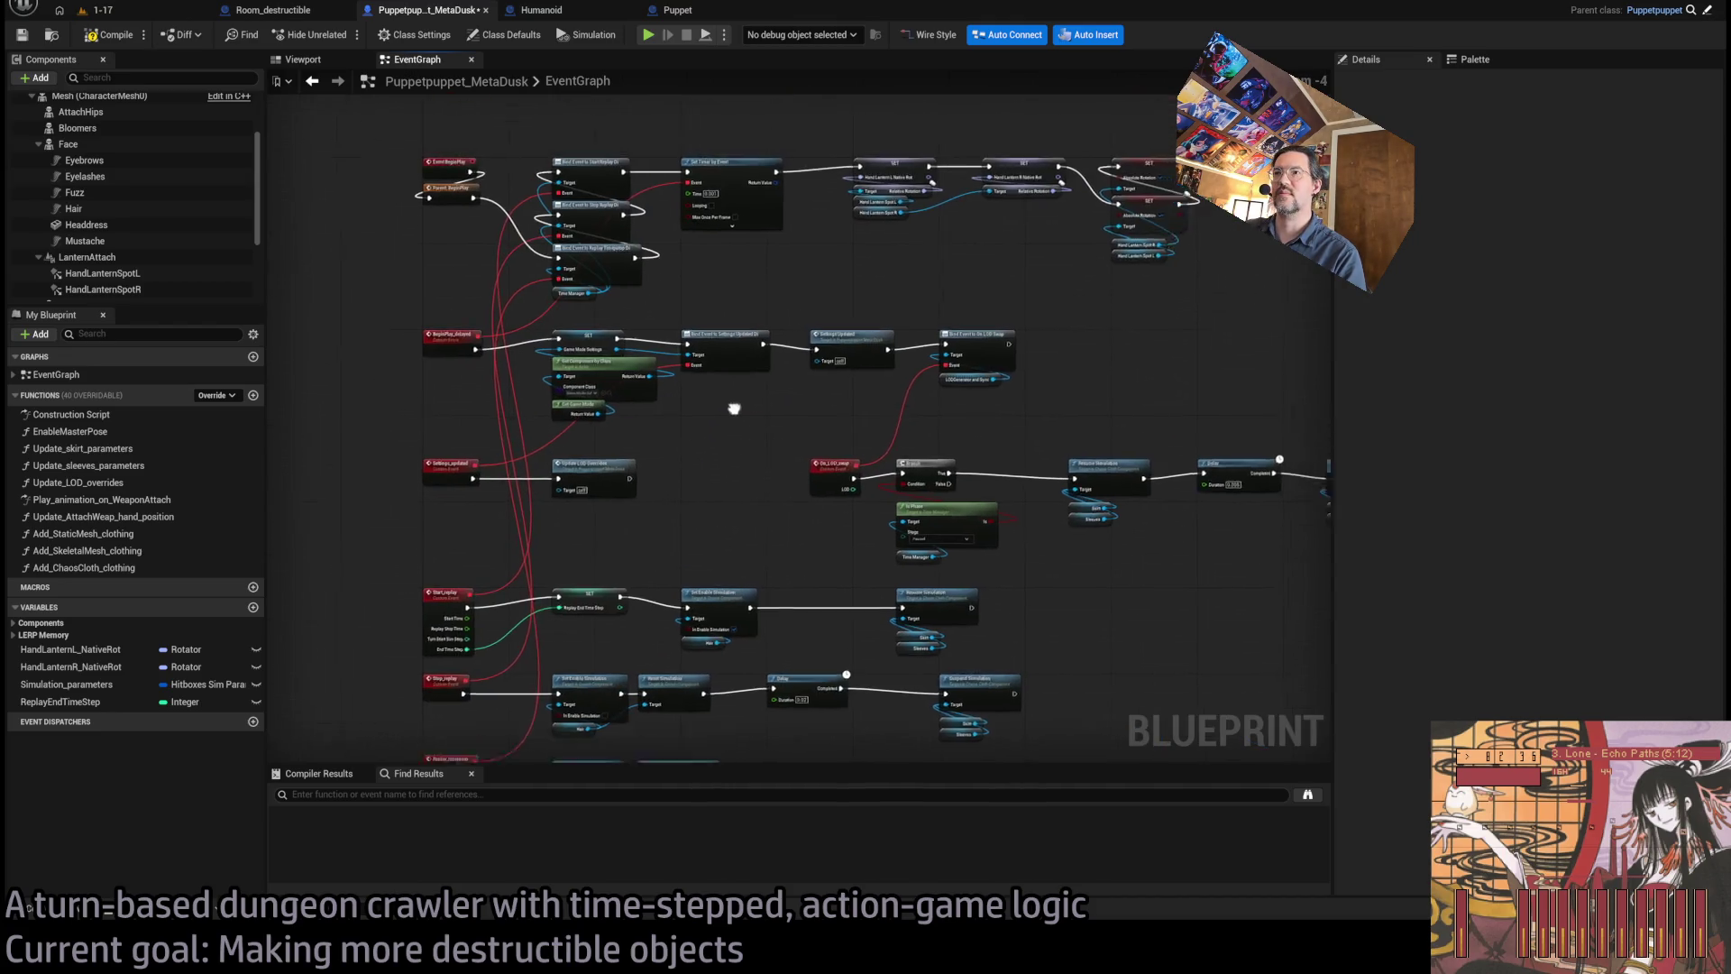
{"action": "left_click_drag", "start_coordinate": [737, 389], "coordinate": [725, 491]}
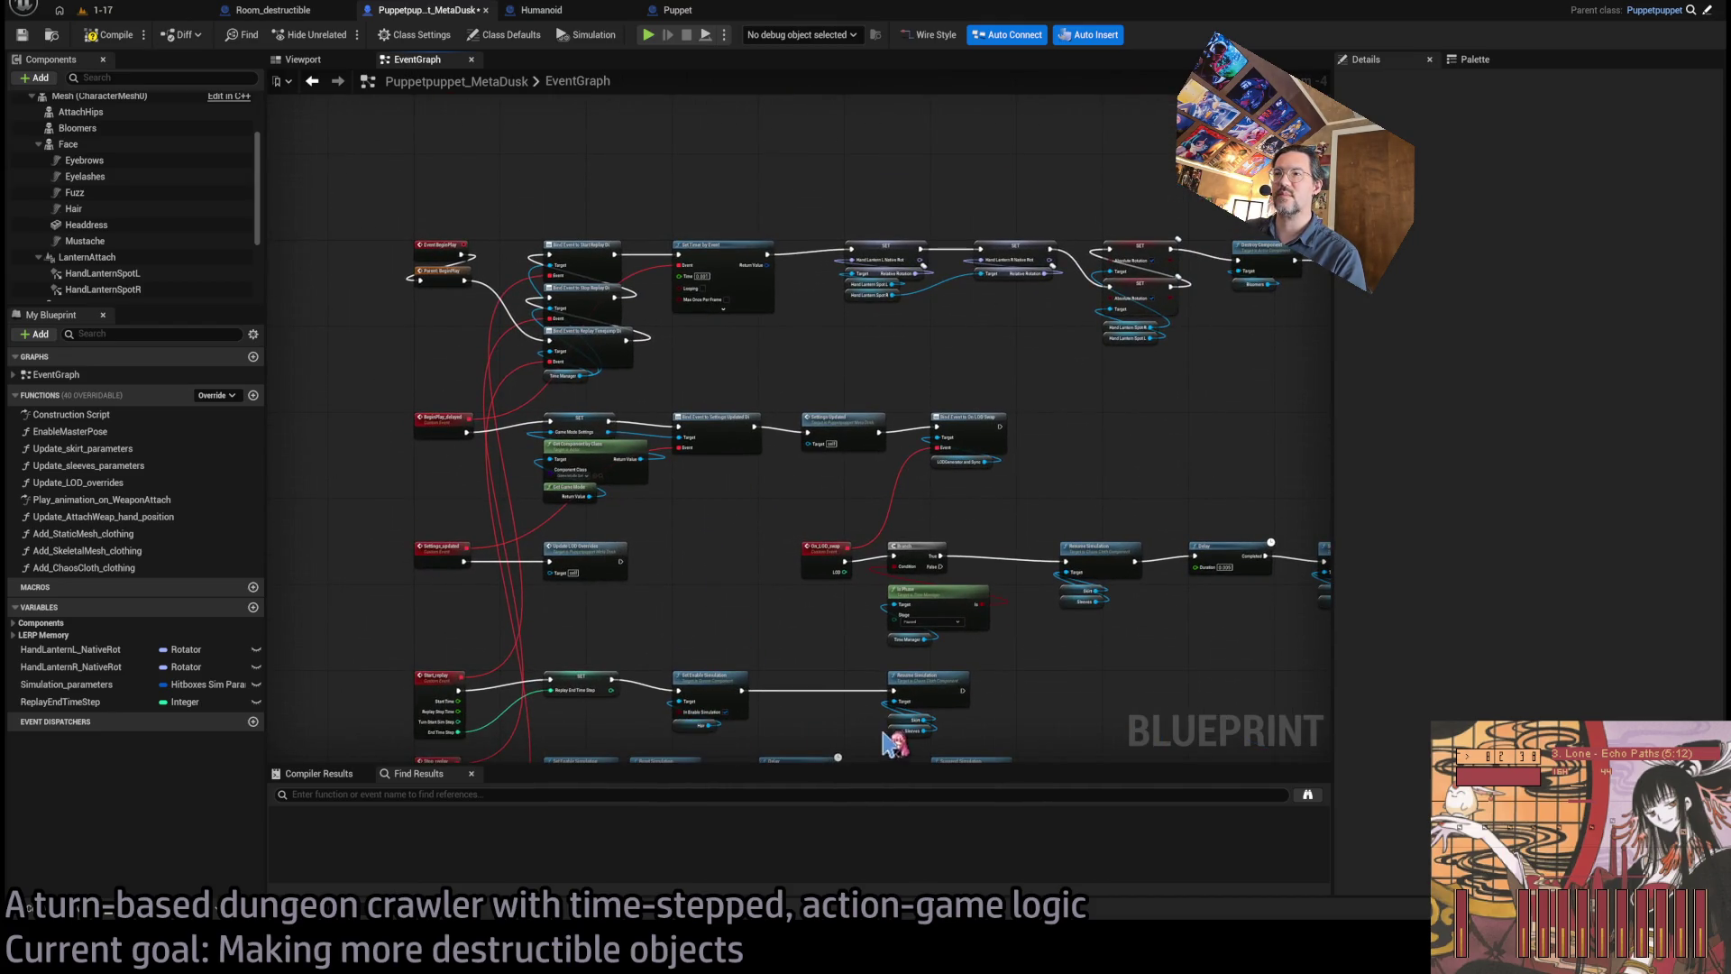
{"action": "left_click", "coordinate": [908, 720]}
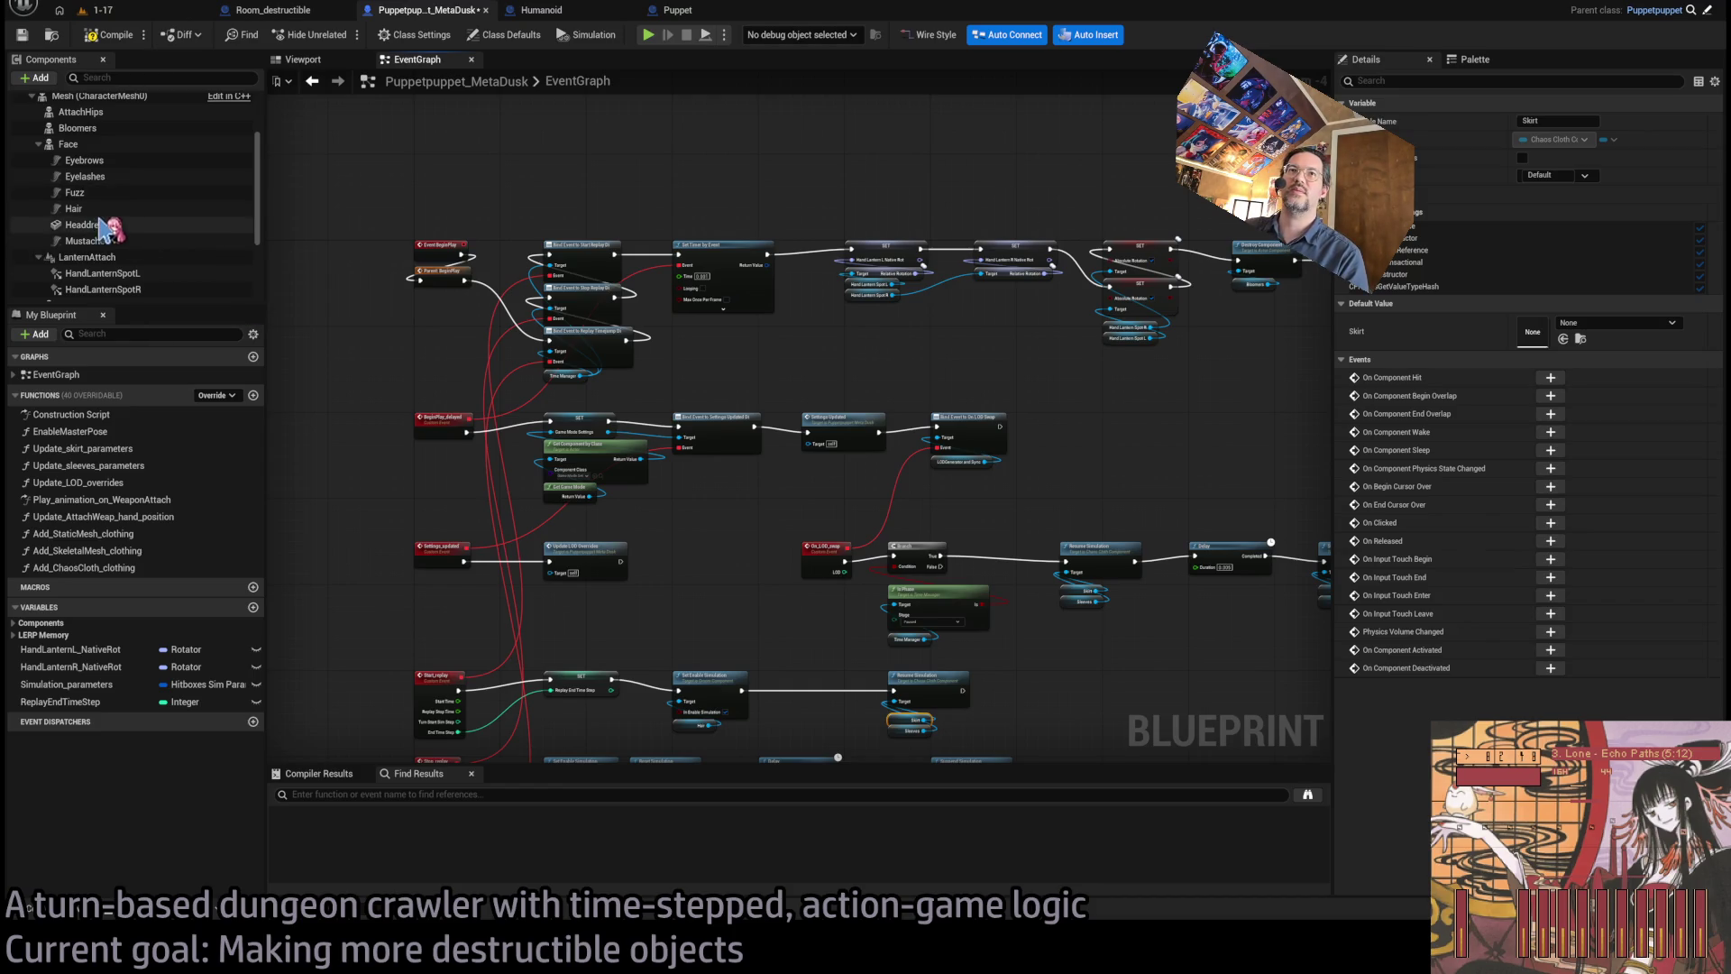
- Check the Skirt cloth component's settings and the resume and suspend simulation nodes
{"action": "scroll", "coordinate": [102, 228], "scroll_direction": "down", "scroll_amount": 2}
{"action": "left_click", "coordinate": [82, 278]}
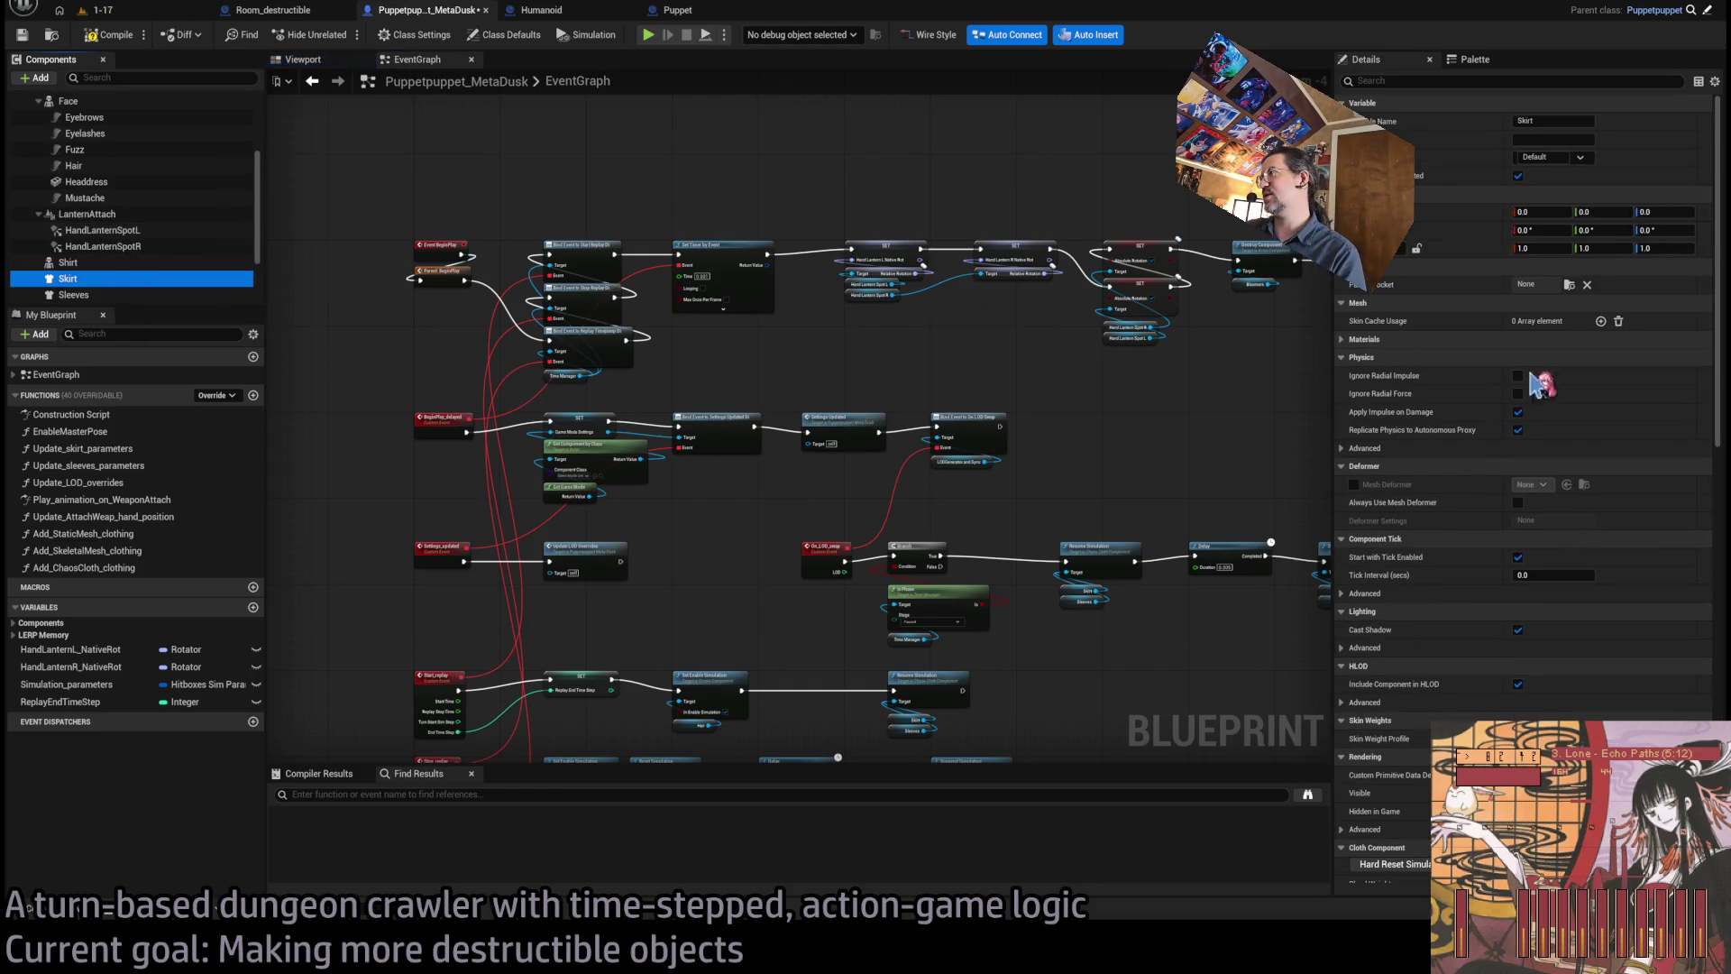
{"action": "scroll", "coordinate": [996, 712], "scroll_direction": "up", "scroll_amount": 3}
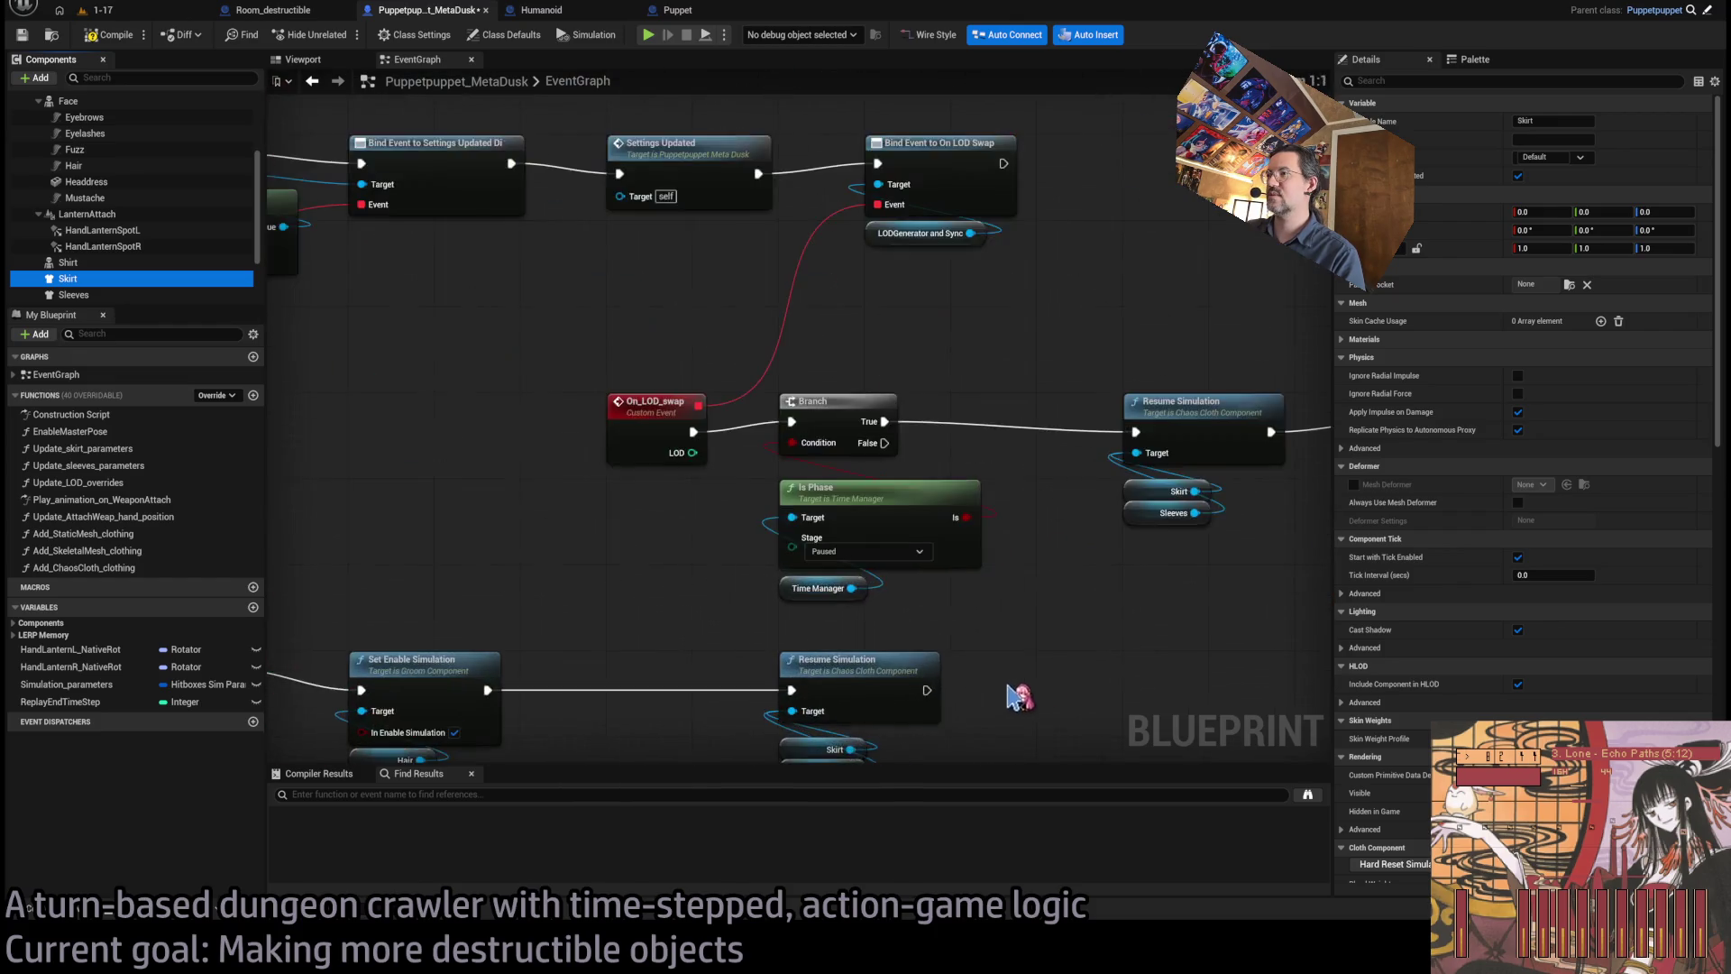
{"action": "left_click_drag", "start_coordinate": [1014, 699], "coordinate": [908, 547]}
{"action": "scroll", "coordinate": [1506, 484], "scroll_direction": "down", "scroll_amount": 10}
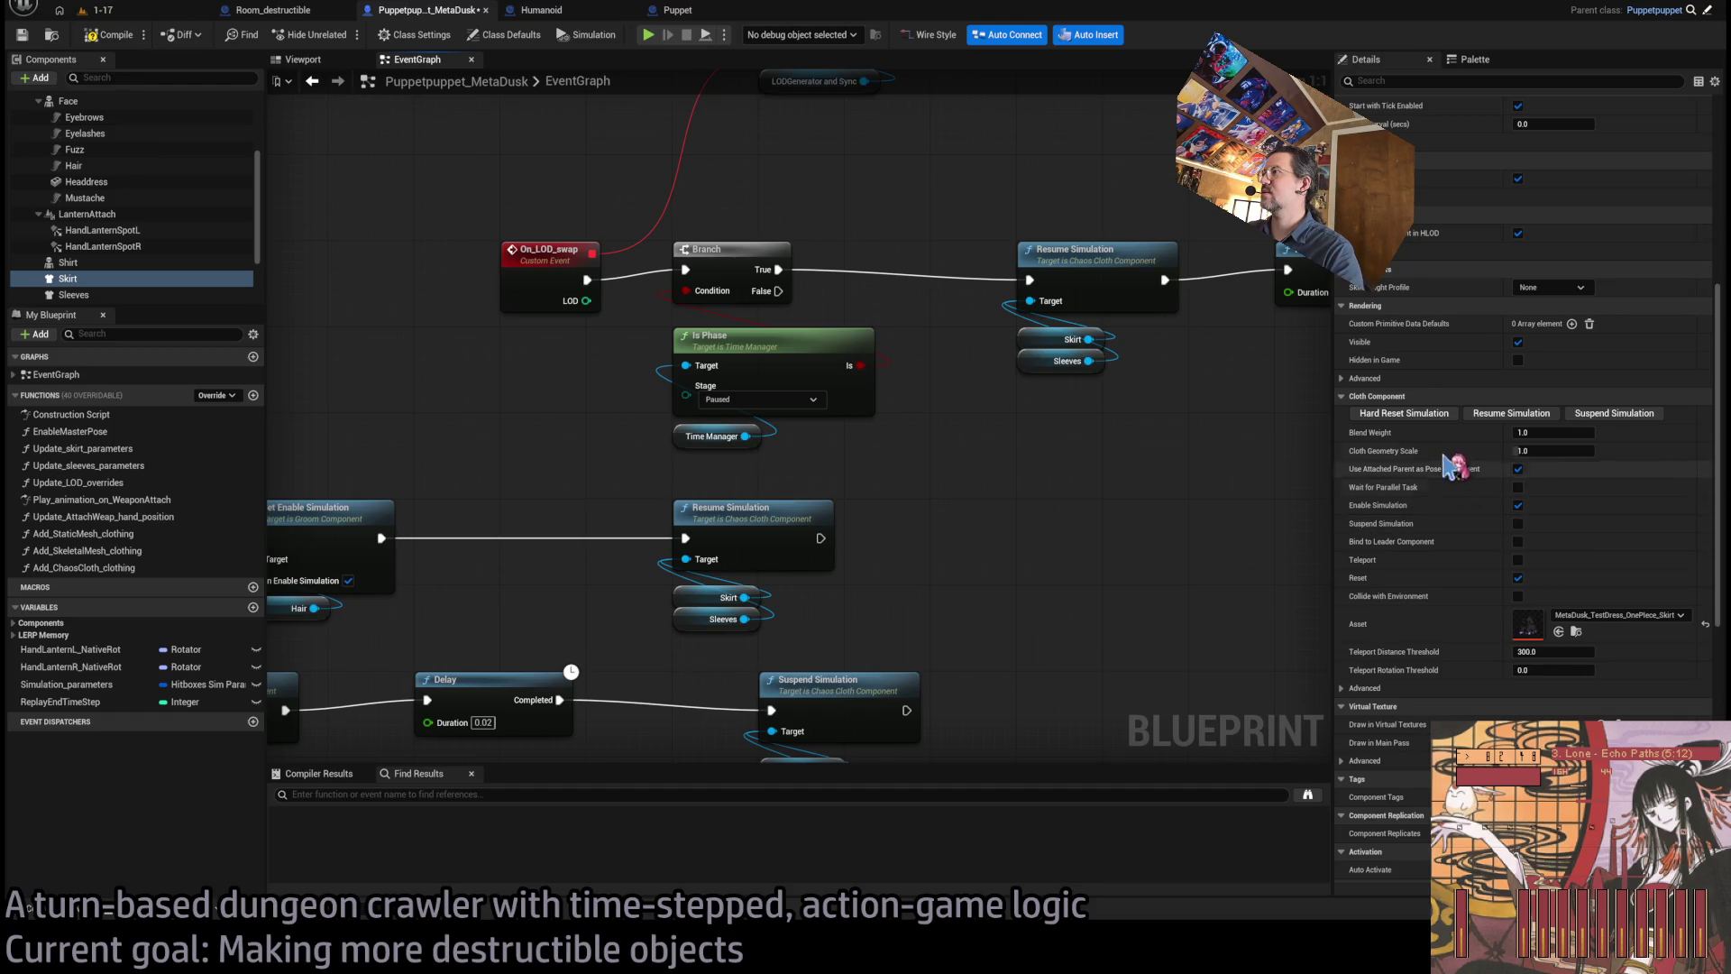
{"action": "scroll", "coordinate": [1453, 478], "scroll_direction": "down", "scroll_amount": 1}
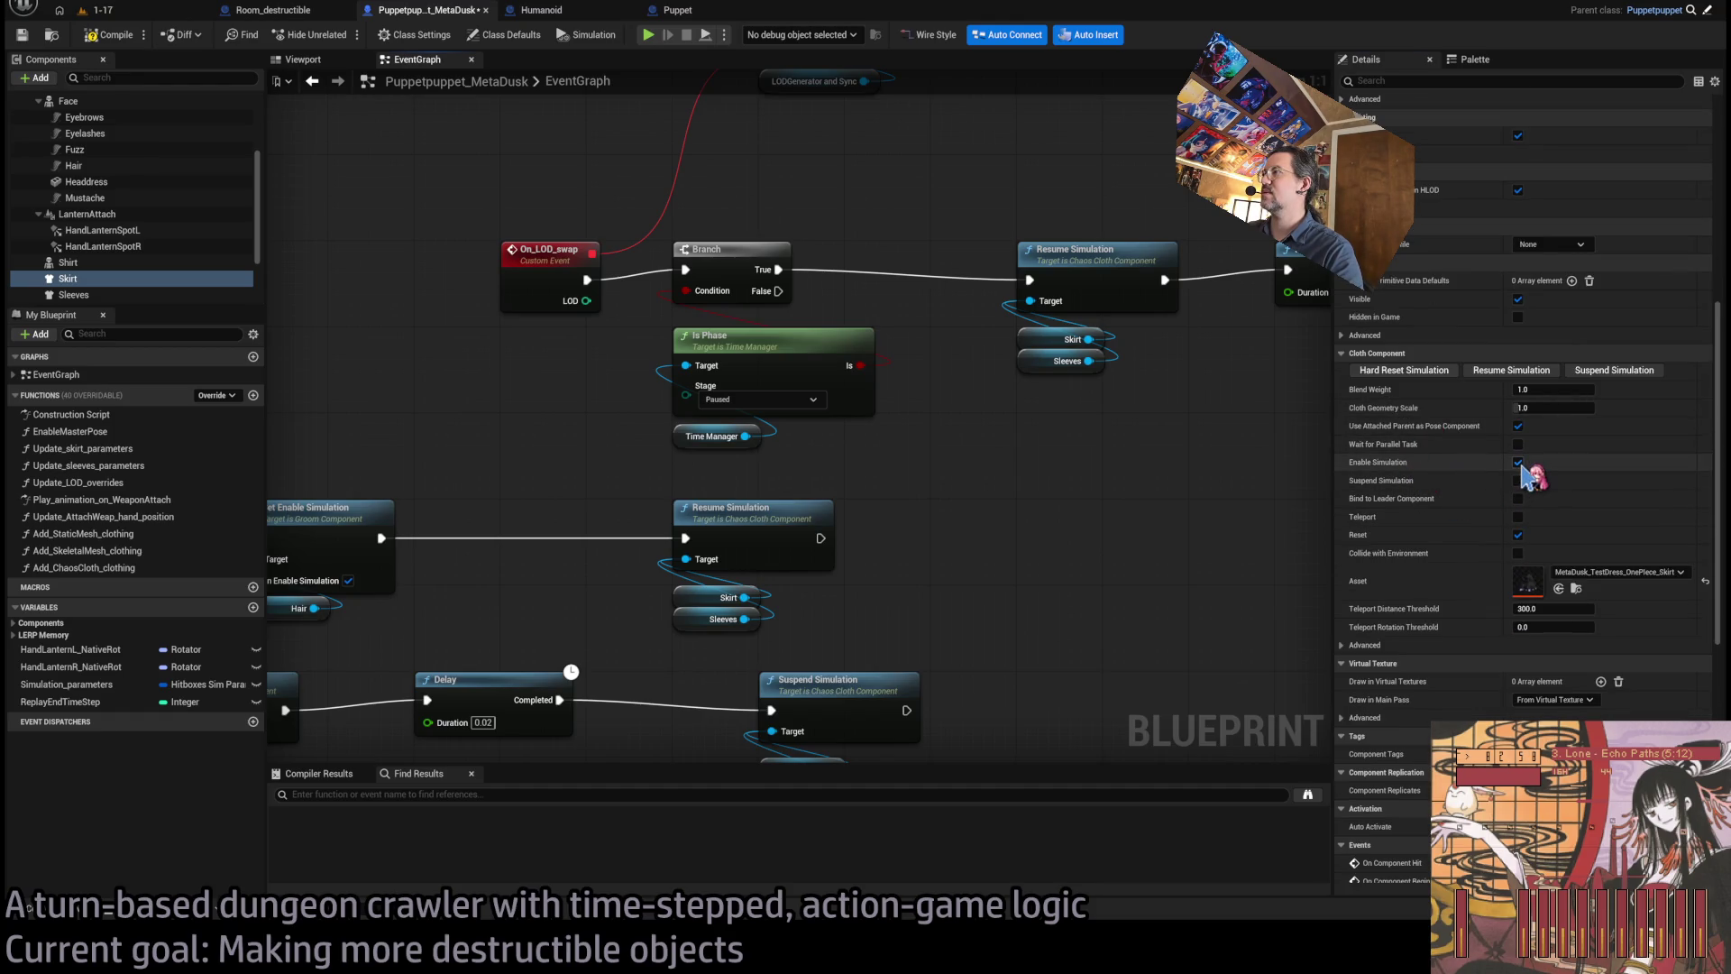
- Turn off Enable Simulation for the Sleeves cloth component and go back to the 1-17 level
{"action": "left_click", "coordinate": [100, 295]}
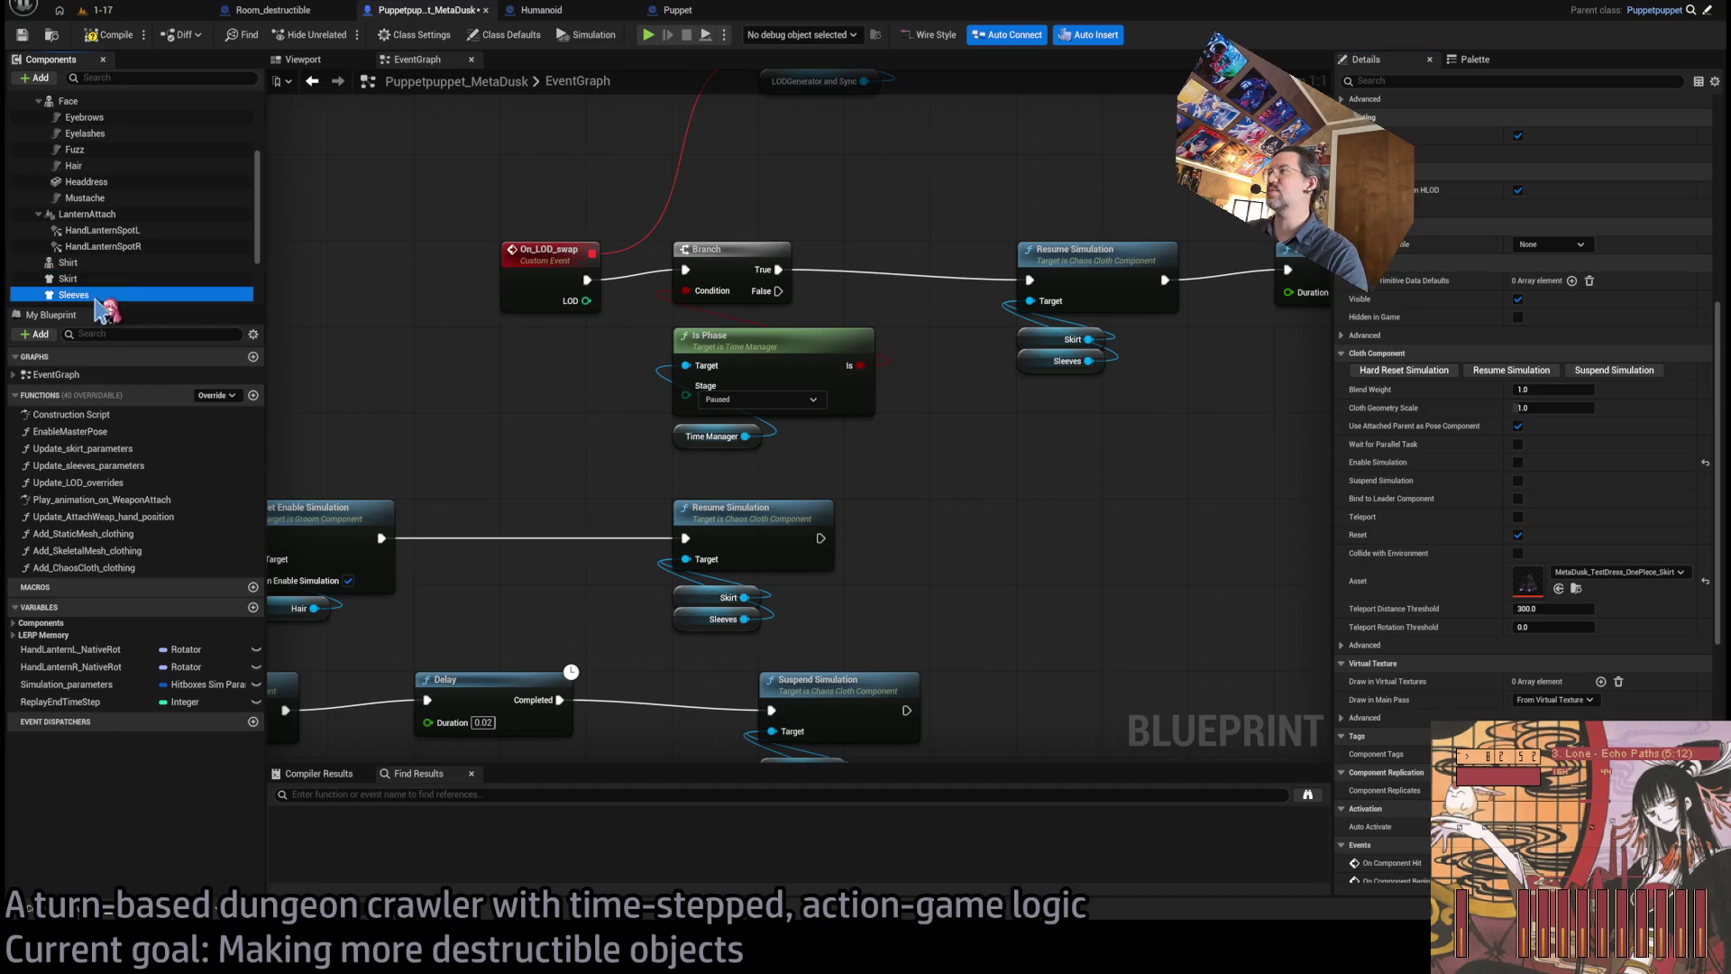
{"action": "left_click", "coordinate": [1518, 462]}
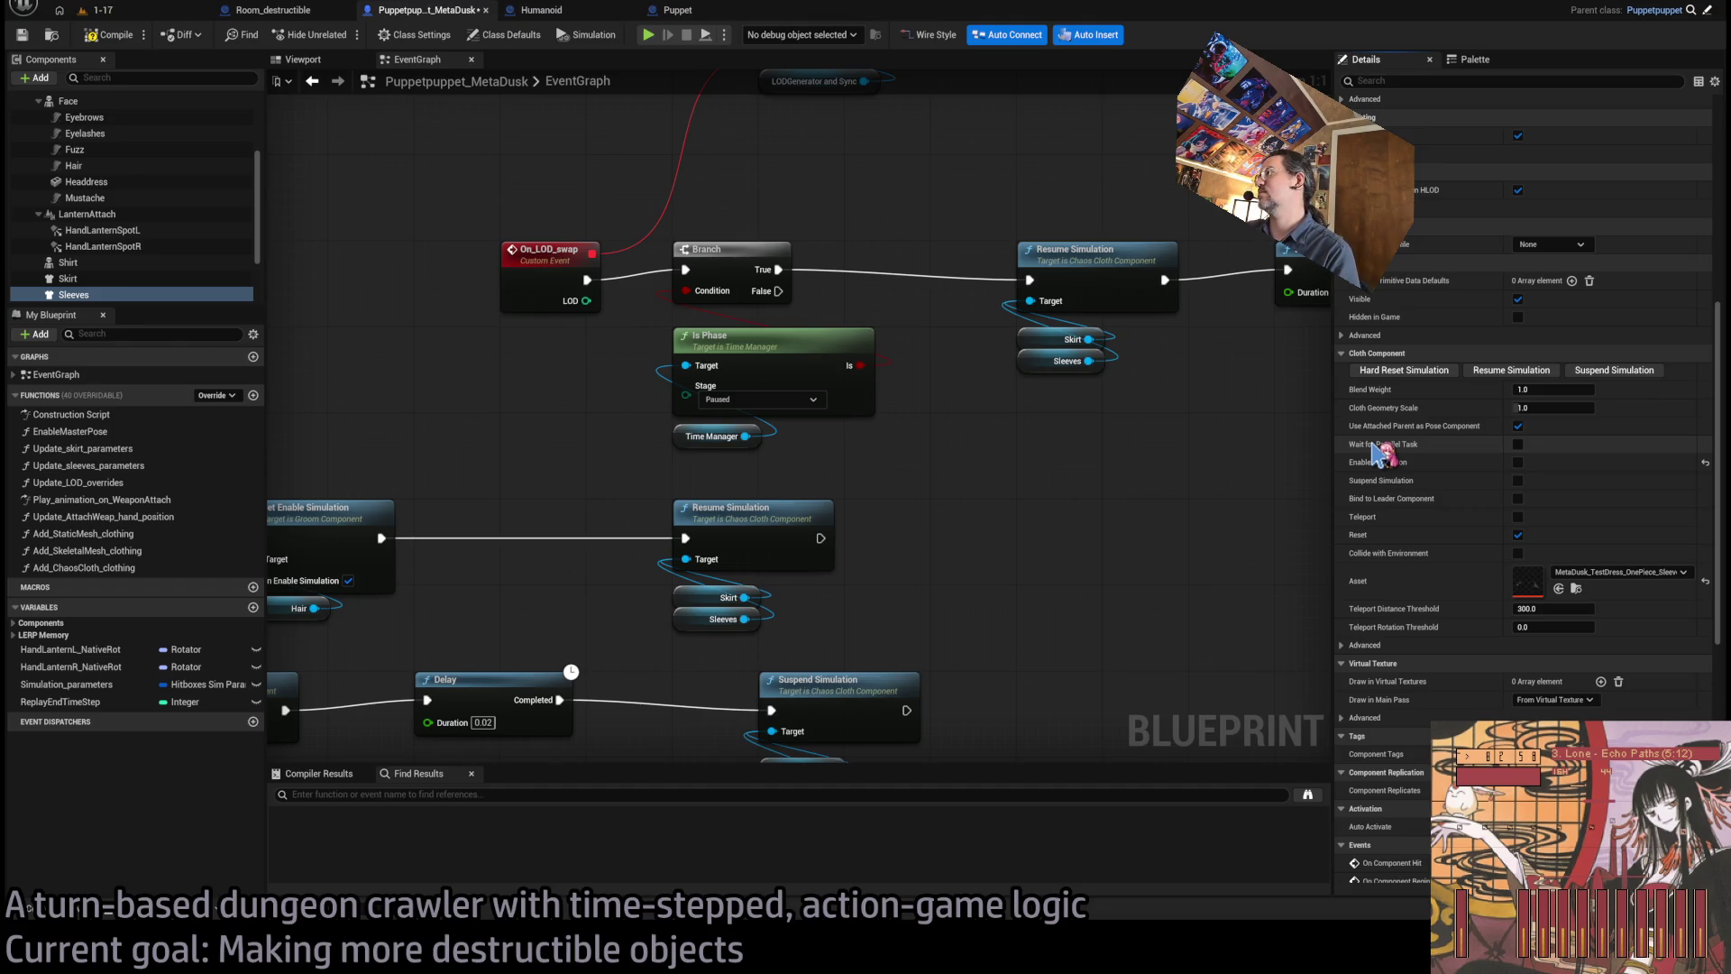
{"action": "left_click", "coordinate": [101, 10]}
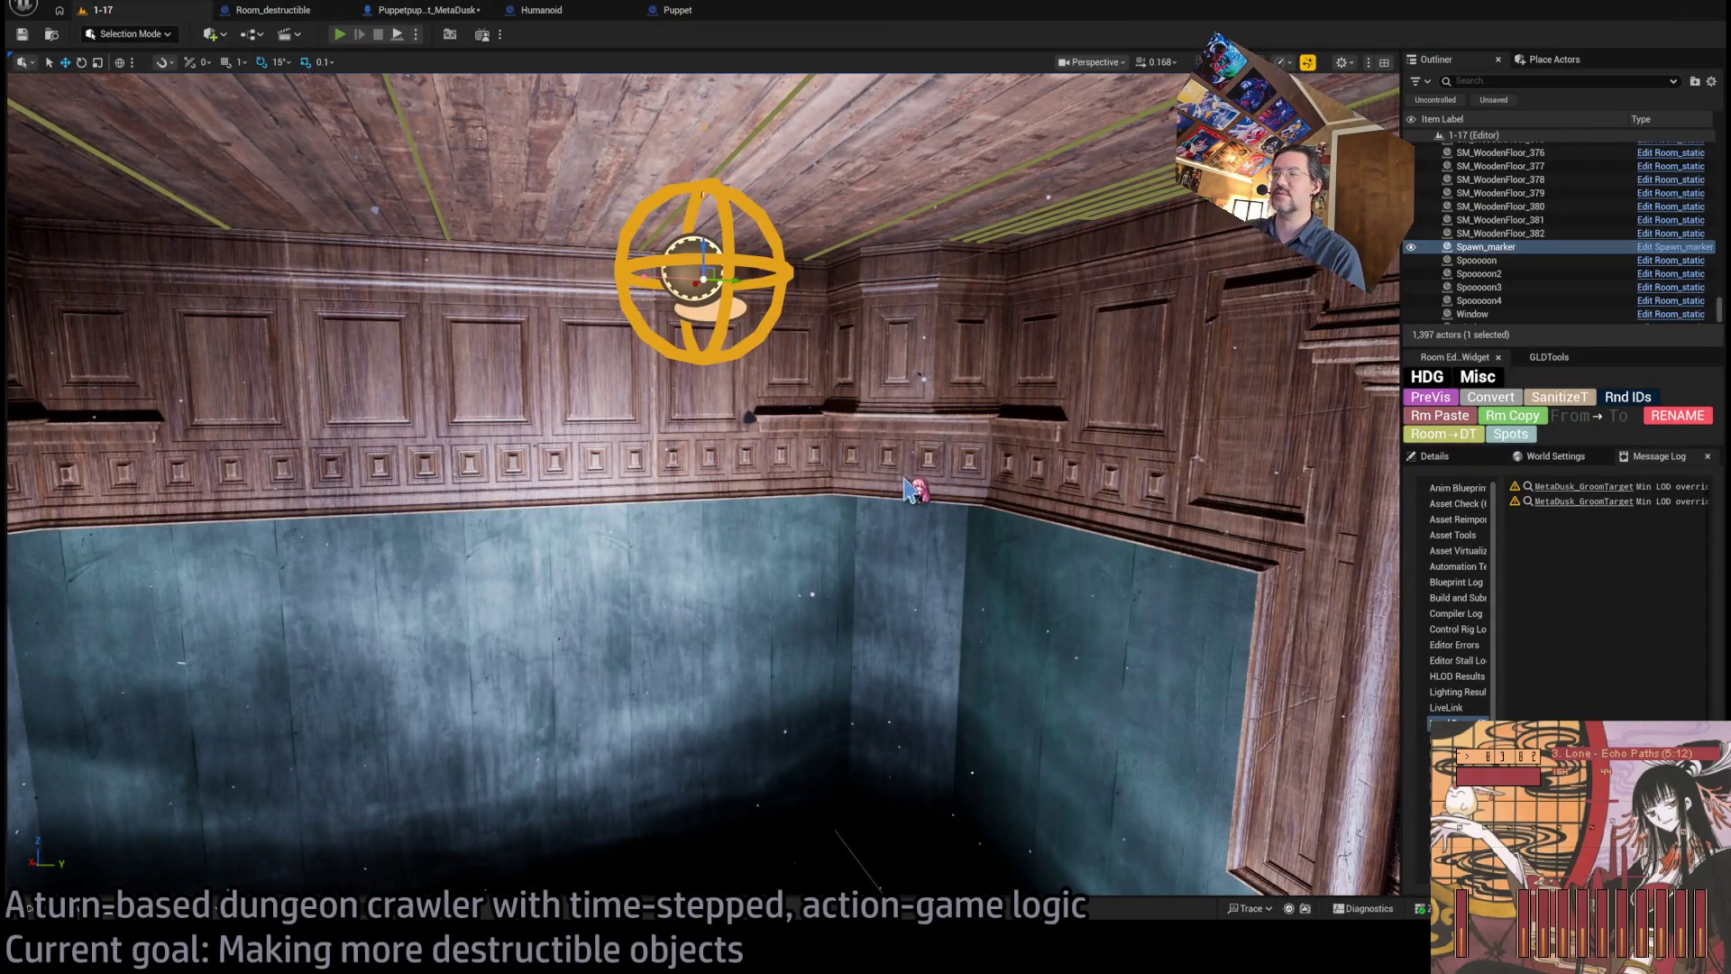
- Play-test one Hold then Go! turn in 1-17, stop, and return to the Puppet graph
{"action": "key", "text": "alt+p"}
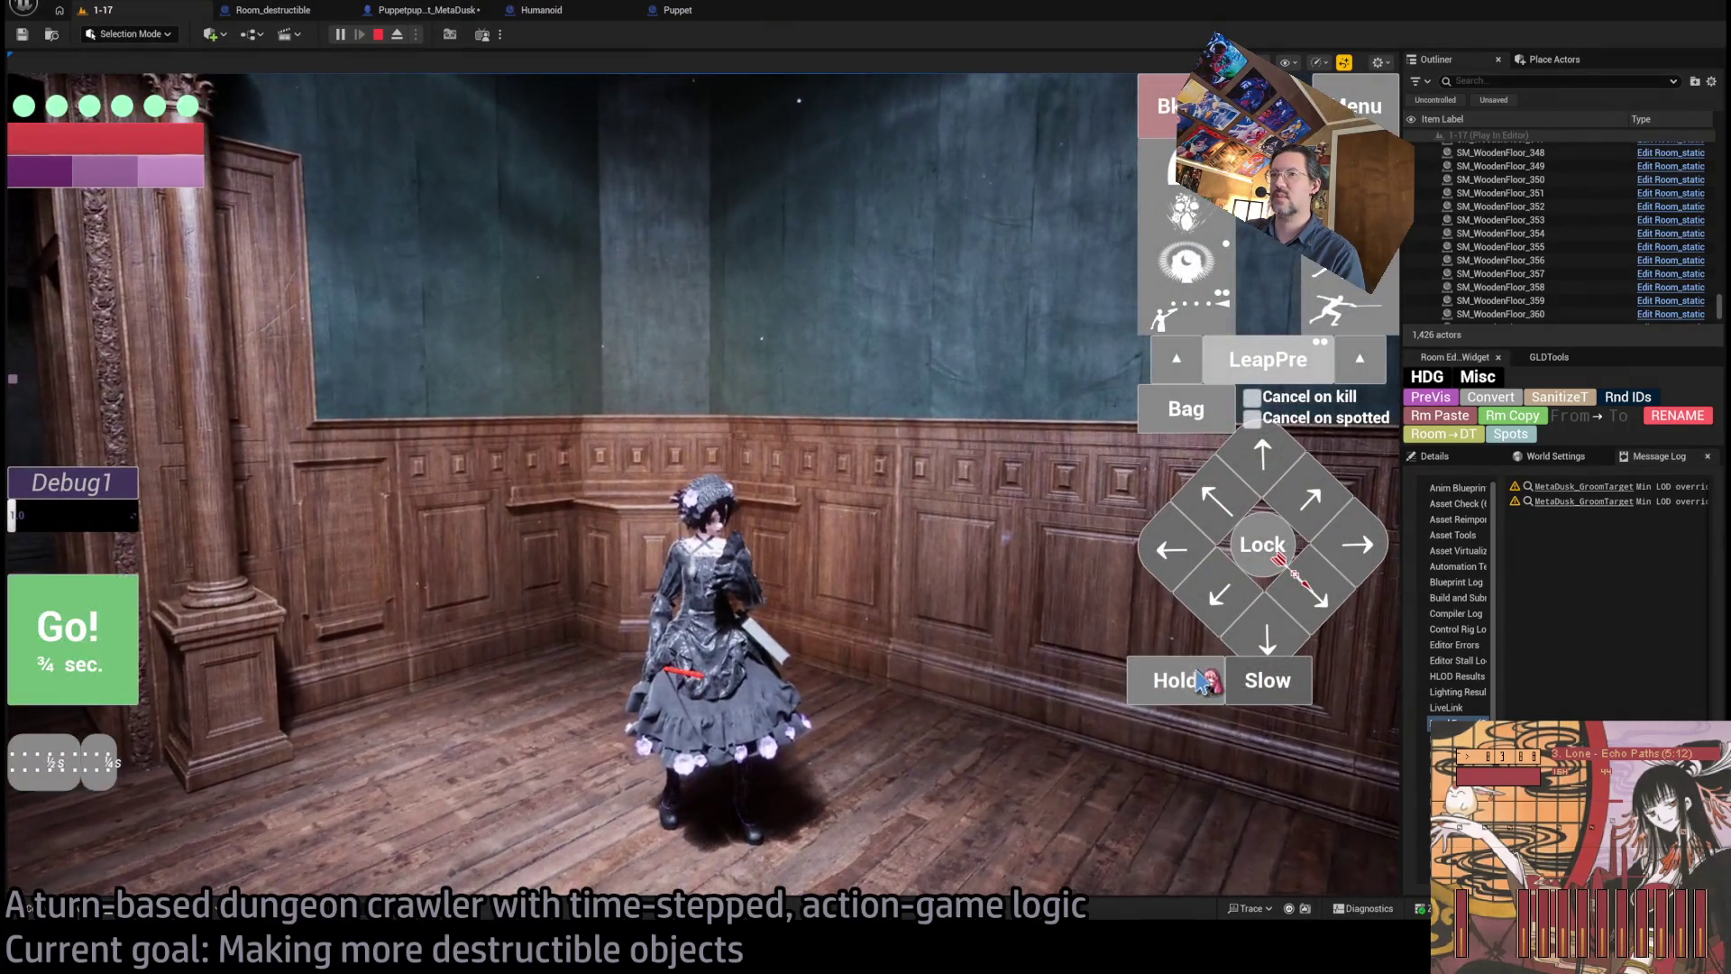
{"action": "left_click", "coordinate": [1202, 683]}
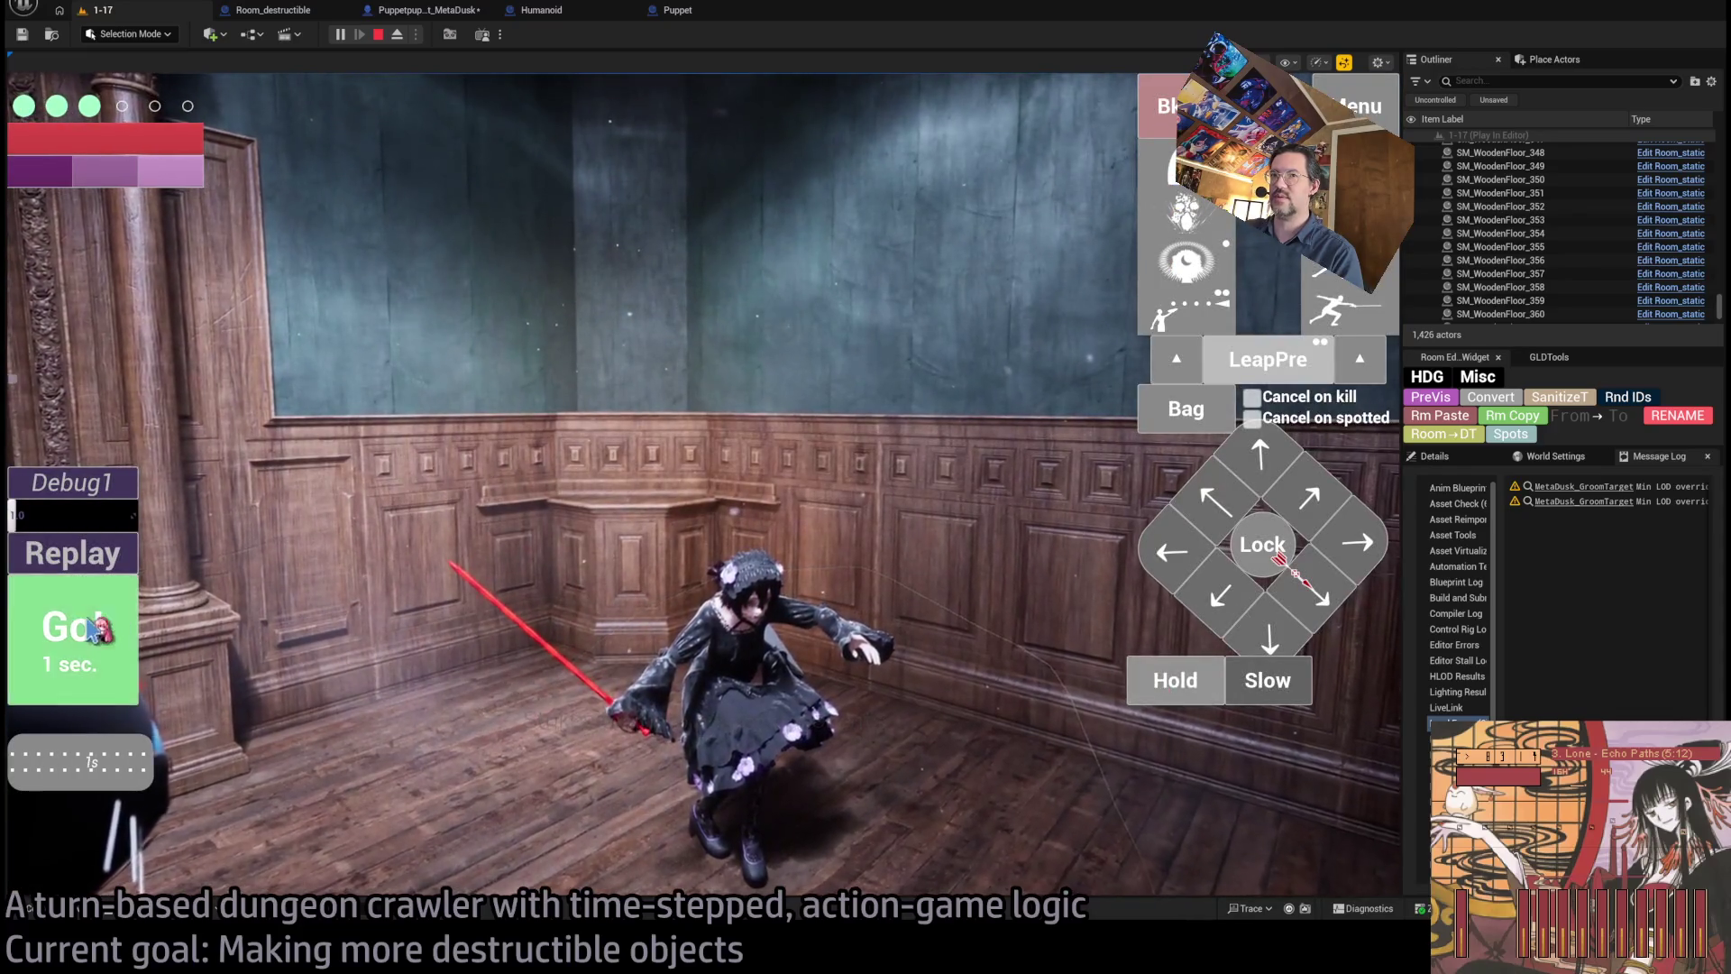
{"action": "left_click", "coordinate": [93, 629]}
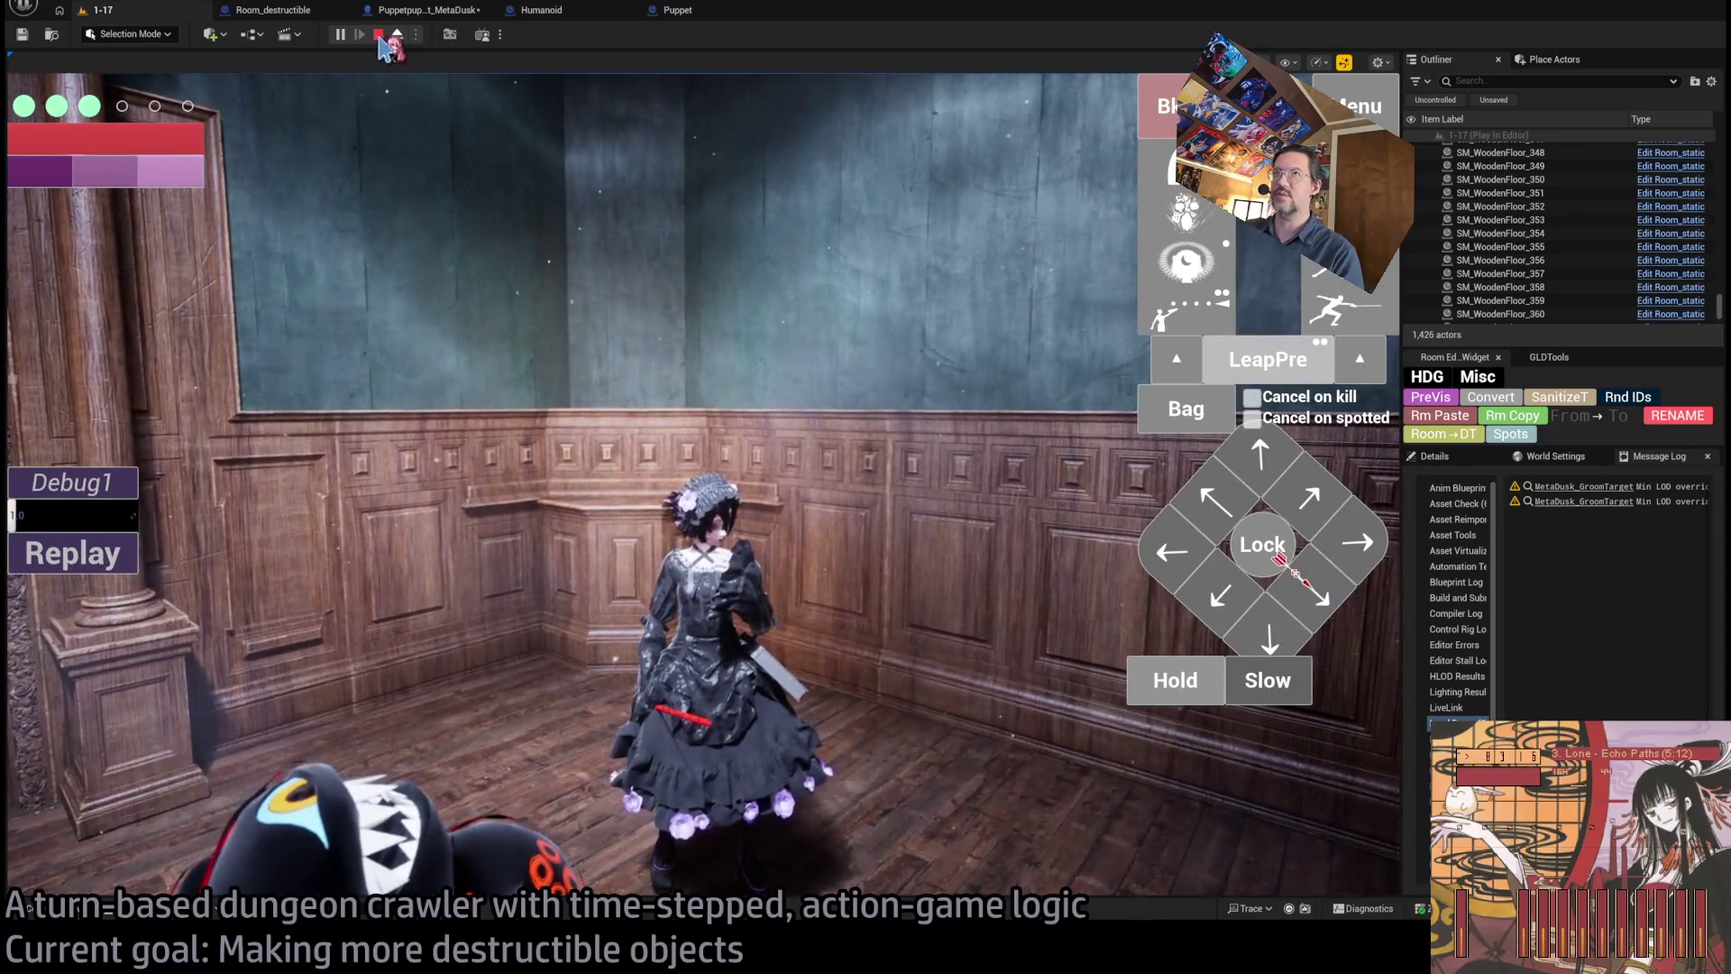
{"action": "left_click", "coordinate": [379, 36]}
{"action": "left_click", "coordinate": [680, 10]}
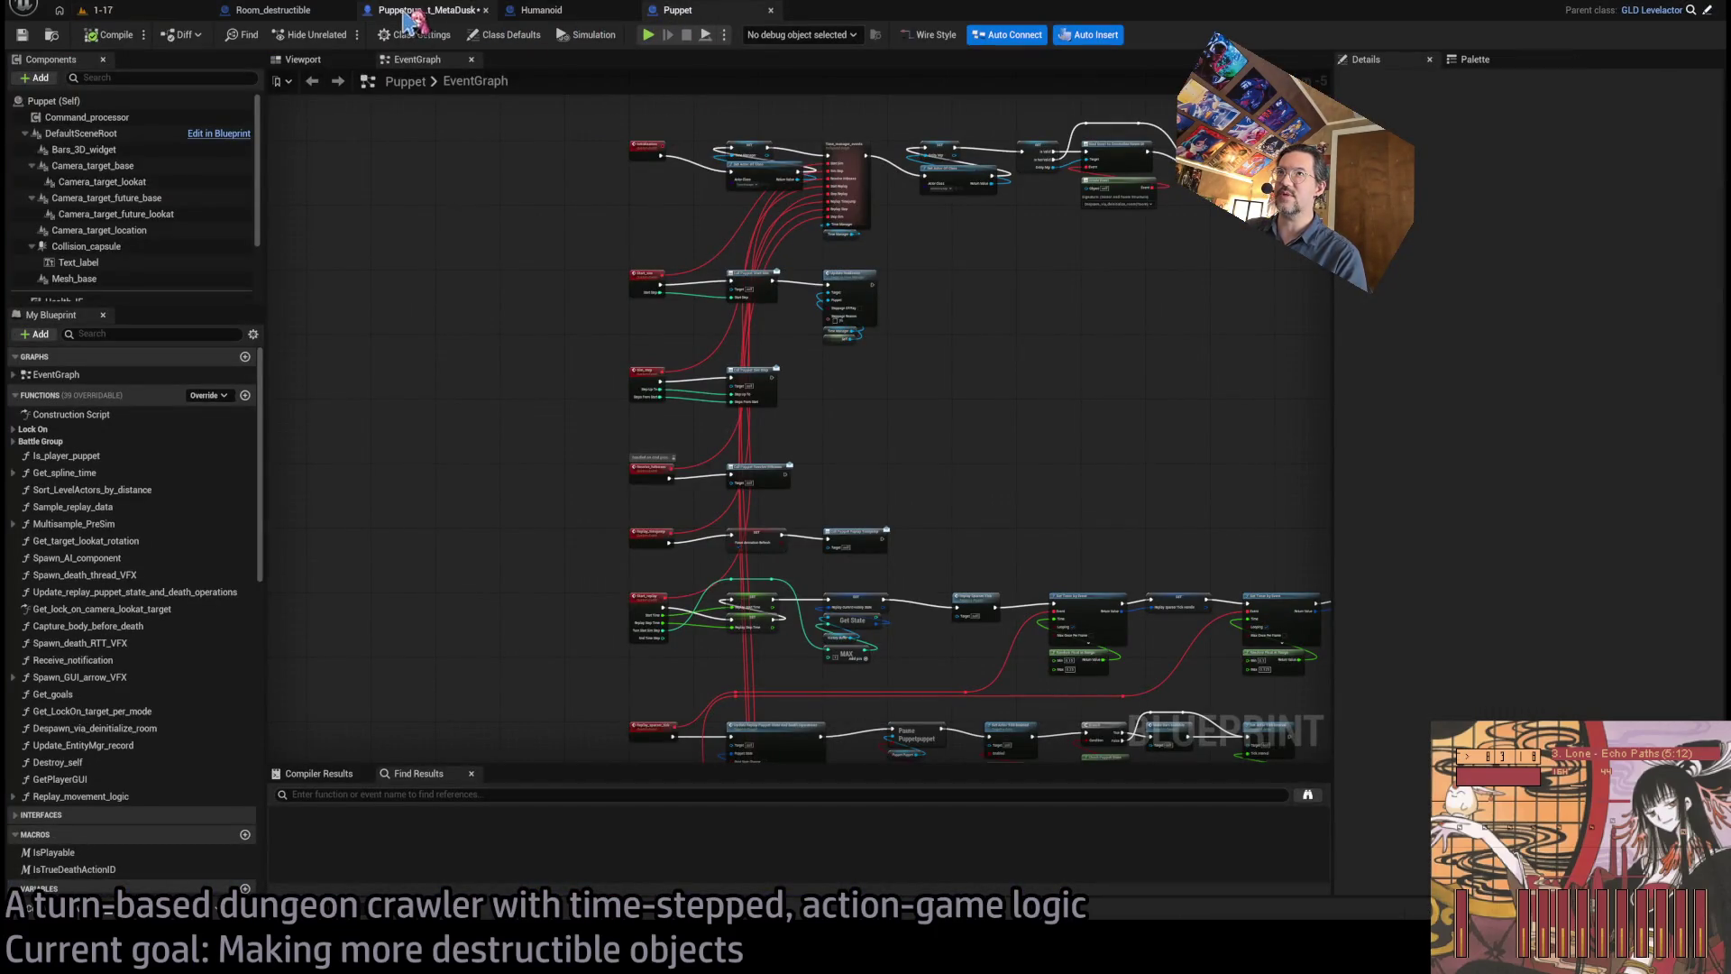
- Go through the Humanoid, Room_destructible and Puppet blueprints, ending on Puppetpuppet_MetaDusk's graph
{"action": "left_click", "coordinate": [541, 10]}
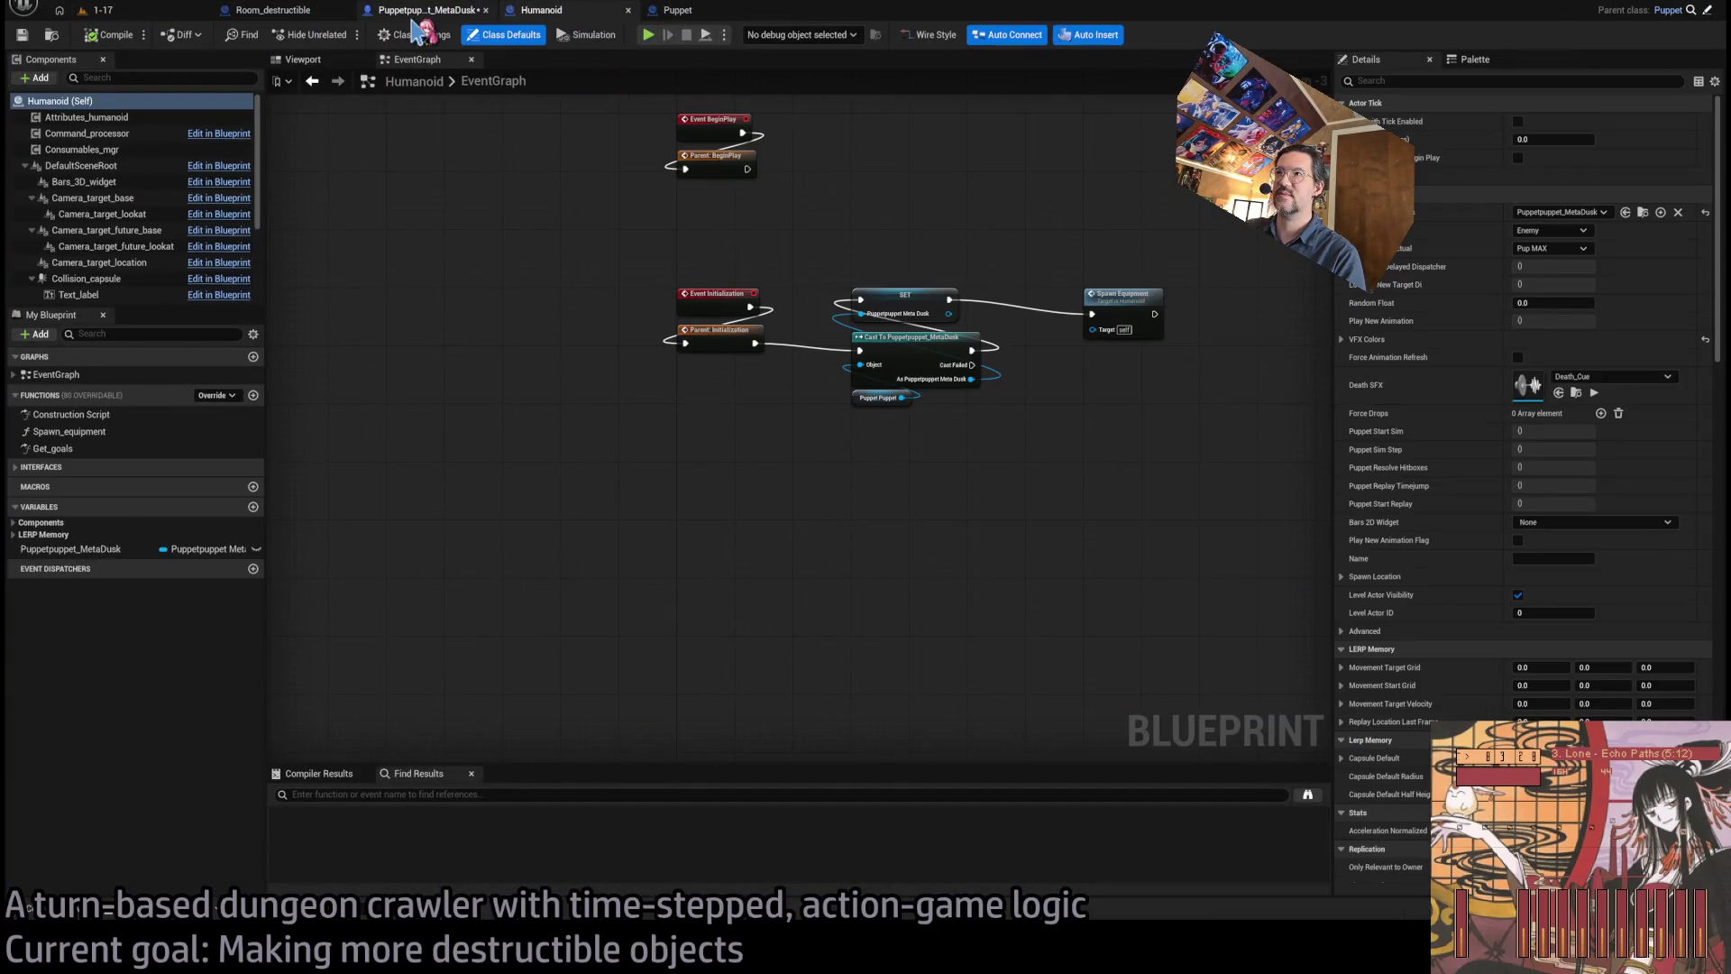
{"action": "left_click", "coordinate": [424, 10]}
{"action": "left_click", "coordinate": [273, 10]}
{"action": "left_click", "coordinate": [678, 10]}
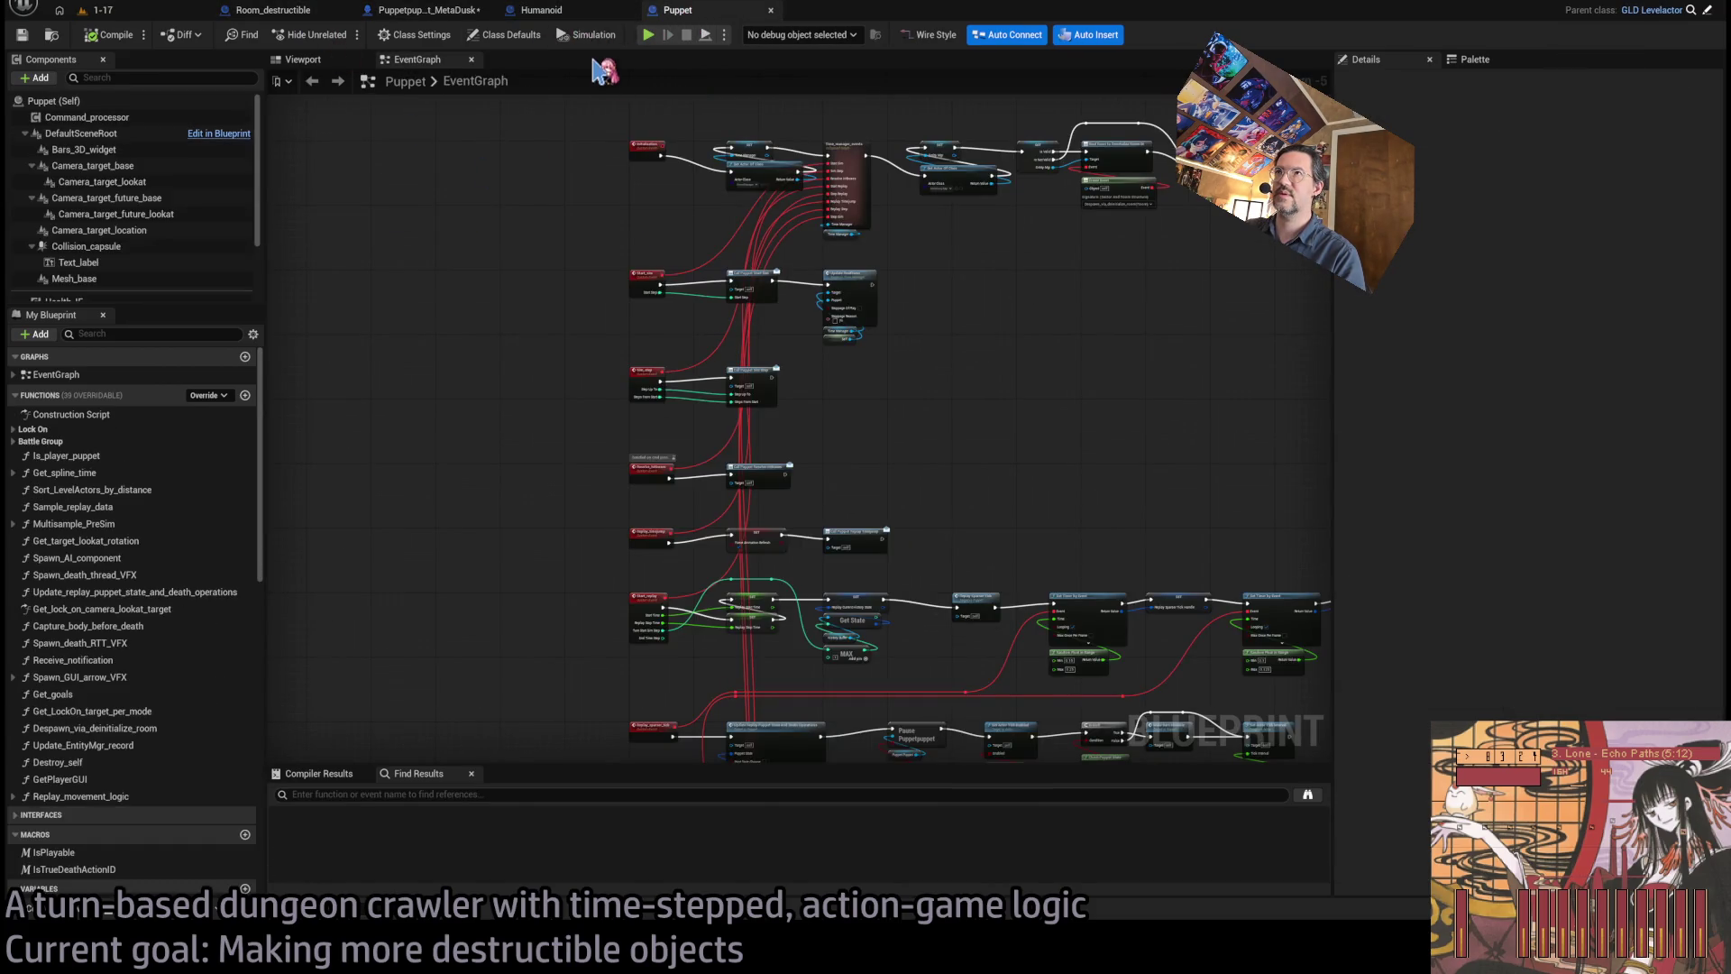
{"action": "left_click", "coordinate": [403, 10]}
- Inspect the replay Set Enable Simulation nodes and the Skirt and Sleeves references under Resume Simulation
{"action": "scroll", "coordinate": [785, 424], "scroll_direction": "down", "scroll_amount": 3}
{"action": "scroll", "coordinate": [758, 451], "scroll_direction": "up", "scroll_amount": 4}
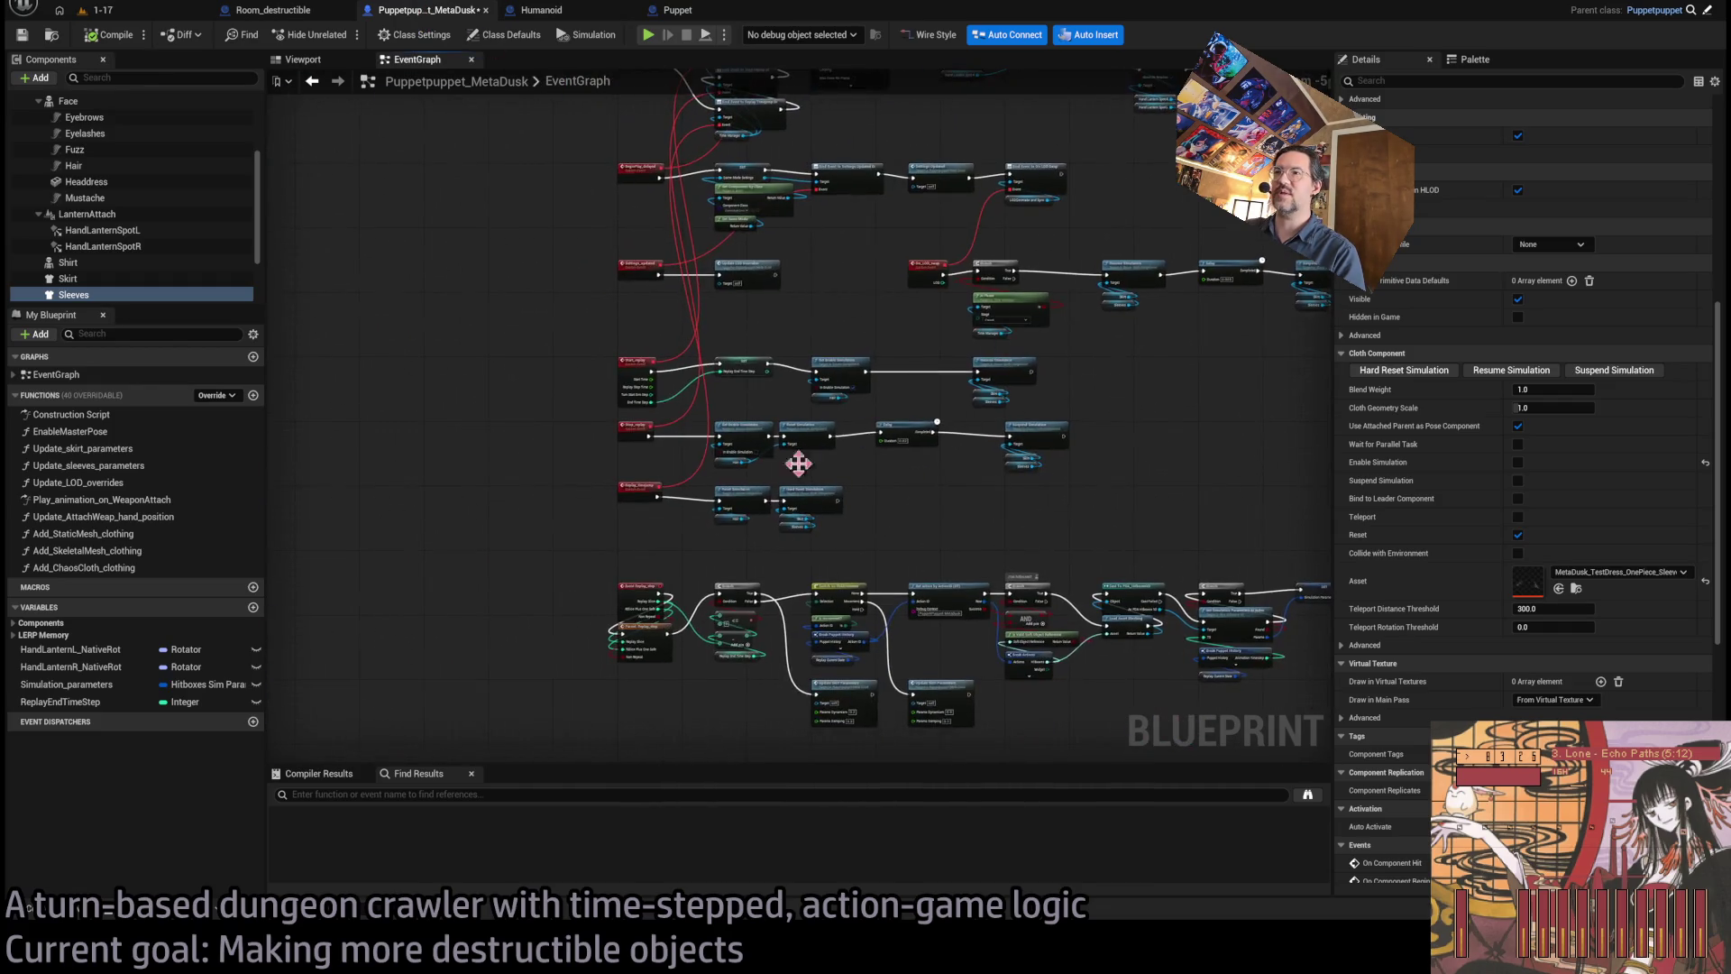
{"action": "mouse_move", "coordinate": [748, 469]}
{"action": "left_mouse_down"}
{"action": "mouse_move", "coordinate": [765, 436]}
{"action": "mouse_move", "coordinate": [668, 414]}
{"action": "left_mouse_up"}
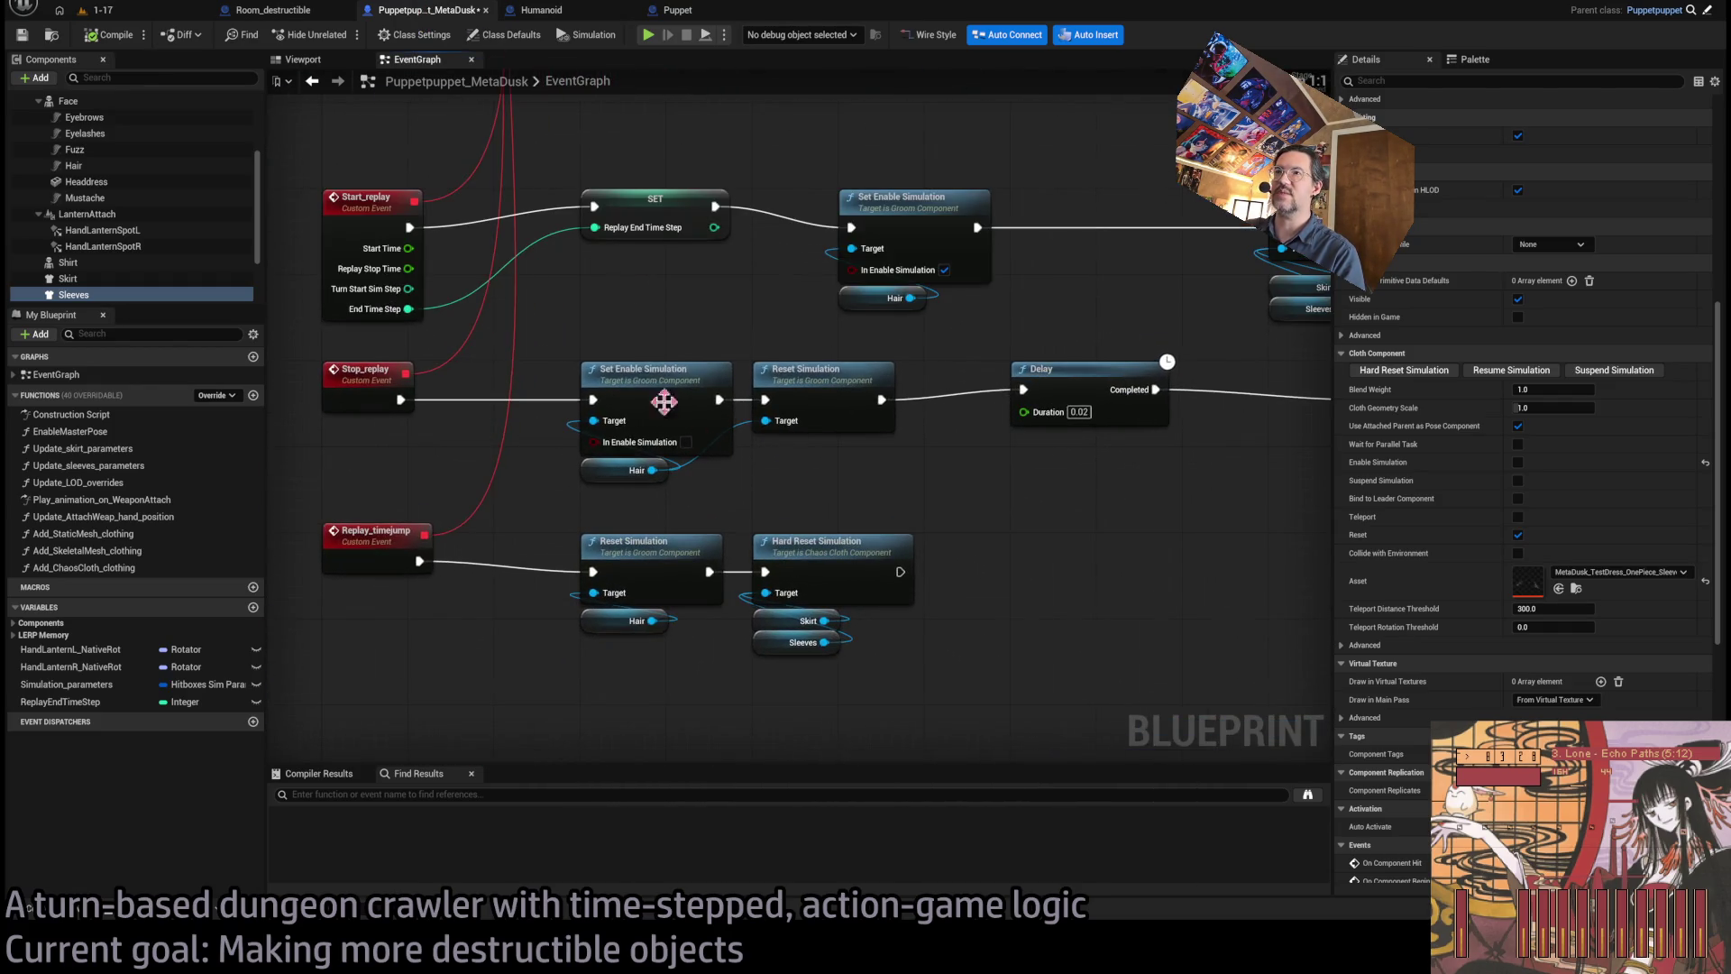
{"action": "left_click", "coordinate": [614, 402]}
{"action": "left_click_drag", "start_coordinate": [796, 526], "coordinate": [814, 599]}
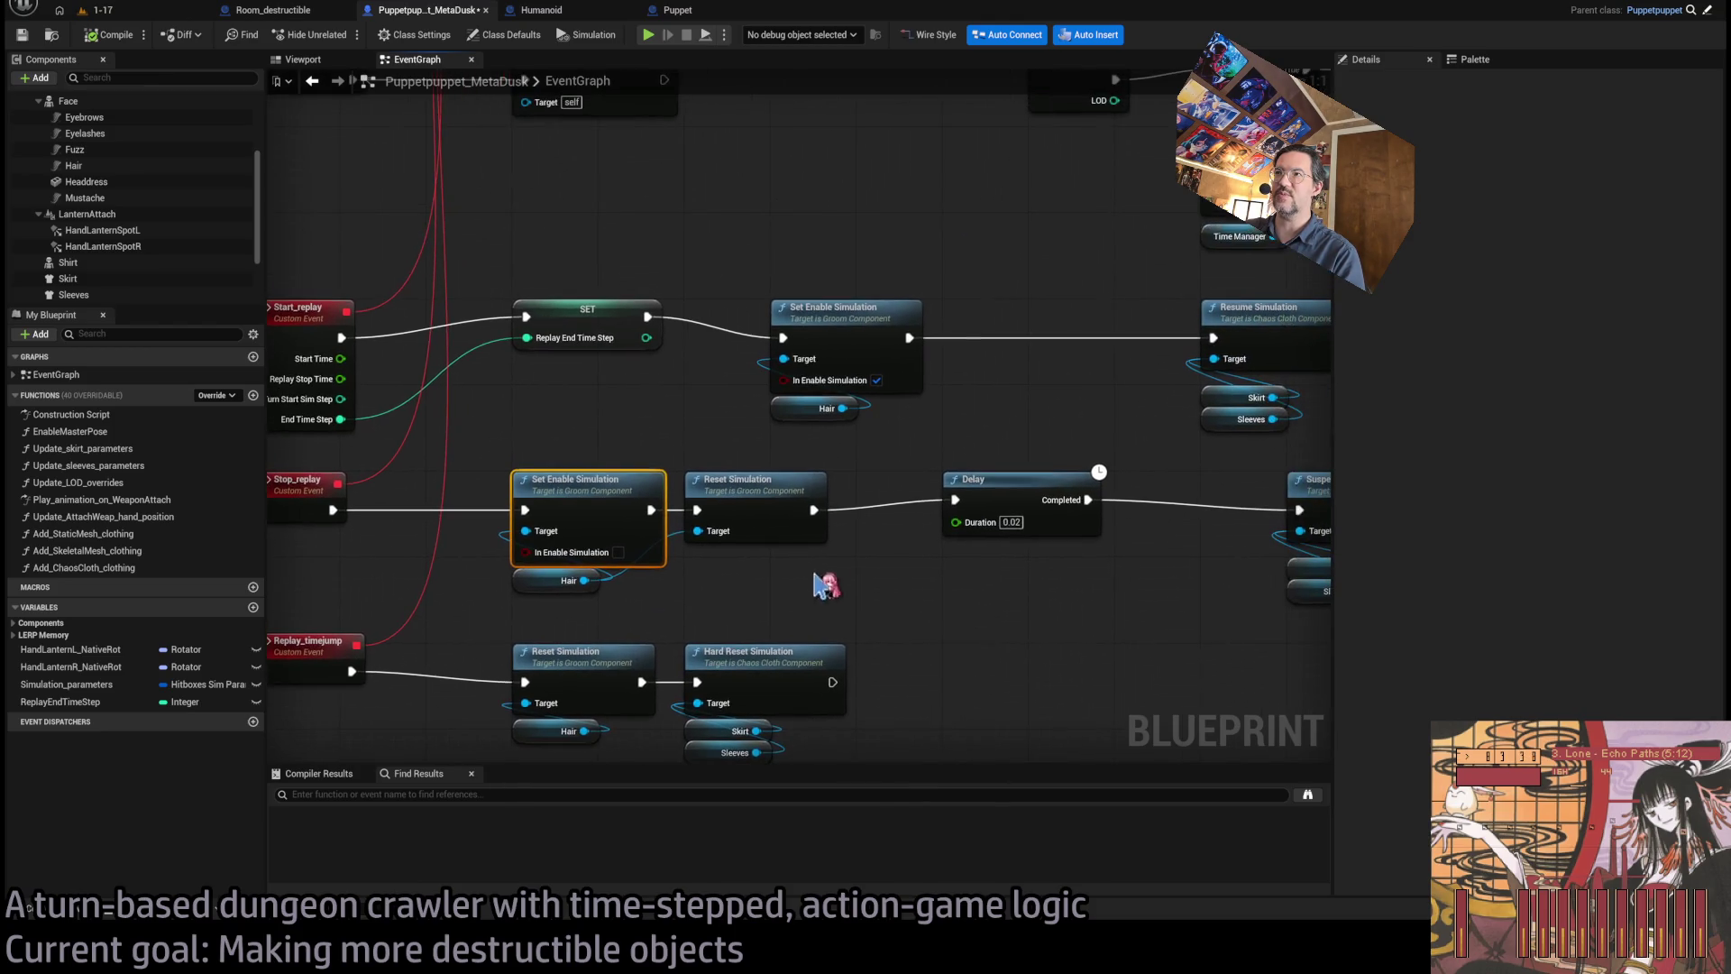
{"action": "mouse_move", "coordinate": [855, 323]}
{"action": "left_mouse_down"}
{"action": "mouse_move", "coordinate": [1017, 347]}
{"action": "mouse_move", "coordinate": [770, 406]}
{"action": "mouse_move", "coordinate": [397, 415]}
{"action": "left_mouse_up"}
{"action": "left_click", "coordinate": [771, 406]}
{"action": "left_click", "coordinate": [841, 405]}
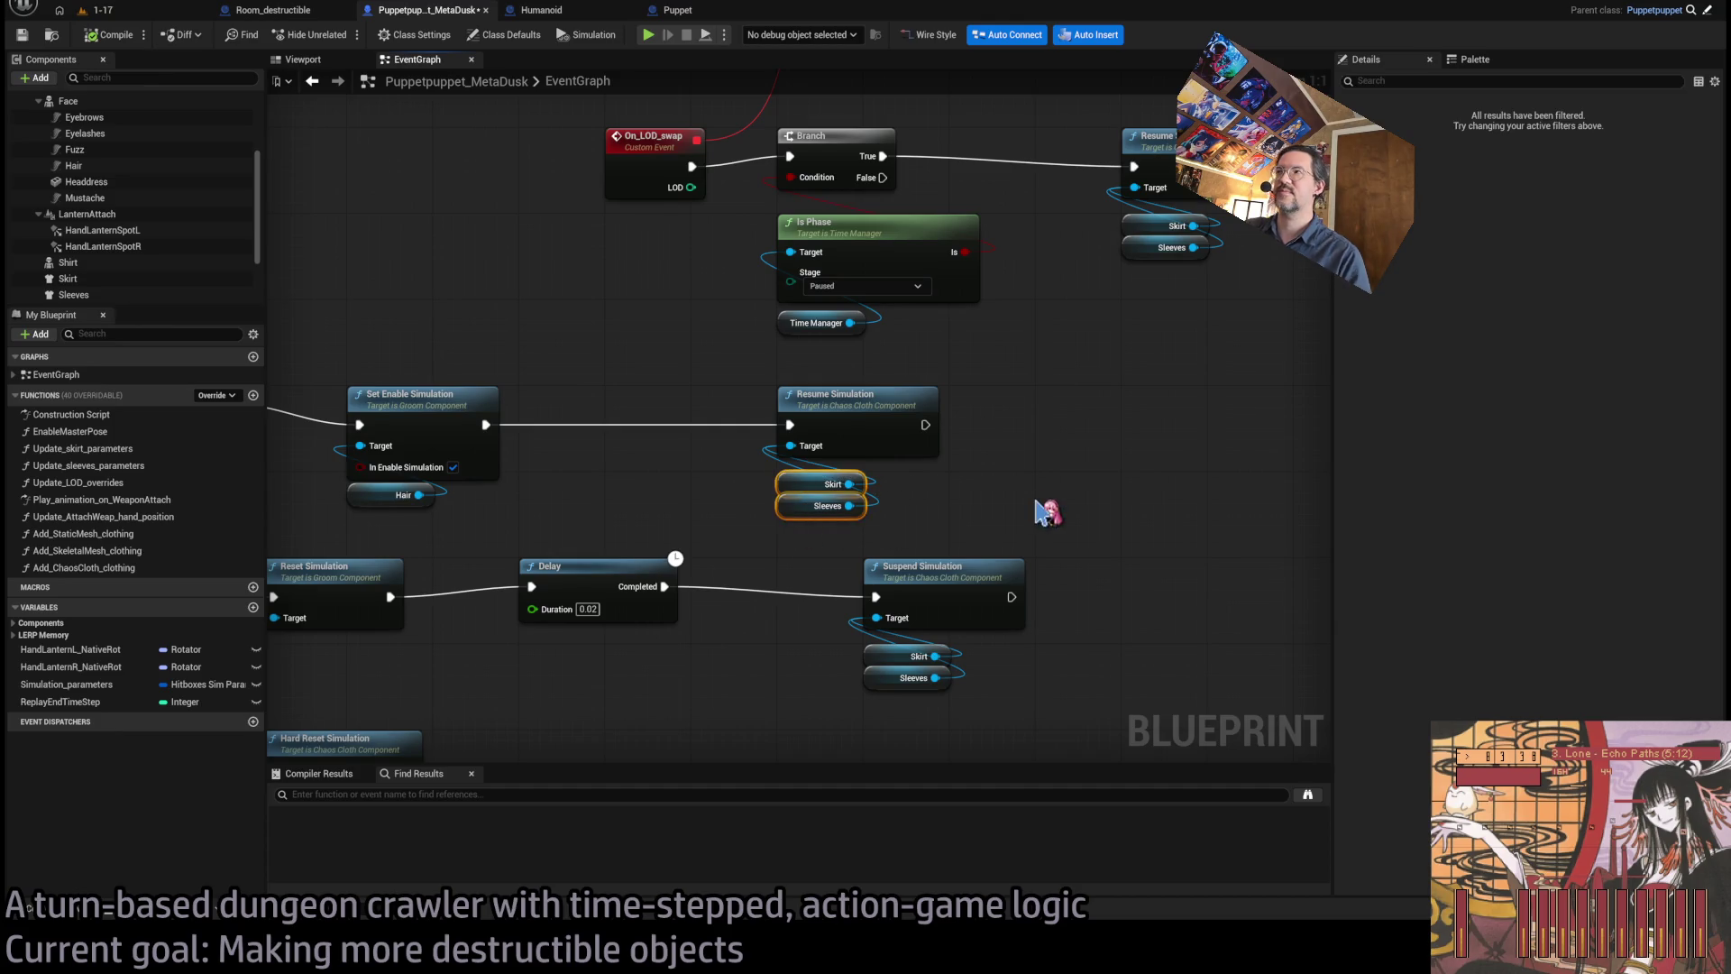
- Review the BeginPlay and replay node chains and add a cloth Set Enable Simulation node for Skirt
{"action": "scroll", "coordinate": [1043, 511], "scroll_direction": "down", "scroll_amount": 5}
{"action": "scroll", "coordinate": [956, 518], "scroll_direction": "up", "scroll_amount": 3}
{"action": "mouse_move", "coordinate": [955, 518]}
{"action": "left_mouse_down"}
{"action": "mouse_move", "coordinate": [1442, 513]}
{"action": "mouse_move", "coordinate": [1232, 511]}
{"action": "left_mouse_up"}
{"action": "scroll", "coordinate": [916, 553], "scroll_direction": "up", "scroll_amount": 2}
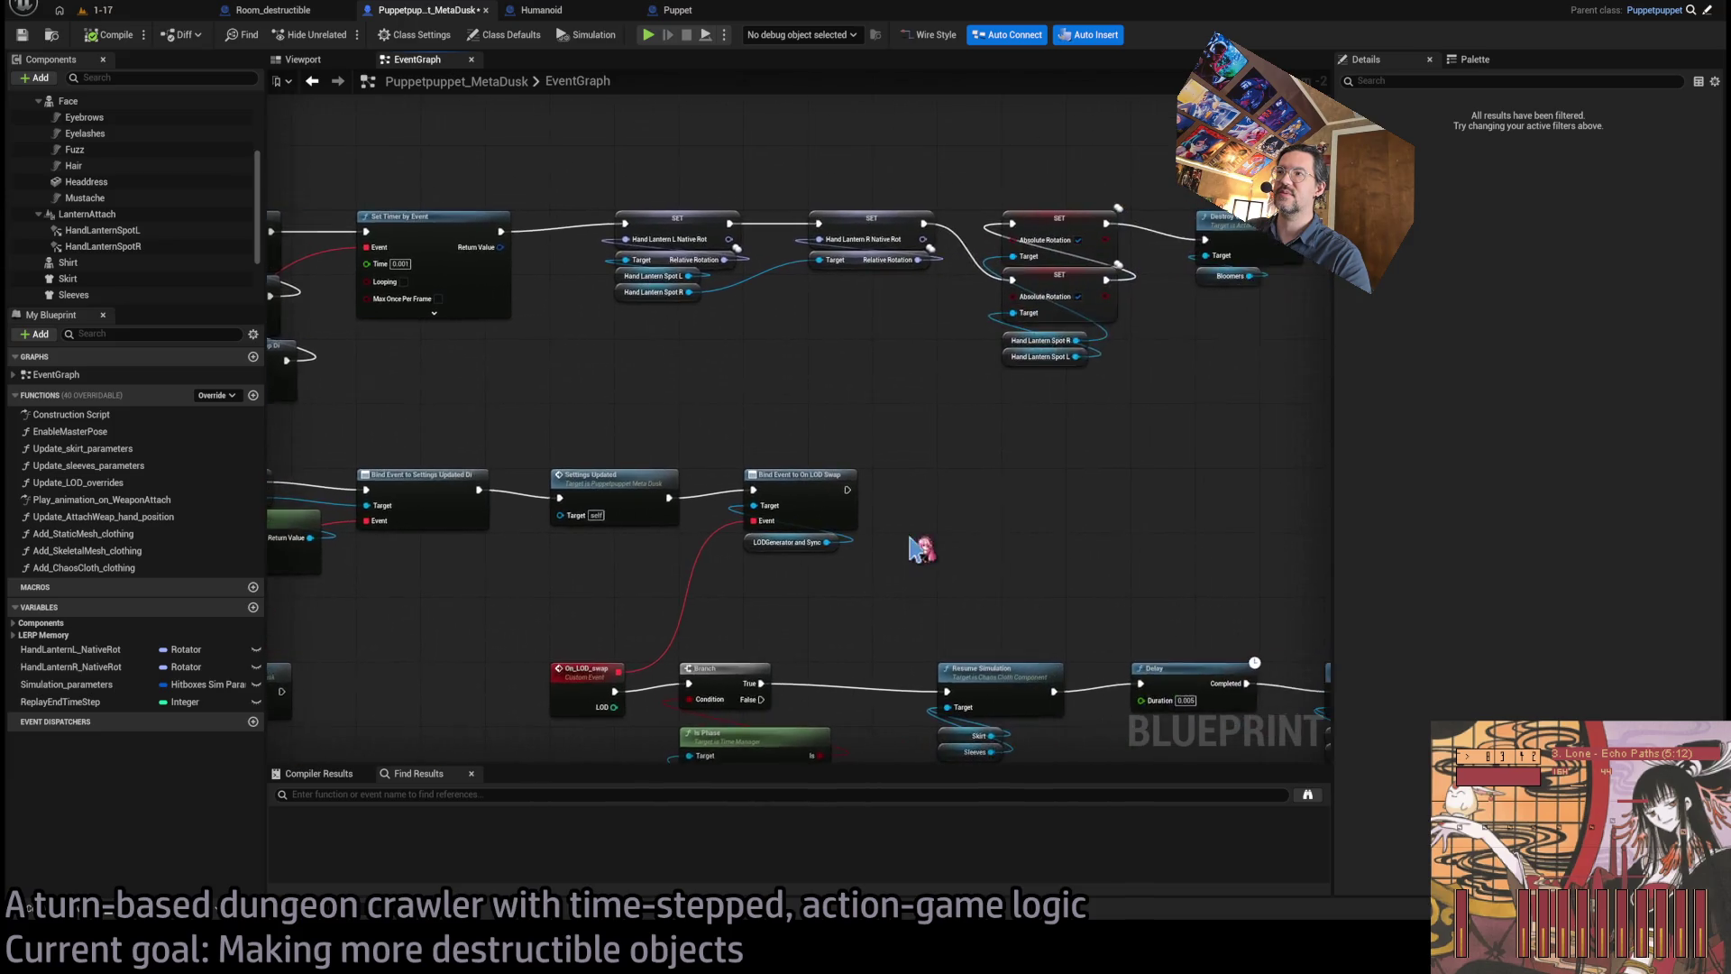
{"action": "scroll", "coordinate": [843, 538], "scroll_direction": "down", "scroll_amount": 1}
{"action": "left_click_drag", "start_coordinate": [843, 539], "coordinate": [1164, 449]}
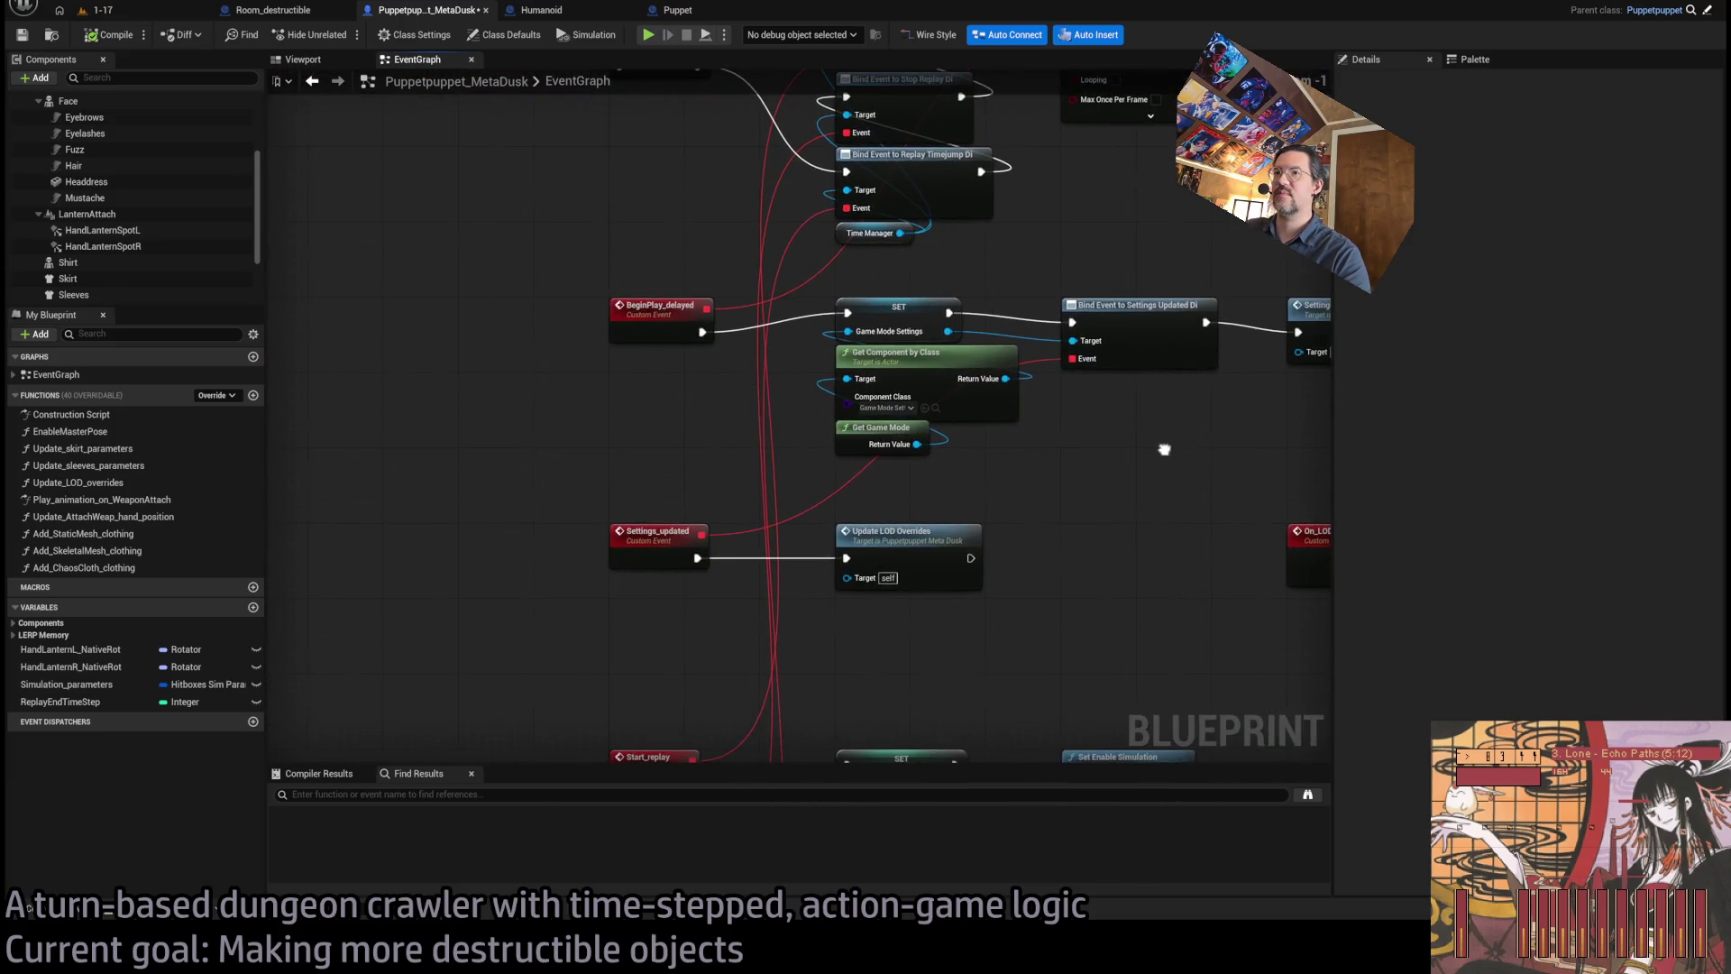
{"action": "scroll", "coordinate": [689, 552], "scroll_direction": "up", "scroll_amount": 1}
{"action": "mouse_move", "coordinate": [689, 552]}
{"action": "left_mouse_down"}
{"action": "mouse_move", "coordinate": [788, 333]}
{"action": "mouse_move", "coordinate": [742, 397]}
{"action": "mouse_move", "coordinate": [757, 420]}
{"action": "mouse_move", "coordinate": [595, 418]}
{"action": "left_mouse_up"}
{"action": "mouse_move", "coordinate": [621, 510]}
{"action": "left_mouse_down"}
{"action": "mouse_move", "coordinate": [839, 514]}
{"action": "mouse_move", "coordinate": [695, 521]}
{"action": "left_mouse_up"}
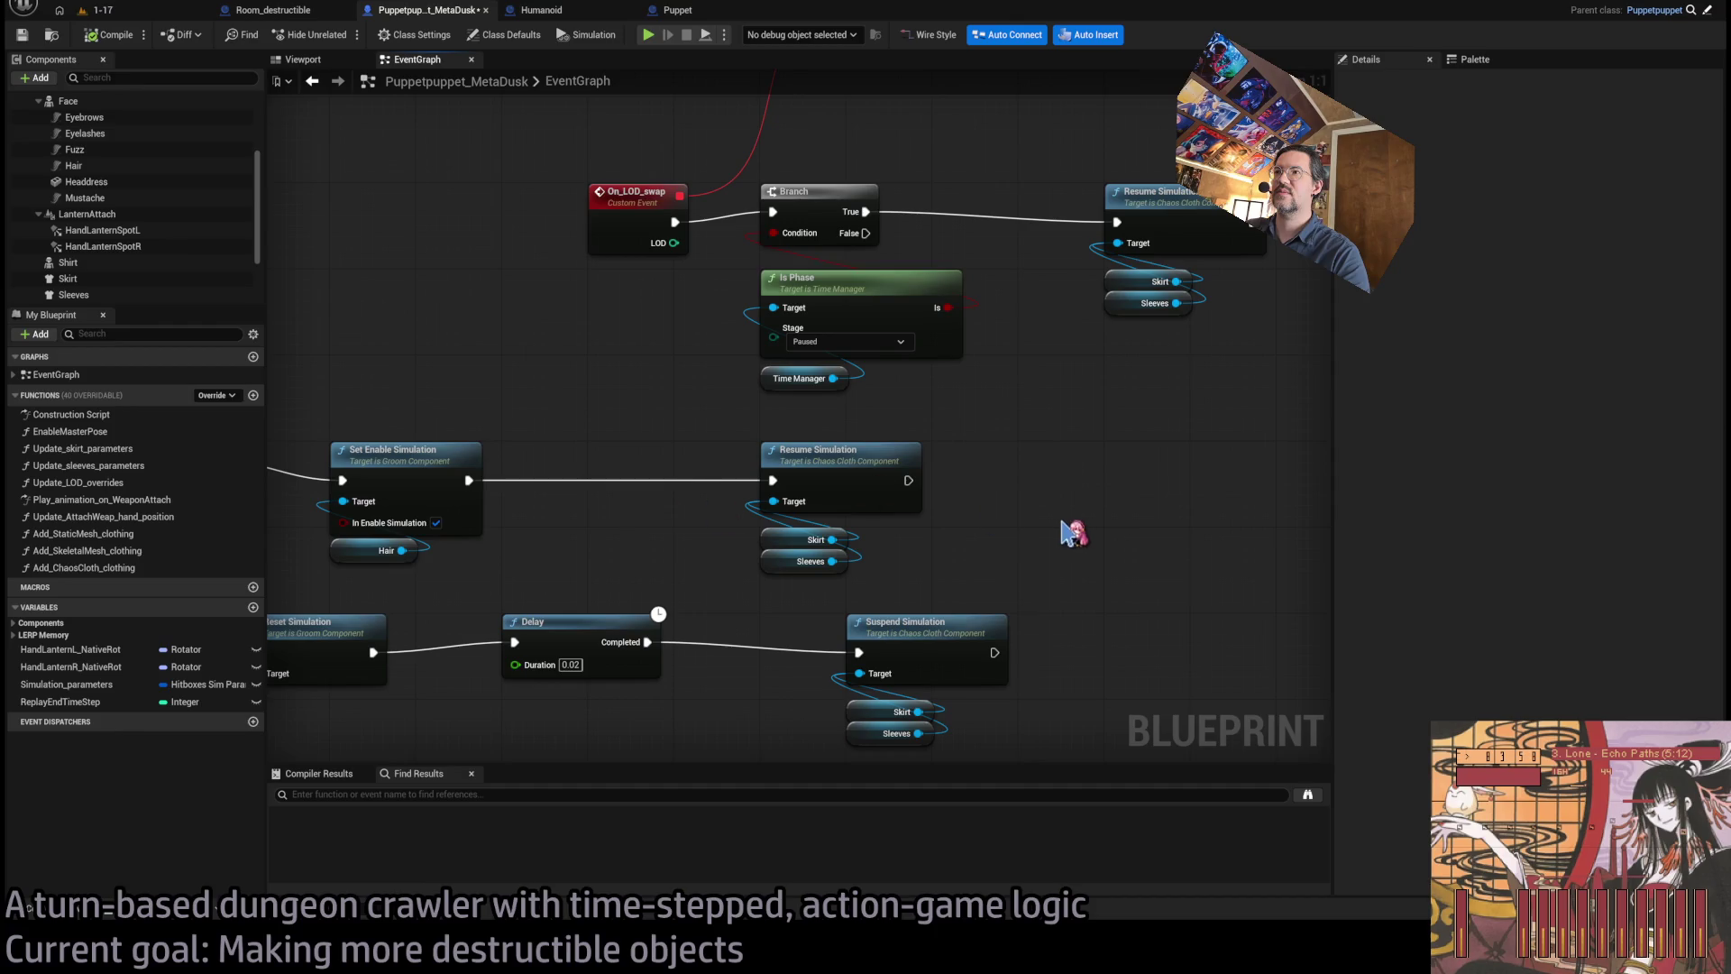
{"action": "mouse_move", "coordinate": [1036, 510]}
{"action": "left_mouse_down"}
{"action": "mouse_move", "coordinate": [1622, 375]}
{"action": "mouse_move", "coordinate": [1713, 375]}
{"action": "mouse_move", "coordinate": [1397, 364]}
{"action": "mouse_move", "coordinate": [911, 387]}
{"action": "mouse_move", "coordinate": [842, 424]}
{"action": "mouse_move", "coordinate": [802, 631]}
{"action": "mouse_move", "coordinate": [619, 688]}
{"action": "mouse_move", "coordinate": [977, 529]}
{"action": "mouse_move", "coordinate": [992, 430]}
{"action": "left_mouse_up"}
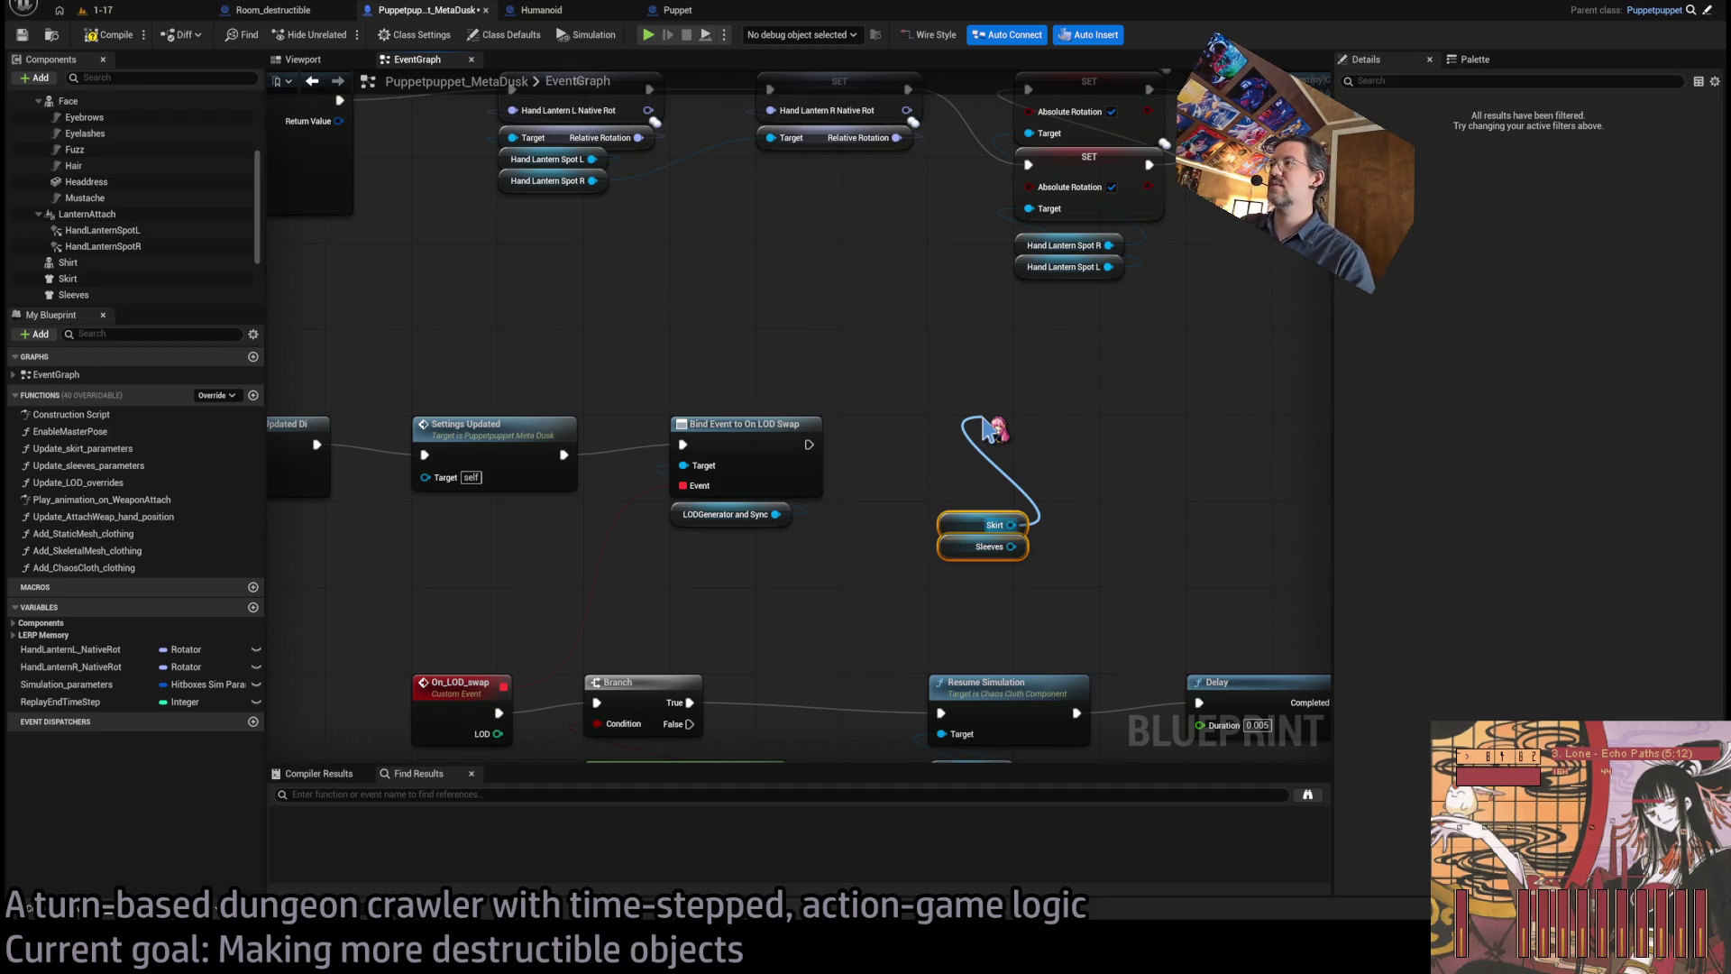
{"action": "left_click", "coordinate": [1003, 453]}
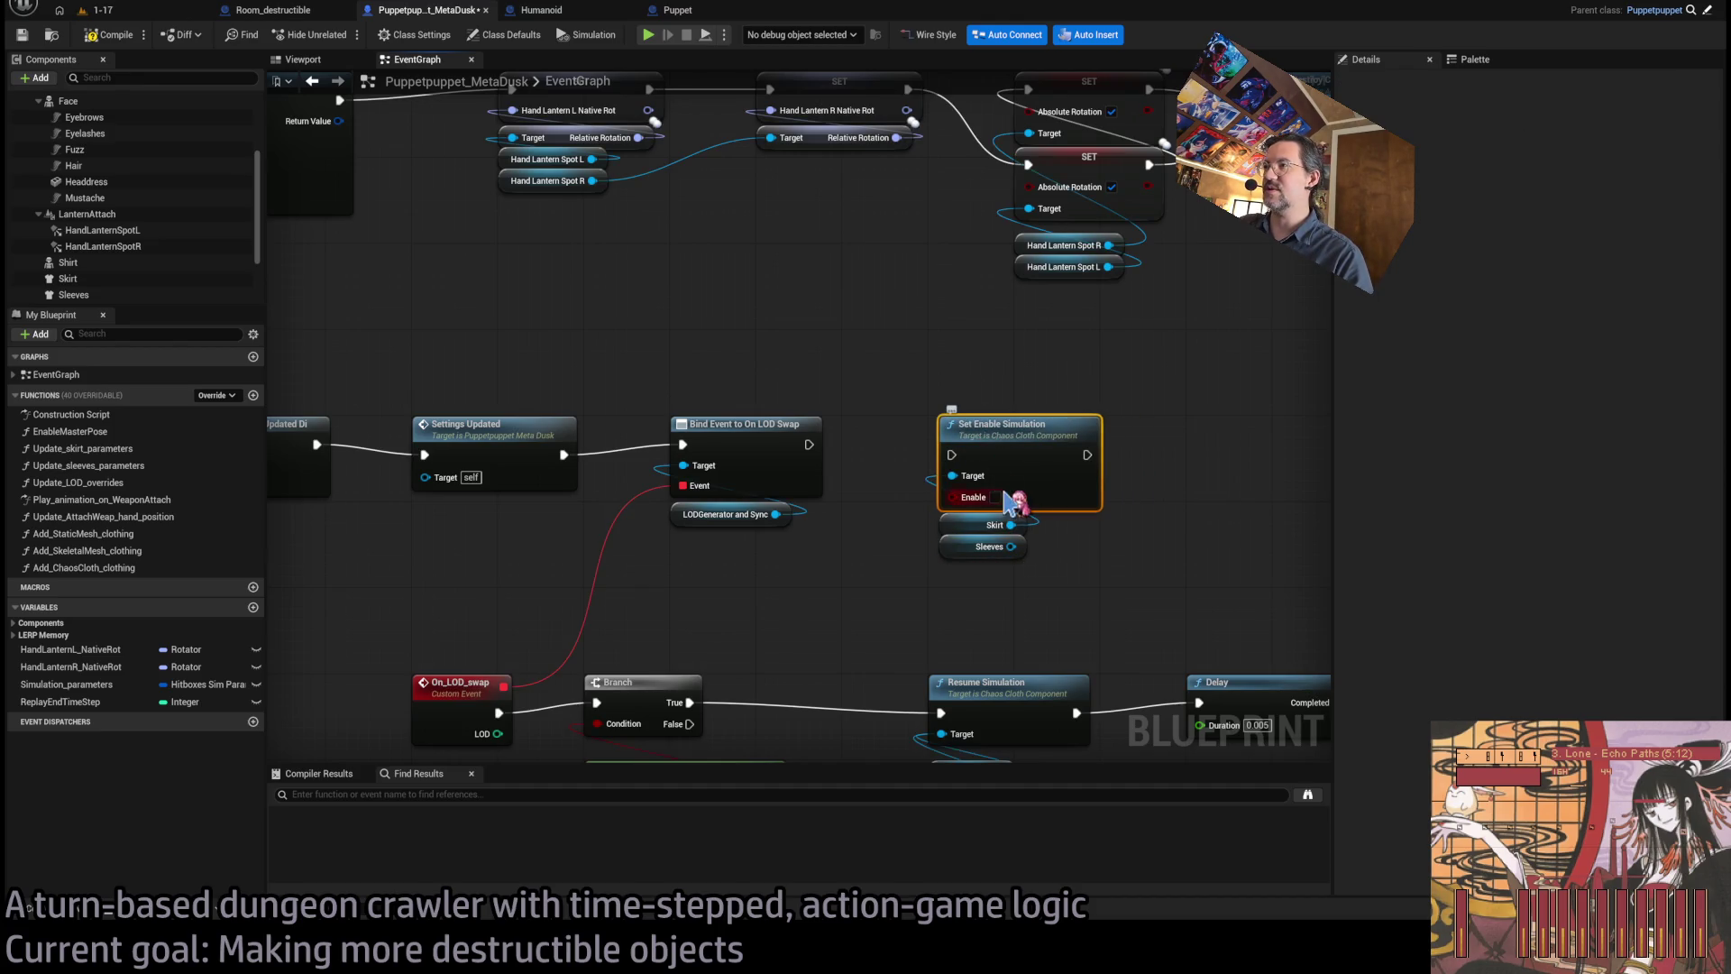
- Run Set Enable Simulation after Bind Event to On LOD Swap with Sleeves as target, then play-test 1-17
{"action": "left_click_drag", "start_coordinate": [809, 445], "coordinate": [951, 454]}
{"action": "left_click_drag", "start_coordinate": [1011, 547], "coordinate": [953, 475]}
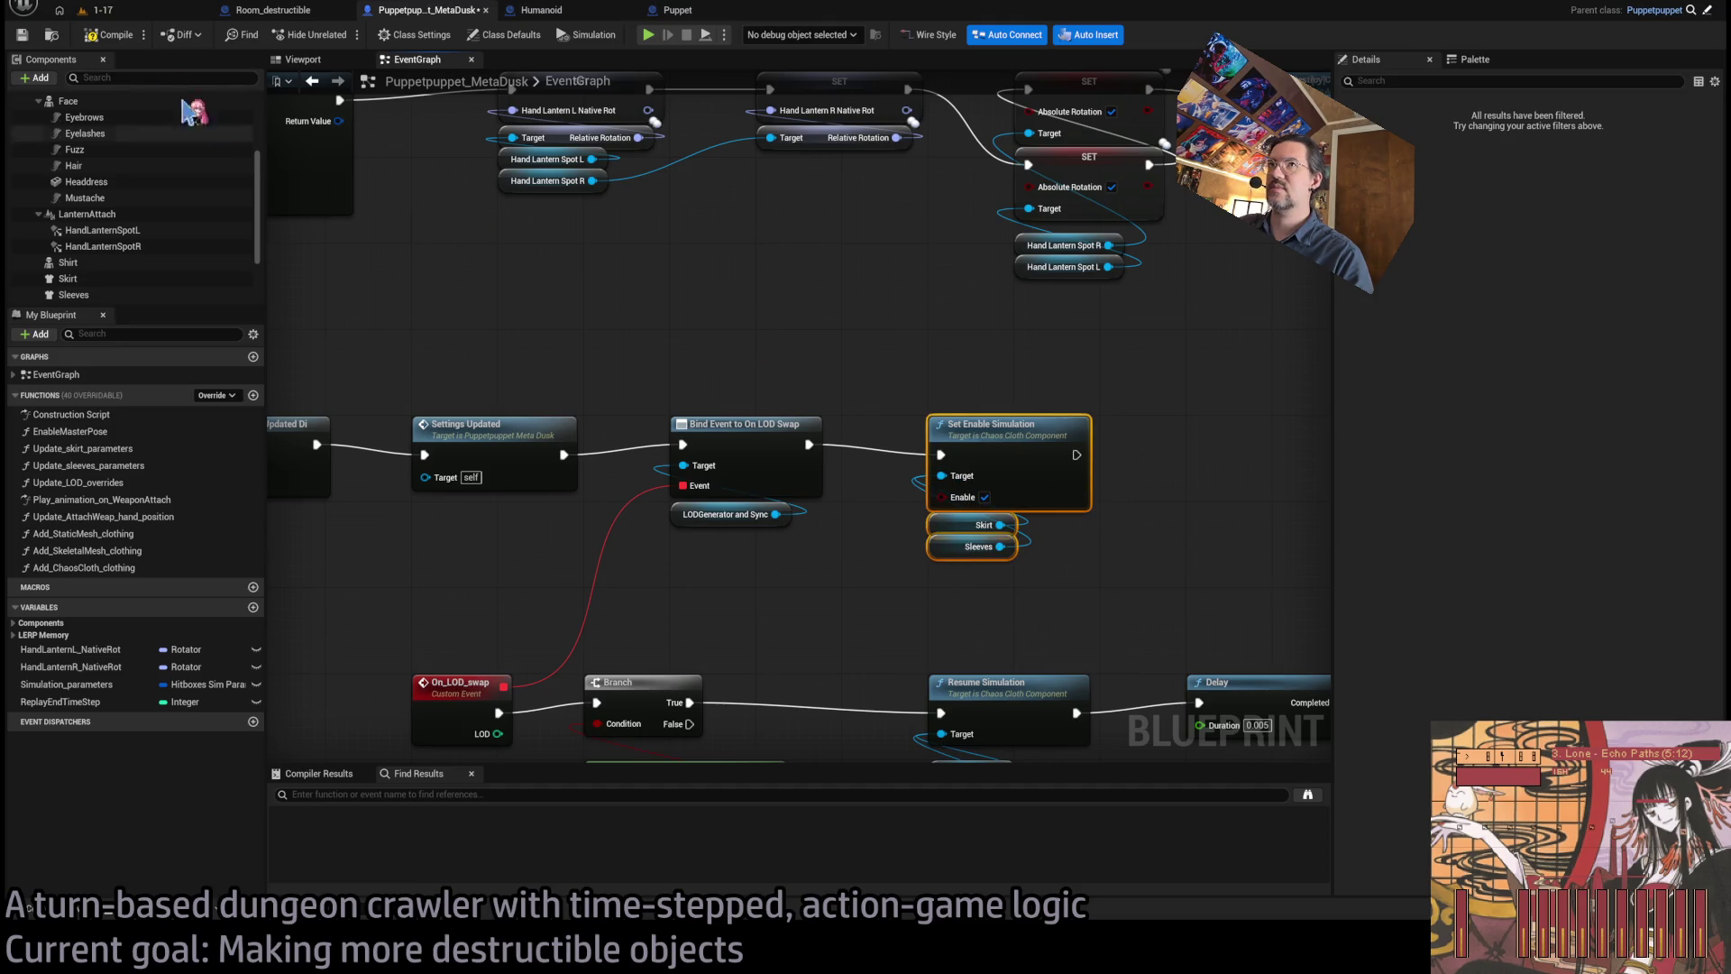
{"action": "left_click", "coordinate": [99, 9]}
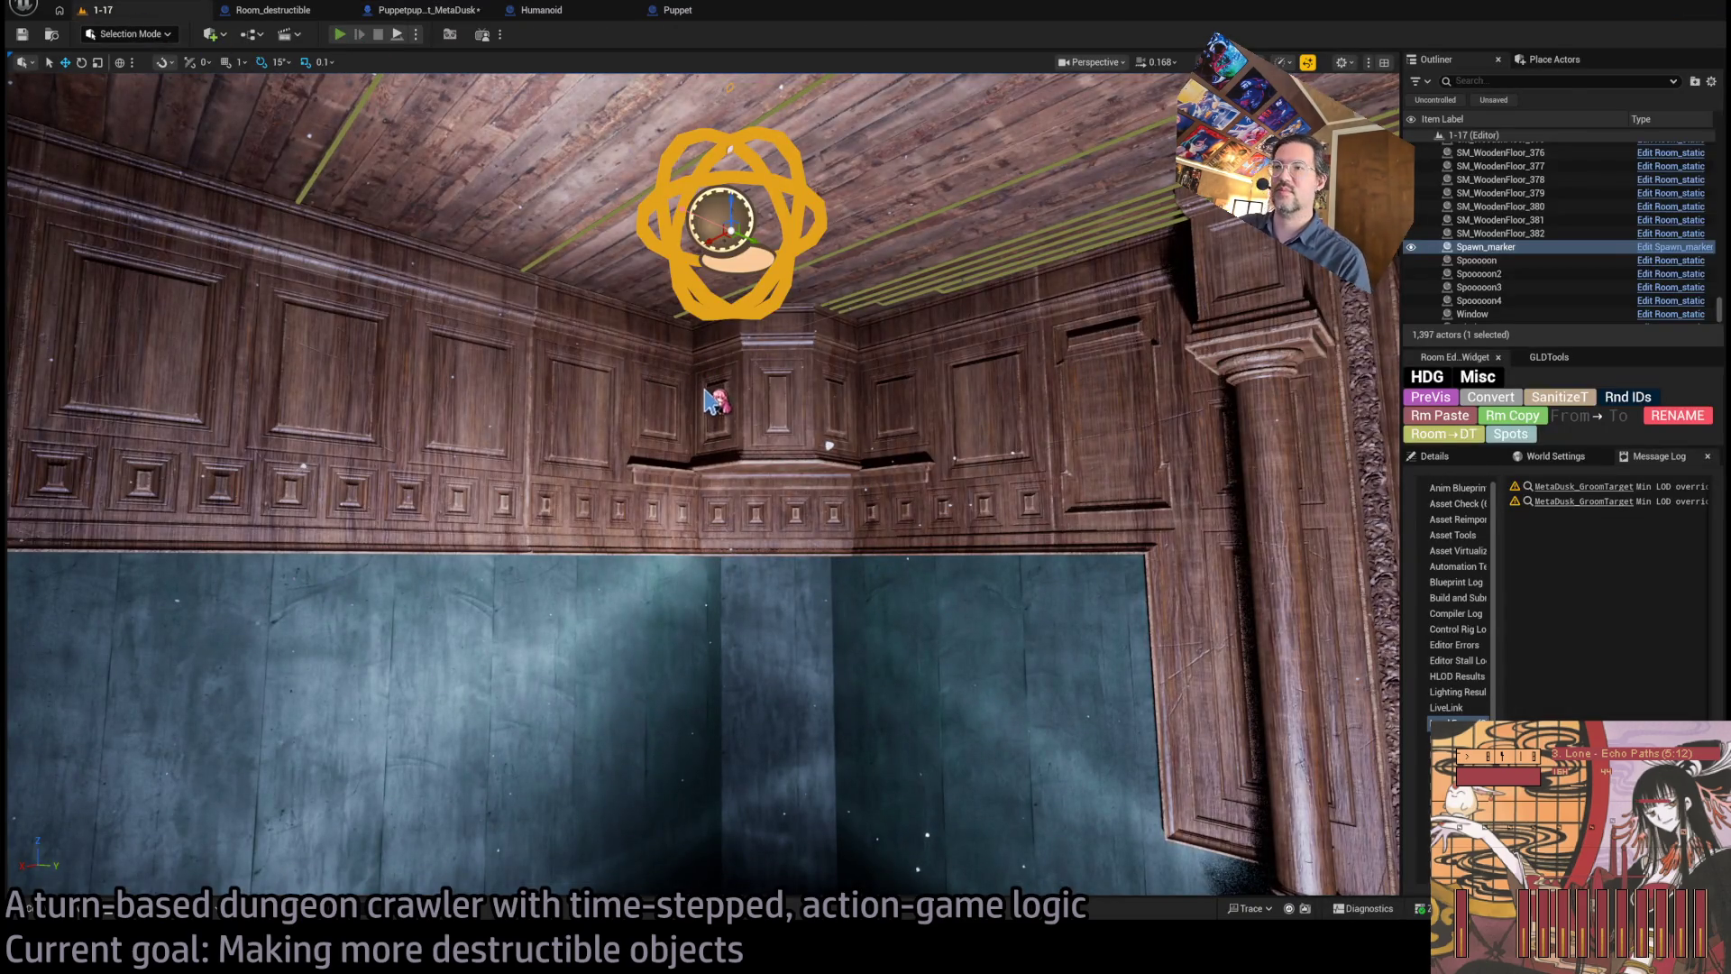
{"action": "key", "text": "alt+p"}
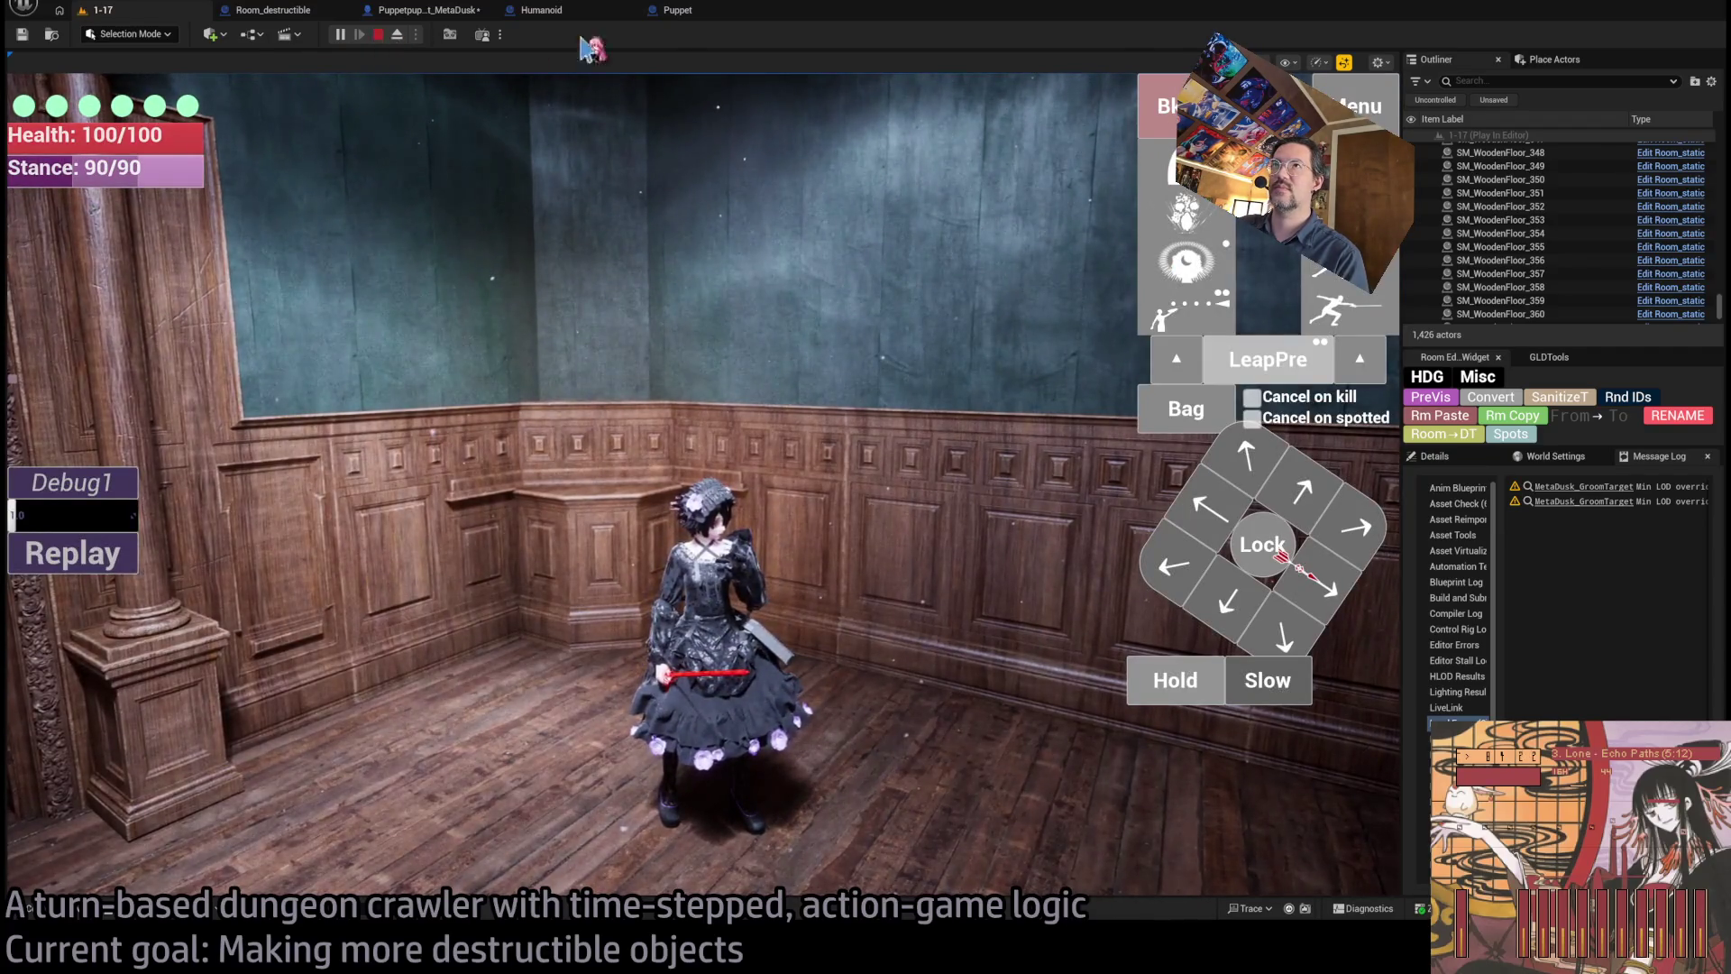
{"action": "left_click", "coordinate": [680, 13]}
{"action": "left_click", "coordinate": [539, 13]}
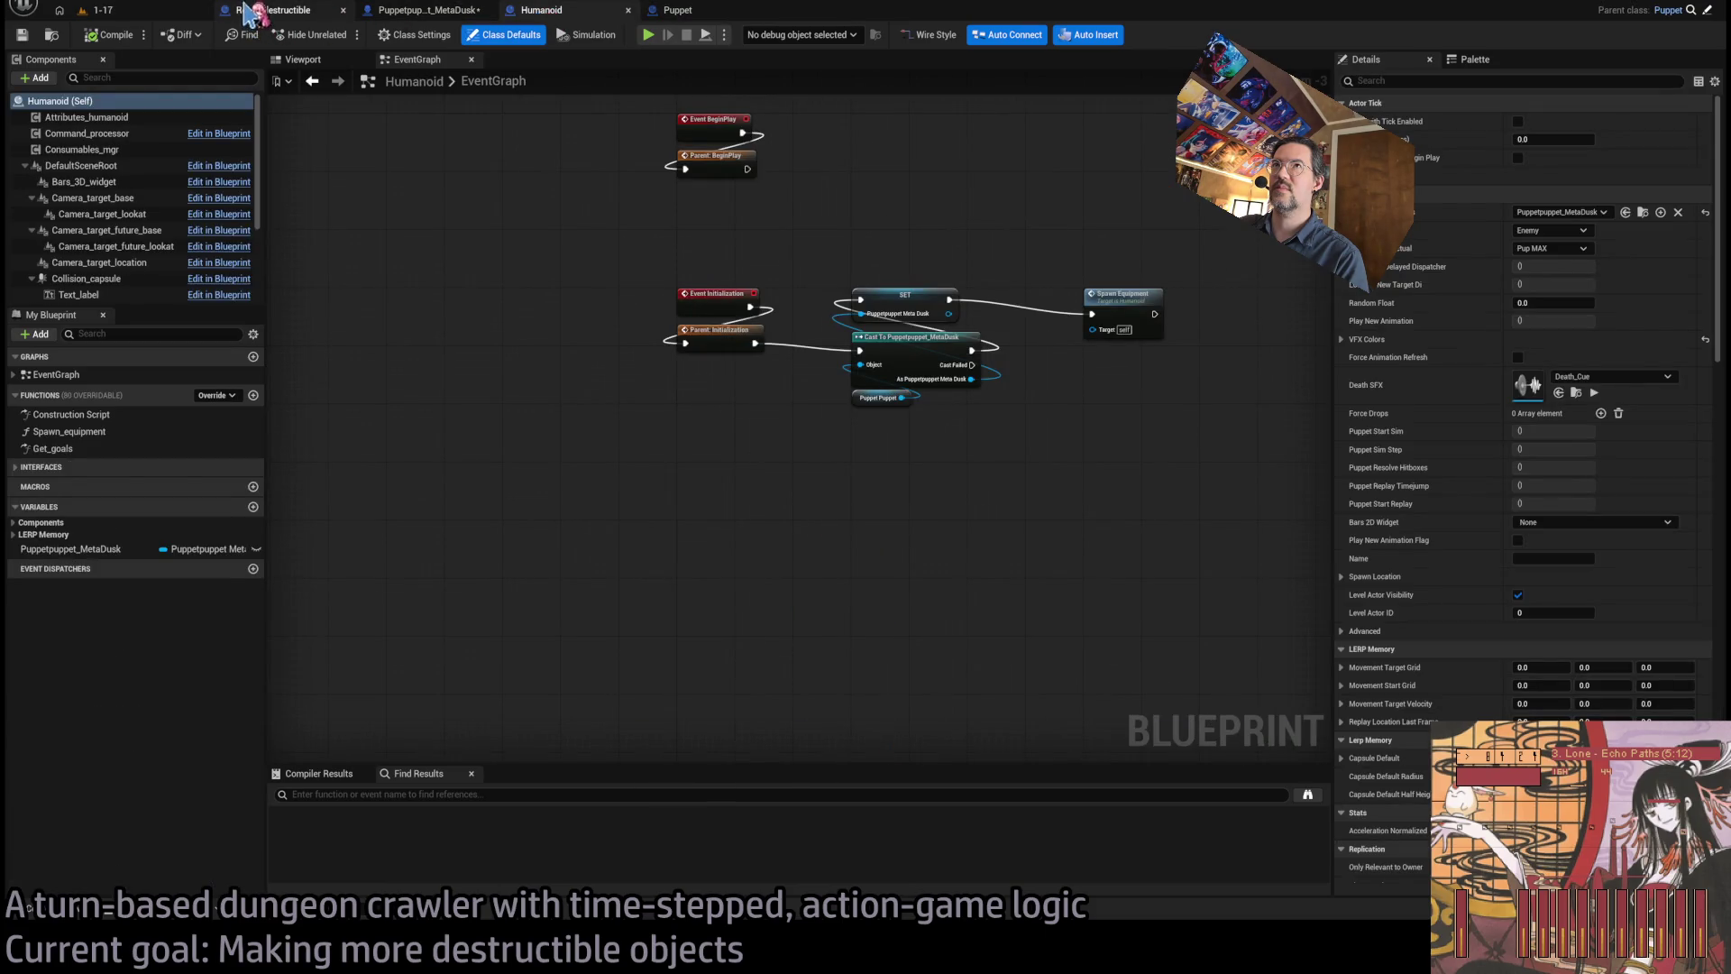
- Back in the Puppetpuppet_MetaDusk graph, locate the lower Resume Simulation chain with Skirt and Sleeves
{"action": "left_click", "coordinate": [250, 12]}
{"action": "left_click", "coordinate": [439, 13]}
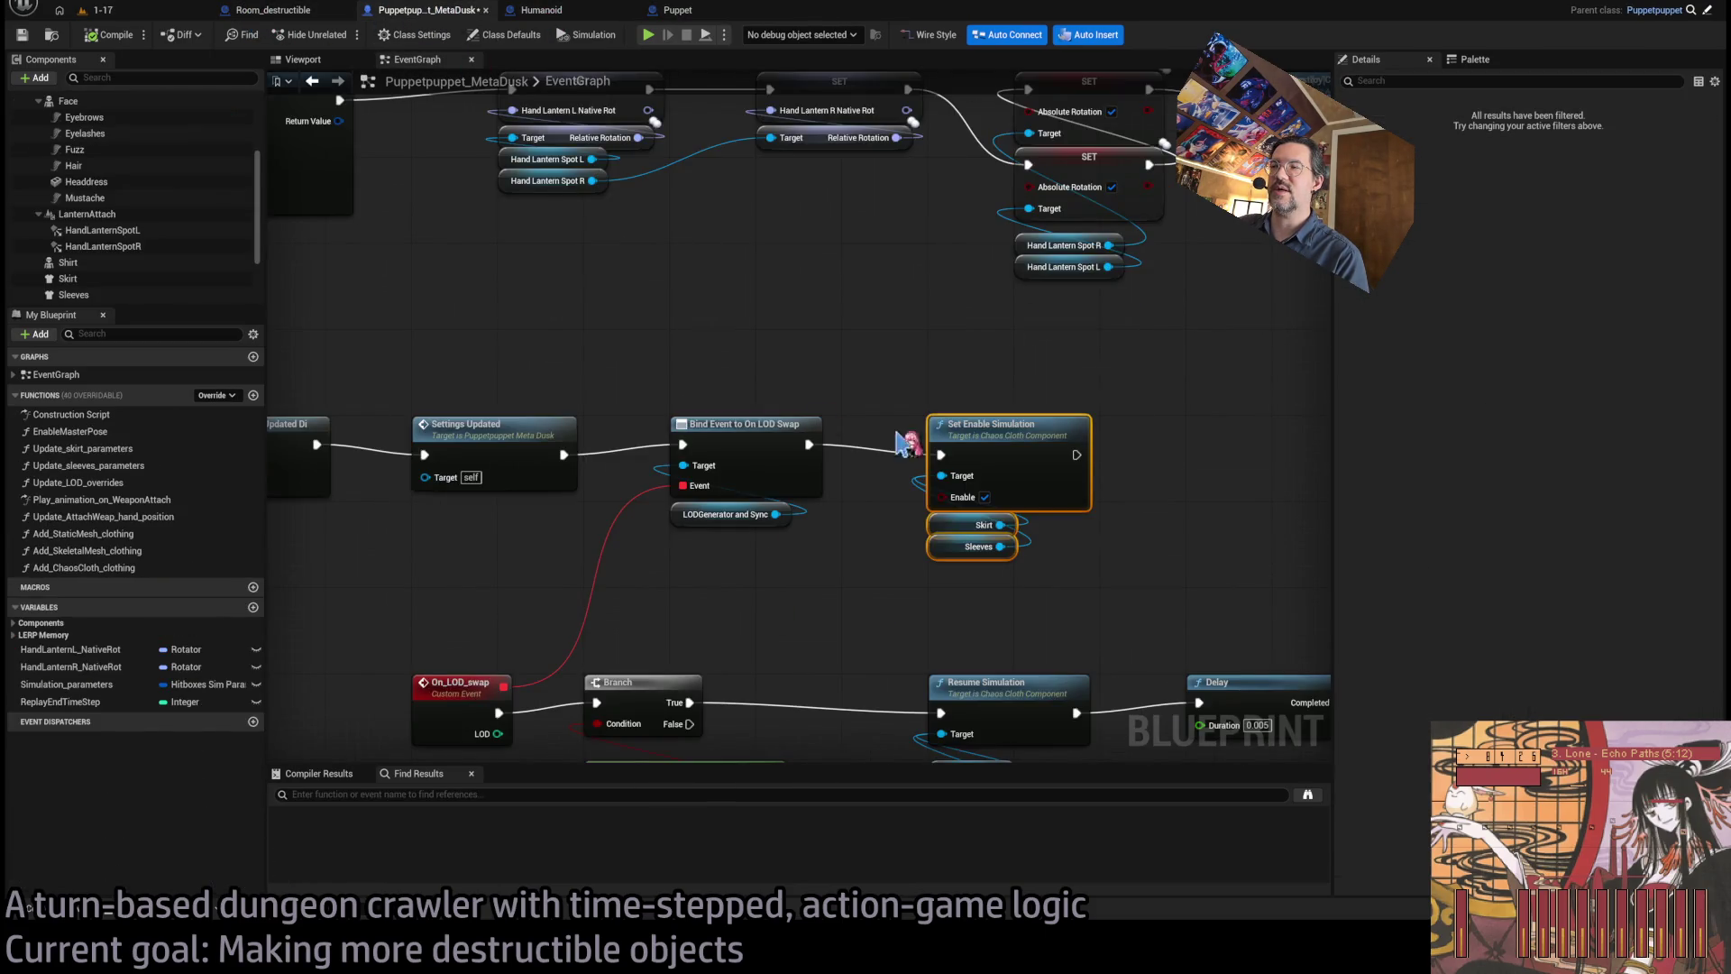
{"action": "scroll", "coordinate": [947, 483], "scroll_direction": "down", "scroll_amount": 4}
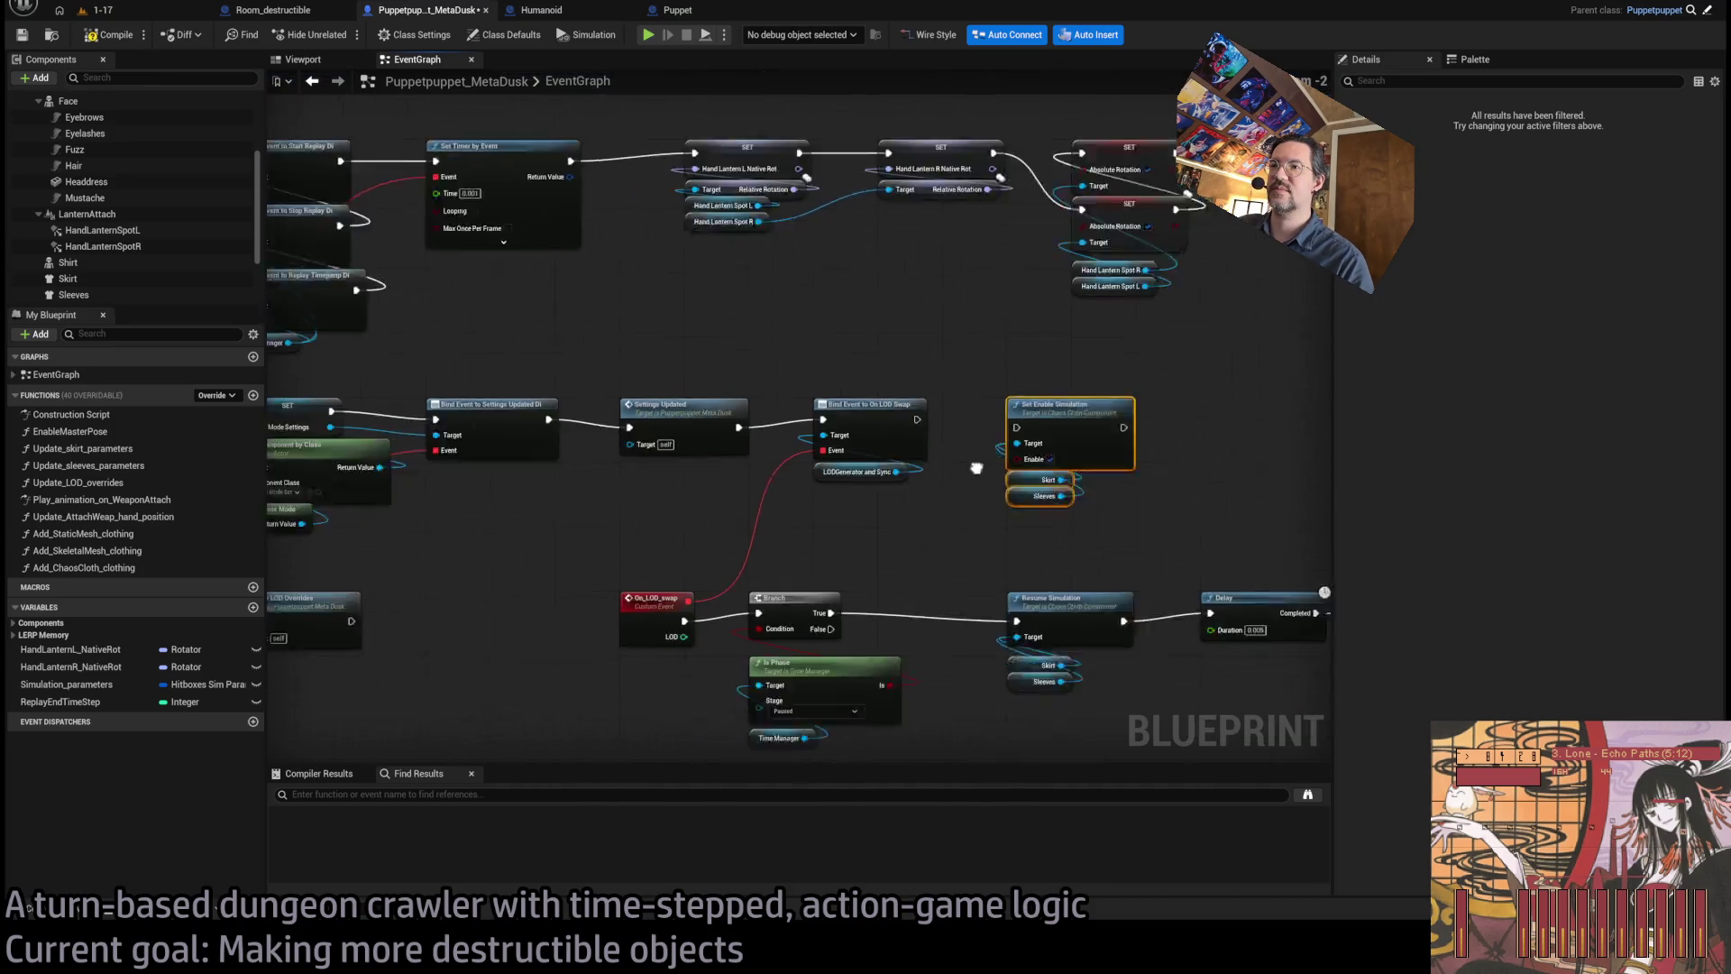
{"action": "left_click_drag", "start_coordinate": [1175, 370], "coordinate": [1055, 325]}
{"action": "left_click_drag", "start_coordinate": [1050, 571], "coordinate": [892, 671]}
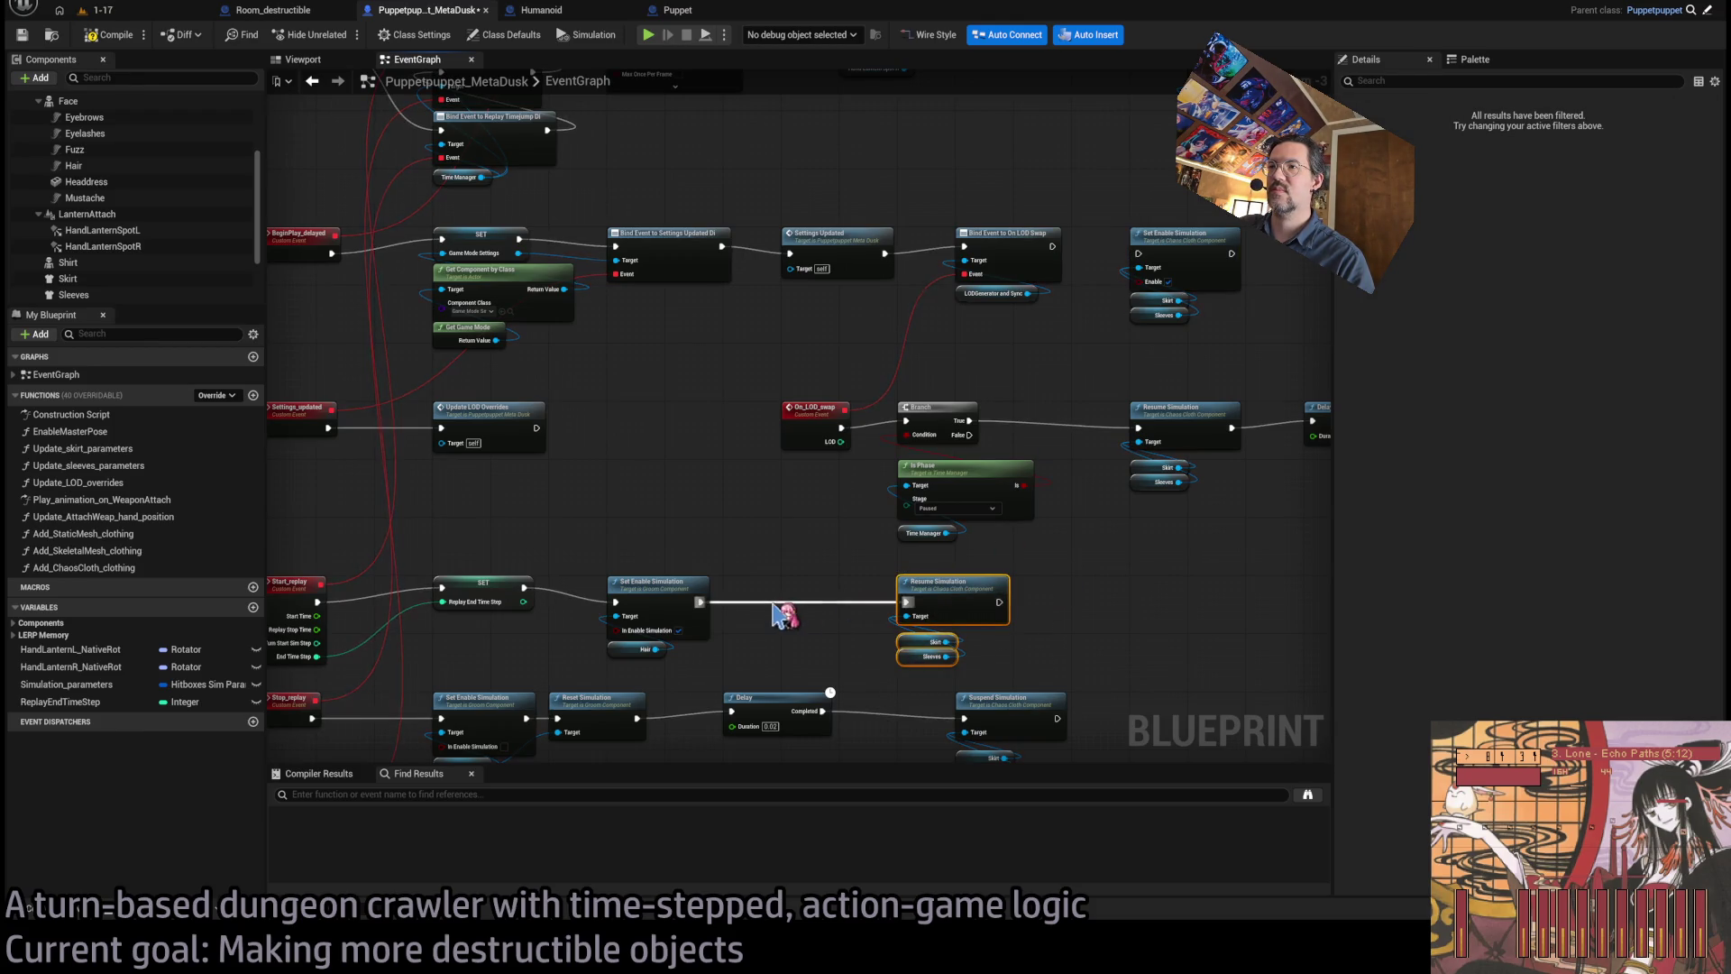
{"action": "left_click", "coordinate": [792, 580]}
- Shift that Resume Simulation group right and insert cloth Set Enable Simulation into the Start_replay chain
{"action": "scroll", "coordinate": [902, 451], "scroll_direction": "up", "scroll_amount": 1}
{"action": "scroll", "coordinate": [1111, 287], "scroll_direction": "down", "scroll_amount": 1}
{"action": "left_click_drag", "start_coordinate": [1007, 604], "coordinate": [1178, 604]}
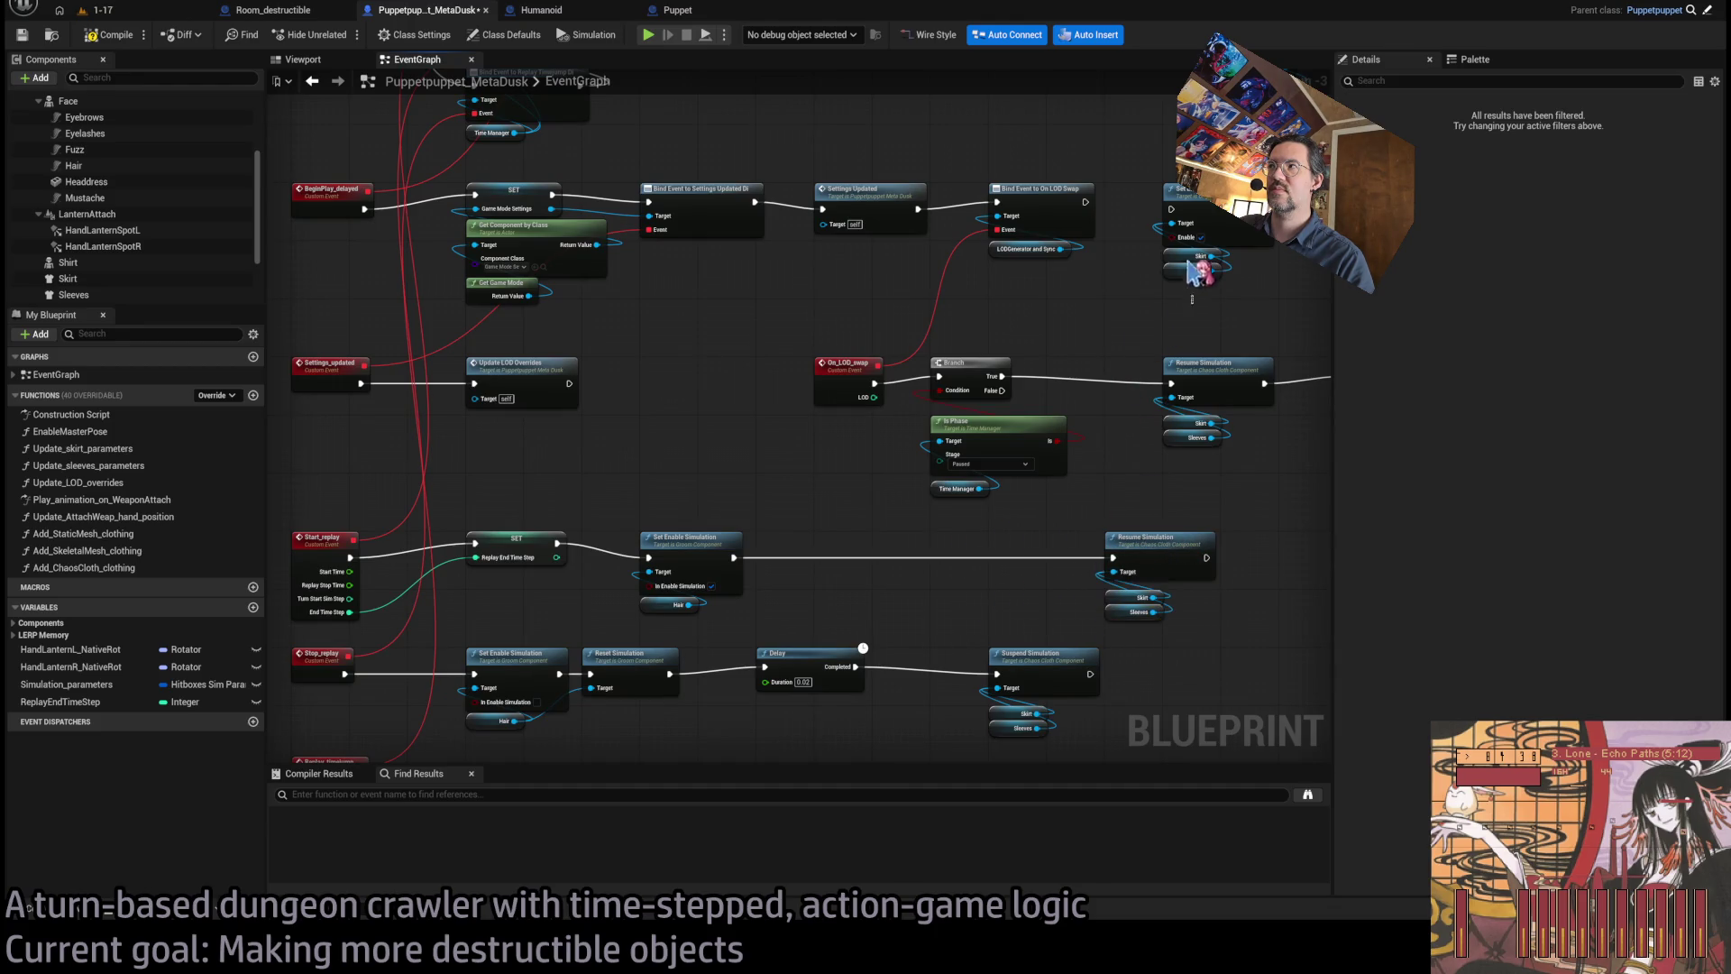
{"action": "left_click_drag", "start_coordinate": [1213, 230], "coordinate": [867, 575]}
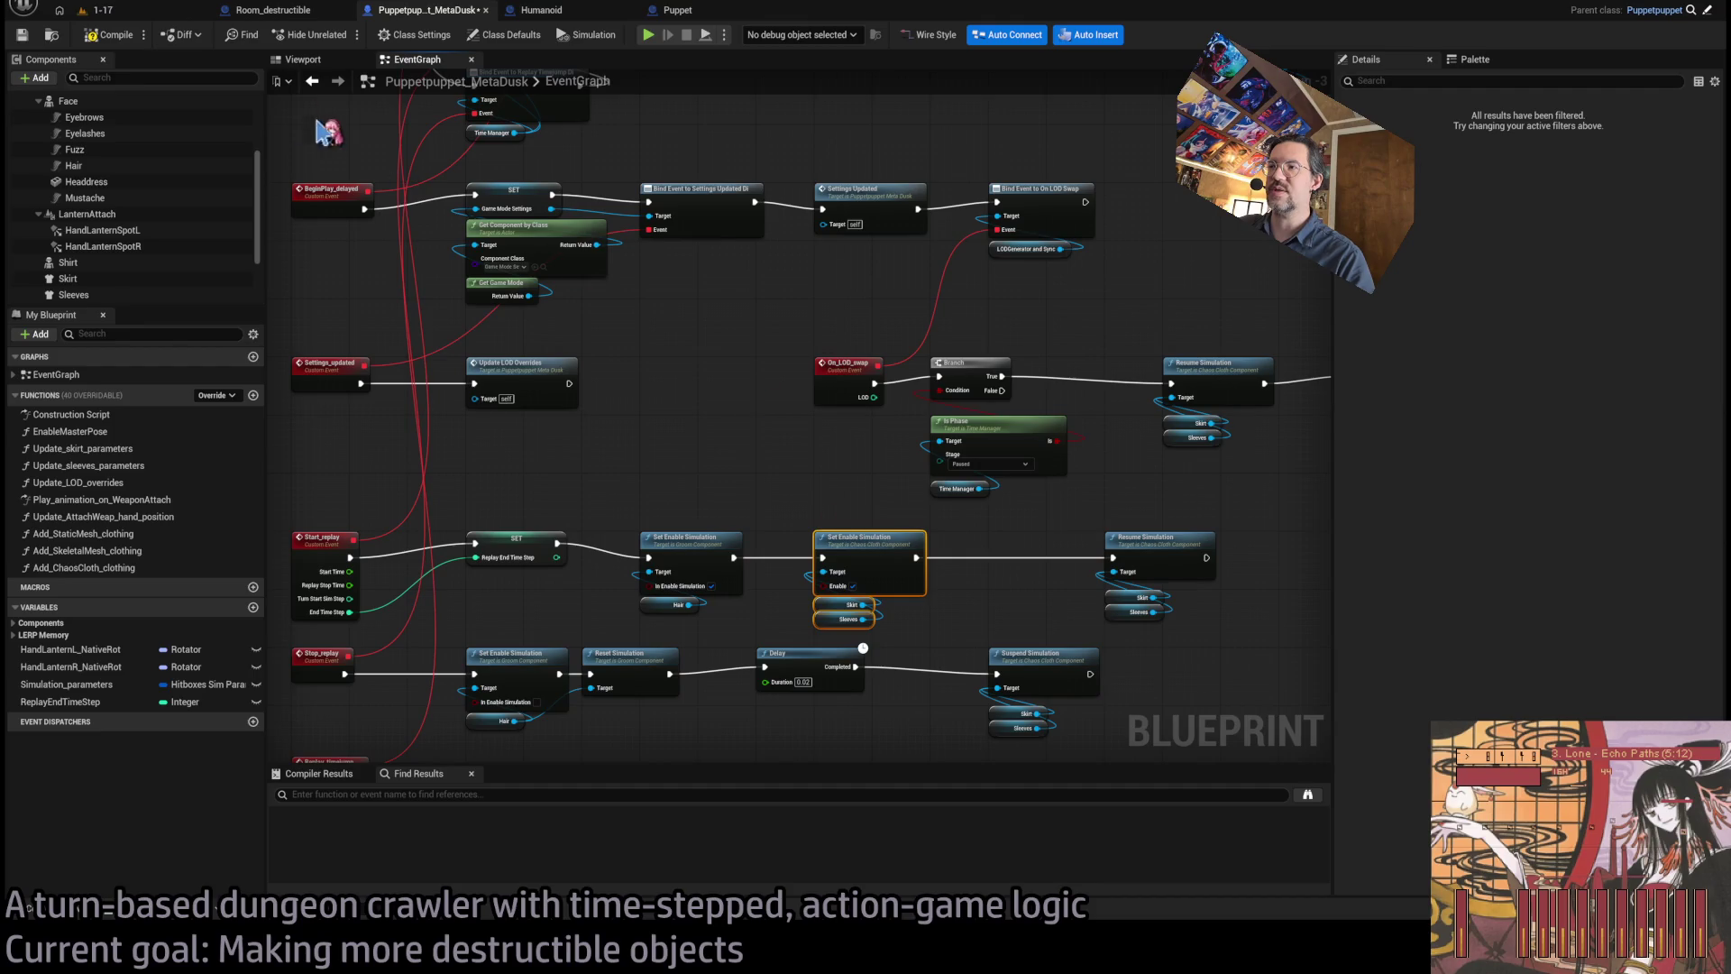
{"action": "left_click", "coordinate": [124, 13]}
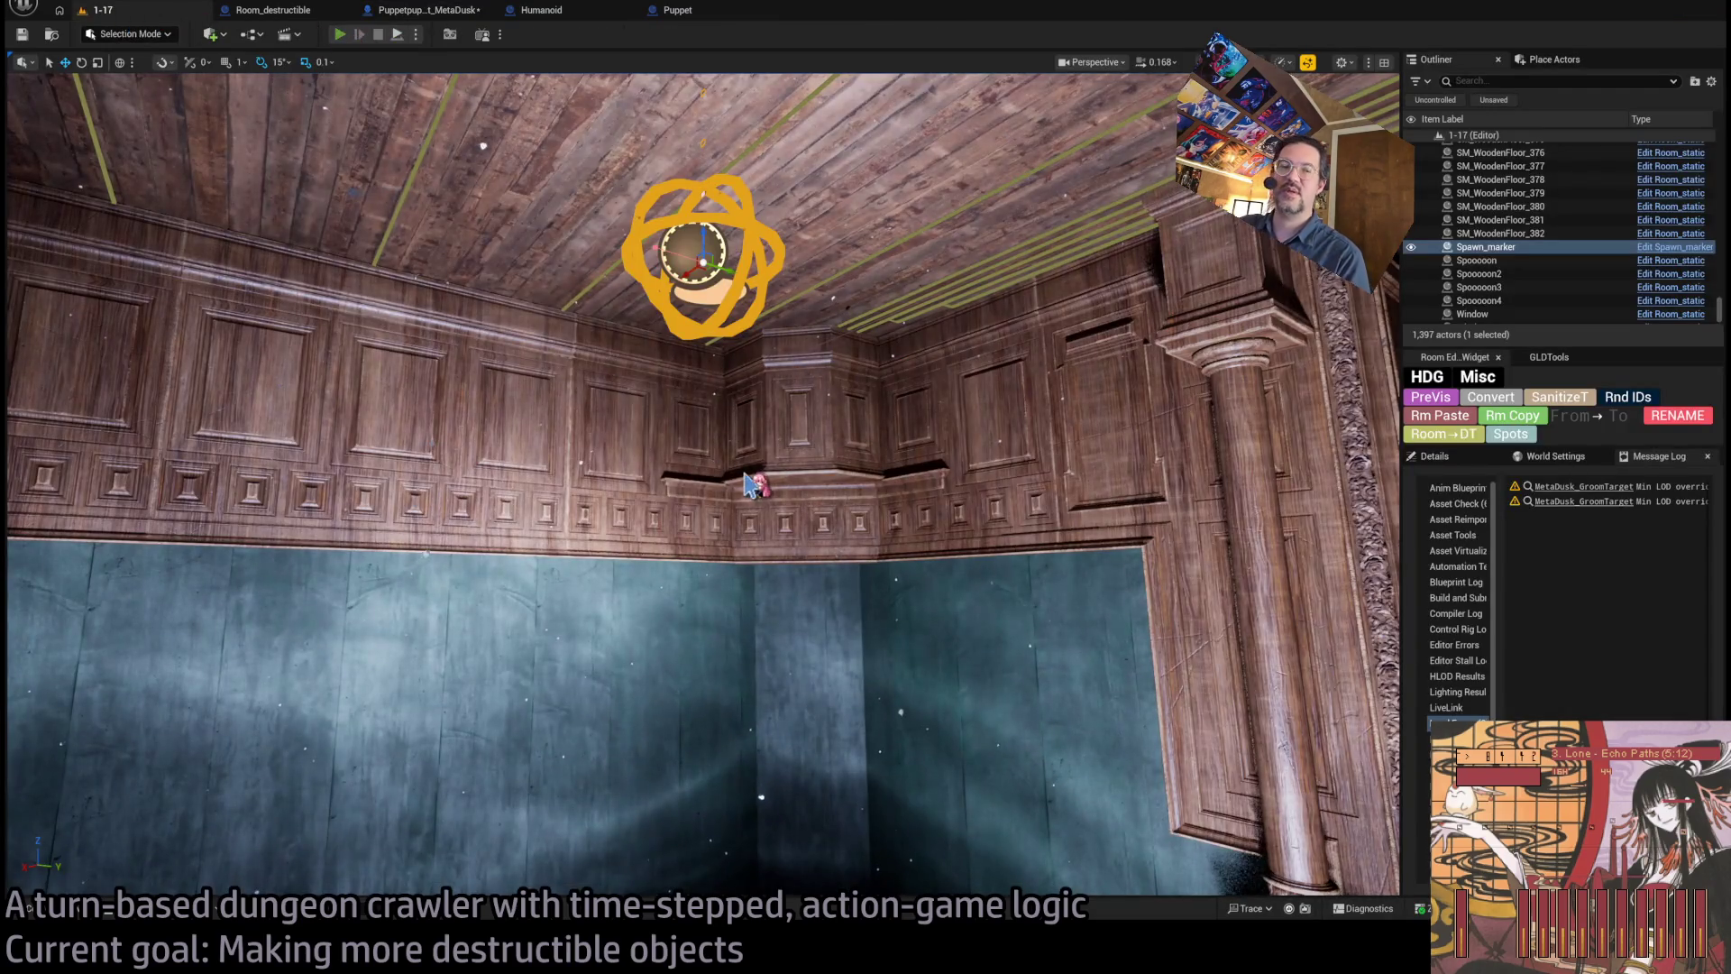
- Play-test two attack turns on the enemy in 1-17, then stop and return to the Puppet graph
{"action": "key", "text": "alt+p"}
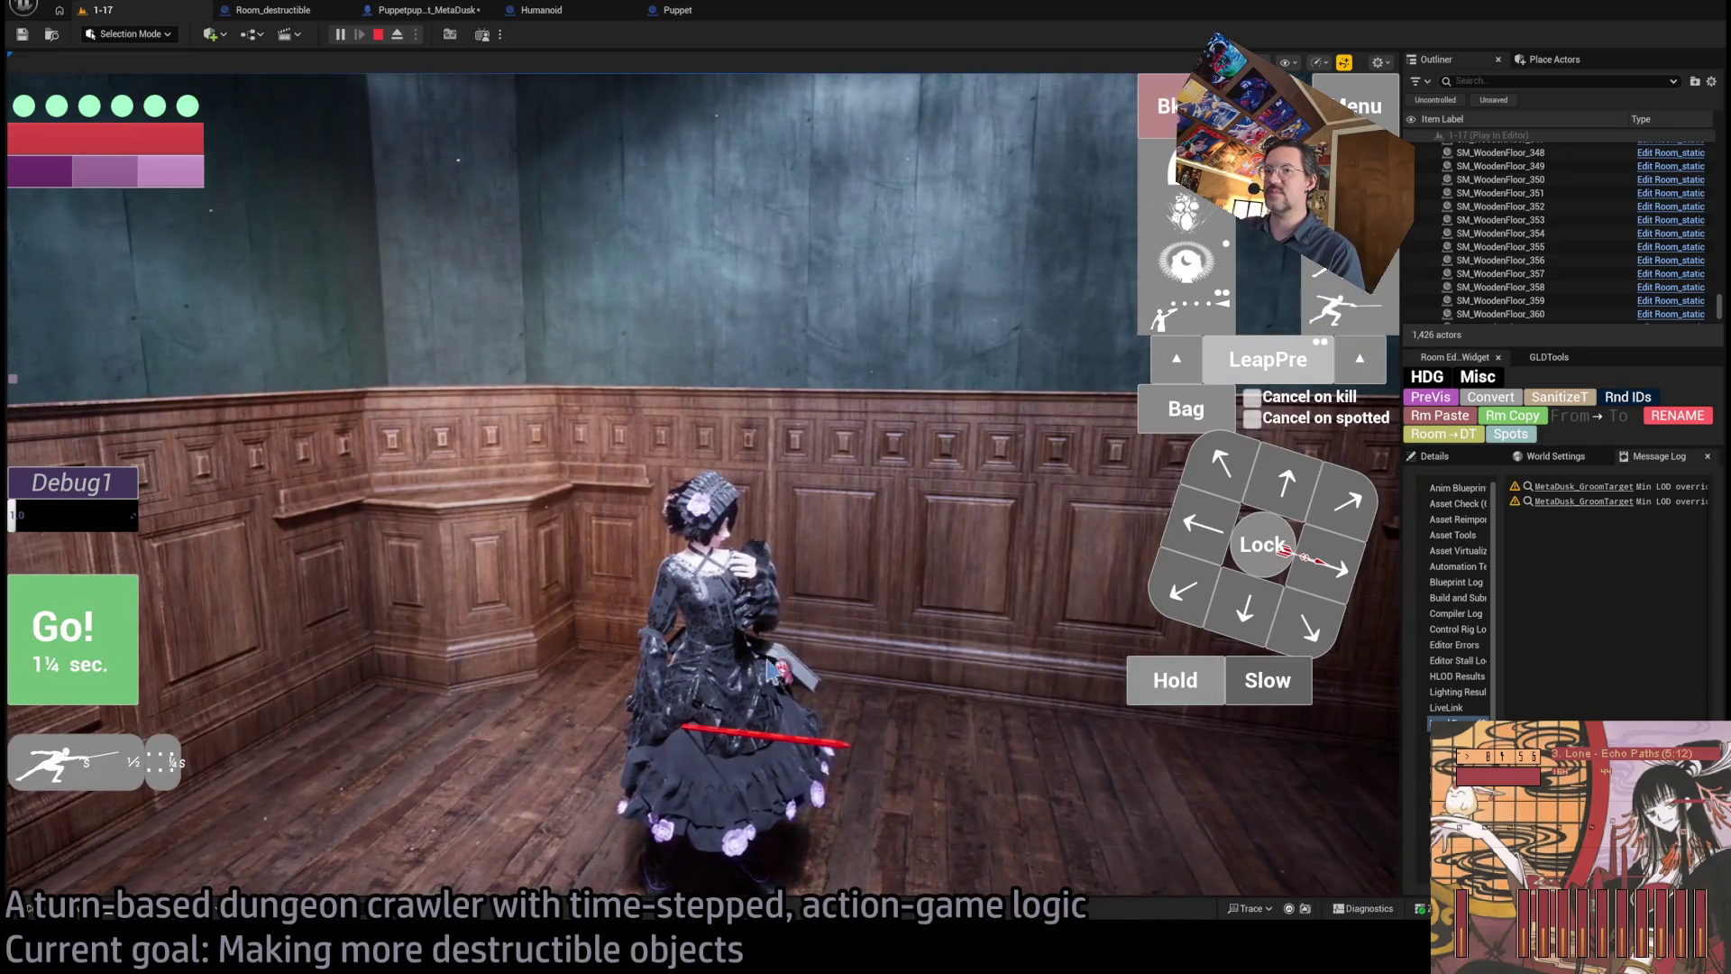
{"action": "left_click", "coordinate": [1145, 699]}
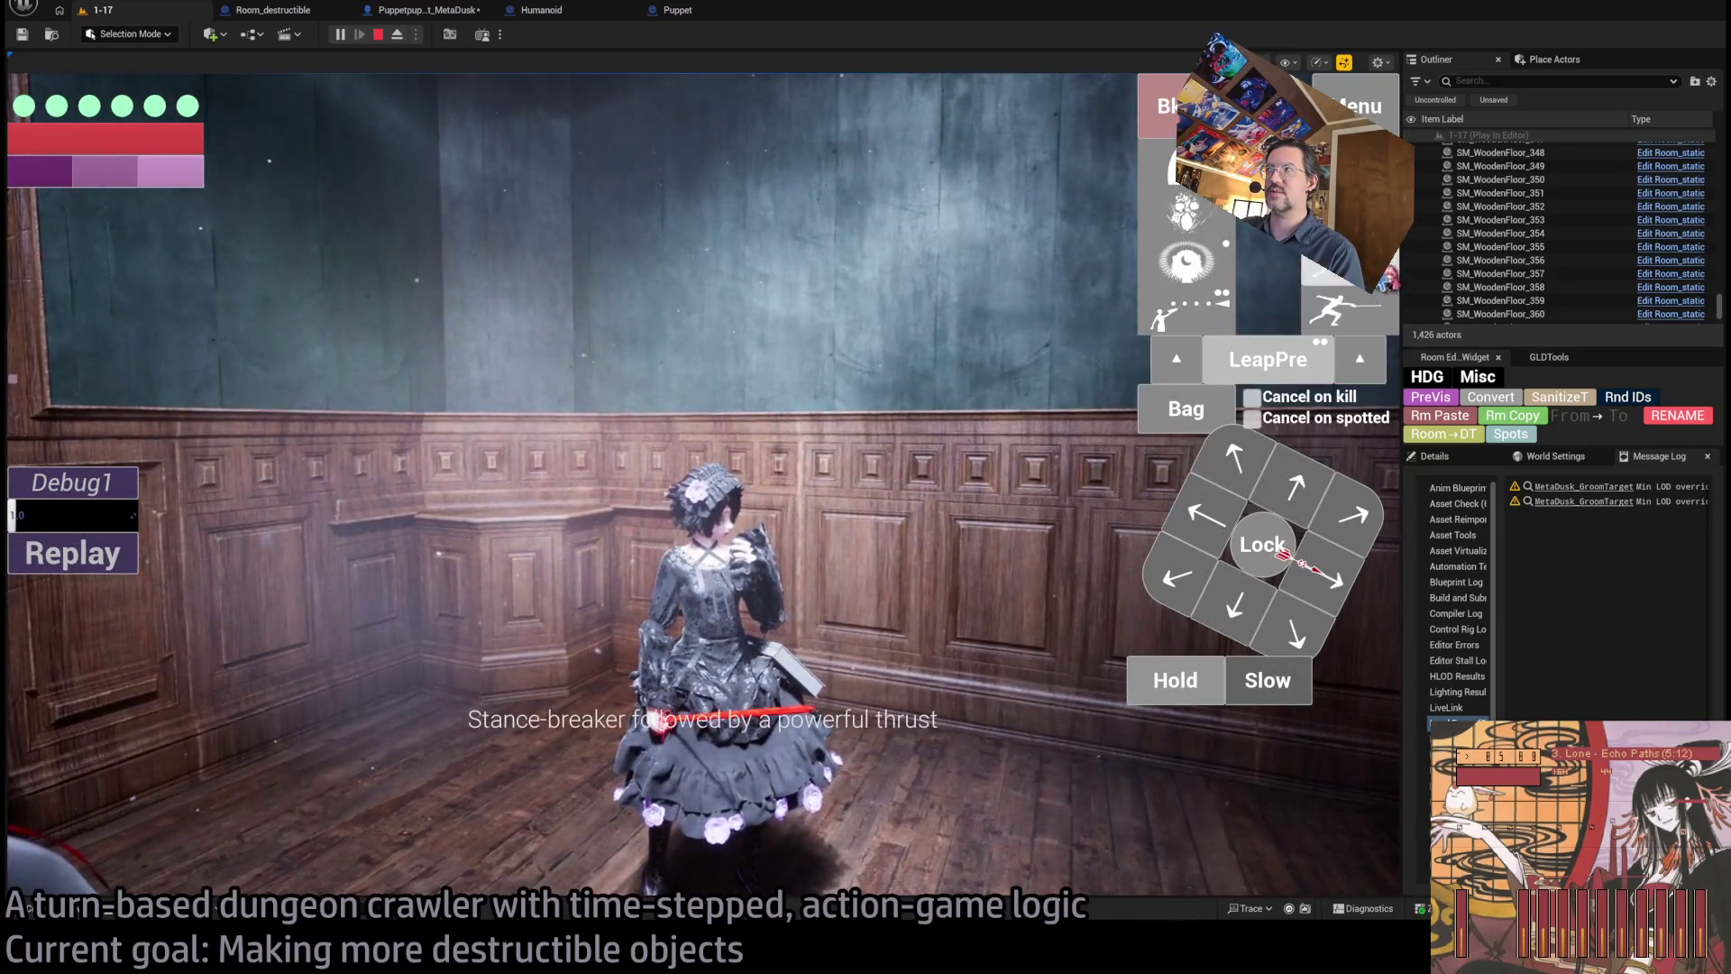
{"action": "left_click", "coordinate": [93, 625]}
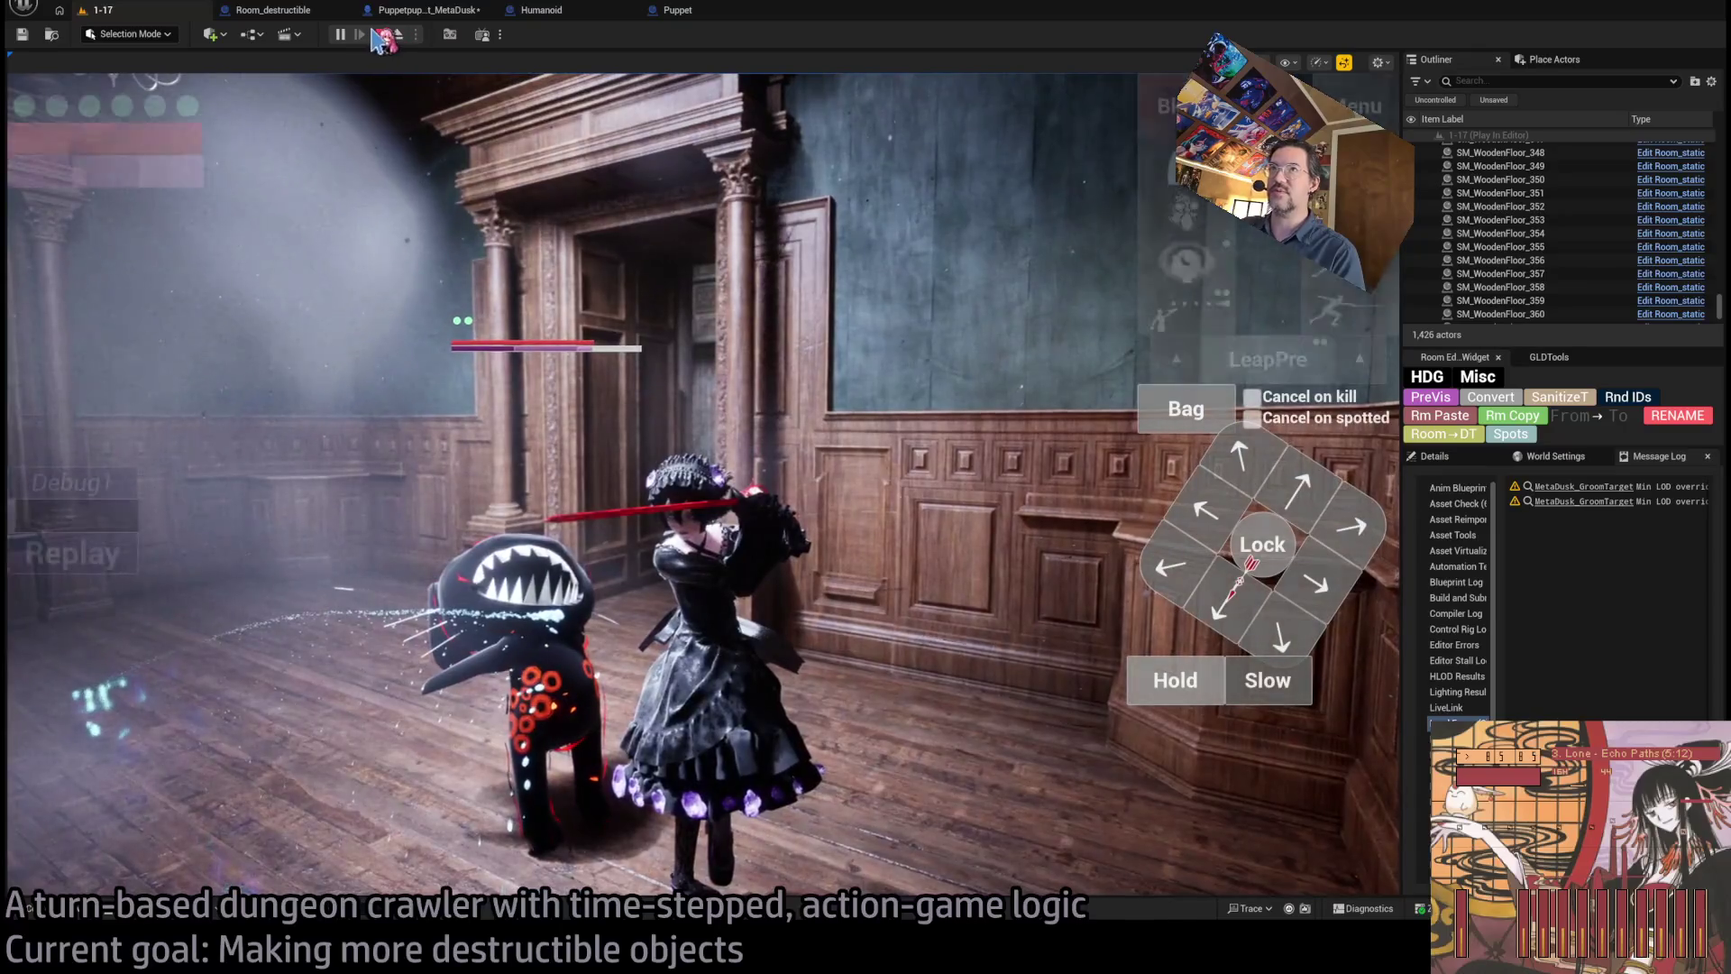
{"action": "left_click", "coordinate": [380, 36]}
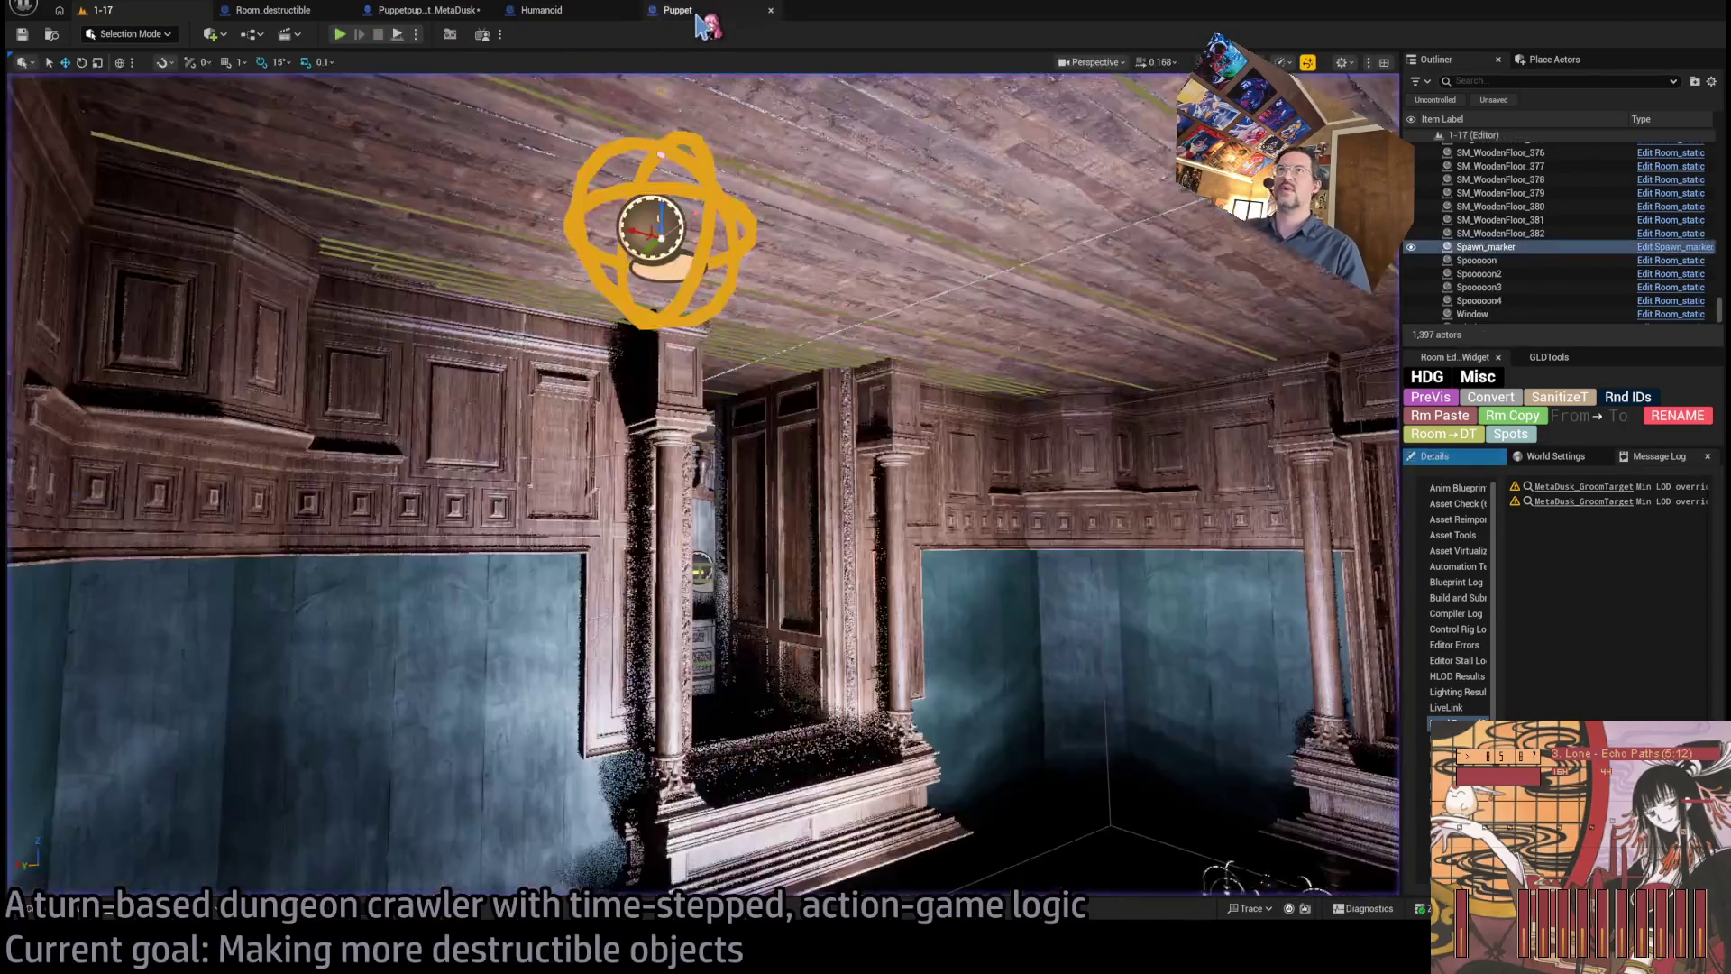
{"action": "left_click", "coordinate": [694, 12]}
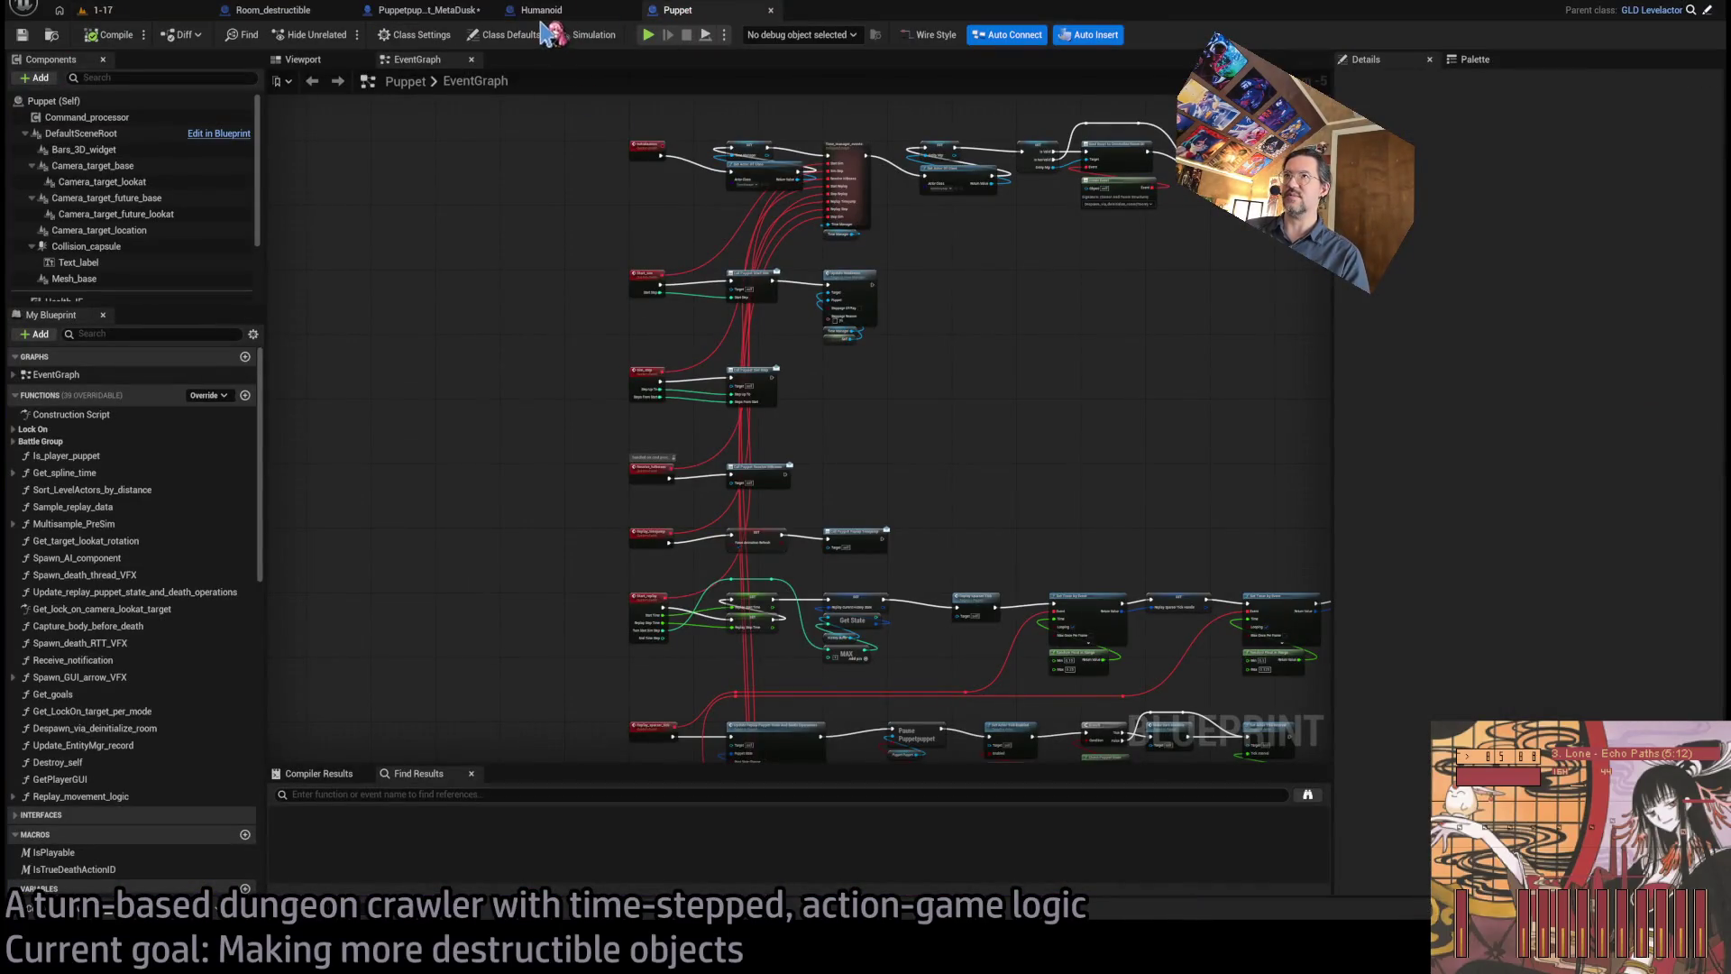
- Bring up the Start_replay and Stop_replay events in the Puppetpuppet_MetaDusk graph
{"action": "scroll", "coordinate": [699, 458], "scroll_direction": "down", "scroll_amount": 1}
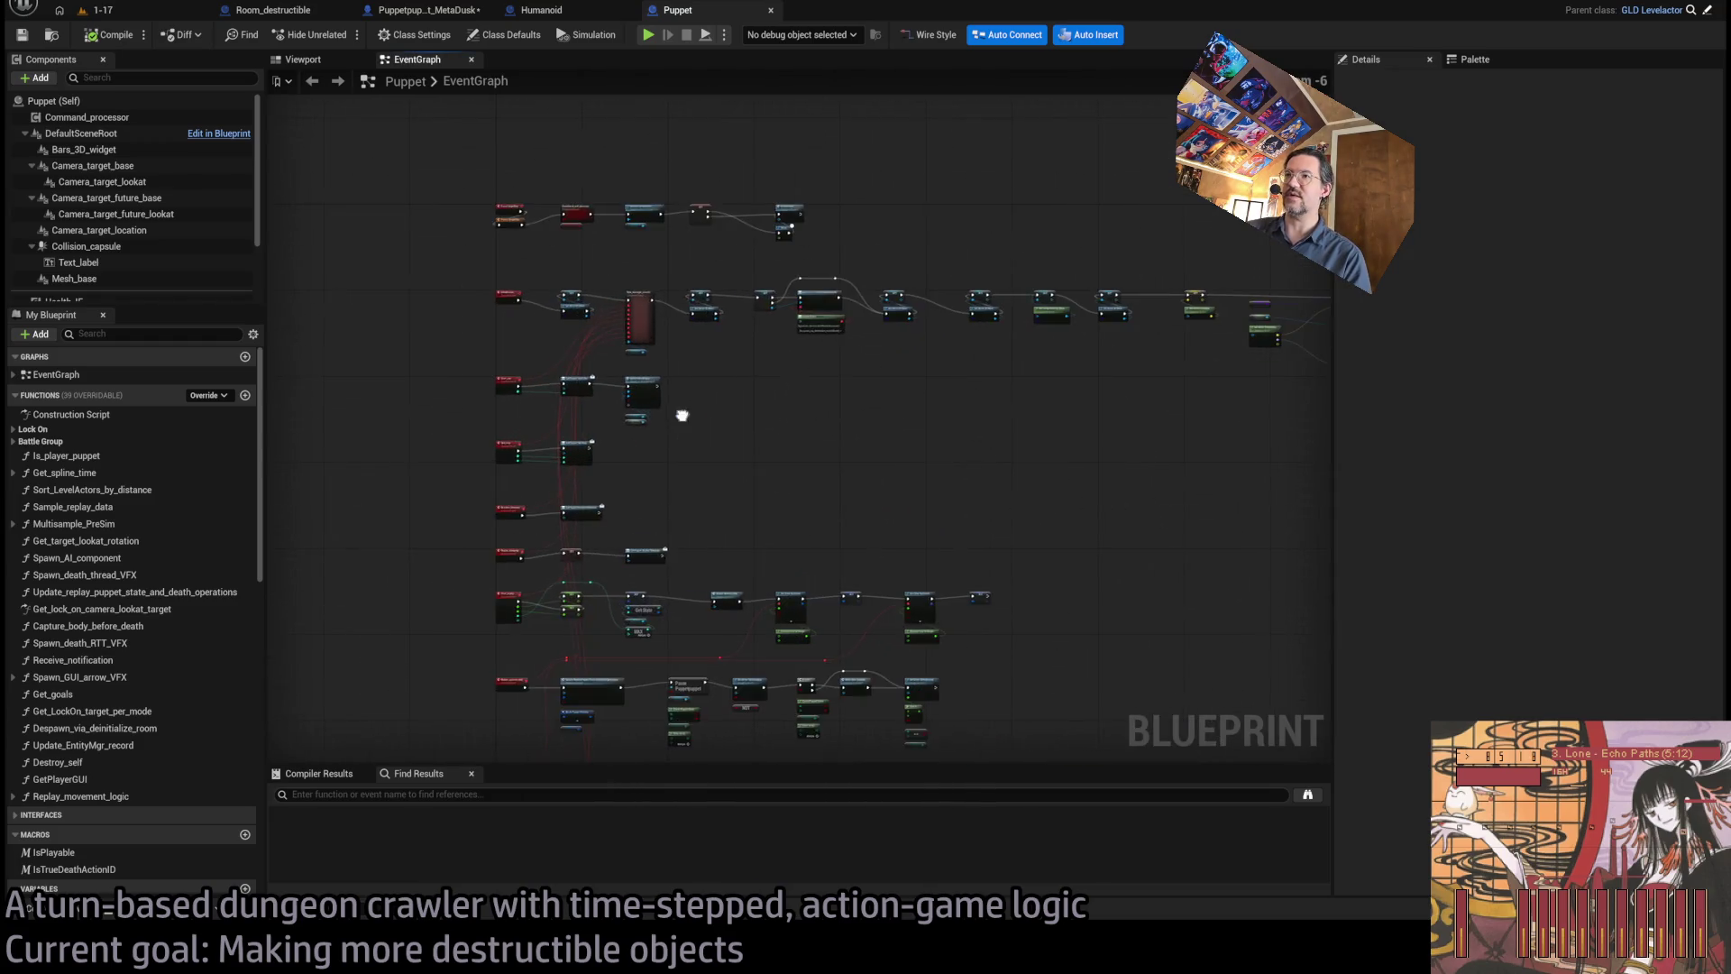
{"action": "scroll", "coordinate": [718, 470], "scroll_direction": "up", "scroll_amount": 5}
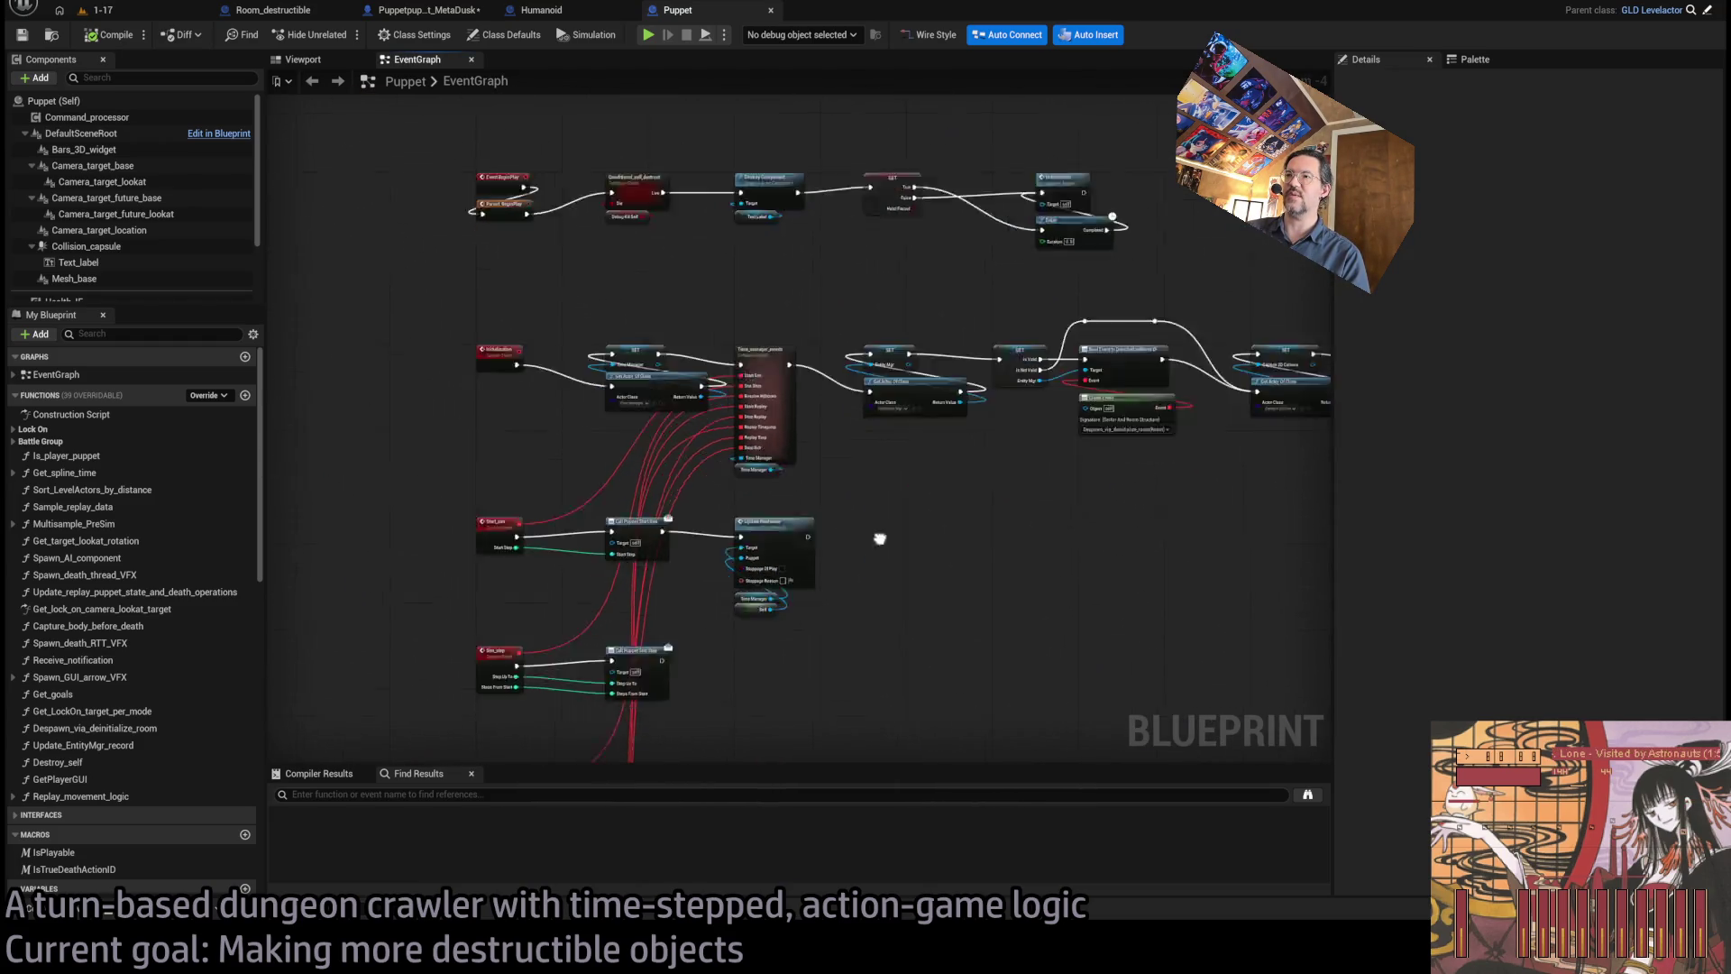
{"action": "left_click", "coordinate": [534, 12]}
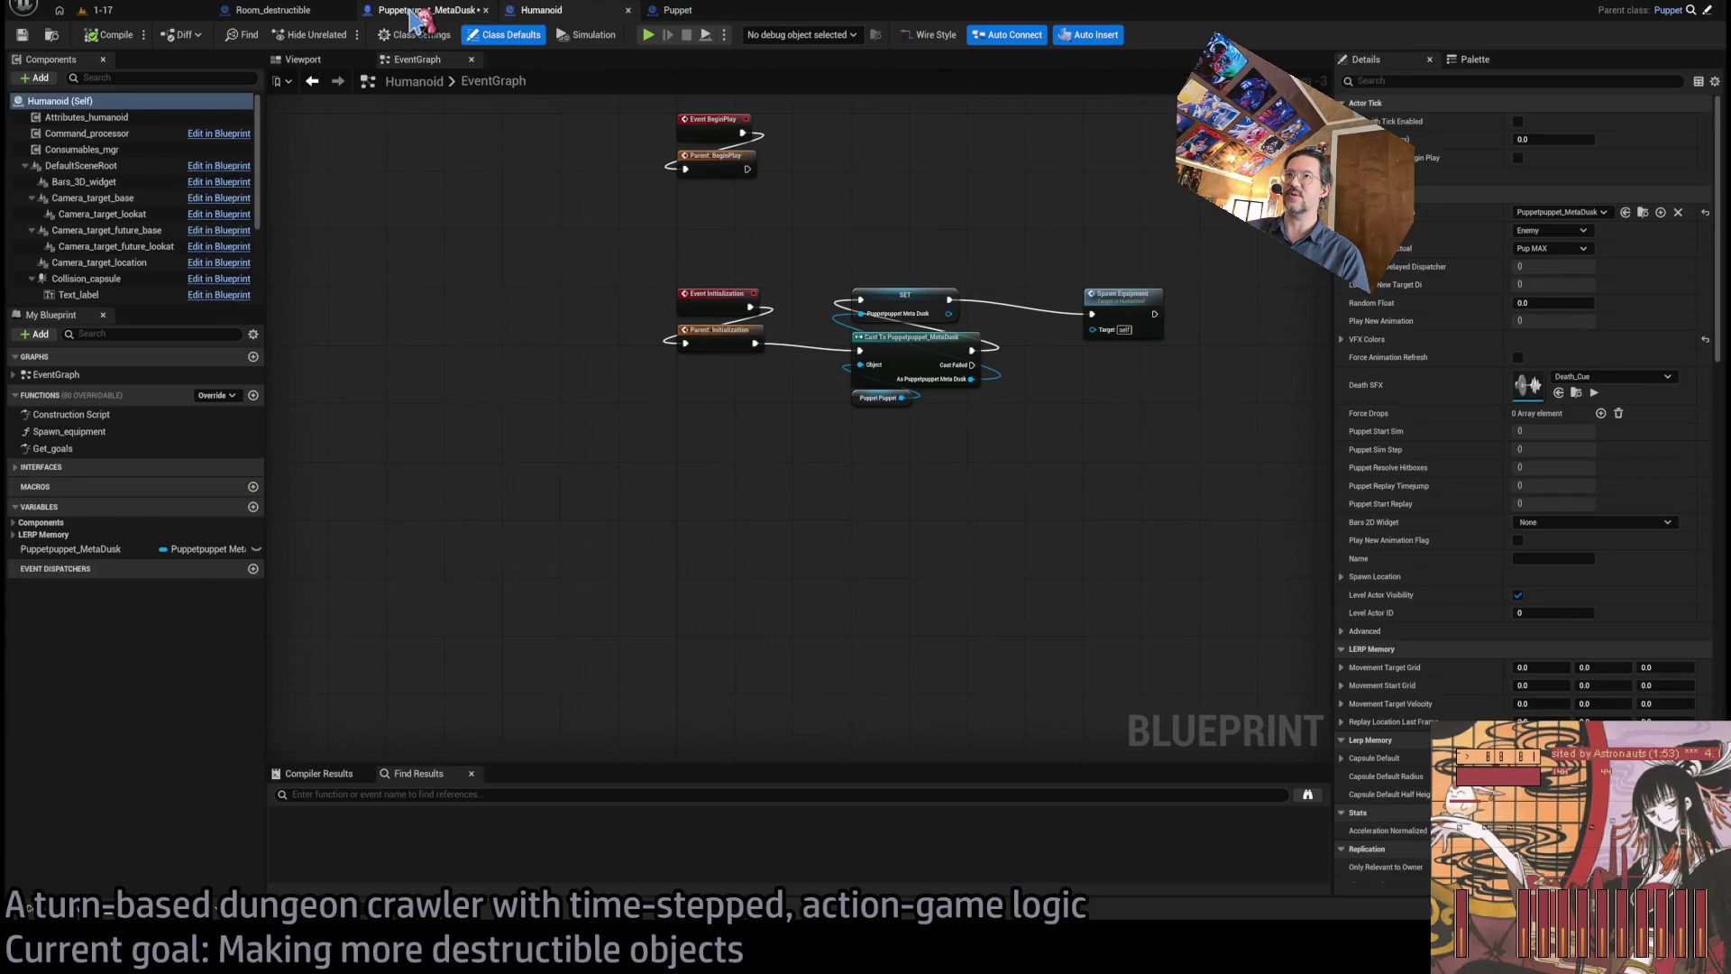
{"action": "left_click", "coordinate": [412, 13]}
{"action": "scroll", "coordinate": [857, 386], "scroll_direction": "up", "scroll_amount": 2}
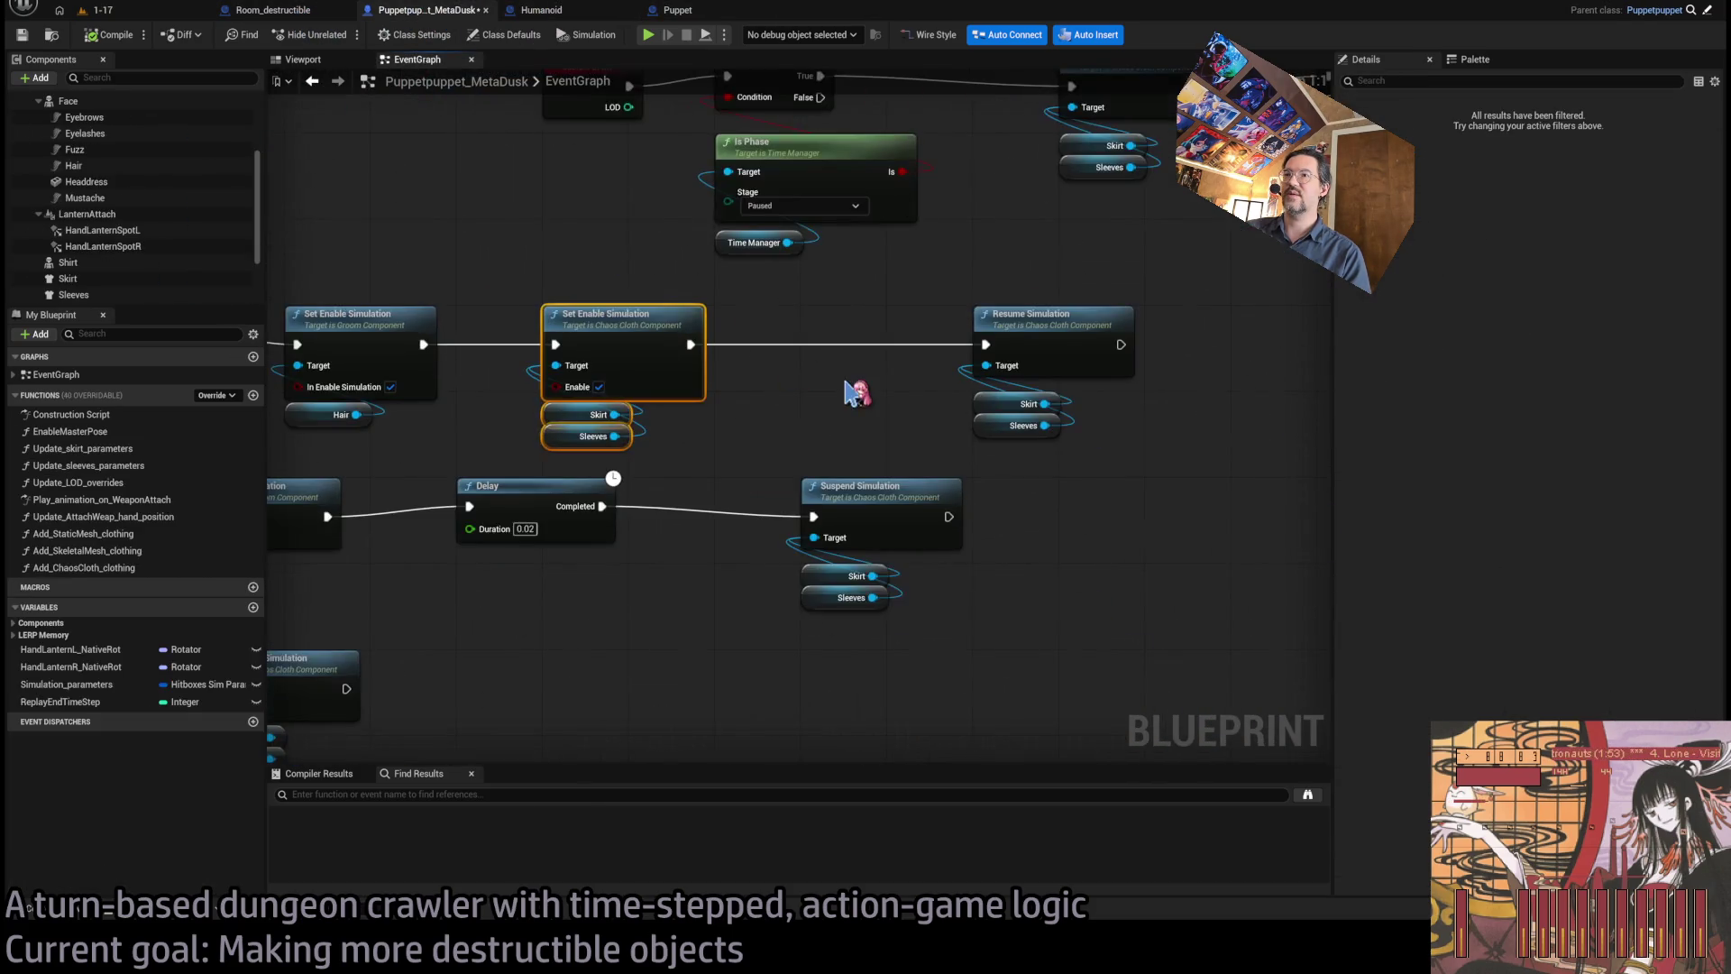
{"action": "left_click_drag", "start_coordinate": [923, 353], "coordinate": [956, 372]}
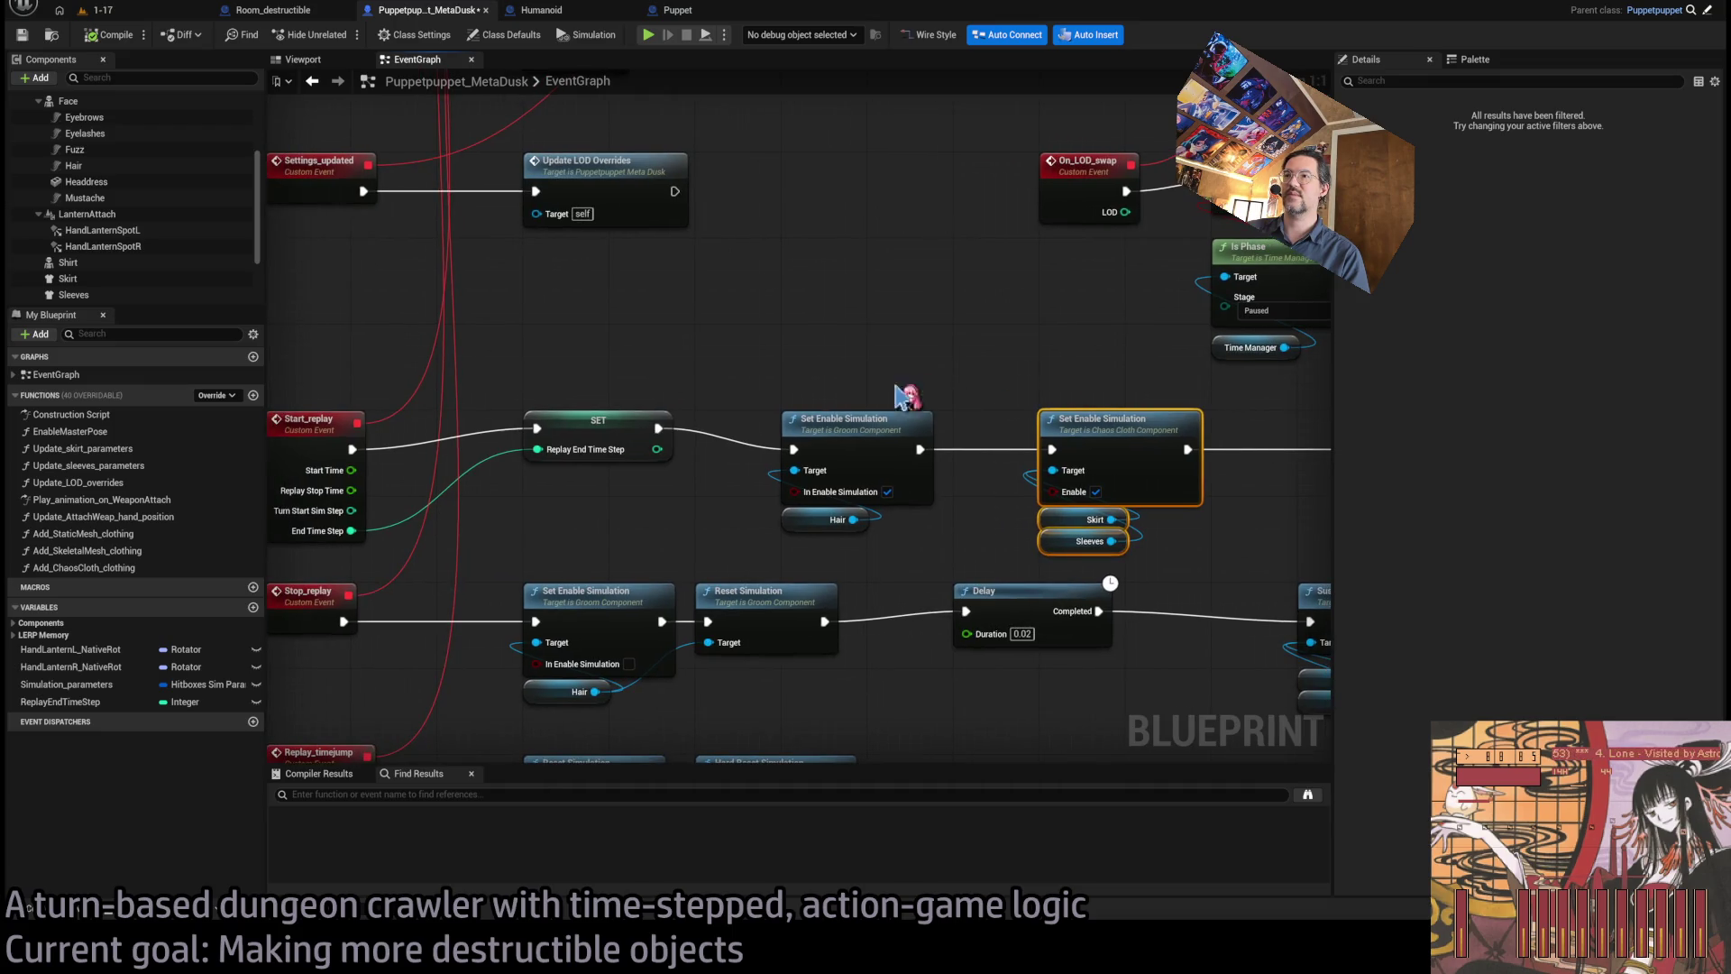
- Pull the Set Enable Simulation nodes together and move Resume Simulation left beside them
{"action": "left_click_drag", "start_coordinate": [820, 456], "coordinate": [734, 445]}
{"action": "mouse_move", "coordinate": [942, 370]}
{"action": "left_mouse_down"}
{"action": "mouse_move", "coordinate": [1012, 414]}
{"action": "mouse_move", "coordinate": [1055, 541]}
{"action": "left_mouse_up"}
{"action": "left_click_drag", "start_coordinate": [1116, 467], "coordinate": [1073, 466]}
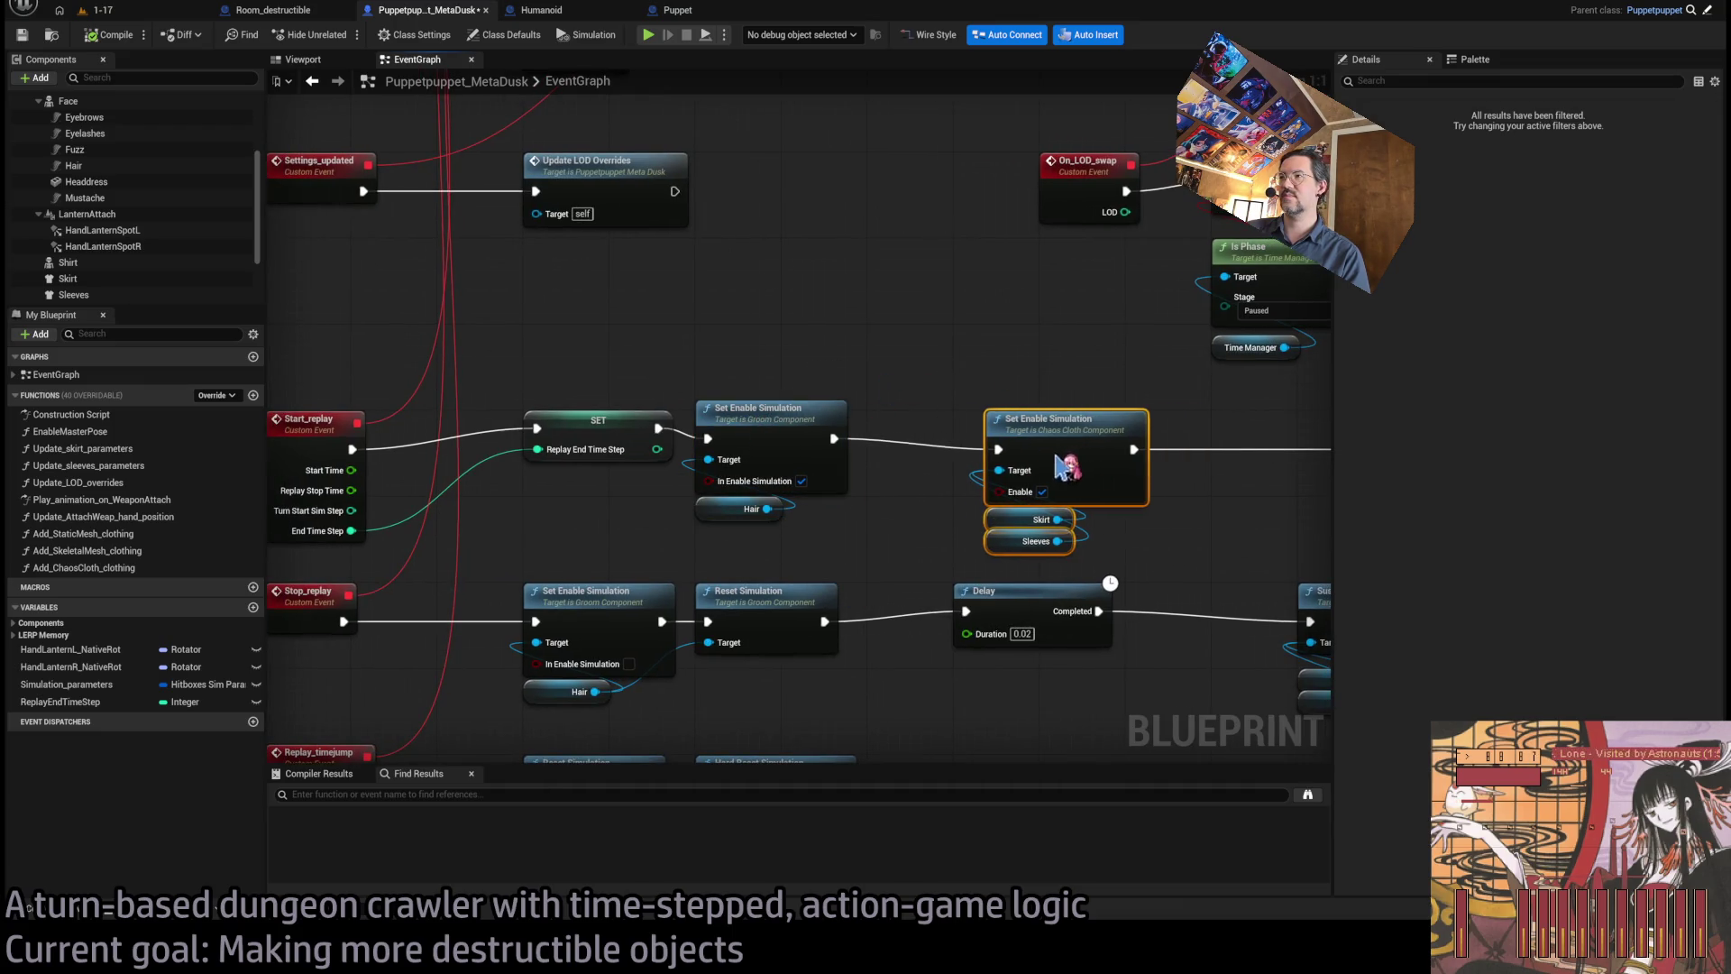
{"action": "left_click_drag", "start_coordinate": [1241, 495], "coordinate": [1213, 525]}
{"action": "left_click_drag", "start_coordinate": [1201, 409], "coordinate": [1031, 409]}
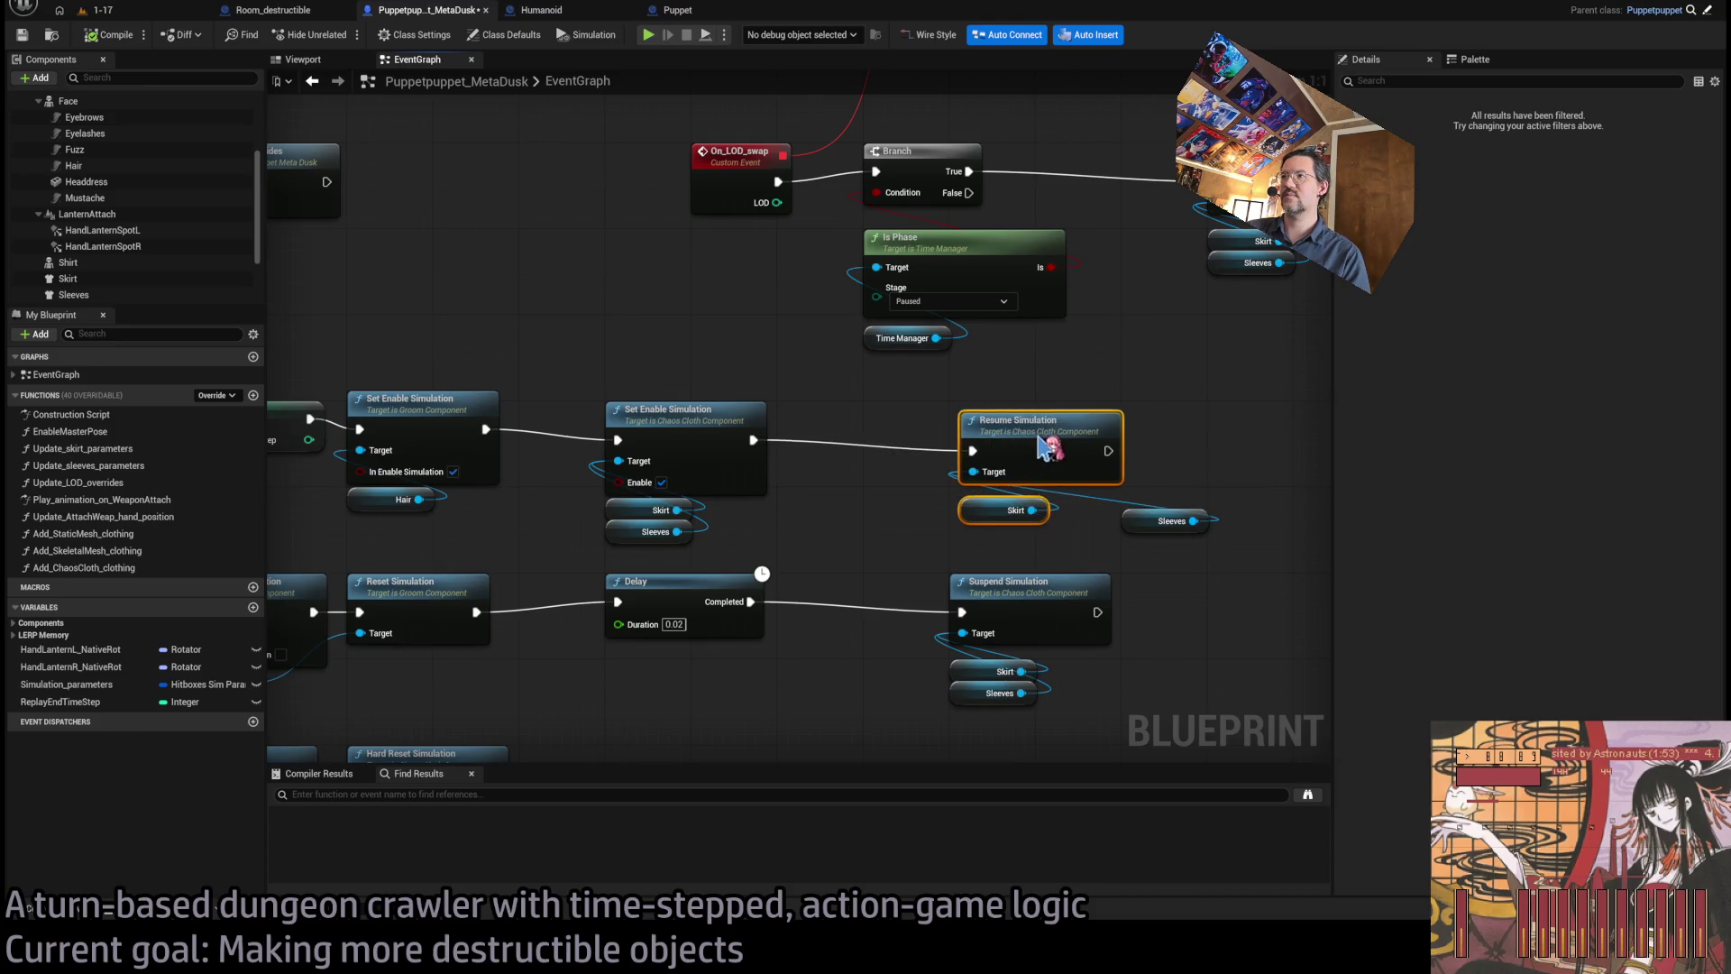
{"action": "left_click", "coordinate": [974, 531]}
{"action": "left_click", "coordinate": [1094, 519]}
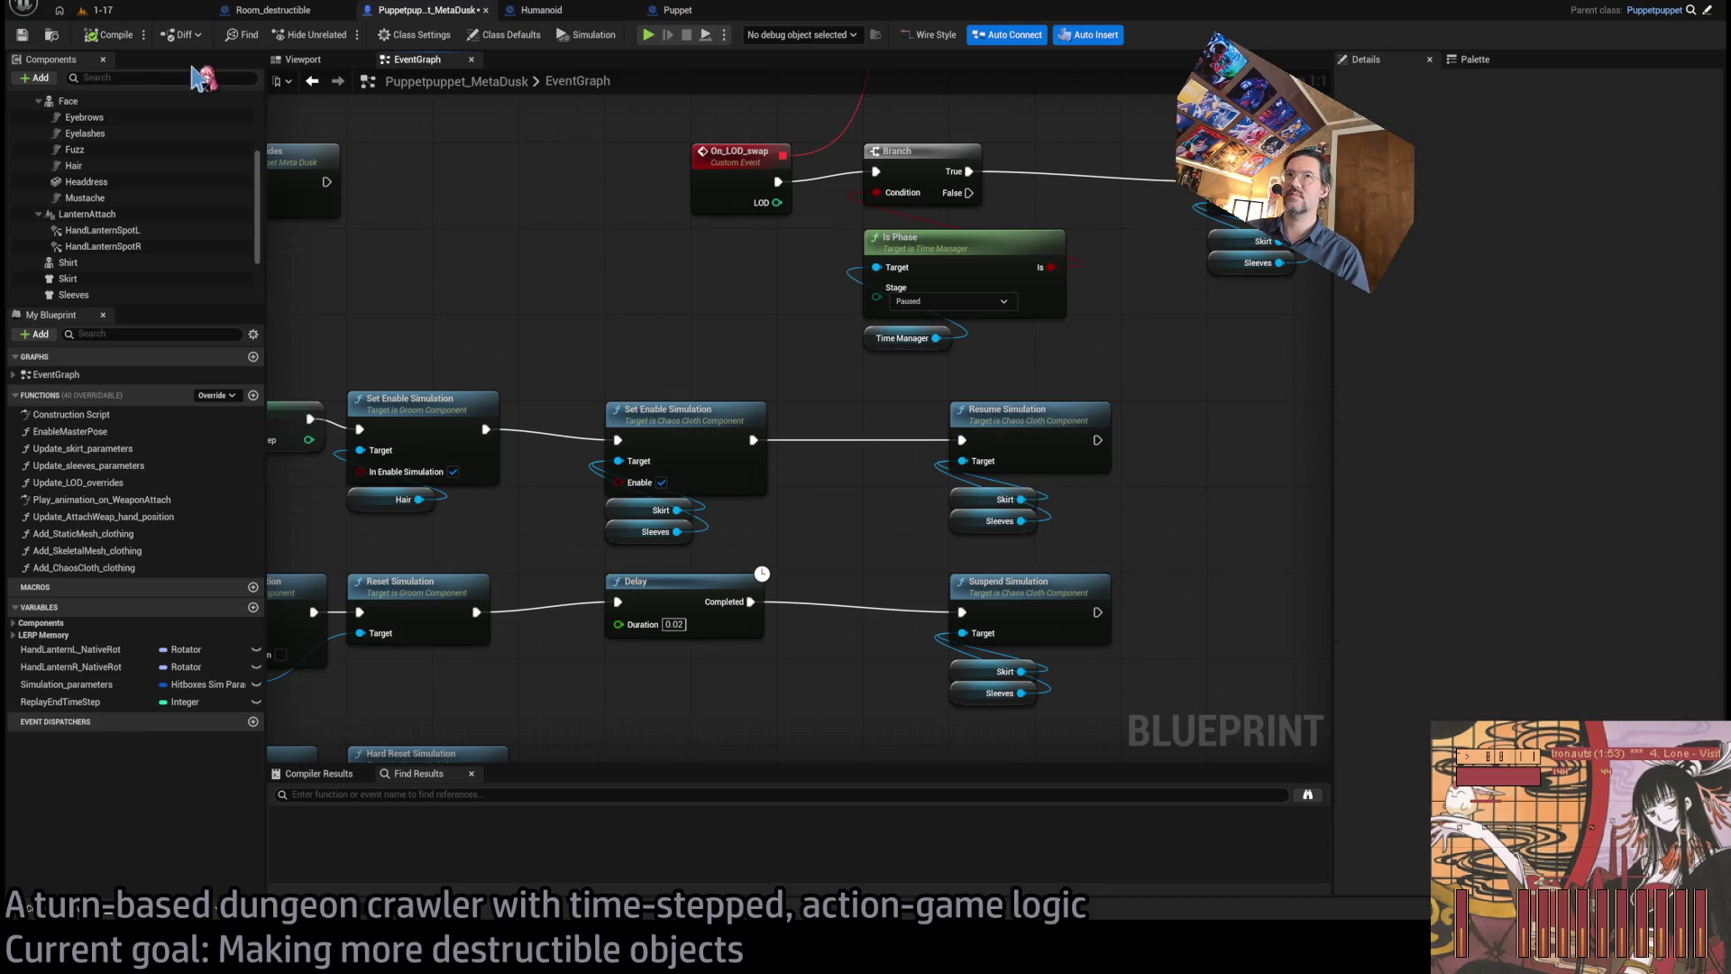
- In the 1-17 level, fly into the room with the round food stands and switch to unlit shading
{"action": "left_click", "coordinate": [118, 13]}
{"action": "mouse_move", "coordinate": [686, 294]}
{"action": "left_mouse_down"}
{"action": "mouse_move", "coordinate": [685, 361]}
{"action": "mouse_move", "coordinate": [667, 379]}
{"action": "mouse_move", "coordinate": [685, 294]}
{"action": "left_mouse_up"}
{"action": "mouse_move", "coordinate": [704, 487]}
{"action": "left_mouse_down"}
{"action": "mouse_move", "coordinate": [650, 469]}
{"action": "mouse_move", "coordinate": [685, 487]}
{"action": "mouse_move", "coordinate": [676, 460]}
{"action": "mouse_move", "coordinate": [591, 476]}
{"action": "left_mouse_up"}
{"action": "key", "text": "alt+3"}
- Select the middle food stand, SM_FoodStandGround_1S, and switch to Fracture Mode
{"action": "left_click_drag", "start_coordinate": [1087, 312], "coordinate": [901, 478]}
{"action": "left_click", "coordinate": [875, 504]}
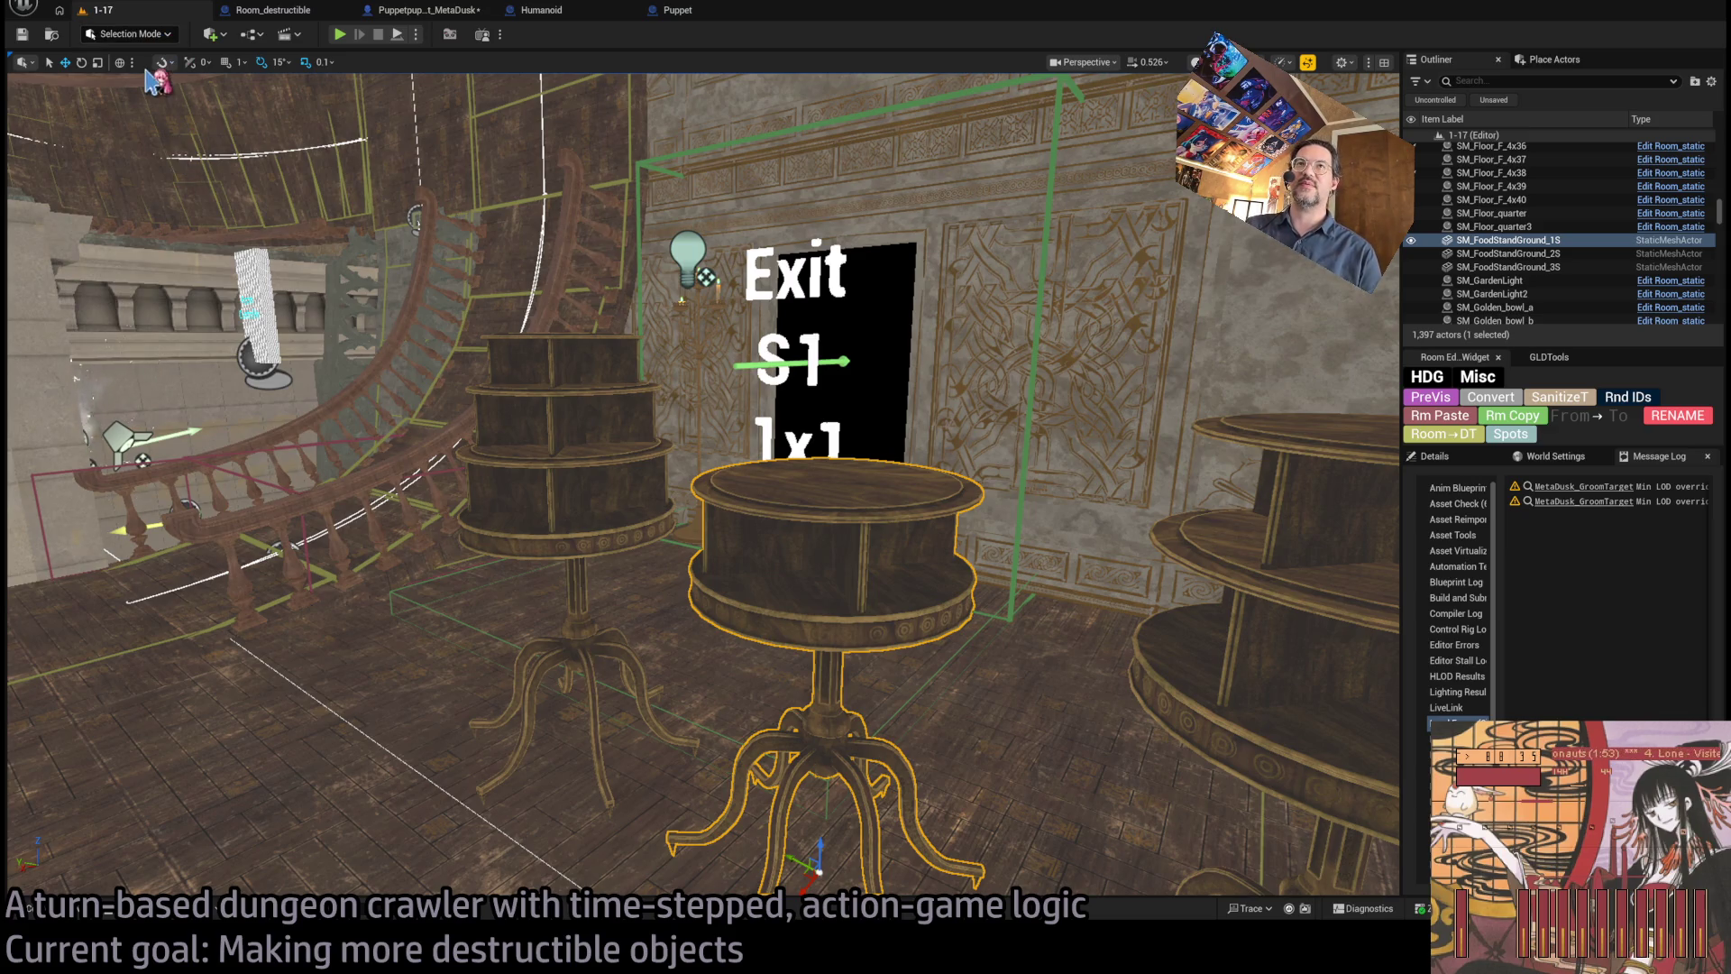
{"action": "key", "text": "shift+6"}
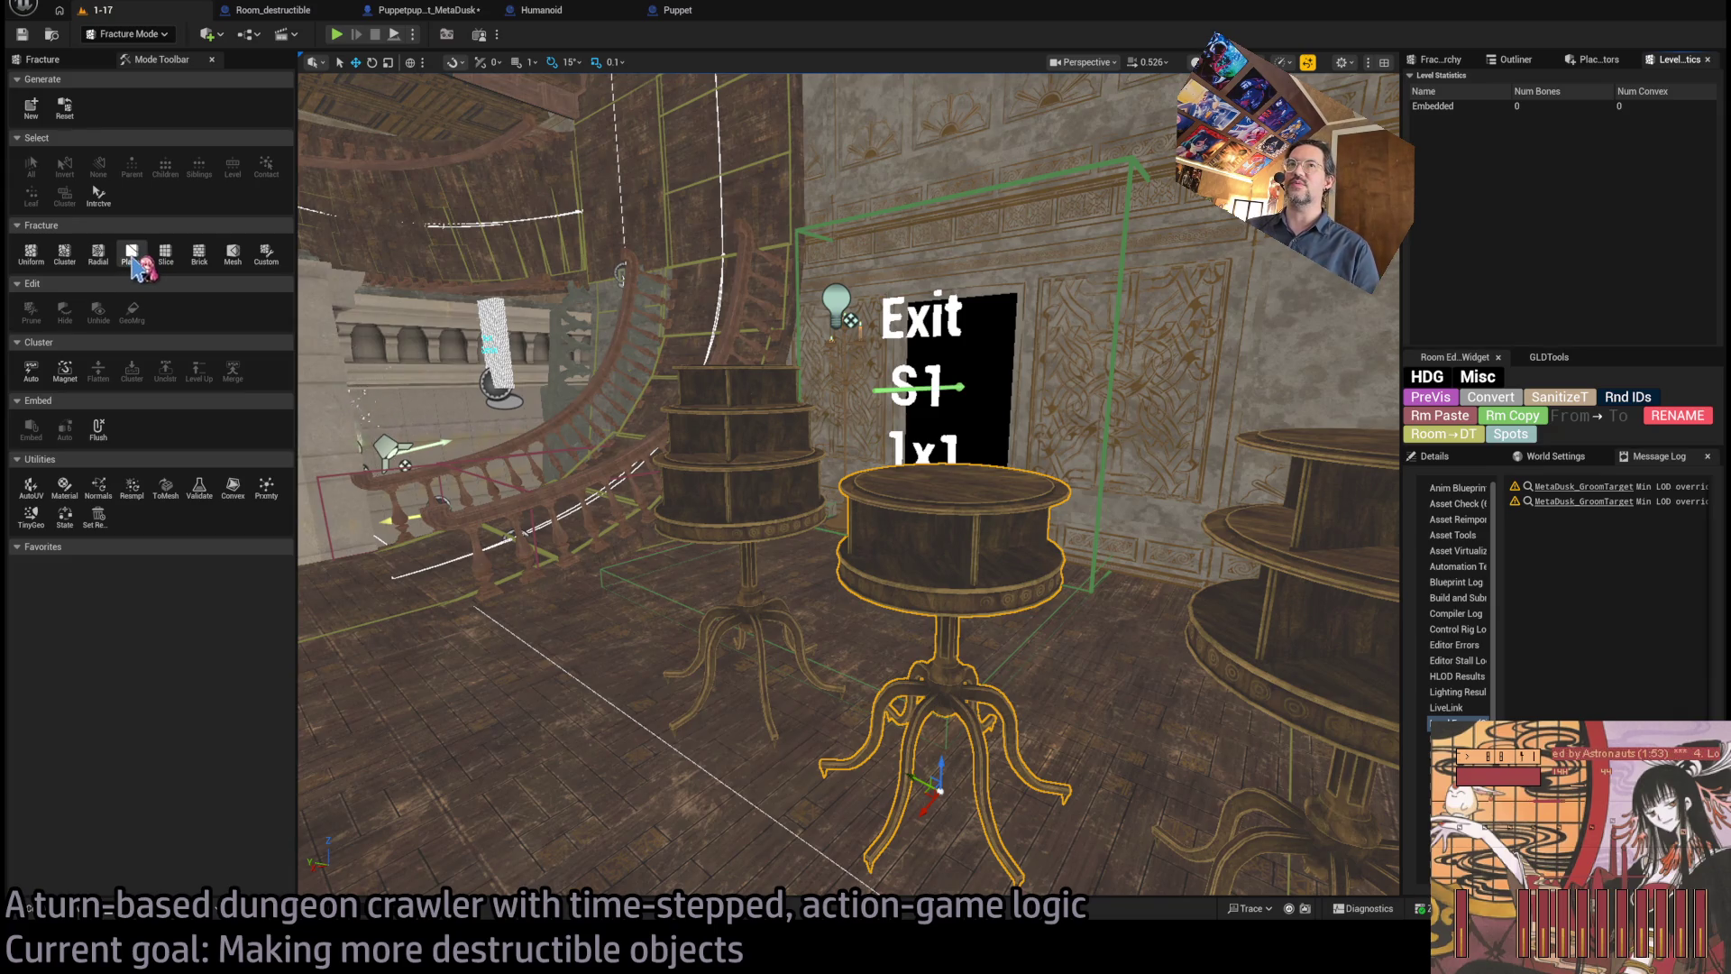
- Widen the properties panel, compare the three stands, and frame the middle food stand
{"action": "left_click", "coordinate": [1412, 458]}
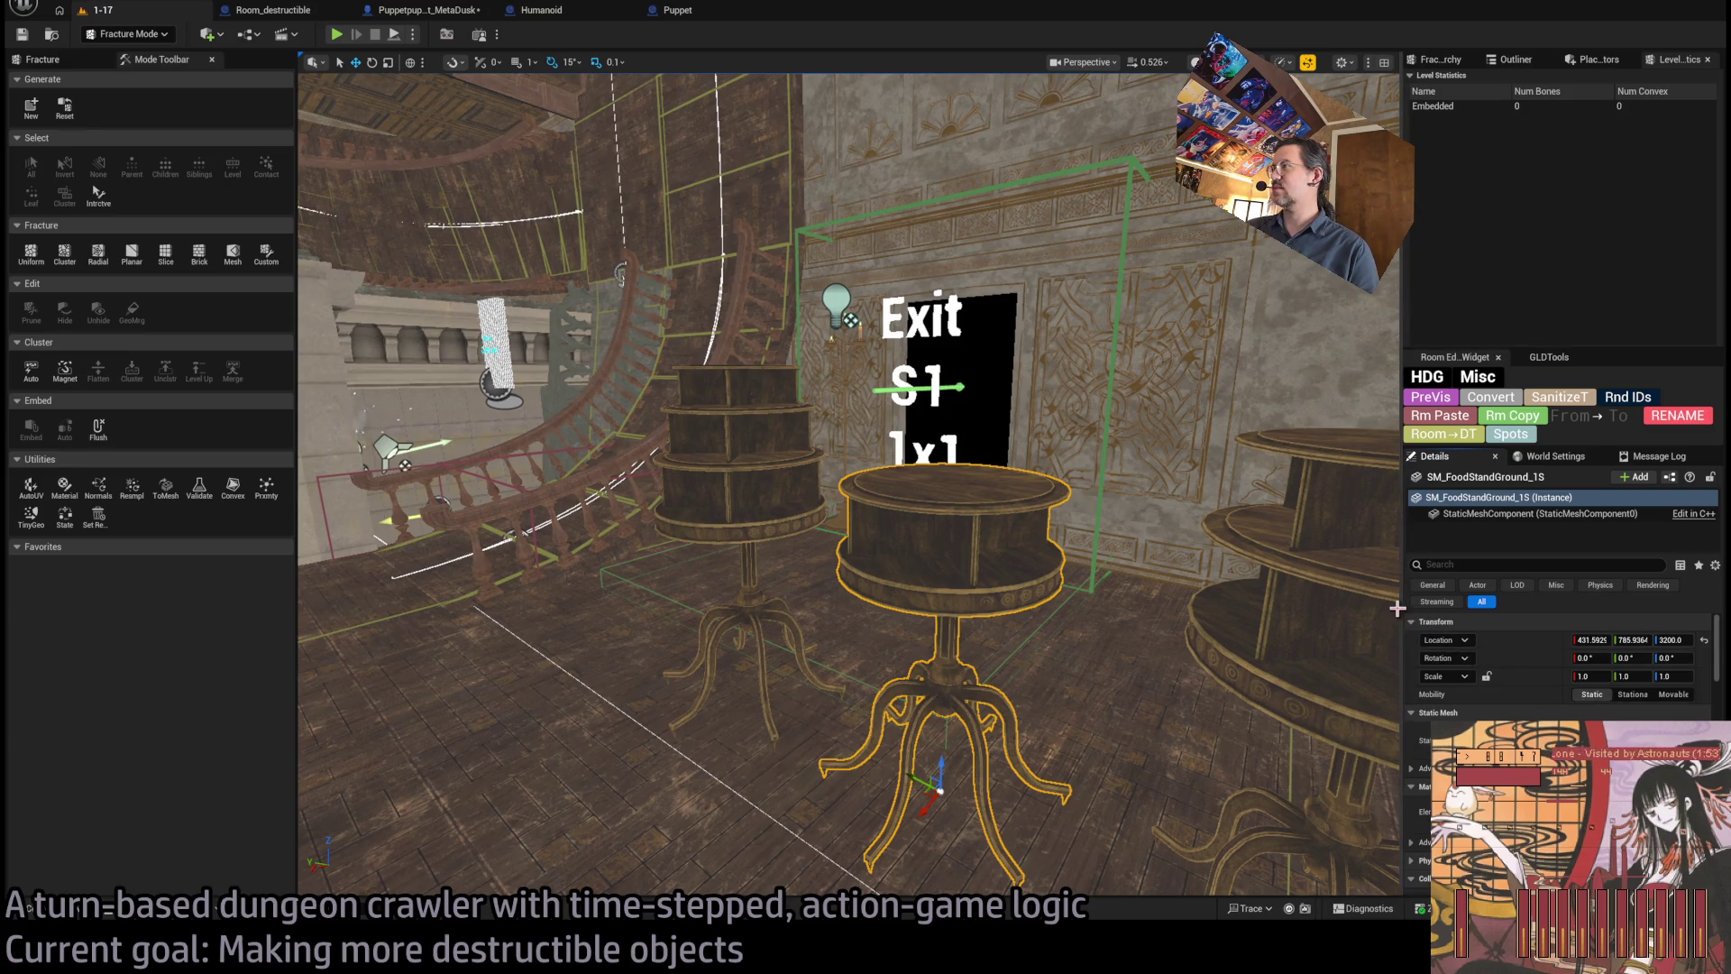
{"action": "left_click_drag", "start_coordinate": [1403, 606], "coordinate": [1059, 606]}
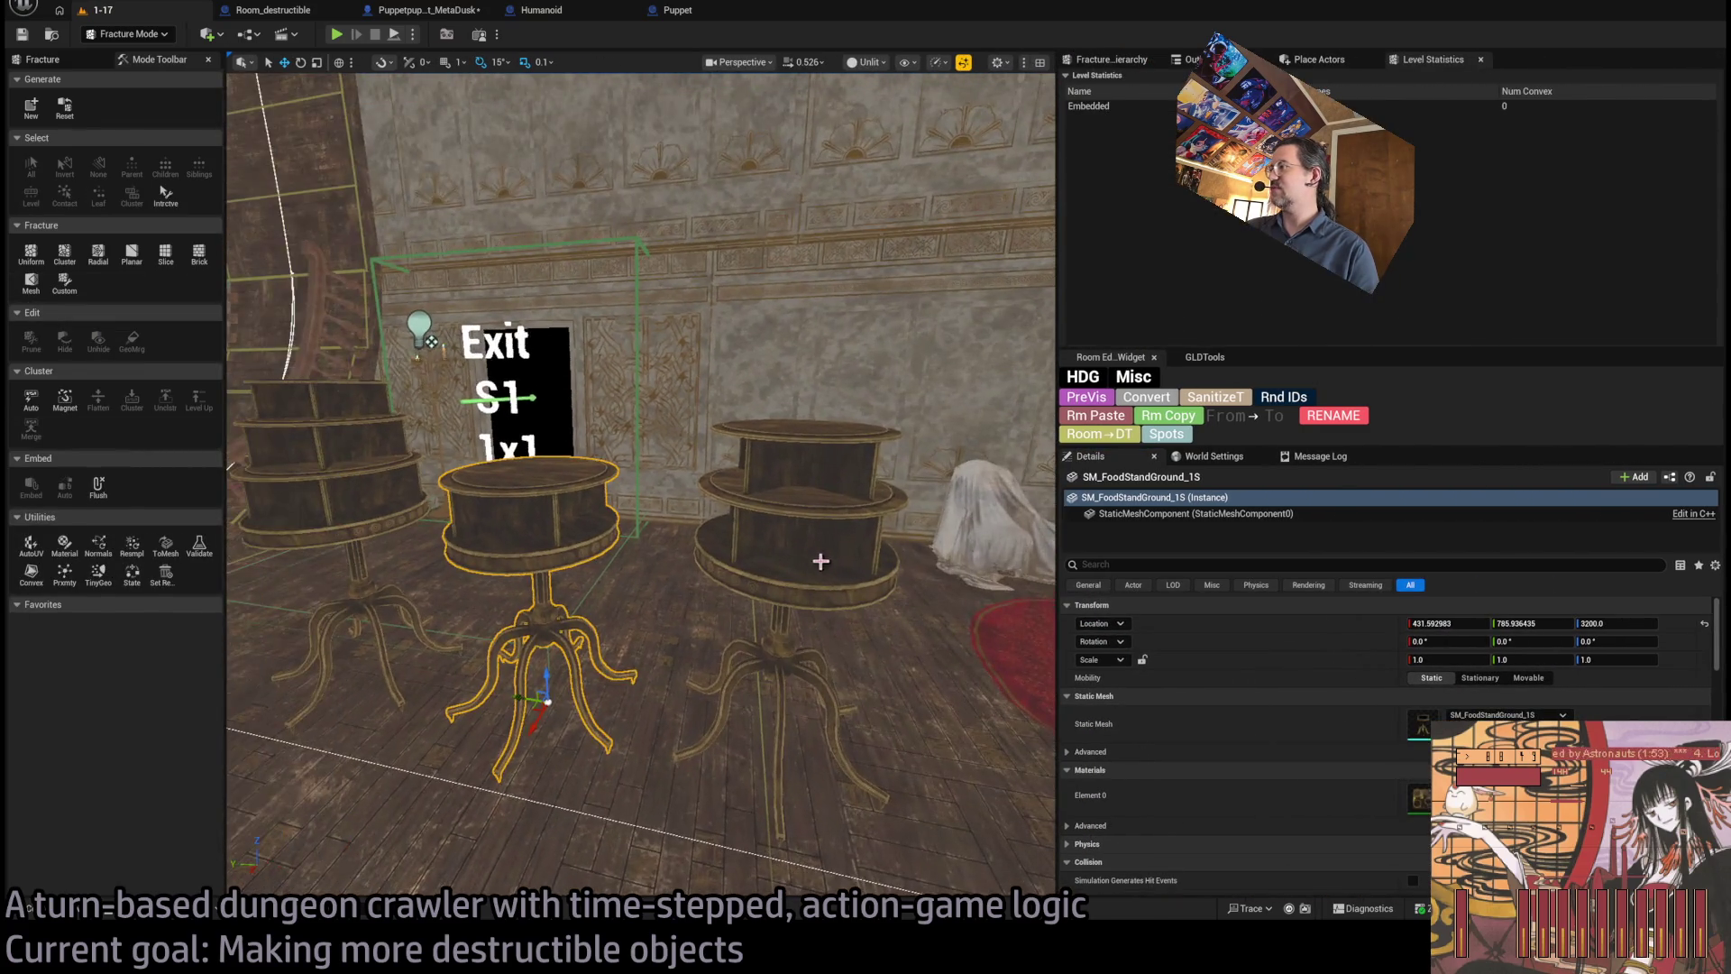
{"action": "left_click", "coordinate": [730, 482]}
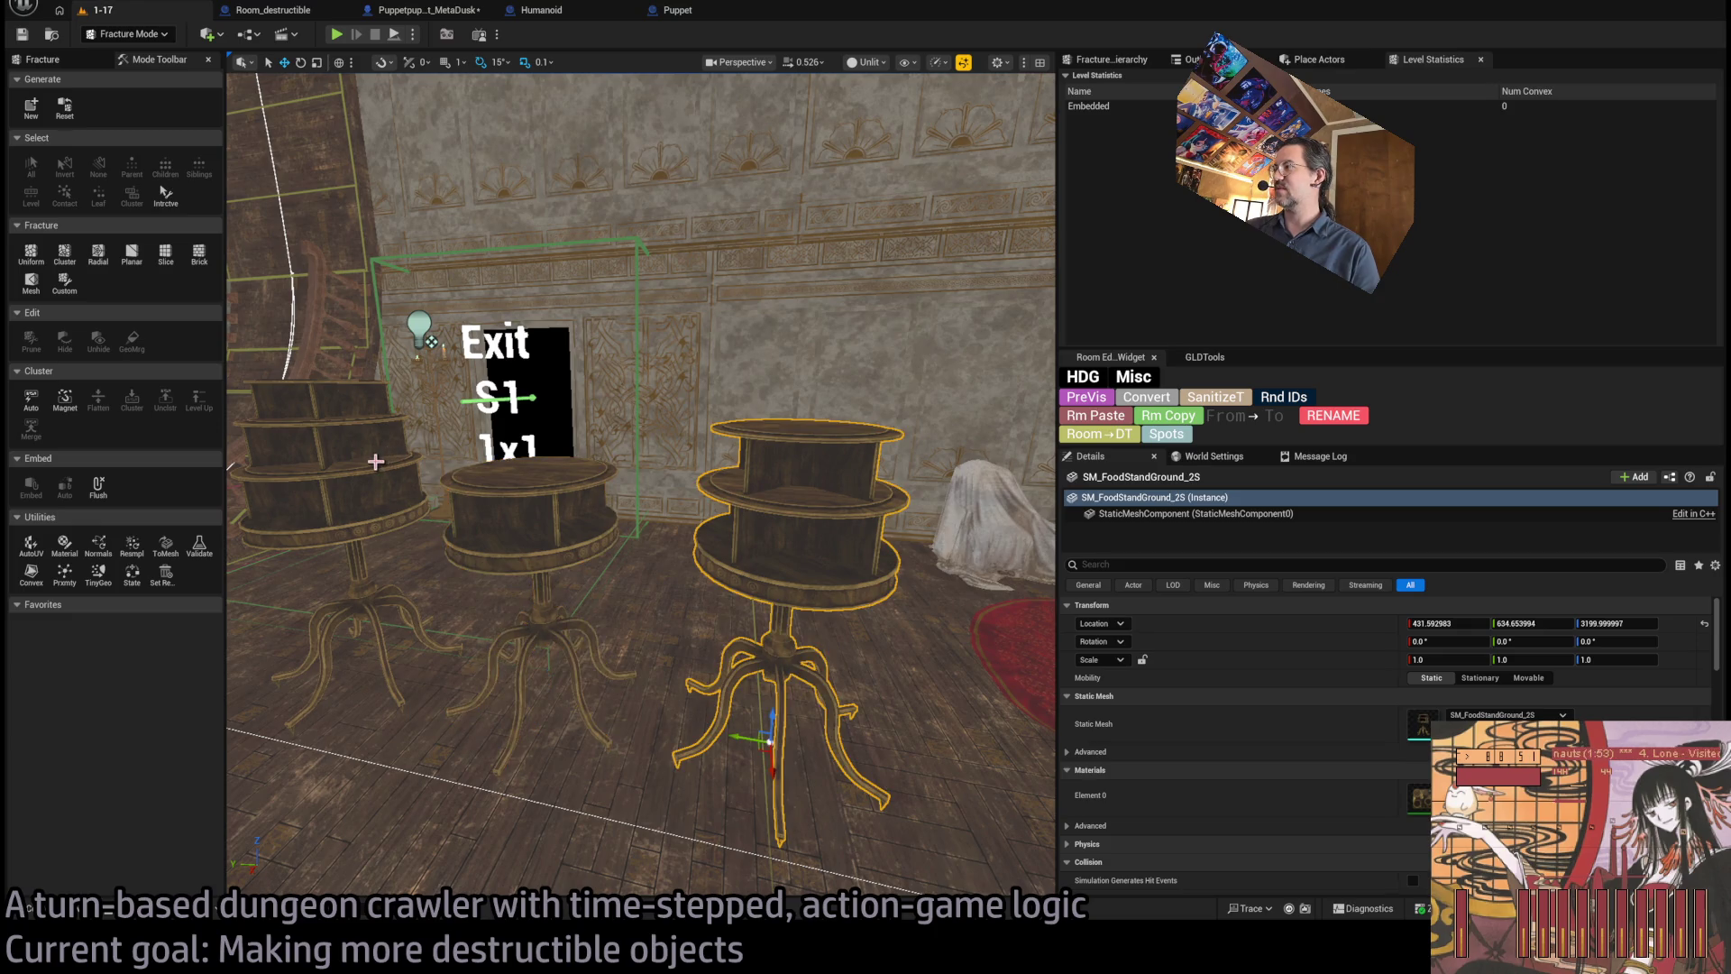
{"action": "left_click", "coordinate": [374, 462]}
{"action": "left_click", "coordinate": [518, 523]}
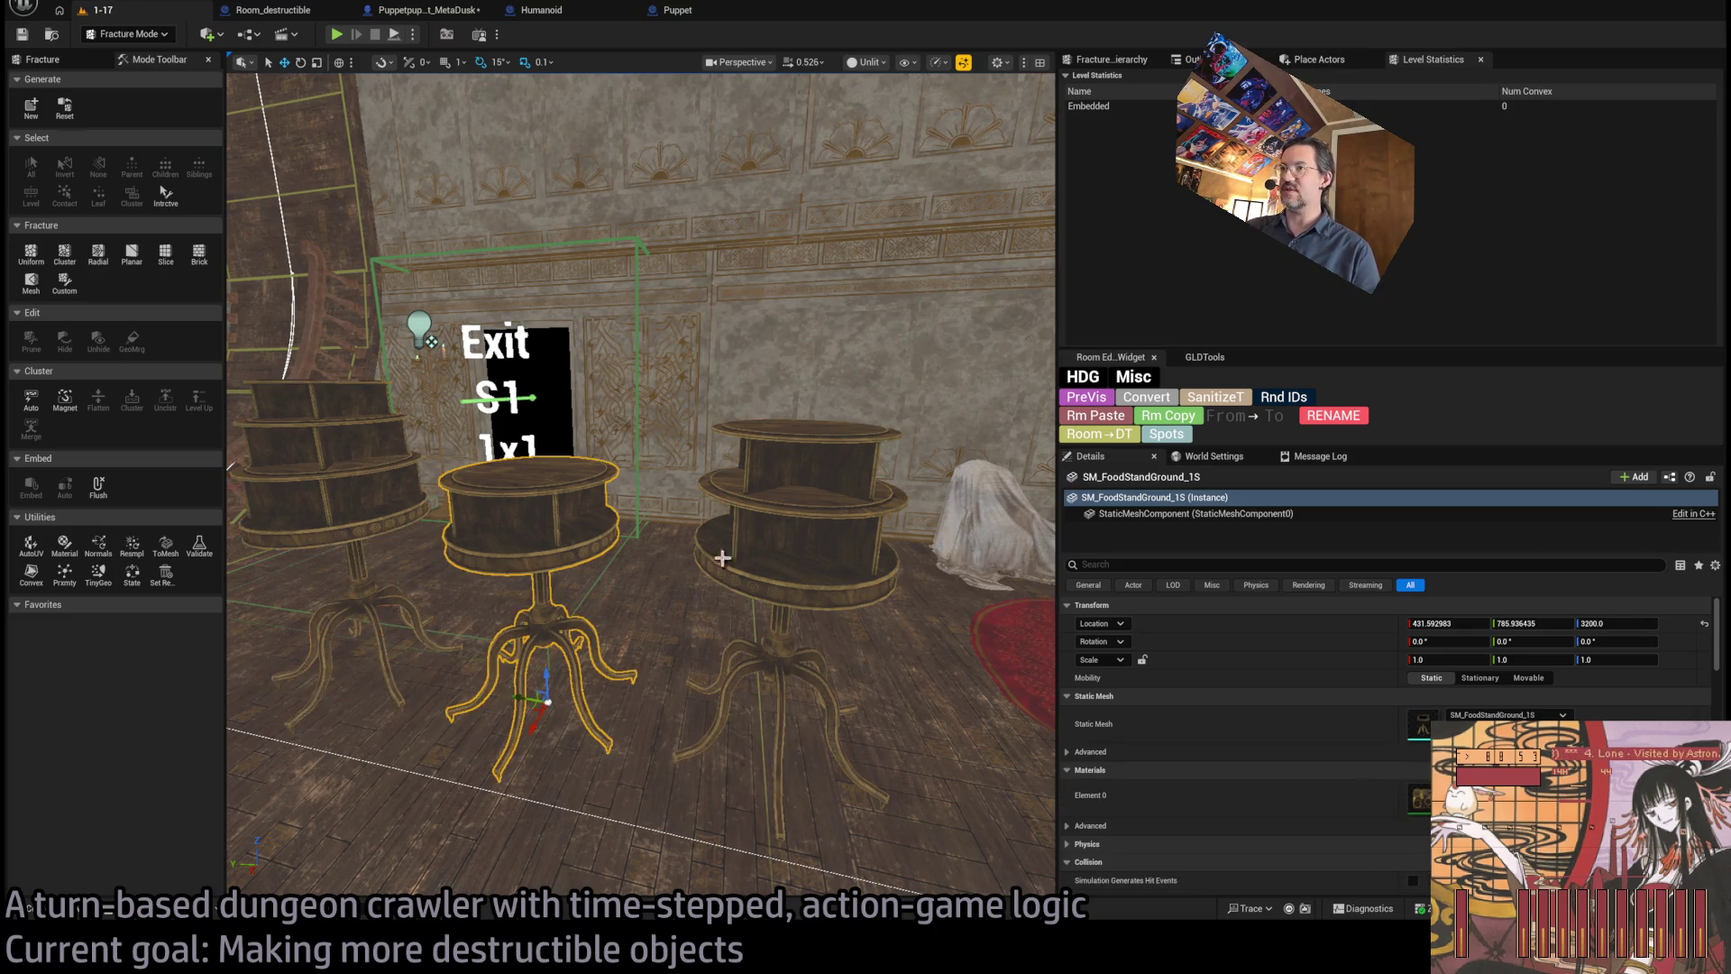
{"action": "key", "text": "f"}
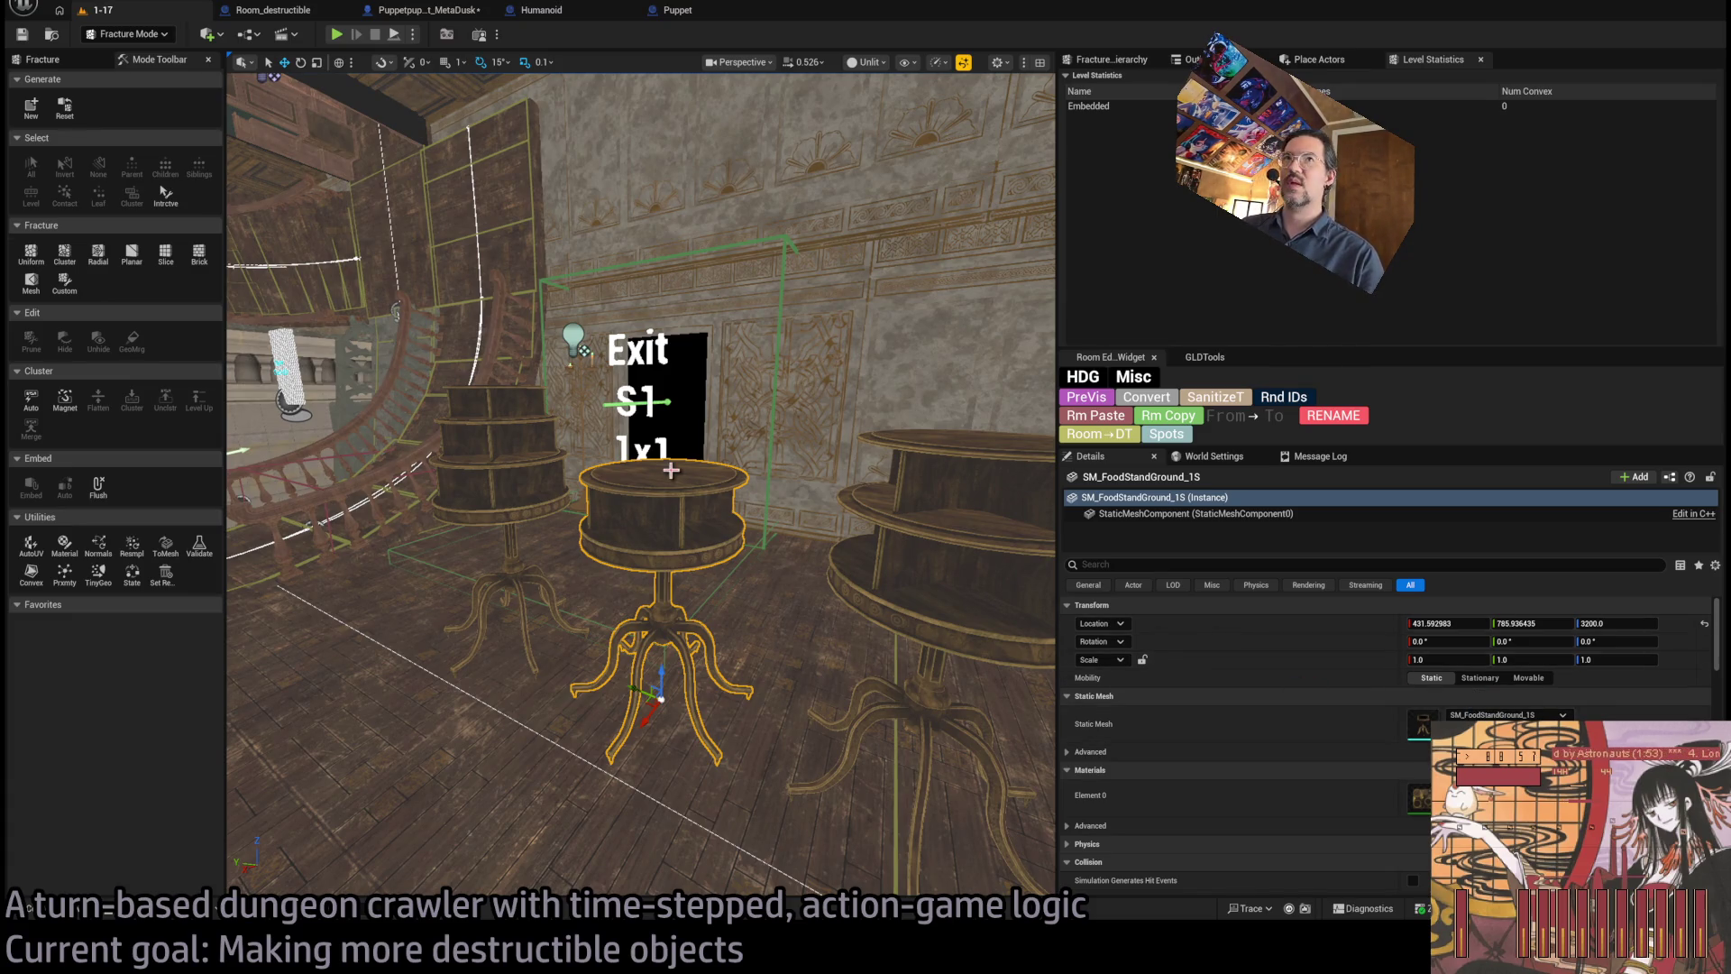
{"action": "mouse_move", "coordinate": [1062, 315]}
{"action": "left_mouse_down"}
{"action": "mouse_move", "coordinate": [1506, 315]}
{"action": "mouse_move", "coordinate": [1470, 316]}
{"action": "left_mouse_up"}
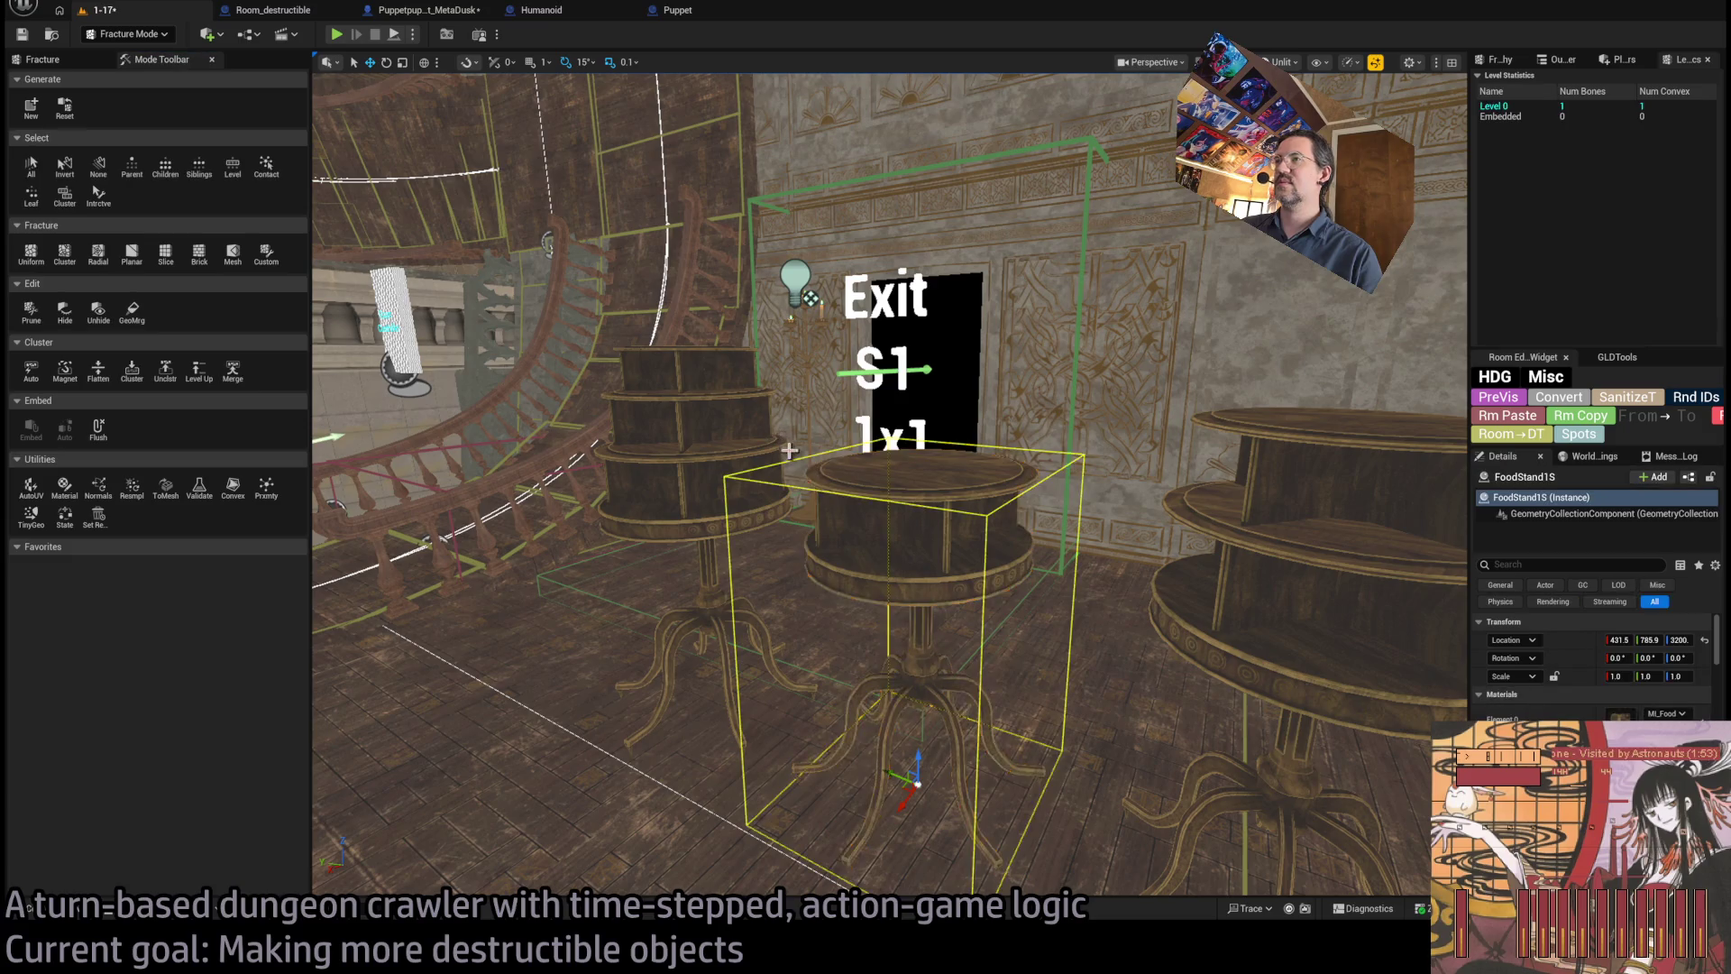
- Apply a Planar fracture to FoodStand1S and check its 21 pieces in the Fracture Hierarchy
{"action": "left_click", "coordinate": [131, 253]}
{"action": "mouse_move", "coordinate": [954, 620]}
{"action": "left_mouse_down"}
{"action": "mouse_move", "coordinate": [888, 361]}
{"action": "mouse_move", "coordinate": [920, 271]}
{"action": "mouse_move", "coordinate": [907, 279]}
{"action": "left_mouse_up"}
{"action": "mouse_move", "coordinate": [1016, 406]}
{"action": "left_mouse_down"}
{"action": "mouse_move", "coordinate": [1001, 379]}
{"action": "mouse_move", "coordinate": [992, 424]}
{"action": "mouse_move", "coordinate": [1006, 433]}
{"action": "mouse_move", "coordinate": [1015, 406]}
{"action": "left_mouse_up"}
{"action": "left_click_drag", "start_coordinate": [586, 304], "coordinate": [586, 304]}
{"action": "left_click", "coordinate": [42, 59]}
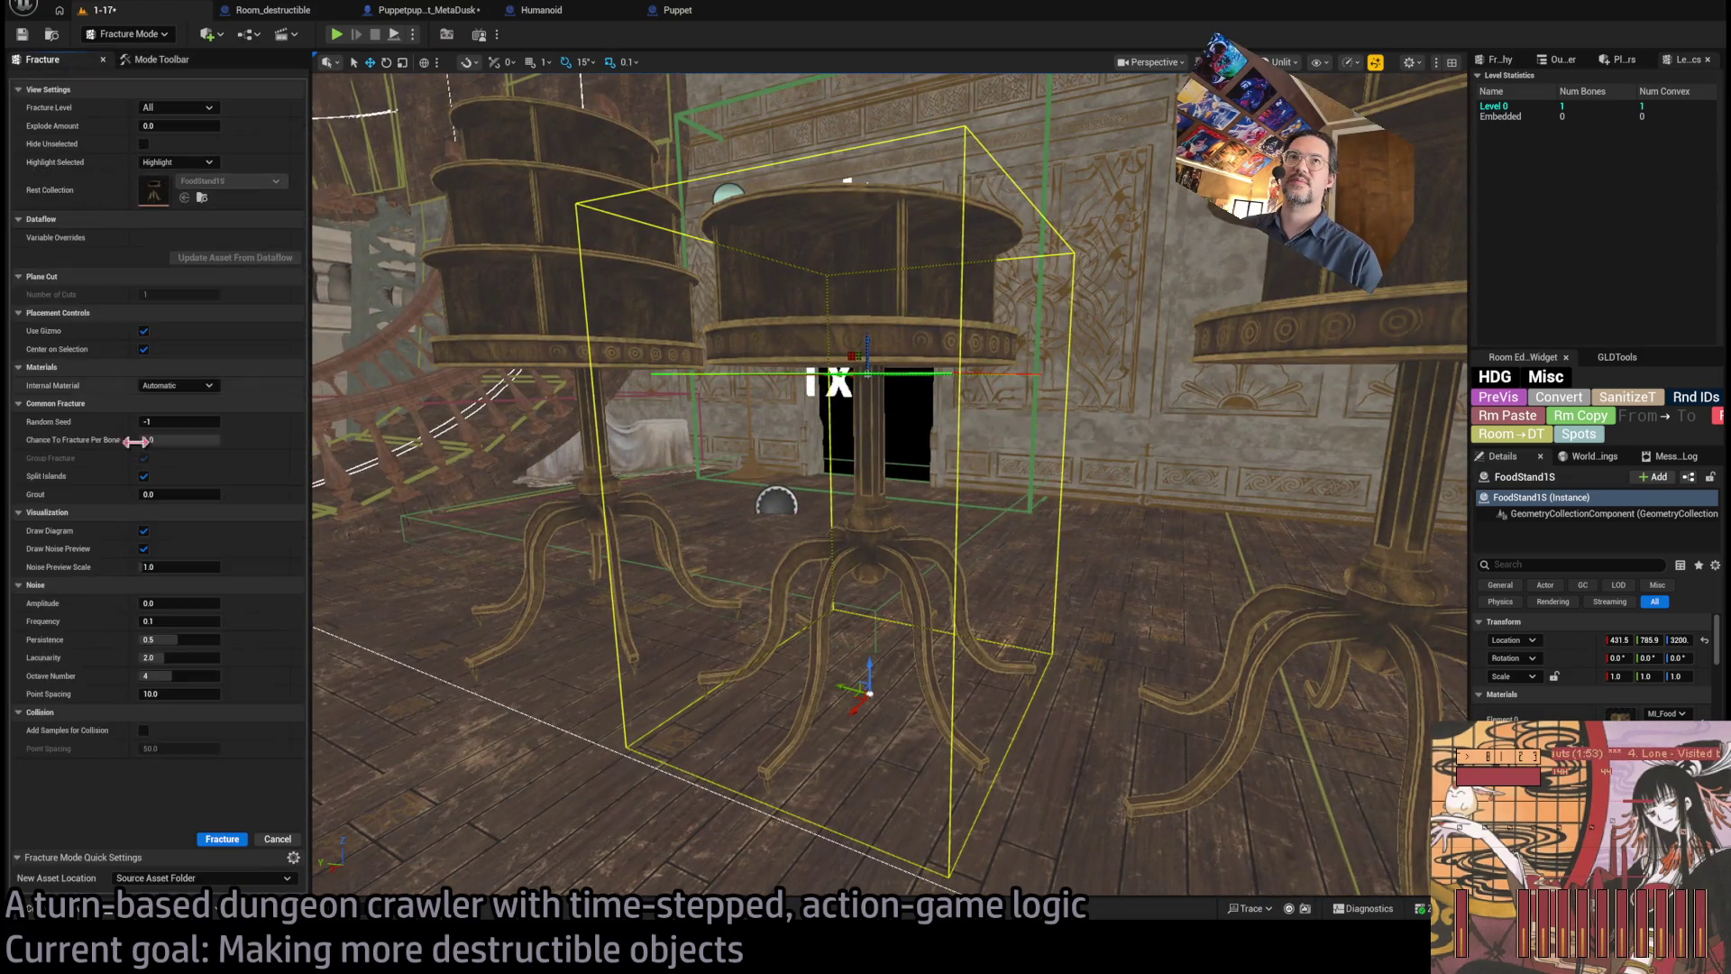
{"action": "left_click", "coordinate": [218, 838]}
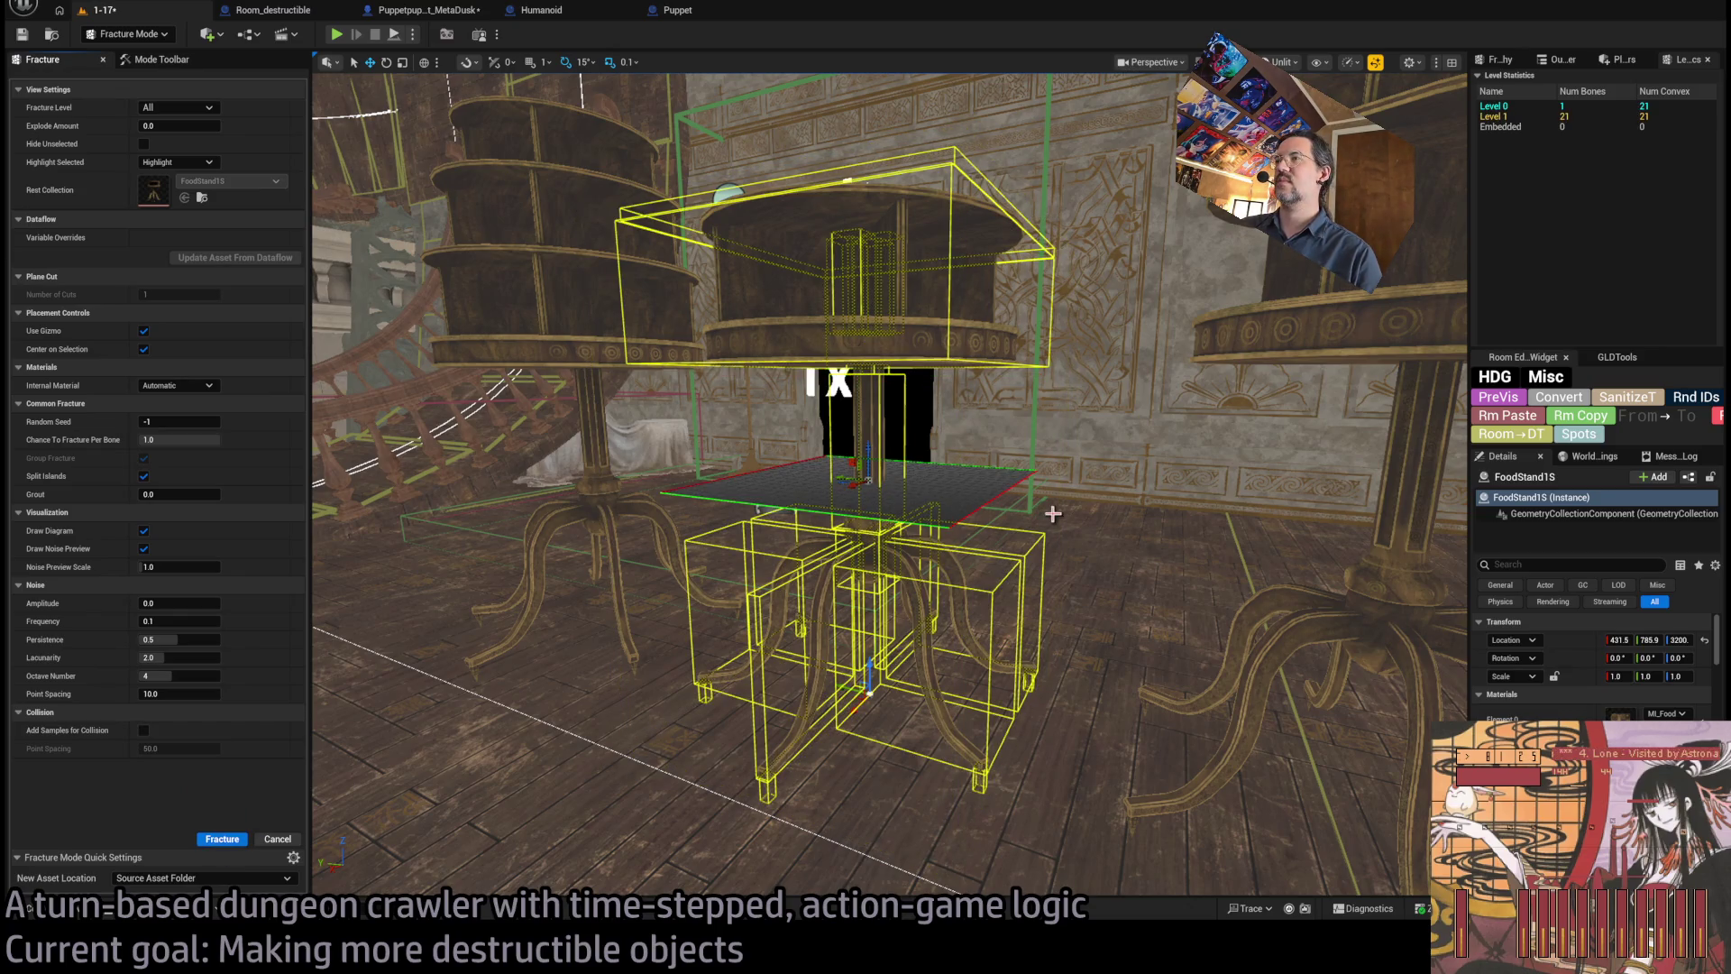
{"action": "left_click", "coordinate": [1499, 60]}
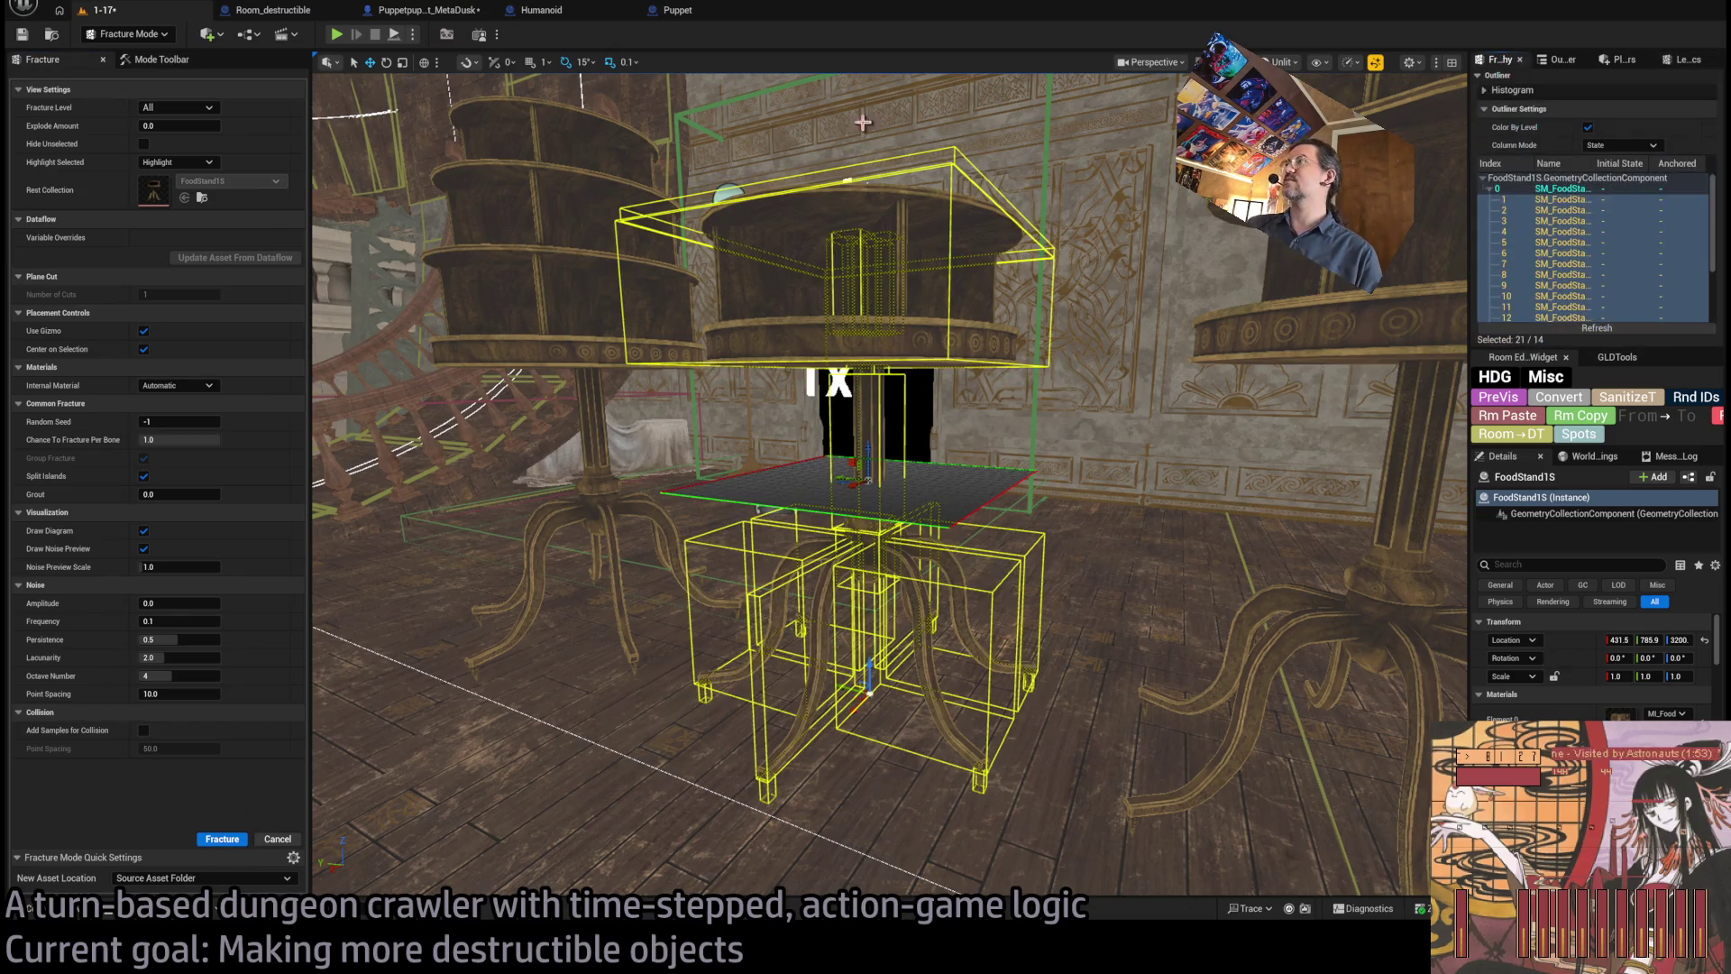
{"action": "scroll", "coordinate": [1596, 298], "scroll_direction": "down", "scroll_amount": 3}
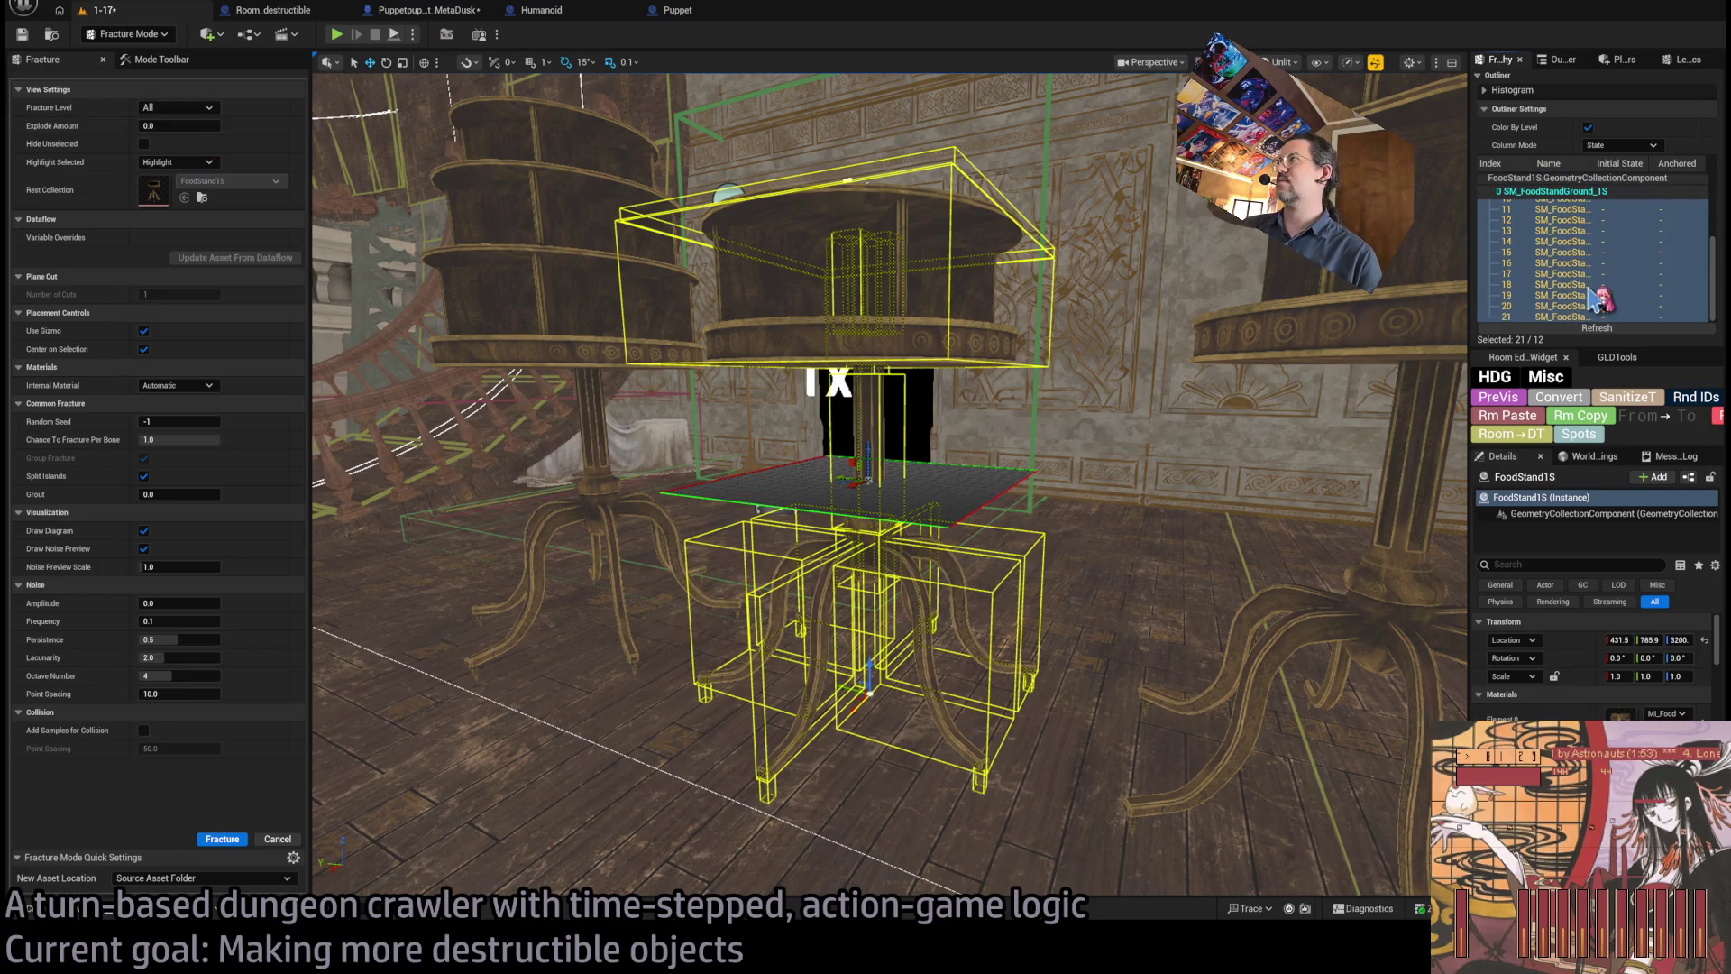